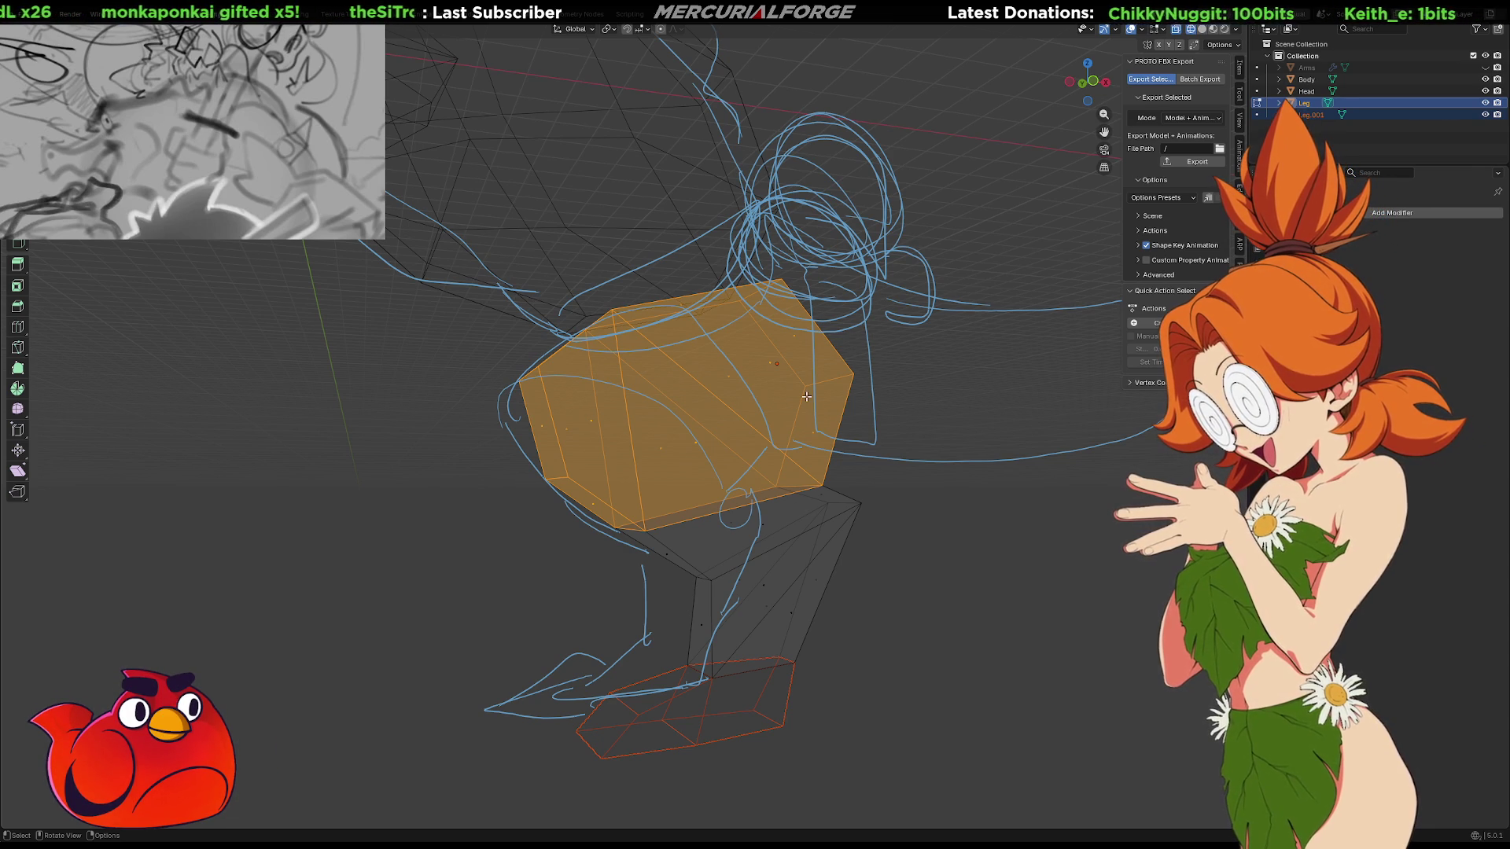
Orbit around the leg and sketch, briefly hiding then restoring the Body mesh
key("KP_4")
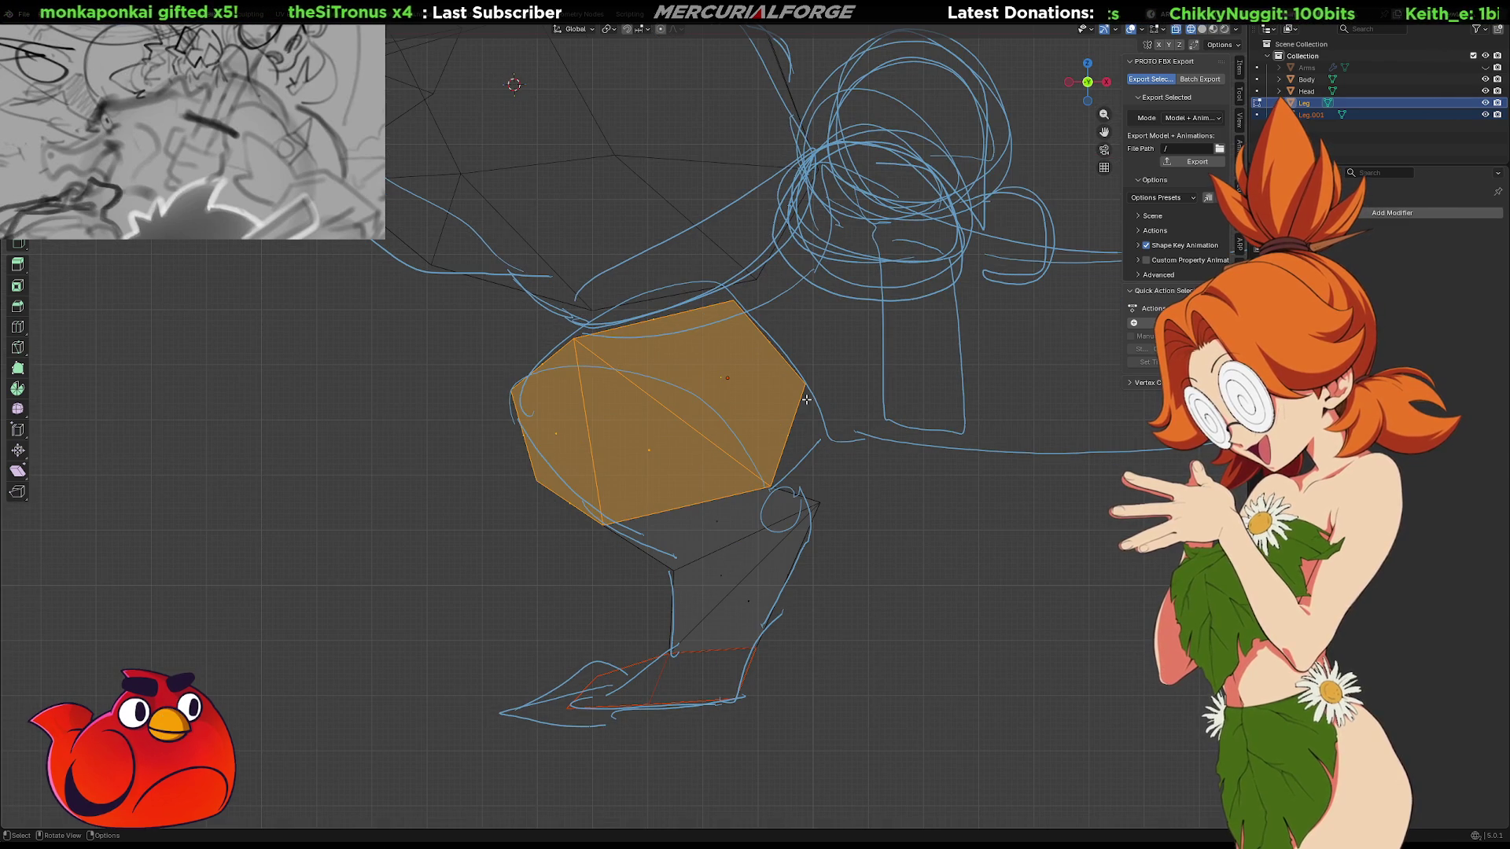
scroll(982, 578, "down", 4)
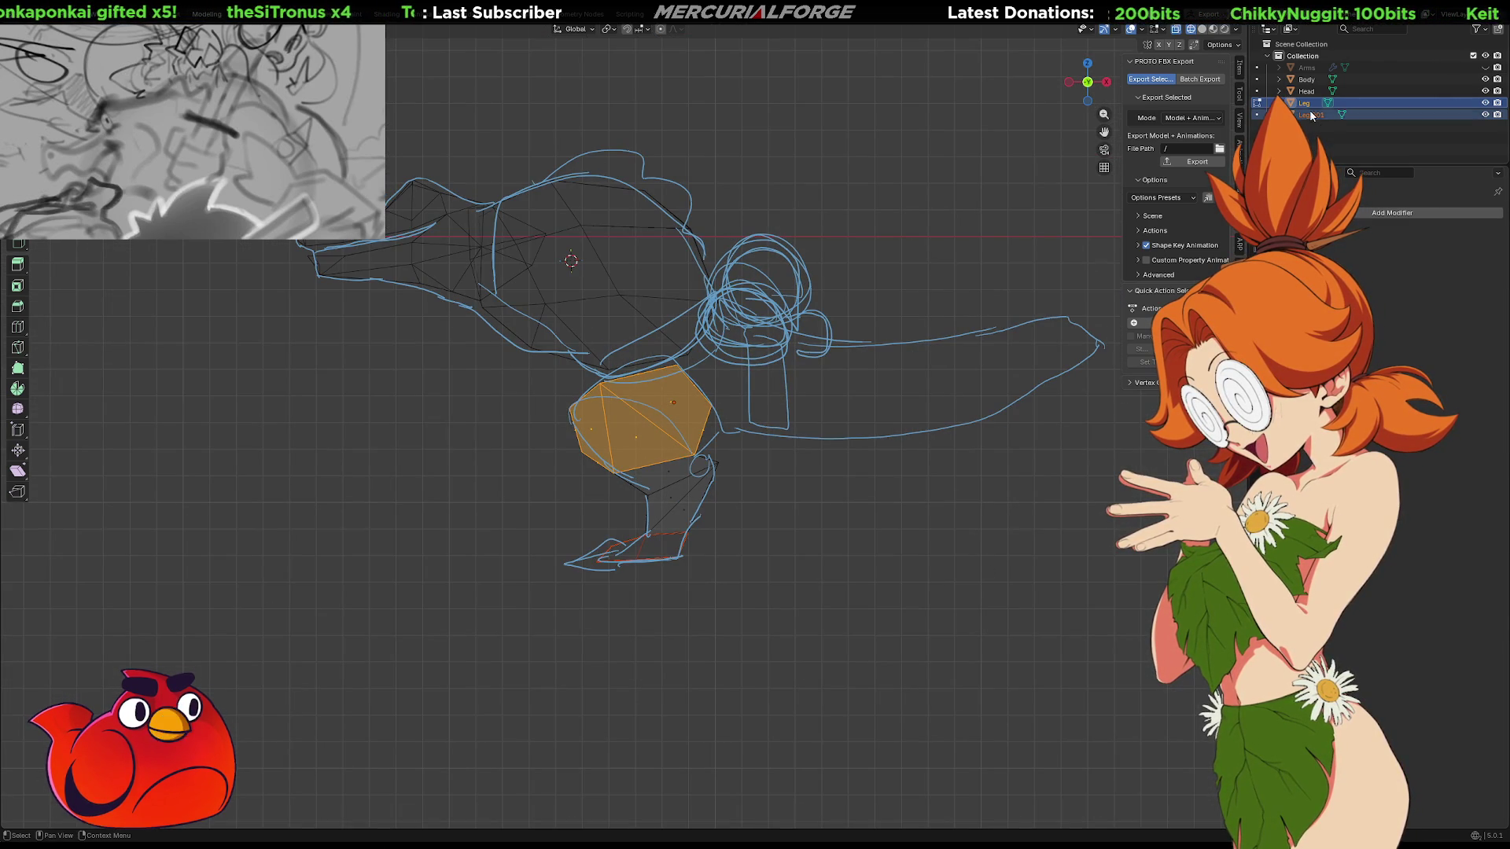
left_click(1484, 81)
left_click(1485, 80)
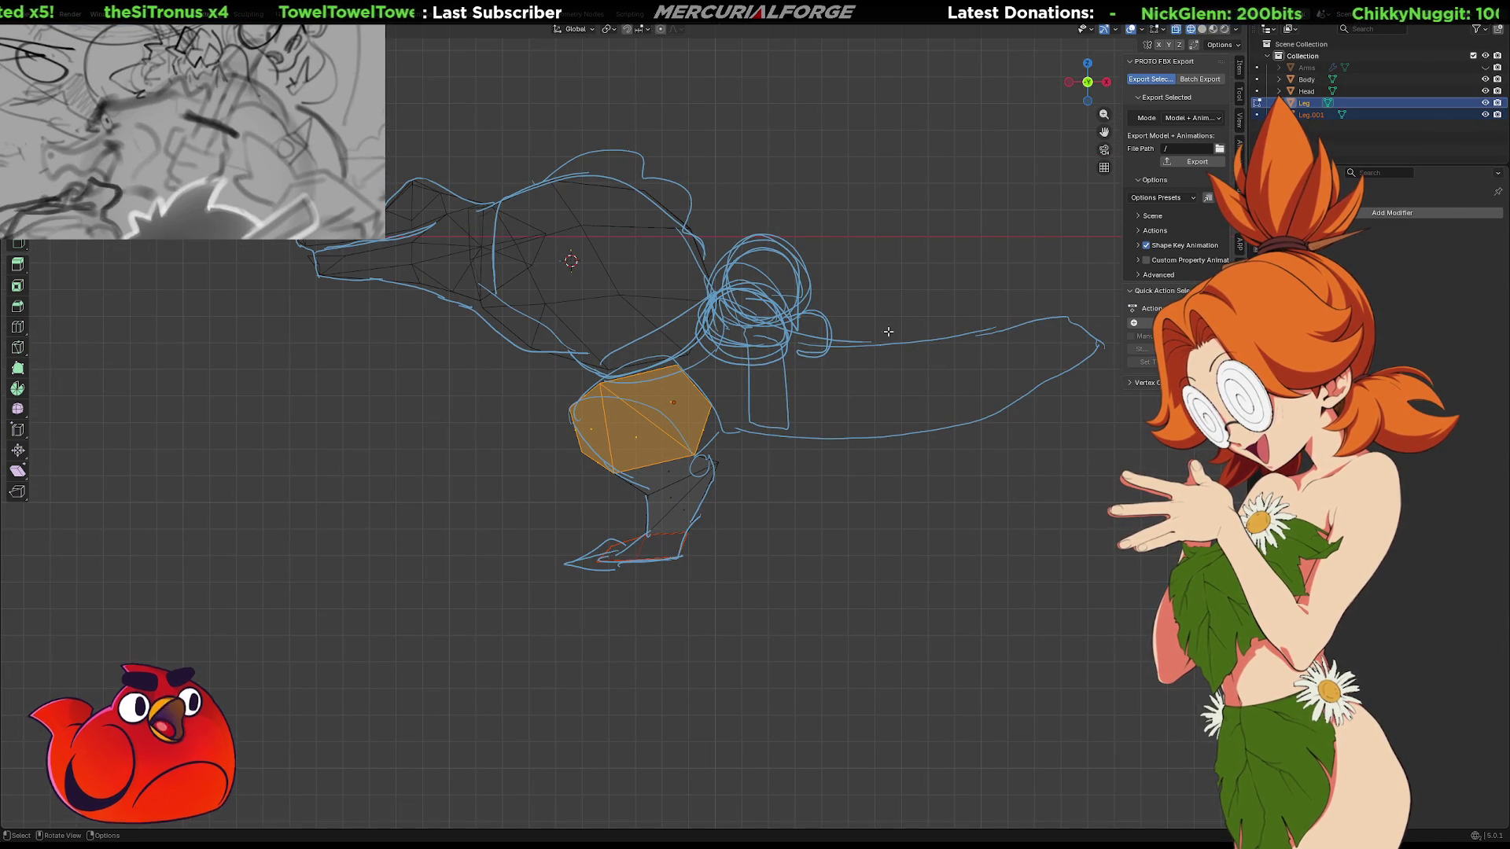
scroll(833, 380, "up", 4)
scroll(833, 380, "down", 4)
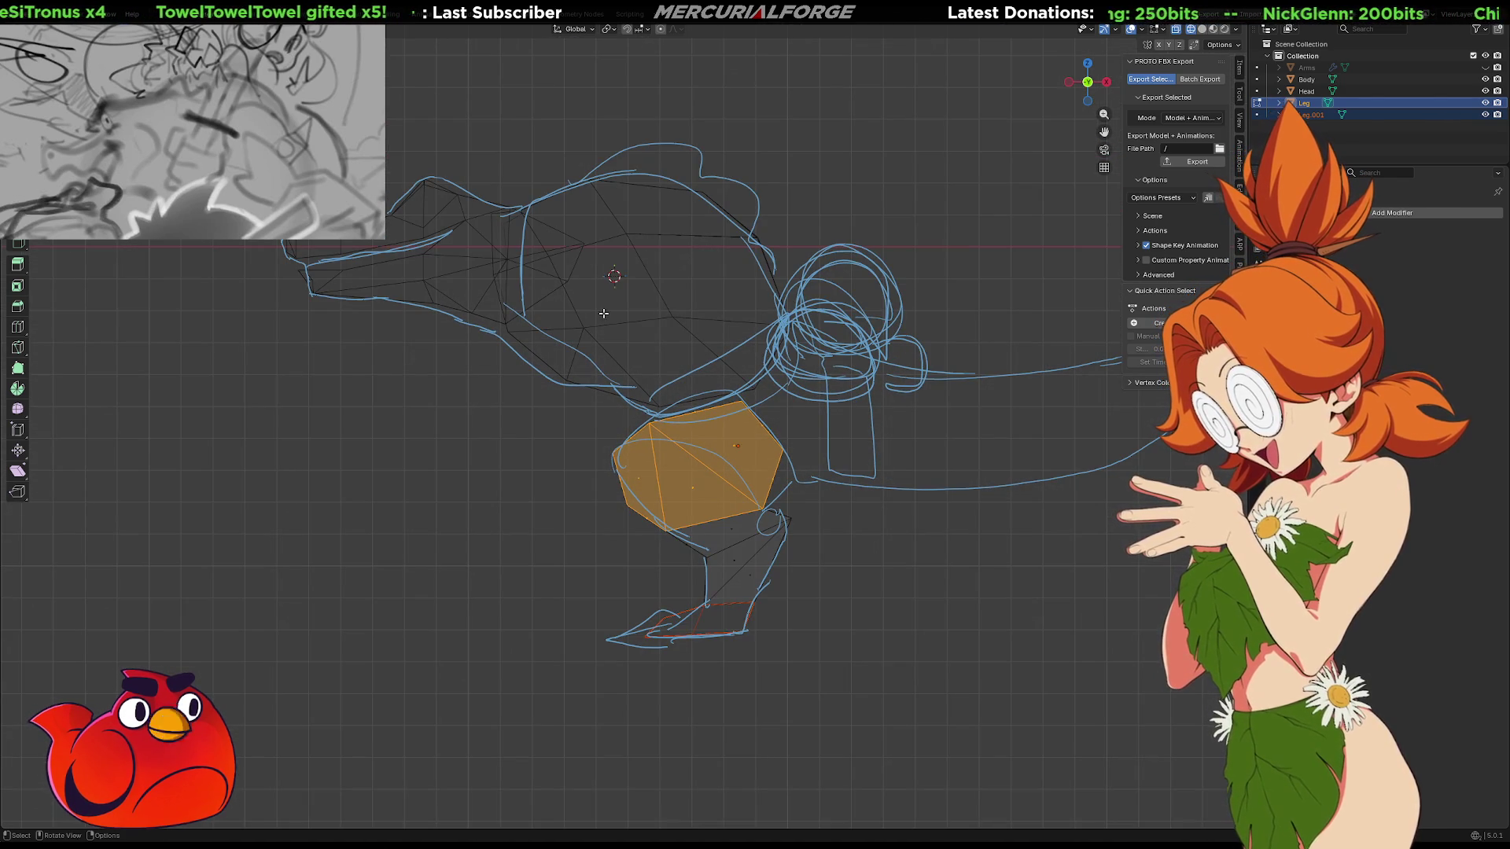
Try solid shading, return to wireframe, and recentre the view on the leg
key("shift+z")
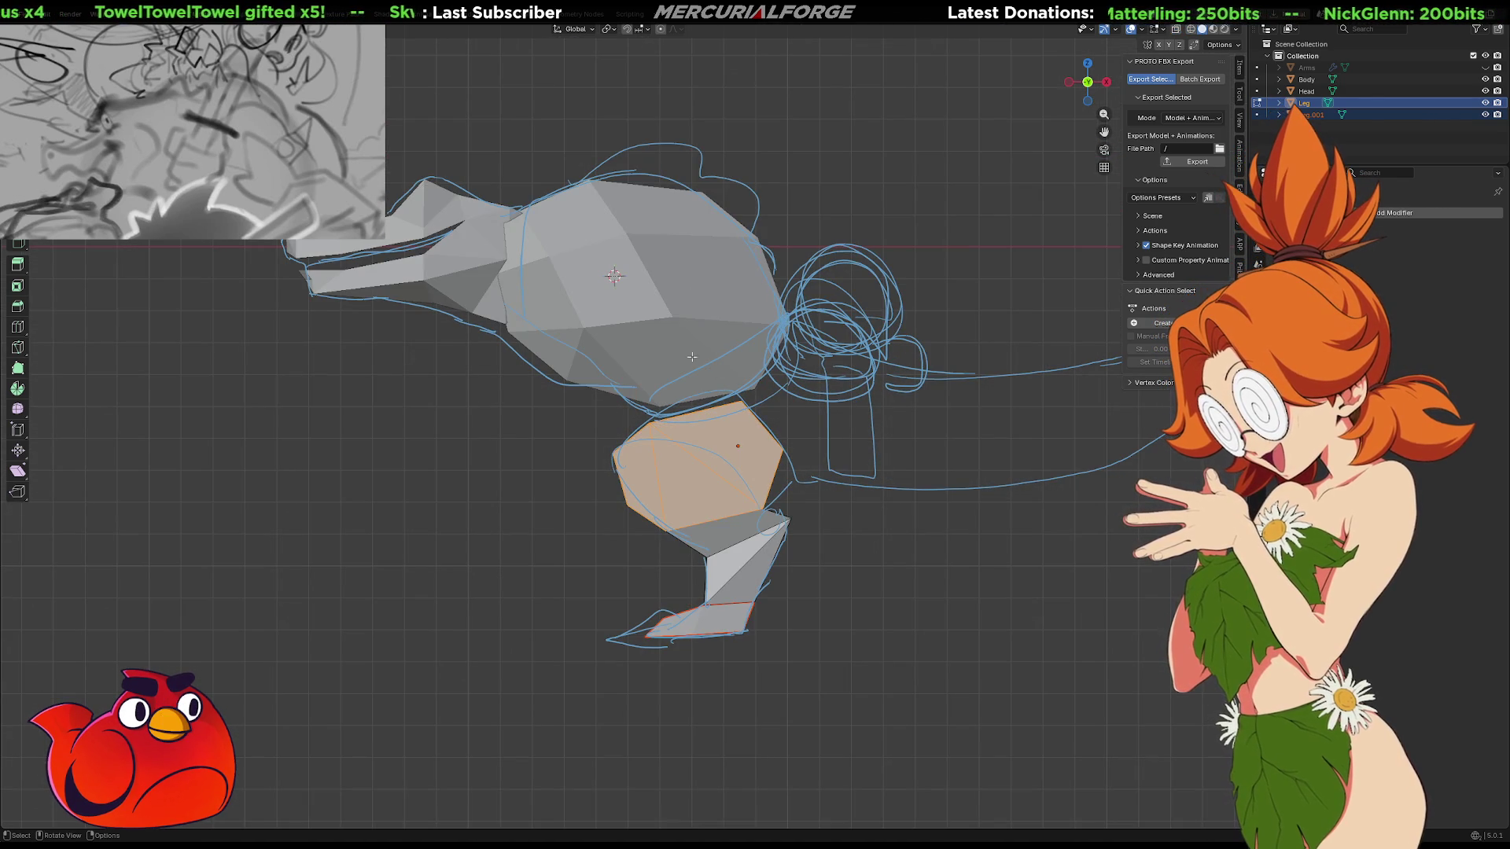
key("shift+z")
scroll(722, 559, "up", 5)
scroll(723, 560, "up", 3)
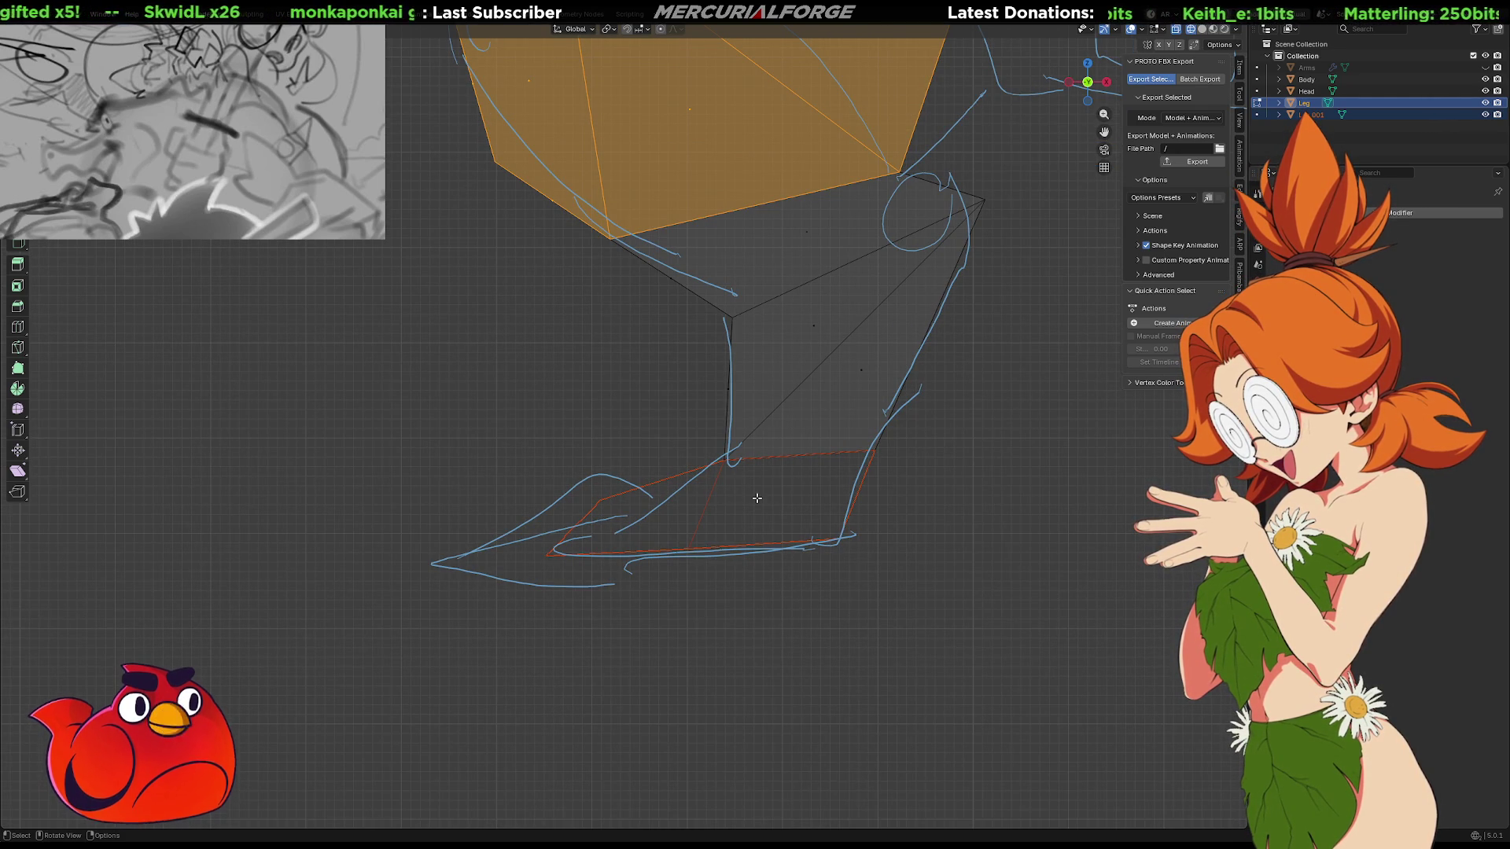
scroll(786, 423, "up", 5, "shift")
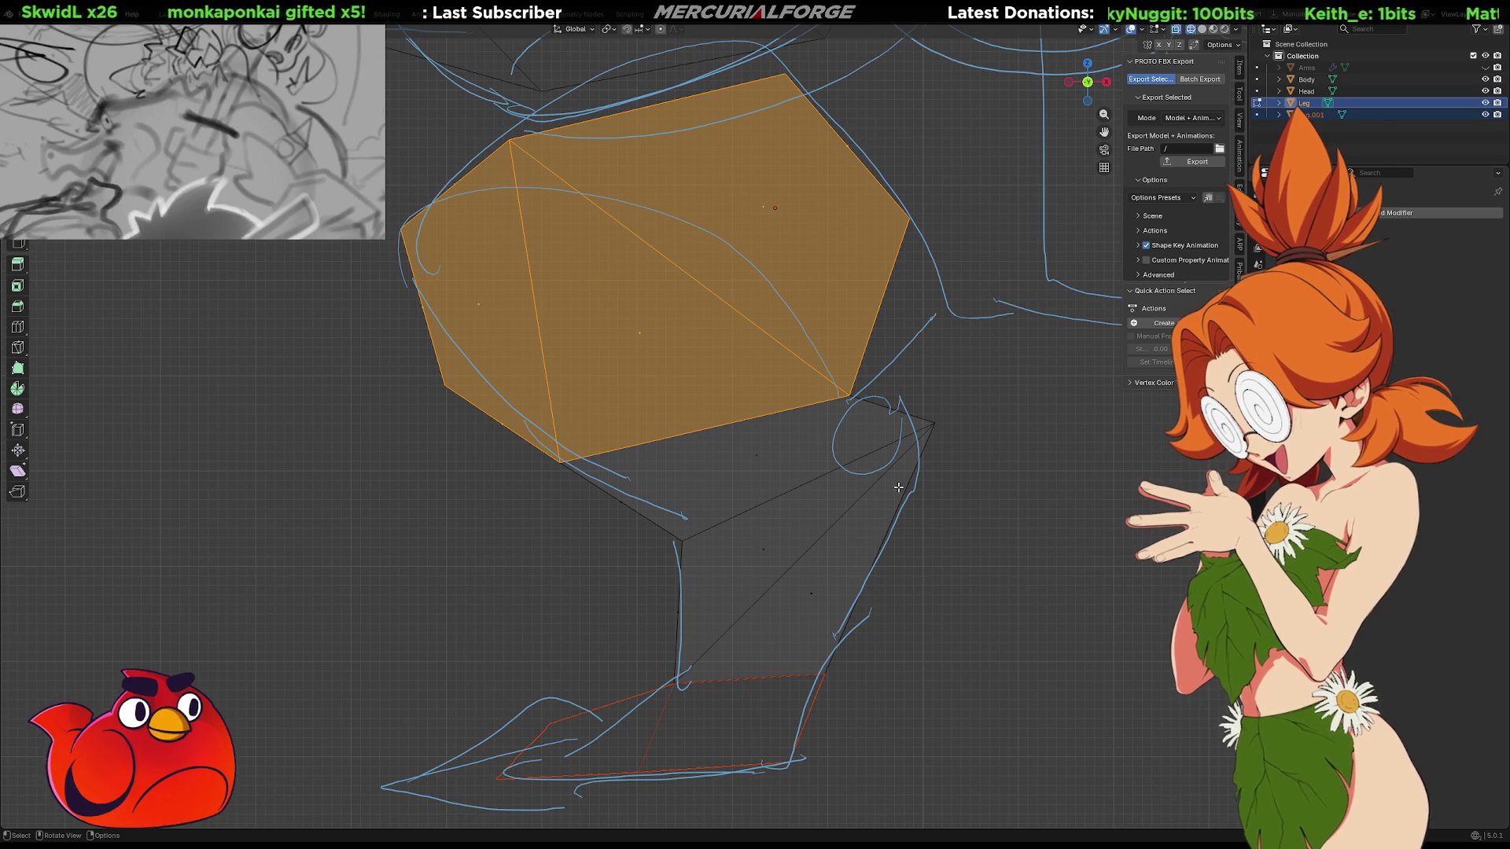
middle_click_drag(889, 489, 840, 442, "shift")
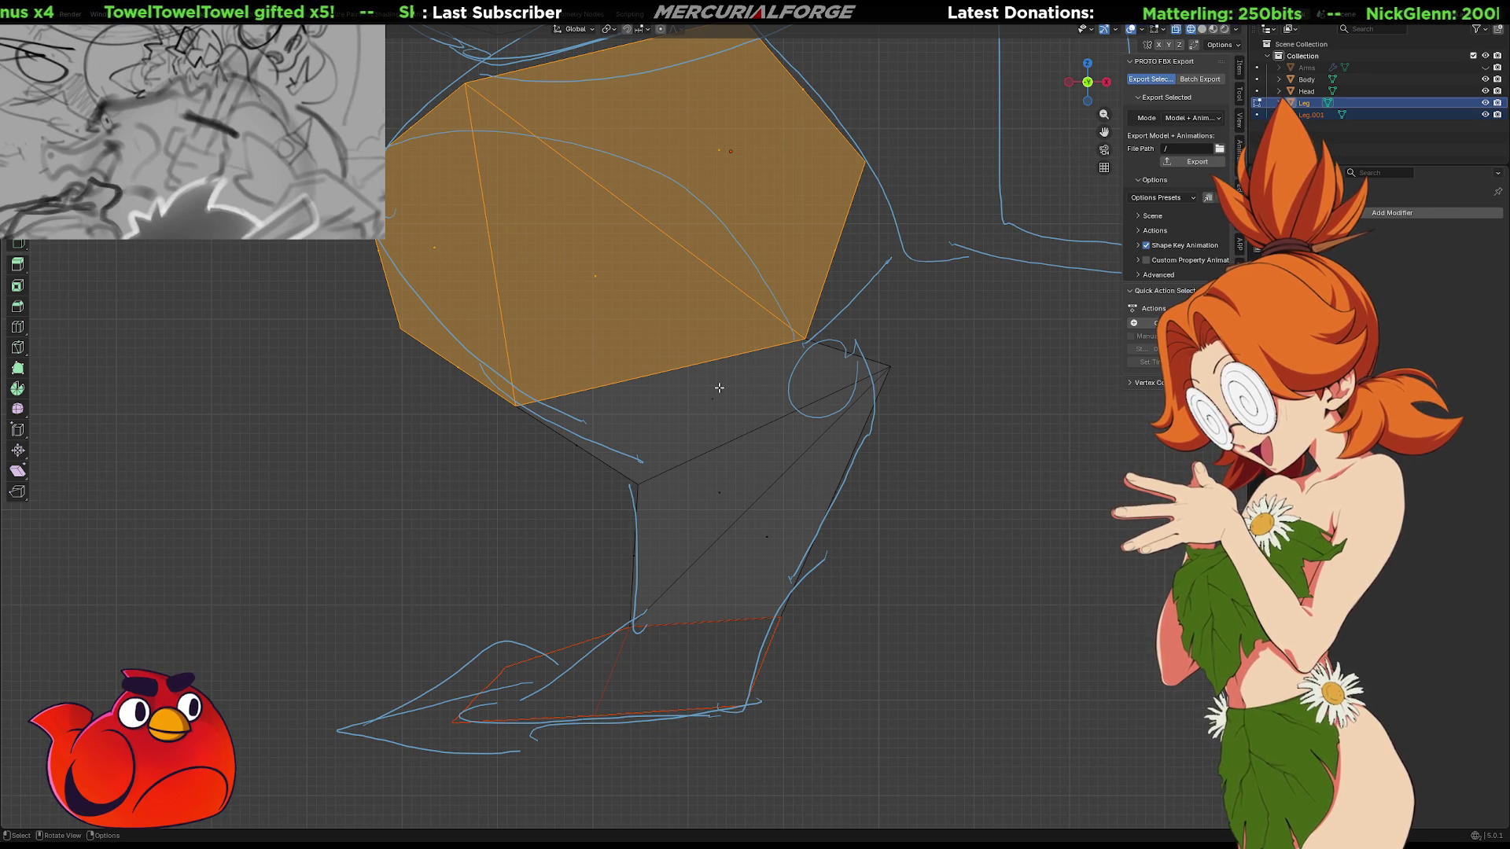
scroll(719, 388, "down", 4)
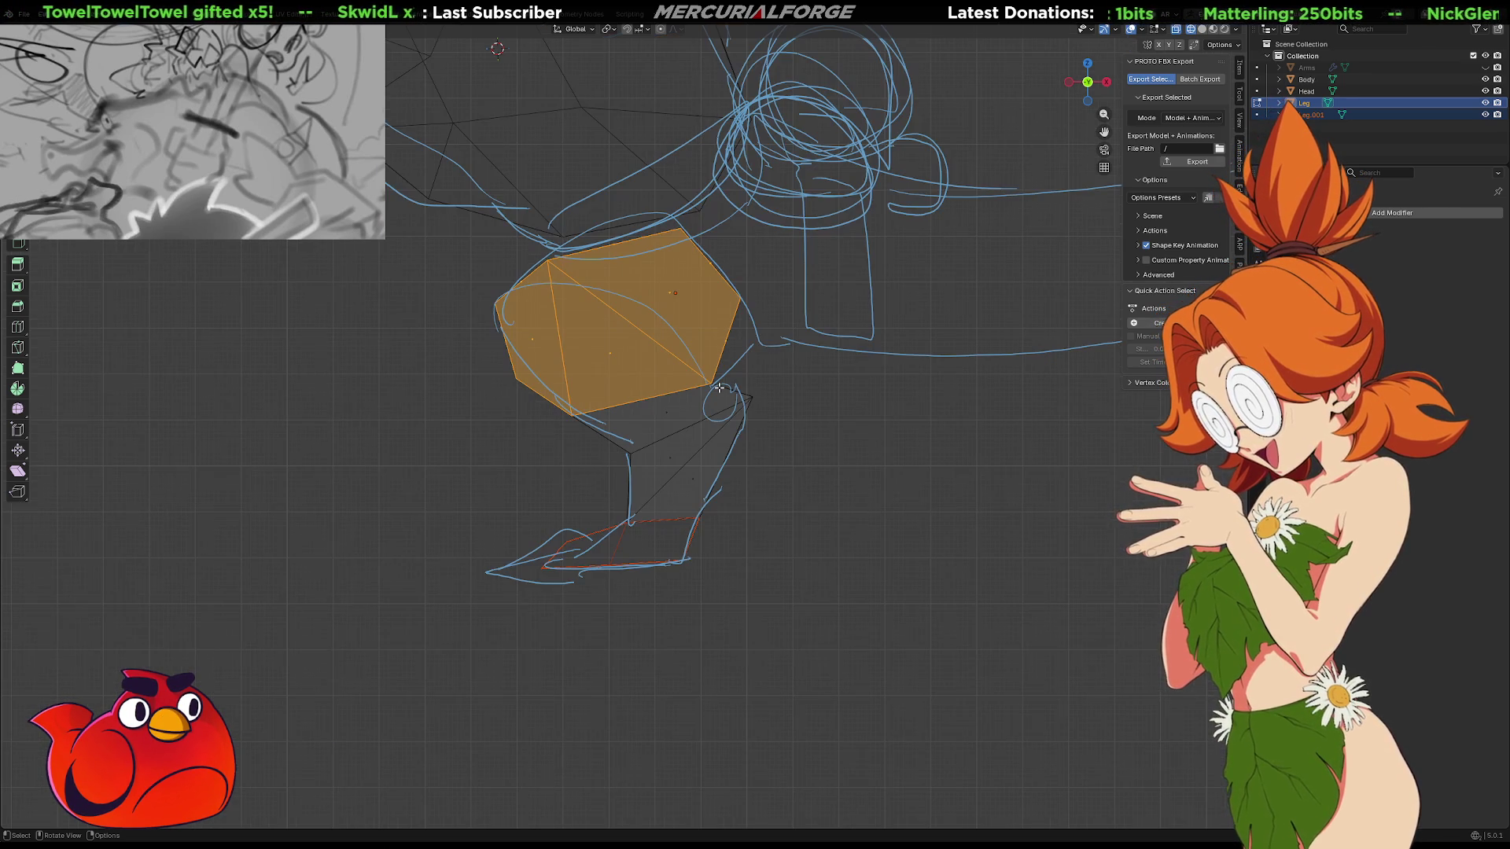
mouse_move(719, 388)
middle_mouse_down("shift")
mouse_move(853, 492)
mouse_move(863, 520)
mouse_move(827, 525)
middle_mouse_up("shift")
Show the meshes solid-shaded with the Arms visible, viewed from straight front
key("shift+z")
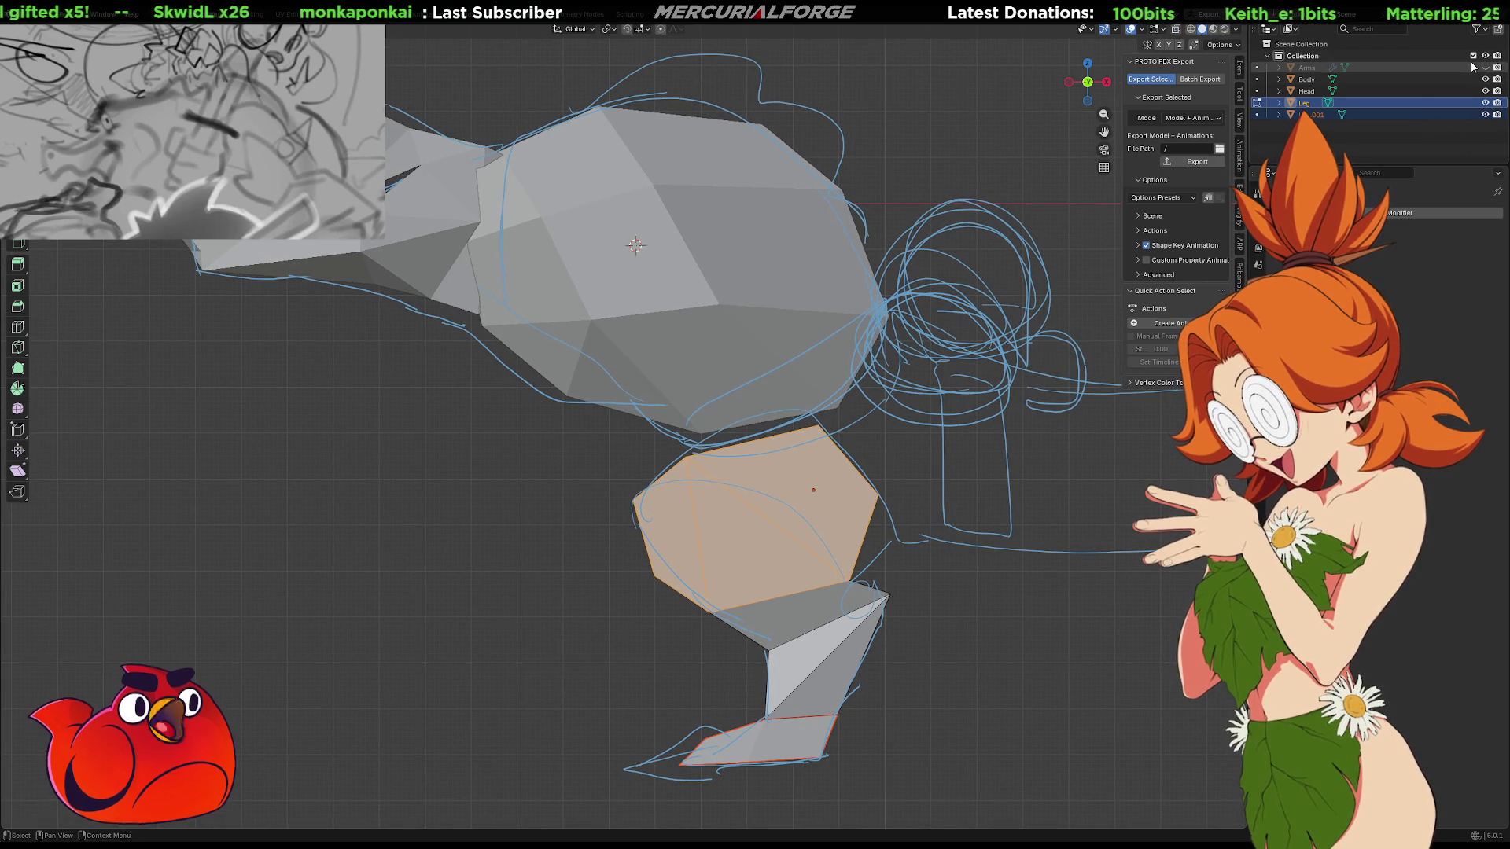
left_click(1485, 69)
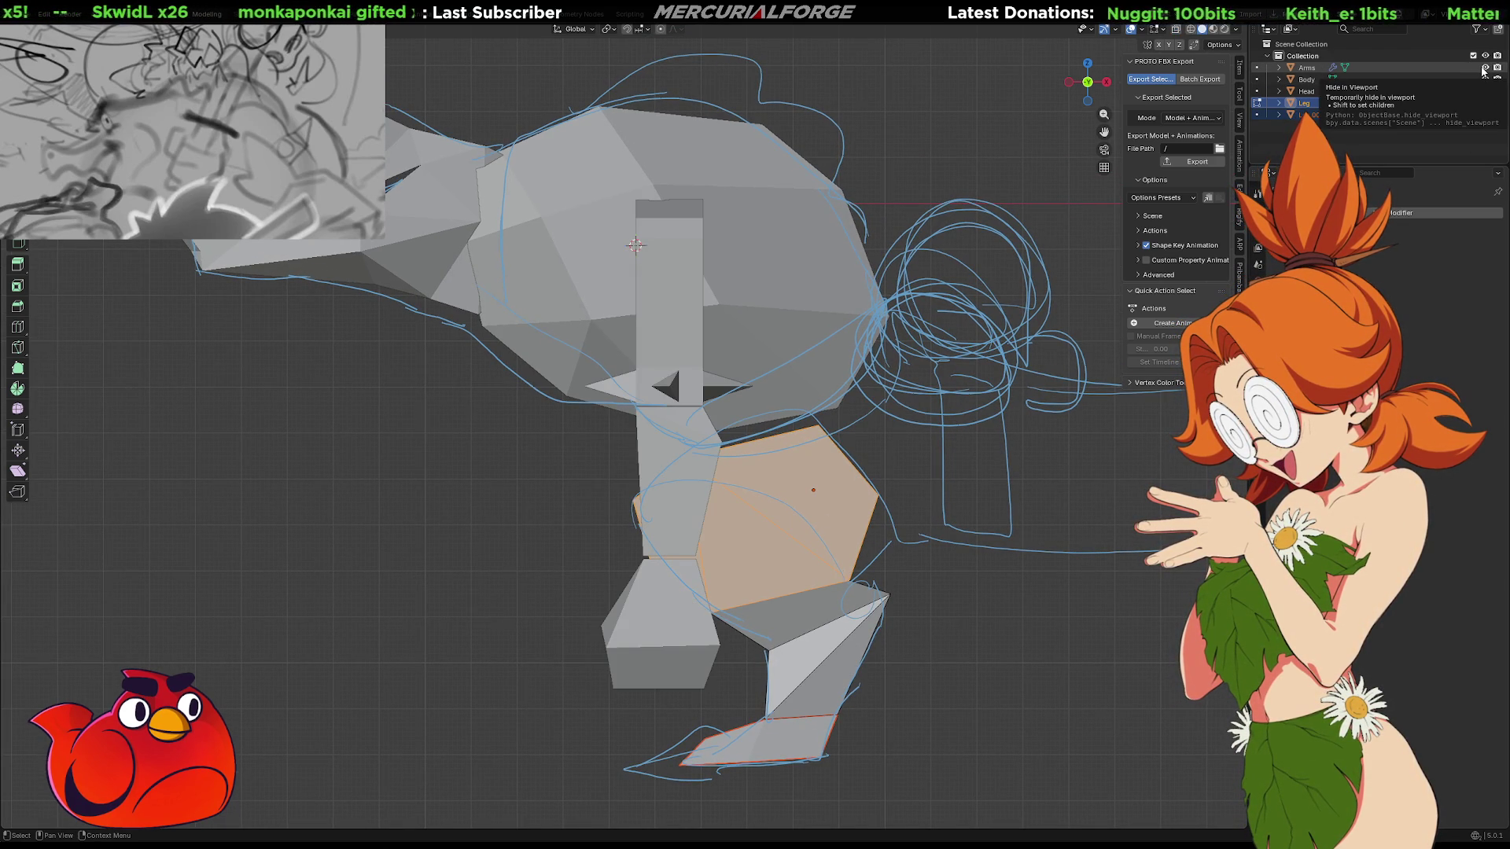
mouse_move(696, 403)
middle_mouse_down()
mouse_move(721, 403)
mouse_move(652, 435)
mouse_move(842, 432)
mouse_move(460, 421)
mouse_move(564, 425)
middle_mouse_up()
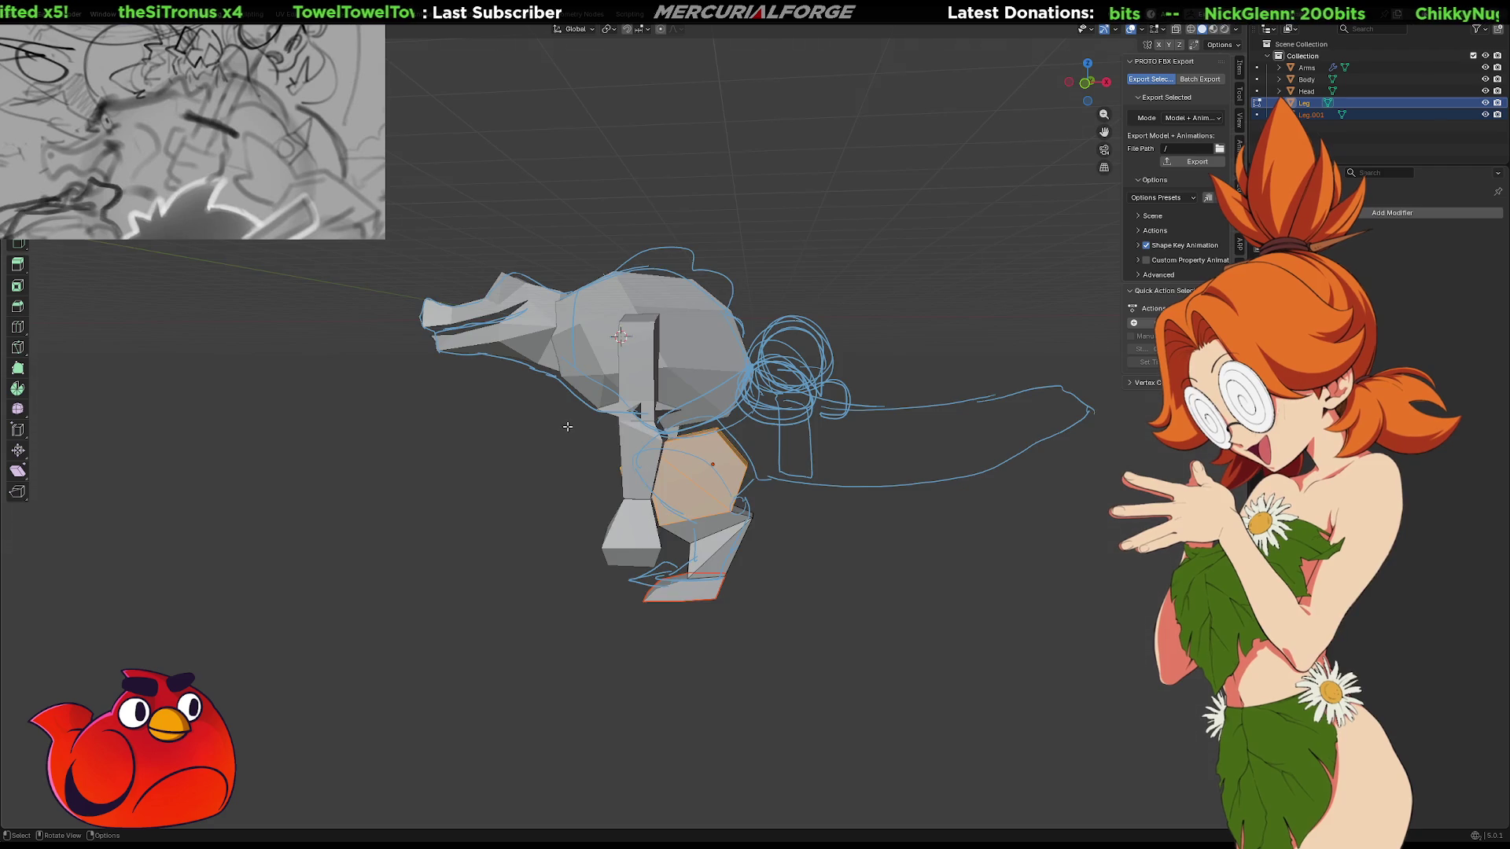
key("KP_1")
scroll(765, 463, "up", 3)
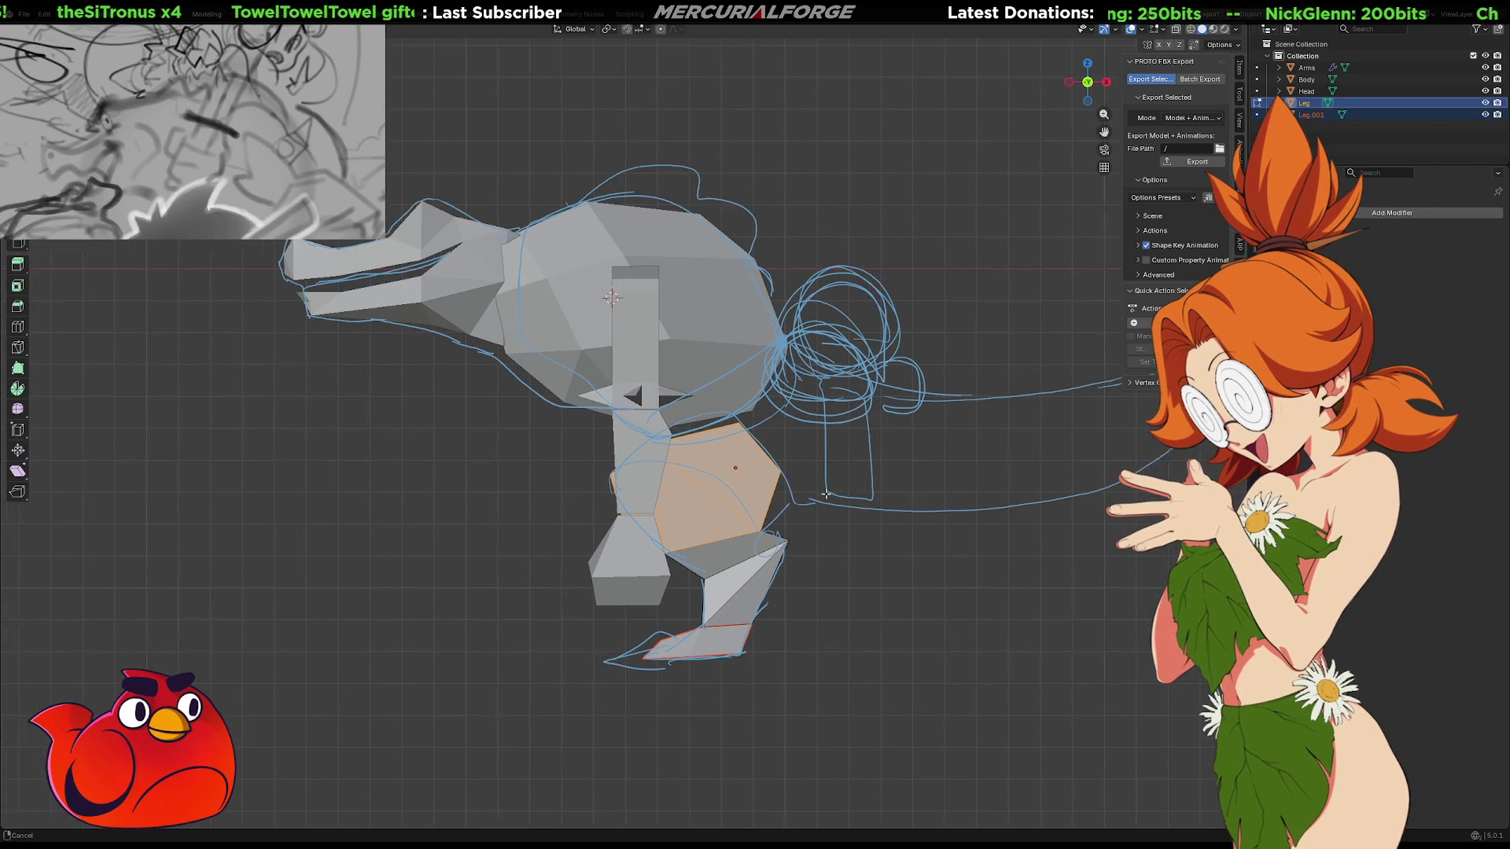
Hide the Arms mesh again and frame the leg closer
left_click(1486, 68)
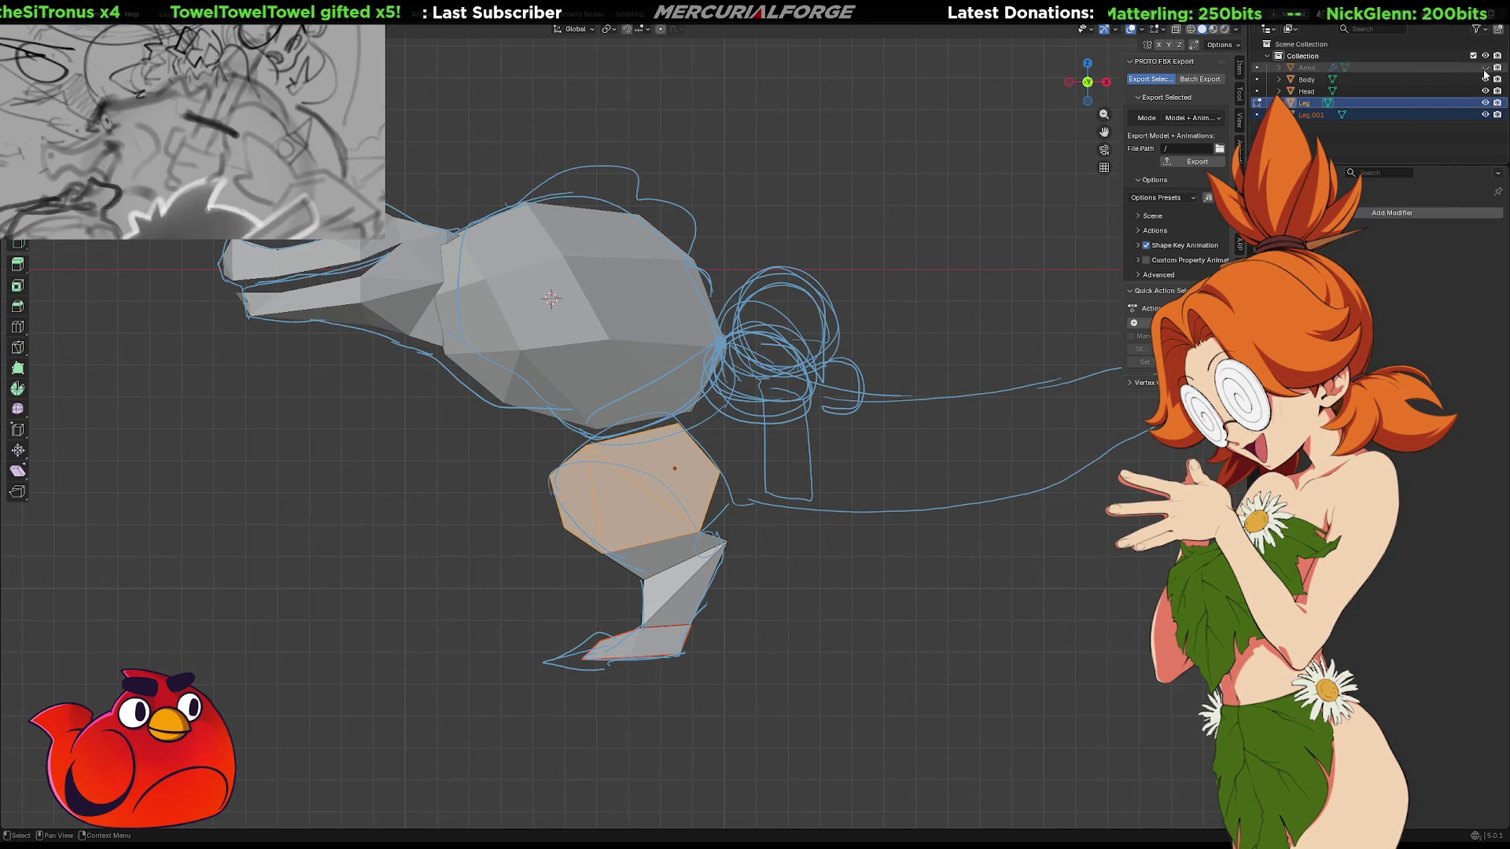
scroll(881, 564, "up", 2)
middle_click_drag(881, 565, 869, 506, "shift")
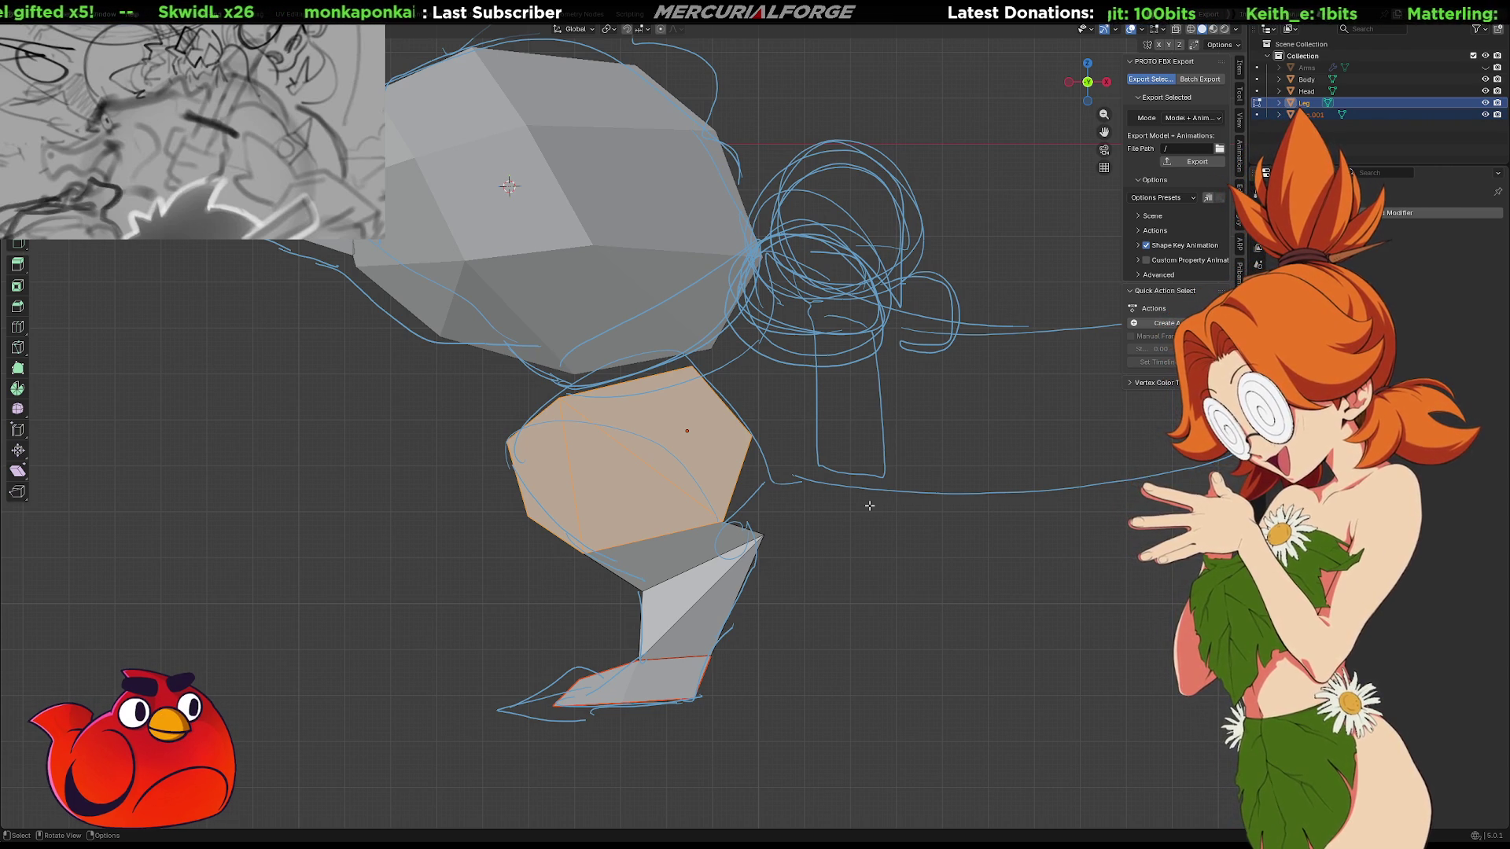
middle_click_drag(833, 531, 846, 533)
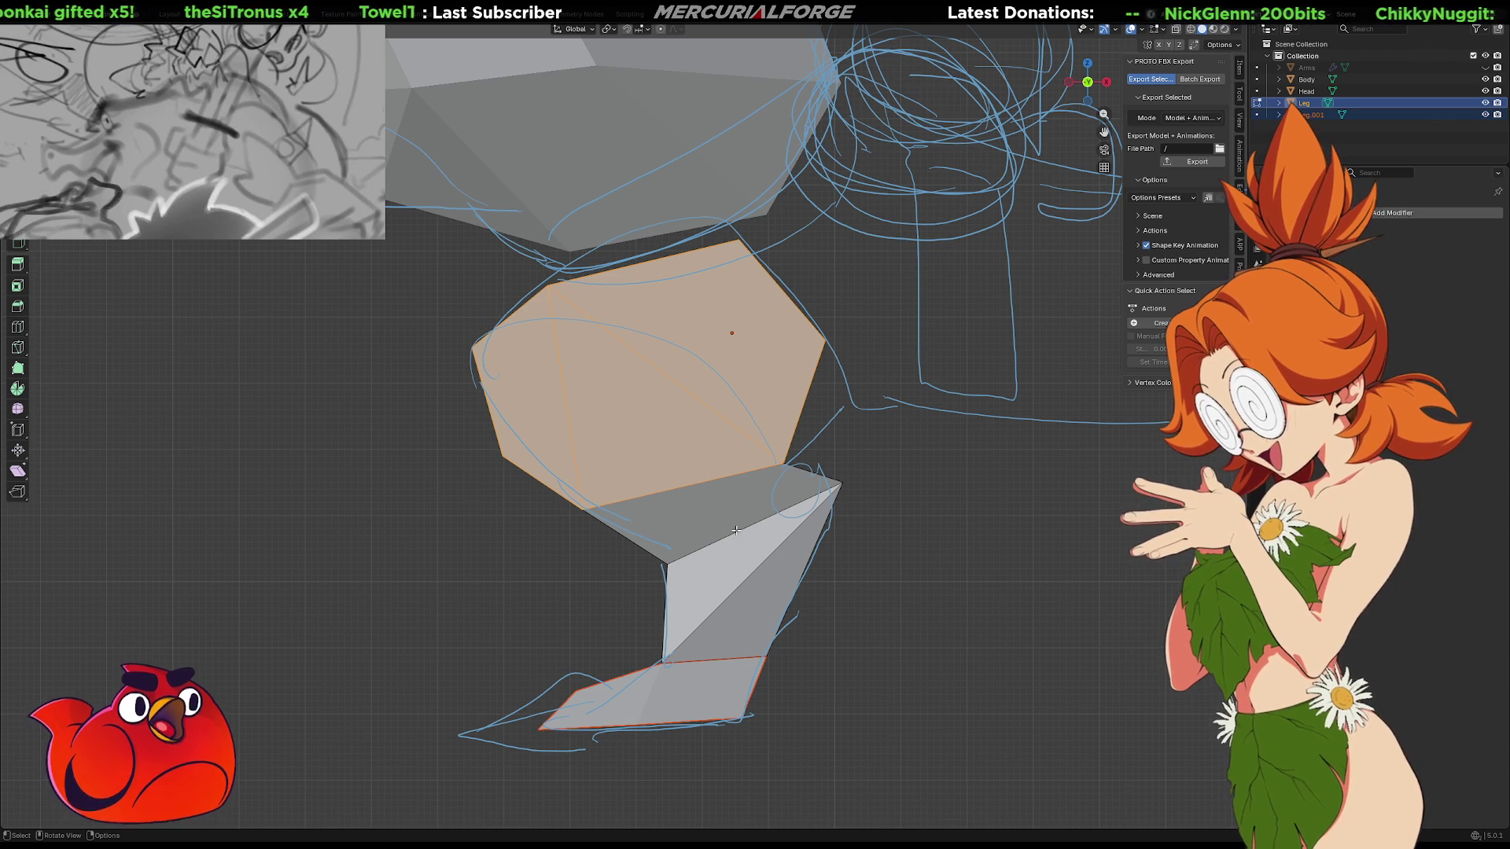
Box-select the lower-leg shin faces through the X-ray view, excluding the thigh
key("shift+z")
left_click_drag(838, 646, 681, 491)
key("shift+z")
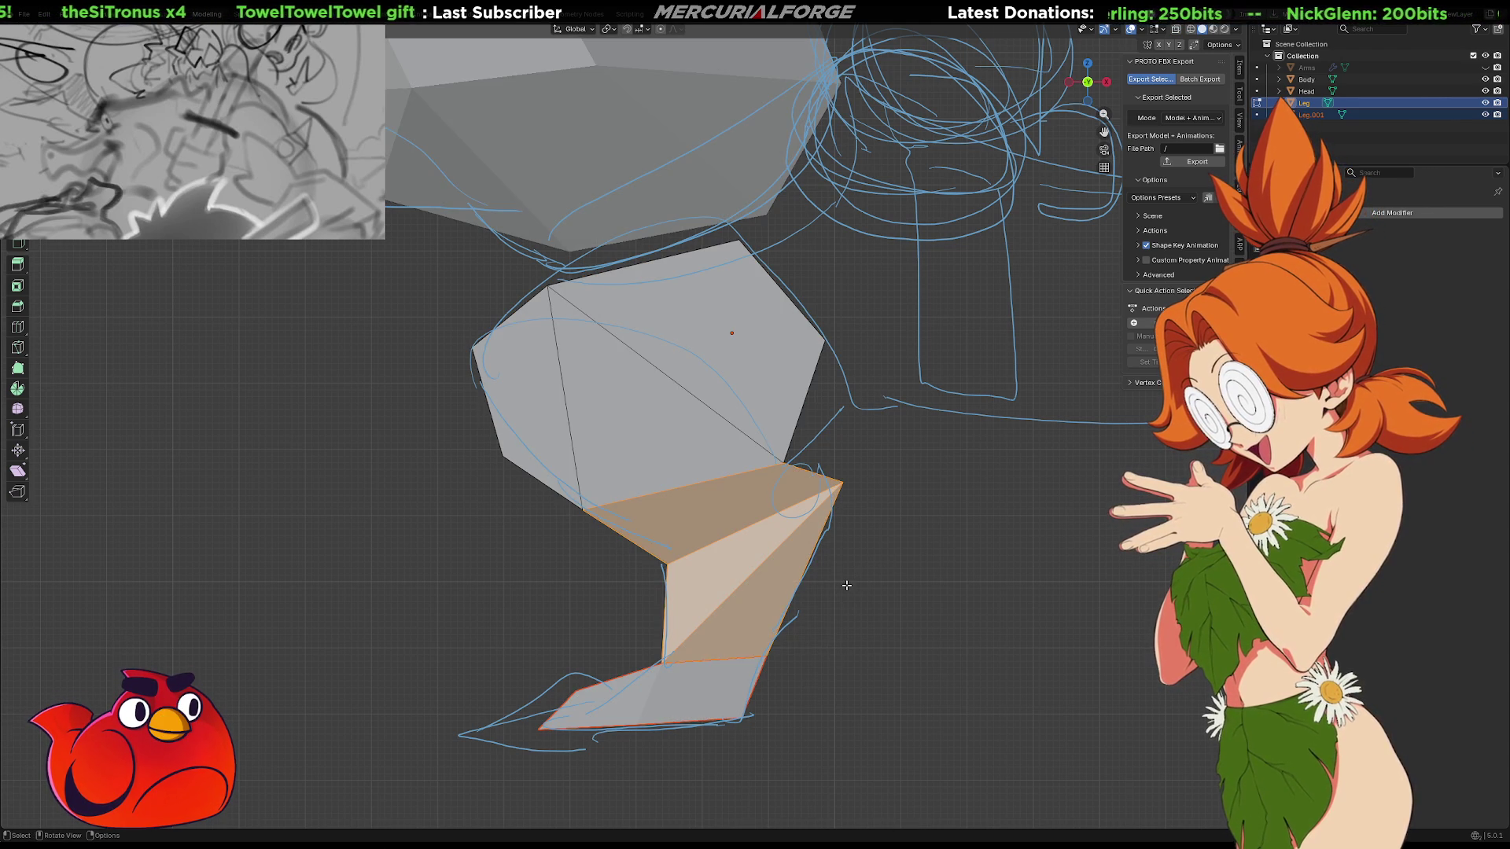
key("shift+z")
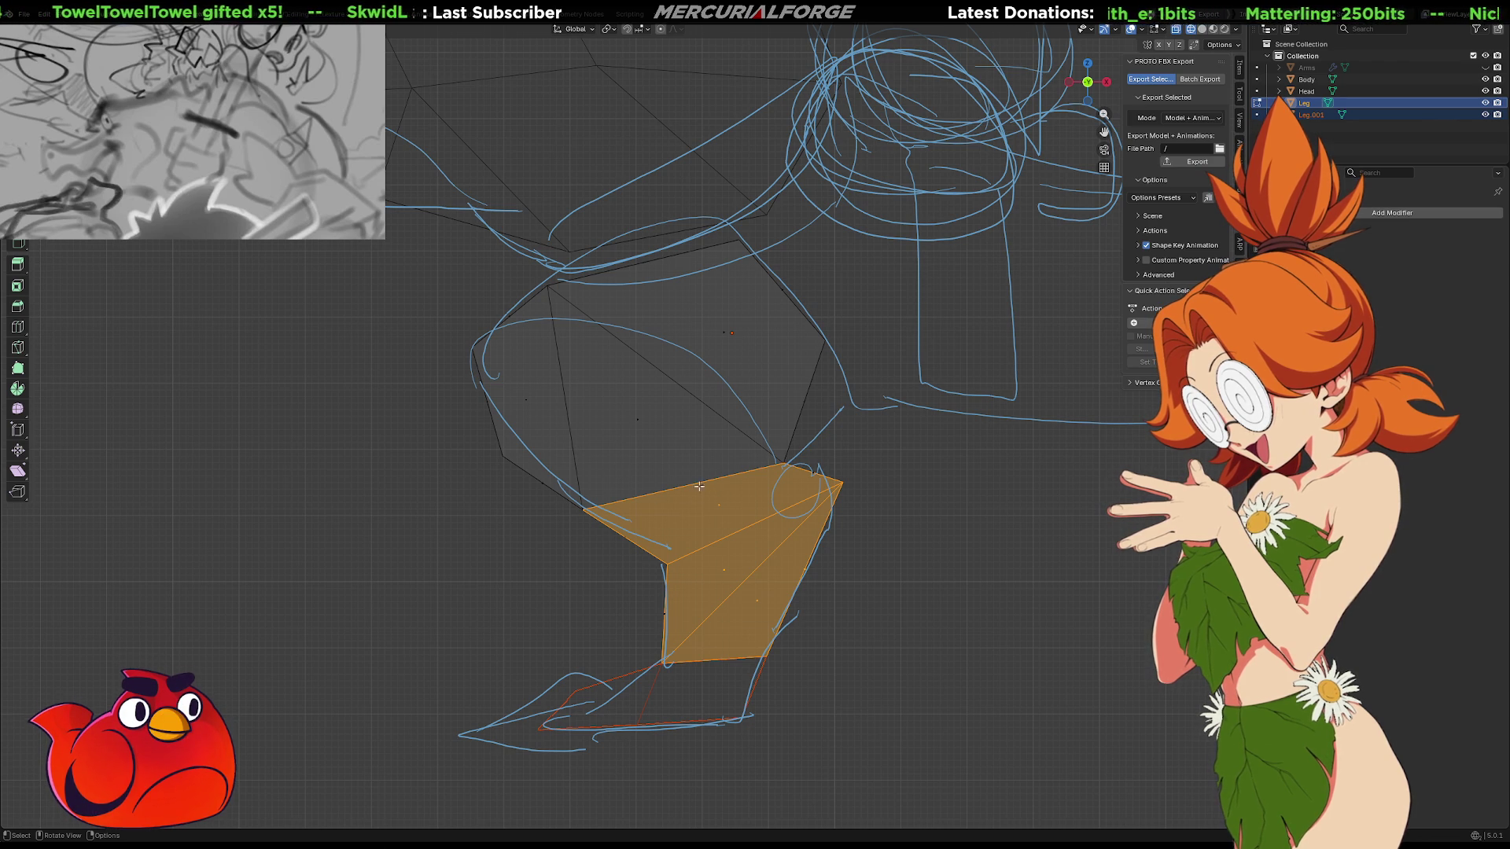
Orbit above the leg and open the Transform Pivot Point choices
mouse_move(731, 436)
middle_mouse_down()
mouse_move(757, 517)
mouse_move(704, 466)
middle_mouse_up()
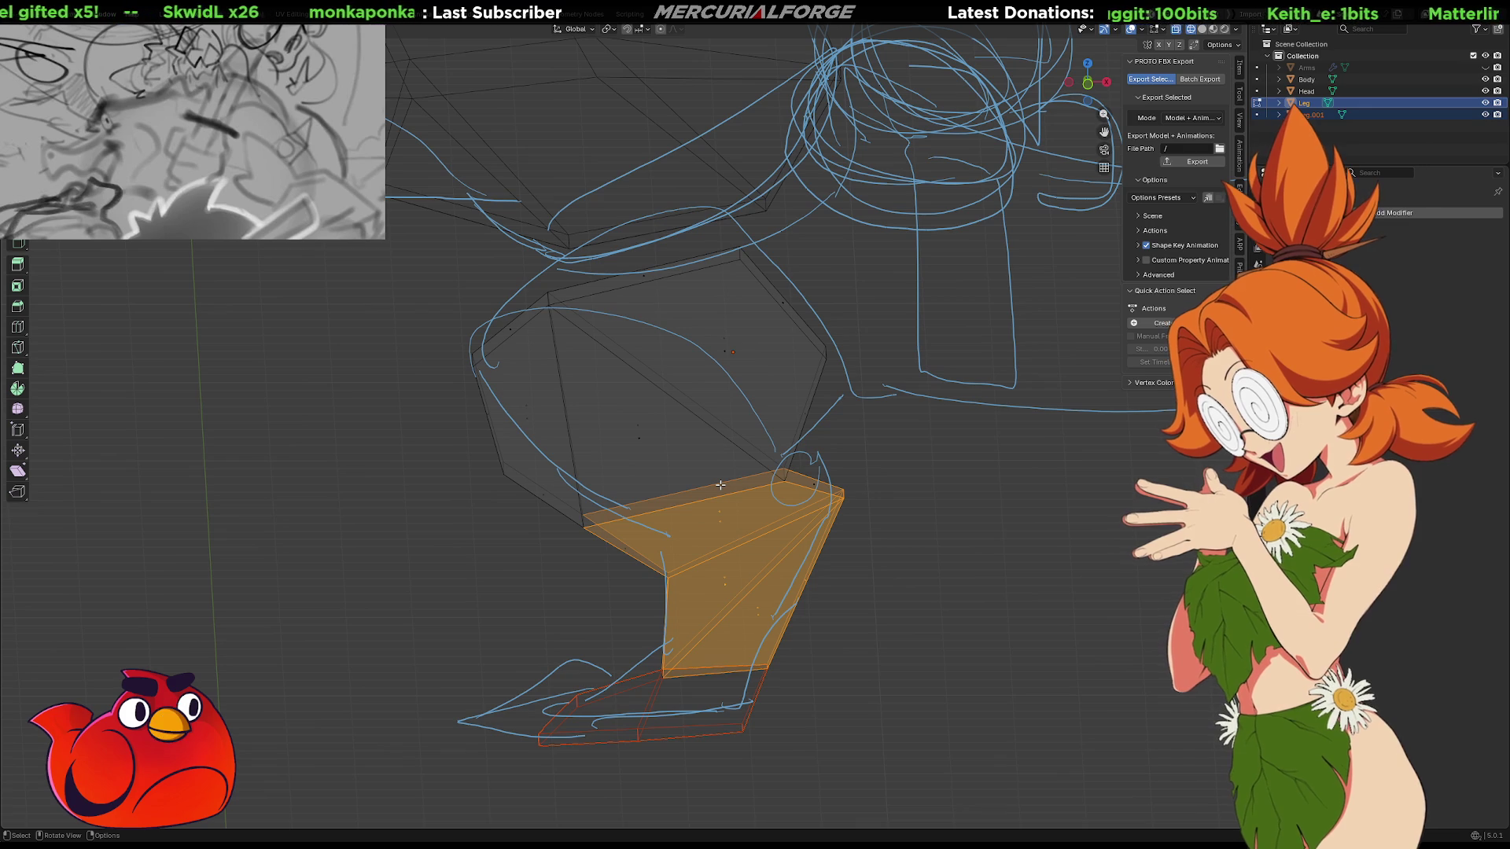
middle_click_drag(720, 485, 721, 485)
middle_click_drag(762, 438, 761, 432)
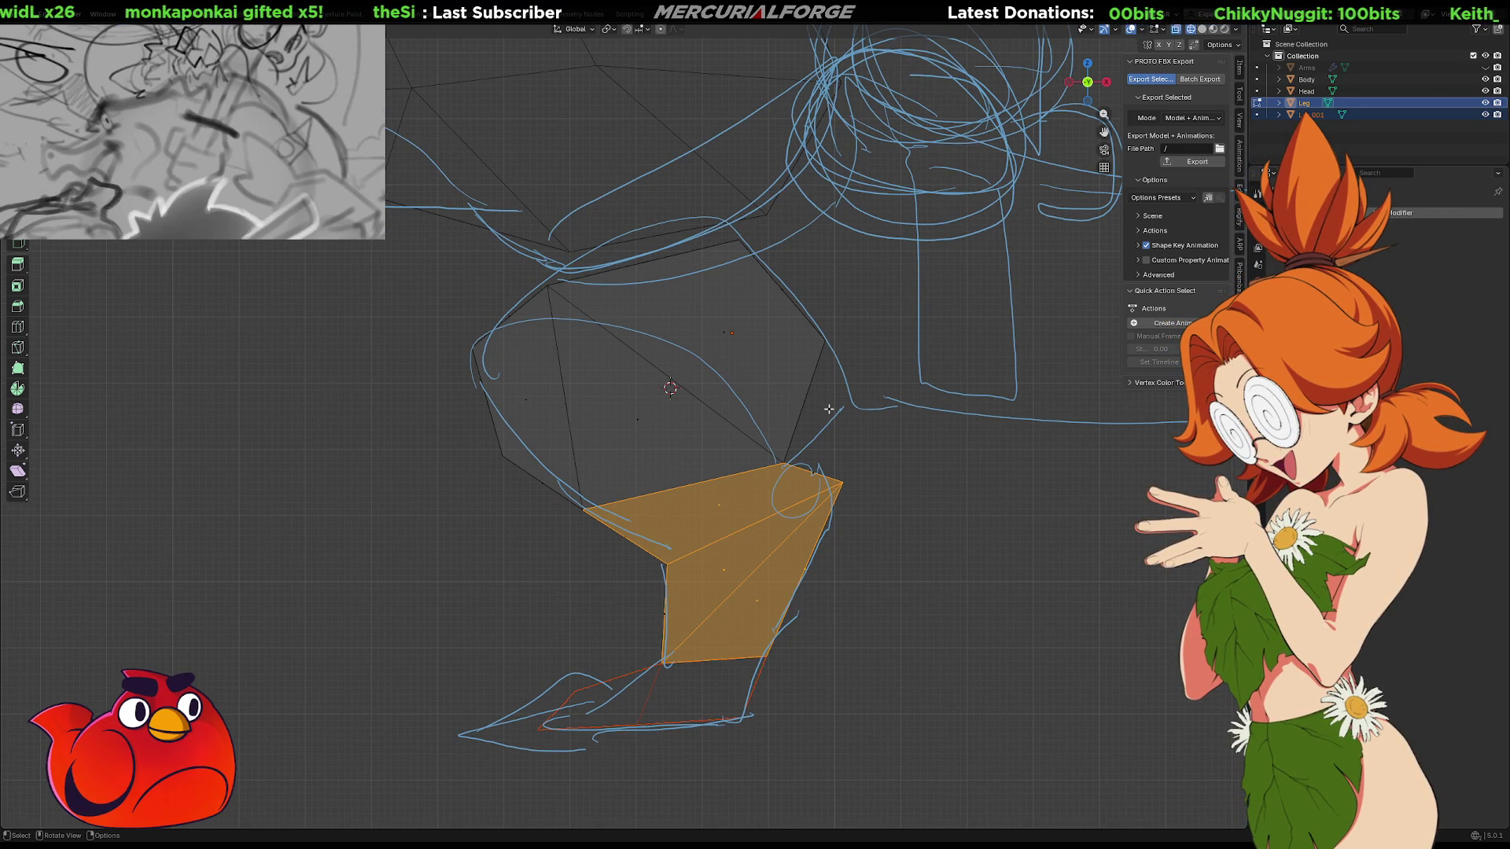
left_click(603, 32)
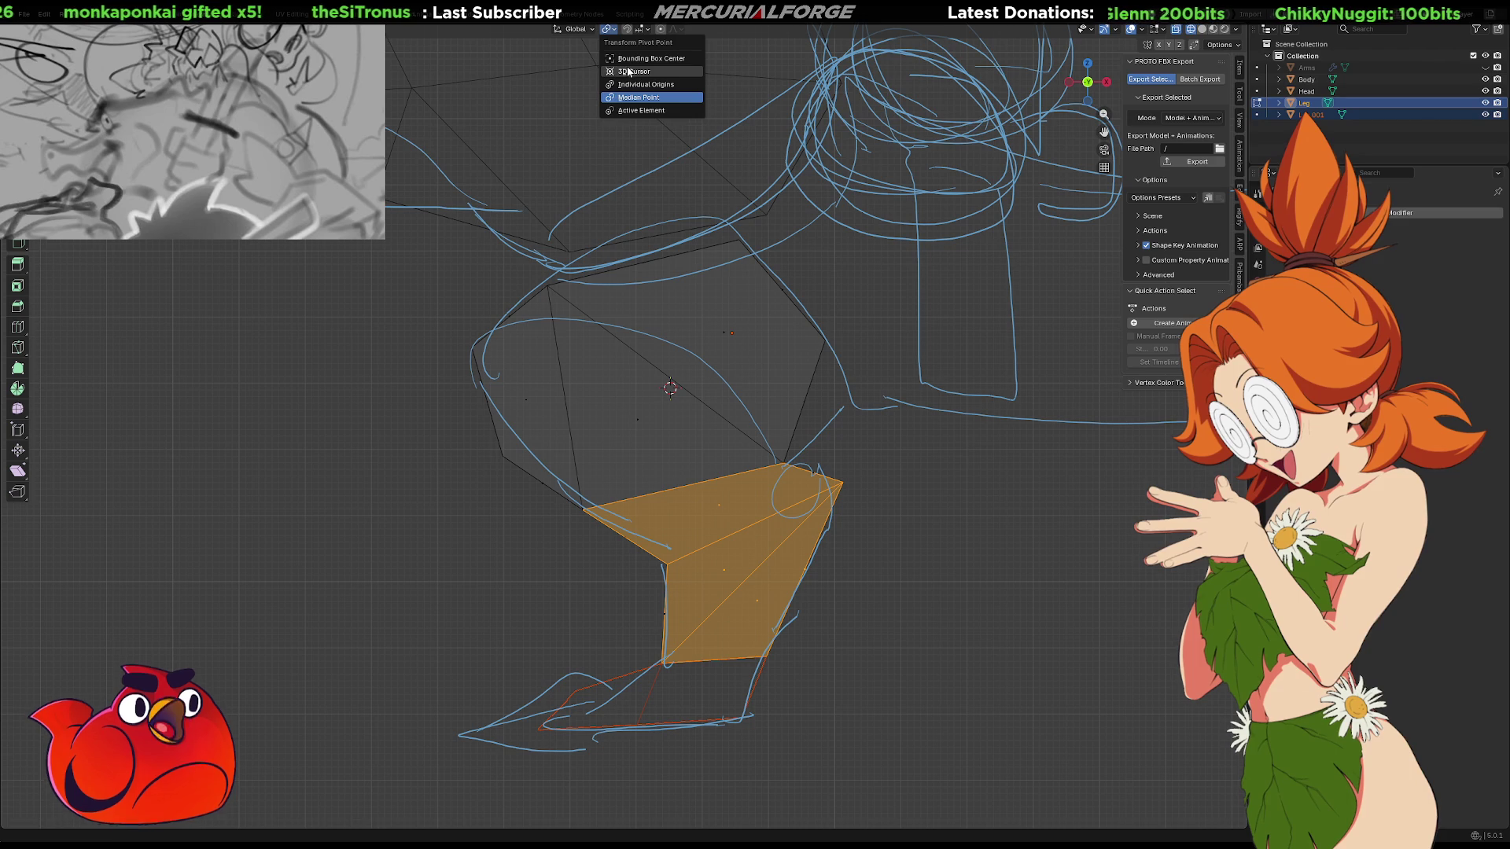
Set the pivot to 3D Cursor and trial-rotate the lower leg, cancelling the last attempt
left_click(629, 69)
key("r")
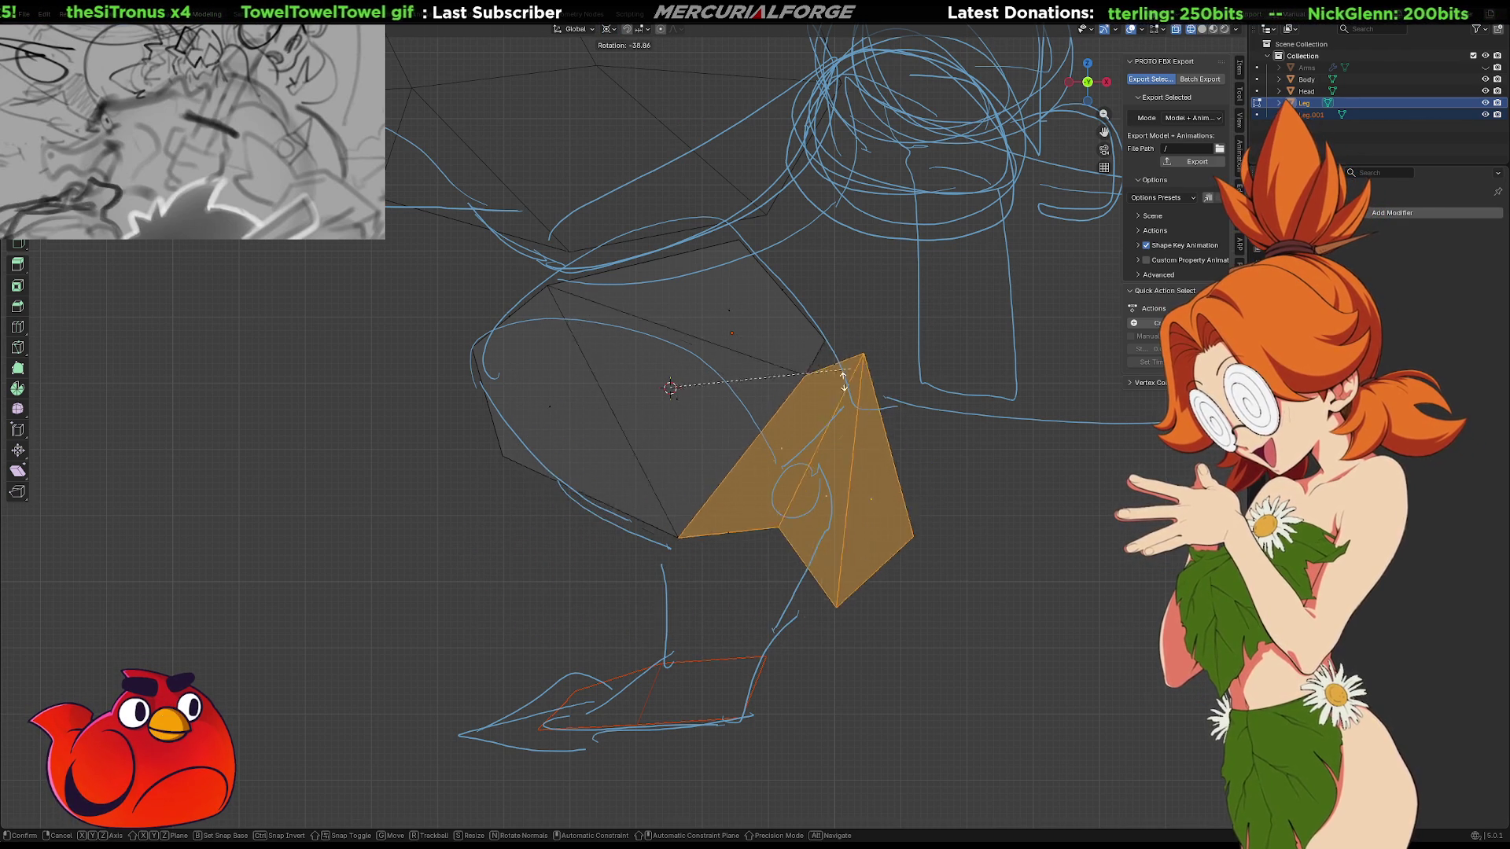
left_click(794, 456)
mouse_move(794, 455)
middle_mouse_down()
mouse_move(744, 454)
mouse_move(887, 465)
middle_mouse_up()
key("r")
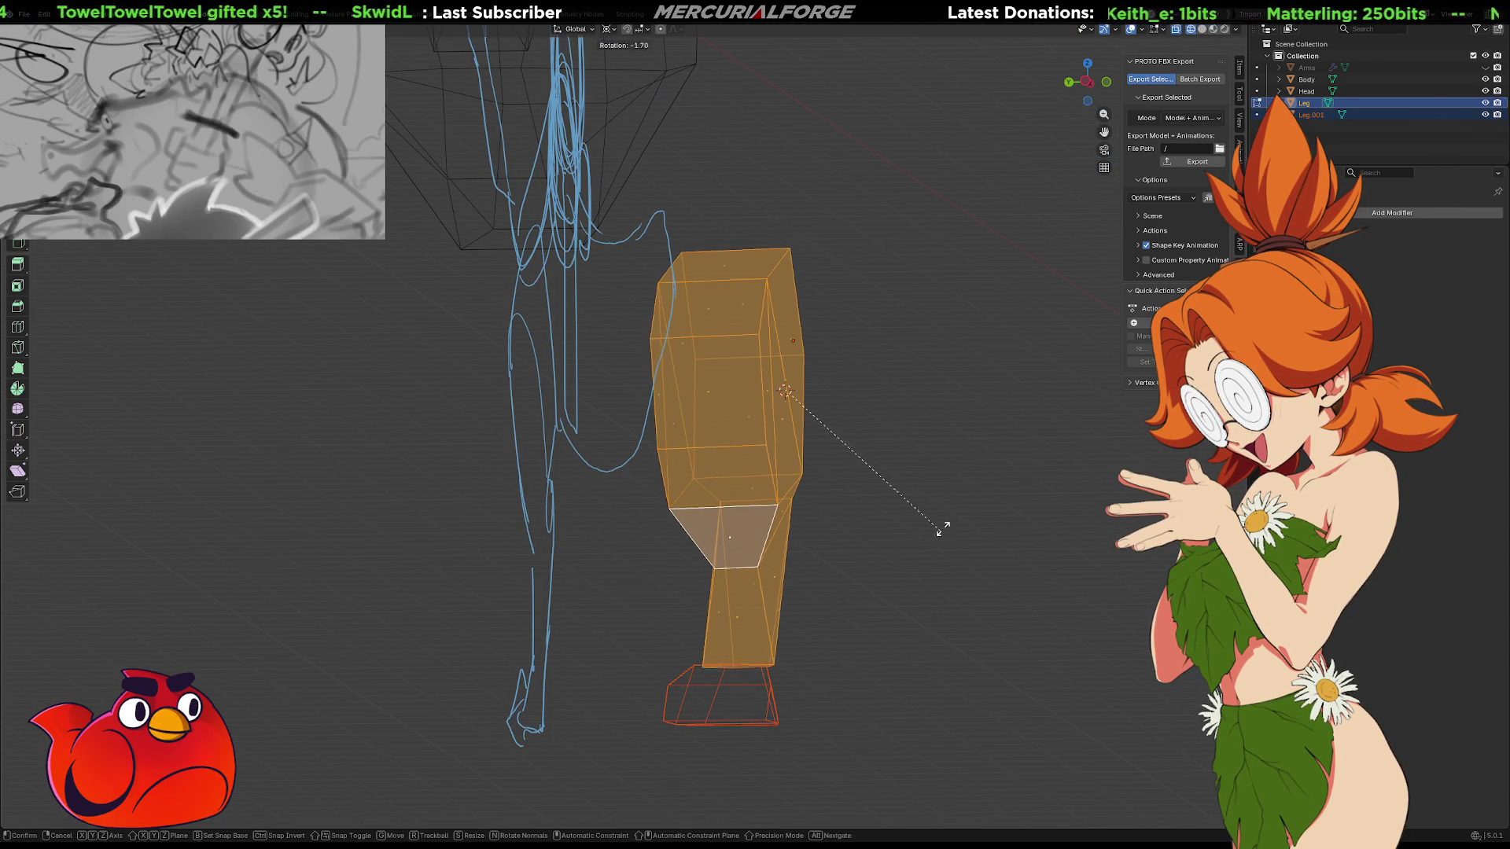
key("Escape")
Place the 3D cursor at the top of the leg and test a rotation, then undo it
right_click(739, 258, "shift")
key("r")
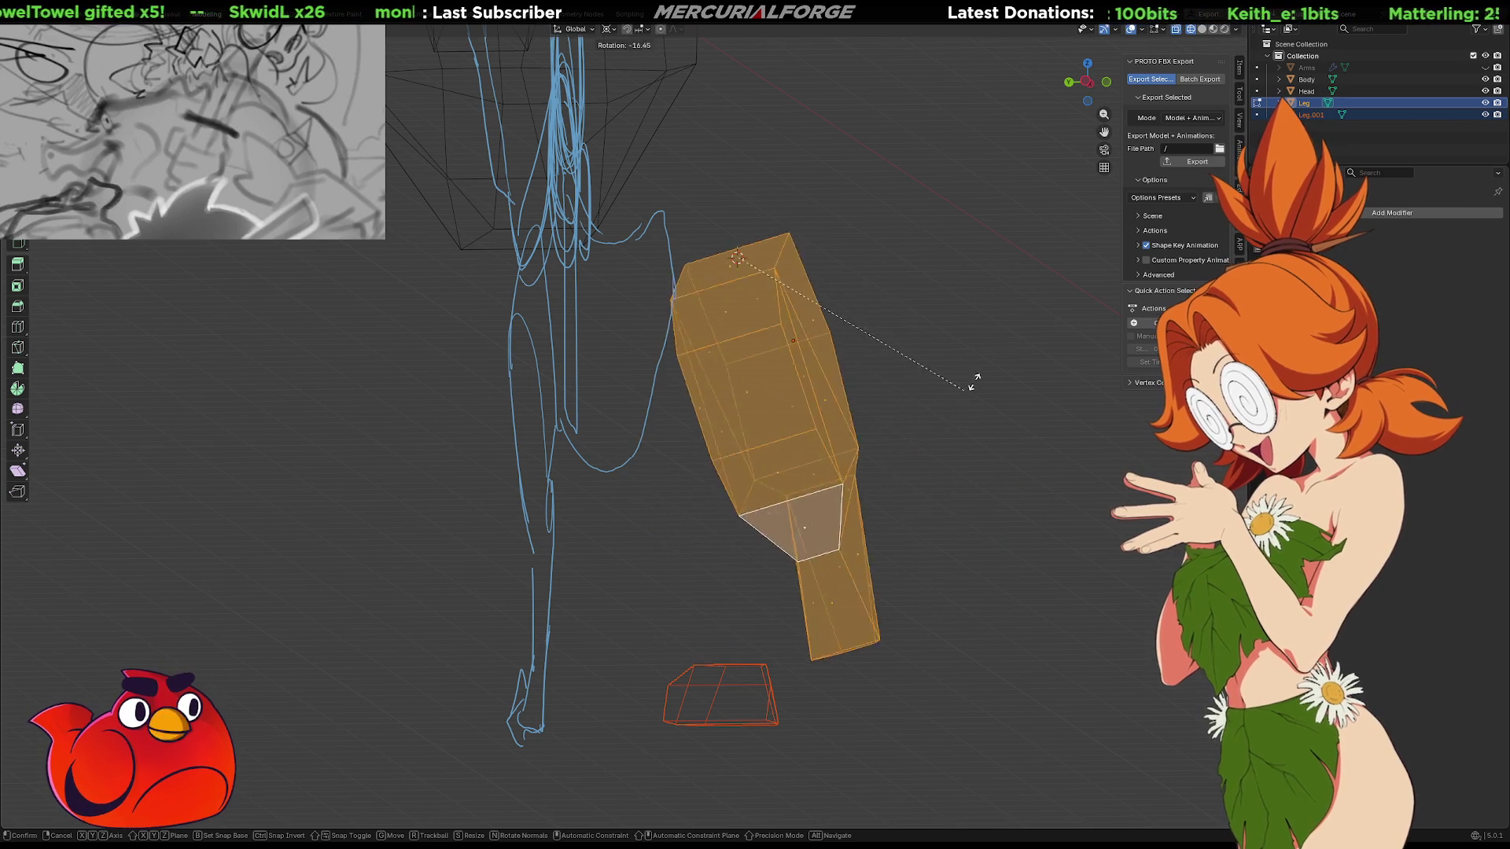
left_click(959, 414)
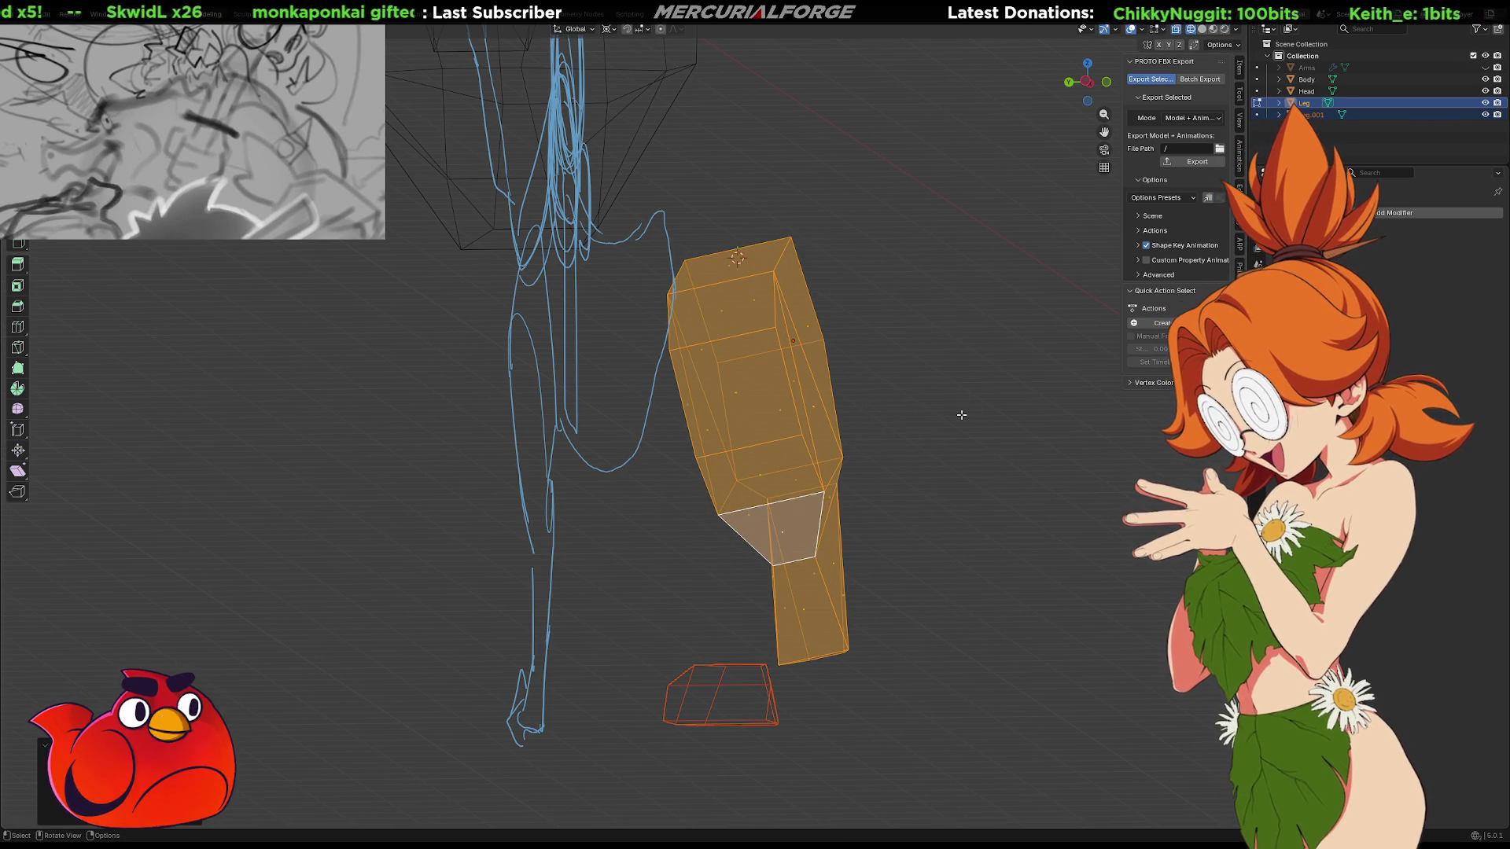
key("ctrl+z")
Switch to an orthographic front view of the leg and sketch
key("KP_0")
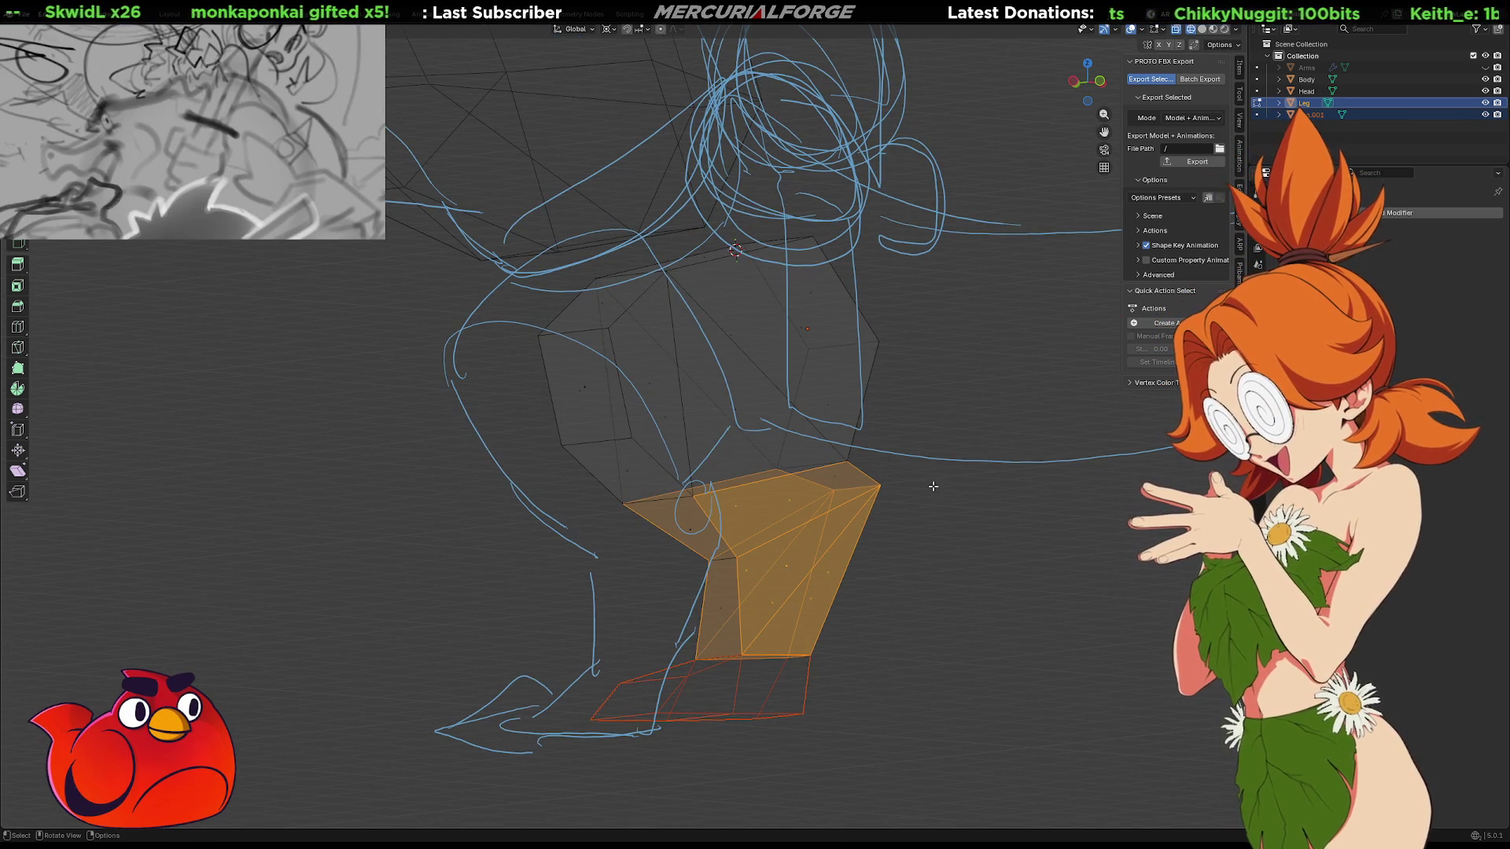
key("KP_1")
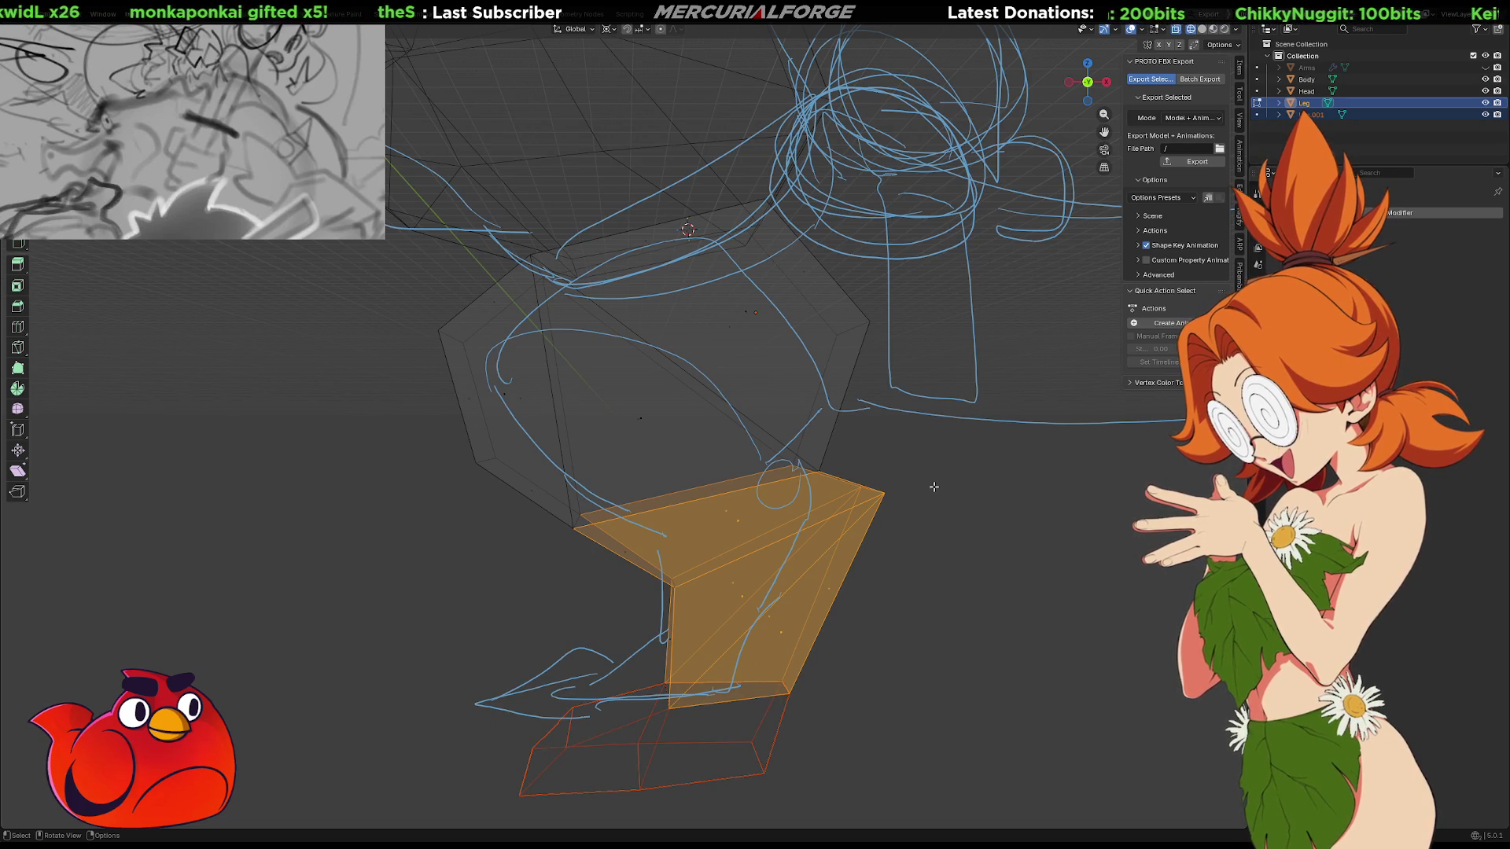
key("KP_5")
middle_click_drag(744, 391, 845, 393)
Select the whole upper leg and test a Z-axis rotation, leaving it unchanged
key("l")
key("r")
key("z")
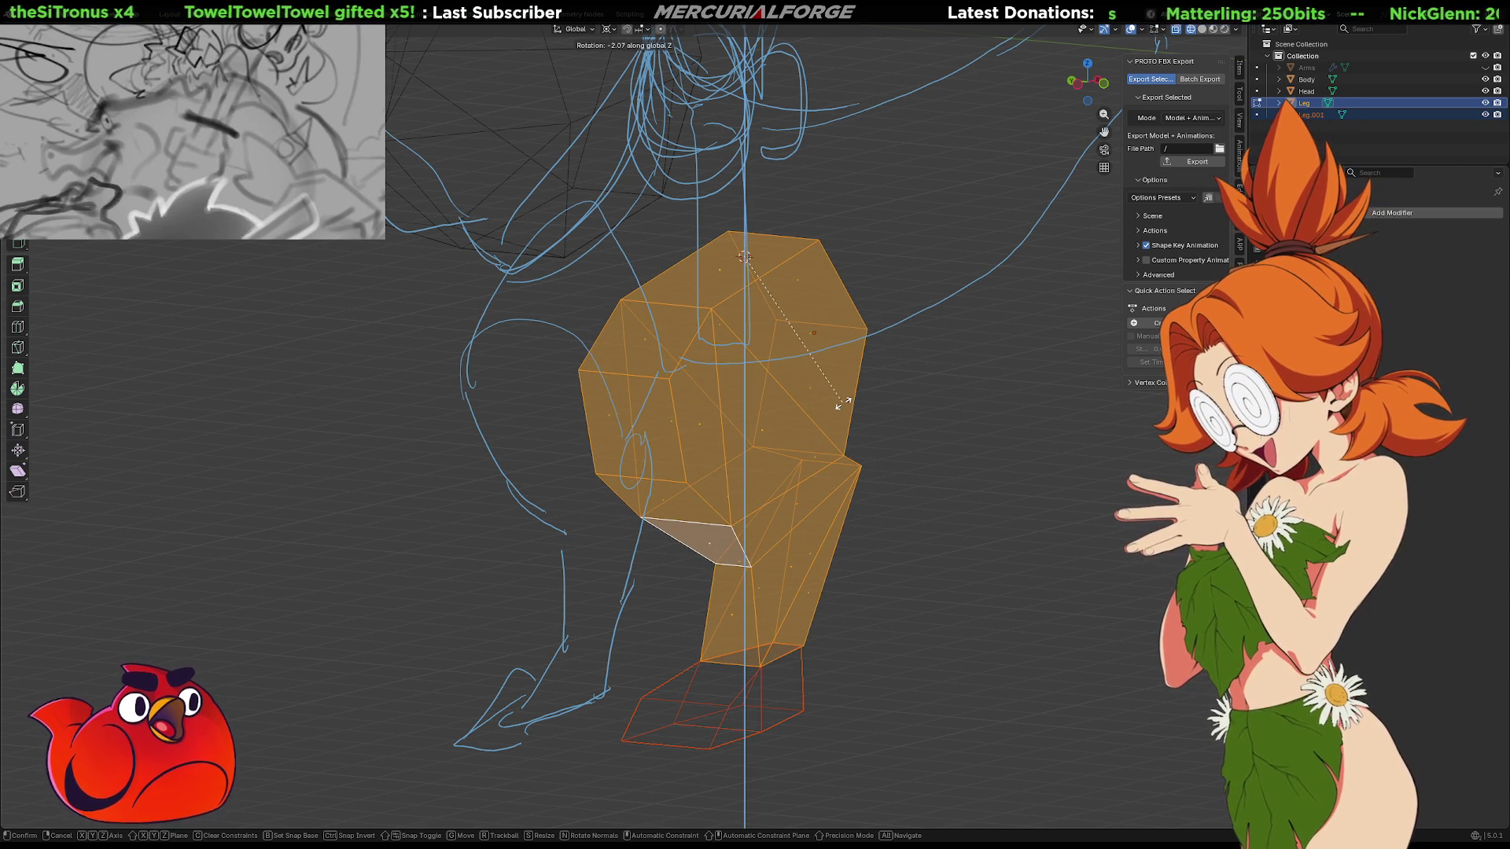
key("ctrl")
key("Escape")
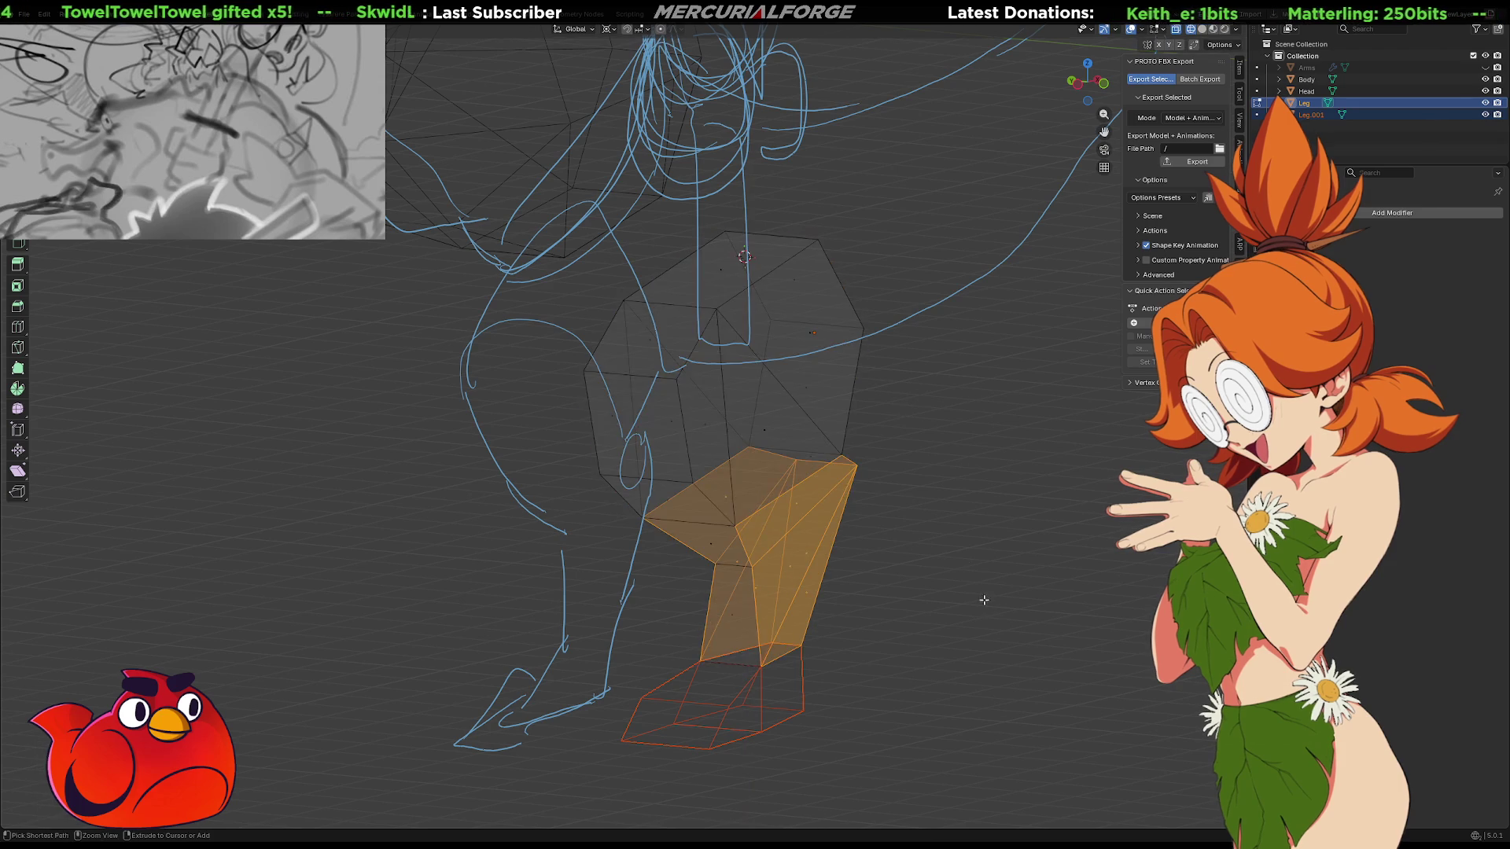
mouse_move(984, 624)
middle_mouse_down()
mouse_move(937, 600)
mouse_move(897, 610)
mouse_move(918, 619)
middle_mouse_up()
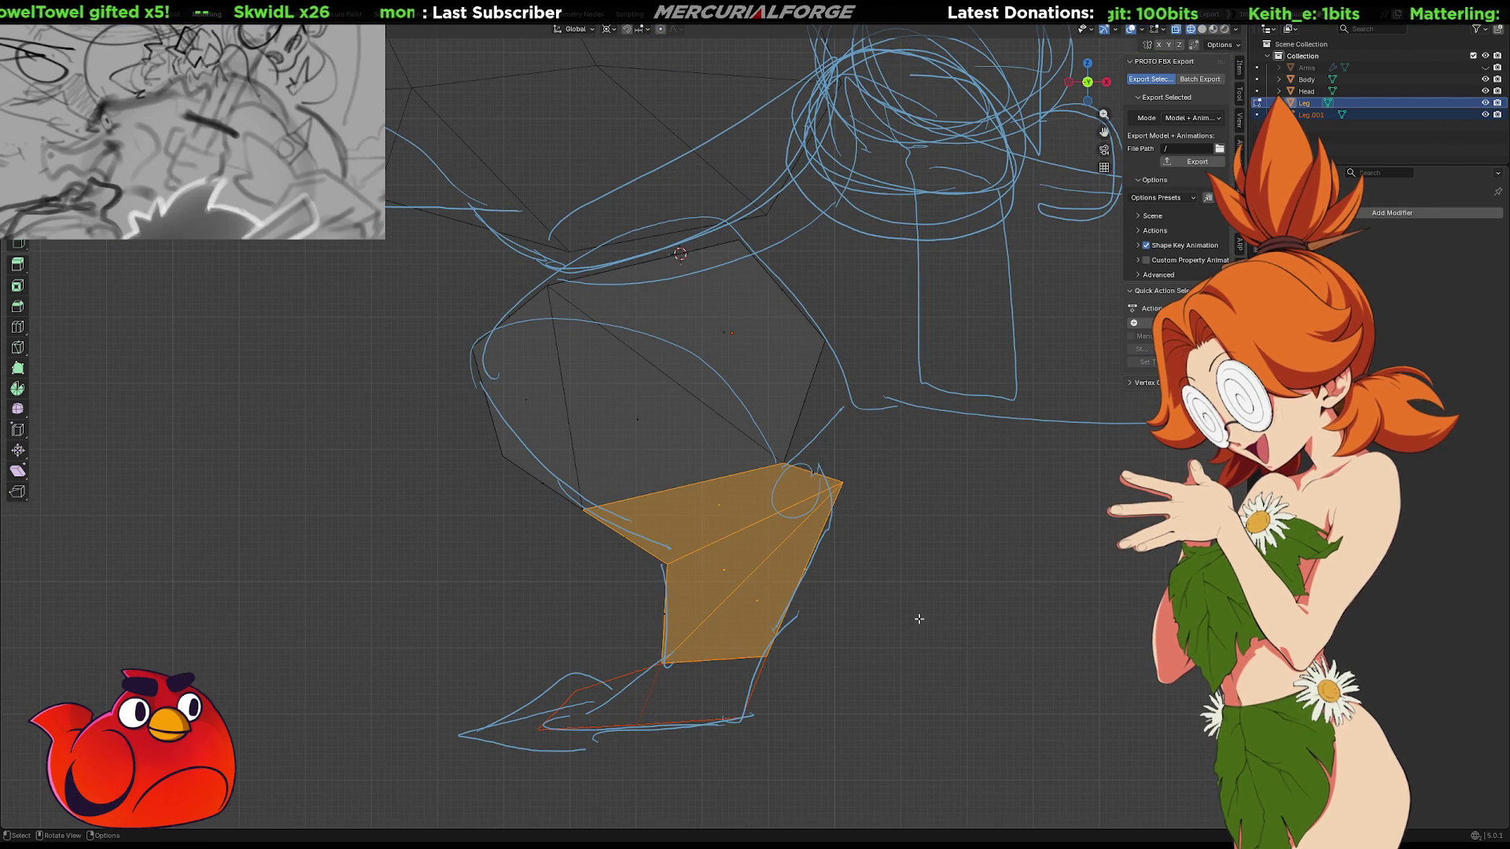
Rotate the orange lower-leg face to its new tilt, then pick the Annotate tool
key("r")
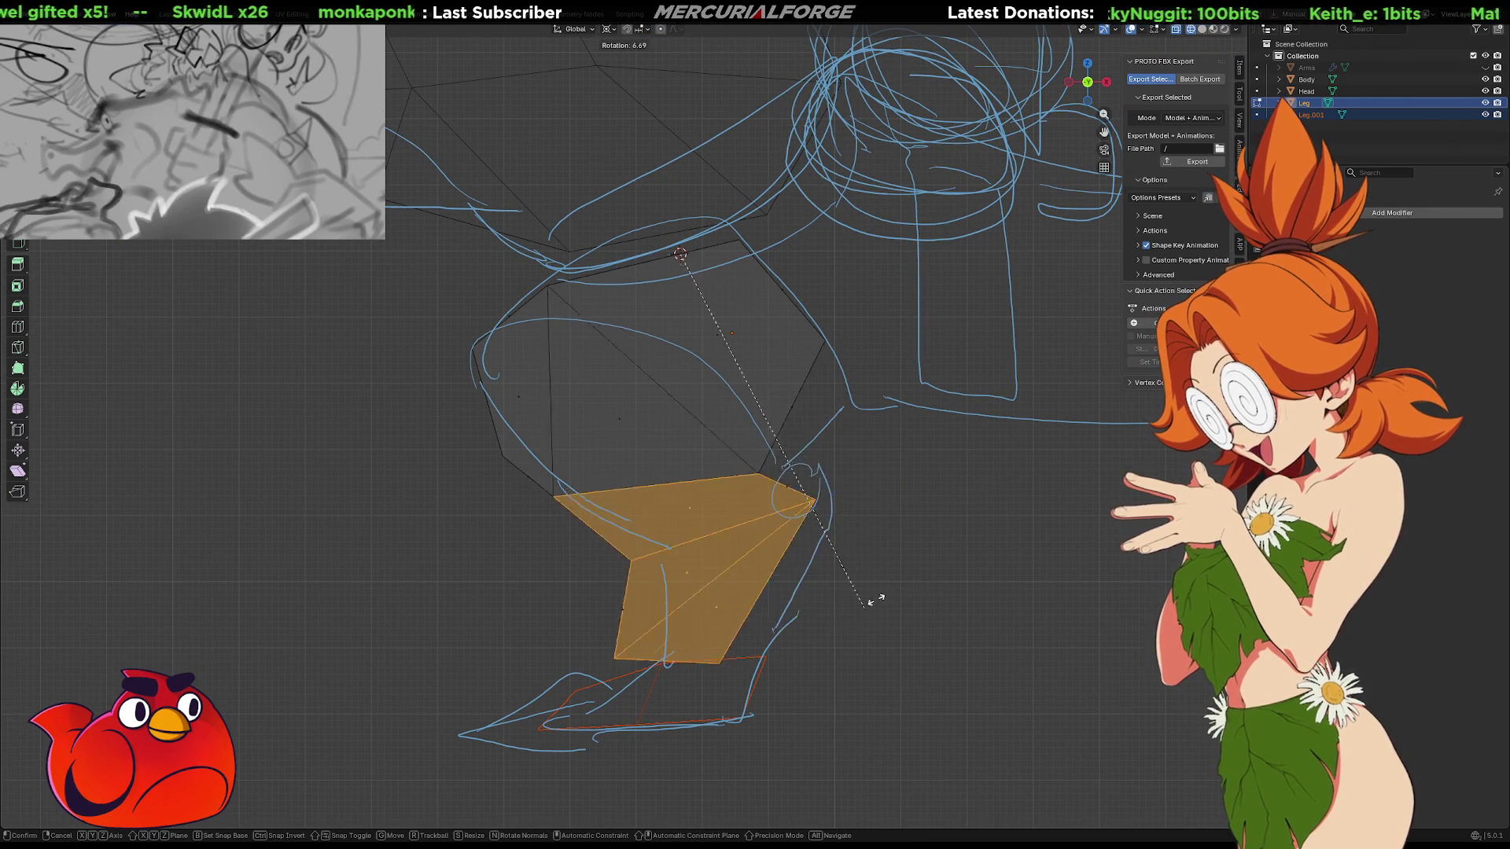
left_click(954, 570)
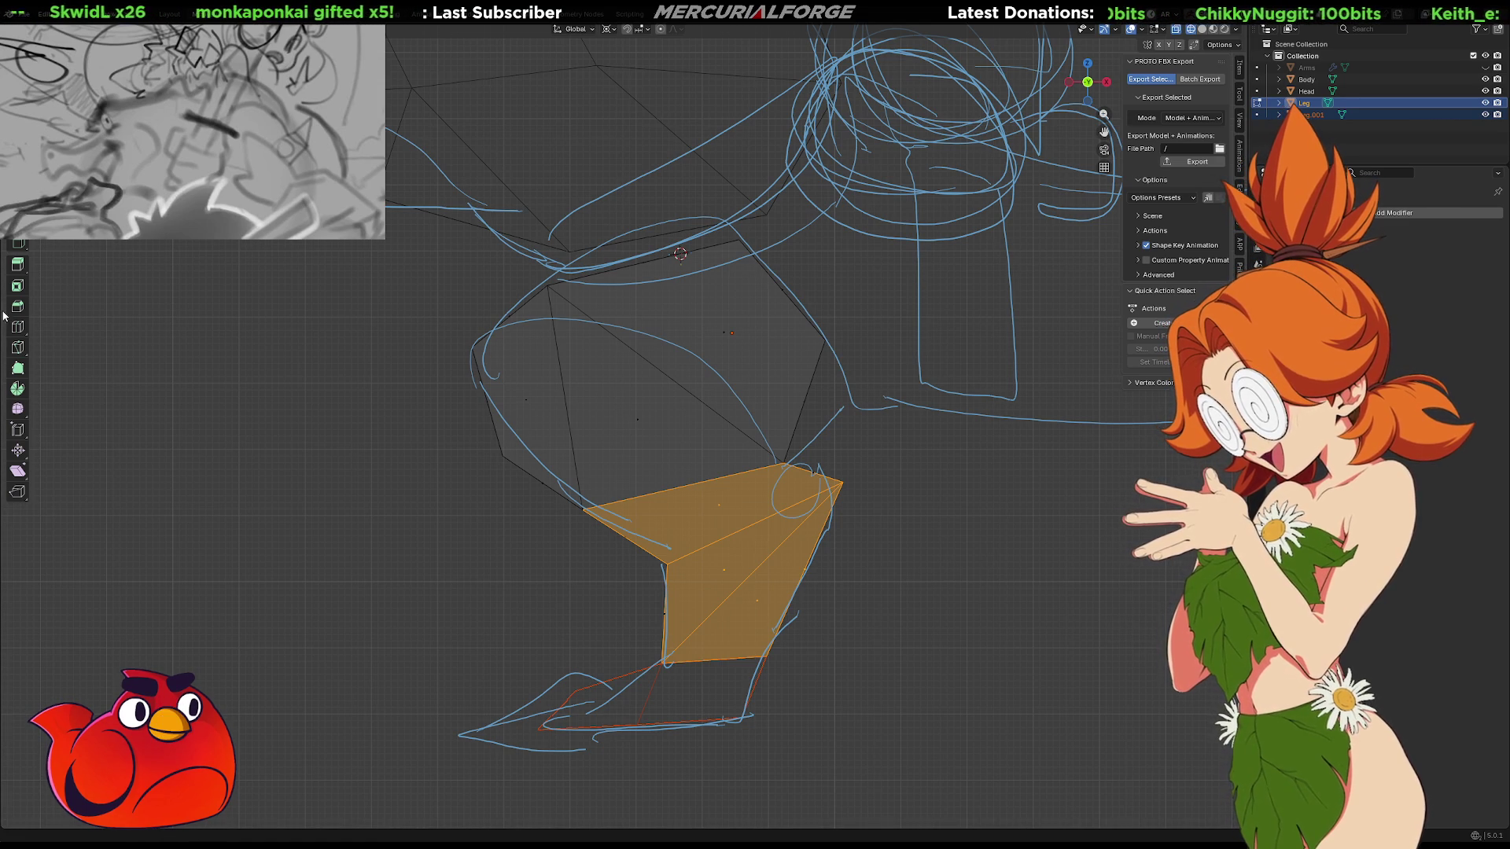
left_click(18, 203)
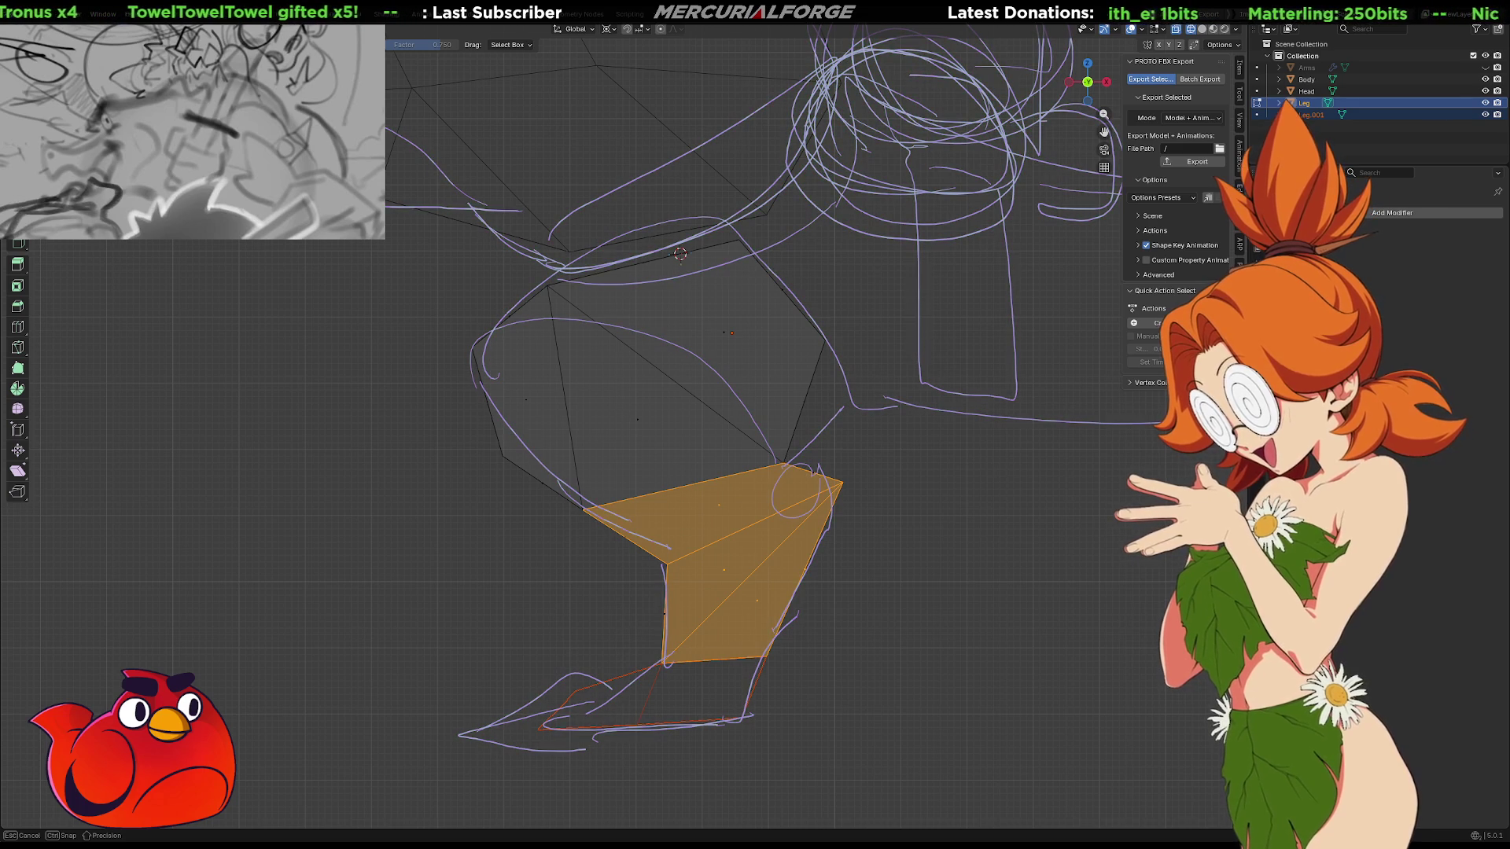
left_click_drag(440, 44, 451, 24)
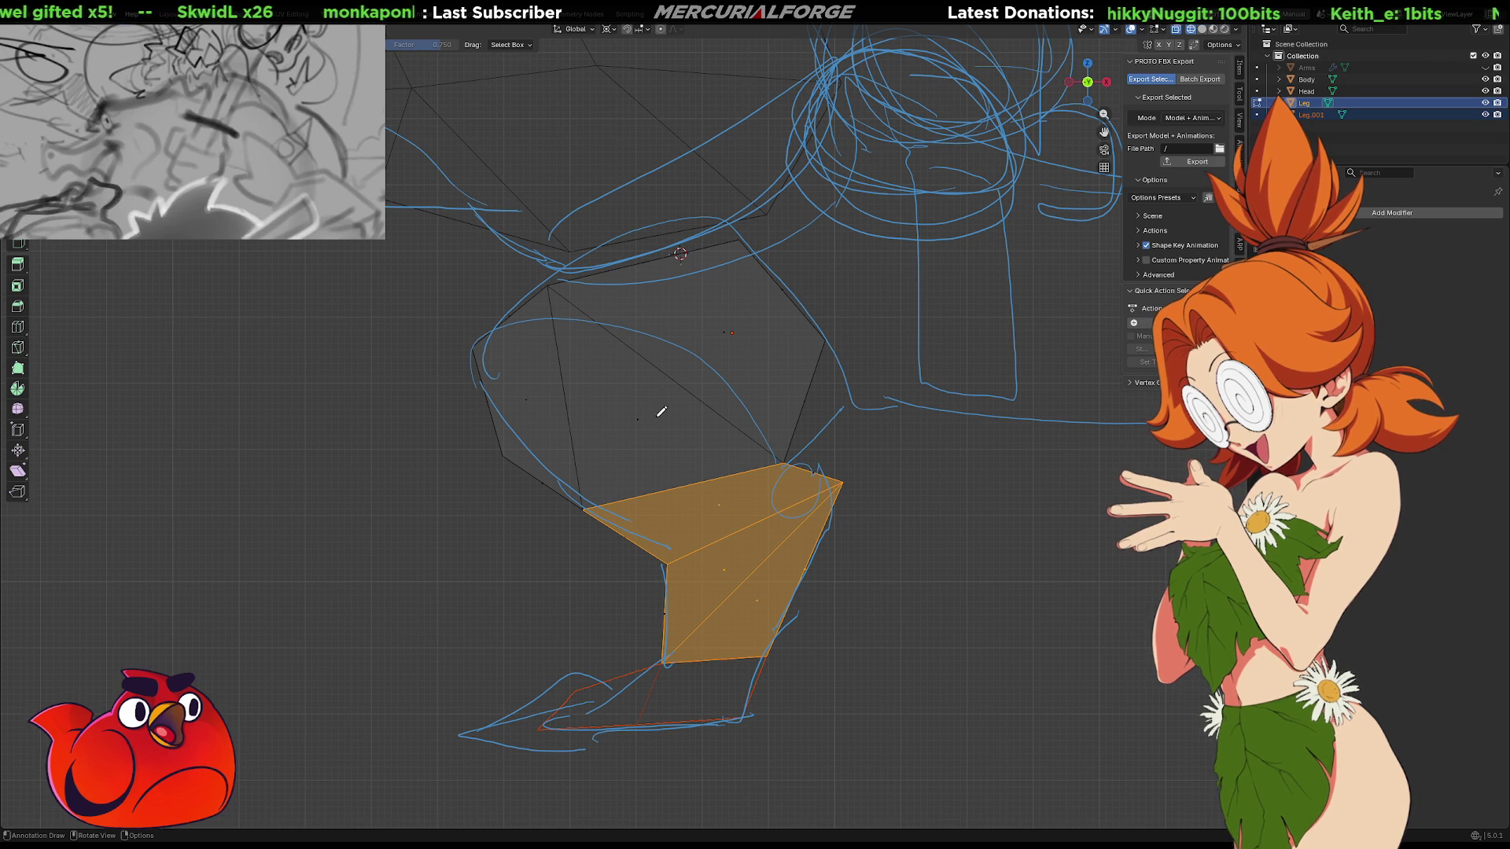
left_click_drag(724, 664, 713, 656)
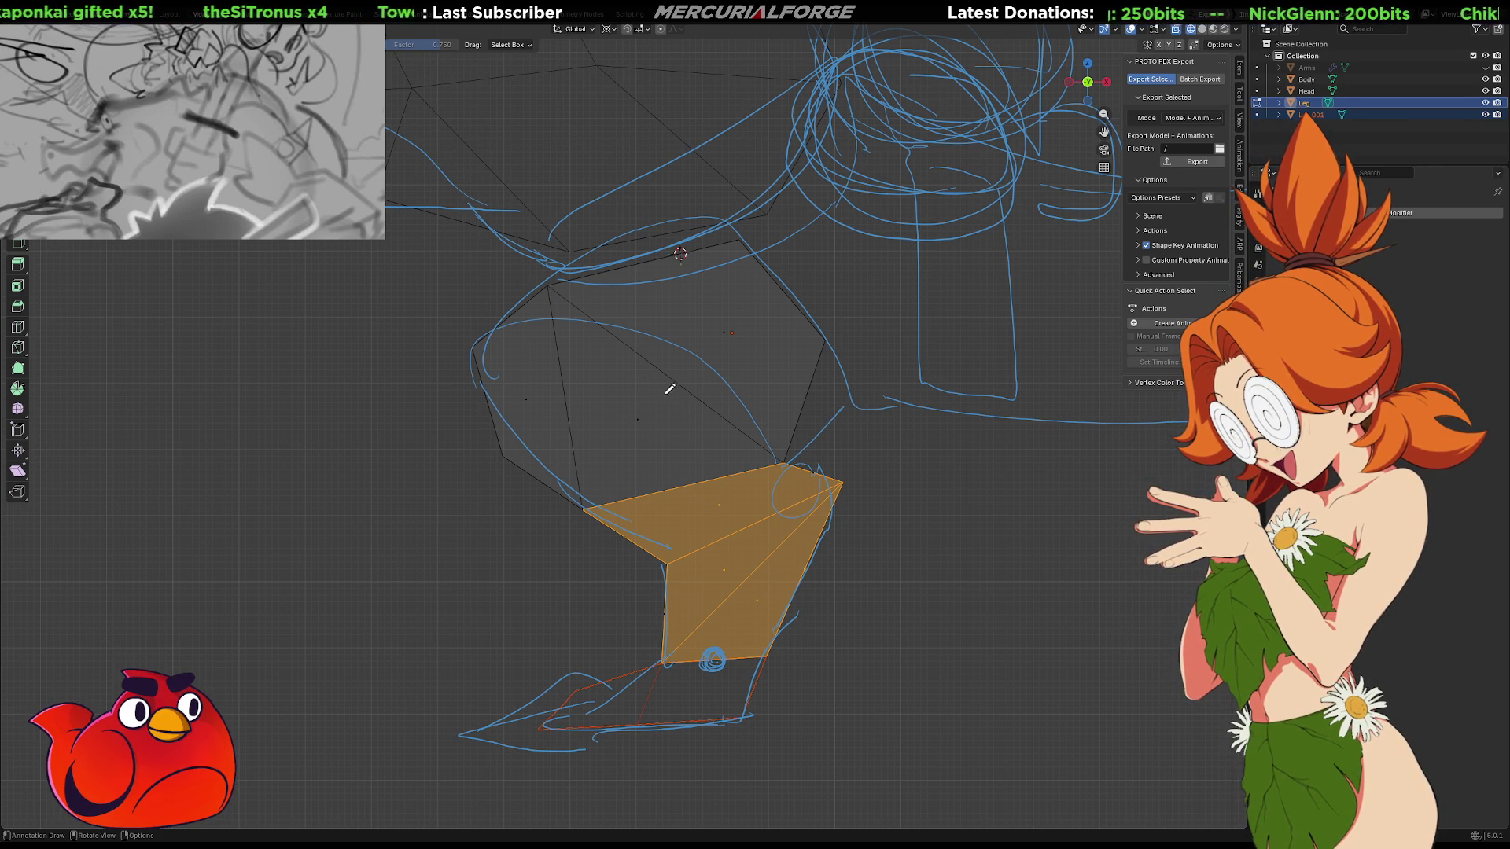
mouse_move(667, 394)
left_mouse_down()
mouse_move(650, 414)
mouse_move(711, 656)
left_mouse_up()
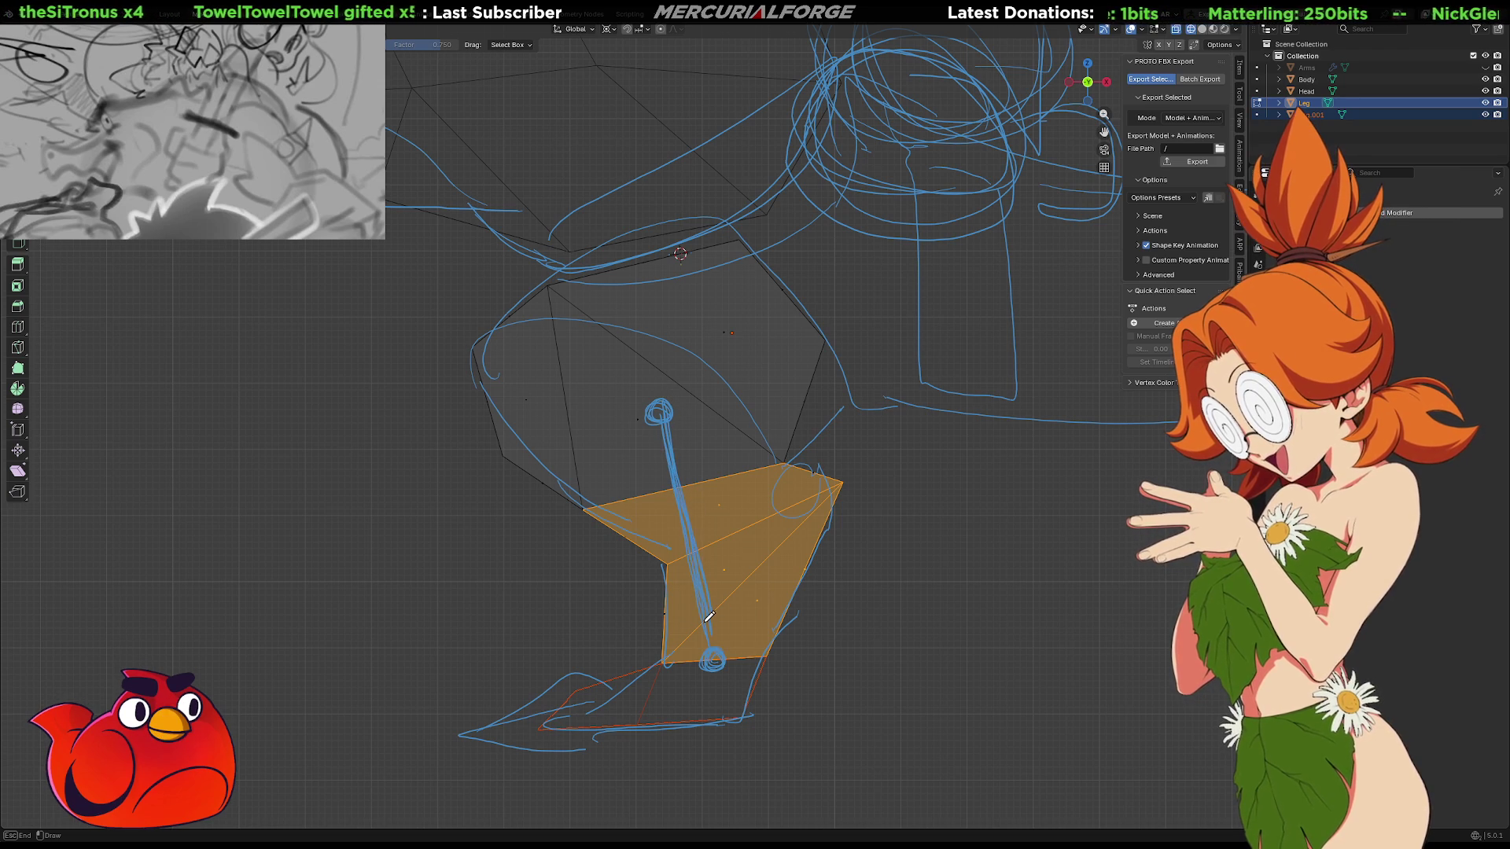
mouse_move(842, 455)
left_mouse_down()
mouse_move(852, 600)
mouse_move(712, 644)
left_mouse_up()
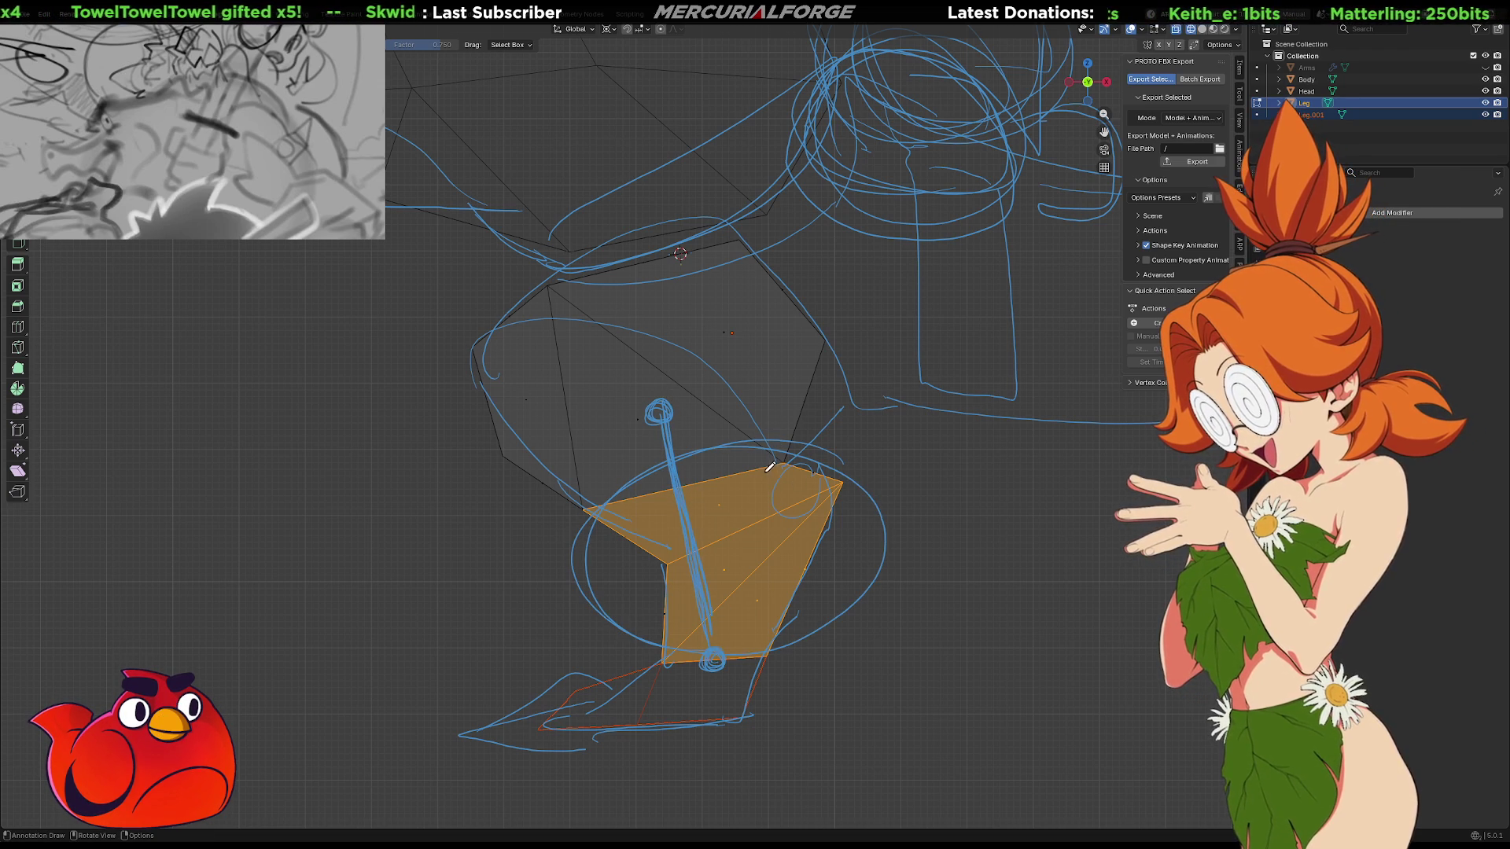
key("ctrl+i")
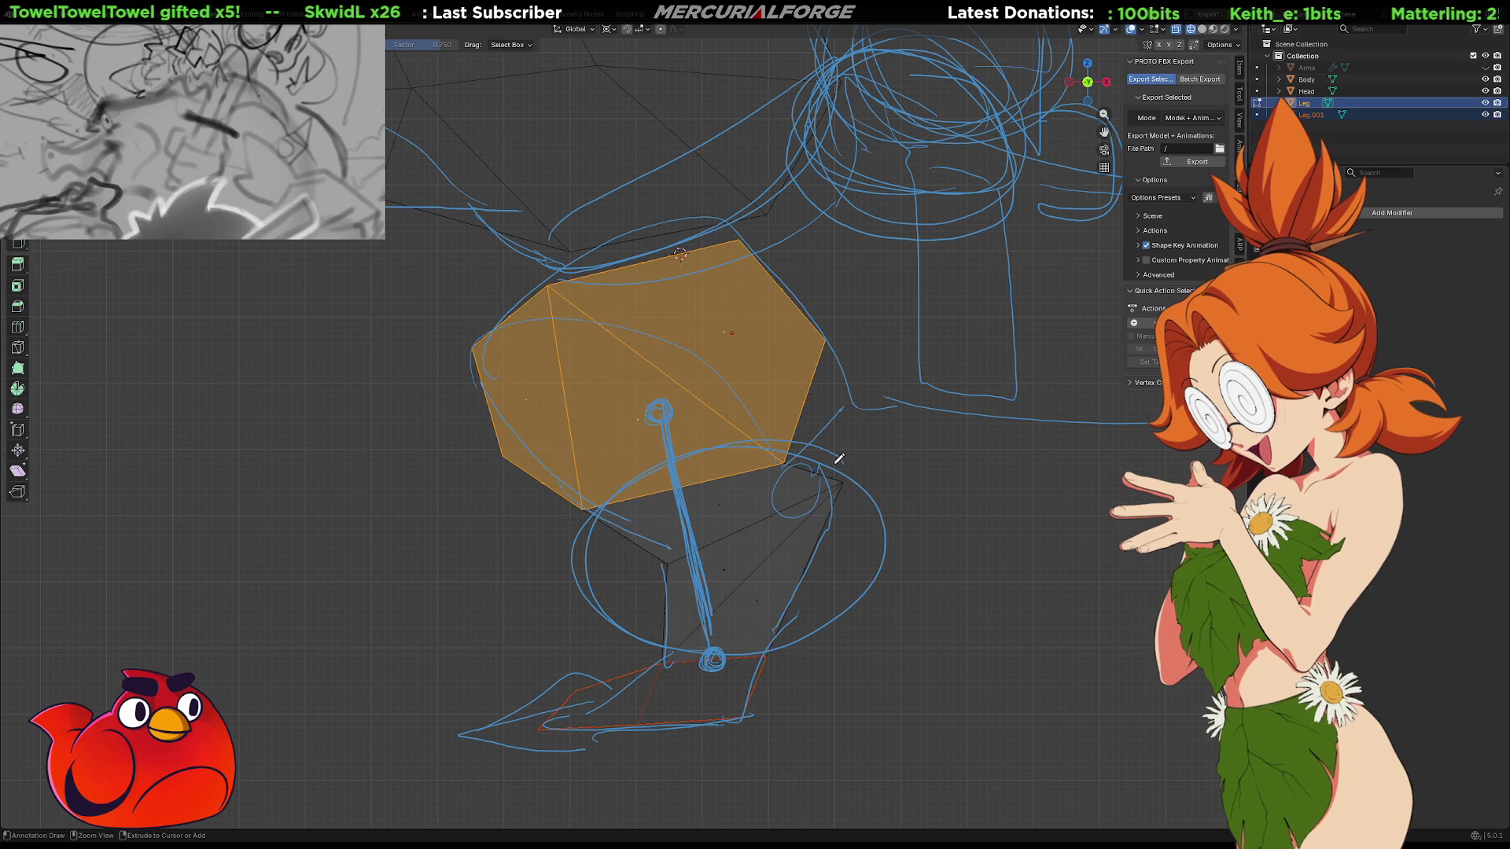
key("ctrl+i")
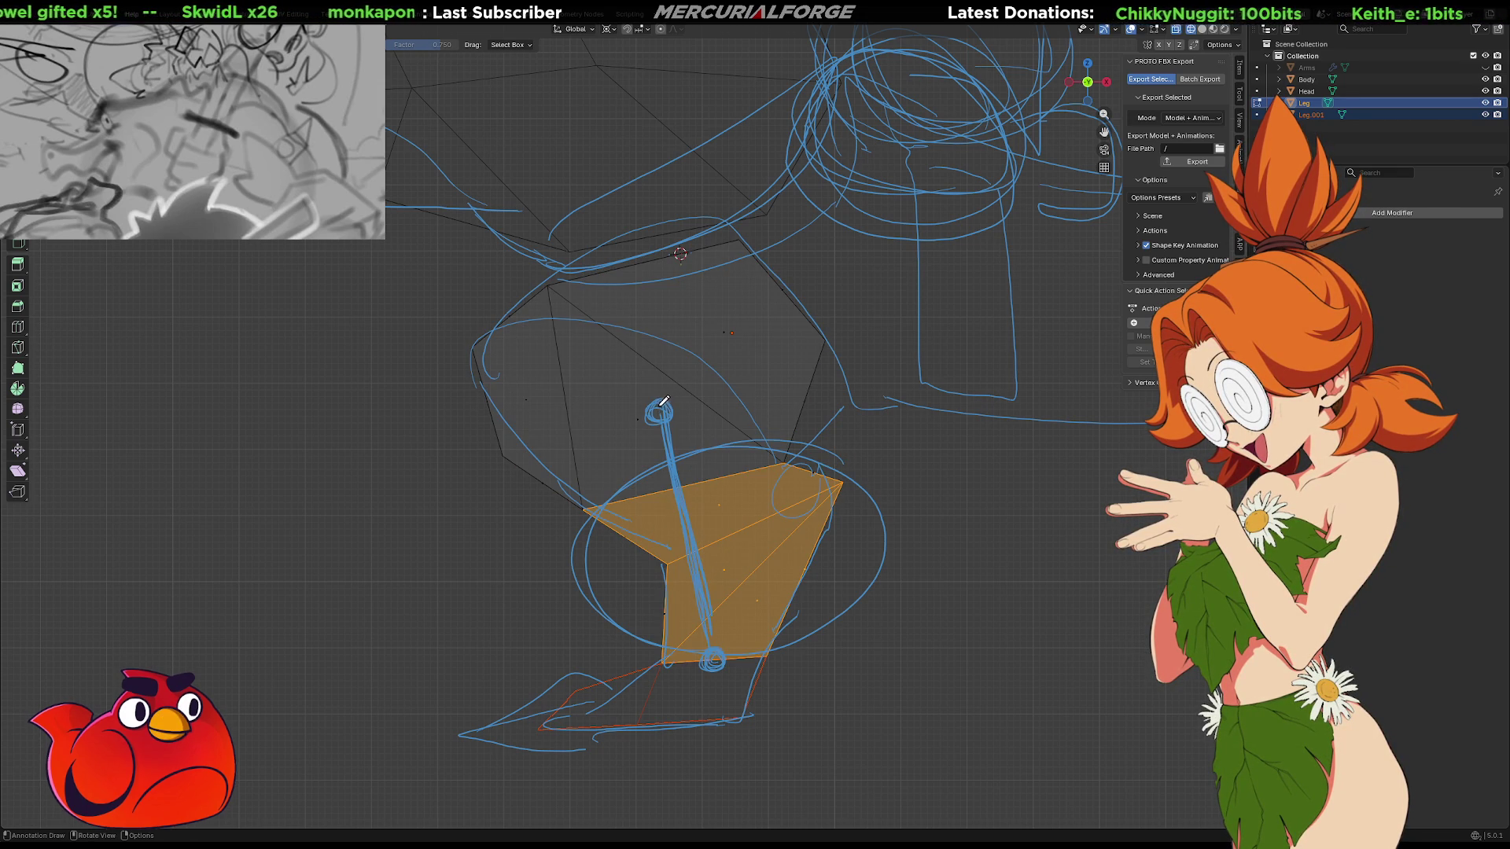
left_click_drag(666, 403, 725, 310)
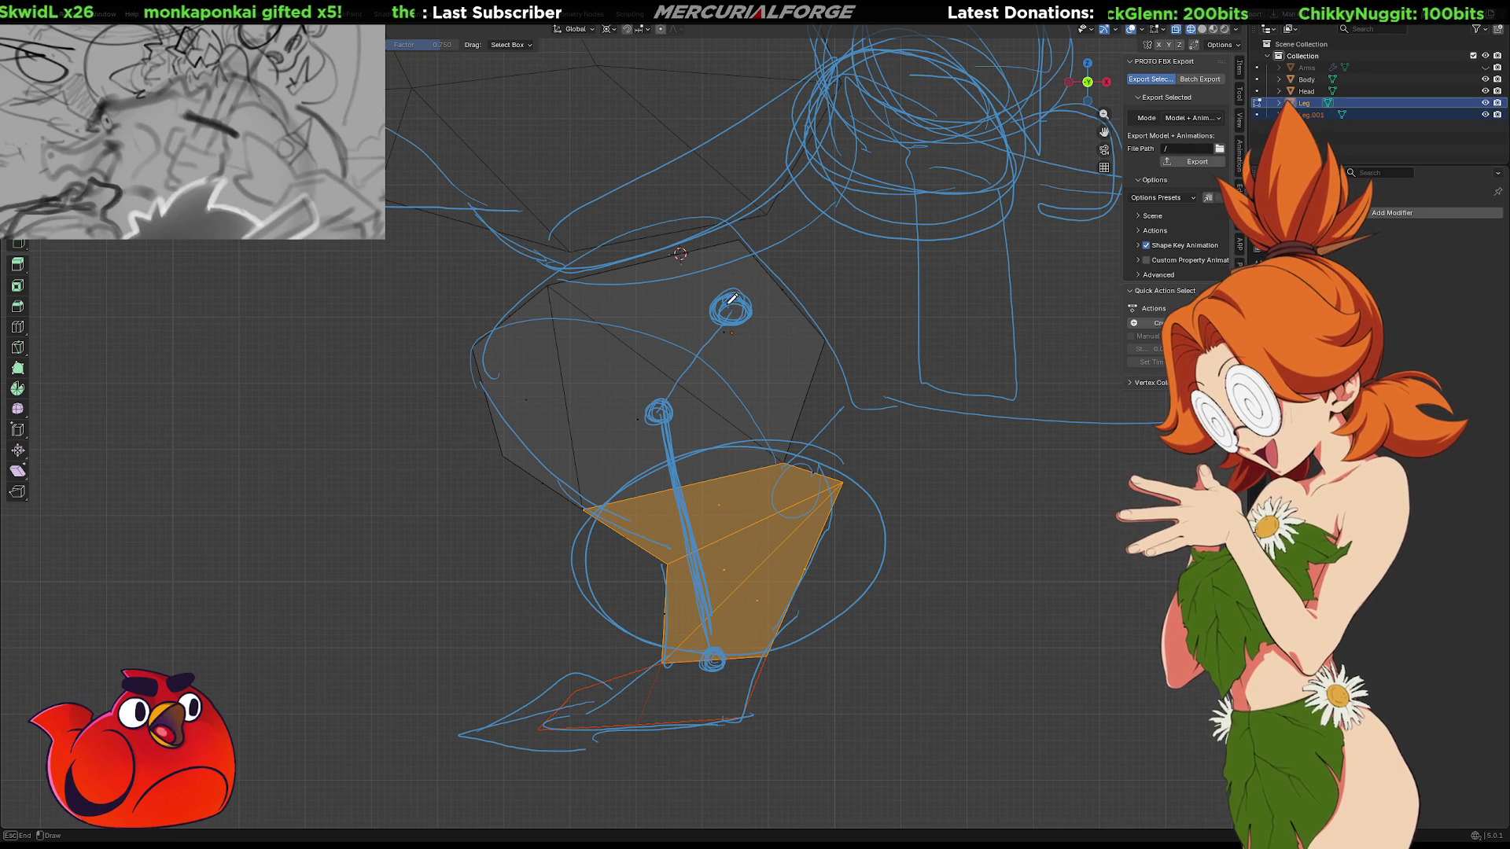
mouse_move(722, 285)
left_mouse_down()
mouse_move(726, 169)
mouse_move(584, 29)
left_mouse_up()
left_click_drag(815, 302, 935, 289)
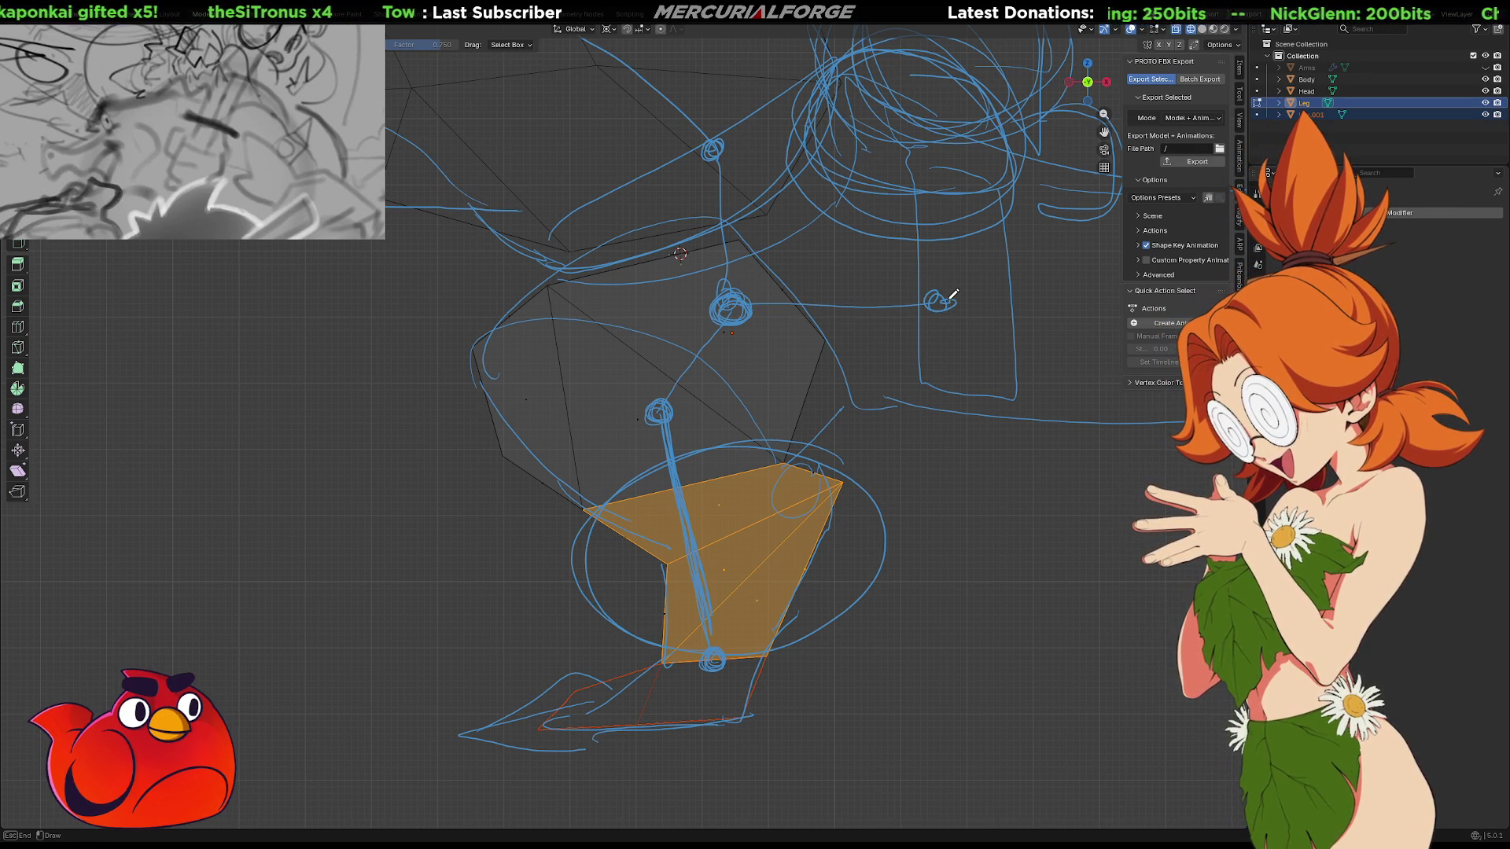
mouse_move(855, 250)
left_mouse_down()
mouse_move(851, 232)
mouse_move(990, 273)
left_mouse_up()
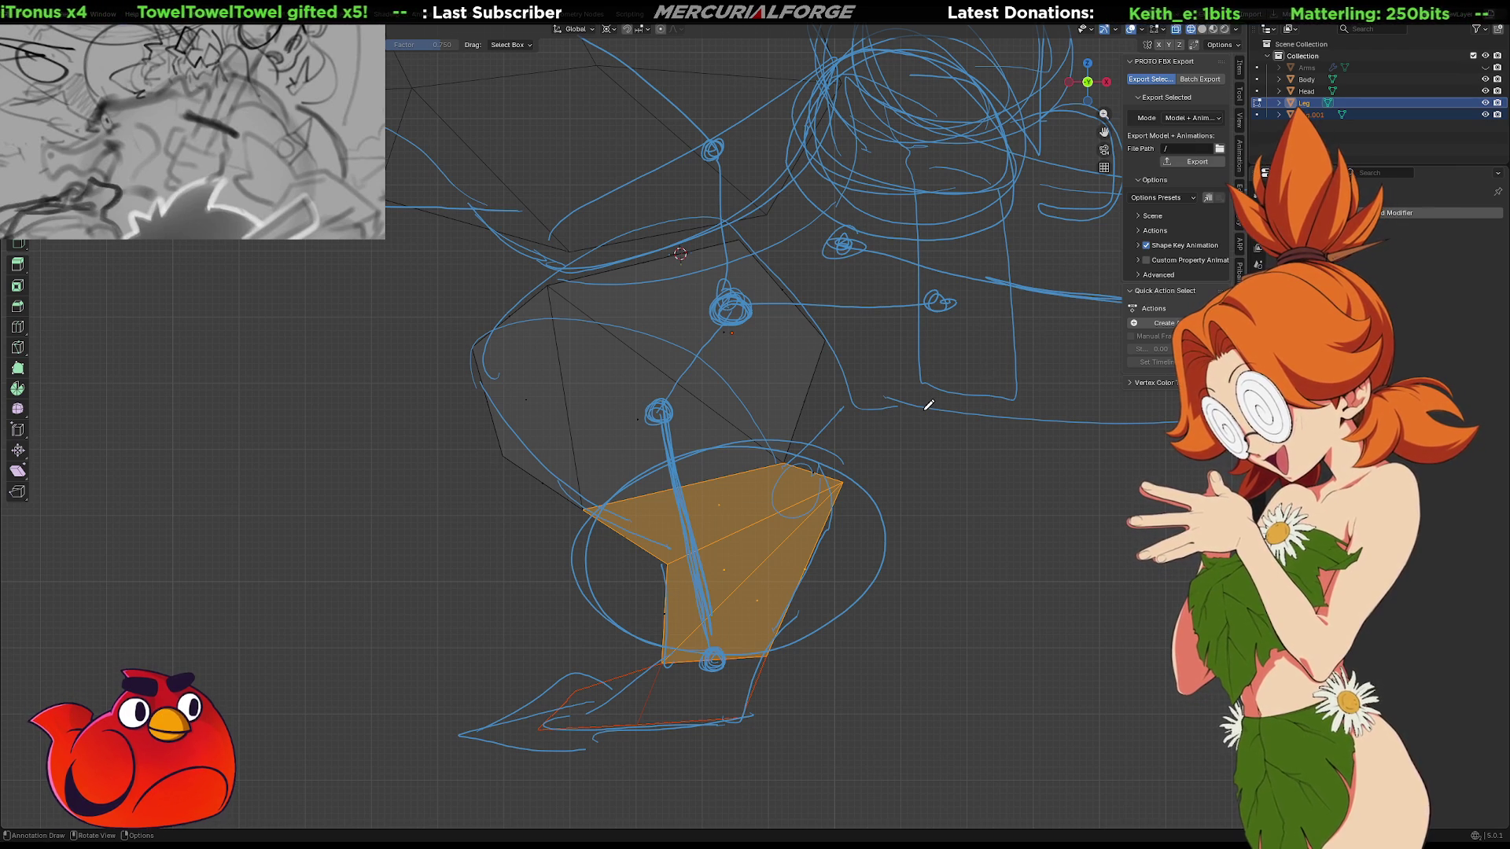
left_click_drag(573, 714, 579, 718)
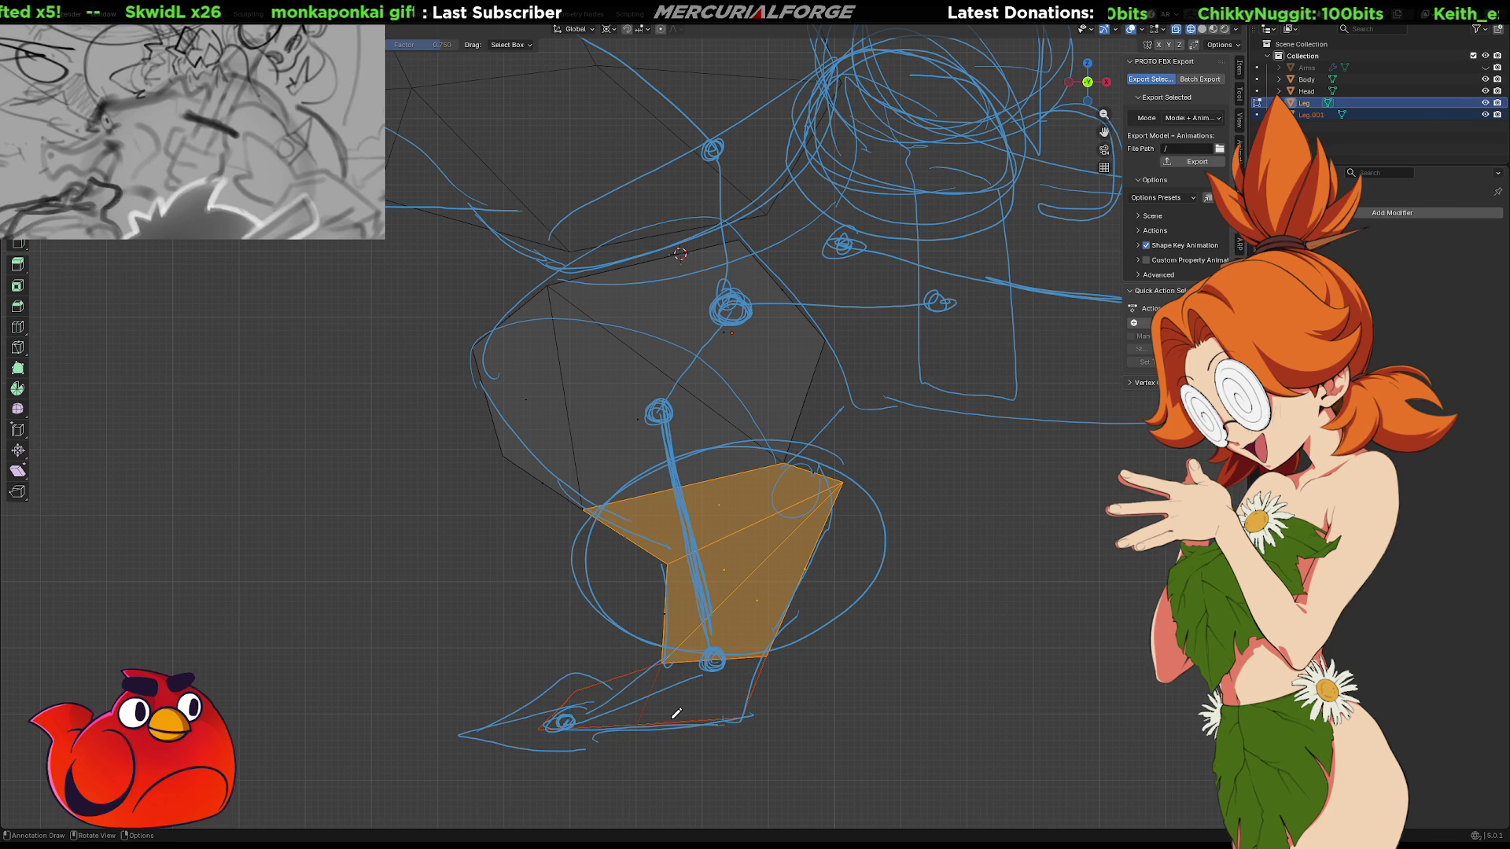
key("ctrl+z")
key("ctrl+z")
key("ctrl+z")
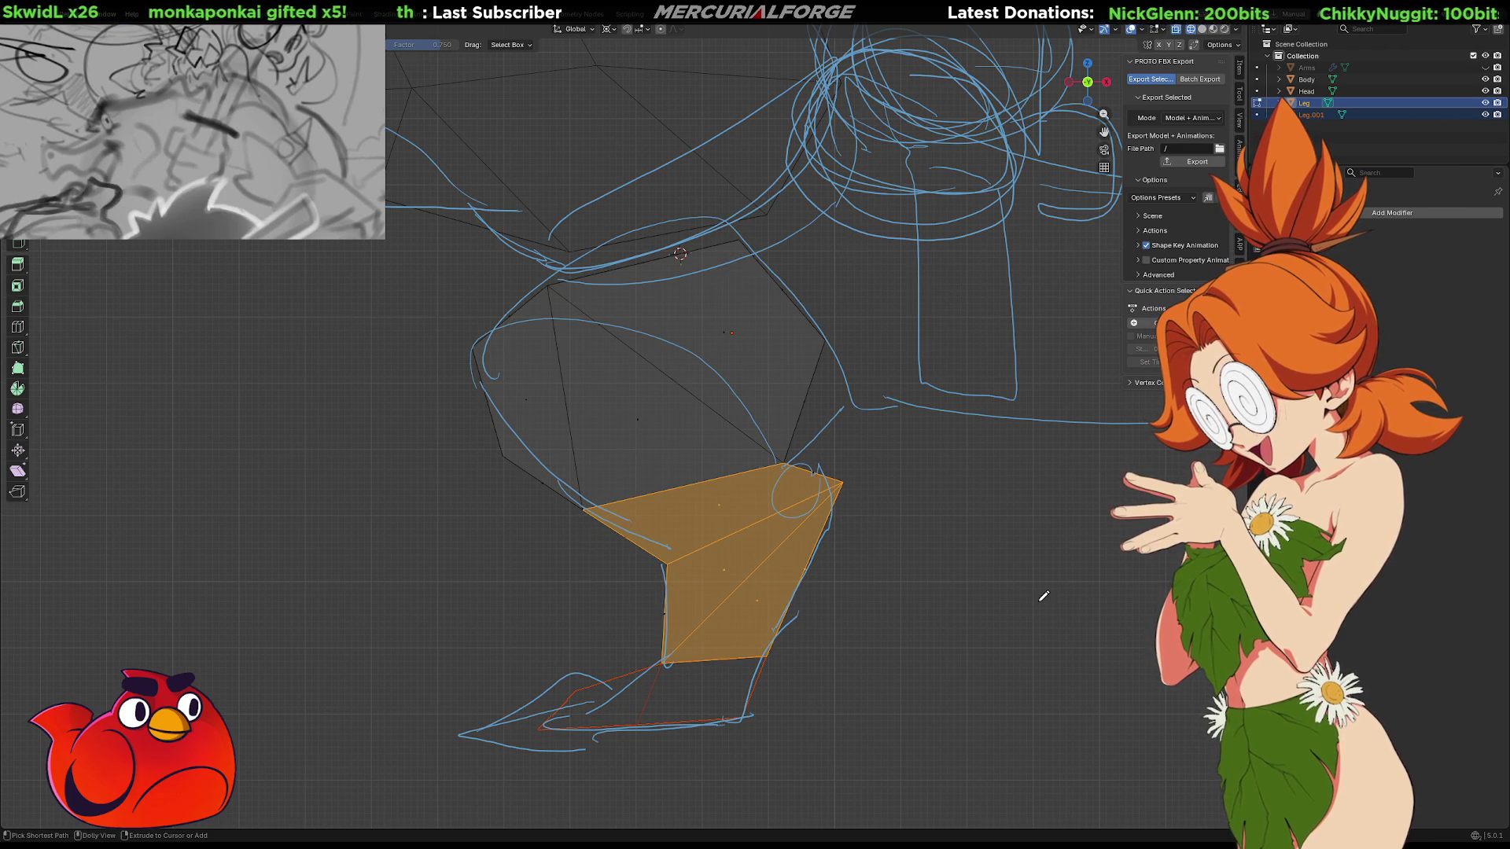
Remove the annotation strokes and show the leg solid, then X-ray, zoomed in
key("ctrl+shift+z")
key("ctrl+shift+z")
key("ctrl+shift+z")
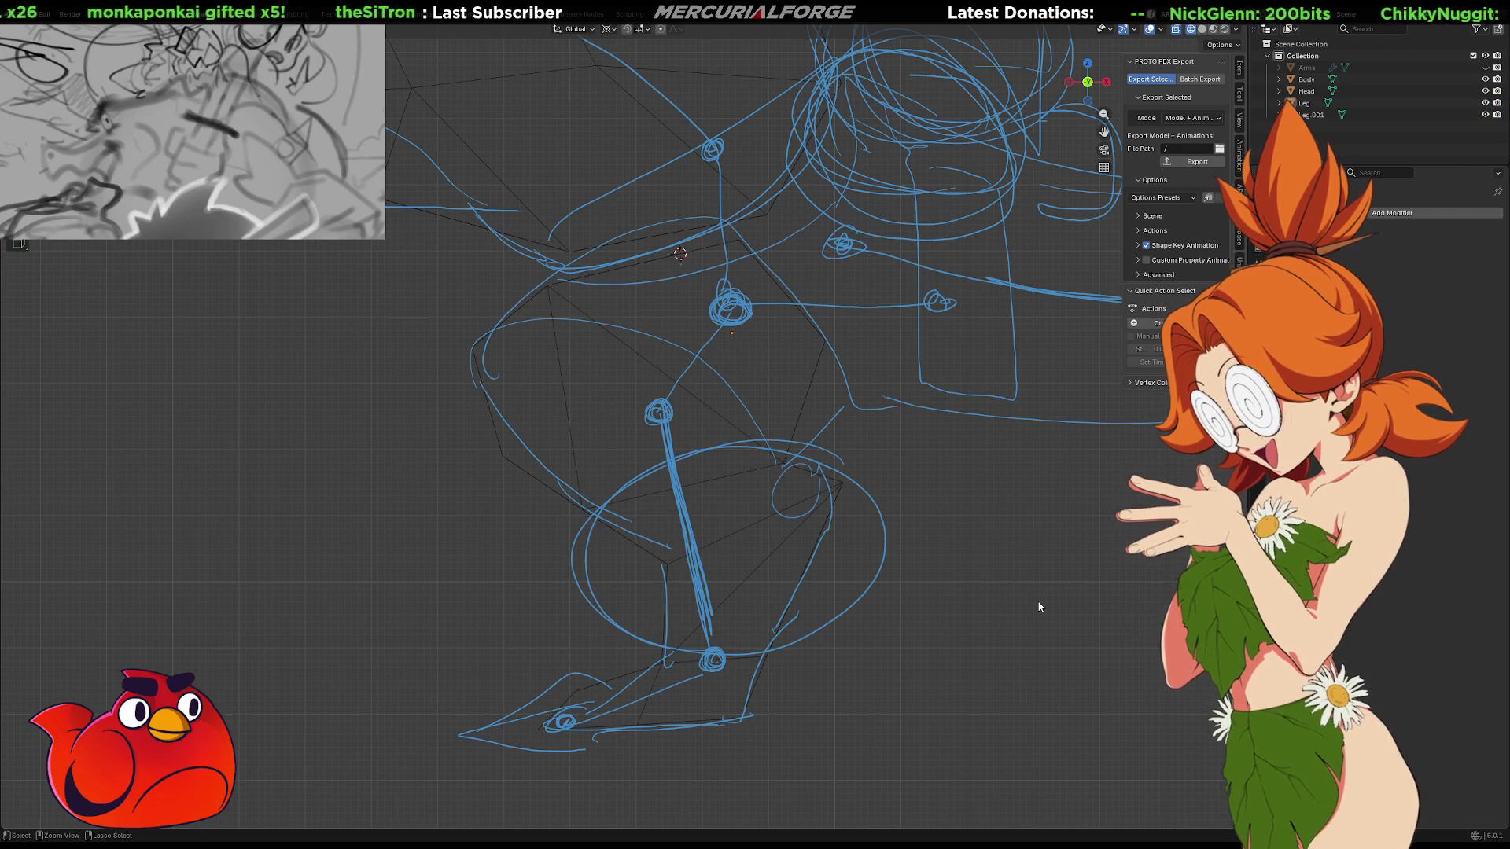
key("ctrl+z")
key("ctrl+z")
key("ctrl+z")
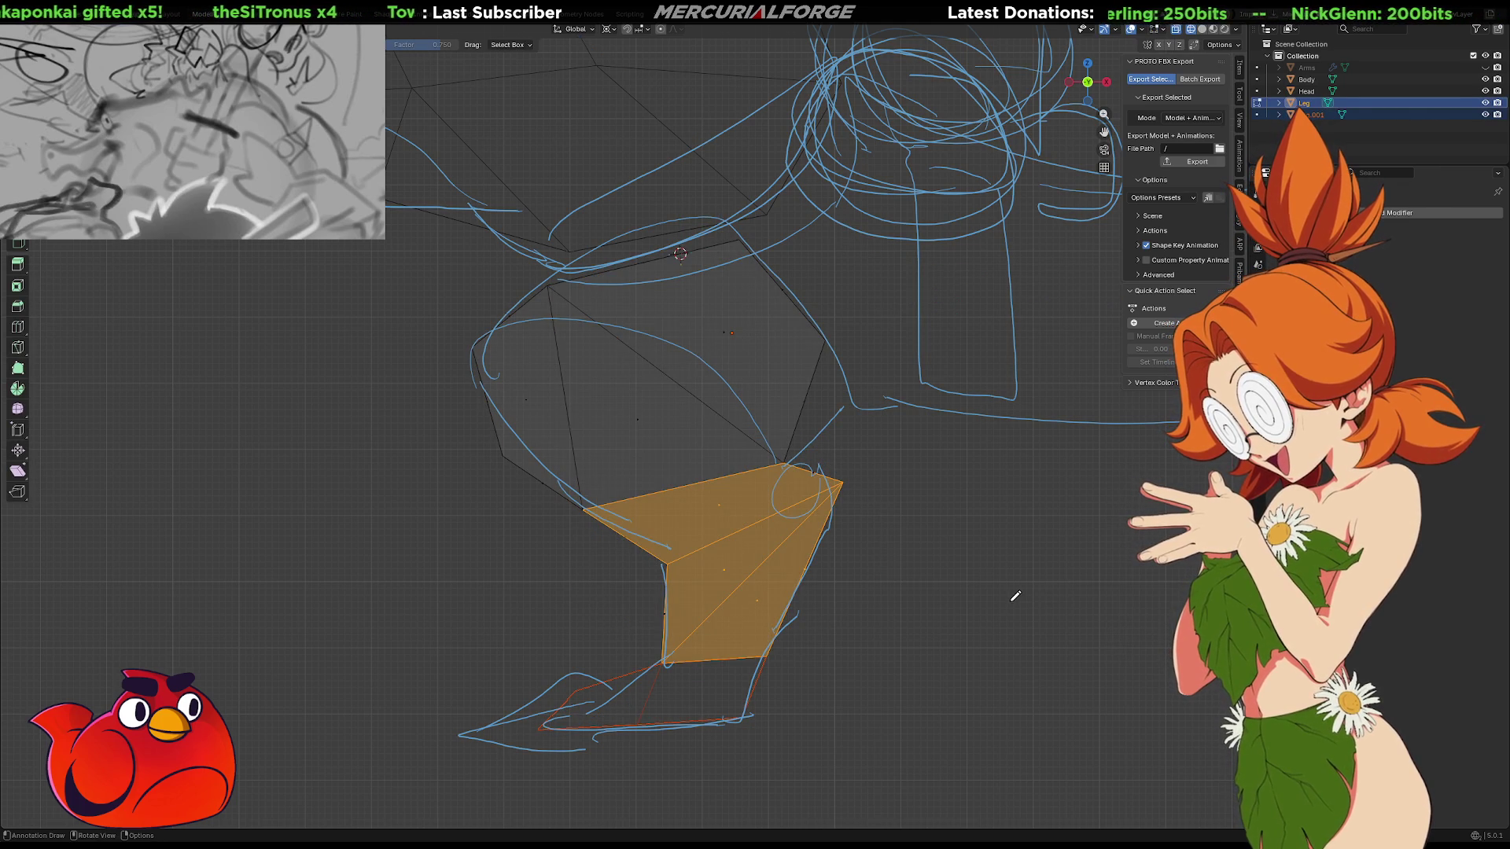
scroll(1005, 594, "down", 4)
key("shift+z")
mouse_move(878, 525)
middle_mouse_down("ctrl")
mouse_move(903, 569)
mouse_move(875, 458)
middle_mouse_up("ctrl")
key("alt+z")
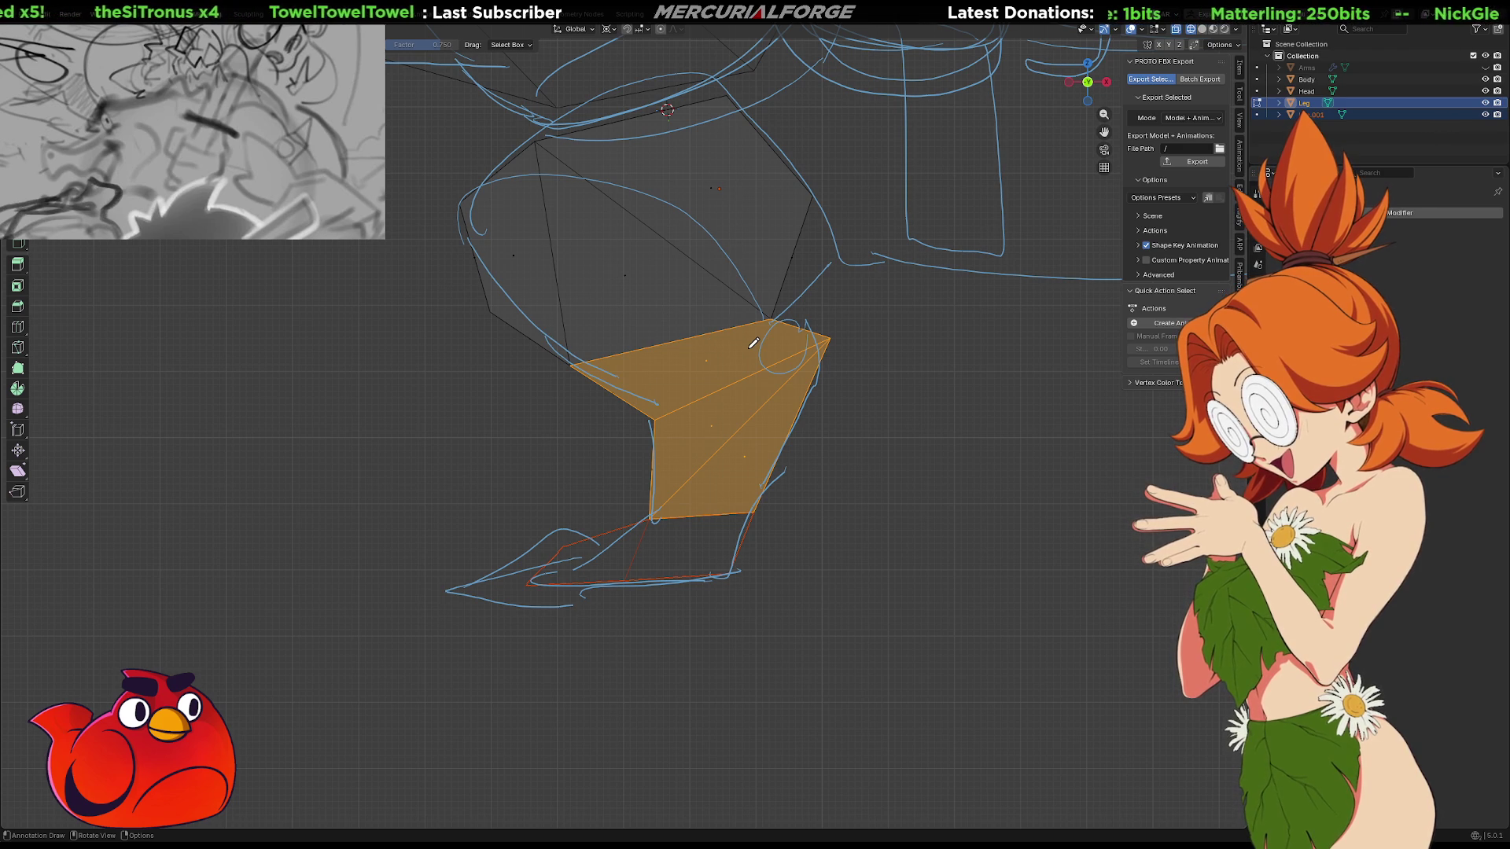
Re-enter Edit Mode on the Leg and deselect the upper face, keeping the shin face
key("Tab")
key("Tab")
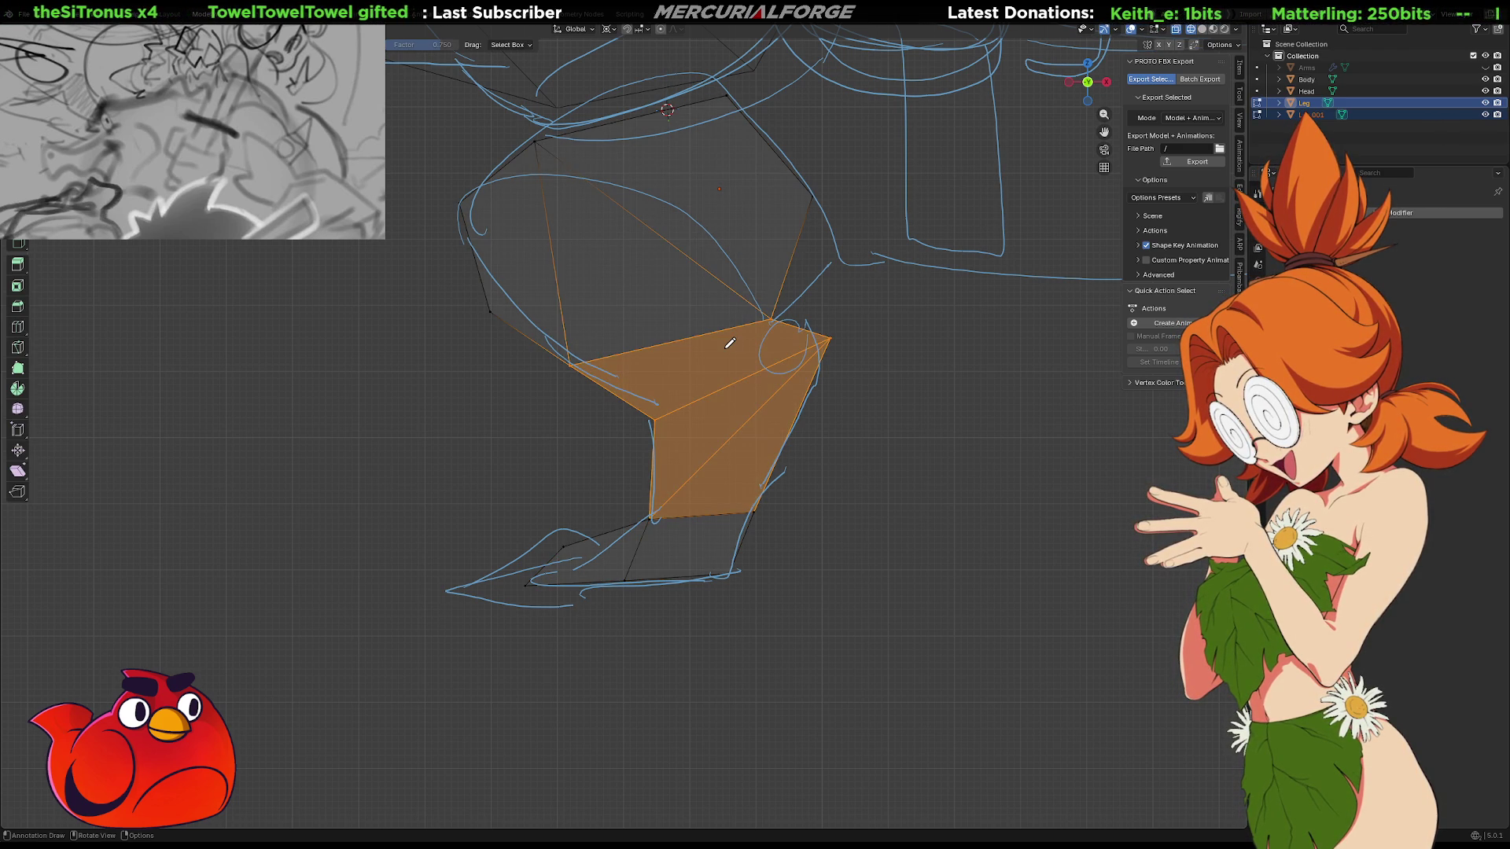
key("Tab")
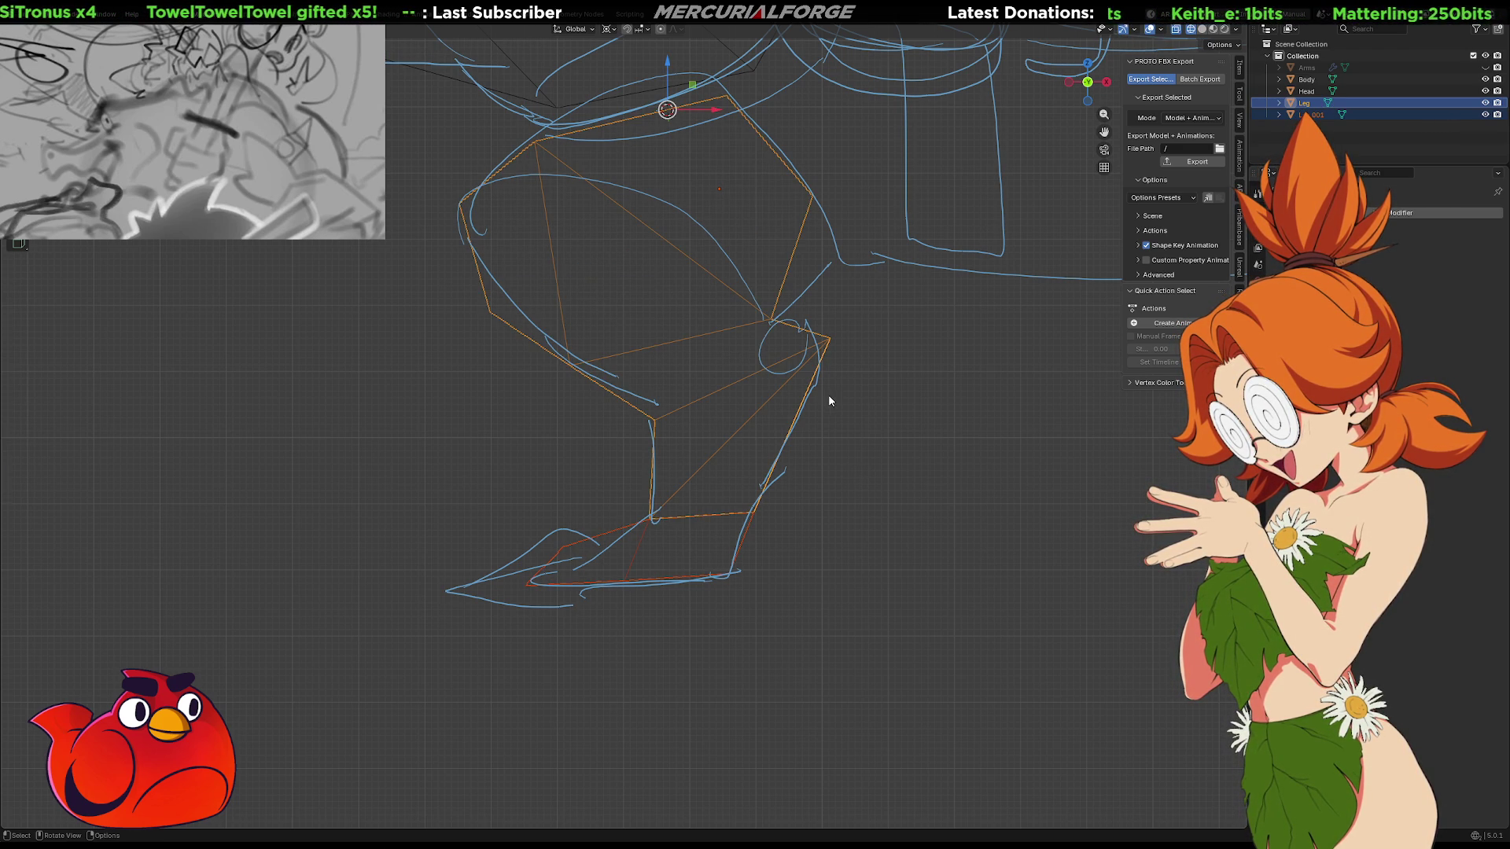
left_click(710, 435)
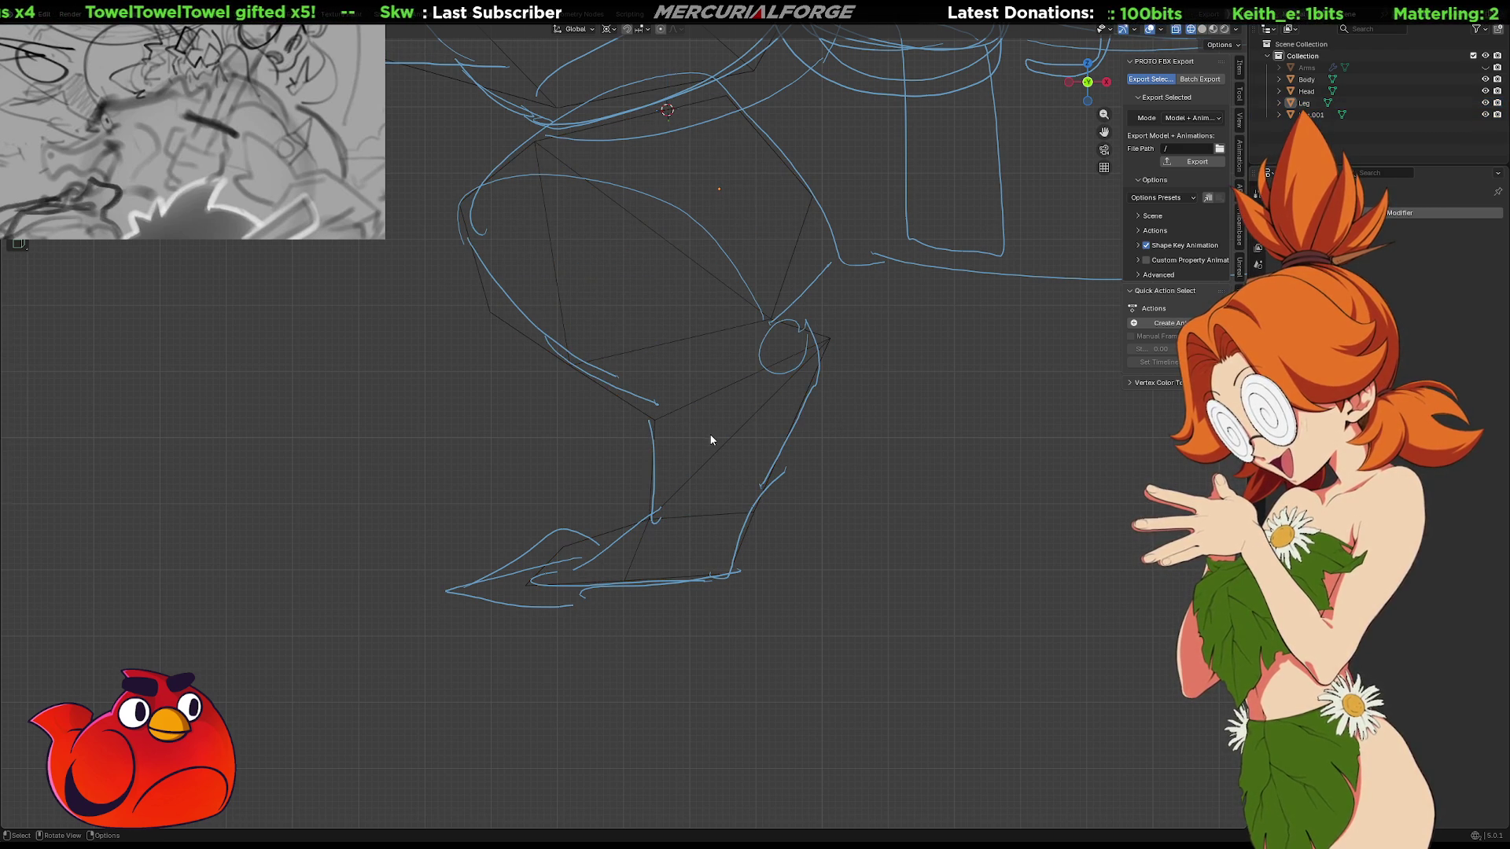
left_click(743, 436)
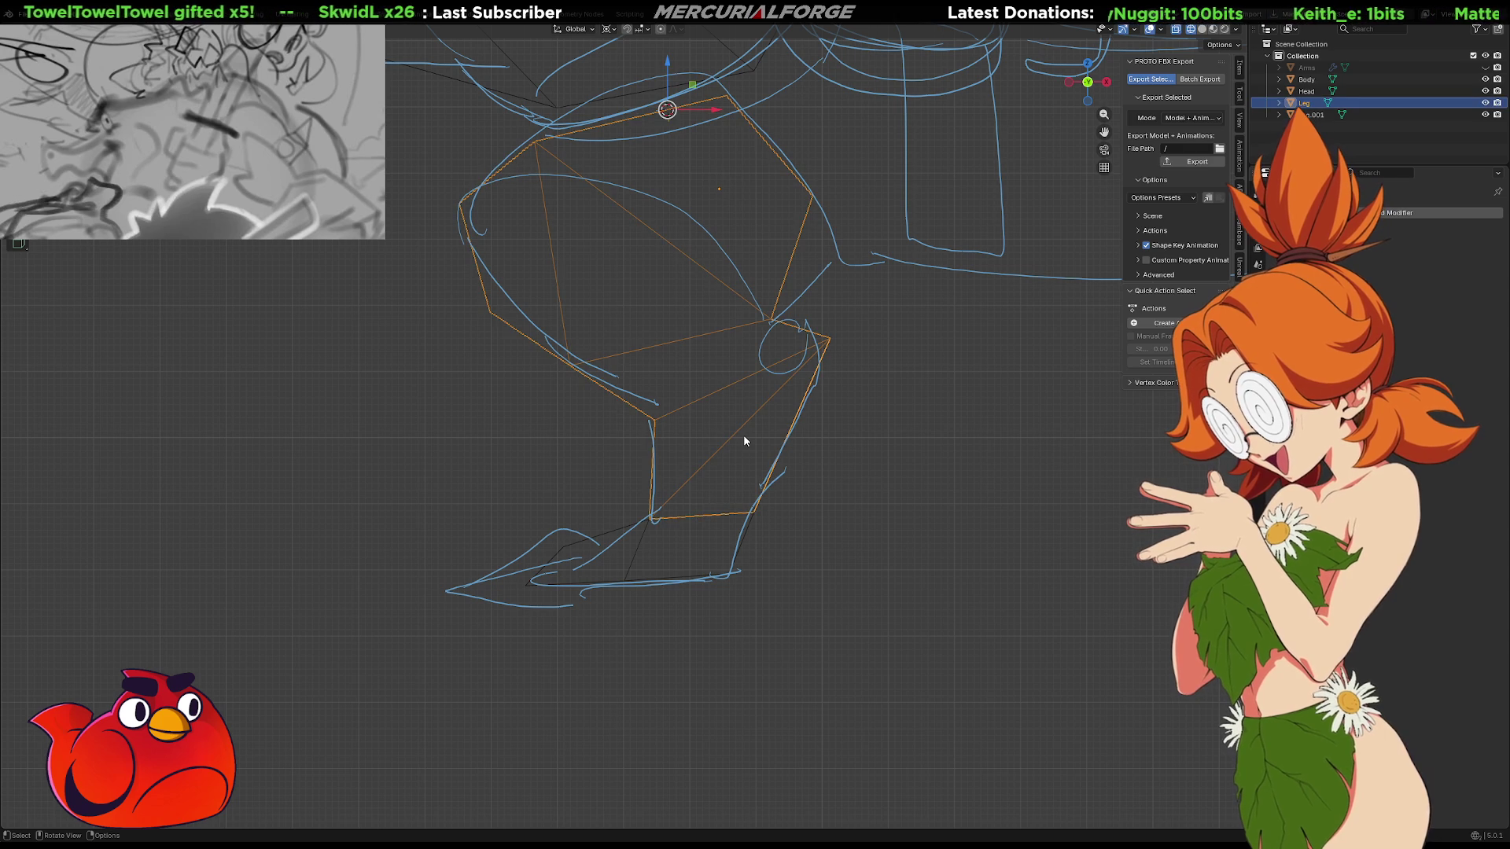
key("Tab")
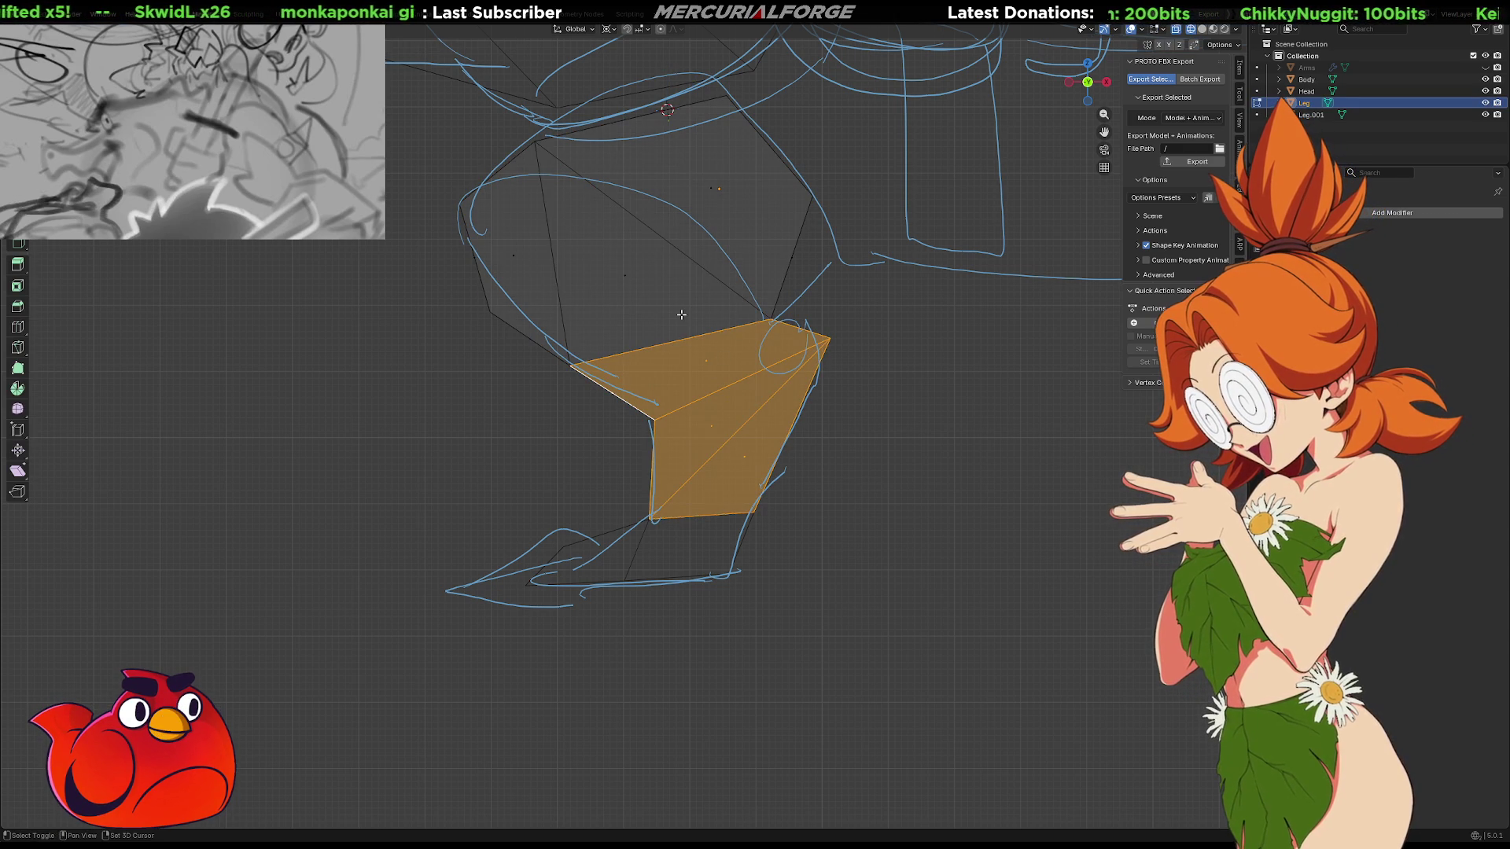
left_click(733, 381, "ctrl")
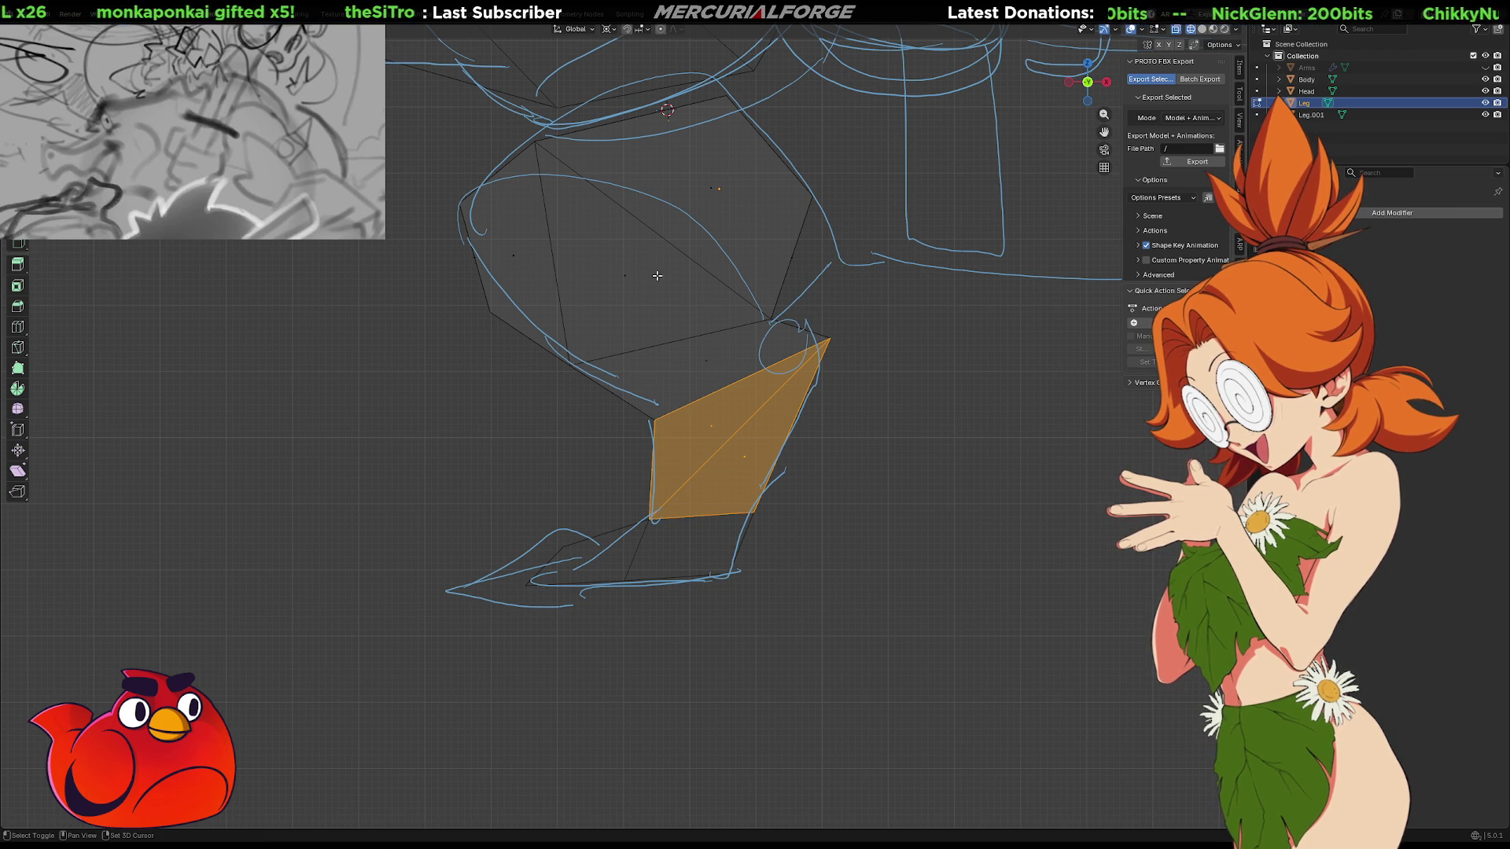
Place the 3D cursor at the knee tip and trial-rotate the shin face around it
right_click(738, 362, "shift")
key("r")
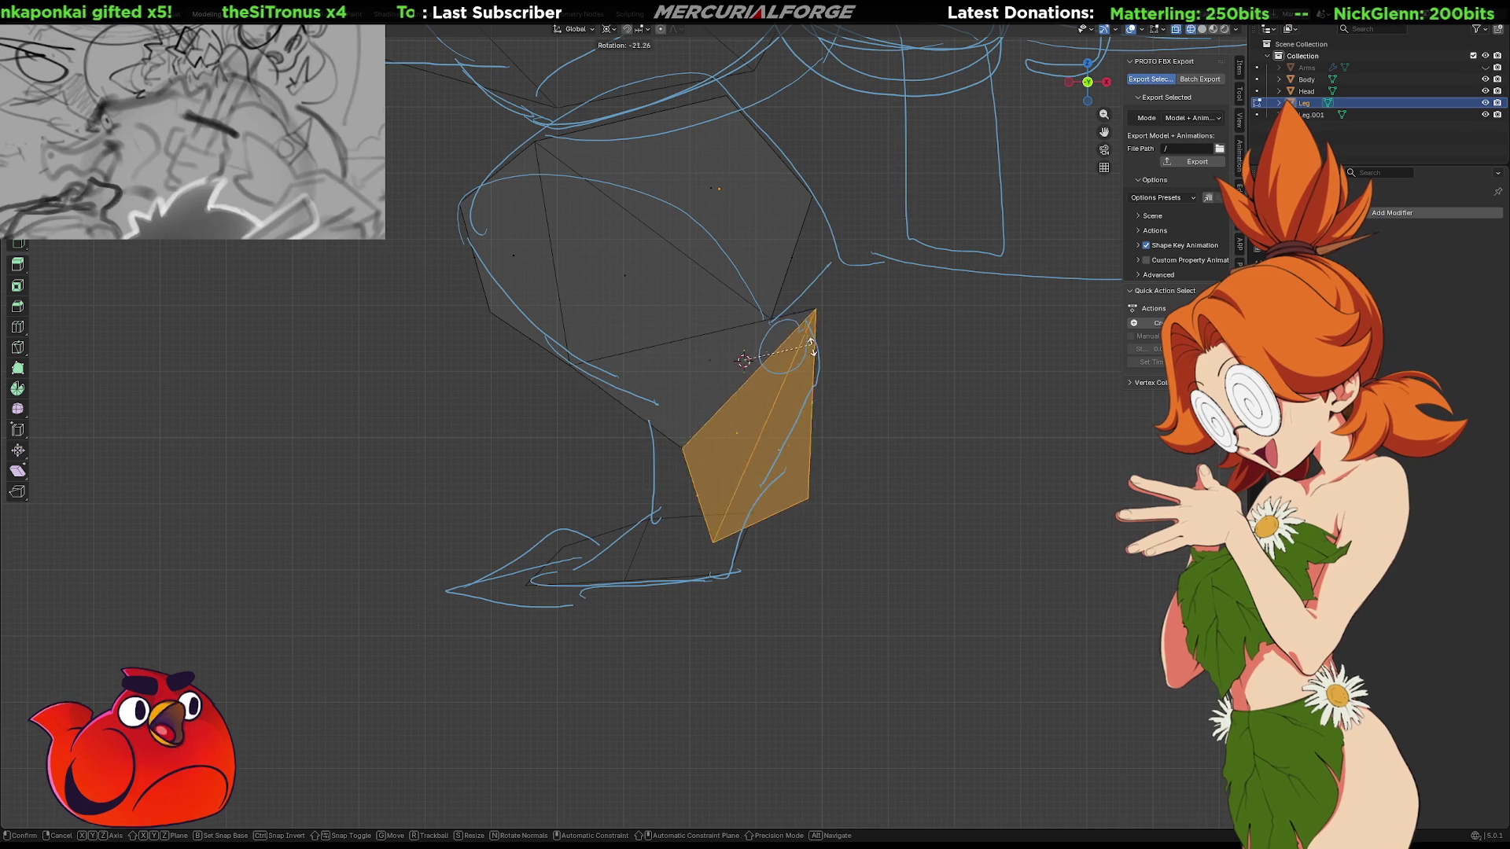
left_click(775, 368)
right_click(709, 390, "shift")
key("r")
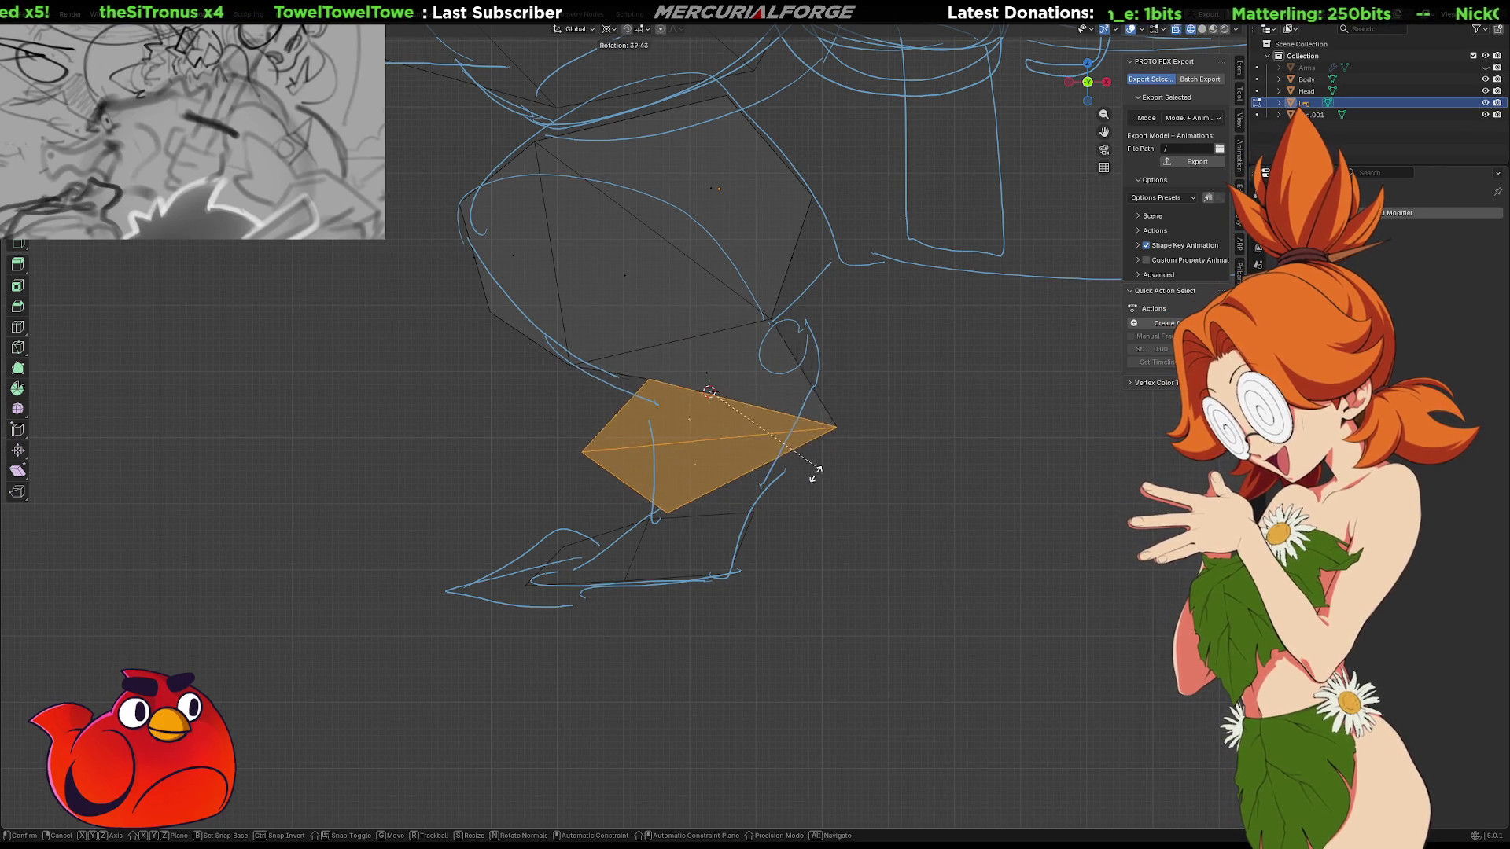
left_click(839, 379)
Reposition the cursor, cancel the axis-locked rotation, and rotate the shin in solid shading
right_click(797, 352, "shift")
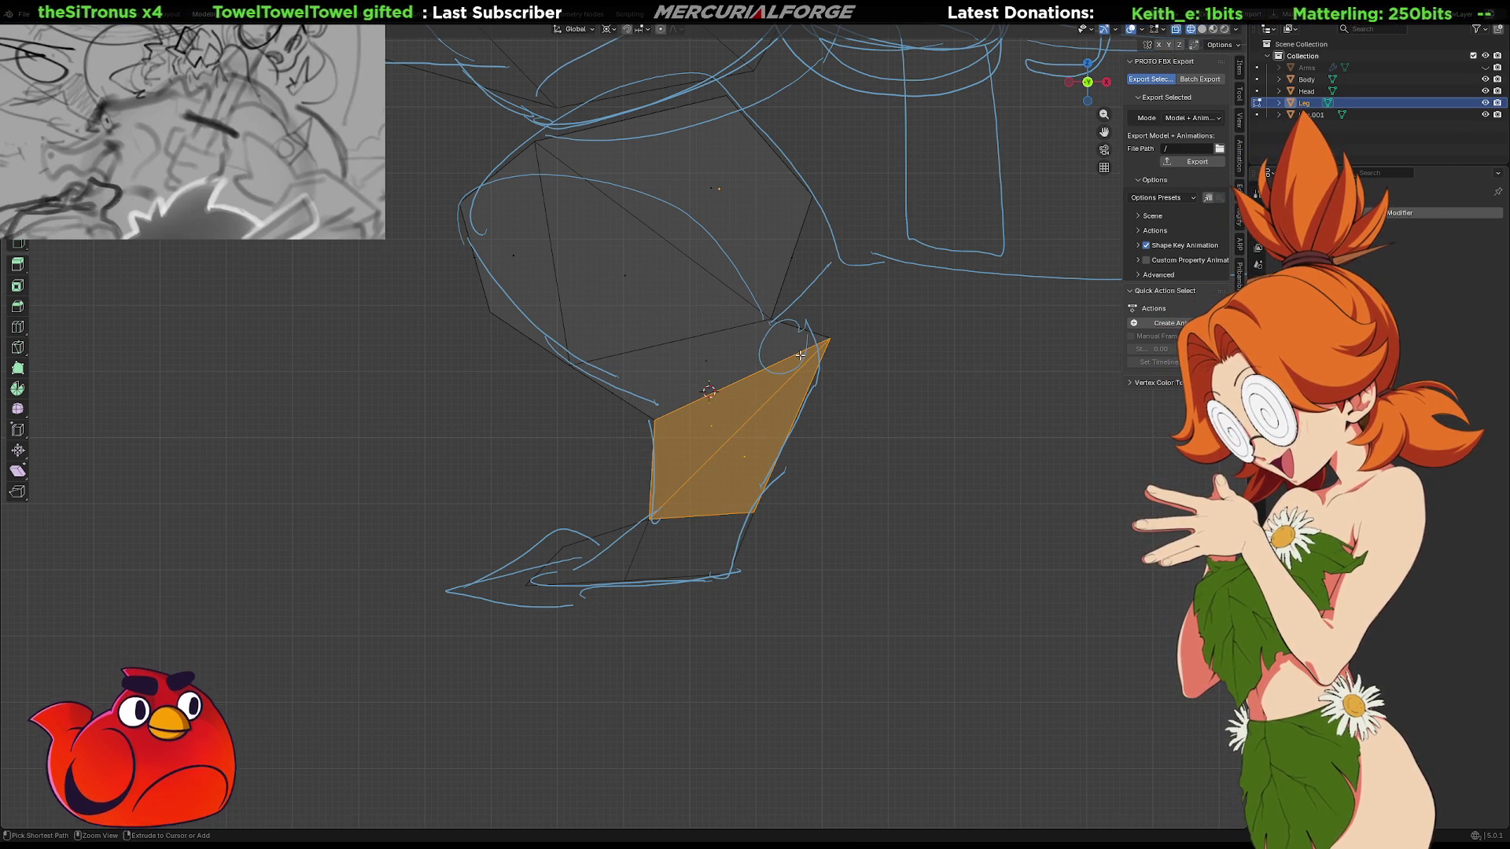
key("r")
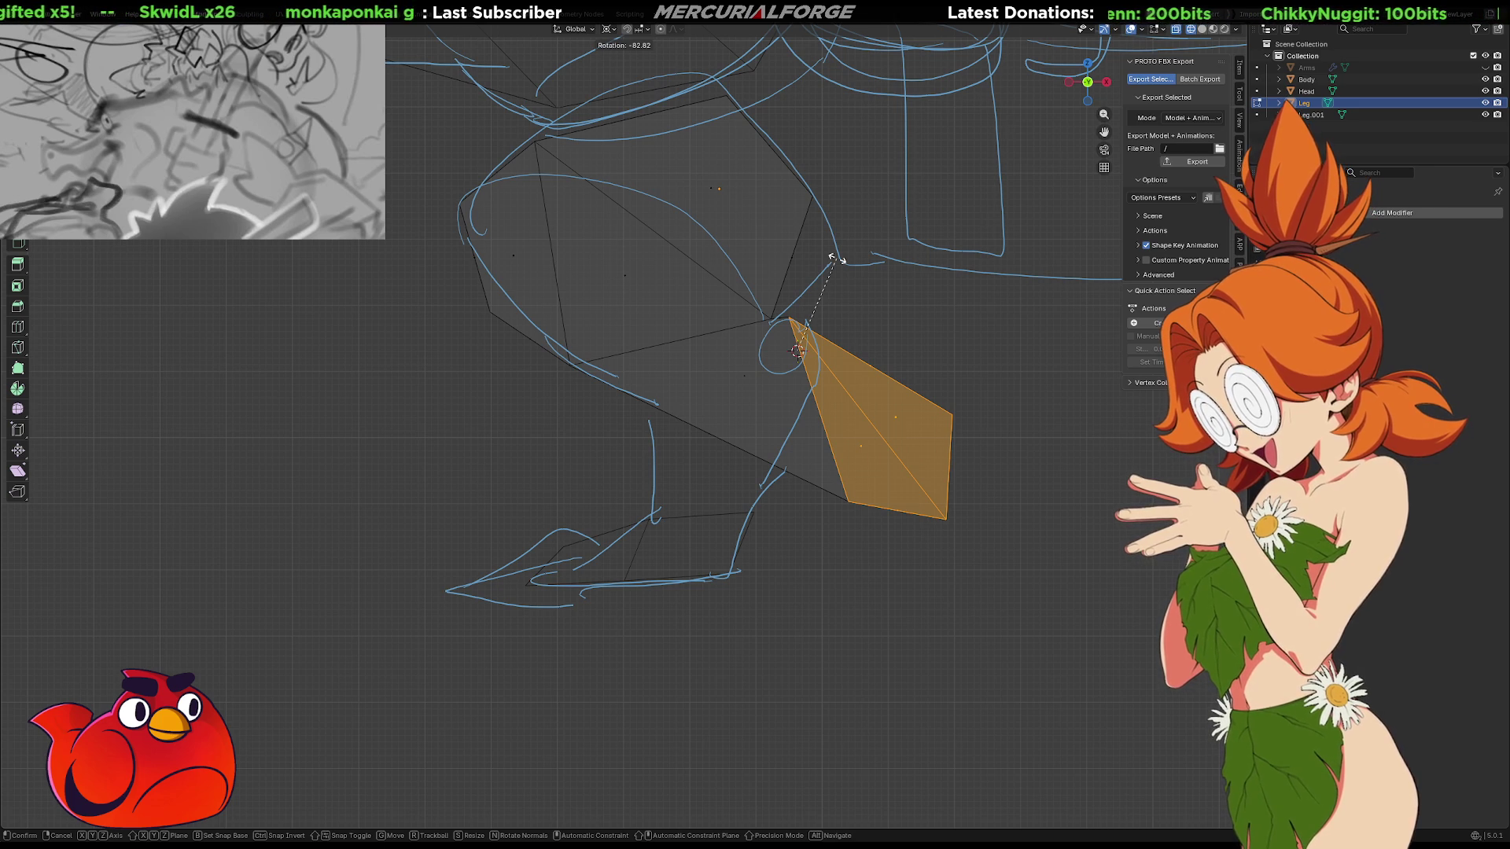
key("shift+z")
right_click(832, 258)
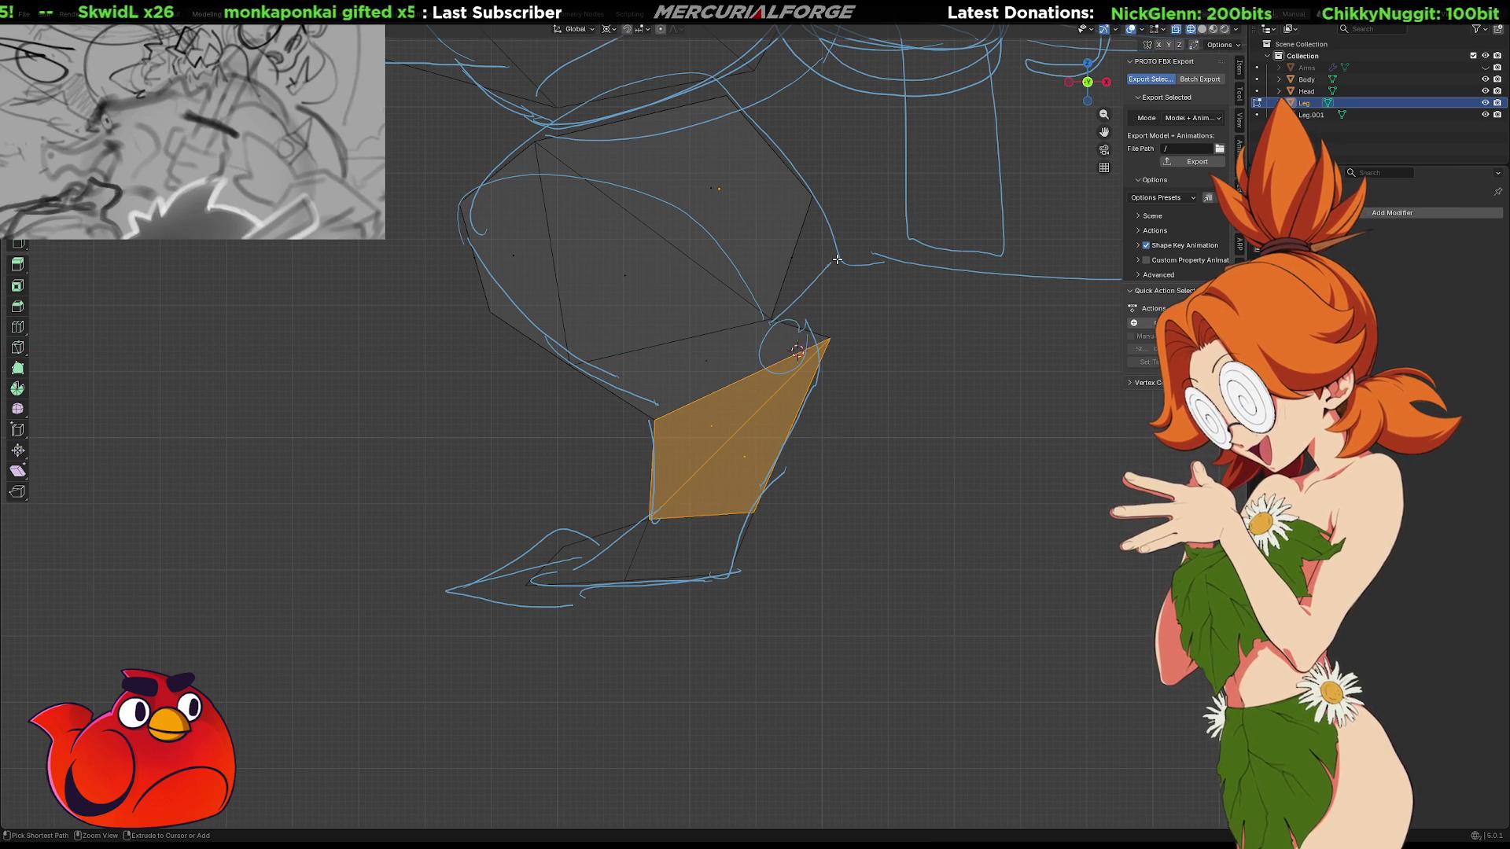
key("shift+z")
key("r")
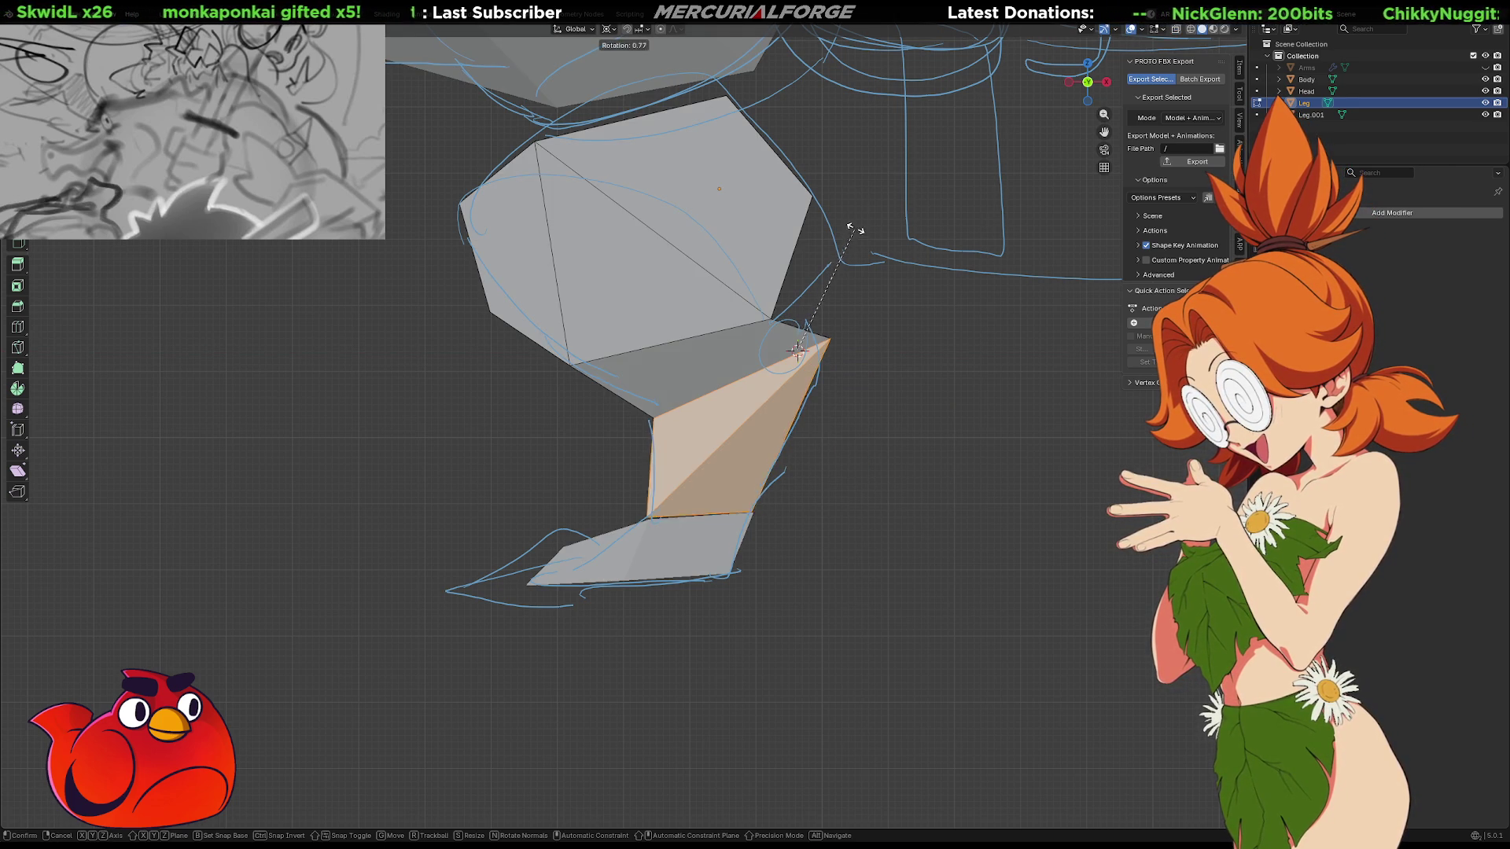
left_click(579, 117)
mouse_move(579, 116)
middle_mouse_down()
mouse_move(472, 220)
mouse_move(680, 251)
mouse_move(592, 264)
mouse_move(647, 255)
middle_mouse_up()
key("z")
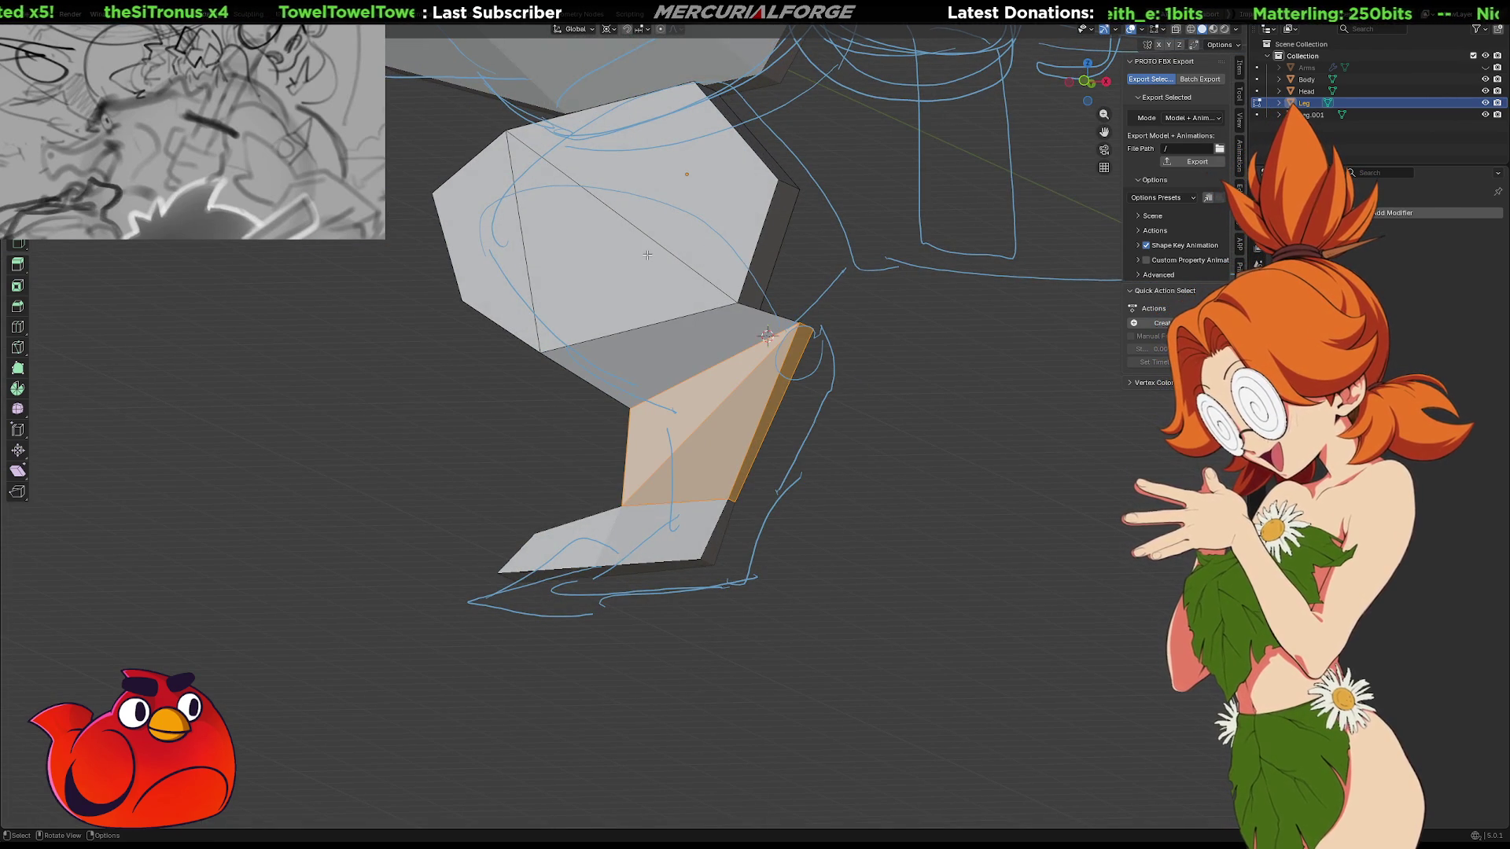
scroll(647, 255, "up", 2)
scroll(647, 255, "down", 2)
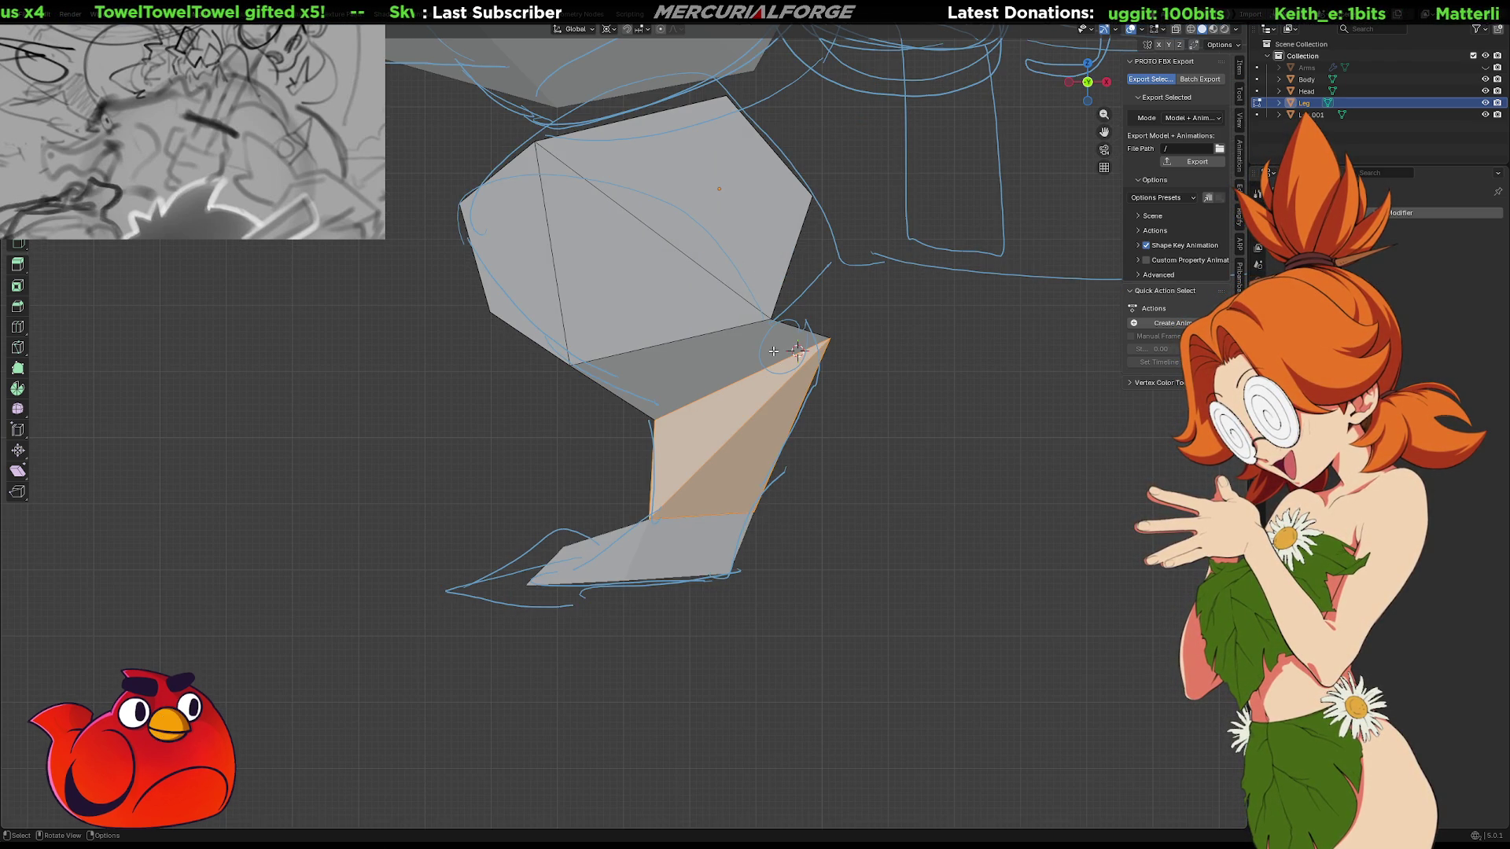
key("alt+z")
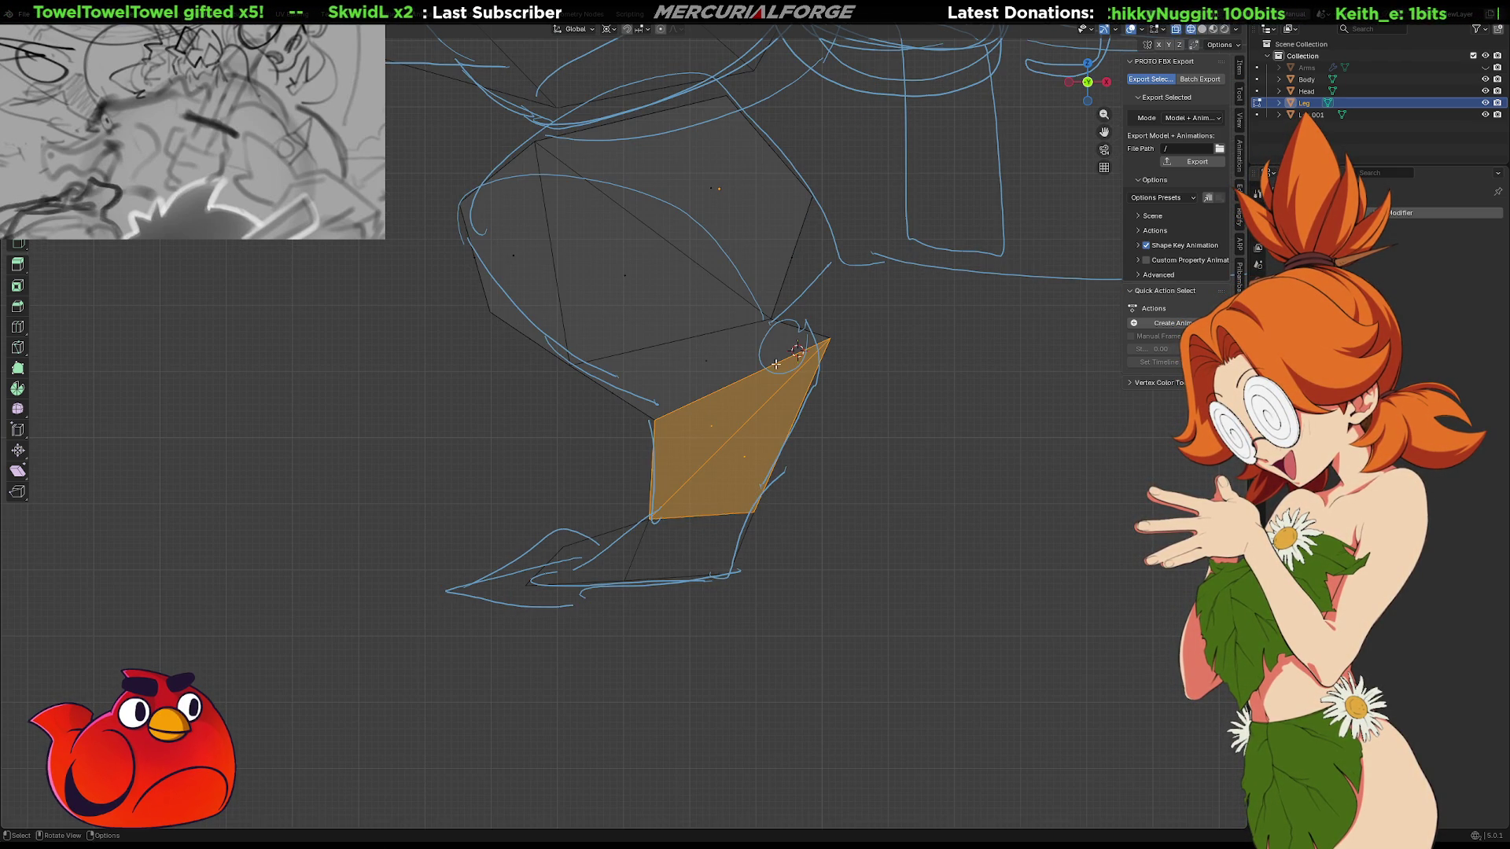
mouse_move(909, 307)
left_mouse_down()
mouse_move(536, 511)
mouse_move(550, 498)
left_mouse_up()
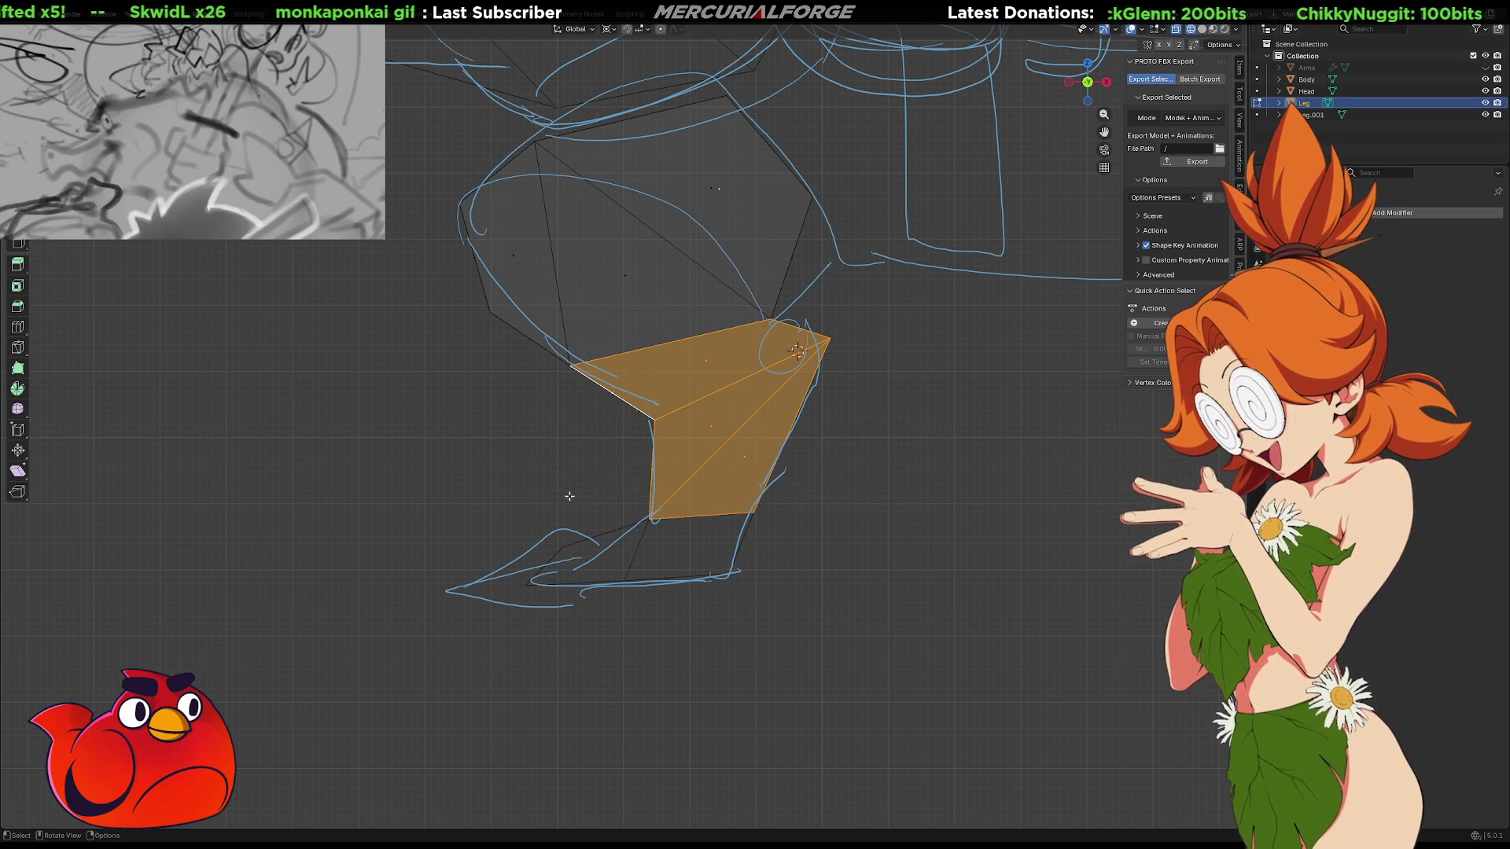
key("p")
left_click(790, 413)
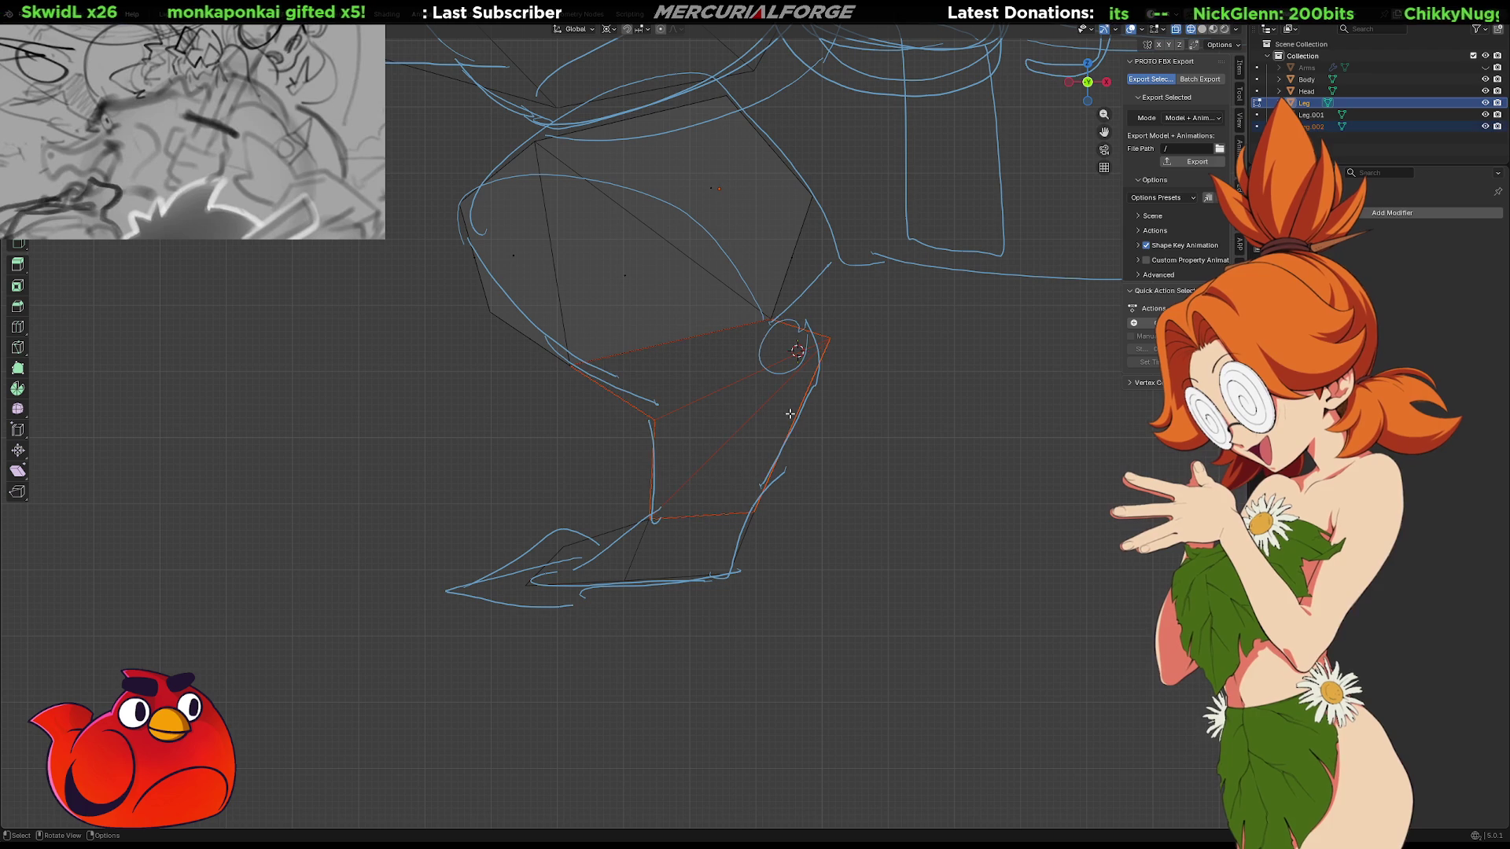
key("Tab")
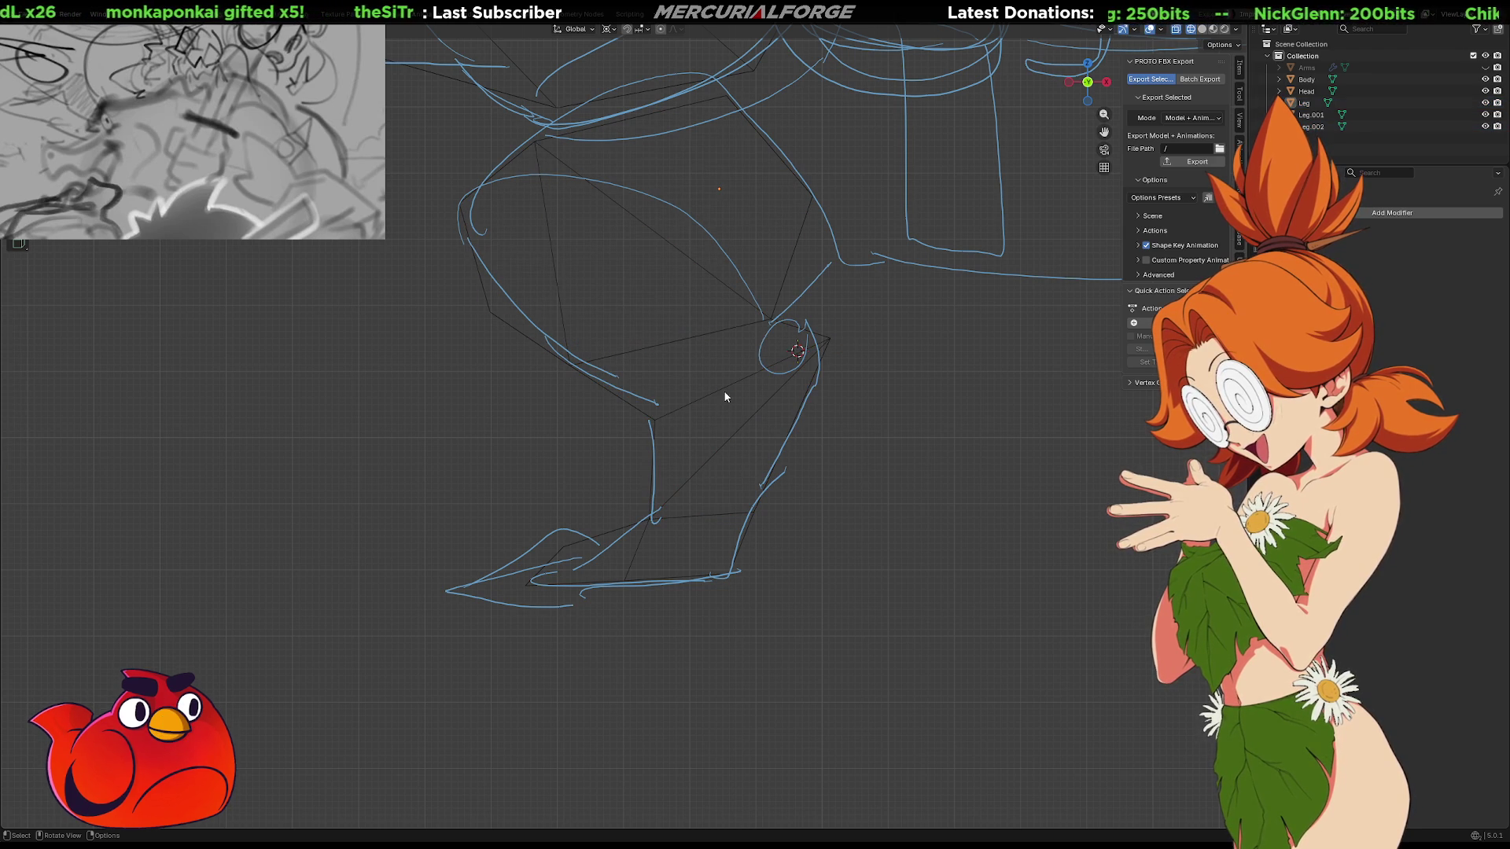
left_click(728, 392)
key("Tab")
key("g")
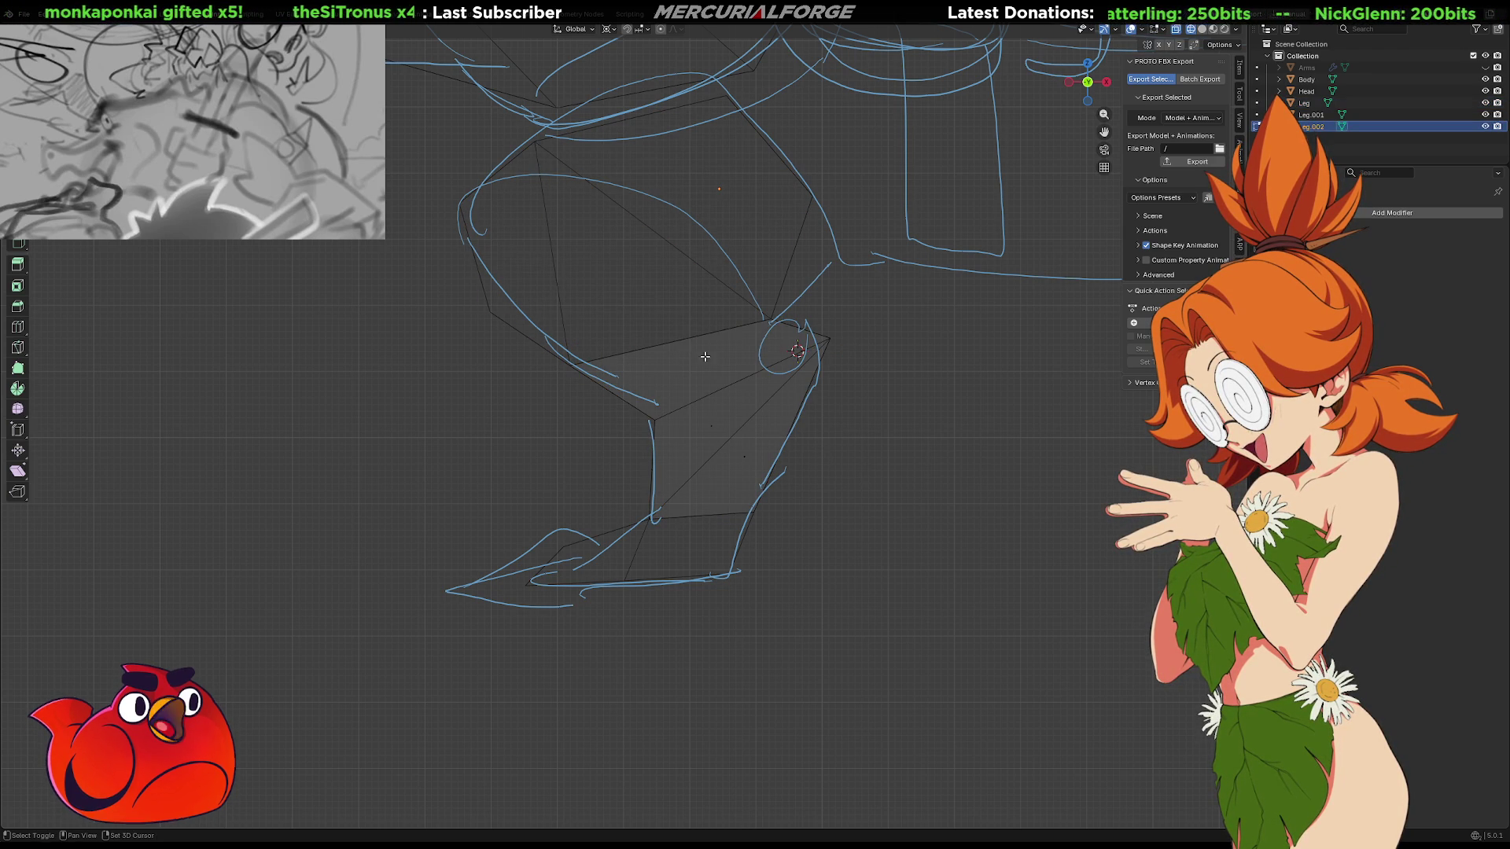
left_click(635, 286)
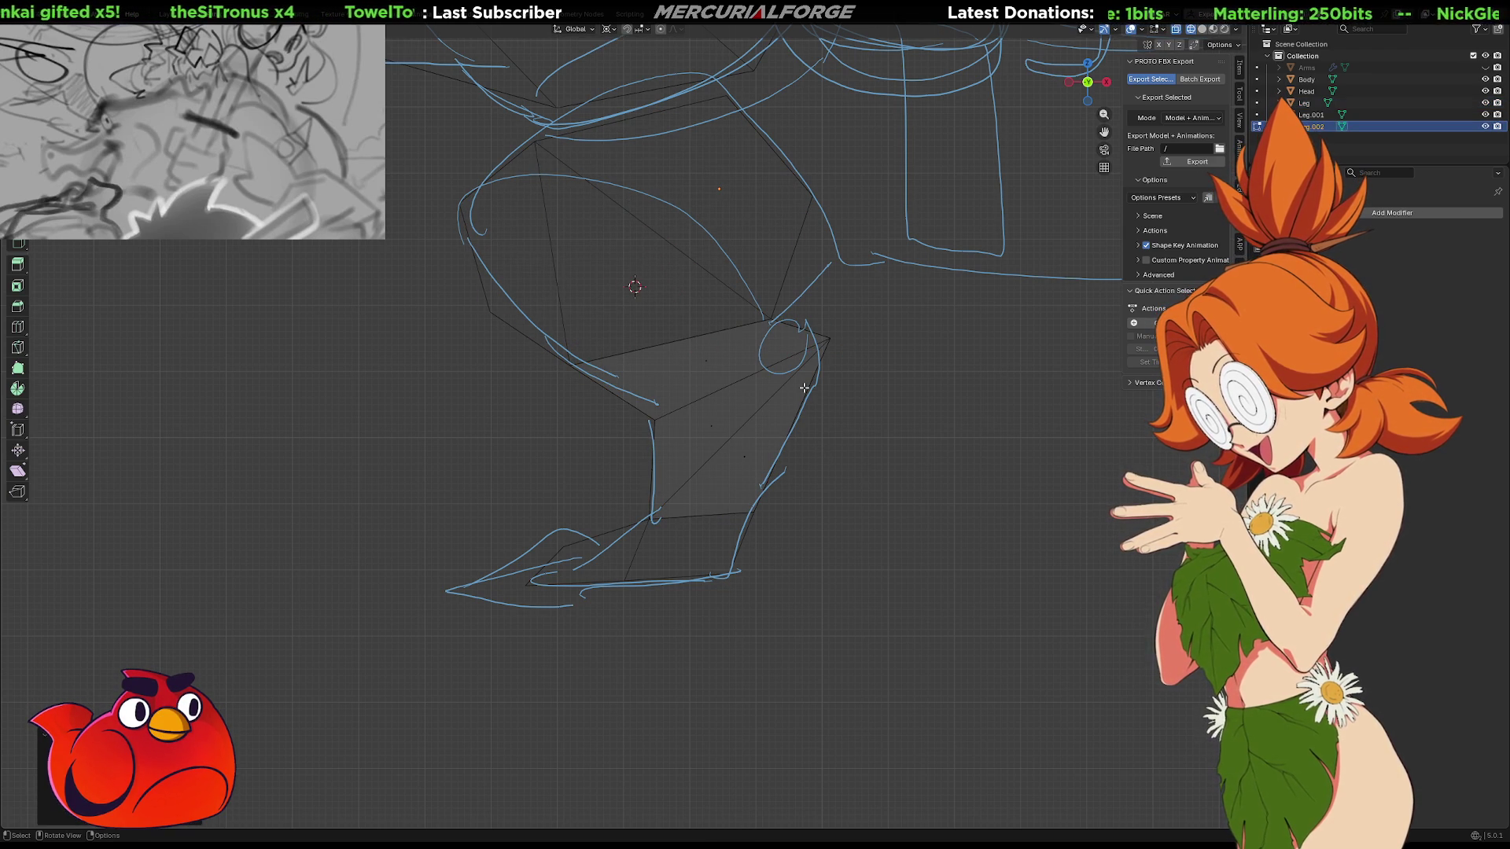
key("a")
key("r")
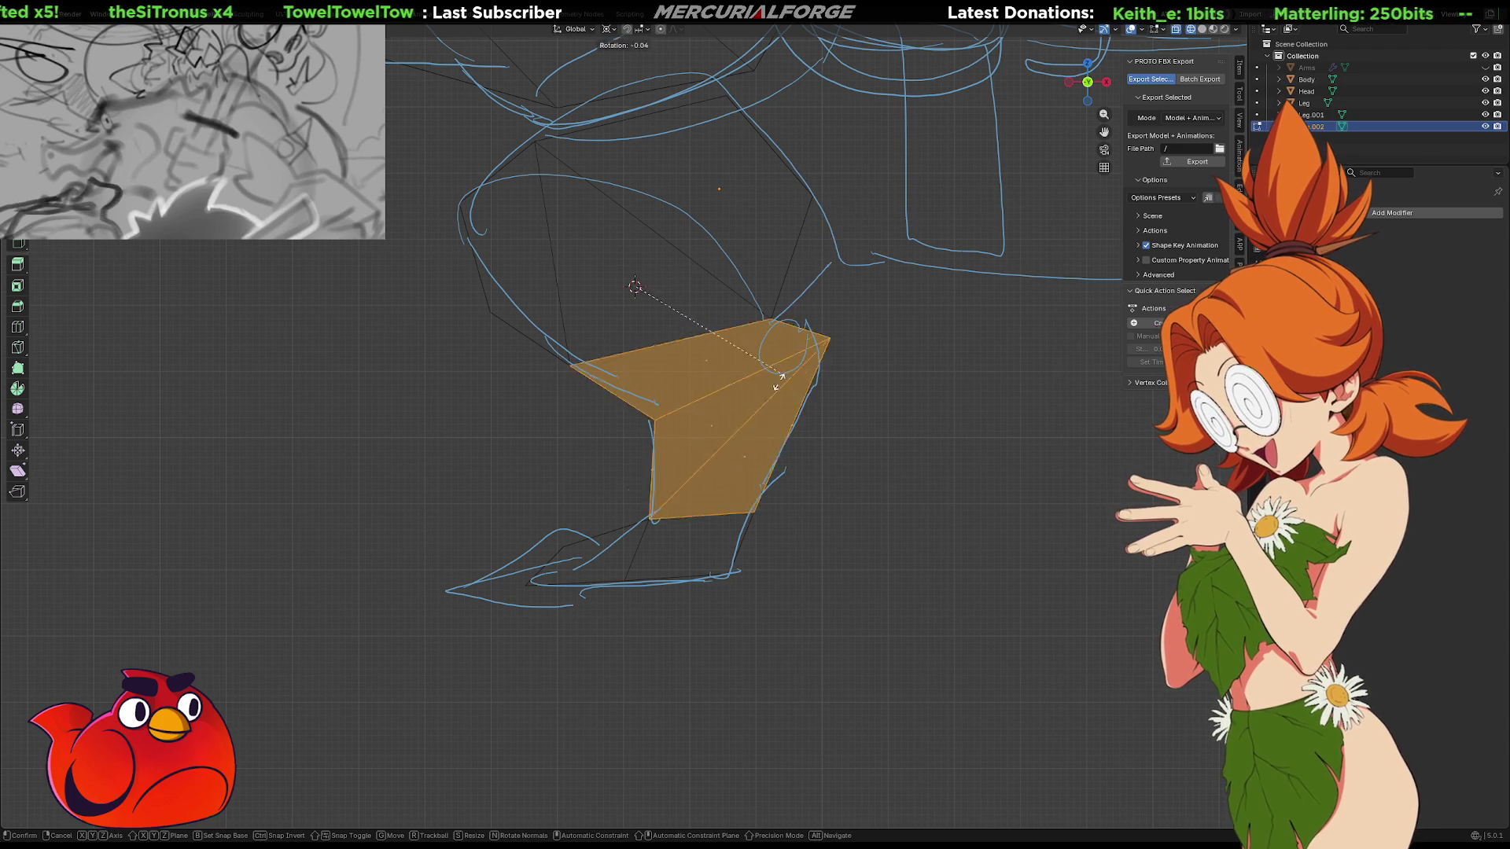
right_click(850, 334)
key("Tab")
key("ctrl+j")
key("Tab")
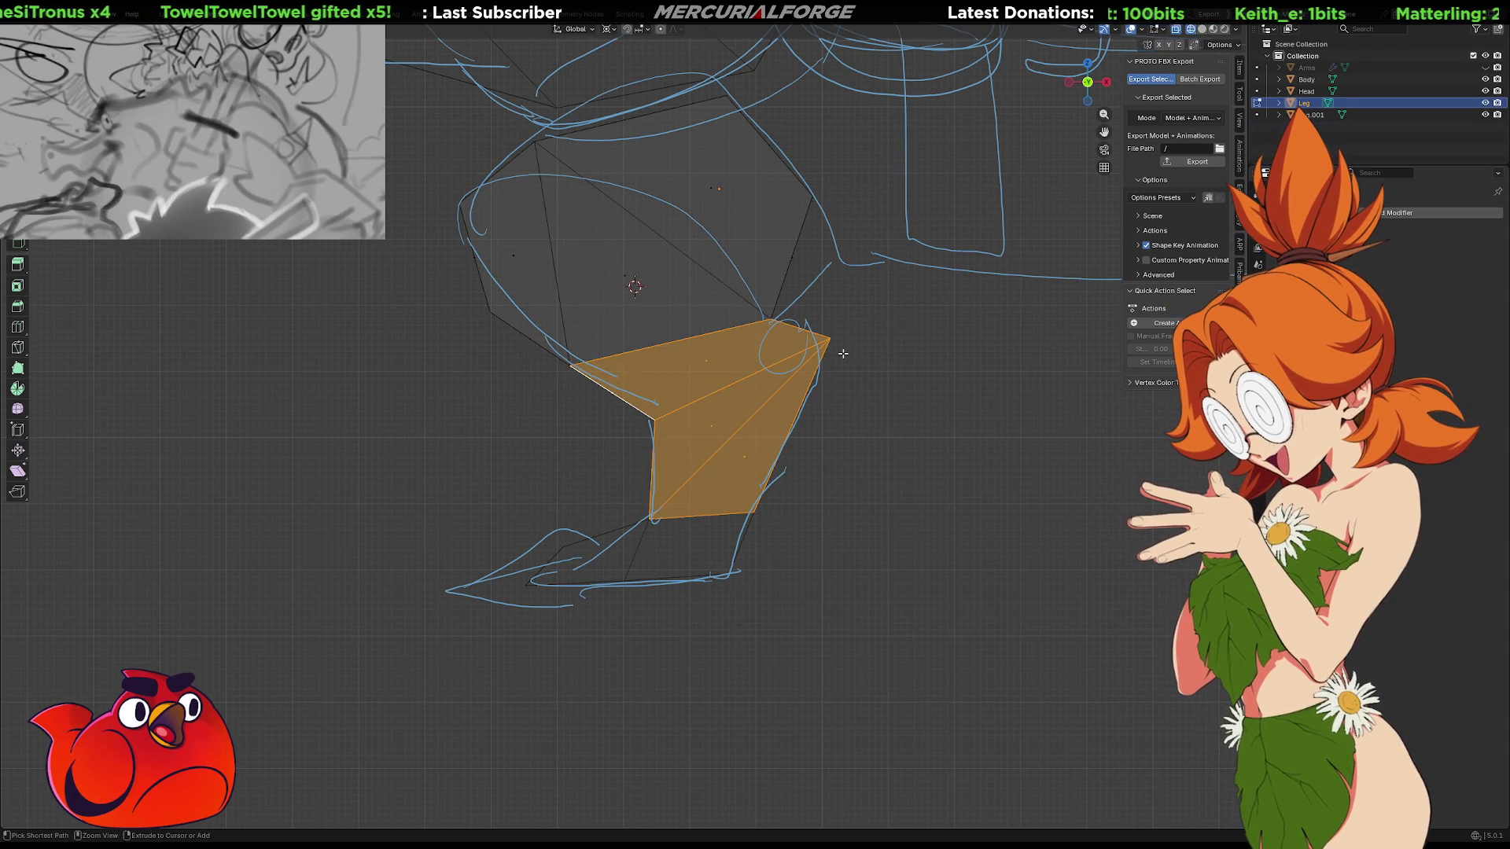
left_click(840, 348, "ctrl")
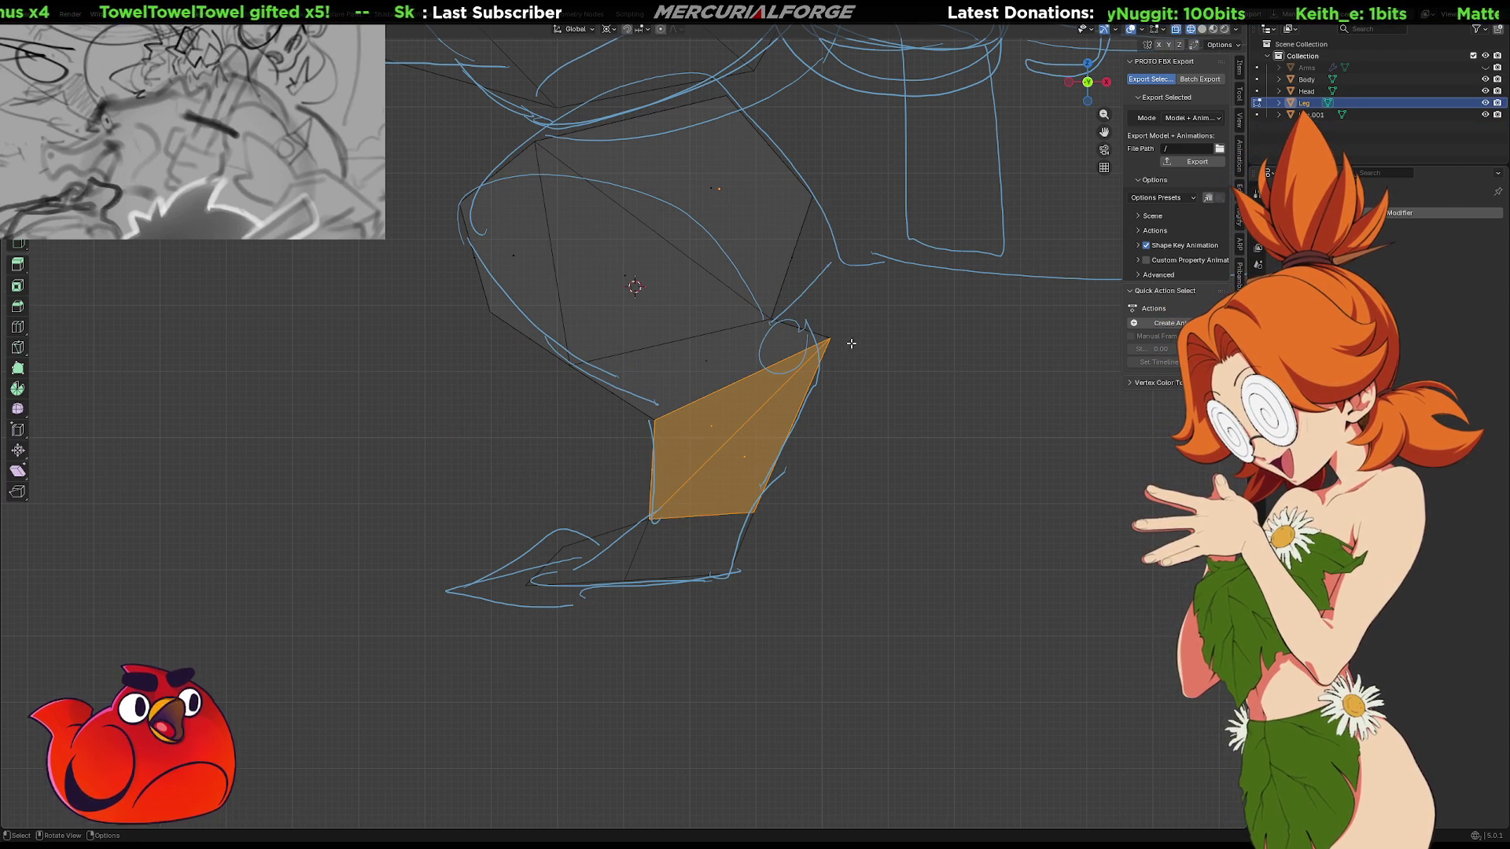
left_click_drag(883, 309, 536, 527)
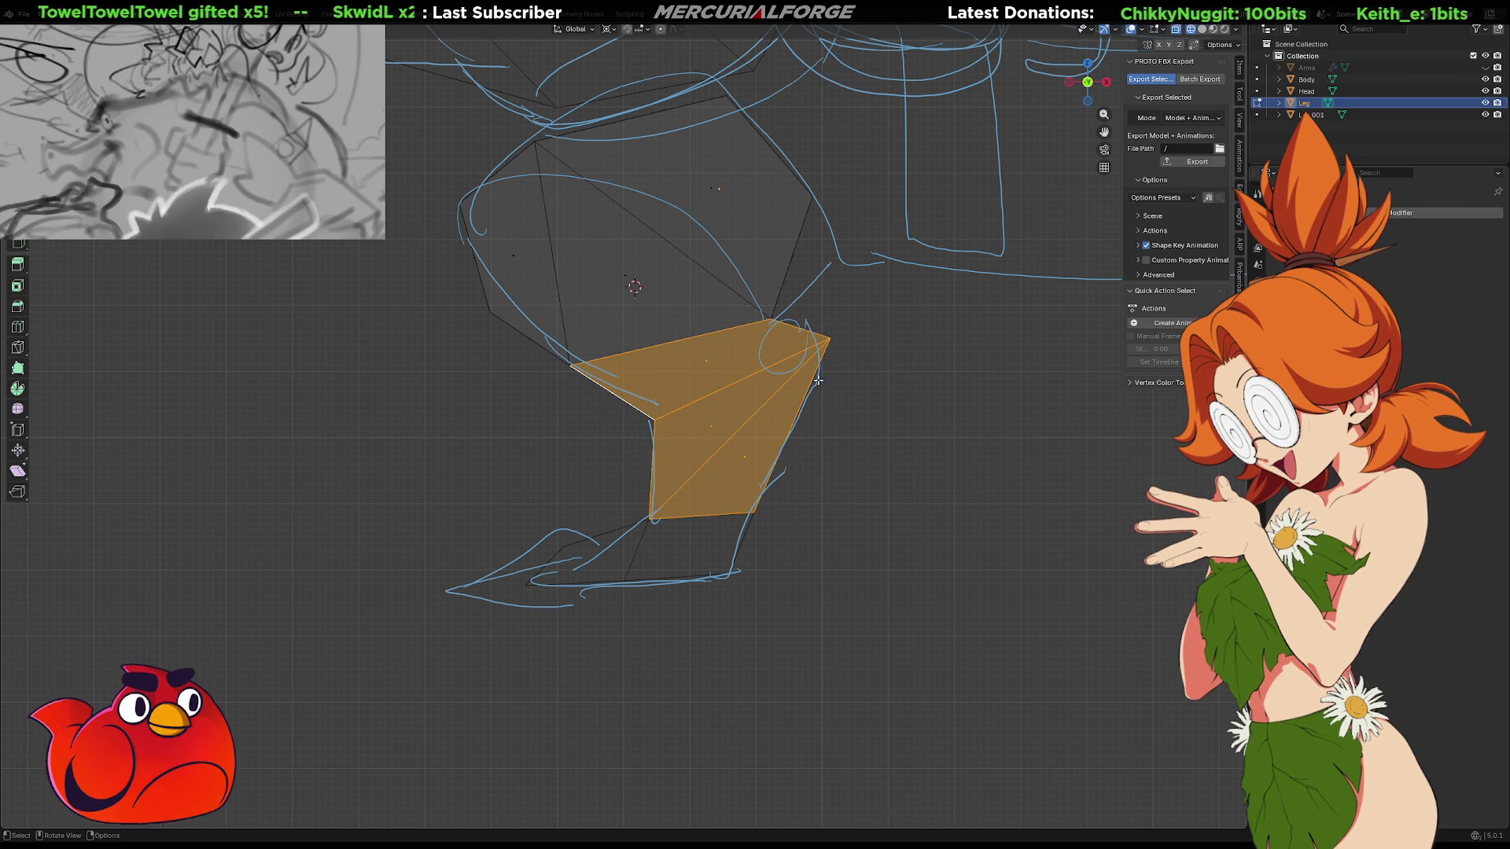
key("r")
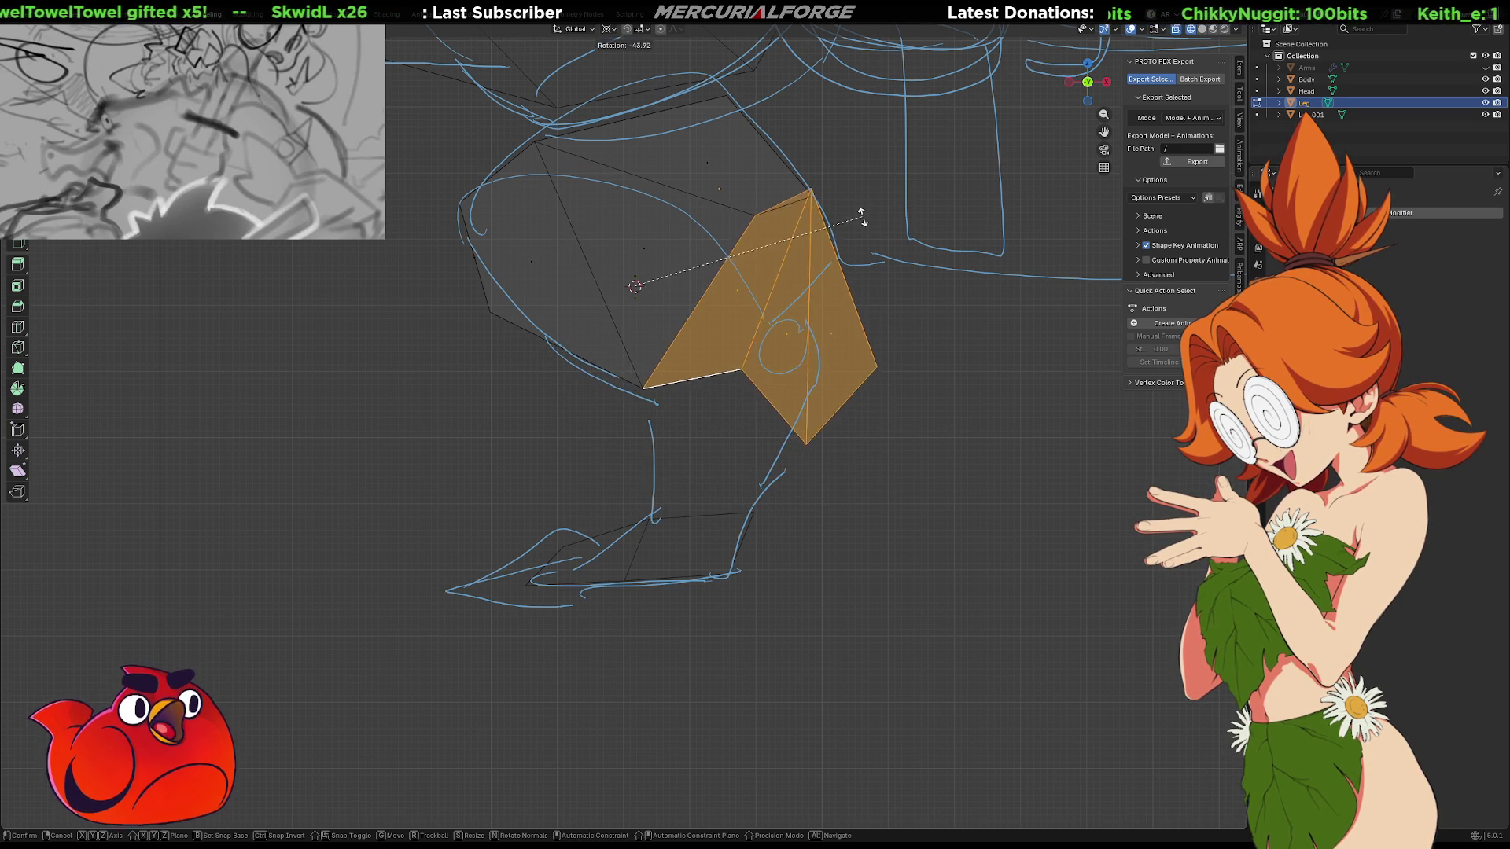
left_click(725, 345)
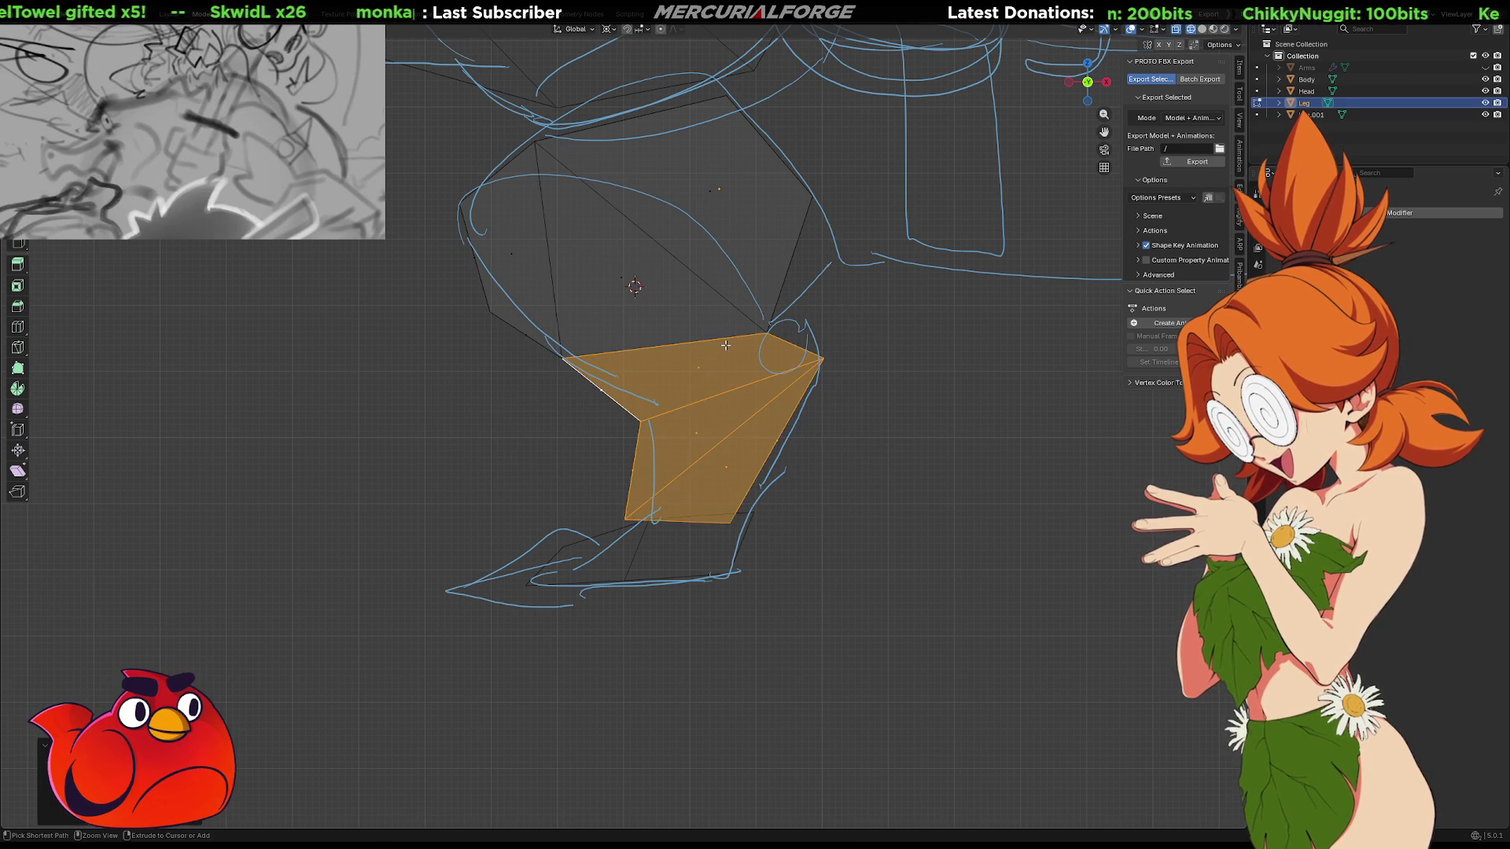
right_click(554, 241, "shift")
key("r")
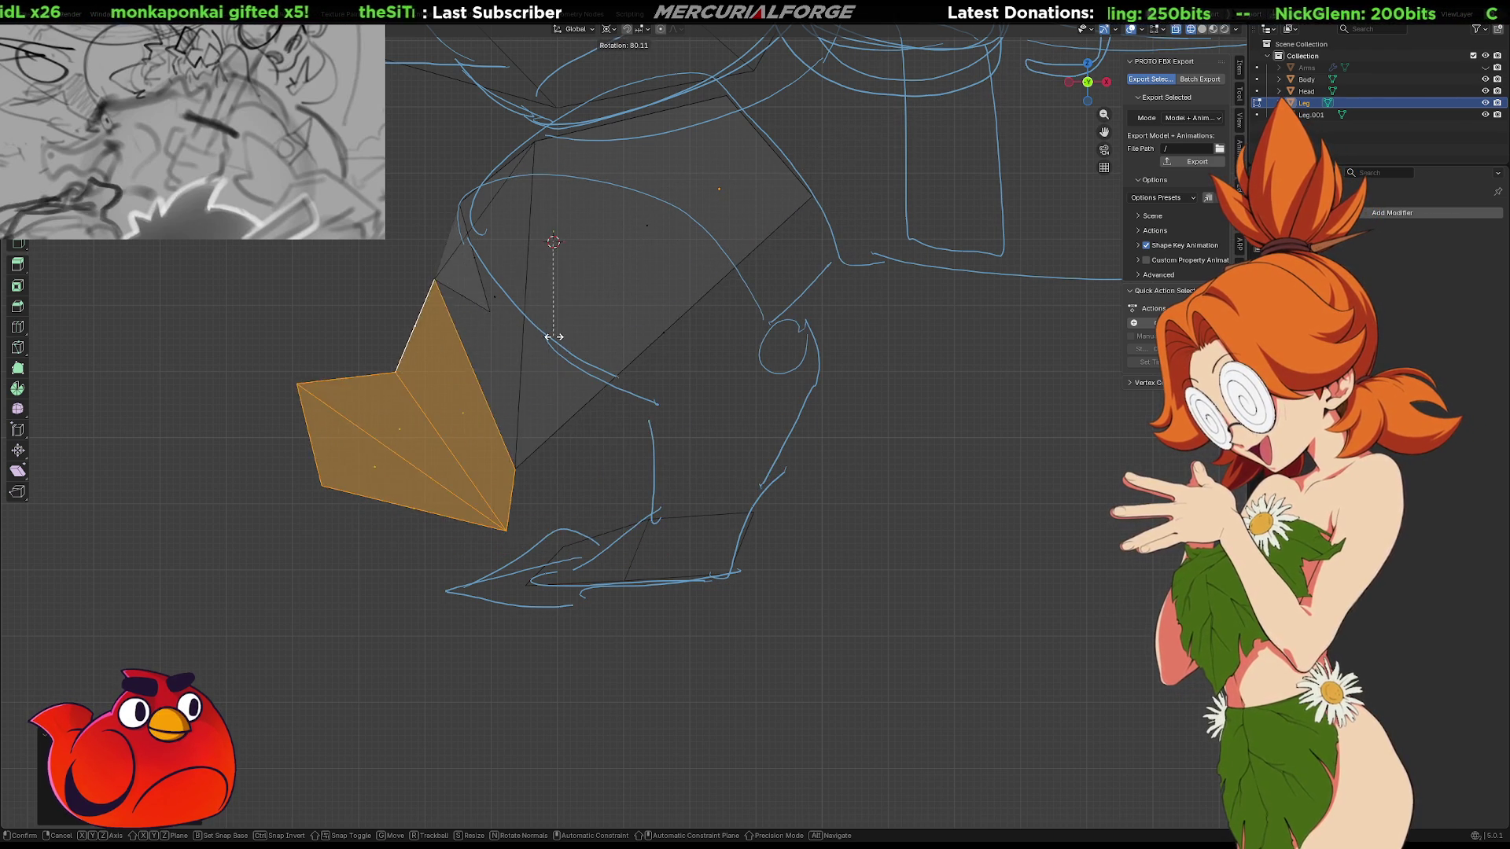
left_click(742, 253)
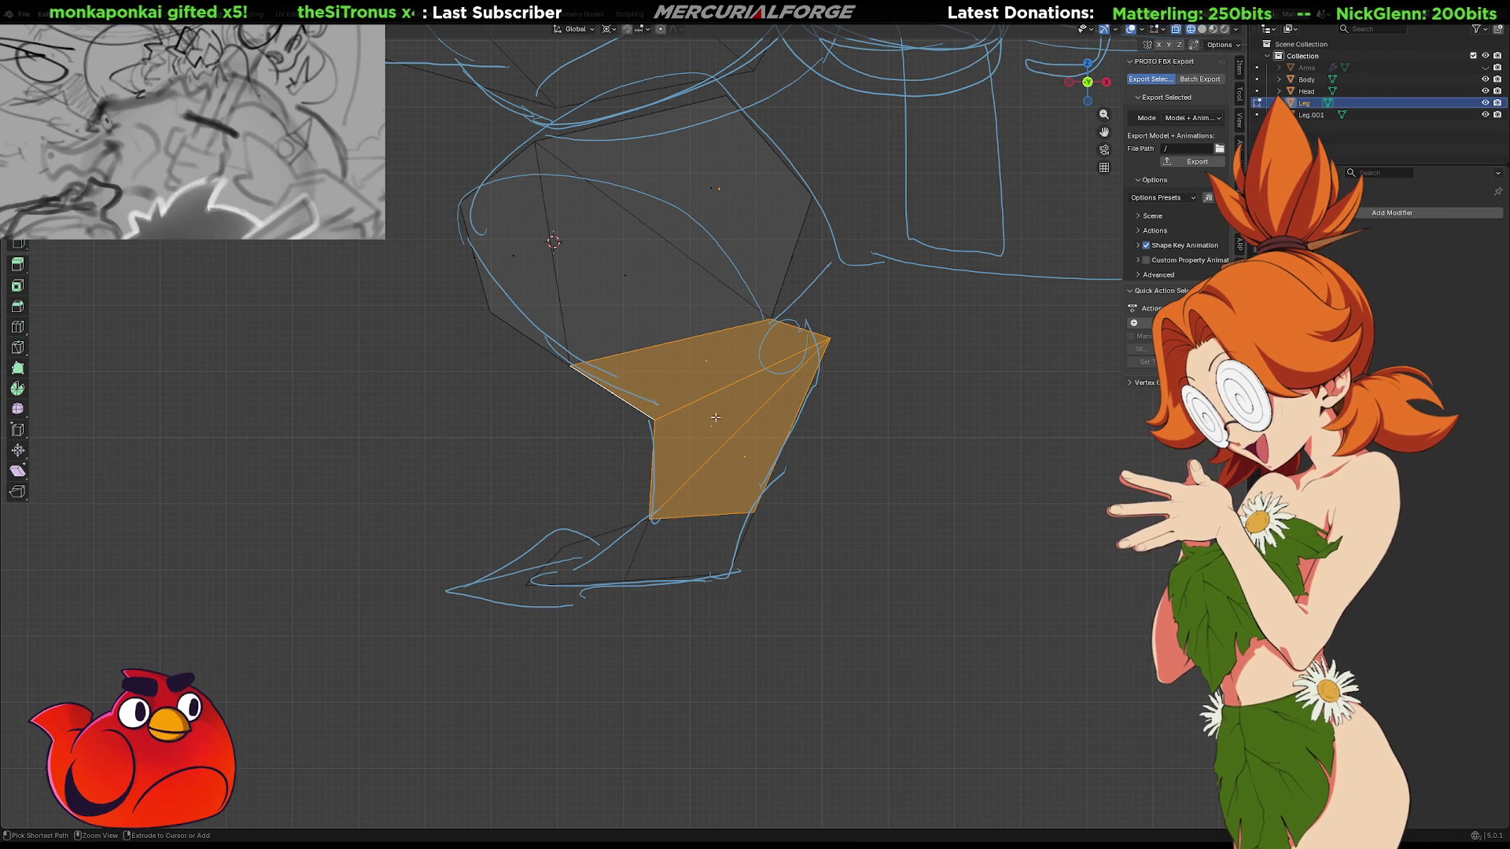
left_click(837, 423)
left_click_drag(864, 381, 575, 583)
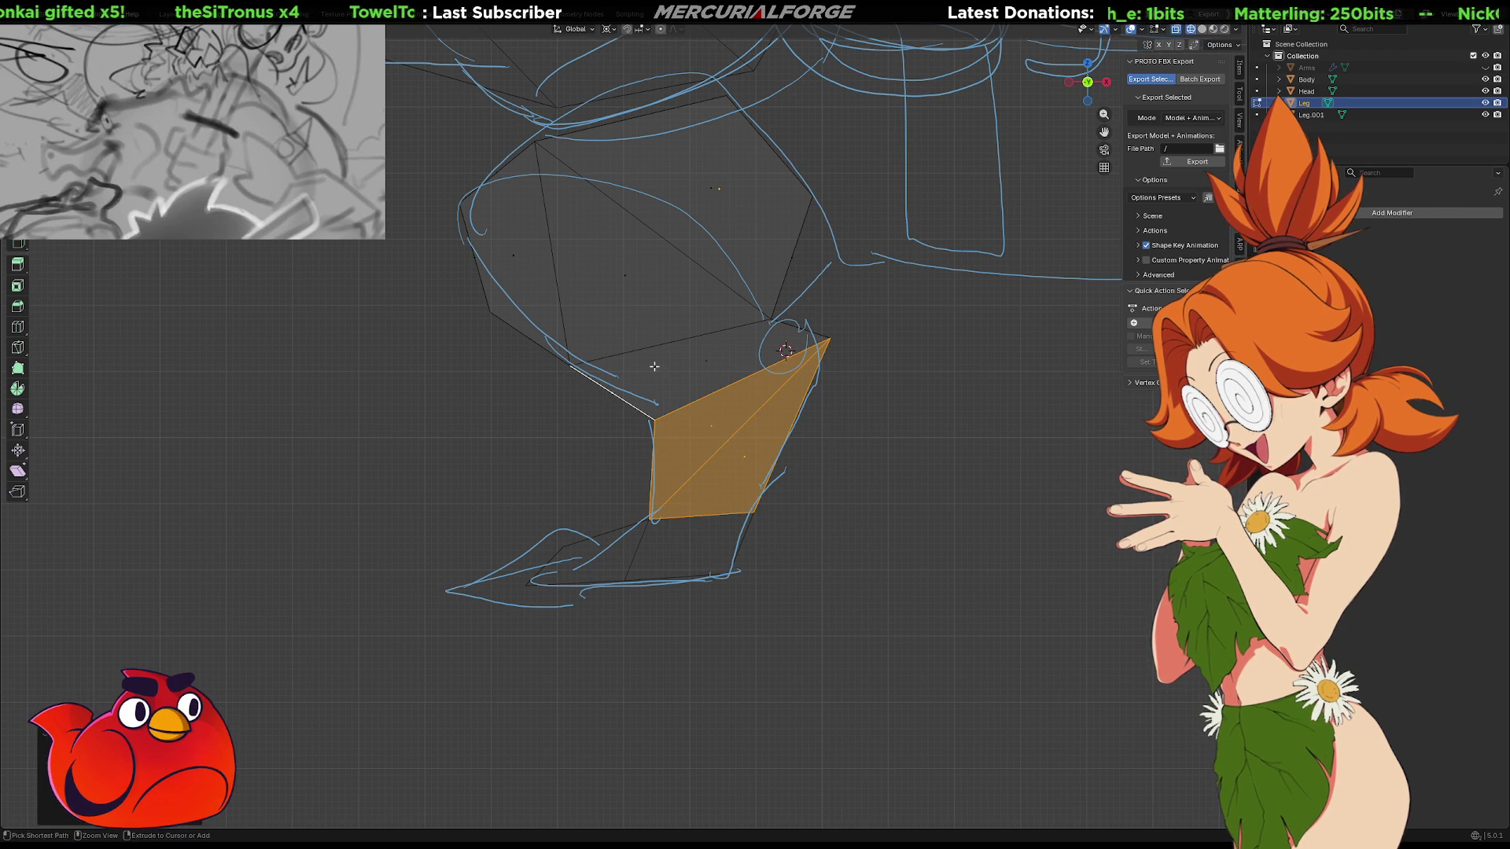
key("r")
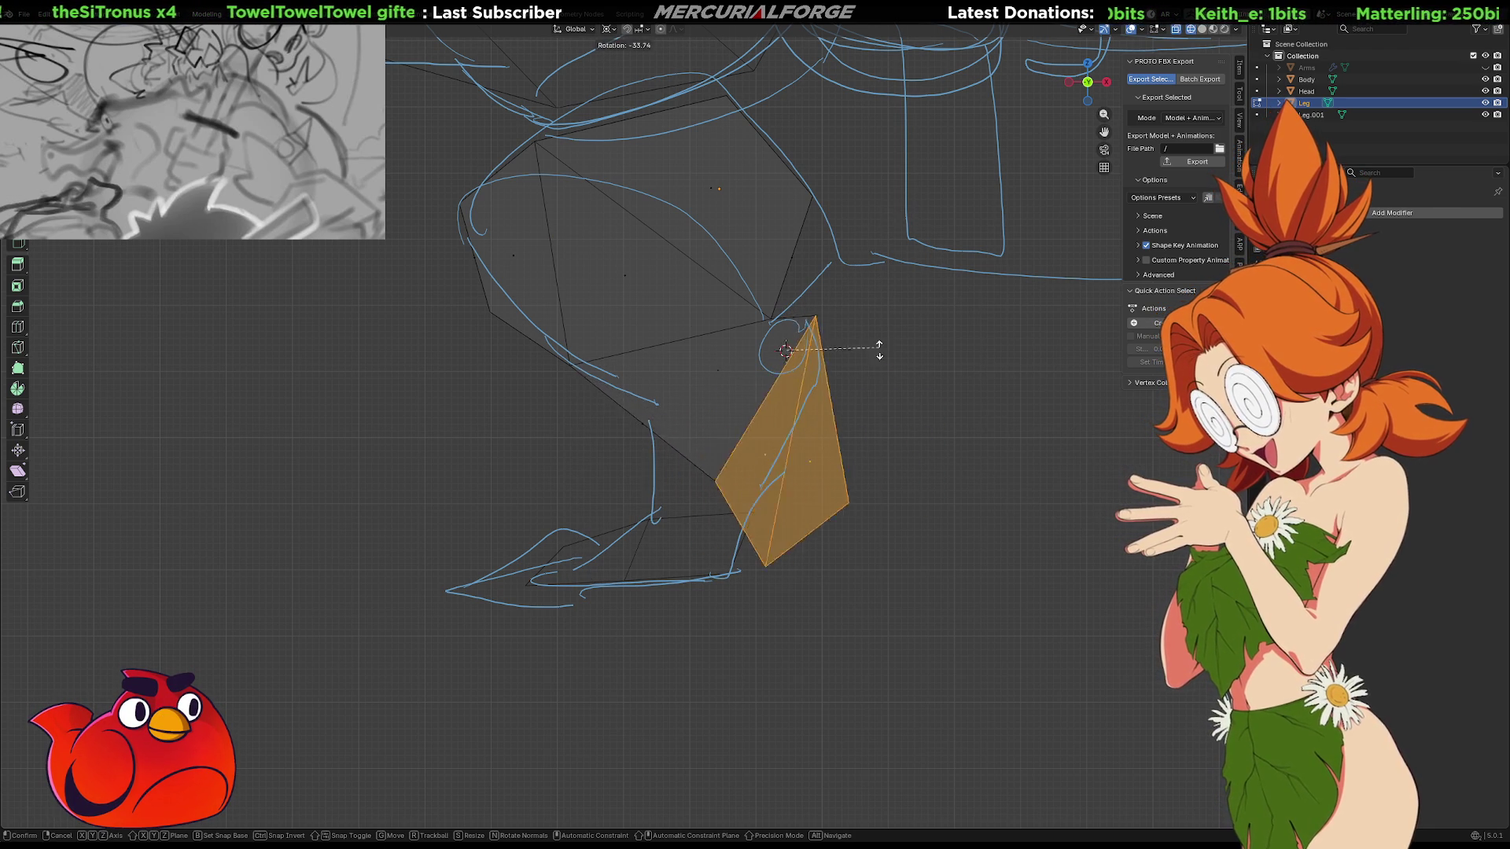
right_click(825, 404)
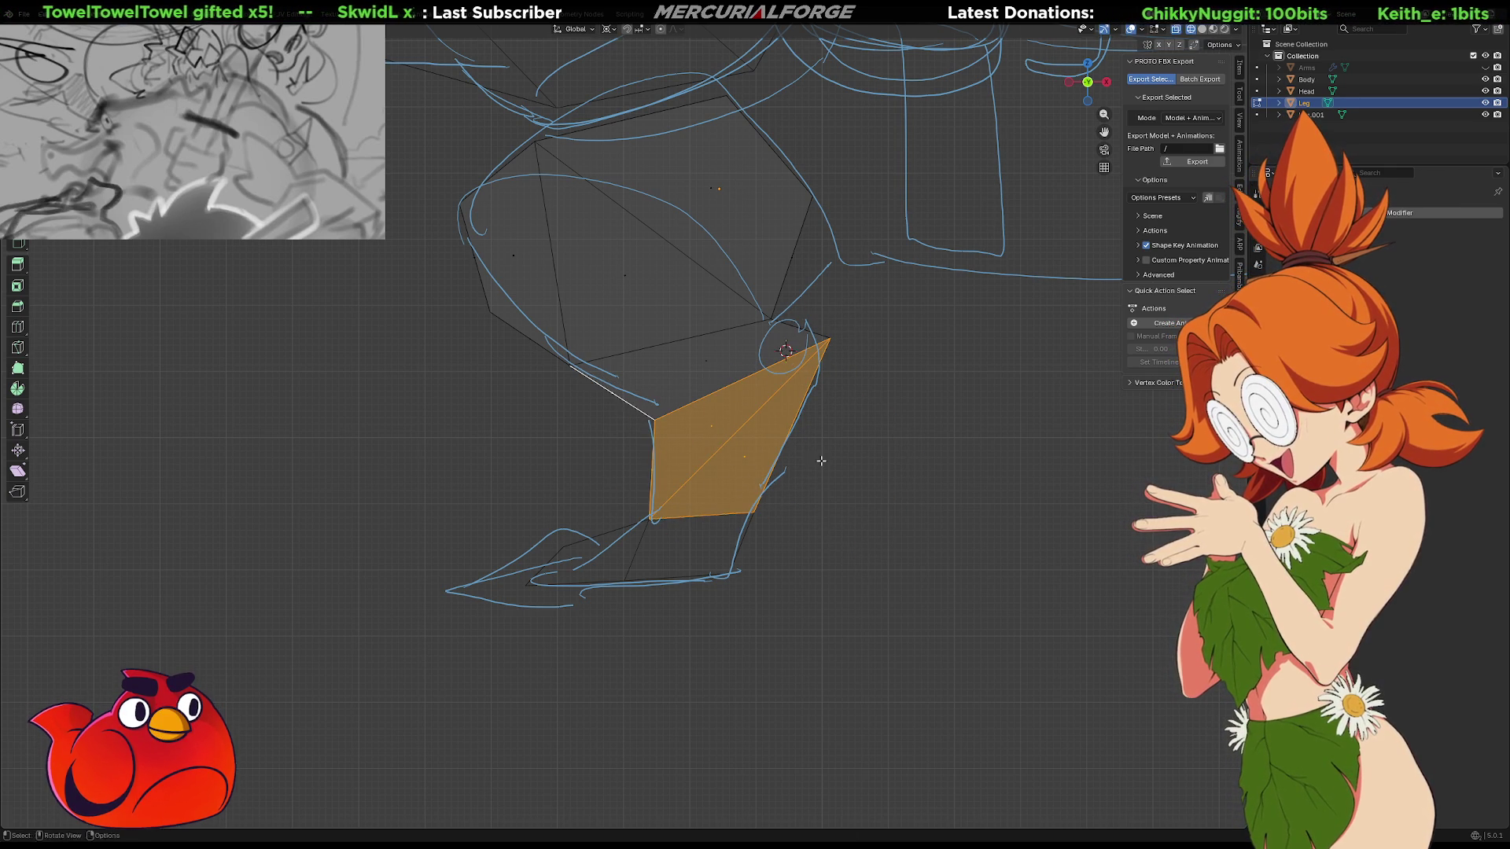
left_click(870, 432)
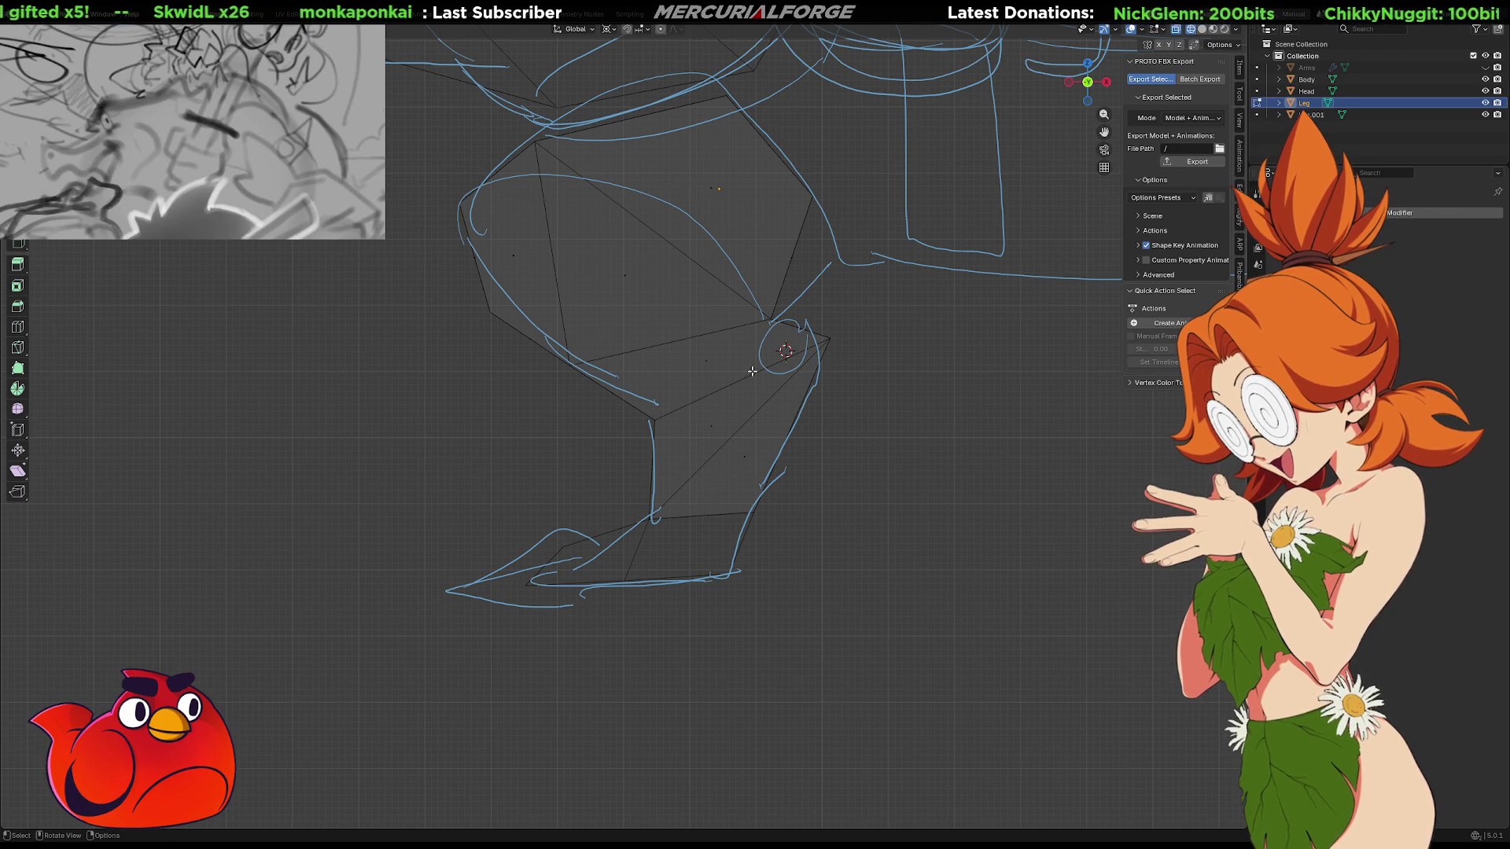
key("d")
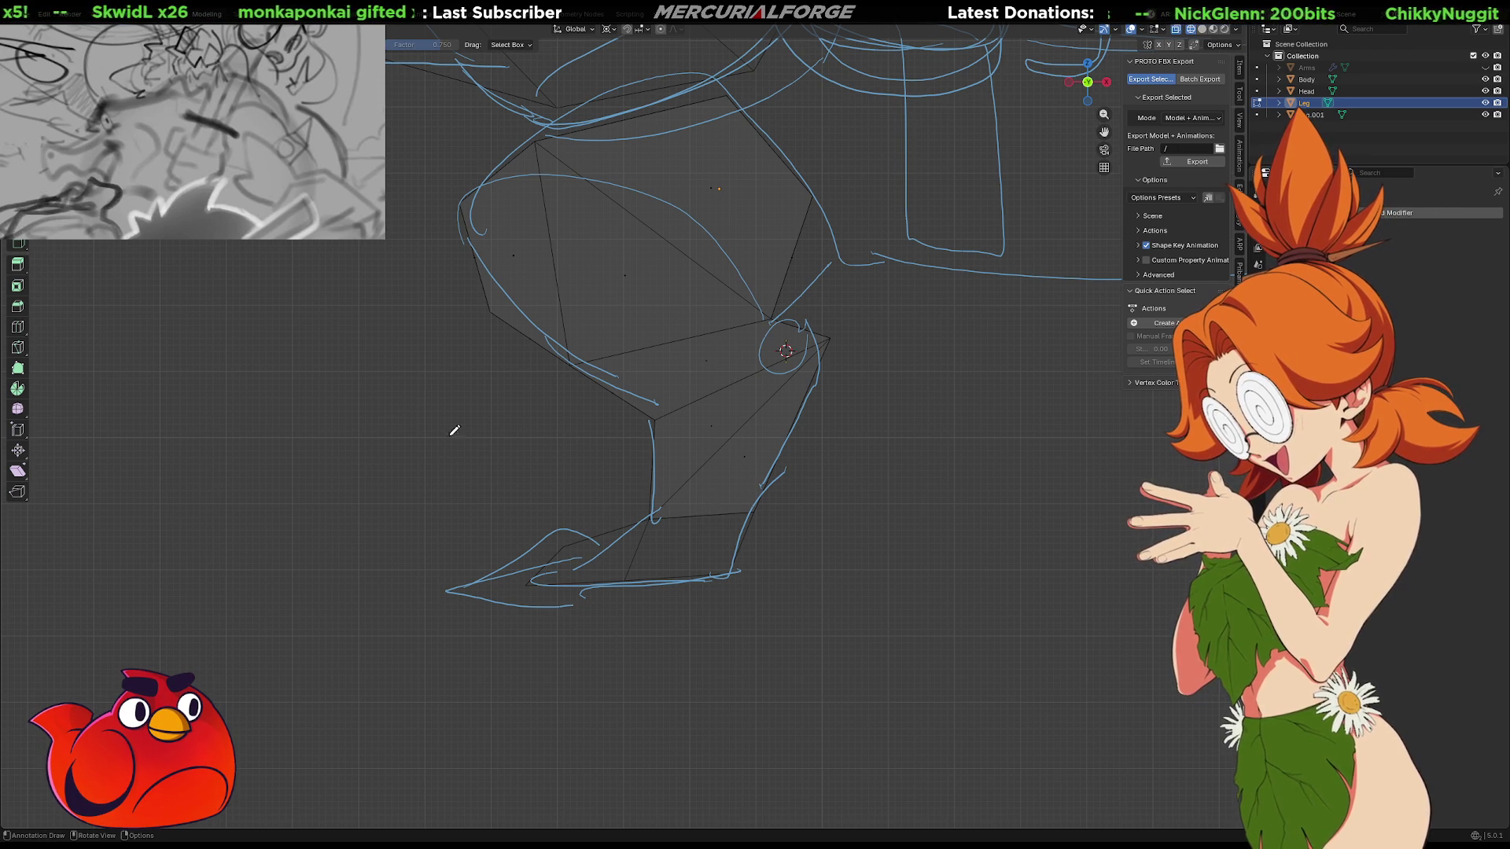
Circle the ankle, knee, hip and top joints and link them with bone-like lines
left_click_drag(700, 515, 703, 519)
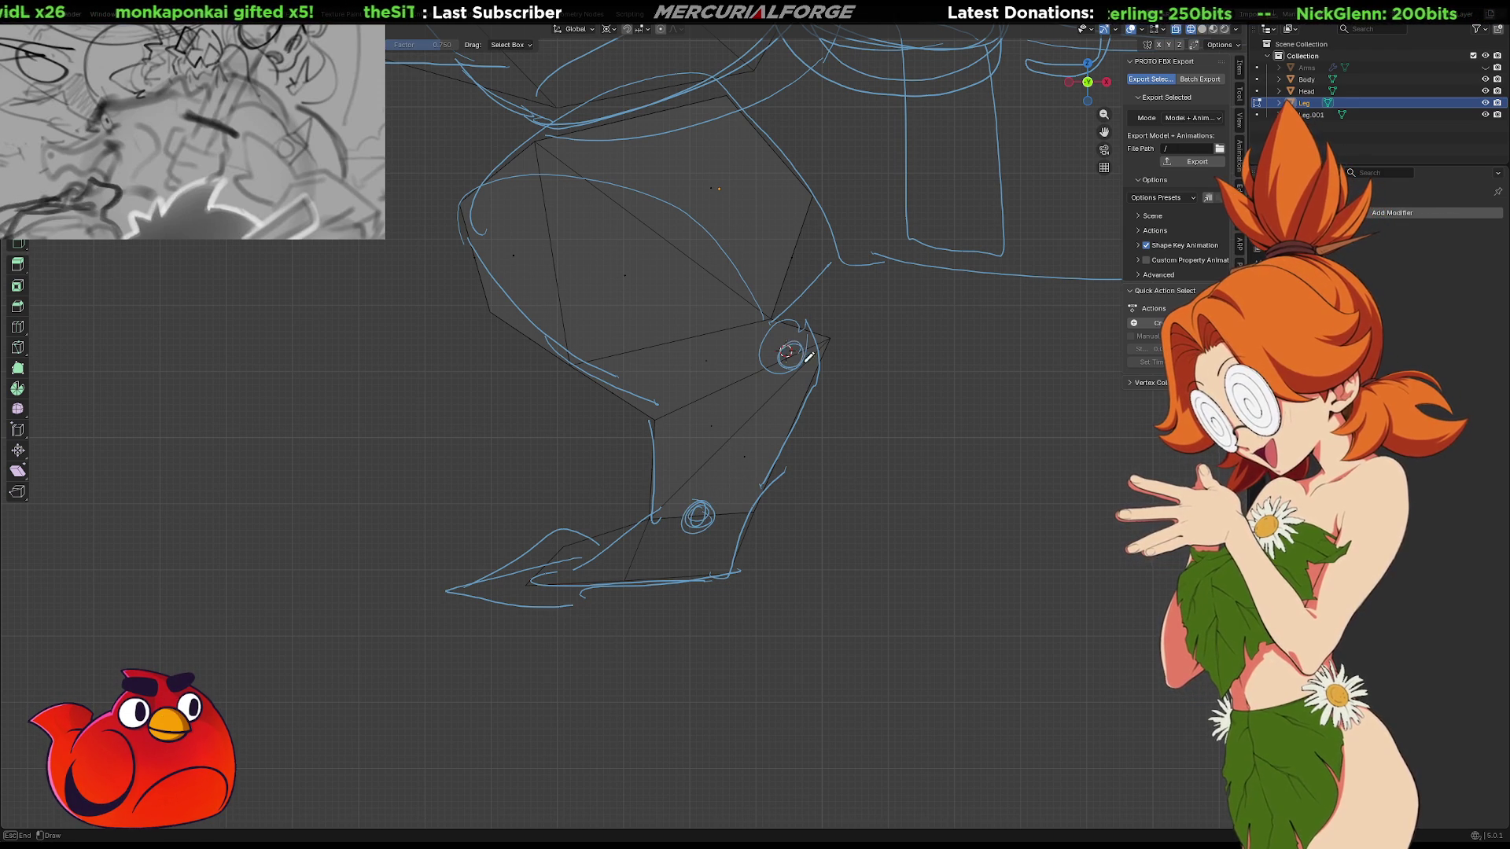
left_click_drag(809, 358, 789, 353)
left_click_drag(576, 282, 562, 283)
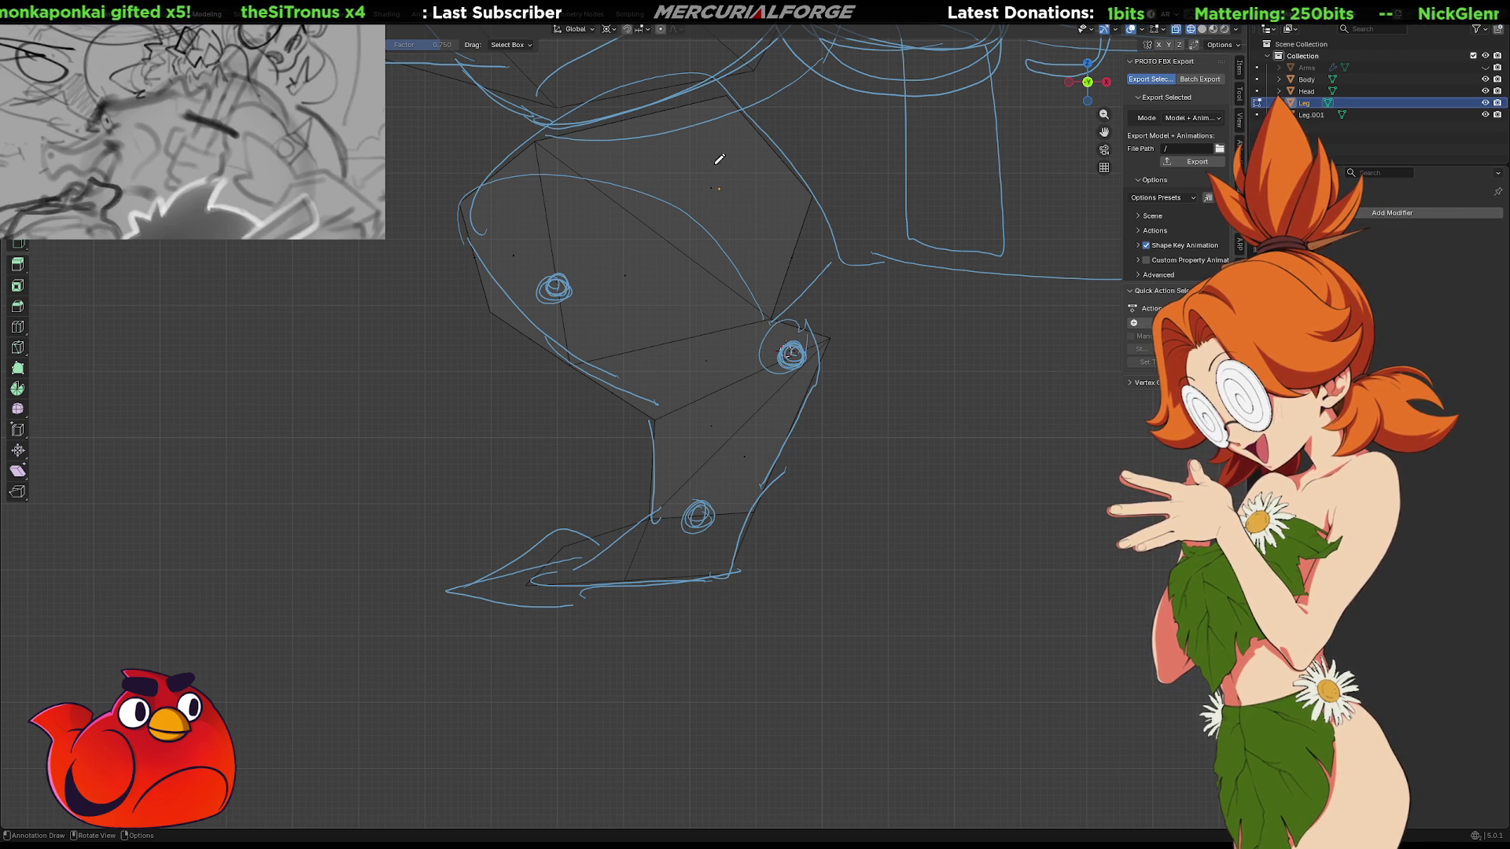
mouse_move(700, 517)
left_mouse_down()
mouse_move(793, 351)
mouse_move(533, 286)
left_mouse_up()
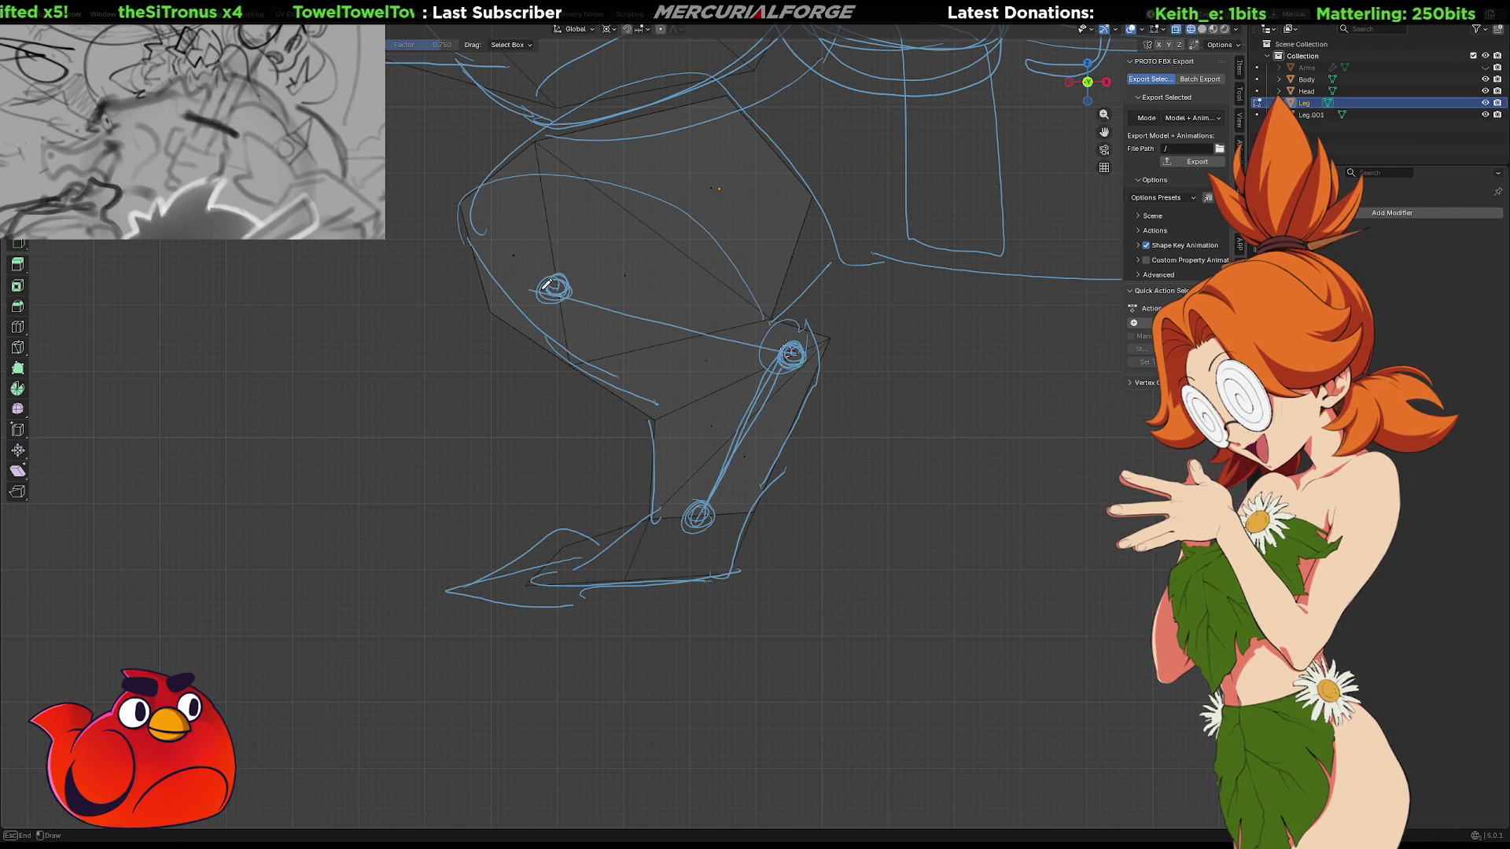
mouse_move(804, 339)
left_mouse_down()
mouse_move(554, 288)
mouse_move(654, 187)
left_mouse_up()
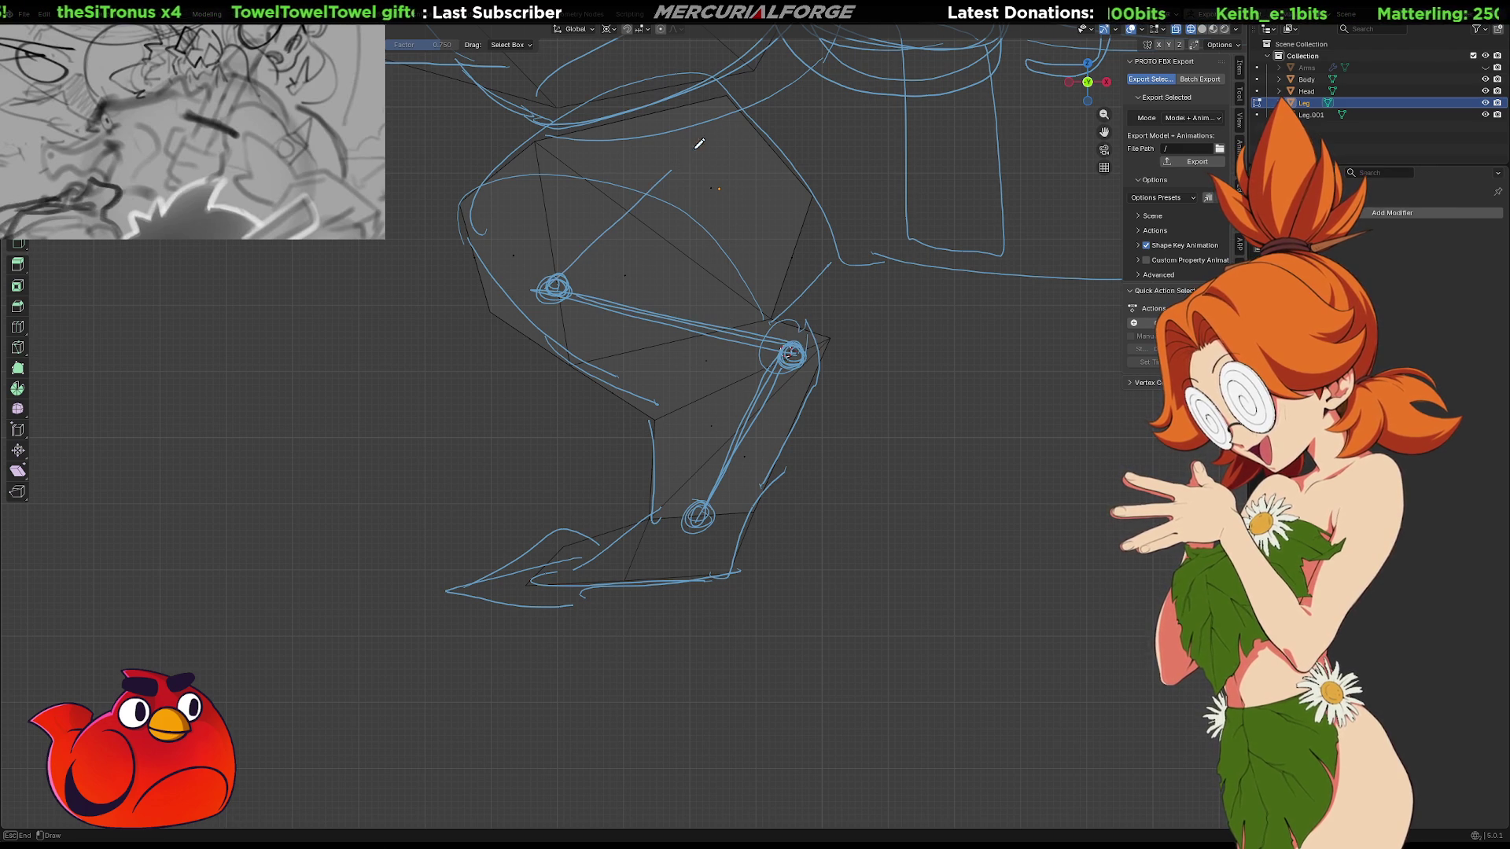
mouse_move(737, 98)
left_mouse_down()
mouse_move(793, 129)
mouse_move(1061, 154)
left_mouse_up()
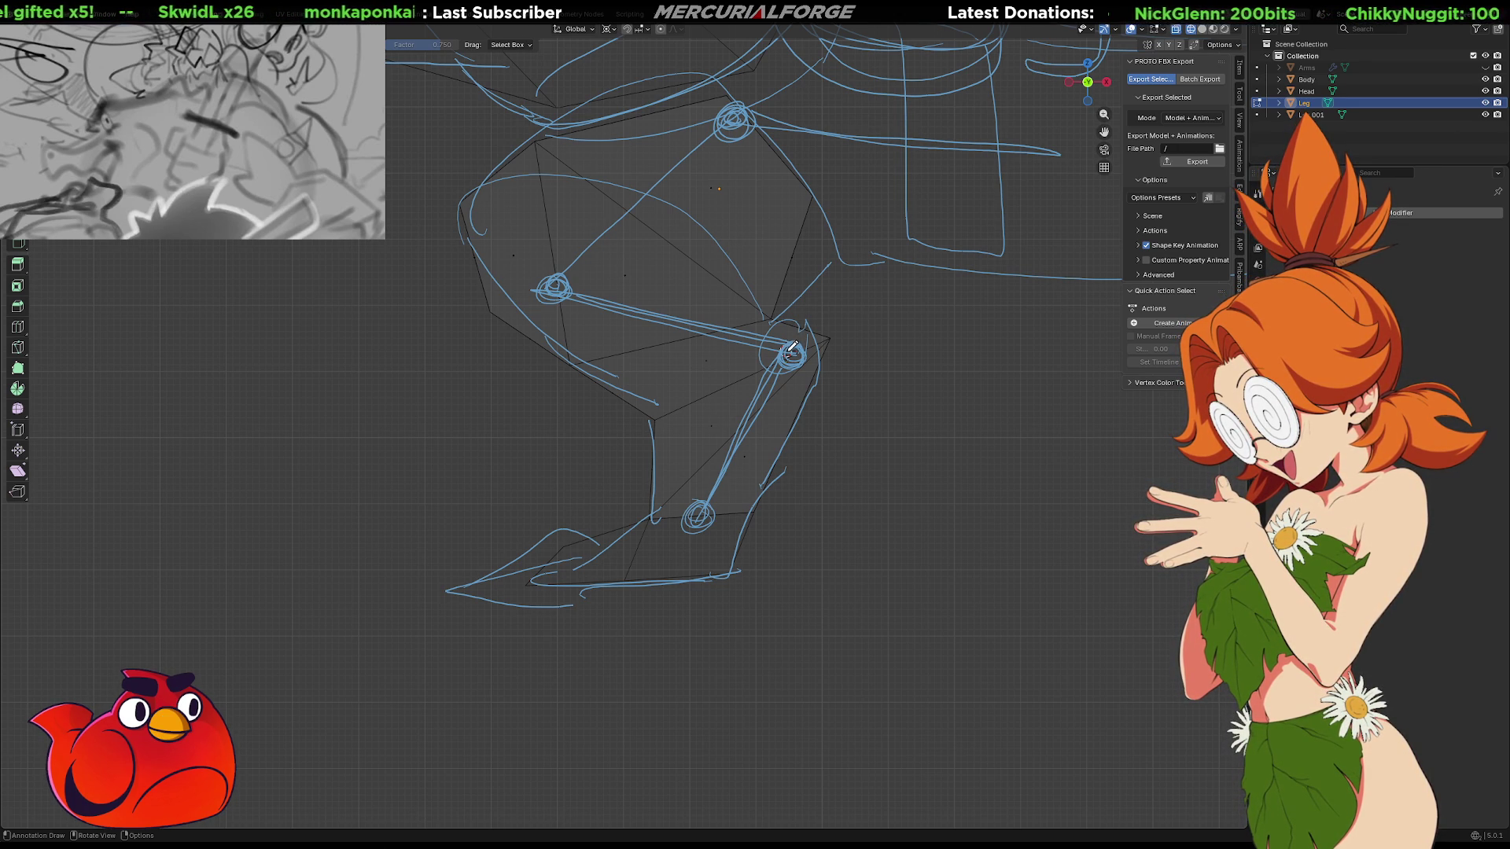
mouse_move(736, 126)
left_mouse_down()
mouse_move(784, 288)
mouse_move(762, 208)
left_mouse_up()
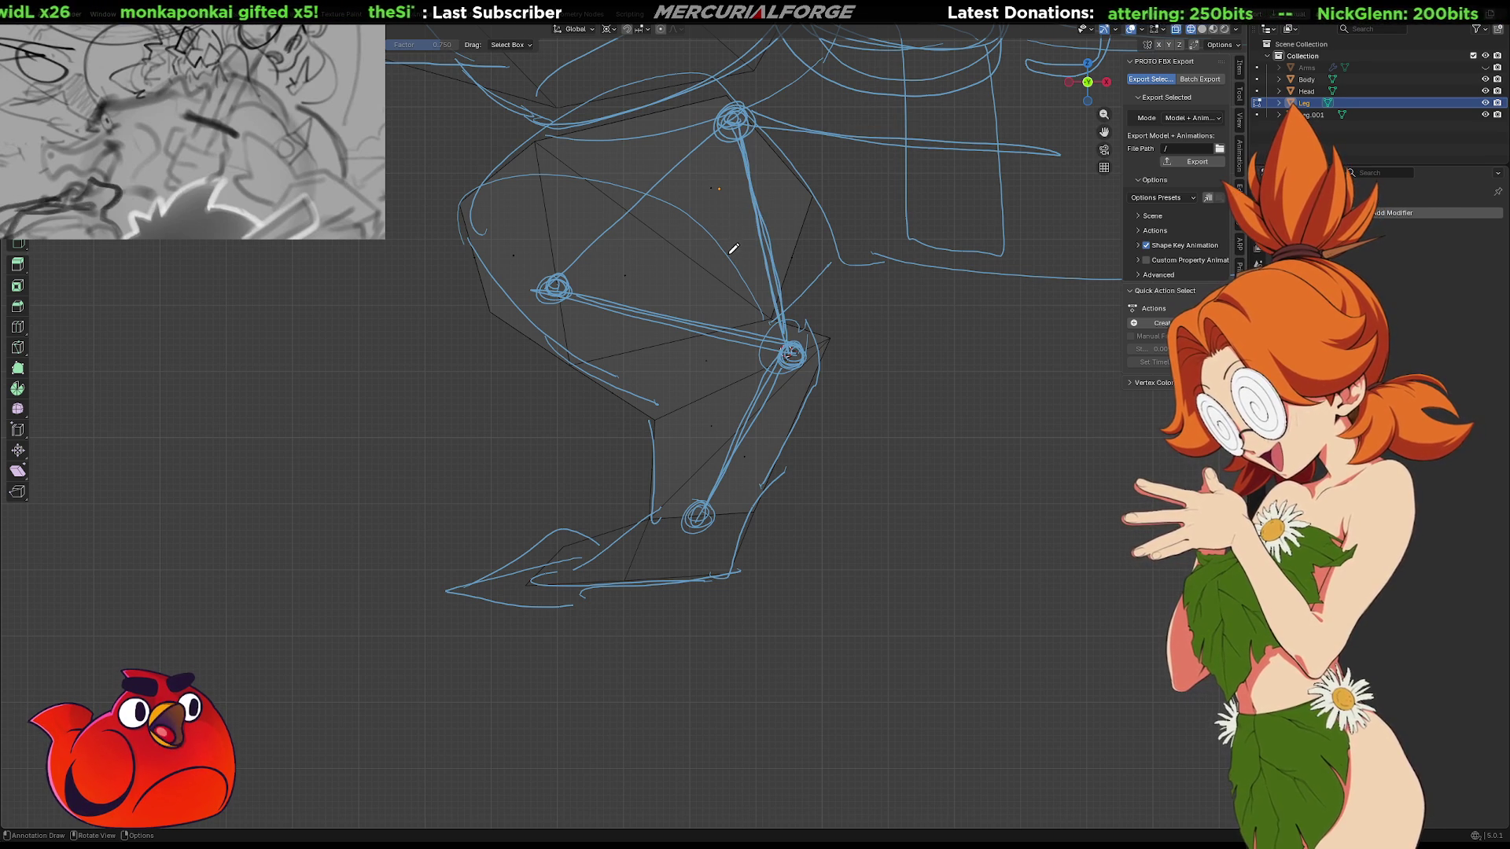
left_click_drag(586, 254, 534, 260)
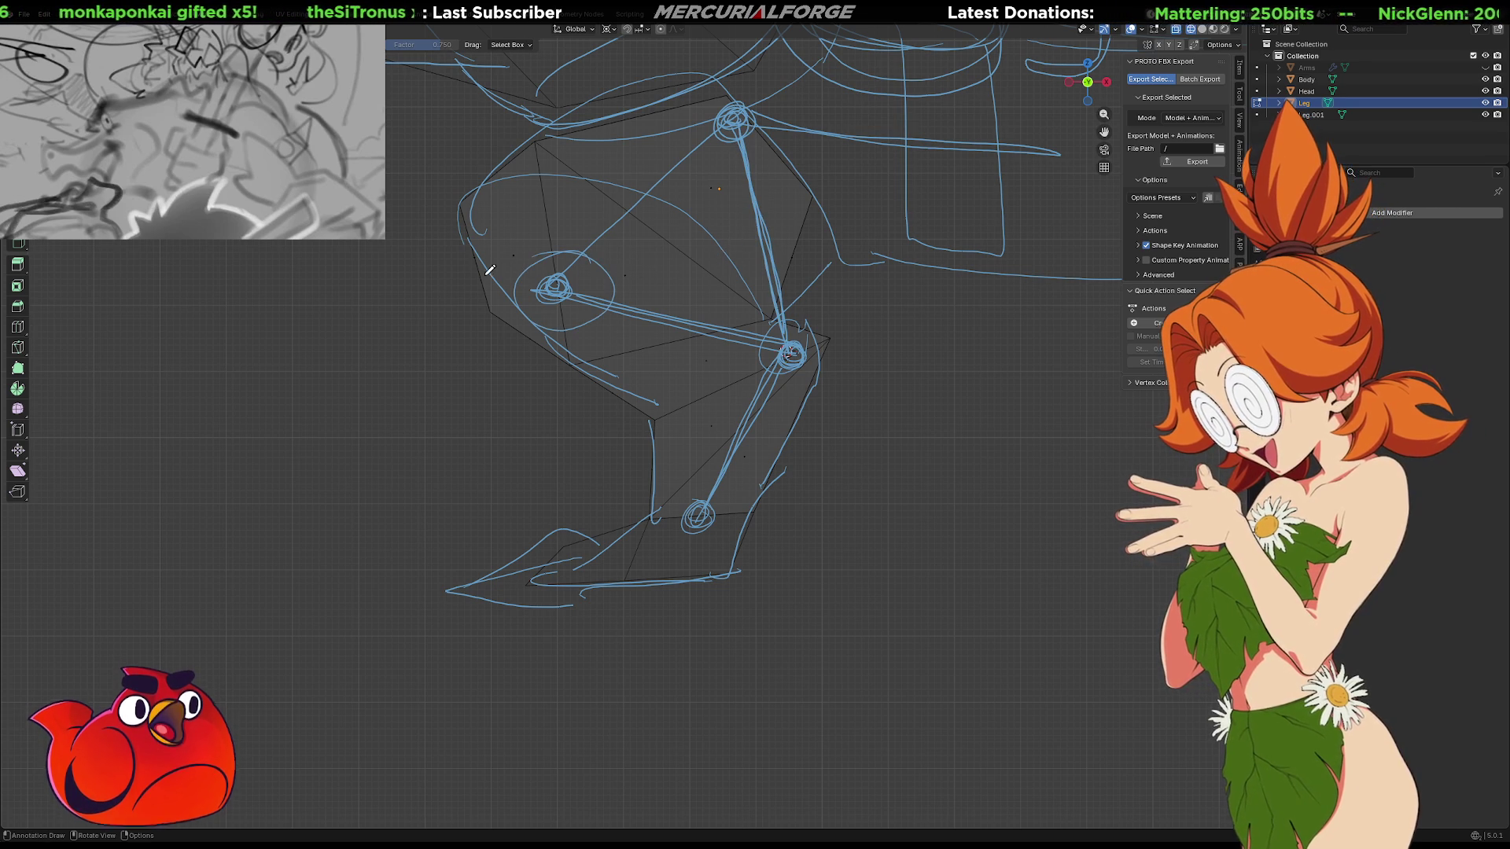
Draw a crossed target circle, a ground line under the ankle, and a foot ellipse
mouse_move(213, 270)
left_mouse_down()
mouse_move(169, 278)
mouse_move(203, 324)
mouse_move(213, 272)
left_mouse_up()
left_click_drag(116, 297, 318, 292)
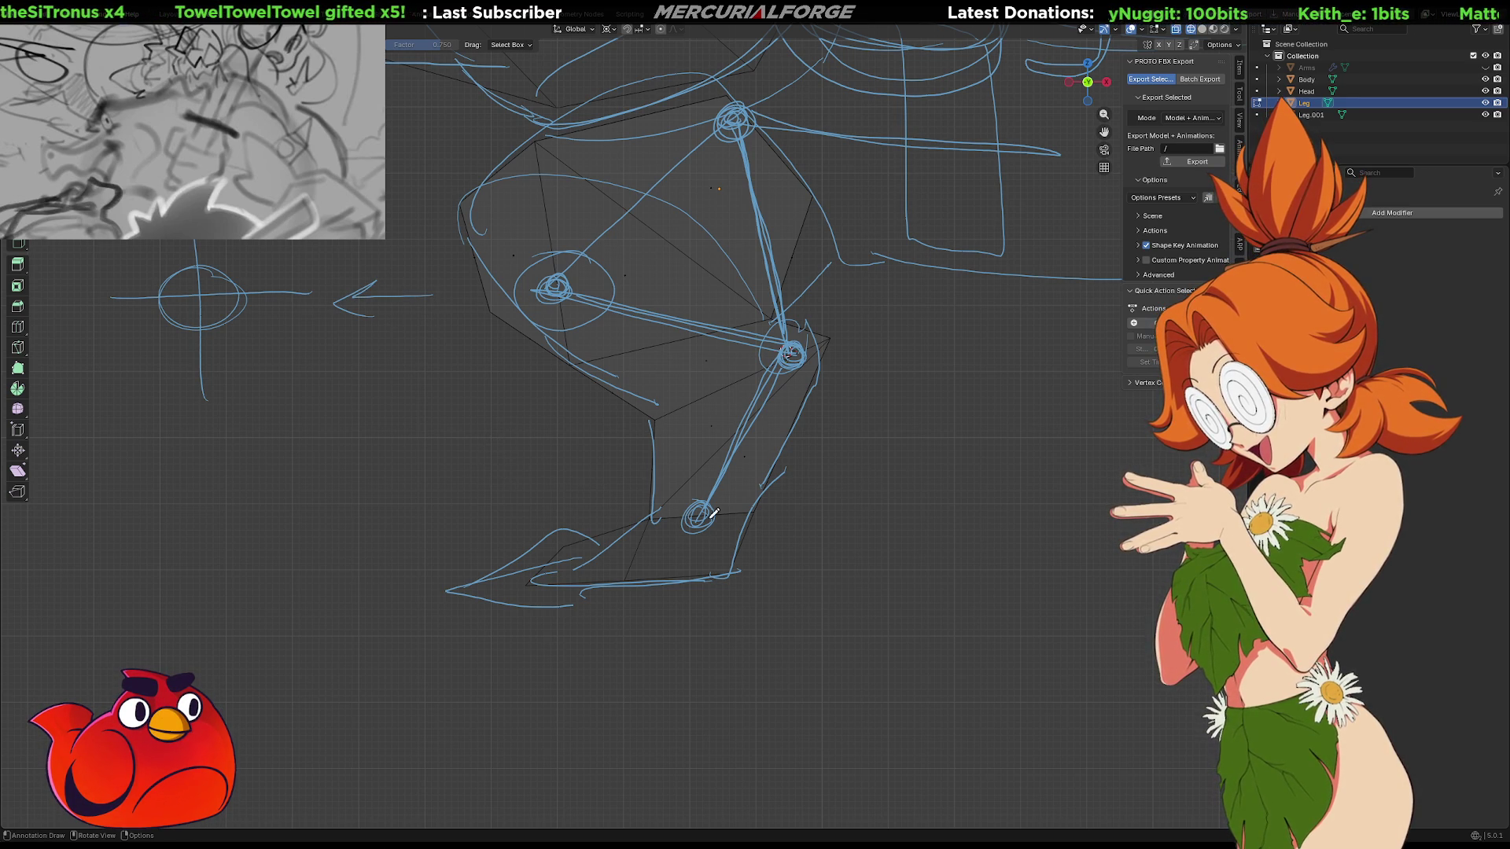
left_click_drag(546, 511, 865, 525)
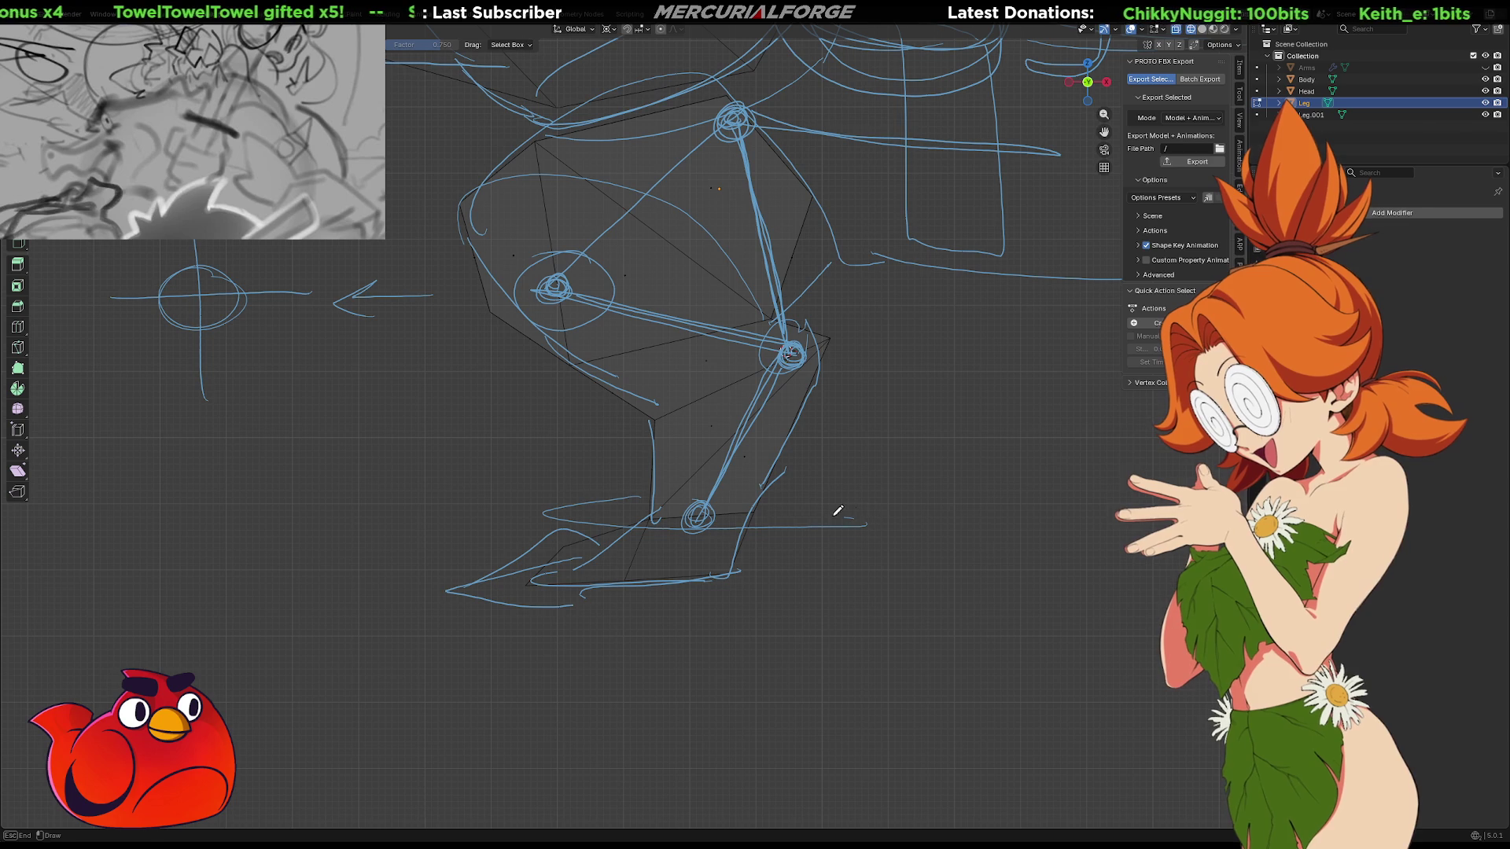
mouse_move(790, 568)
left_mouse_down()
mouse_move(398, 580)
mouse_move(818, 586)
left_mouse_up()
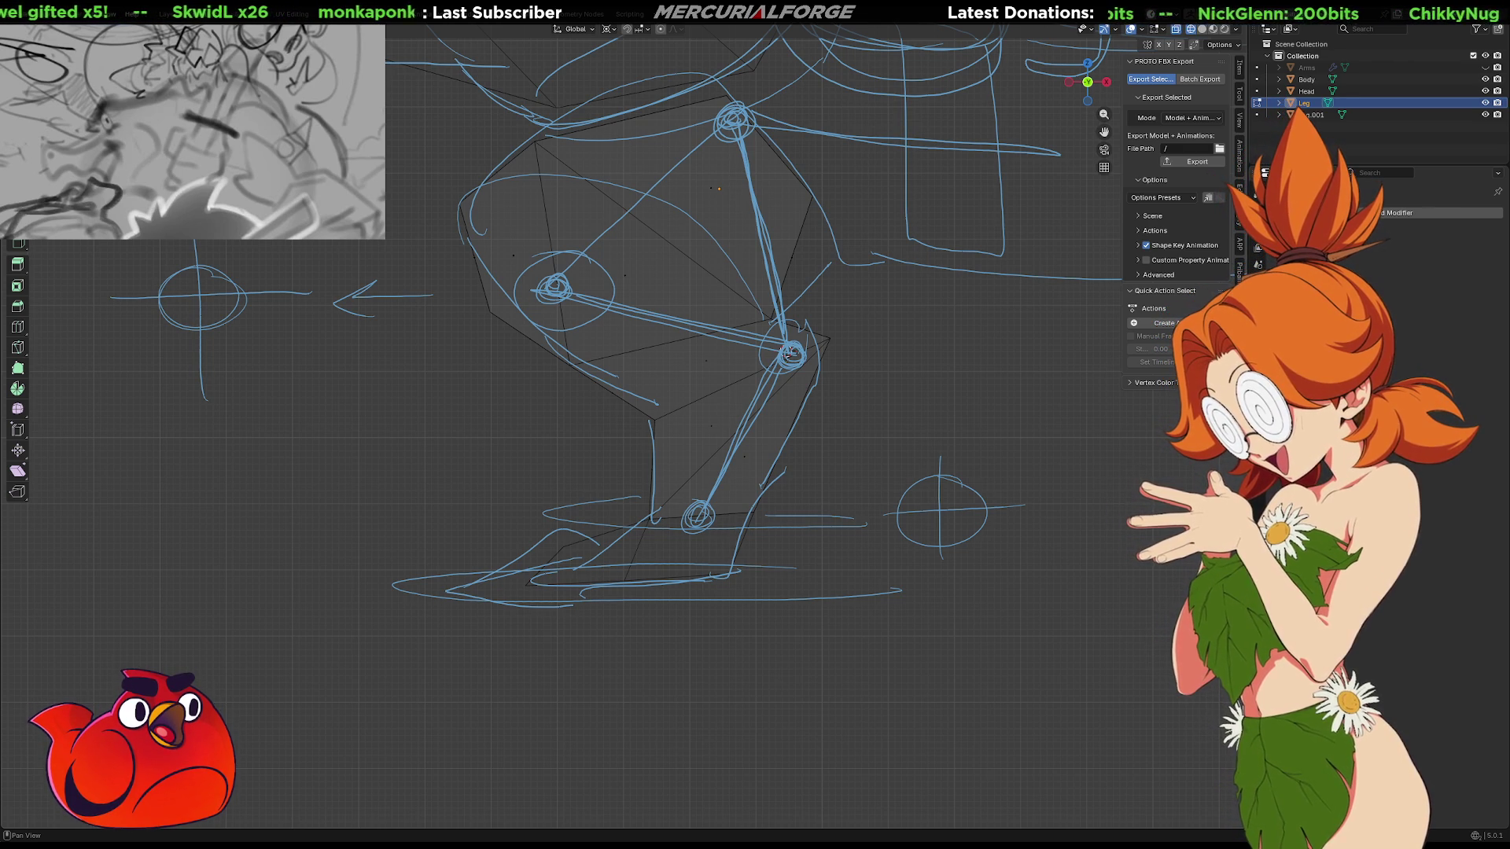
scroll(927, 386, "down", 3)
Orbit to inspect the rig from above, then return to a straight front view
mouse_move(927, 387)
middle_mouse_down()
mouse_move(857, 387)
mouse_move(854, 432)
mouse_move(794, 504)
middle_mouse_up()
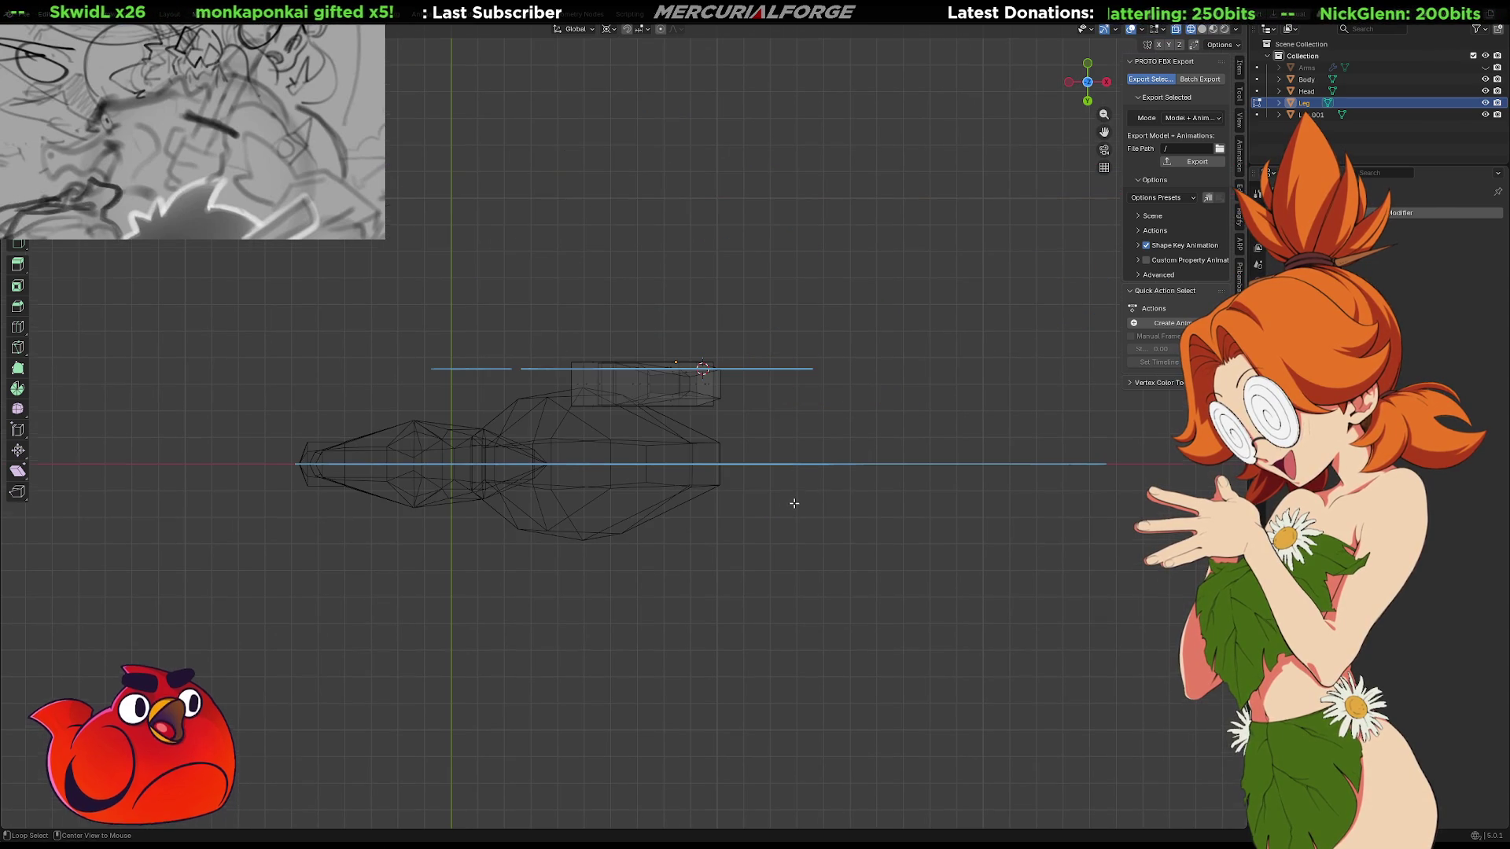
middle_click_drag(794, 370, 789, 418)
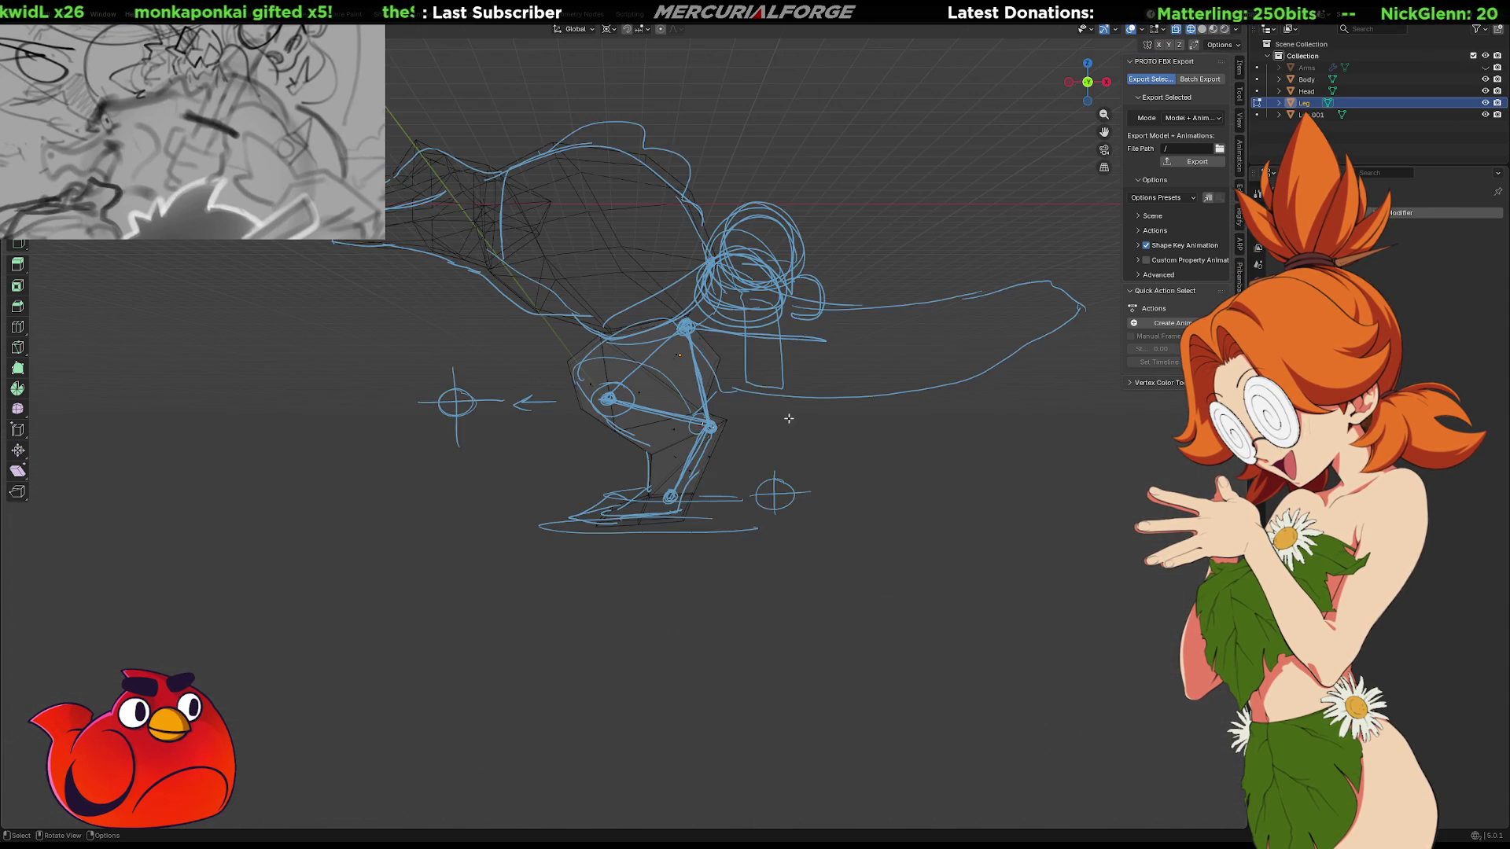
key("KP_1")
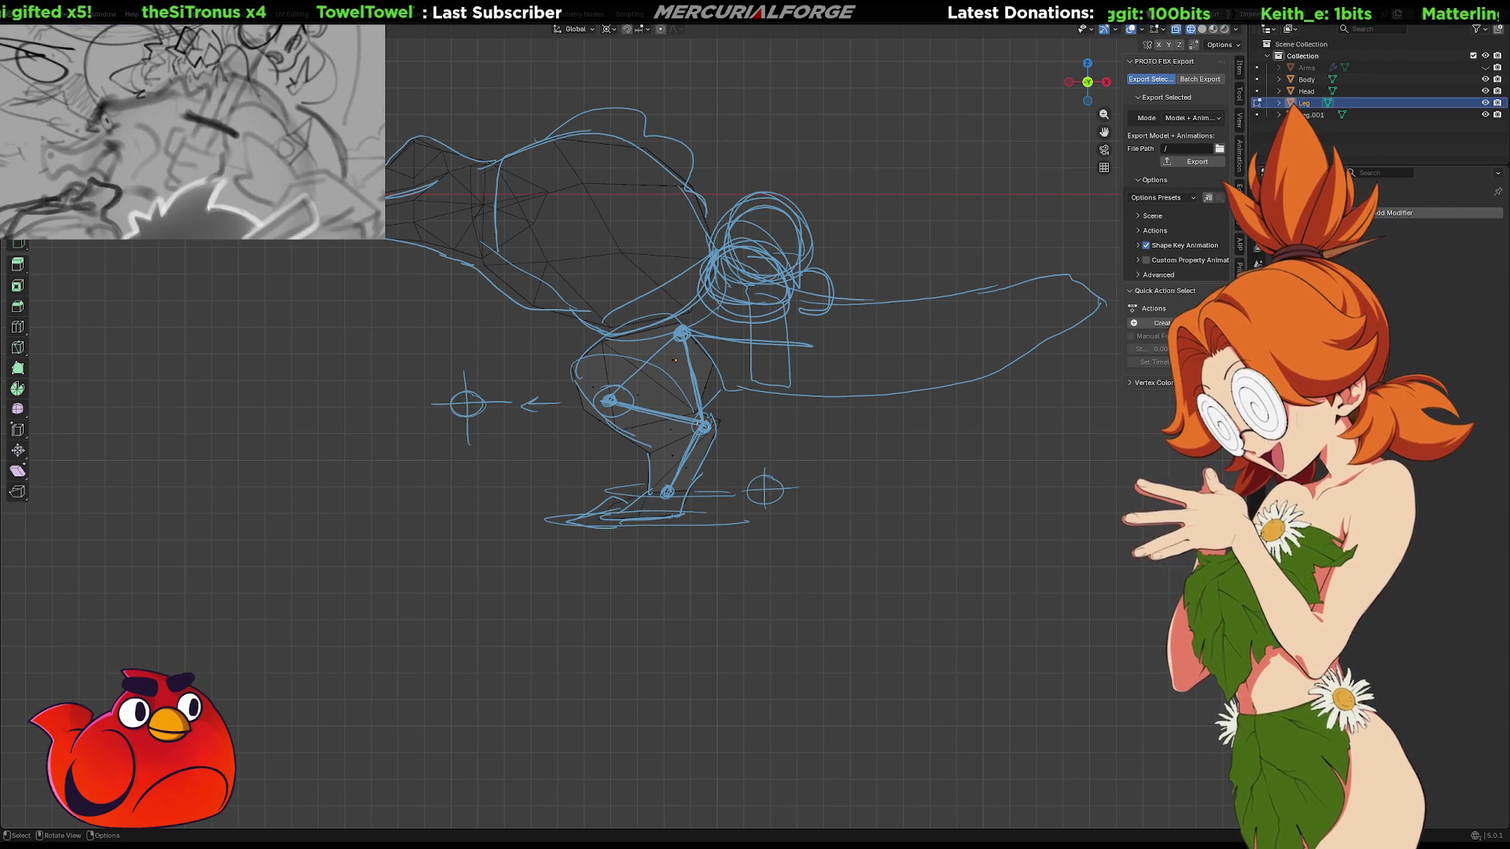
Activate Annotate, view its Polygon and Eraser modes, and begin a stick leg at the foot
key("d")
left_click(18, 243)
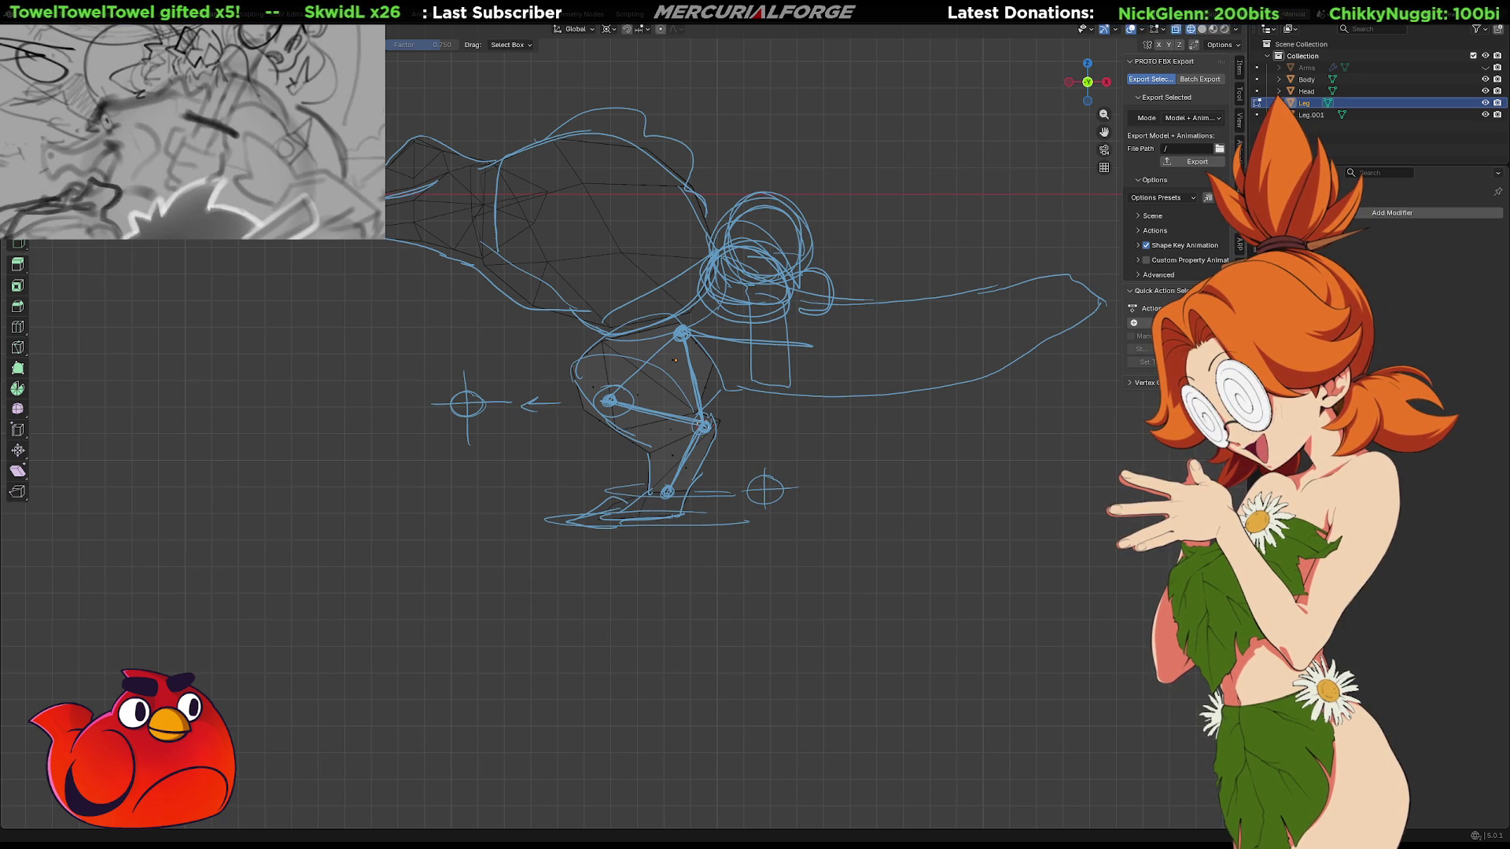
key("g")
key("Escape")
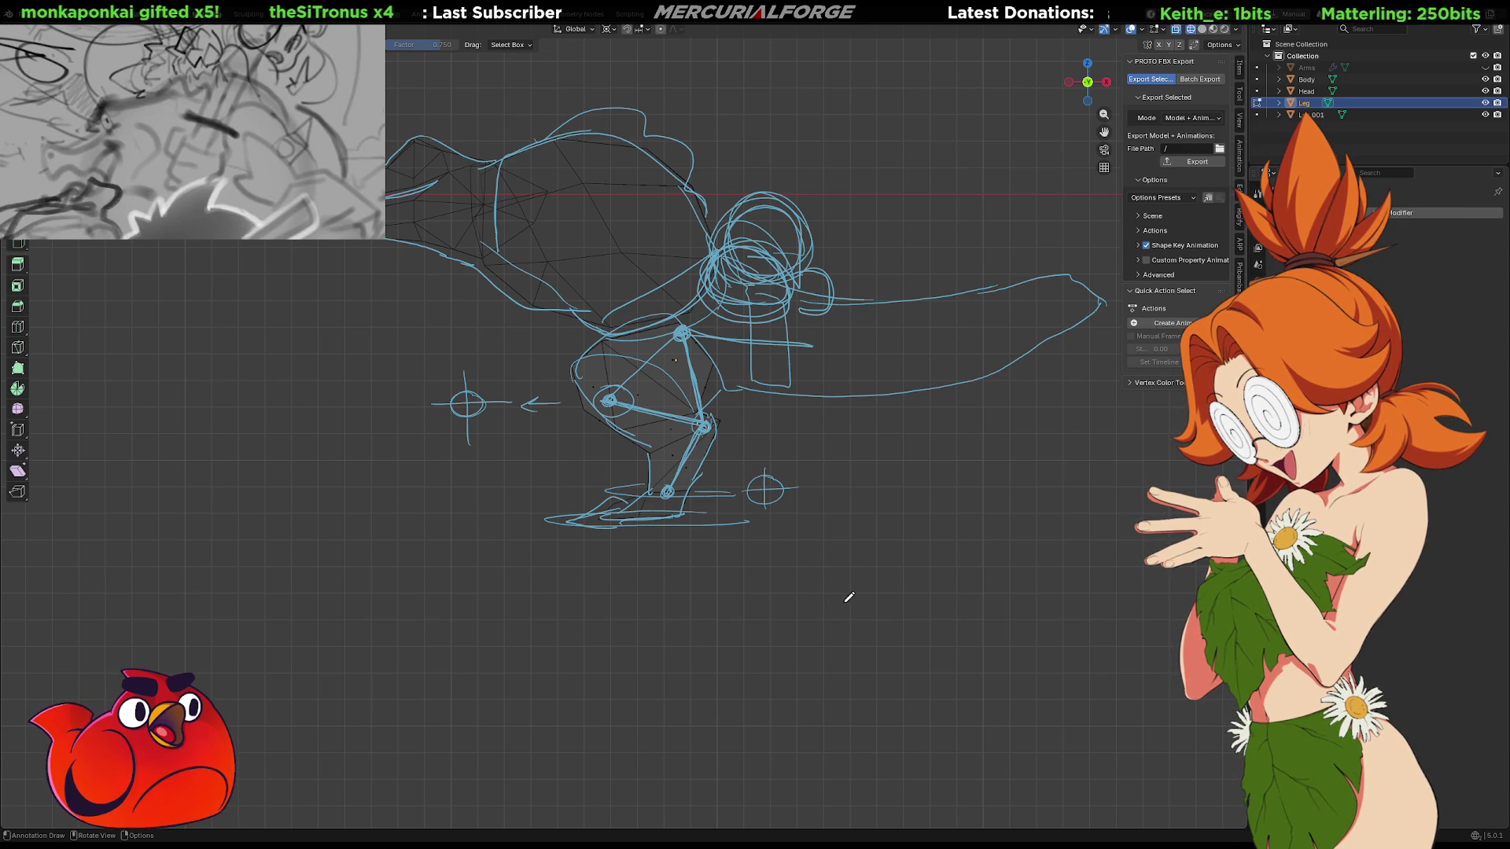
mouse_move(840, 600)
left_mouse_down()
mouse_move(854, 601)
mouse_move(804, 536)
left_mouse_up()
Draw a connected poly-line stick leg from foot to hip with a short toe segment
left_click(841, 471)
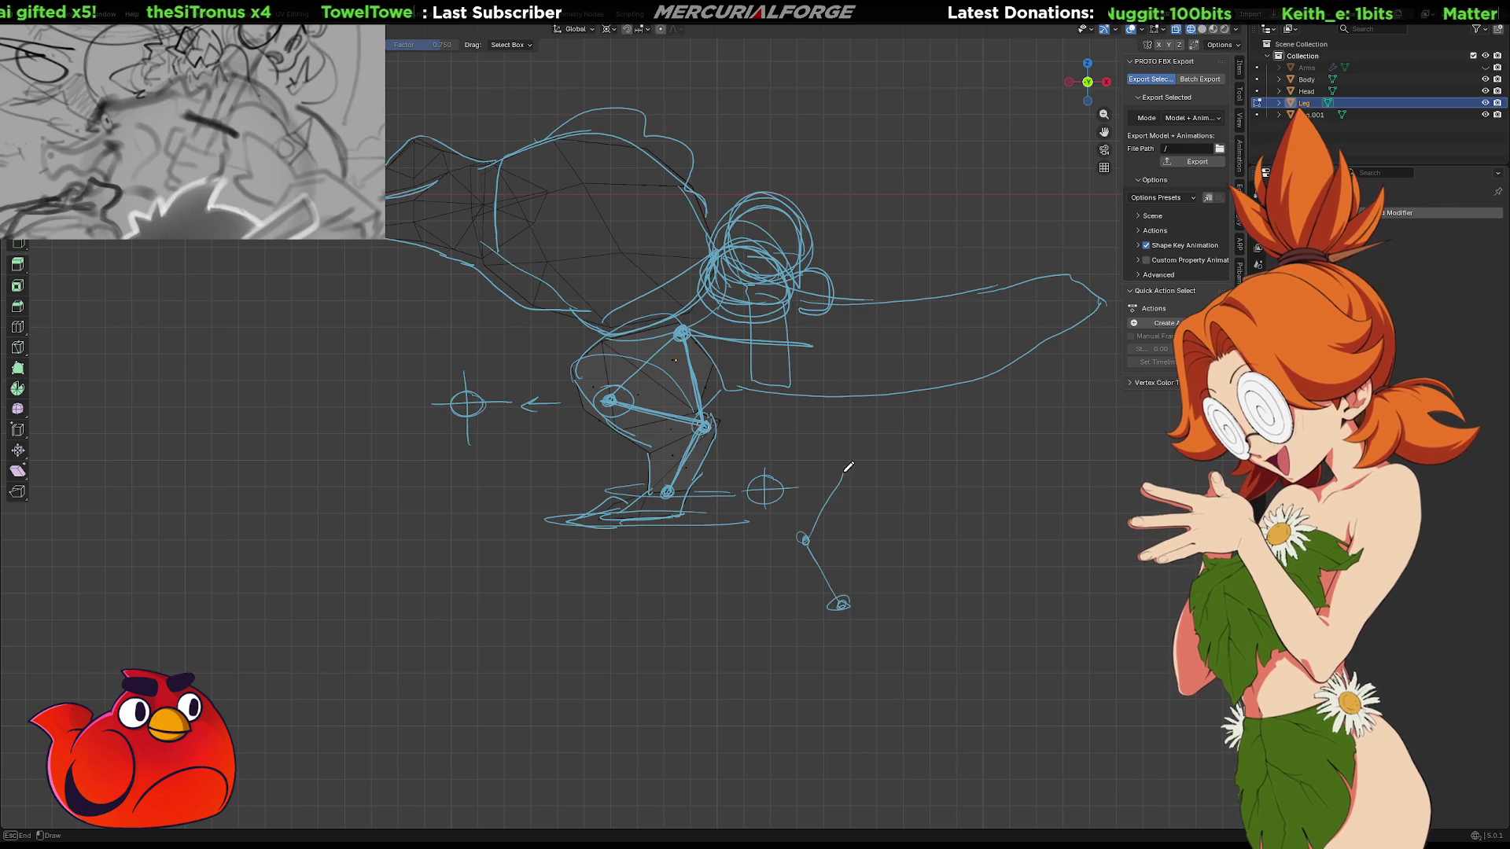
left_click(840, 603)
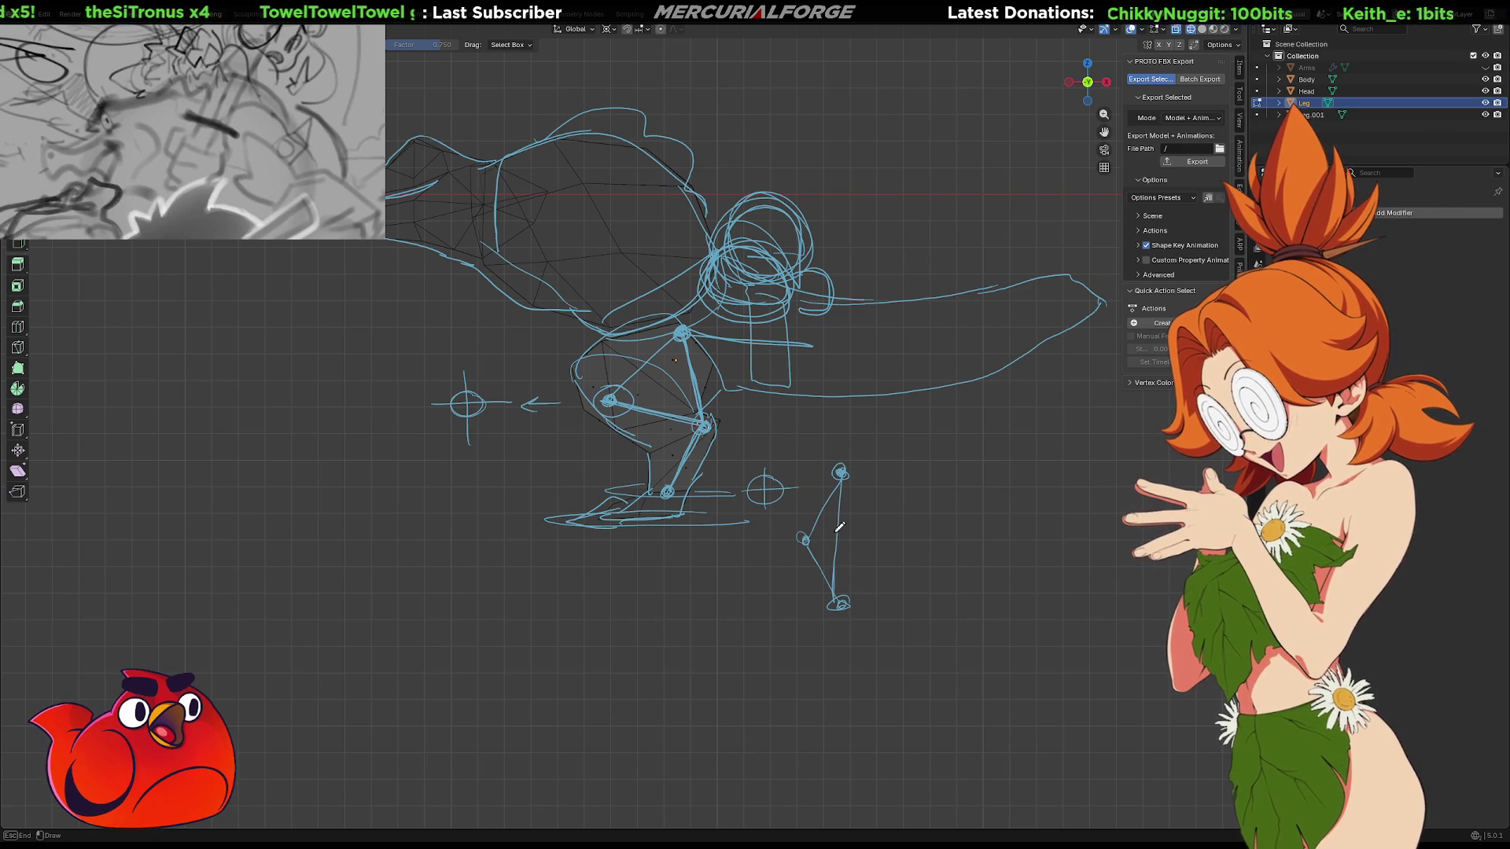
left_click(787, 614)
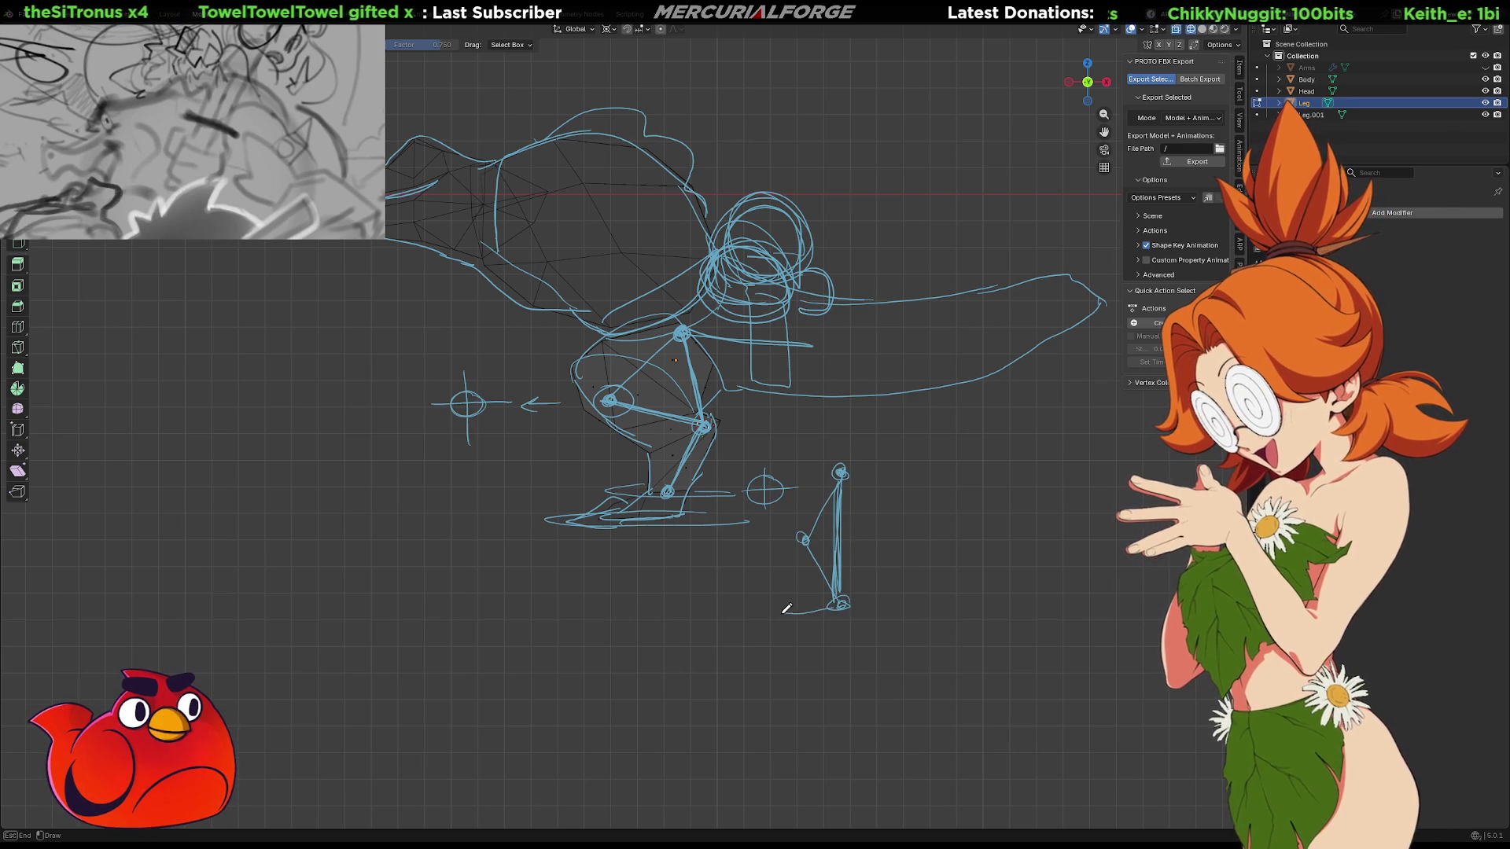
key("Escape")
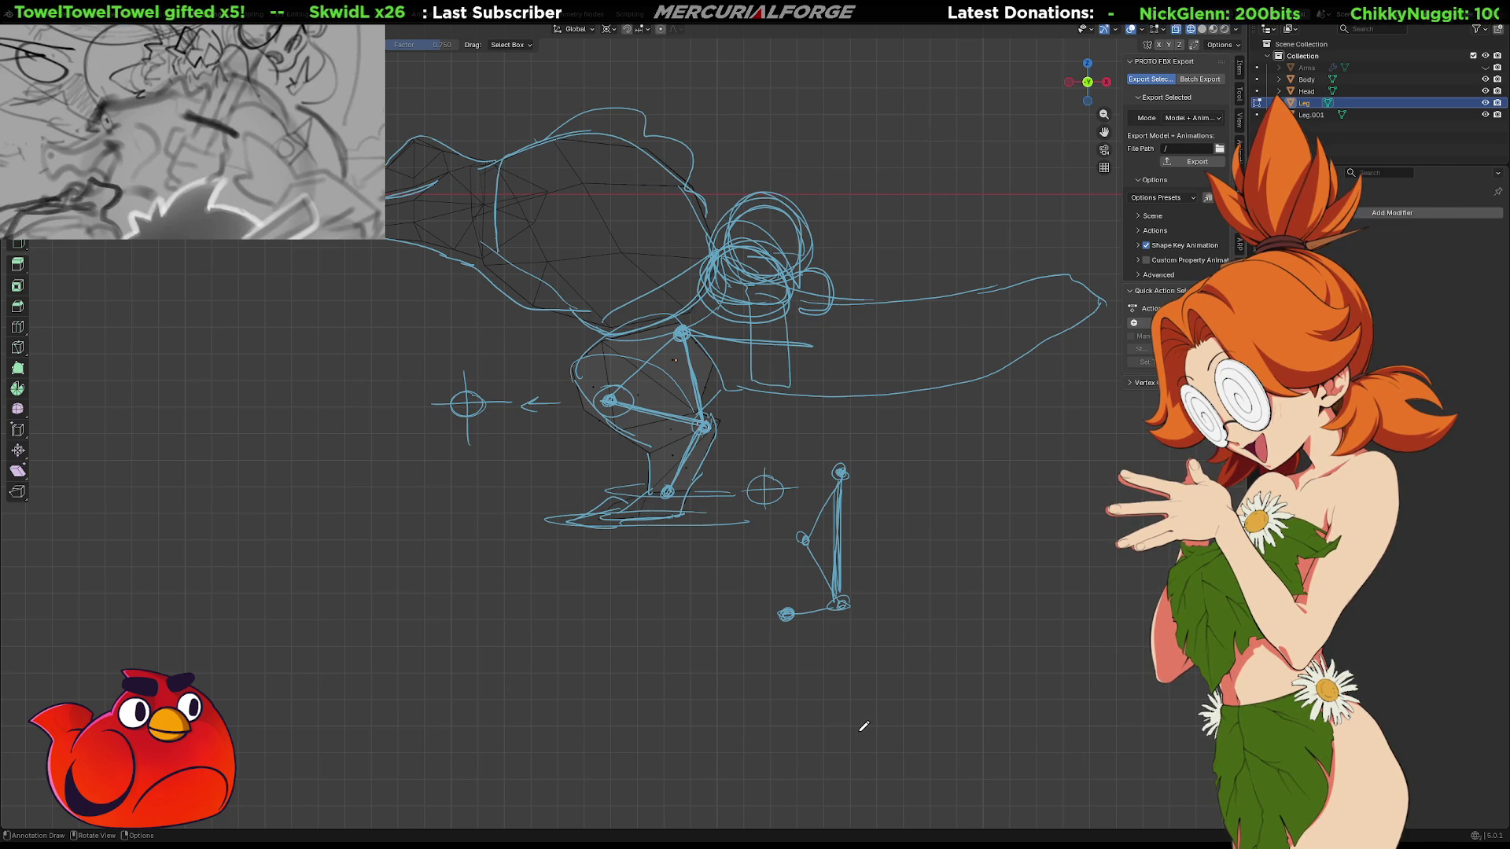
Add a ground line and a circle beside the stick leg, and trace the lower-leg contour
mouse_move(810, 630)
left_mouse_down()
mouse_move(748, 629)
mouse_move(874, 628)
left_mouse_up()
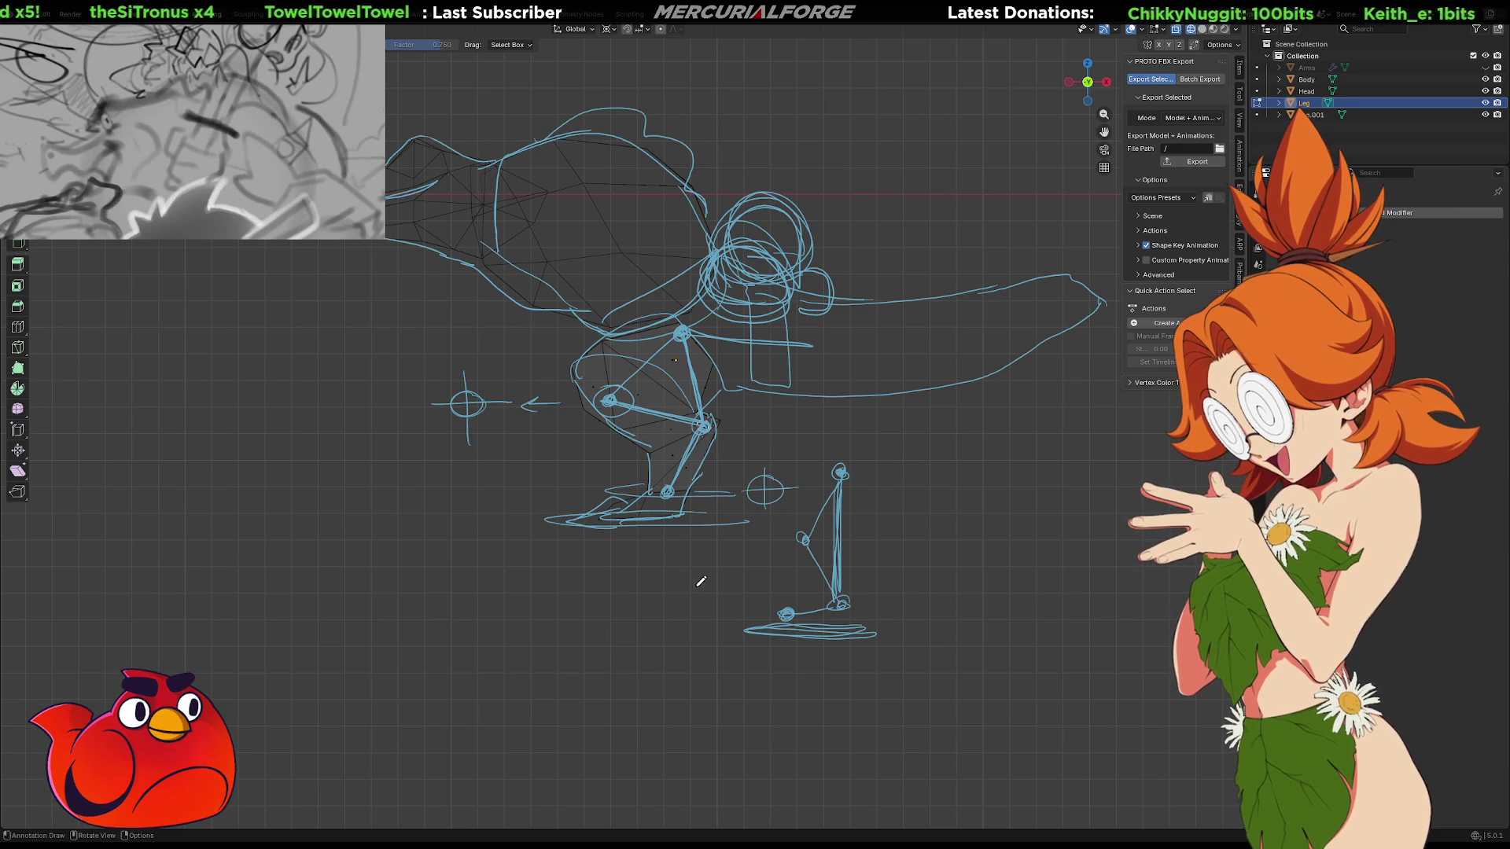
mouse_move(701, 566)
left_mouse_down()
mouse_move(717, 574)
mouse_move(698, 596)
left_mouse_up()
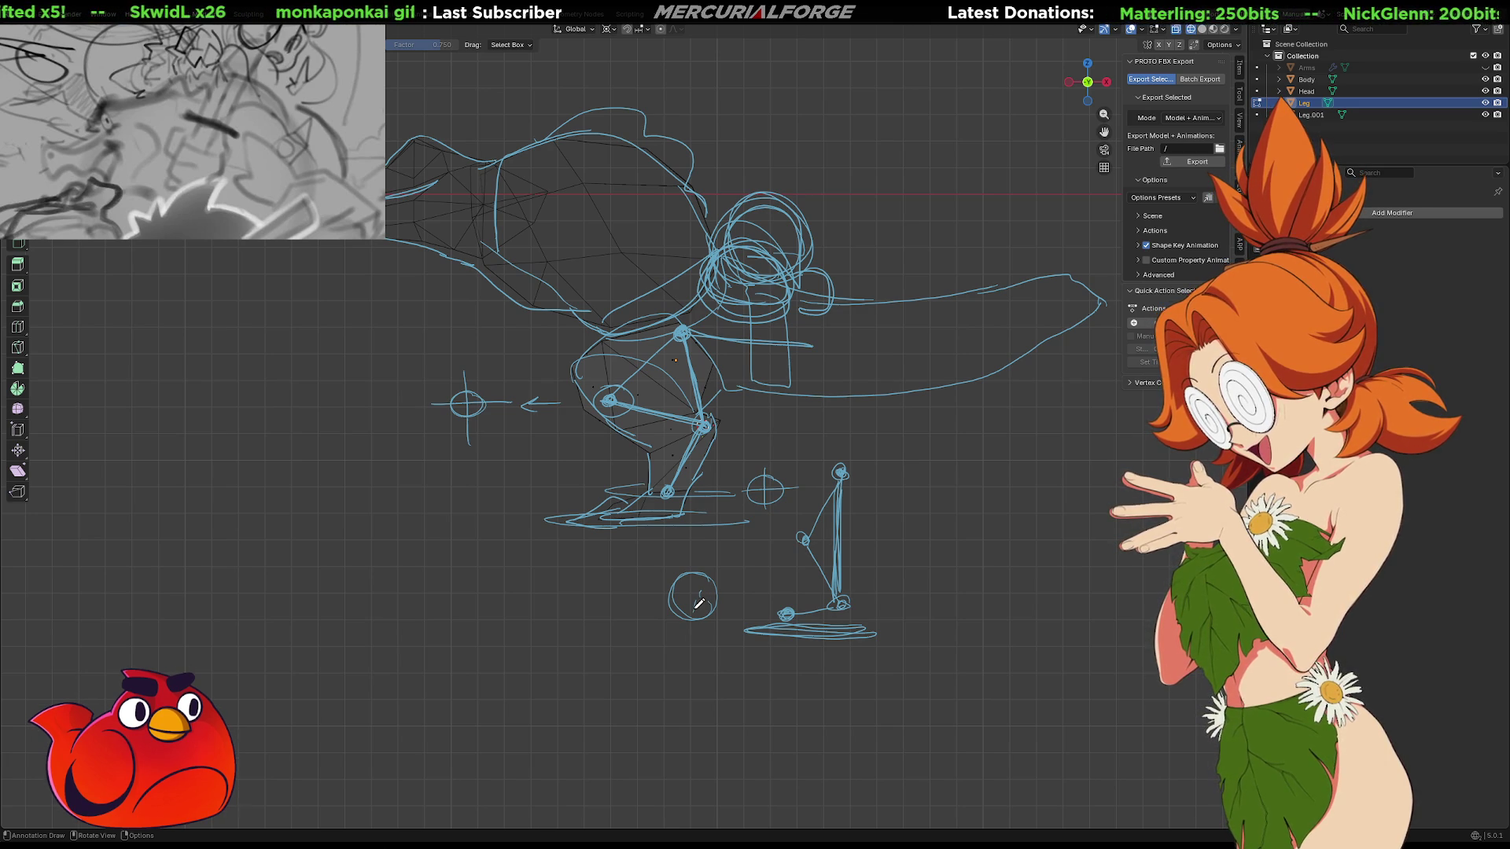
mouse_move(732, 438)
left_mouse_down()
mouse_move(706, 429)
mouse_move(685, 524)
mouse_move(717, 460)
left_mouse_up()
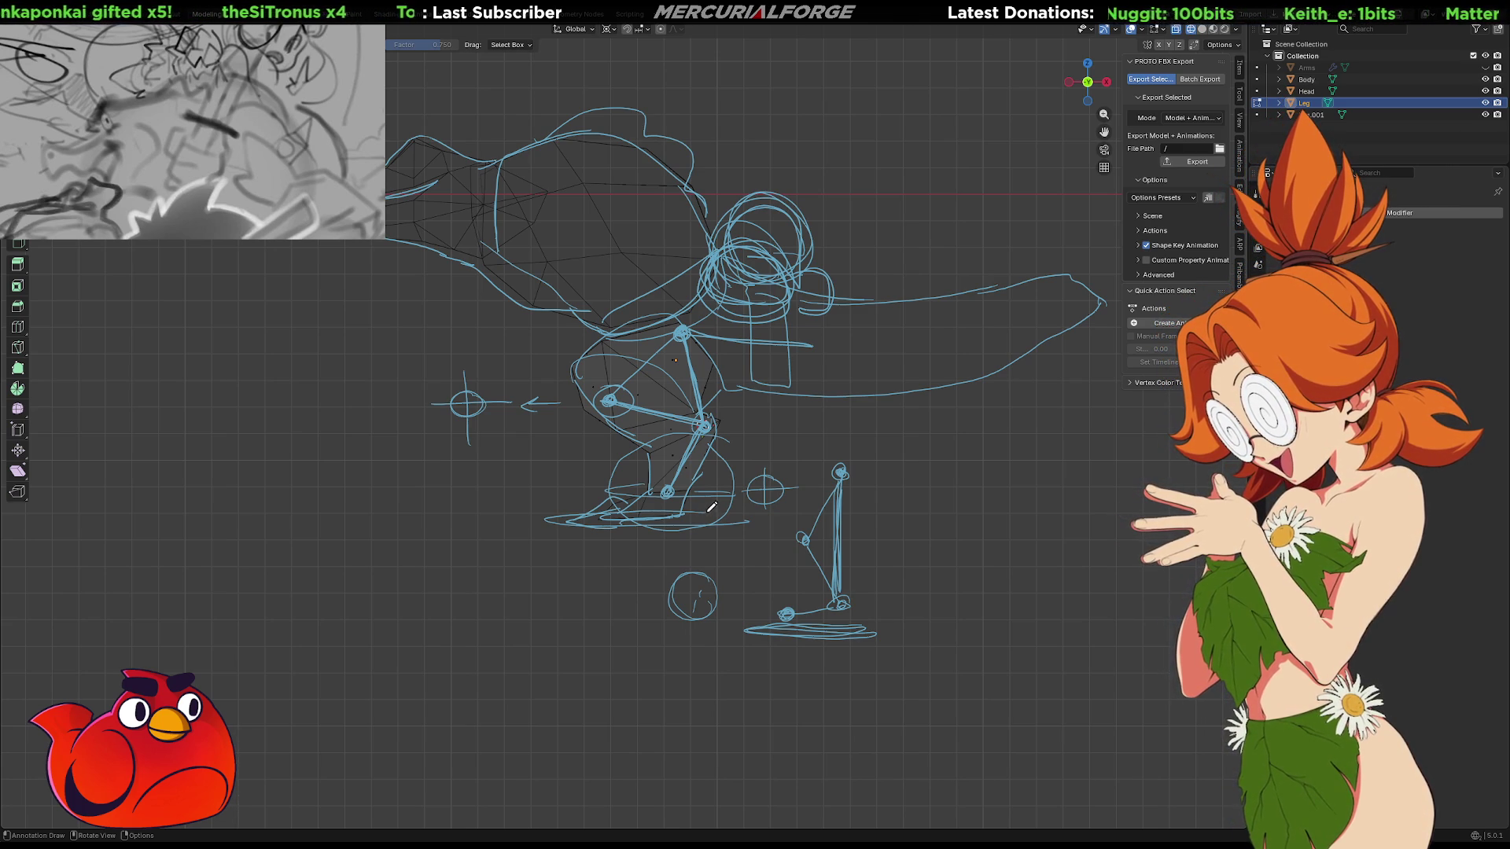
Draw a stroke extending the ankle down to a foot point, then stop annotating
mouse_move(681, 484)
left_mouse_down()
mouse_move(663, 502)
mouse_move(647, 492)
mouse_move(664, 475)
mouse_move(684, 496)
mouse_move(659, 495)
mouse_move(643, 550)
mouse_move(655, 557)
mouse_move(665, 490)
left_mouse_up()
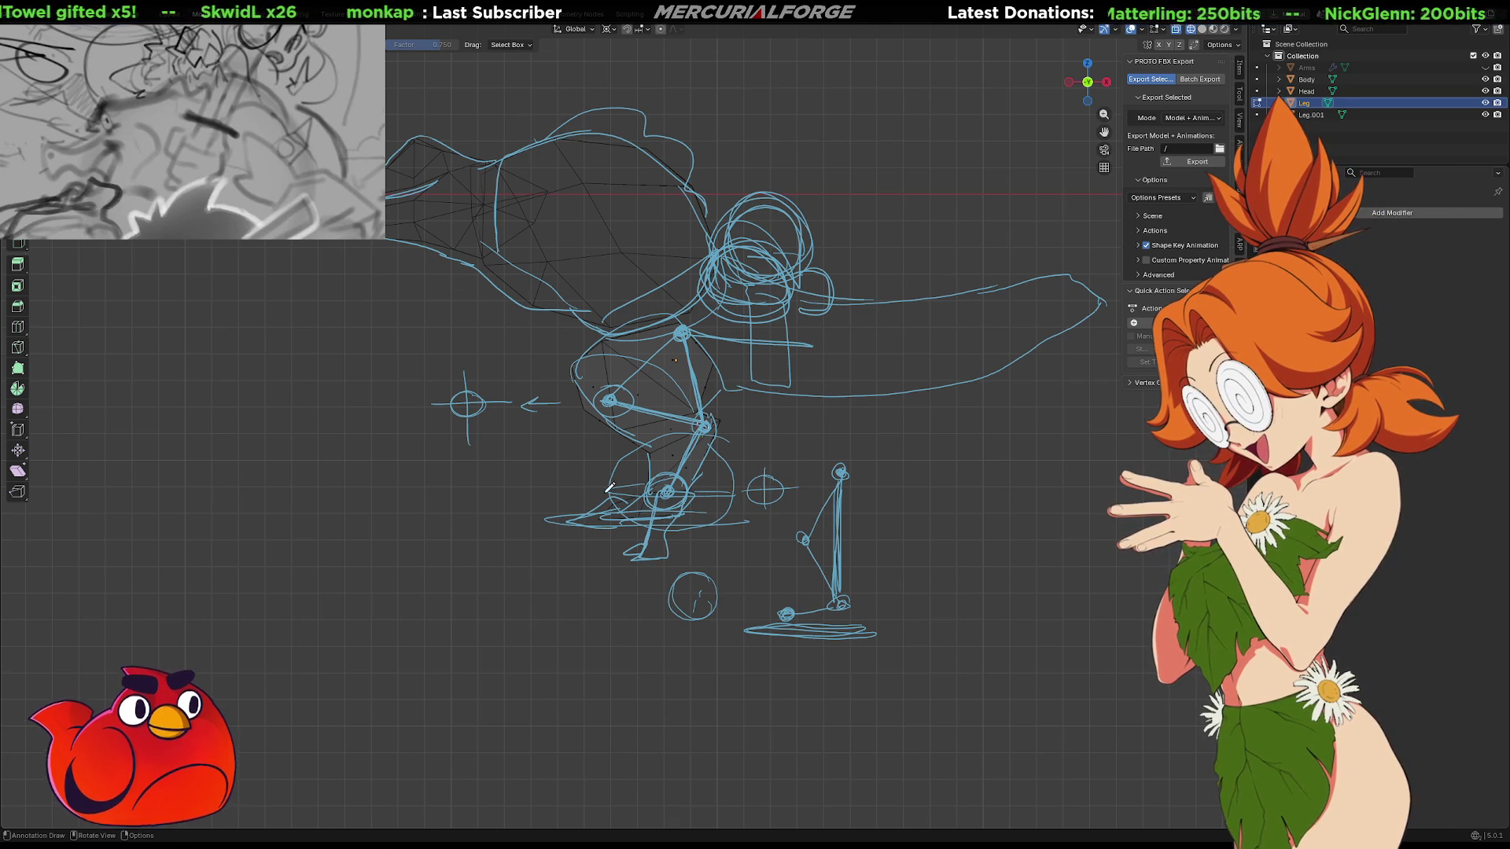
key("ctrl")
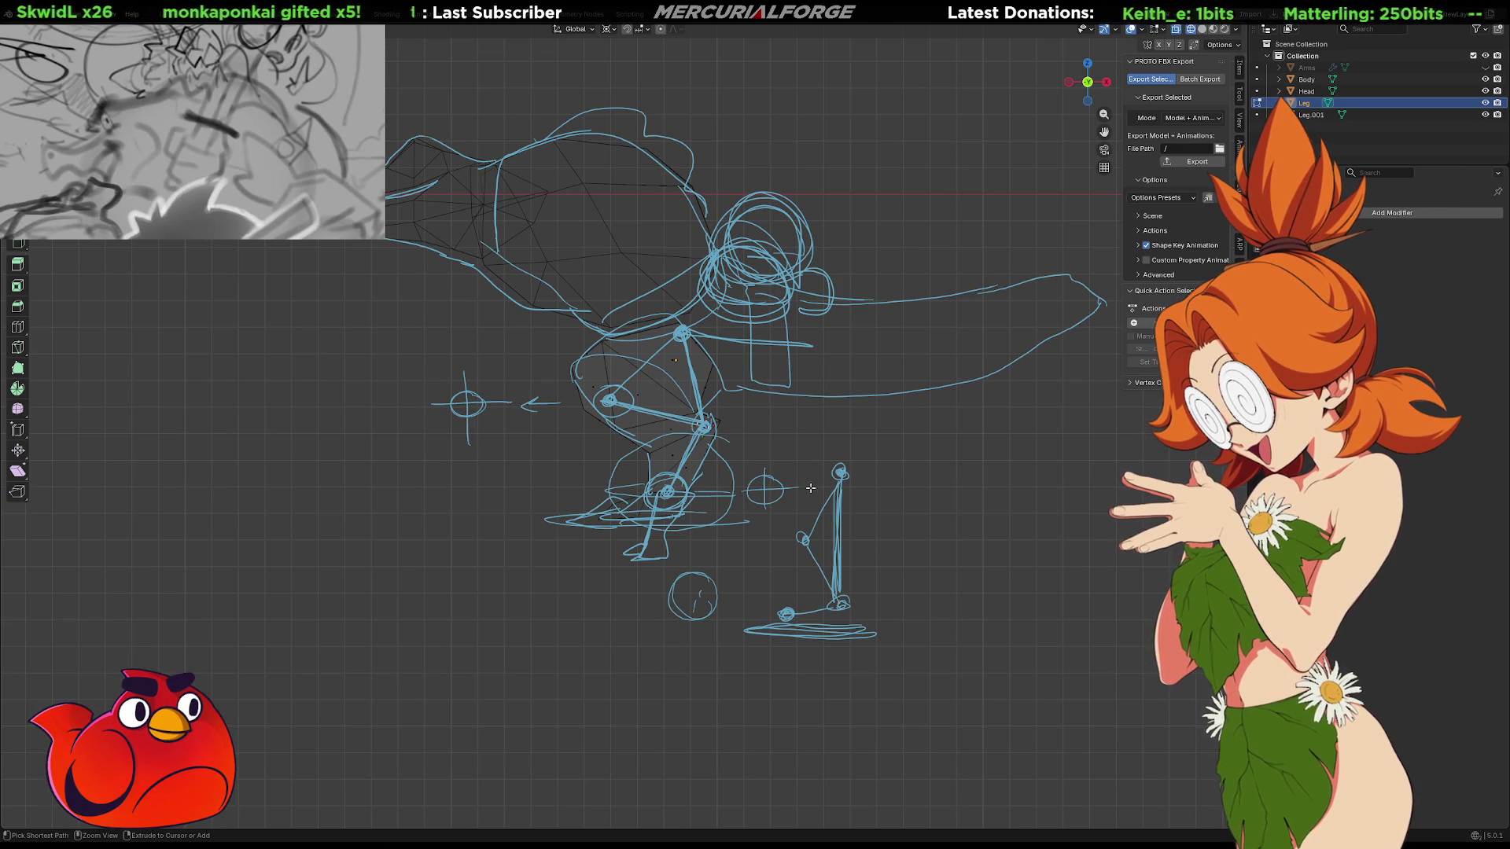
left_click(809, 488, "ctrl")
left_click(809, 487, "ctrl")
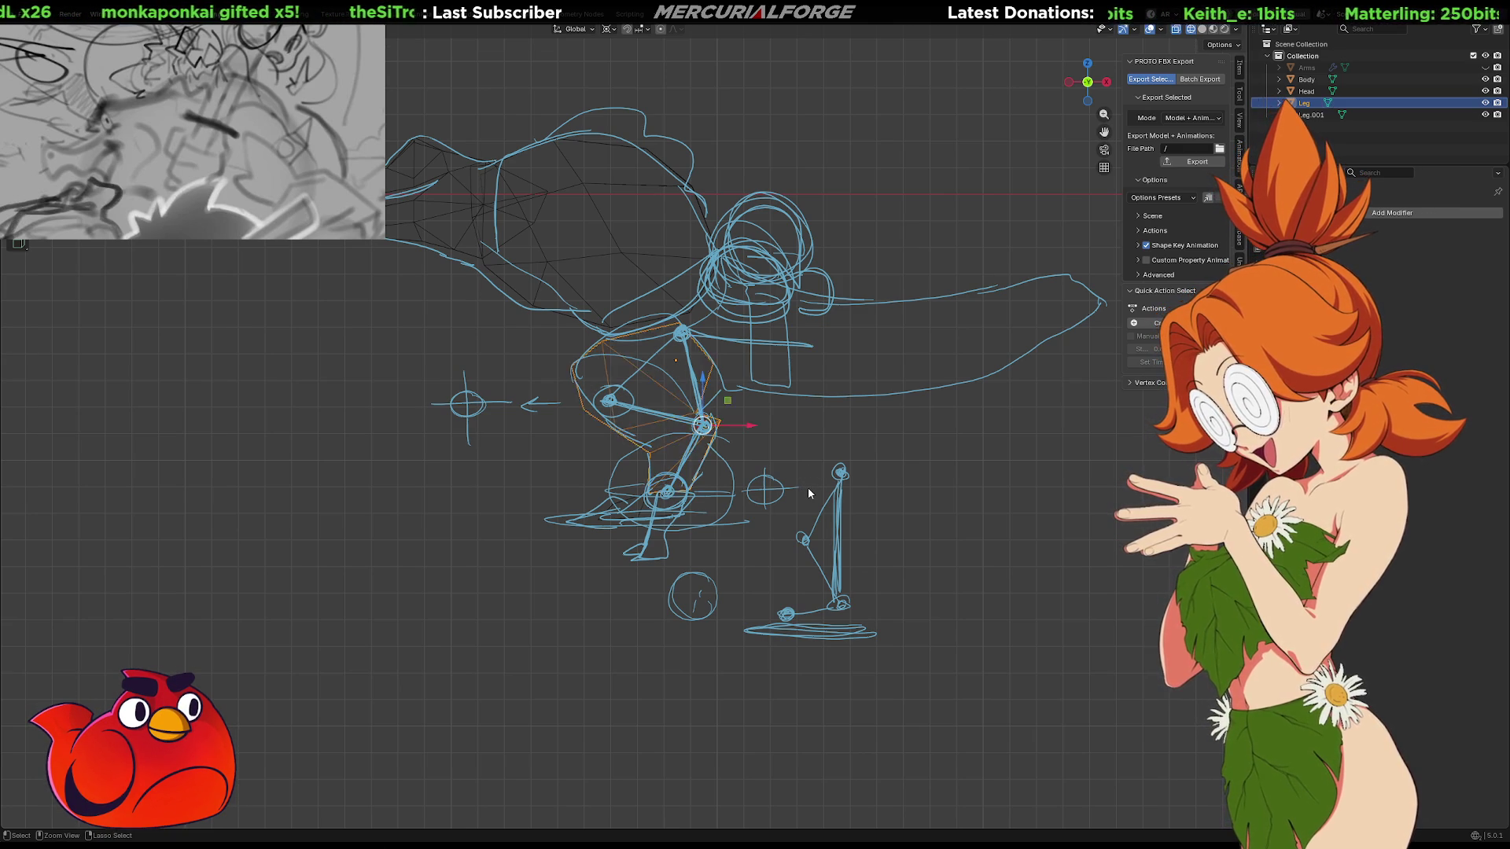
key("alt+a")
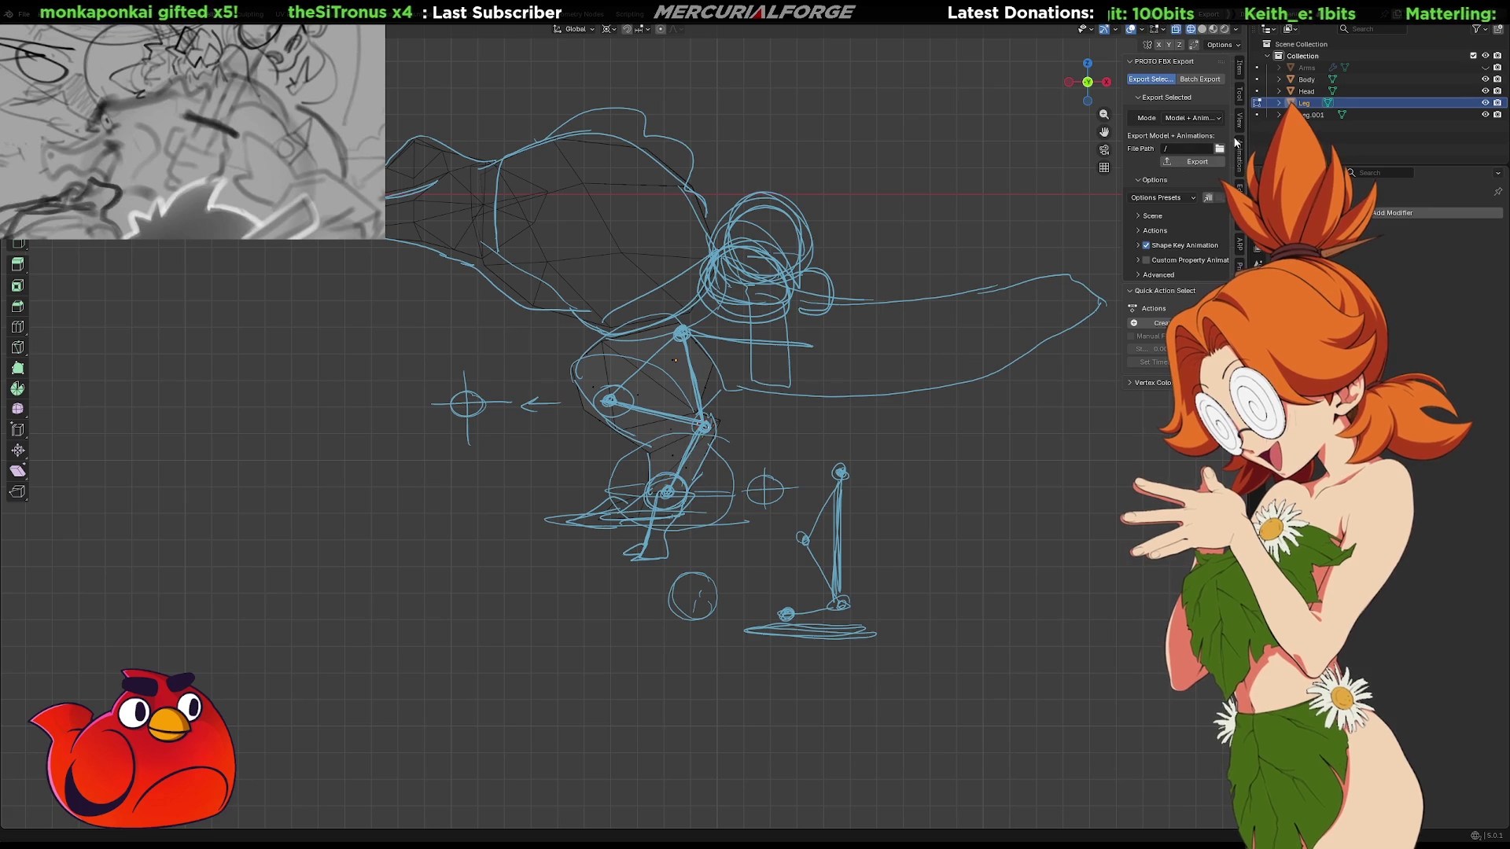
key("Right")
key("Left")
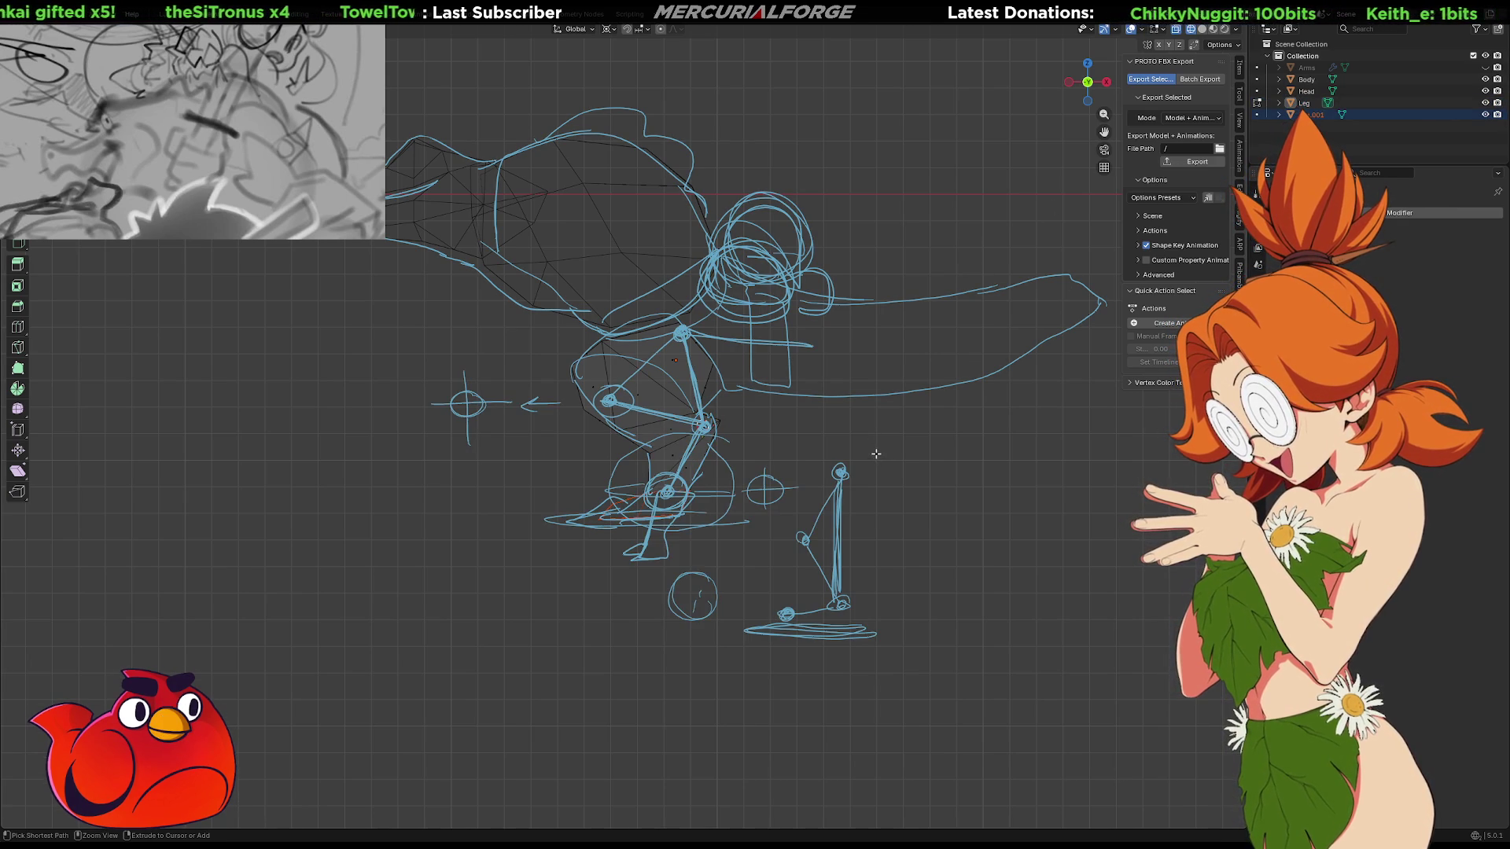
key("Right")
key("Left")
key("Right")
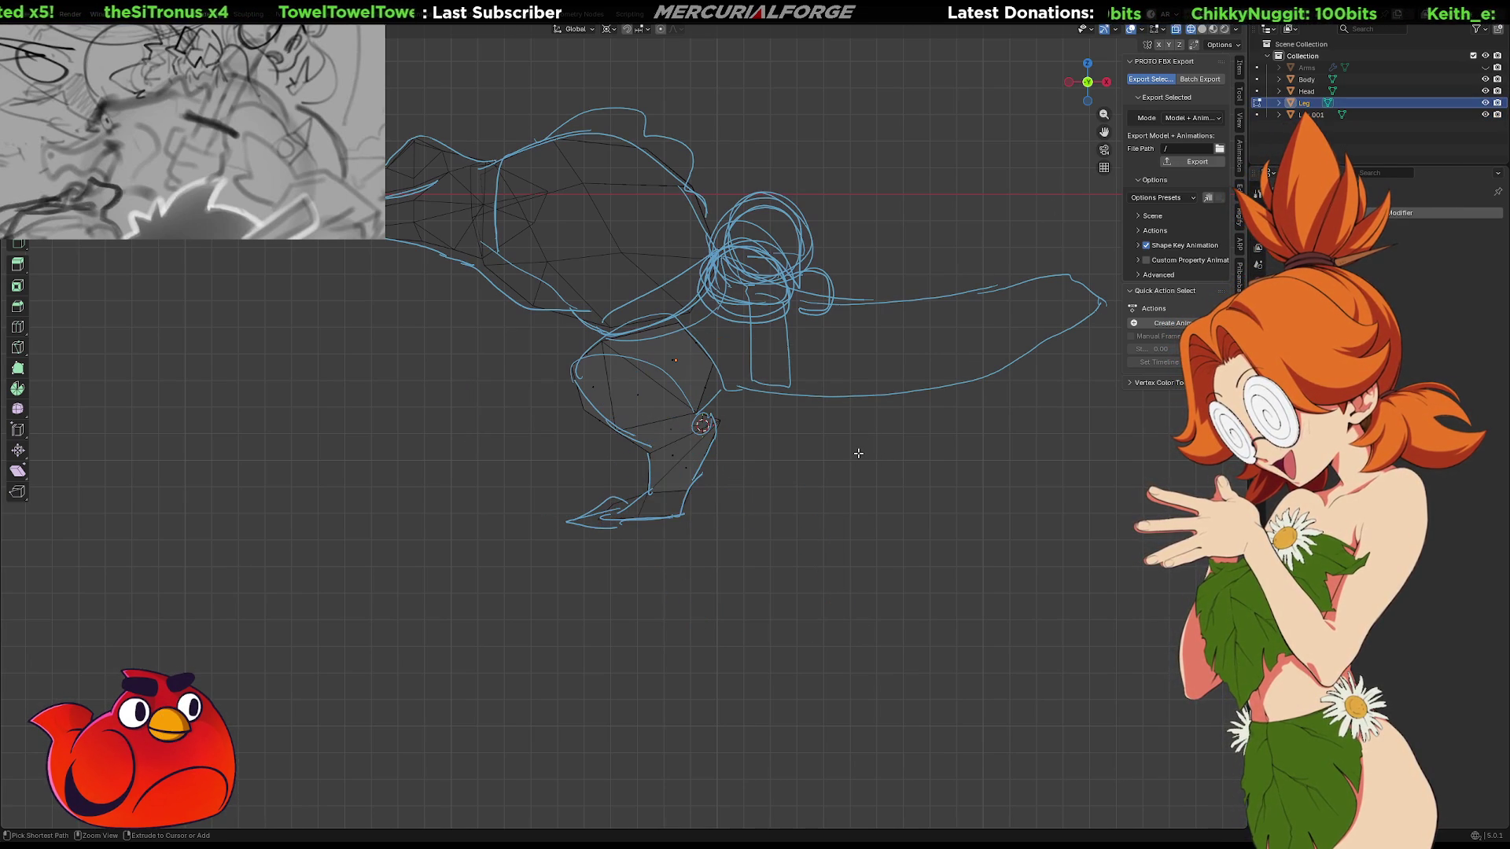
key("Left")
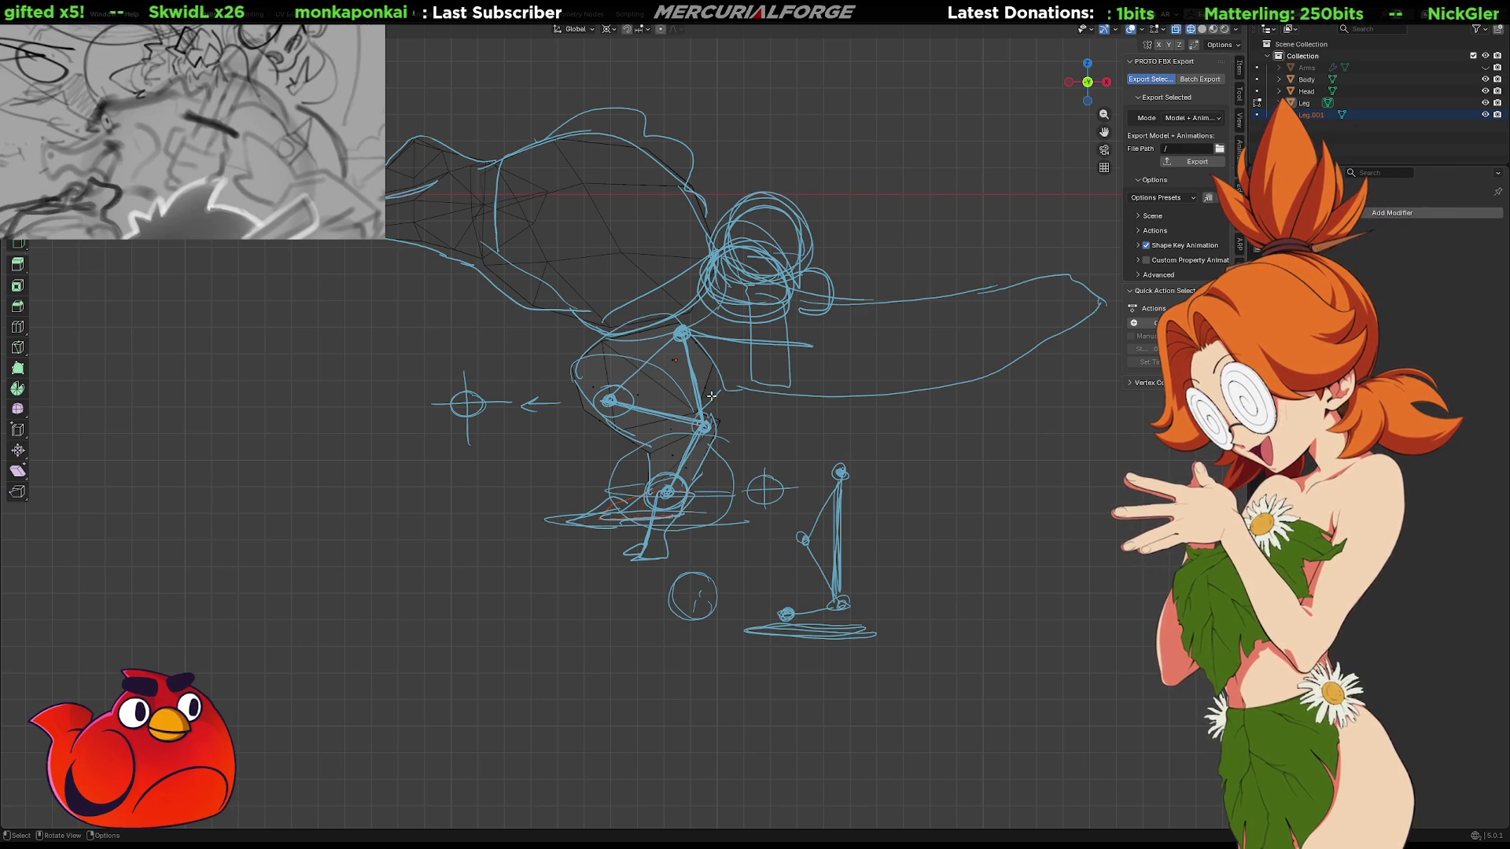
key("b")
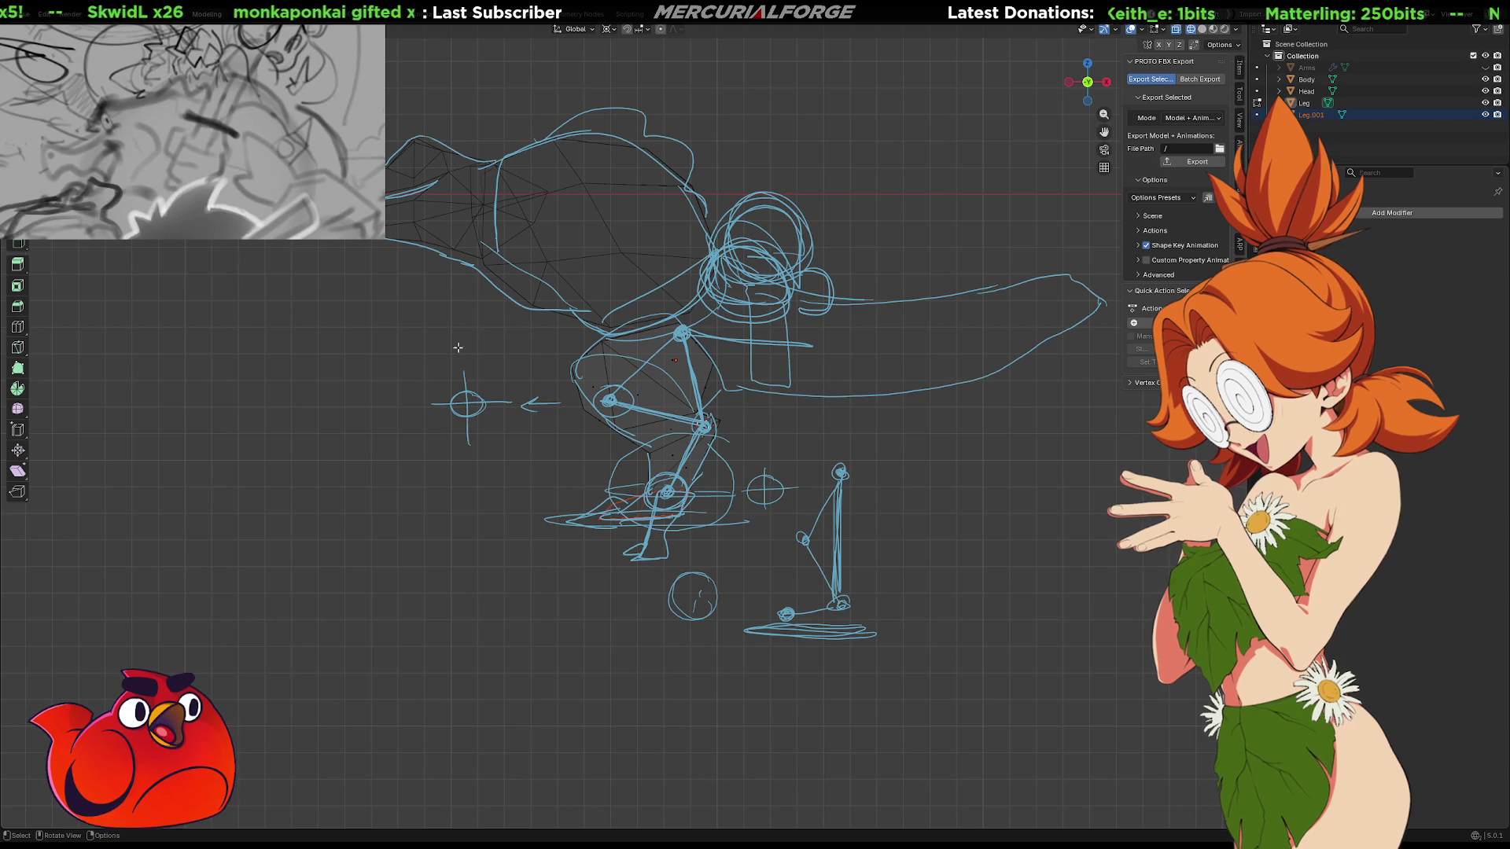
Draw an annotation guide line across the knee joint
key("d")
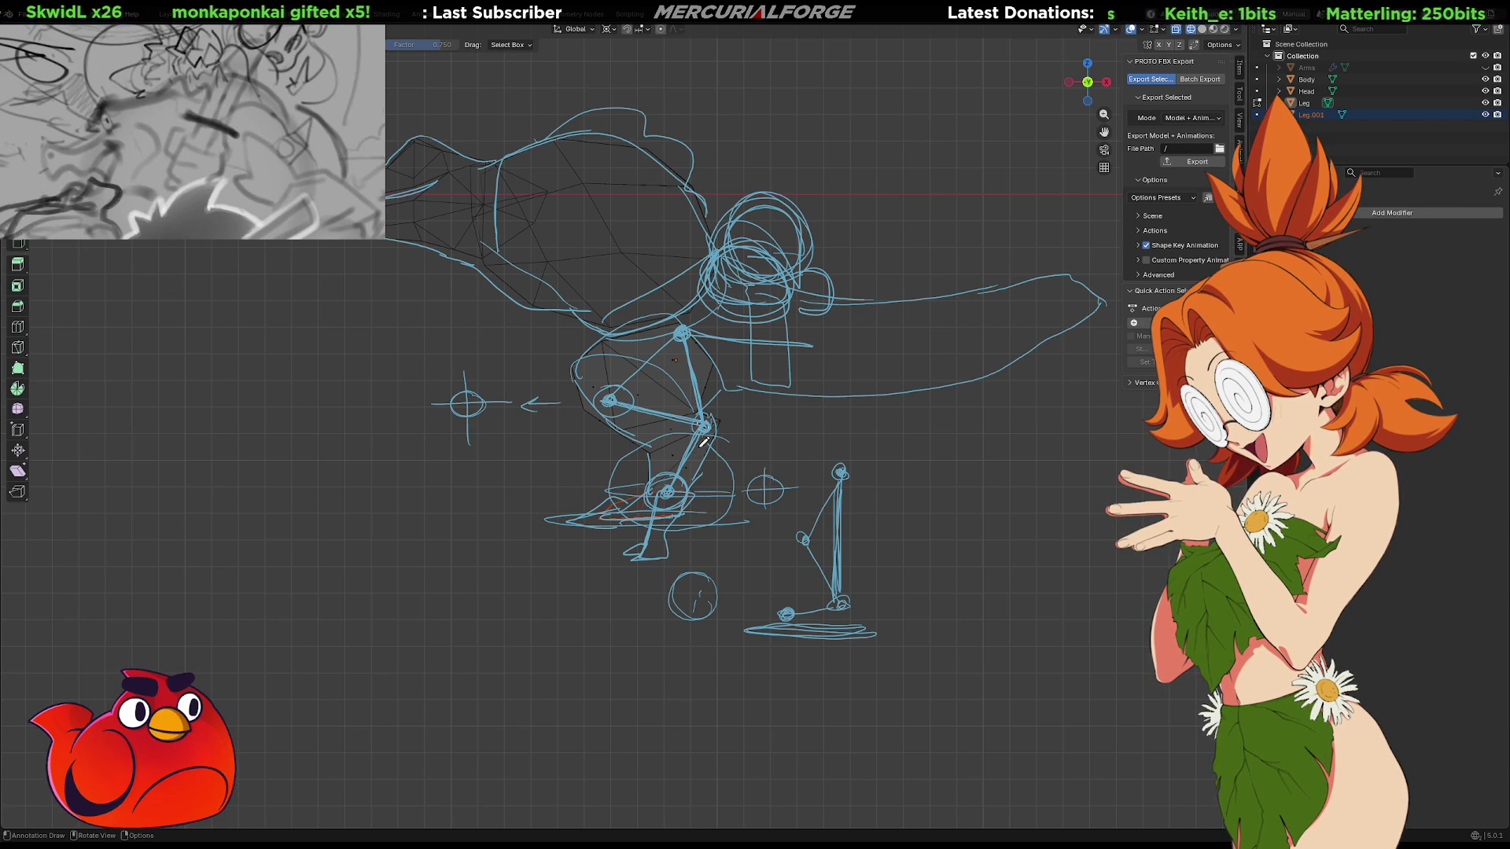
mouse_move(718, 423)
left_mouse_down()
mouse_move(747, 424)
mouse_move(661, 426)
mouse_move(751, 425)
mouse_move(722, 458)
mouse_move(730, 472)
left_mouse_up()
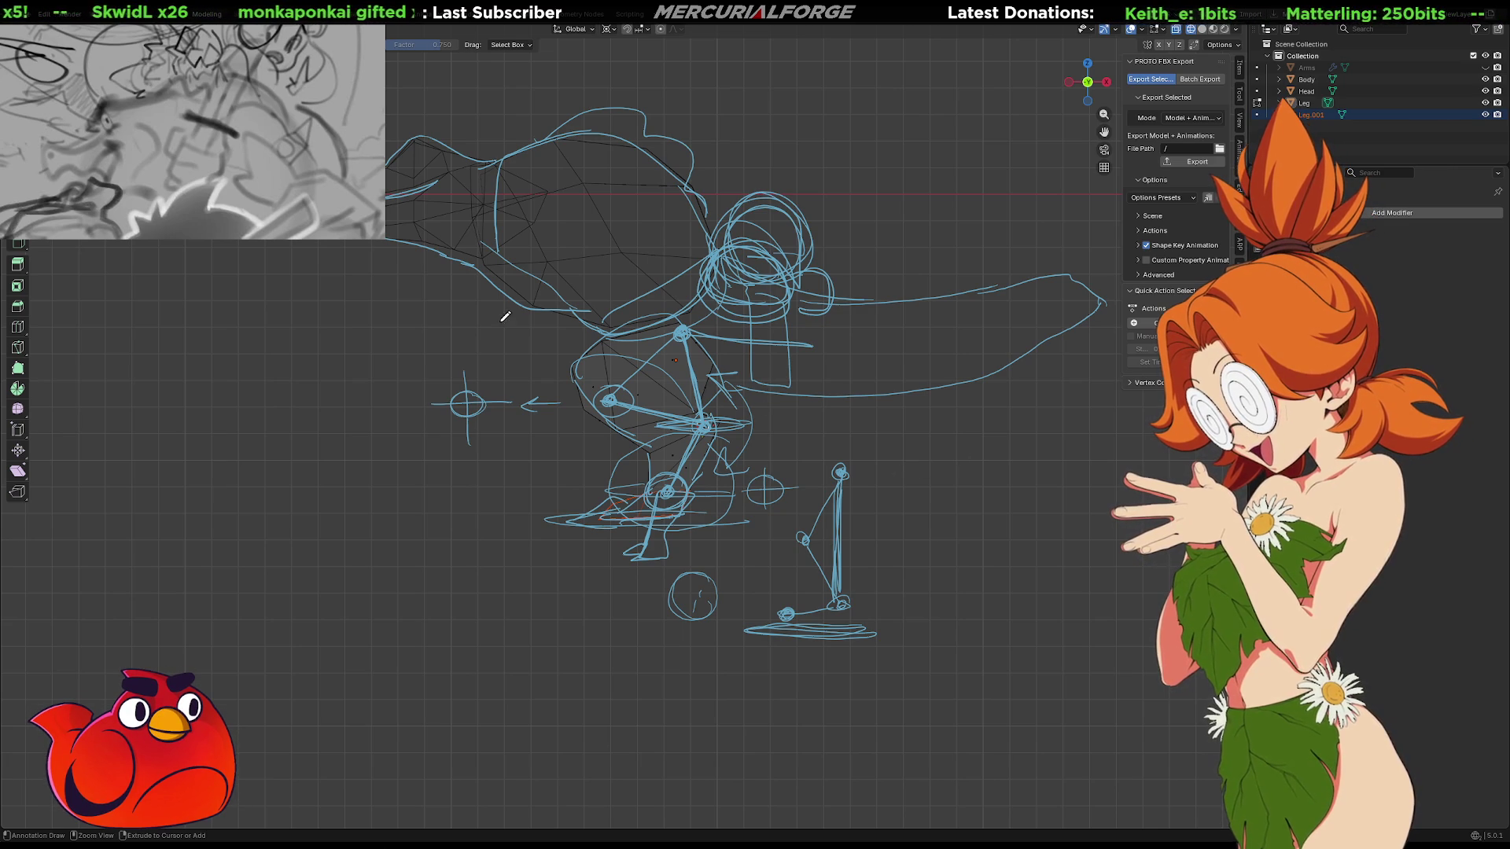
key("w")
Edit the leg mesh together with the Leg.001 foot and zoom in
key("Tab")
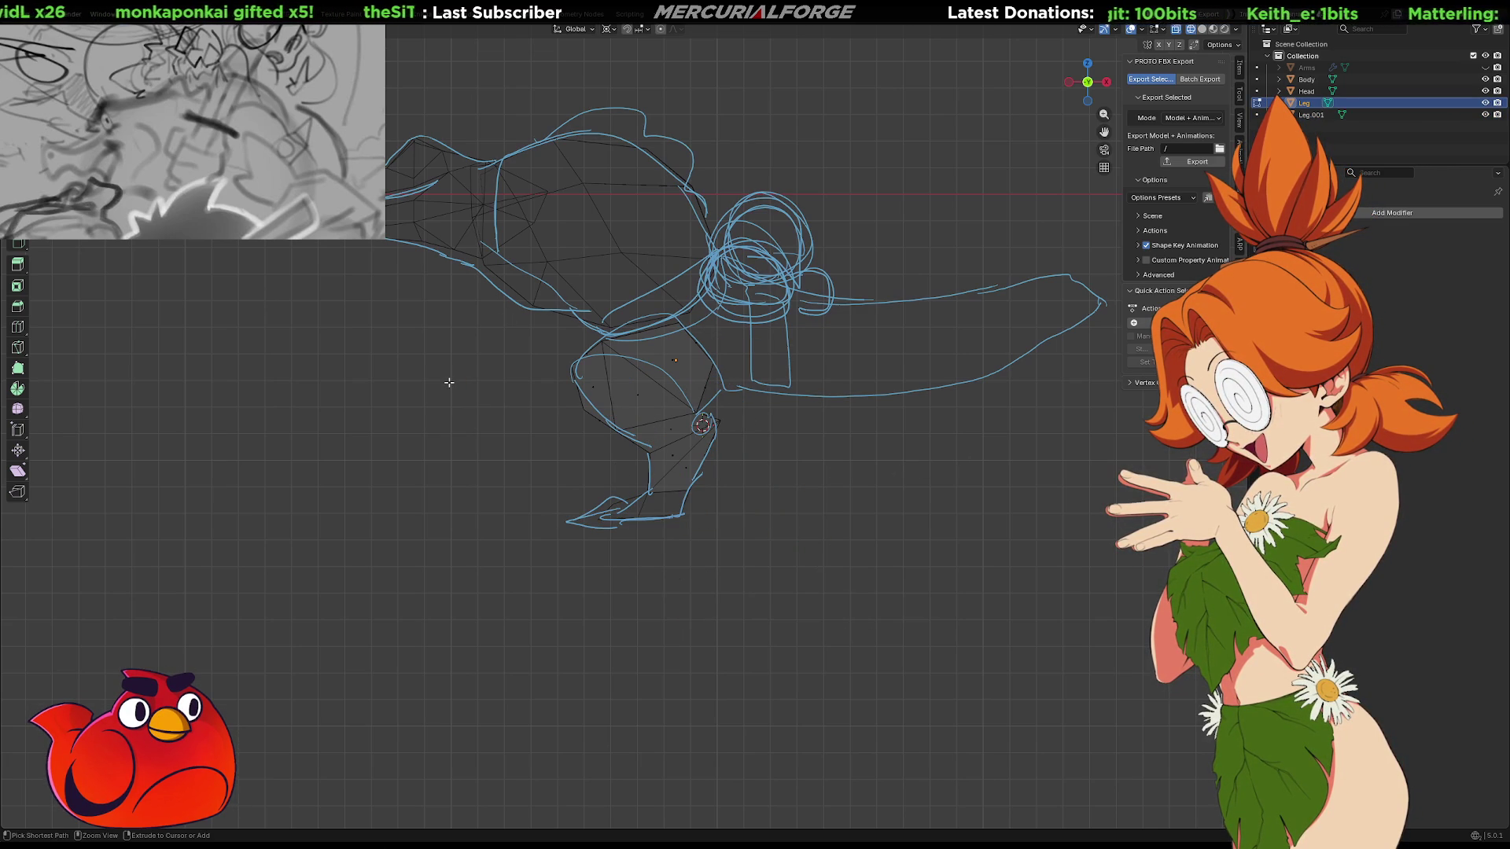
left_click(1312, 115)
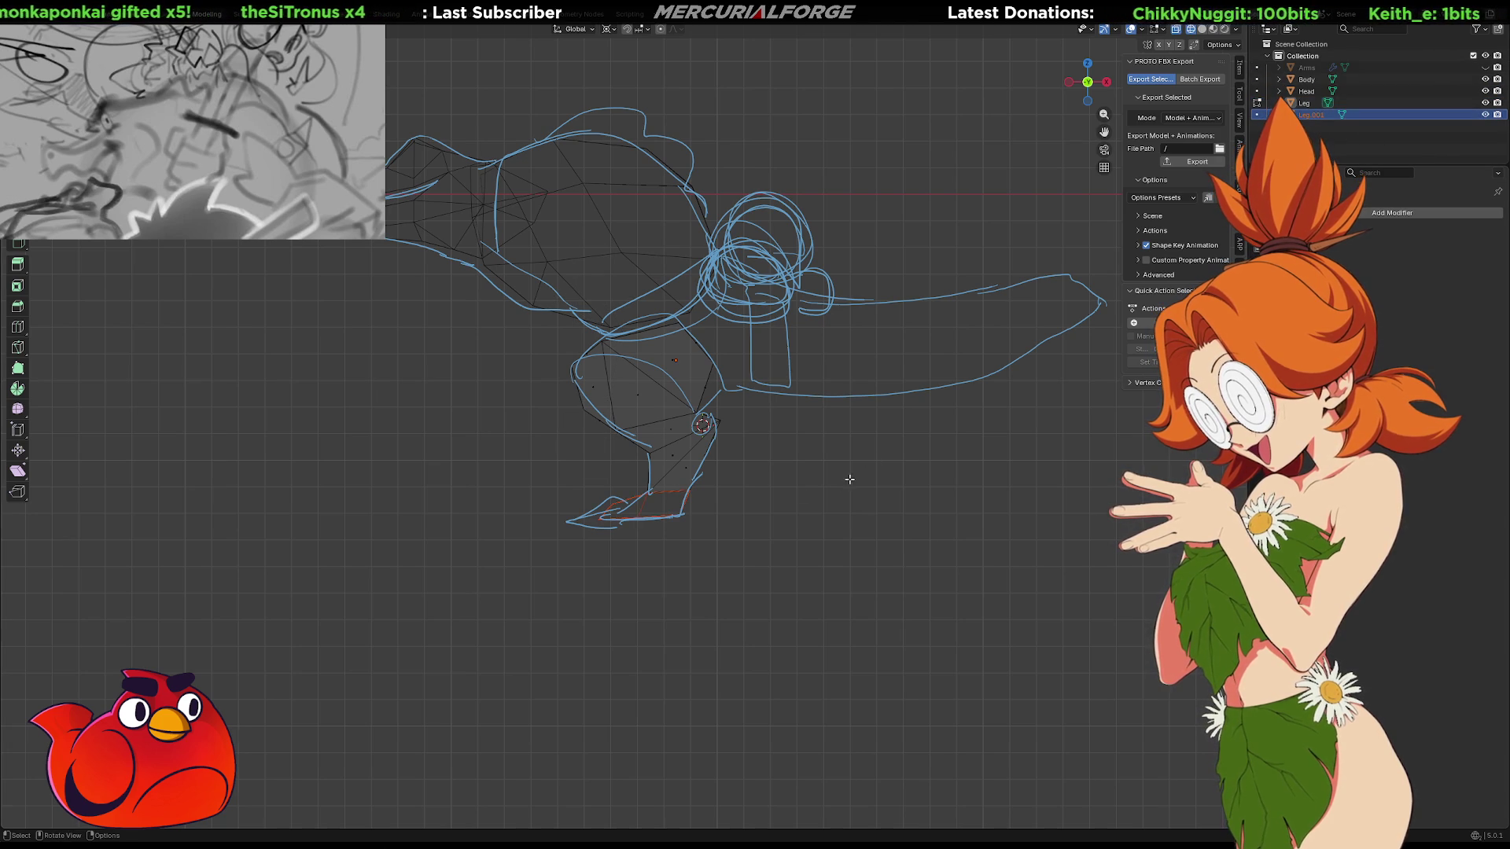
scroll(722, 512, "up", 3)
scroll(721, 513, "up", 4)
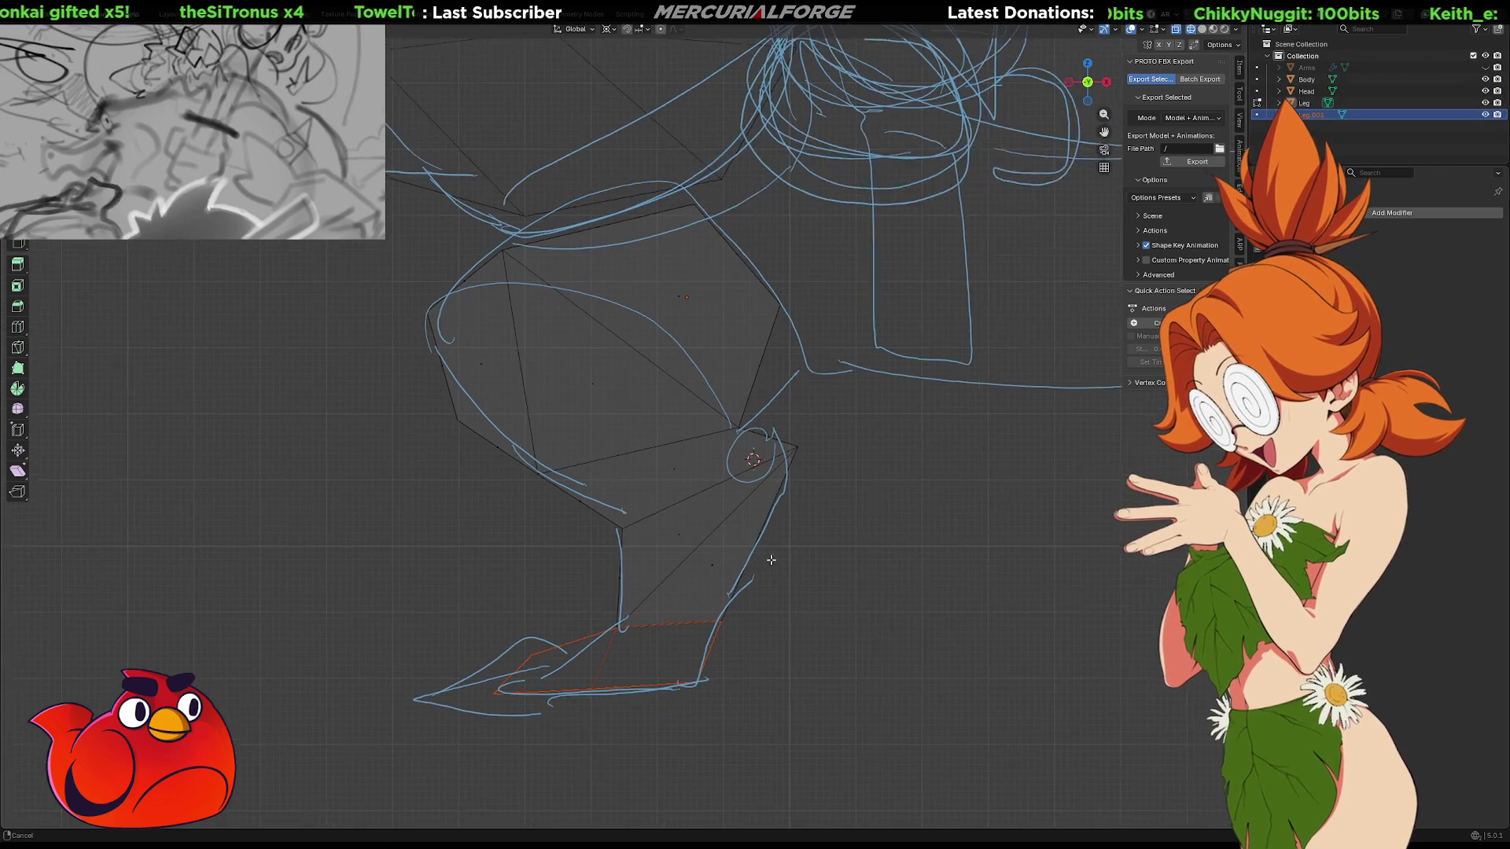
Pivot on a 3D cursor at the thigh and trial-rotate the shin faces without keeping it
middle_click_drag(597, 448, 580, 486, "shift")
mouse_move(579, 485)
right_mouse_down("shift")
mouse_move(567, 395)
mouse_move(534, 394)
right_mouse_up("shift")
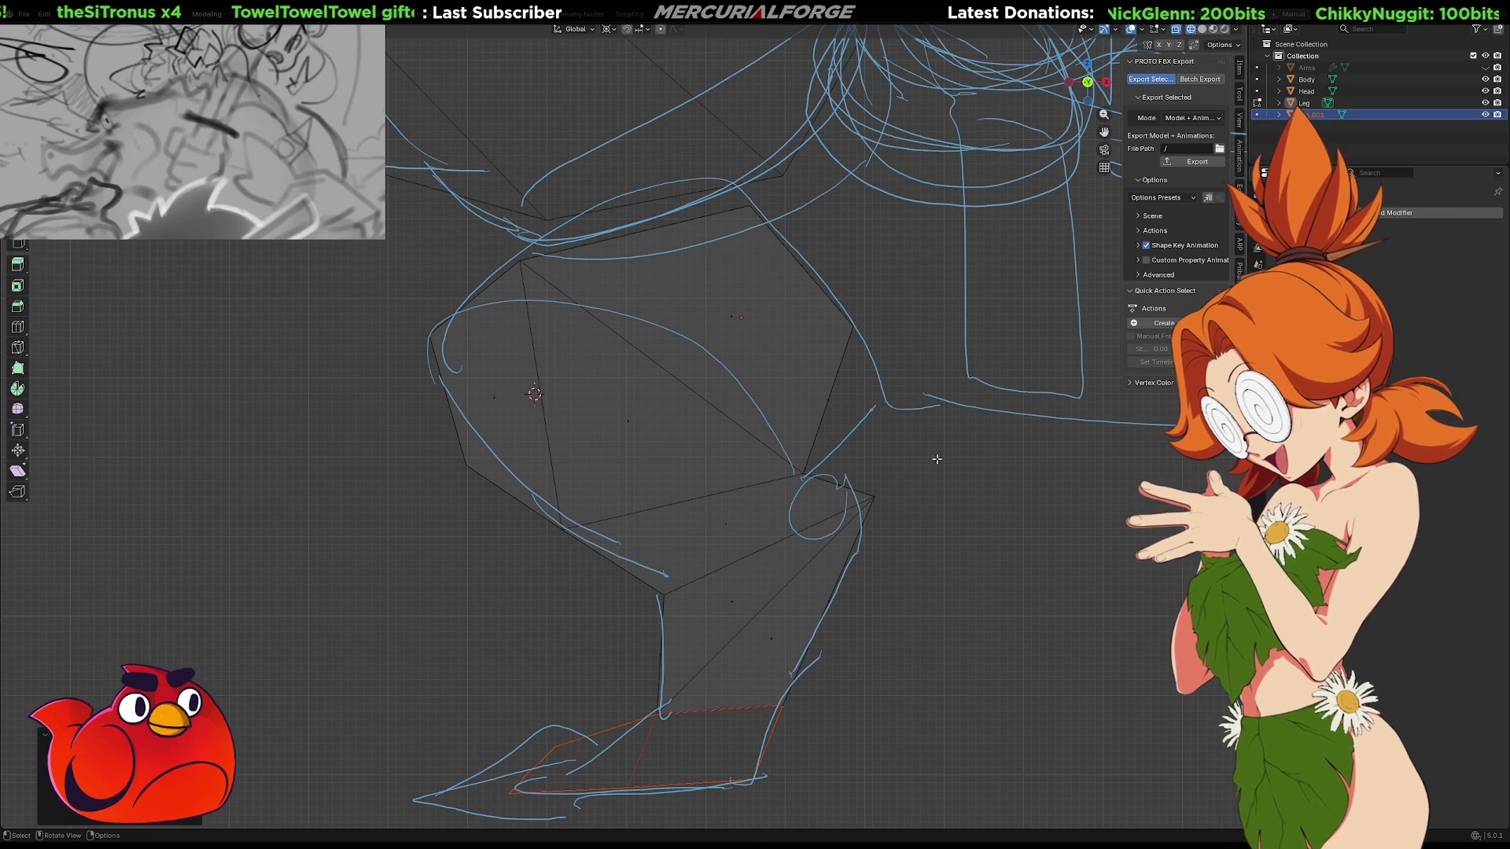
mouse_move(943, 458)
left_mouse_down()
mouse_move(479, 726)
mouse_move(515, 728)
left_mouse_up()
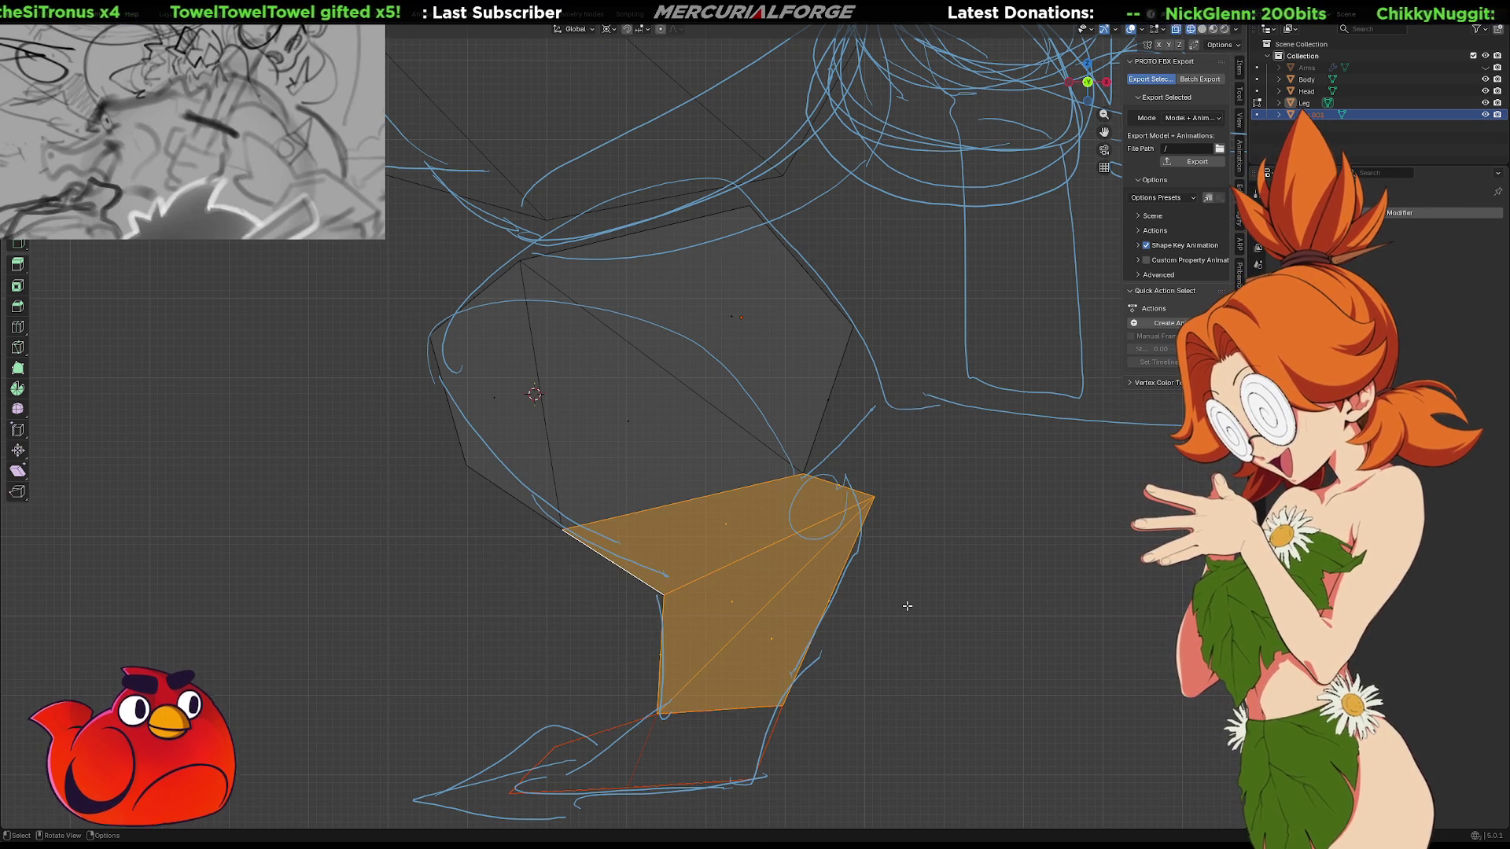
key("r")
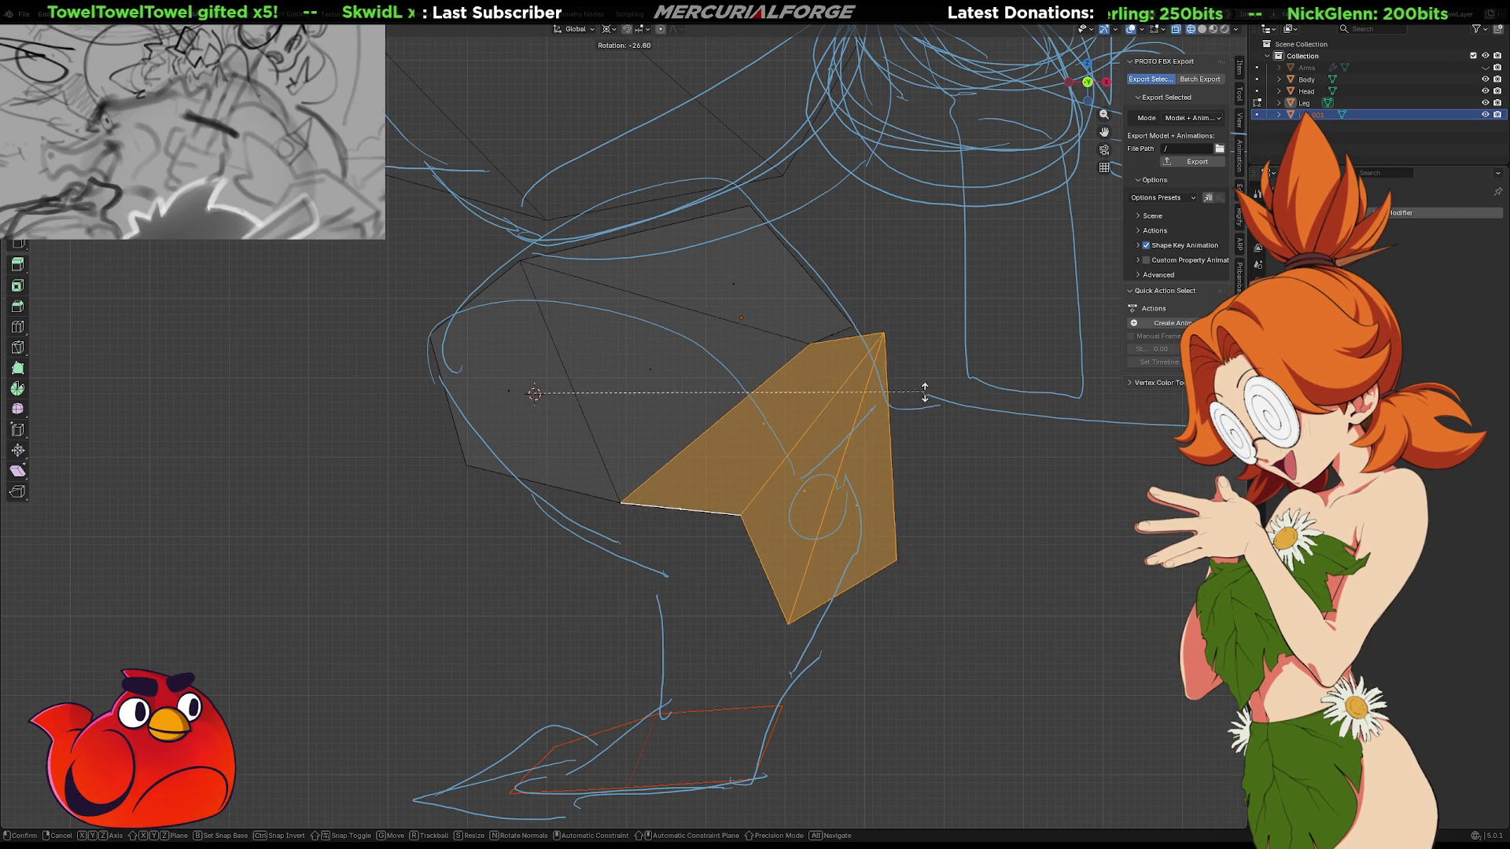
left_click(606, 552)
middle_click_drag(606, 553, 541, 451)
key("alt+a")
right_click(527, 409)
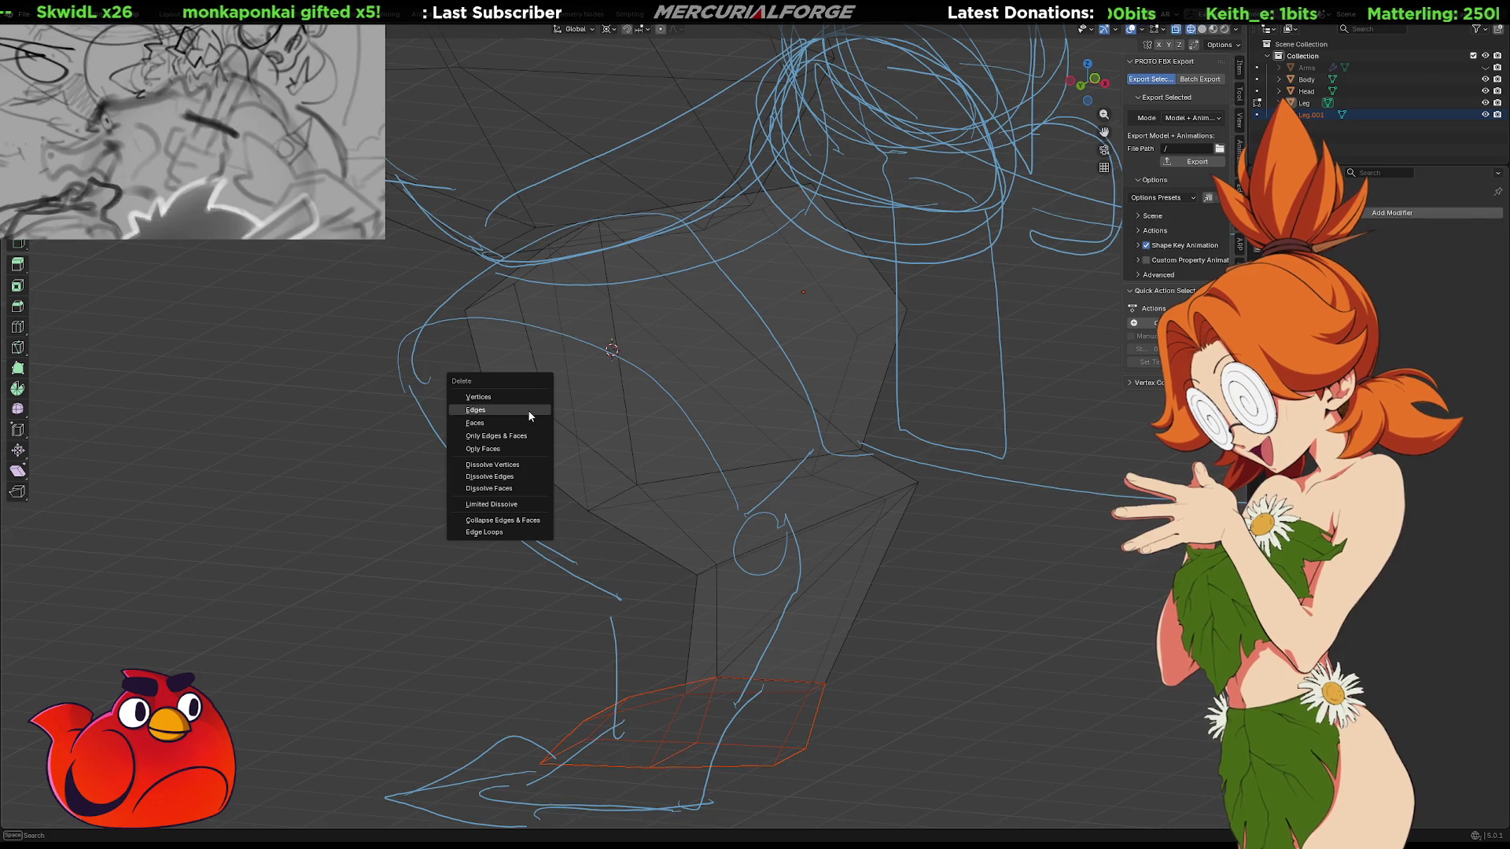
Dissolve the stray edge on the thigh's outer side with X > Dissolve Edges
key("Escape")
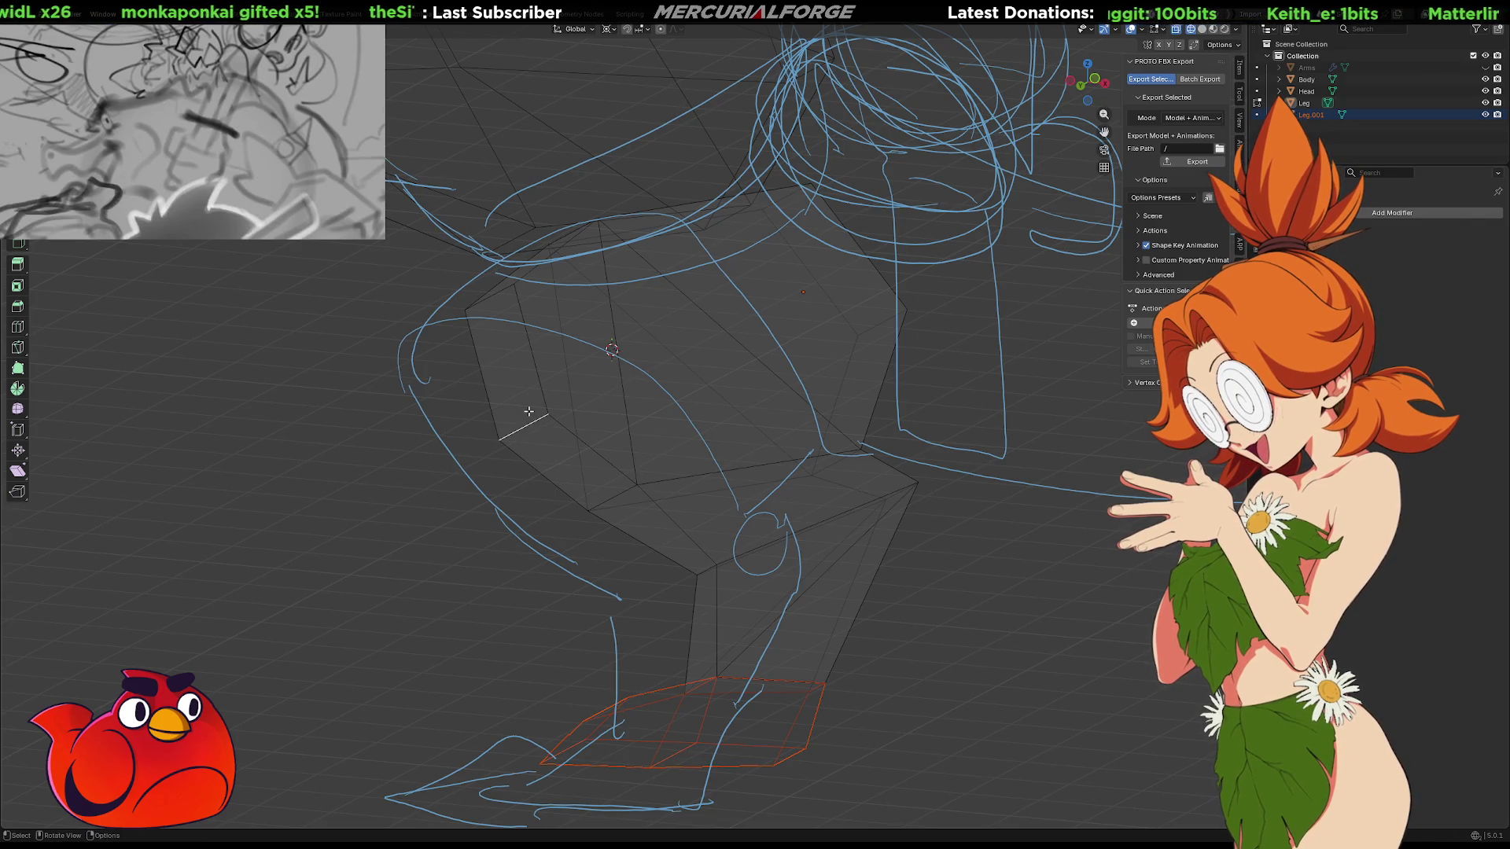
key("x")
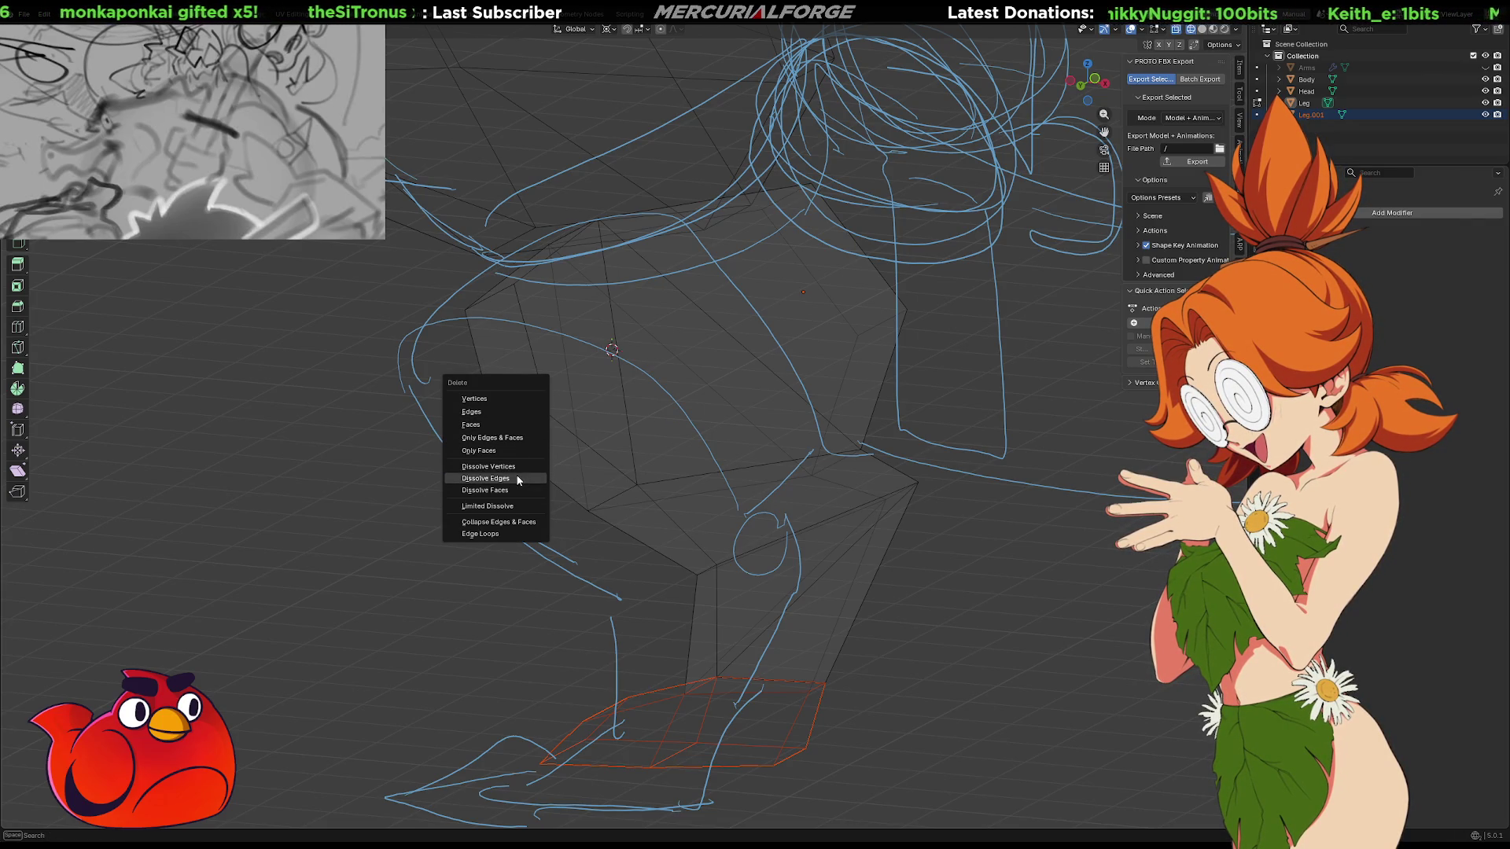
left_click(516, 478)
mouse_move(680, 463)
middle_mouse_down()
mouse_move(649, 482)
mouse_move(708, 512)
middle_mouse_up()
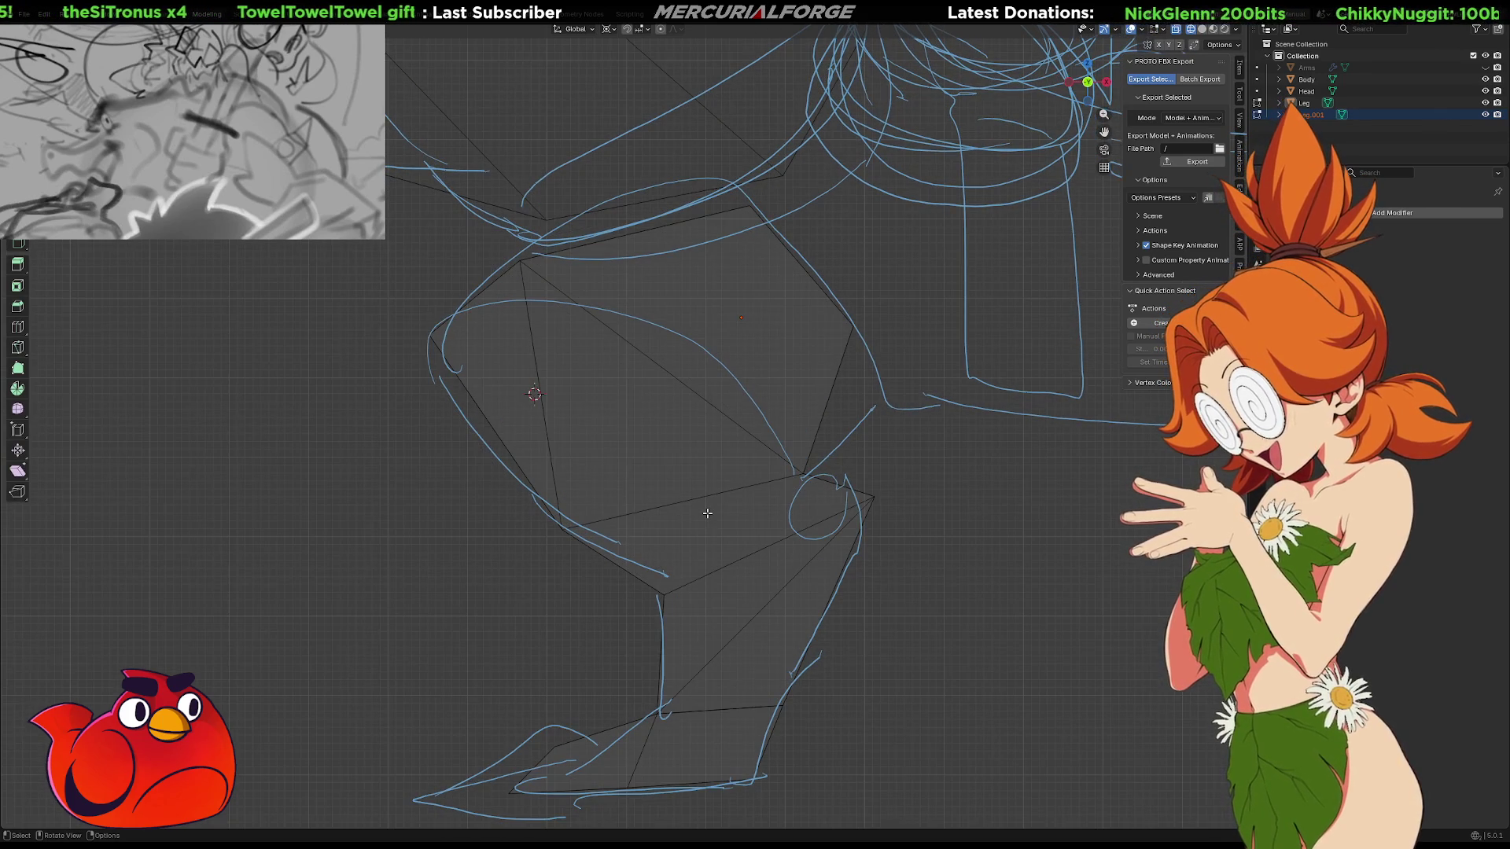
Rotate the box-selected lower leg and foot faces around the 3D cursor
mouse_move(944, 453)
left_mouse_down()
mouse_move(501, 758)
mouse_move(472, 804)
left_mouse_up()
key("r")
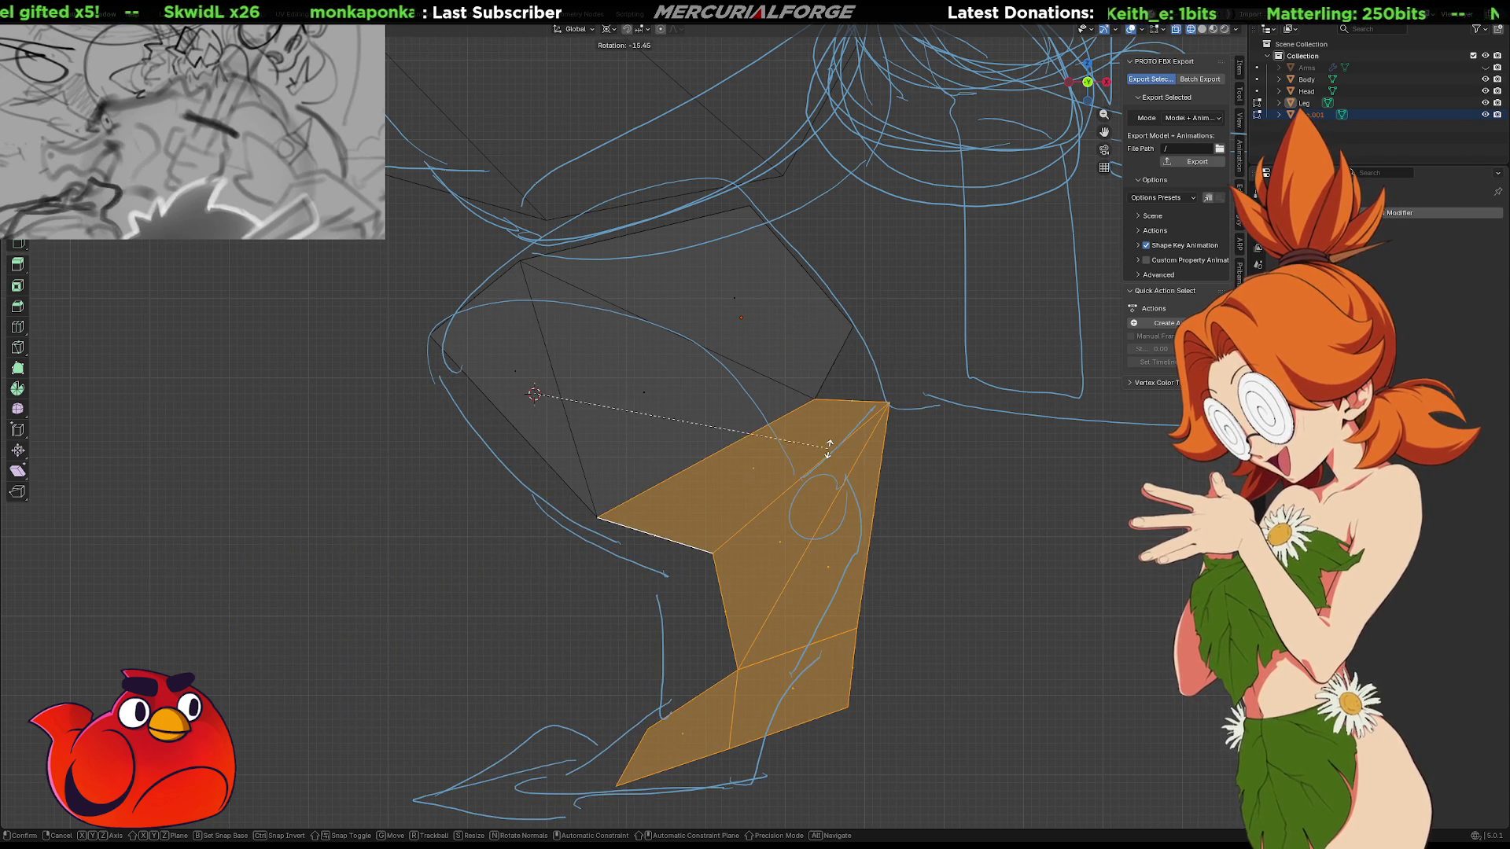
left_click(759, 460)
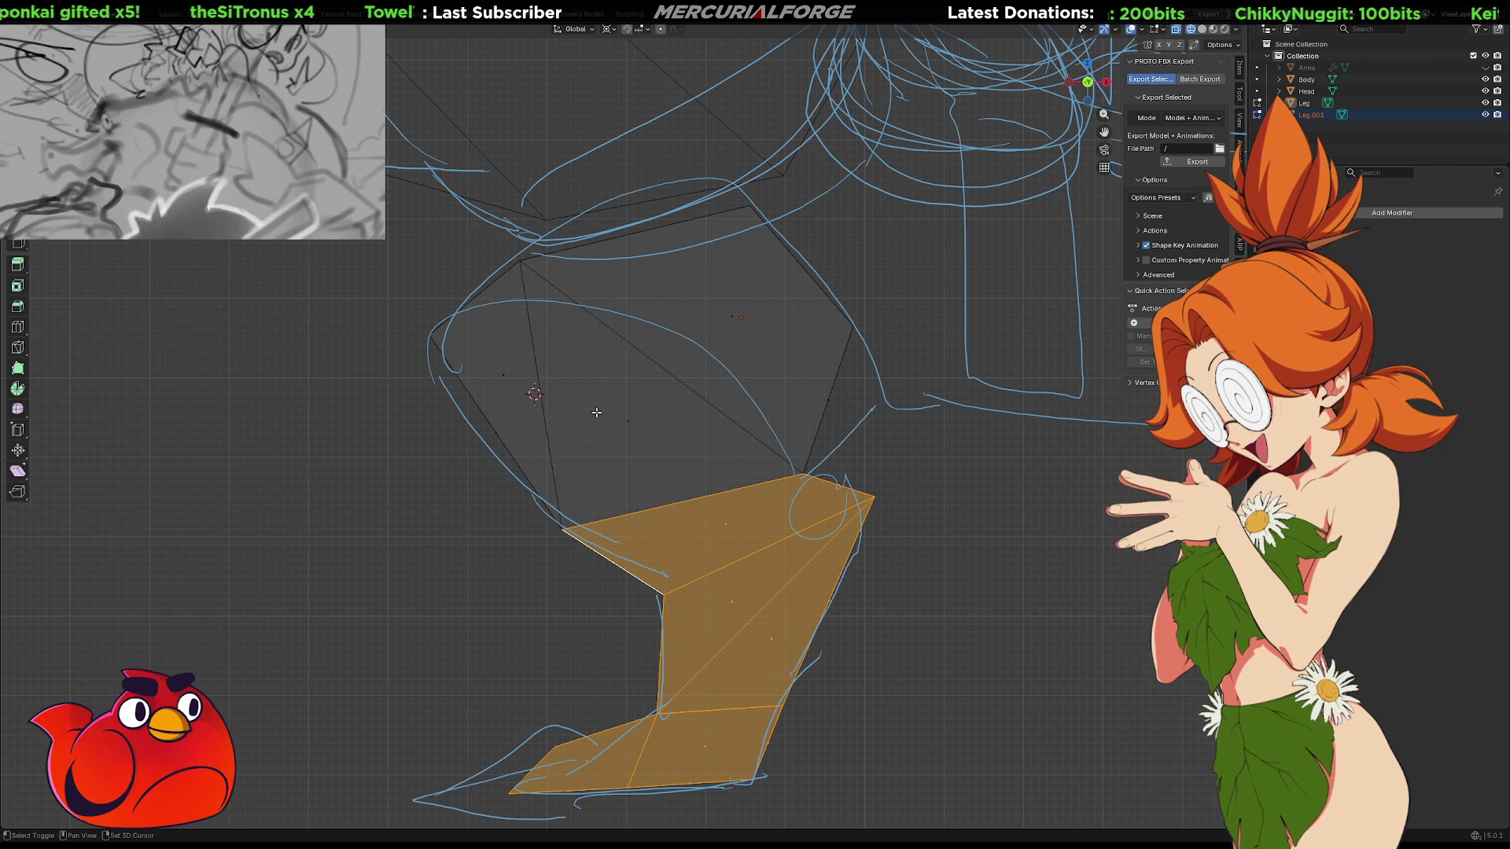
Move the 3D cursor to a new pivot and rotate the foot around it
right_click_drag(600, 414, 472, 344, "shift")
key("r")
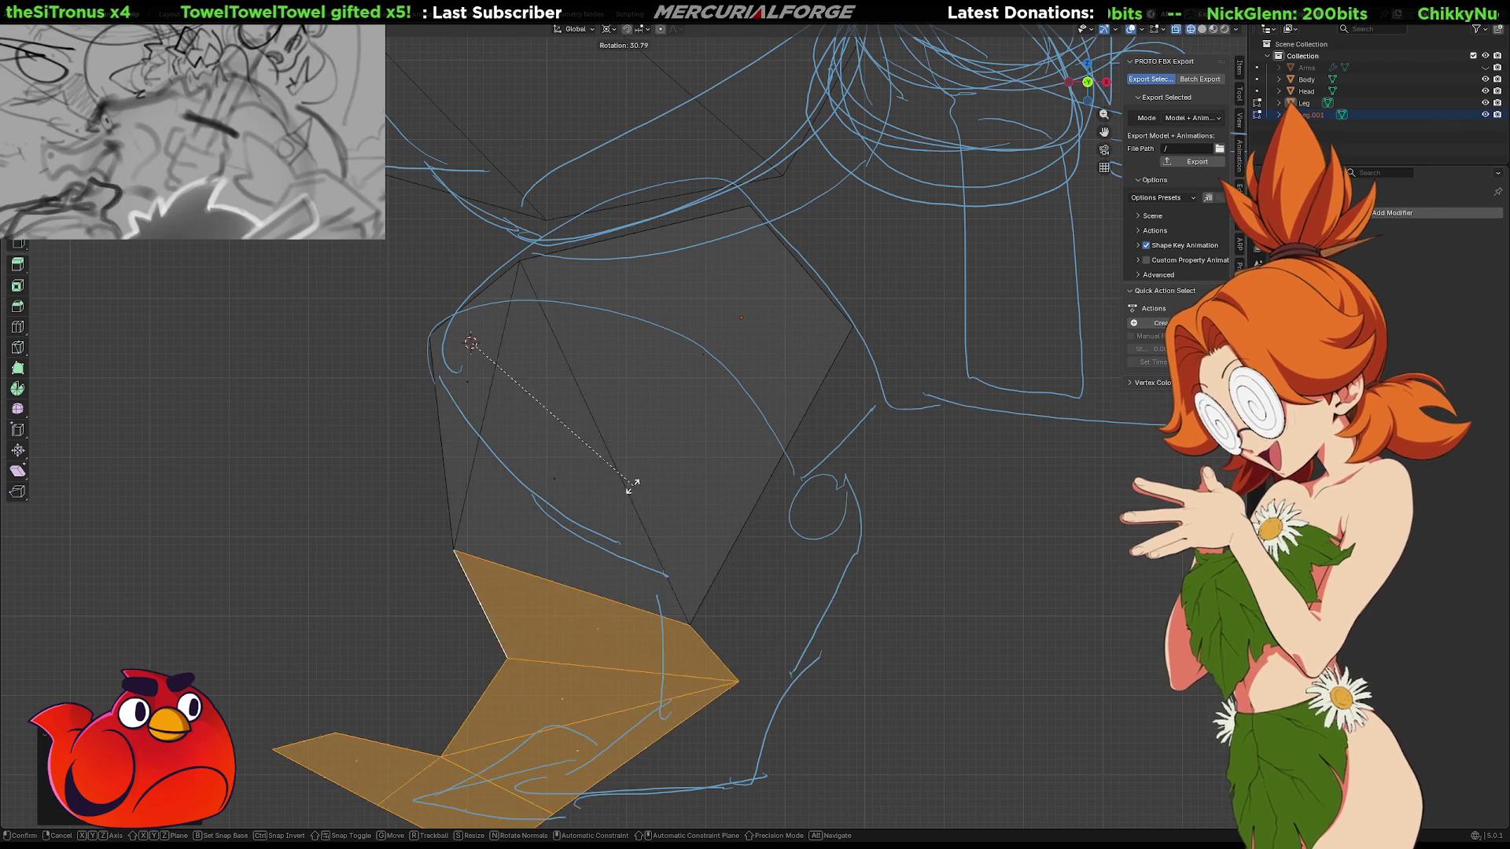
left_click(588, 498)
middle_click_drag(588, 499, 899, 420)
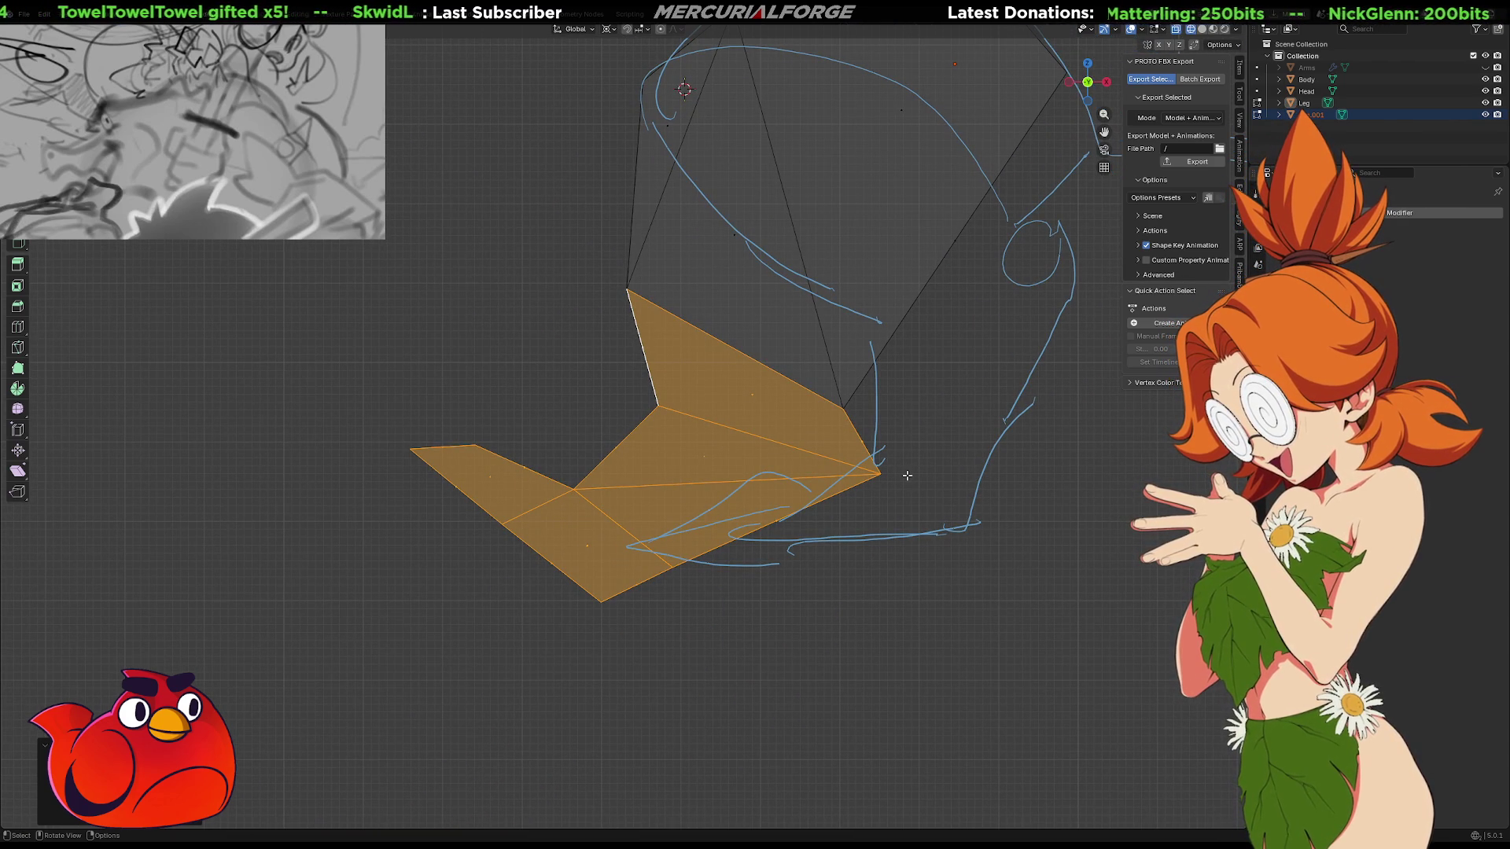
Lasso-select the foot faces and rotate them flatter along the sketched foot
key("c")
right_click(907, 475)
mouse_move(935, 462)
left_mouse_down()
mouse_move(875, 467)
mouse_move(747, 401)
mouse_move(558, 355)
mouse_move(1219, 730)
left_mouse_up()
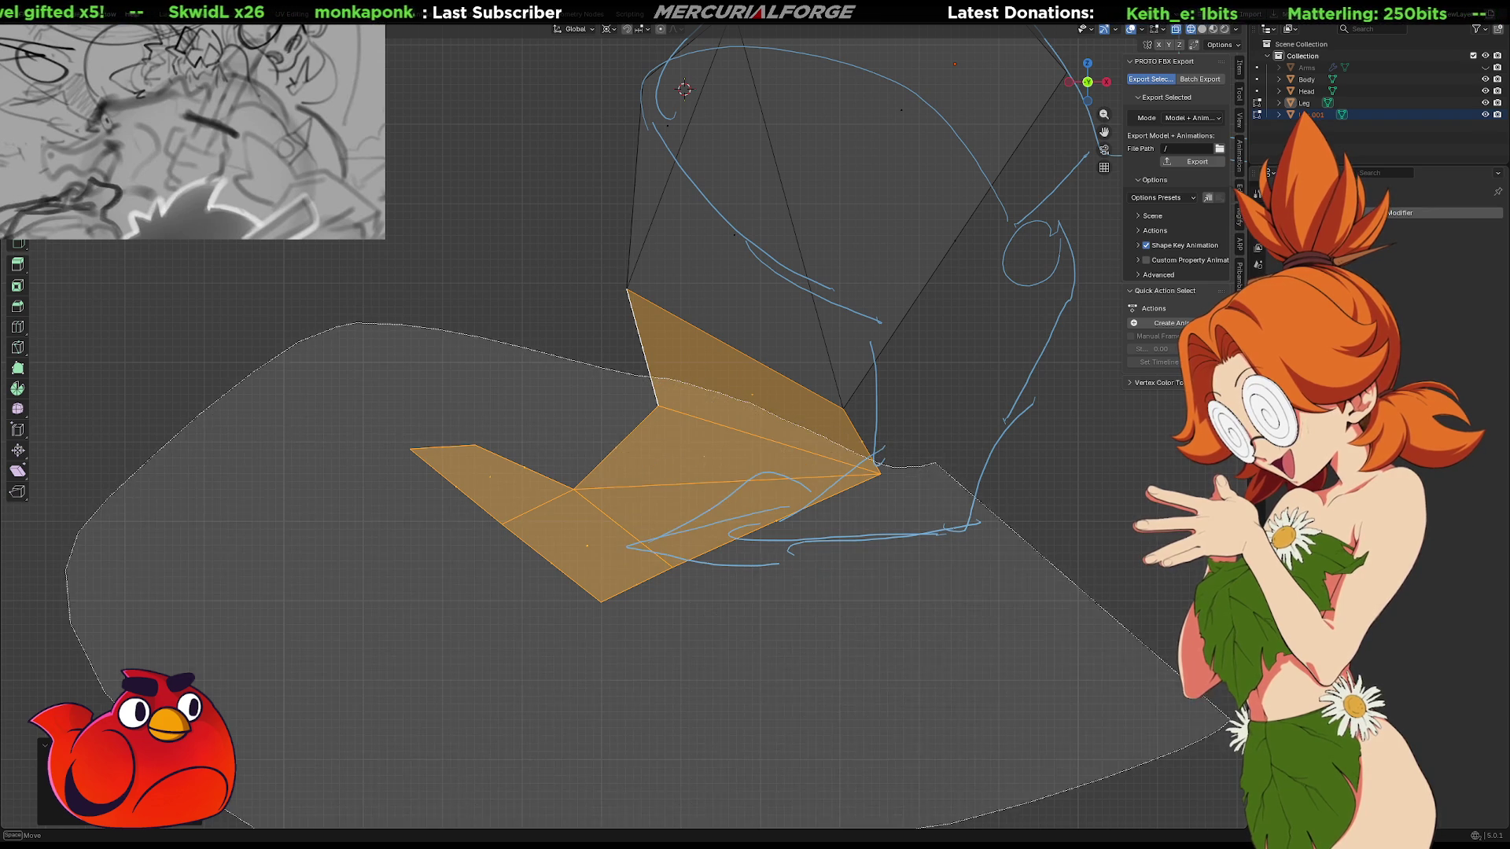
middle_click_drag(850, 457, 729, 502, "shift")
key("g")
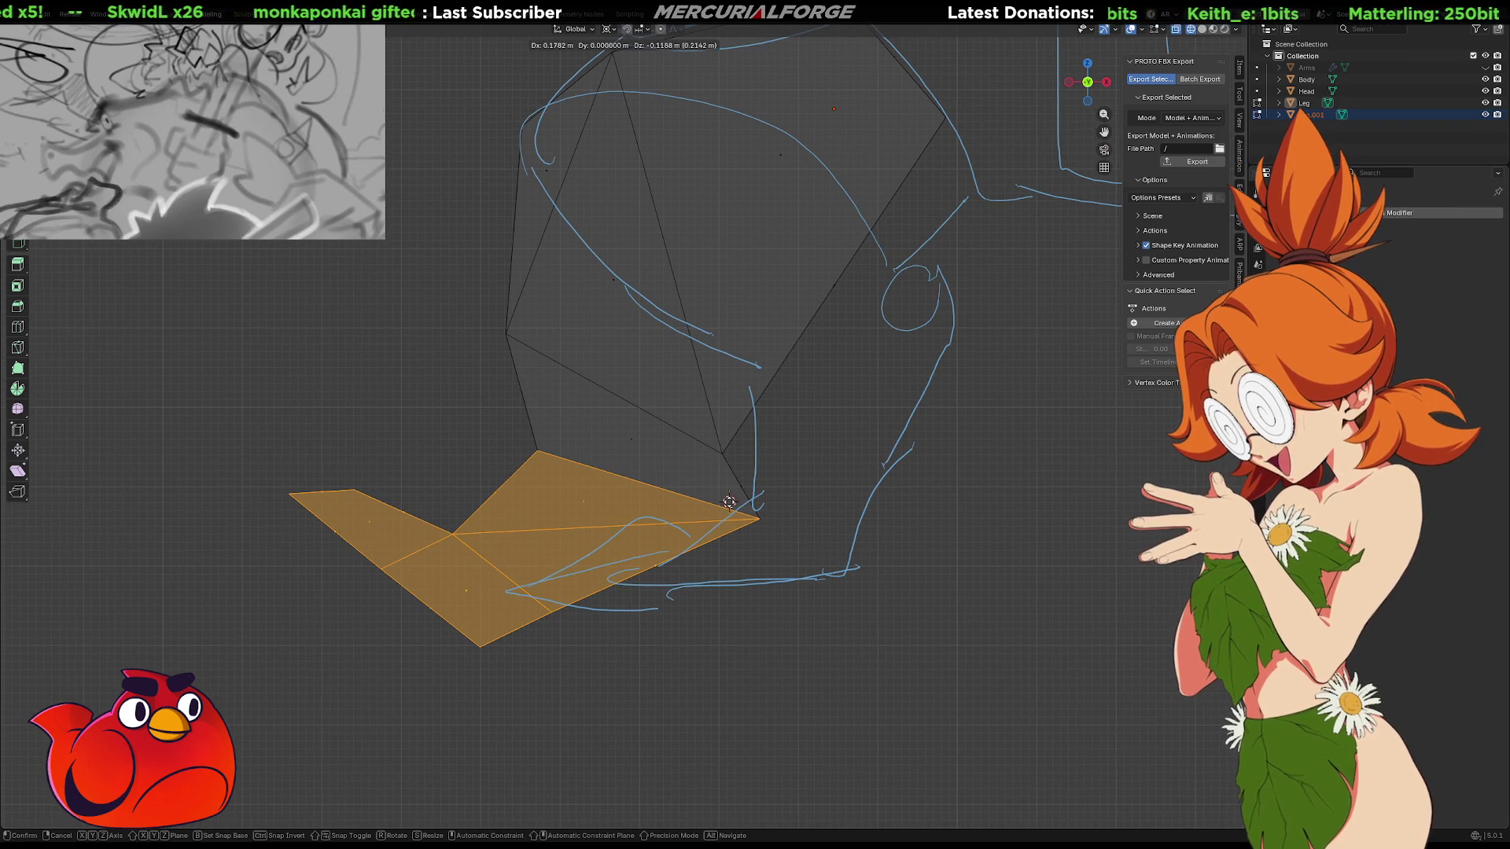
key("r")
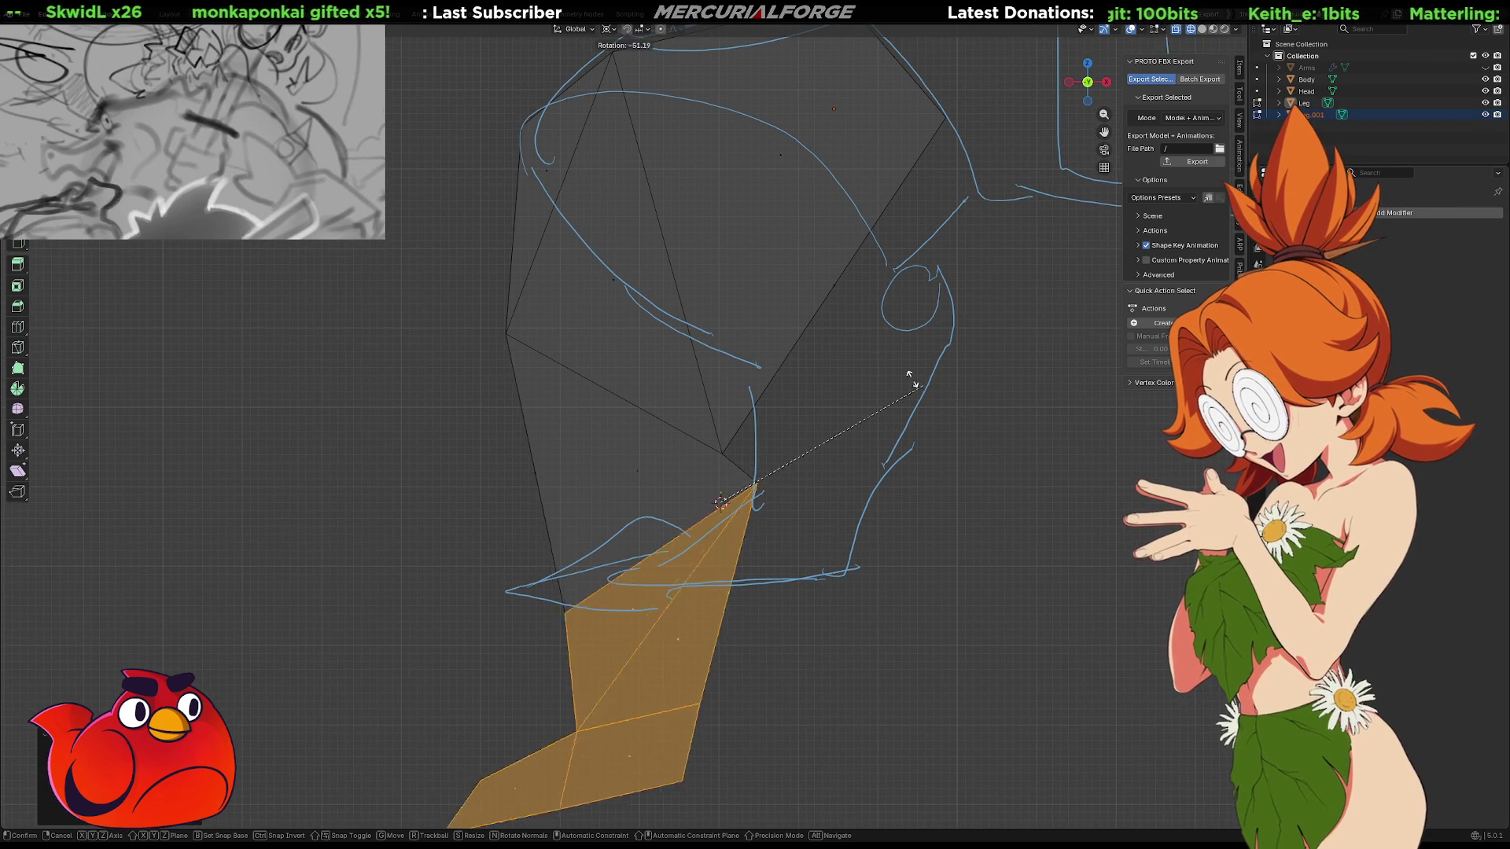
left_click(777, 331)
scroll(790, 369, "down", 4)
mouse_move(803, 407)
middle_mouse_down()
mouse_move(792, 455)
mouse_move(721, 499)
mouse_move(958, 510)
mouse_move(731, 503)
mouse_move(744, 497)
middle_mouse_up()
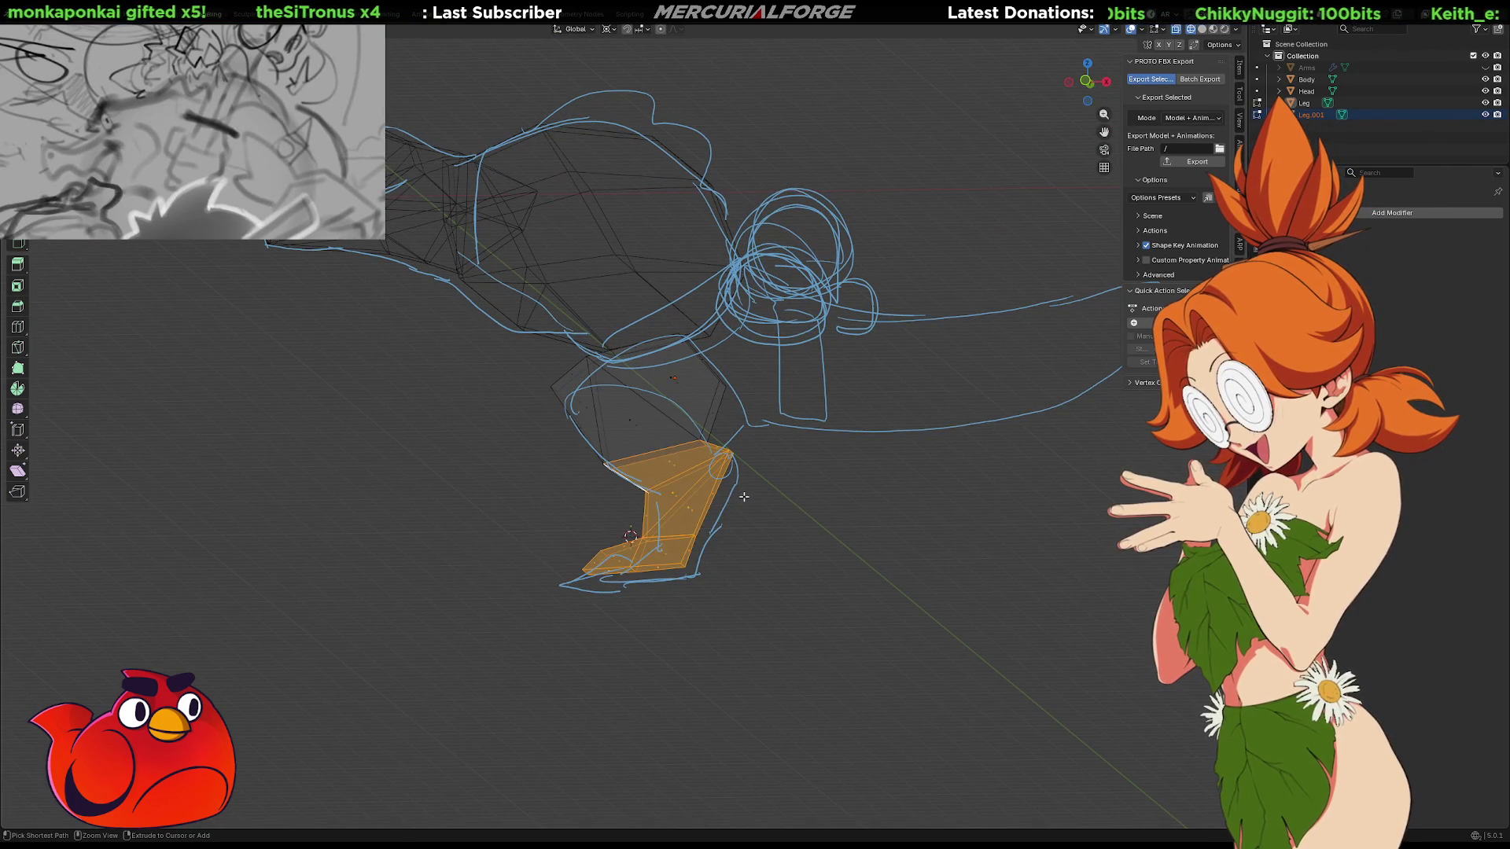
Clear the selection and view the leg in Solid shading
left_click(782, 512)
scroll(791, 508, "up", 3)
scroll(803, 502, "up", 4)
mouse_move(799, 505)
middle_mouse_down()
mouse_move(785, 512)
mouse_move(794, 477)
mouse_move(885, 503)
mouse_move(809, 499)
mouse_move(904, 512)
mouse_move(822, 513)
middle_mouse_up()
key("shift+z")
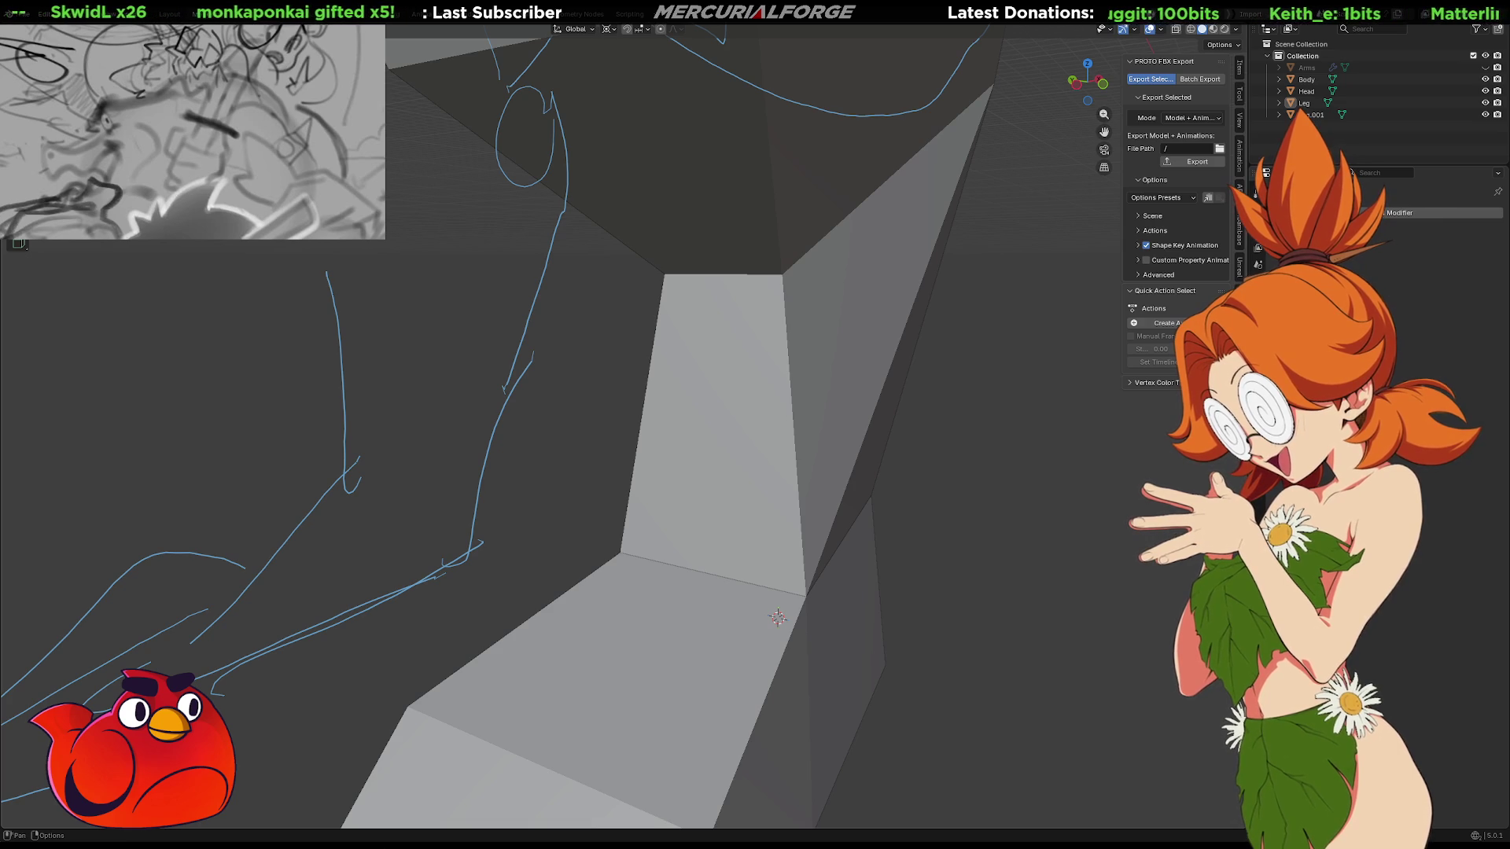
Orbit around the shaded leg and select the Leg.001 foot object
mouse_move(865, 448)
middle_mouse_down()
mouse_move(954, 462)
mouse_move(778, 457)
mouse_move(789, 516)
mouse_move(819, 370)
mouse_move(674, 401)
mouse_move(596, 381)
mouse_move(893, 370)
middle_mouse_up()
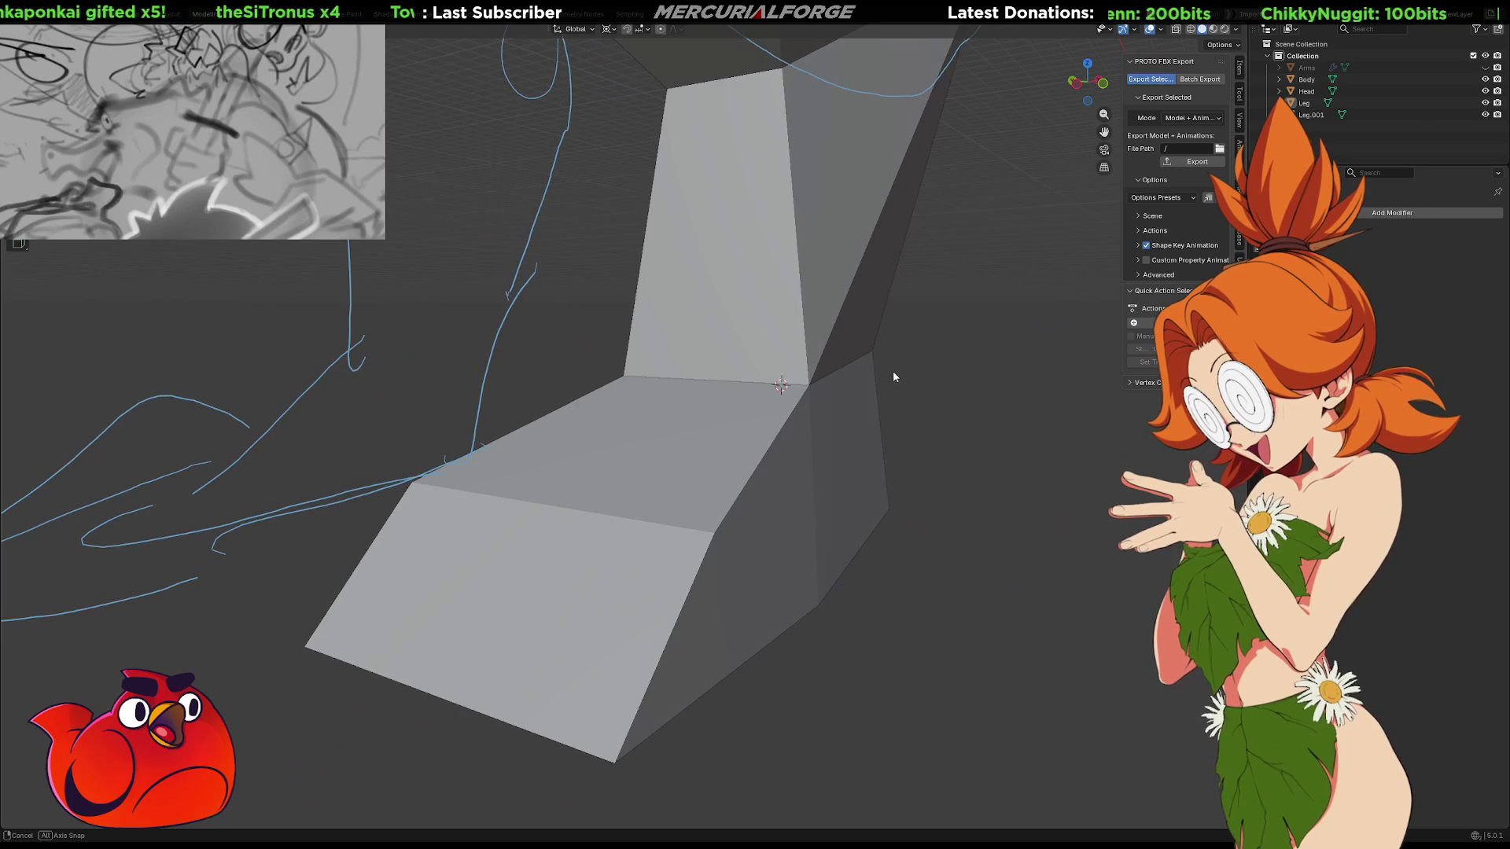
left_click(823, 434)
mouse_move(824, 435)
middle_mouse_down()
mouse_move(696, 429)
mouse_move(785, 423)
middle_mouse_up()
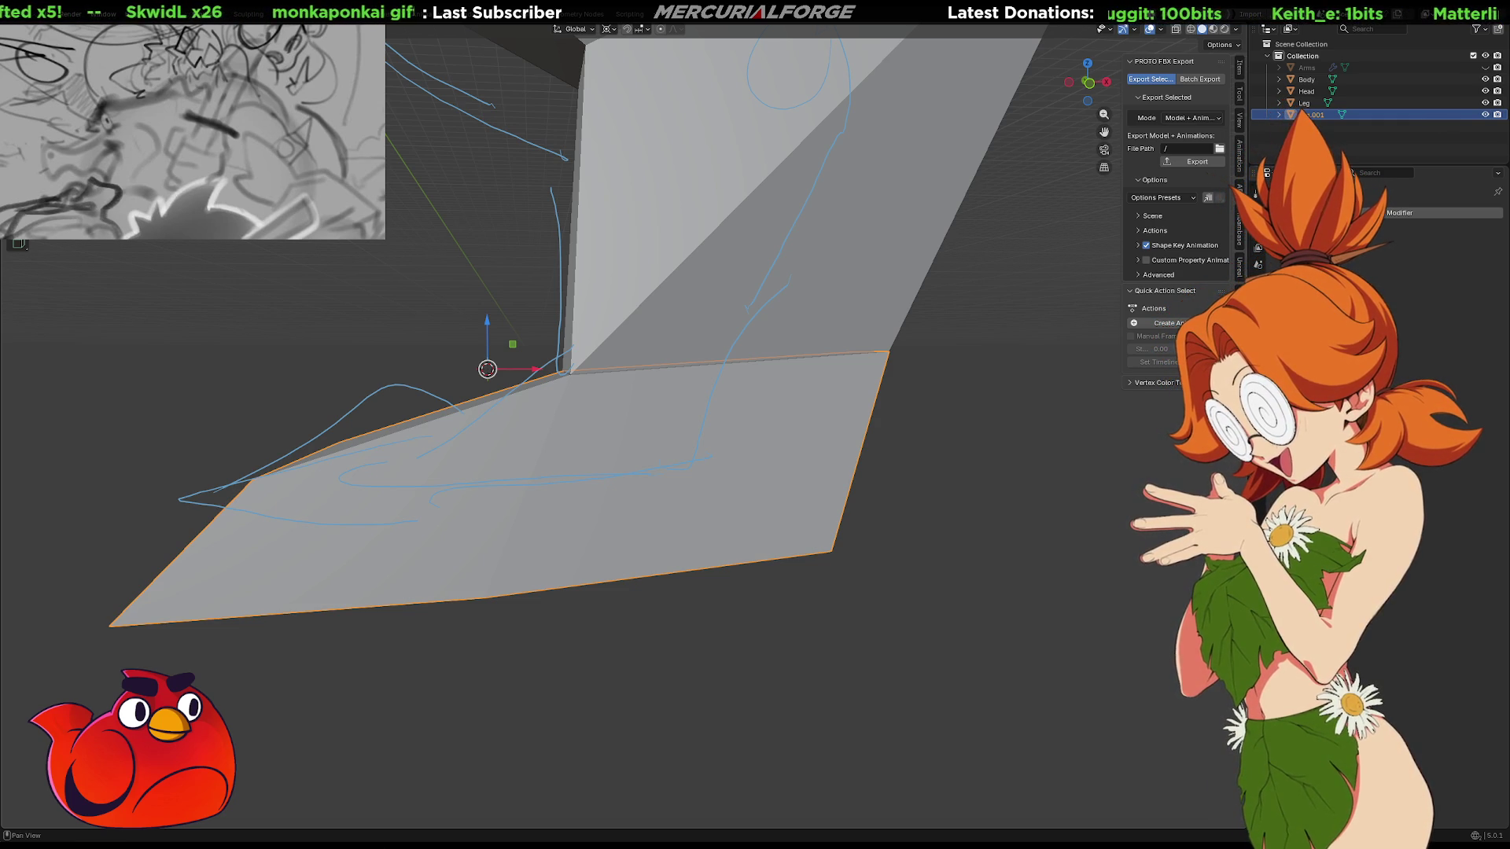
Poke the foot's top face into triangles around a centre vertex
mouse_move(1040, 338)
middle_mouse_down()
mouse_move(1012, 378)
mouse_move(1032, 392)
mouse_move(1049, 366)
mouse_move(1030, 373)
middle_mouse_up()
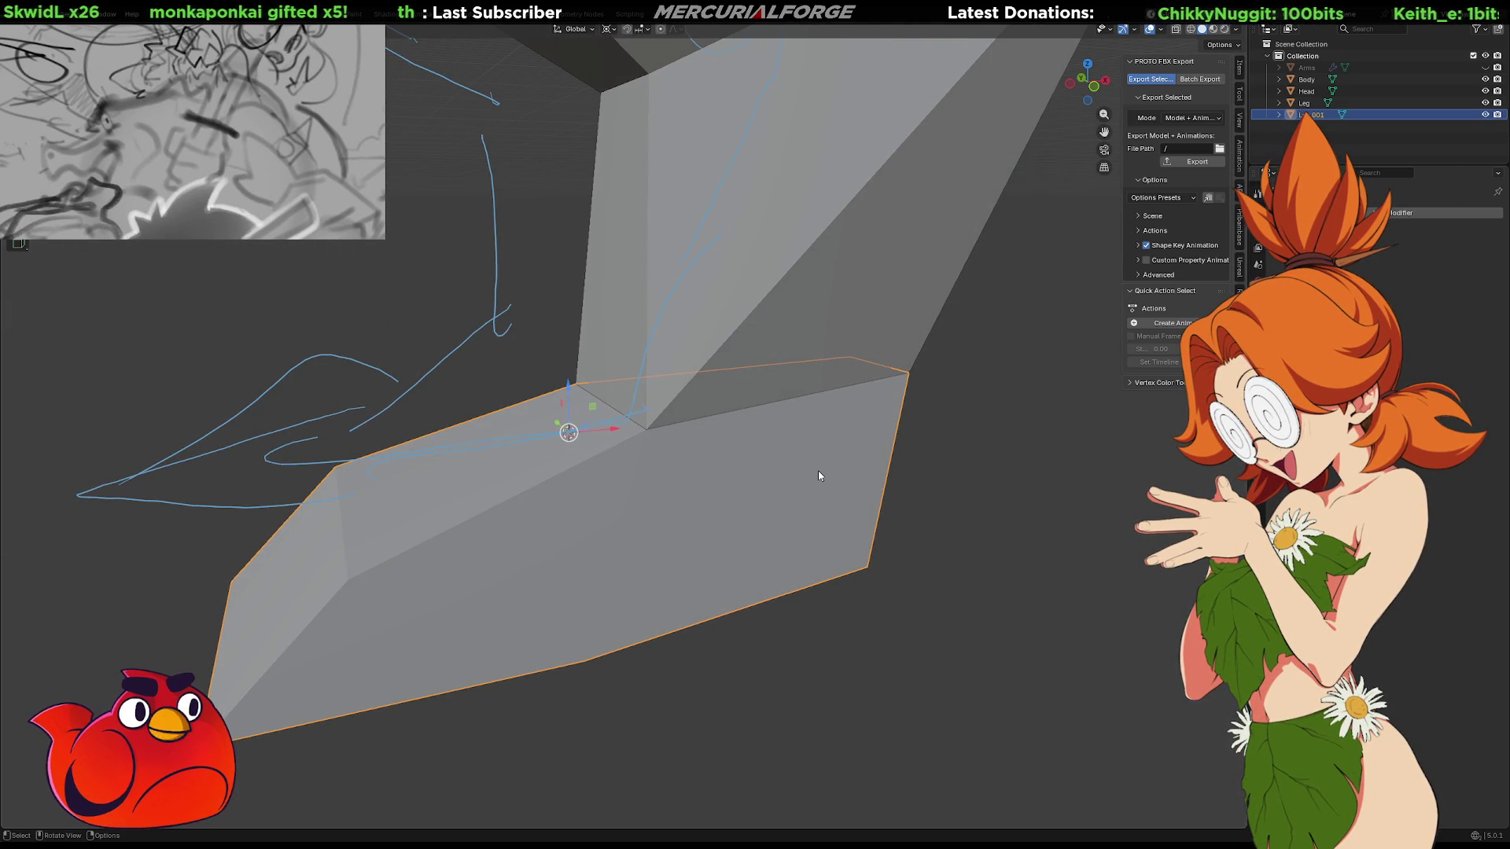
mouse_move(818, 476)
middle_mouse_down()
mouse_move(755, 341)
mouse_move(749, 372)
middle_mouse_up()
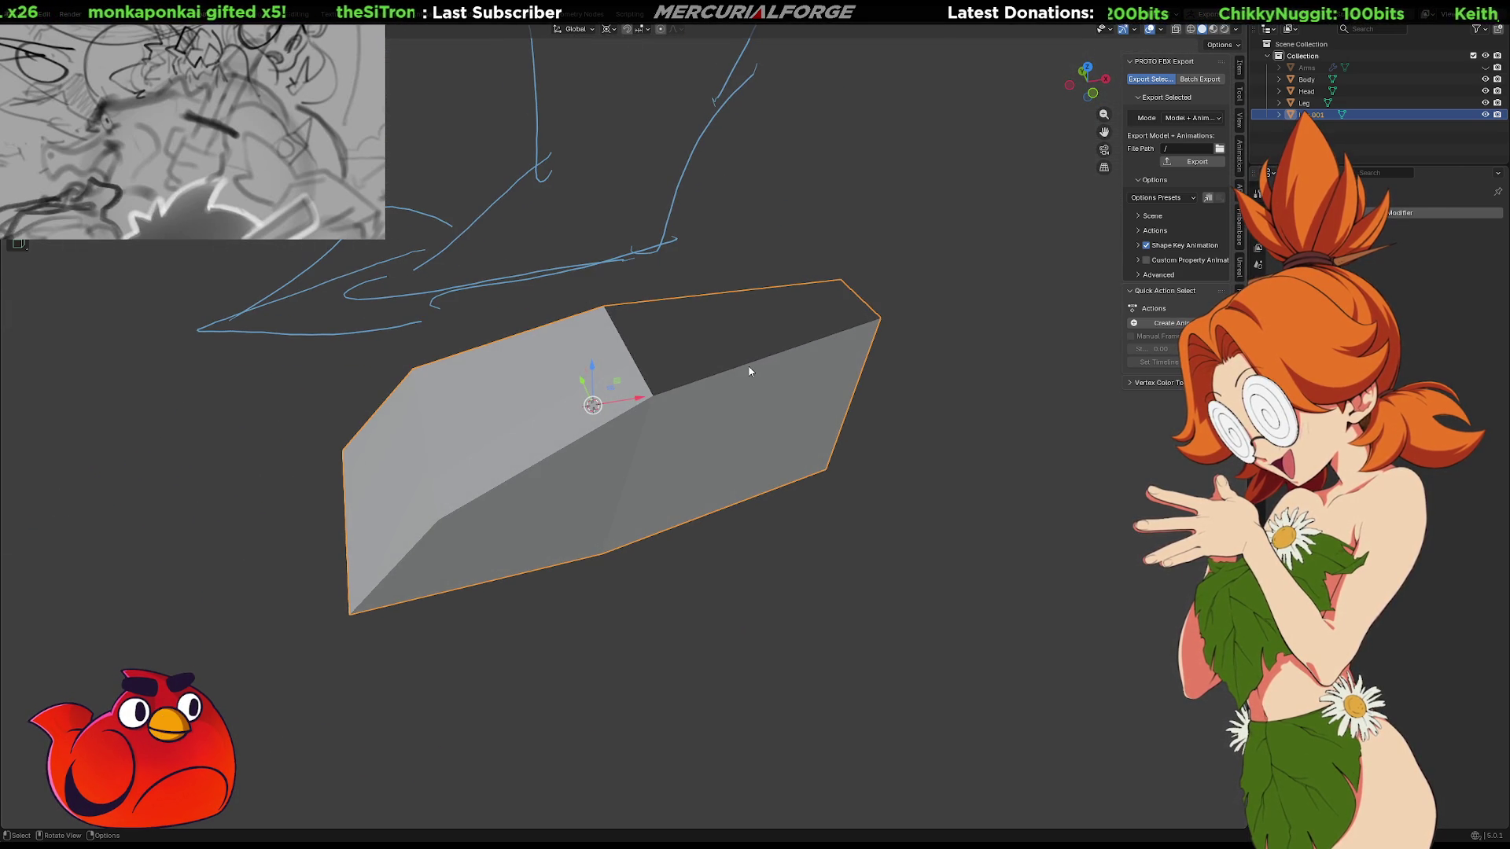
key("Tab")
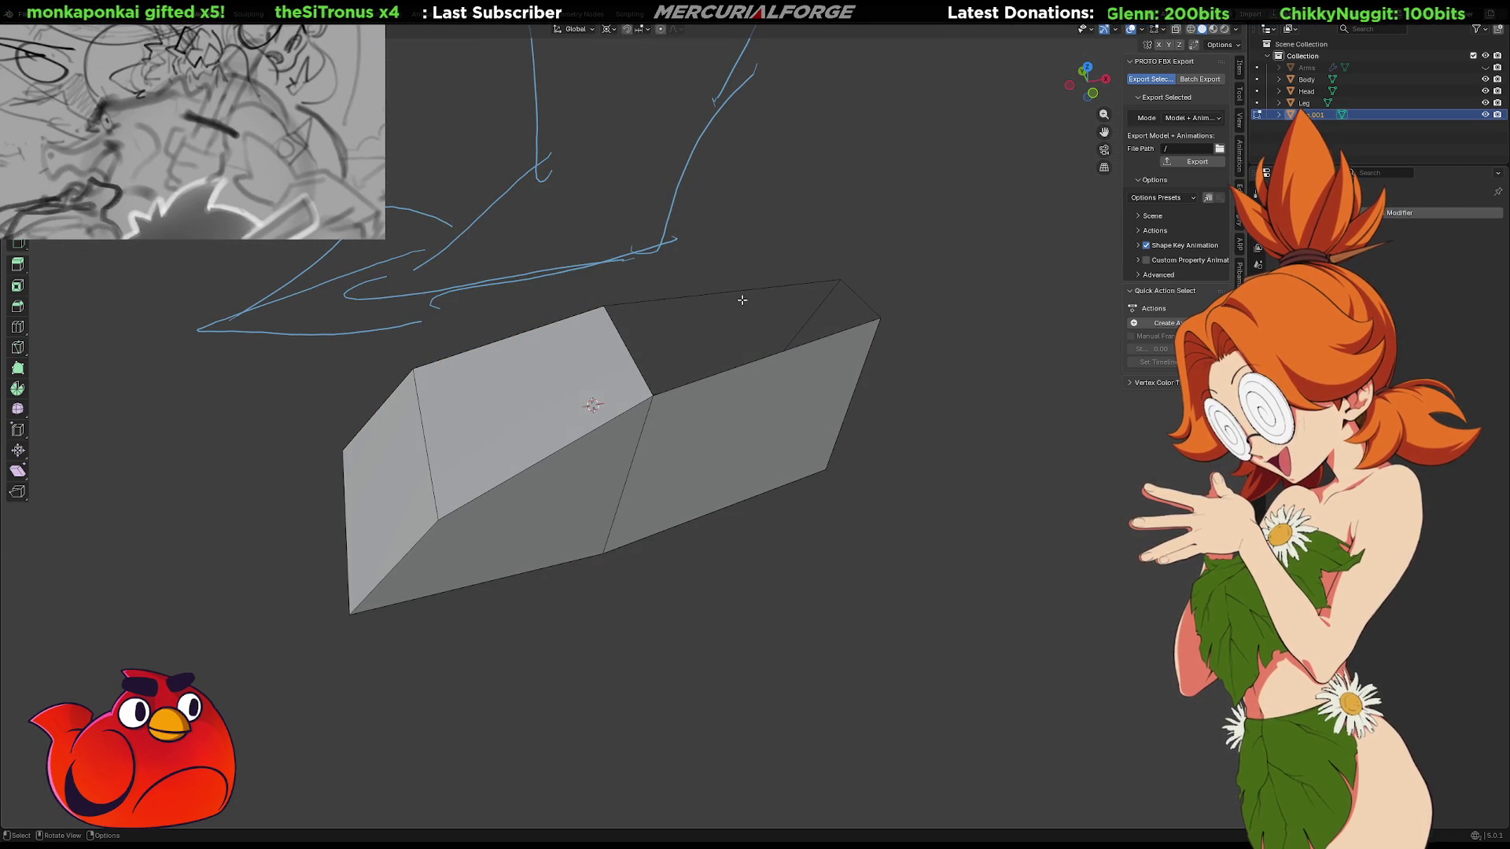
left_click(730, 327, "shift")
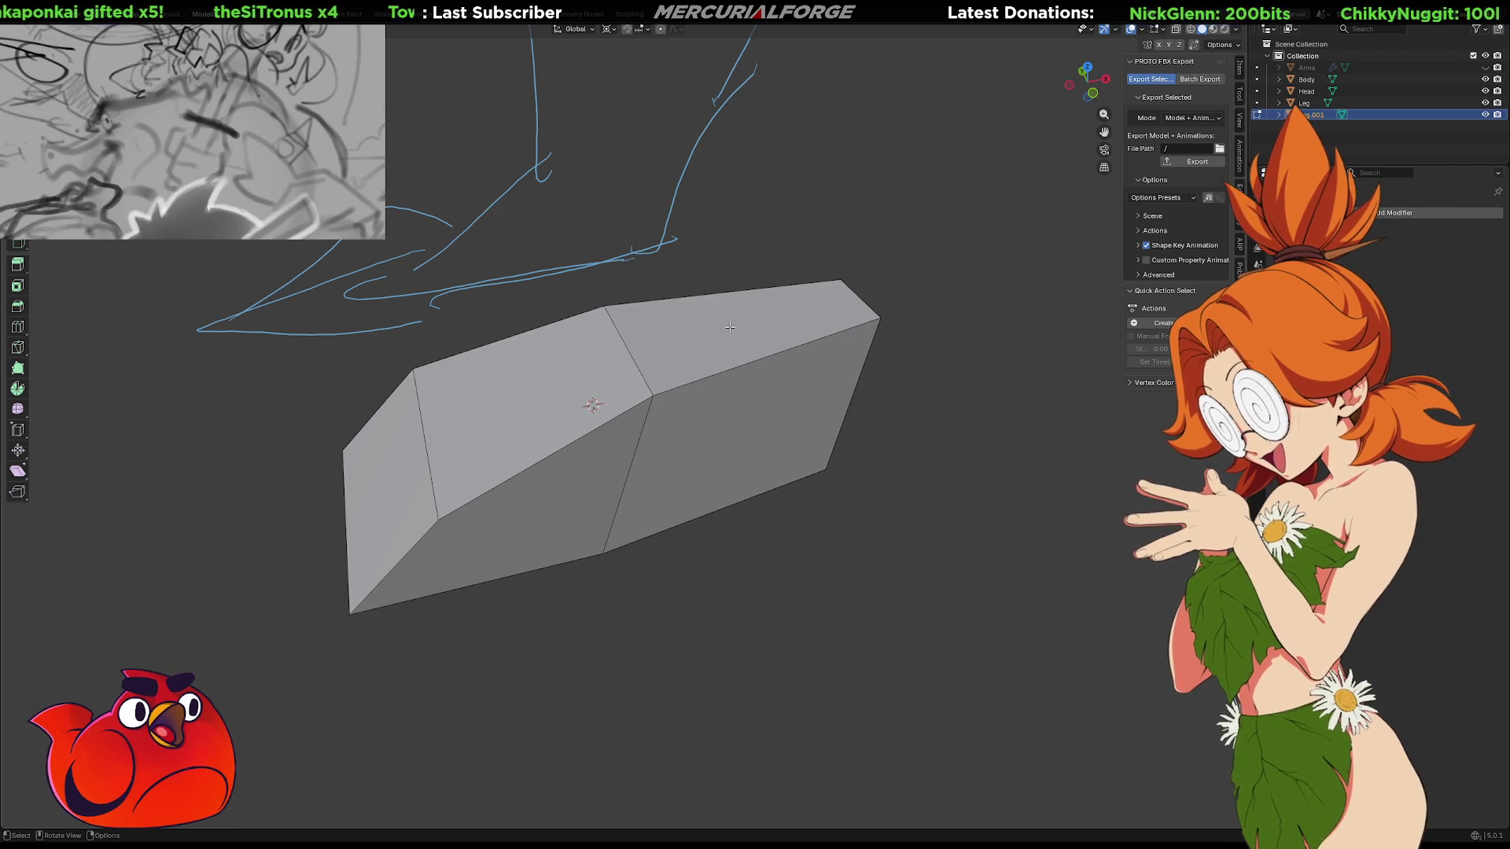
right_click(730, 327)
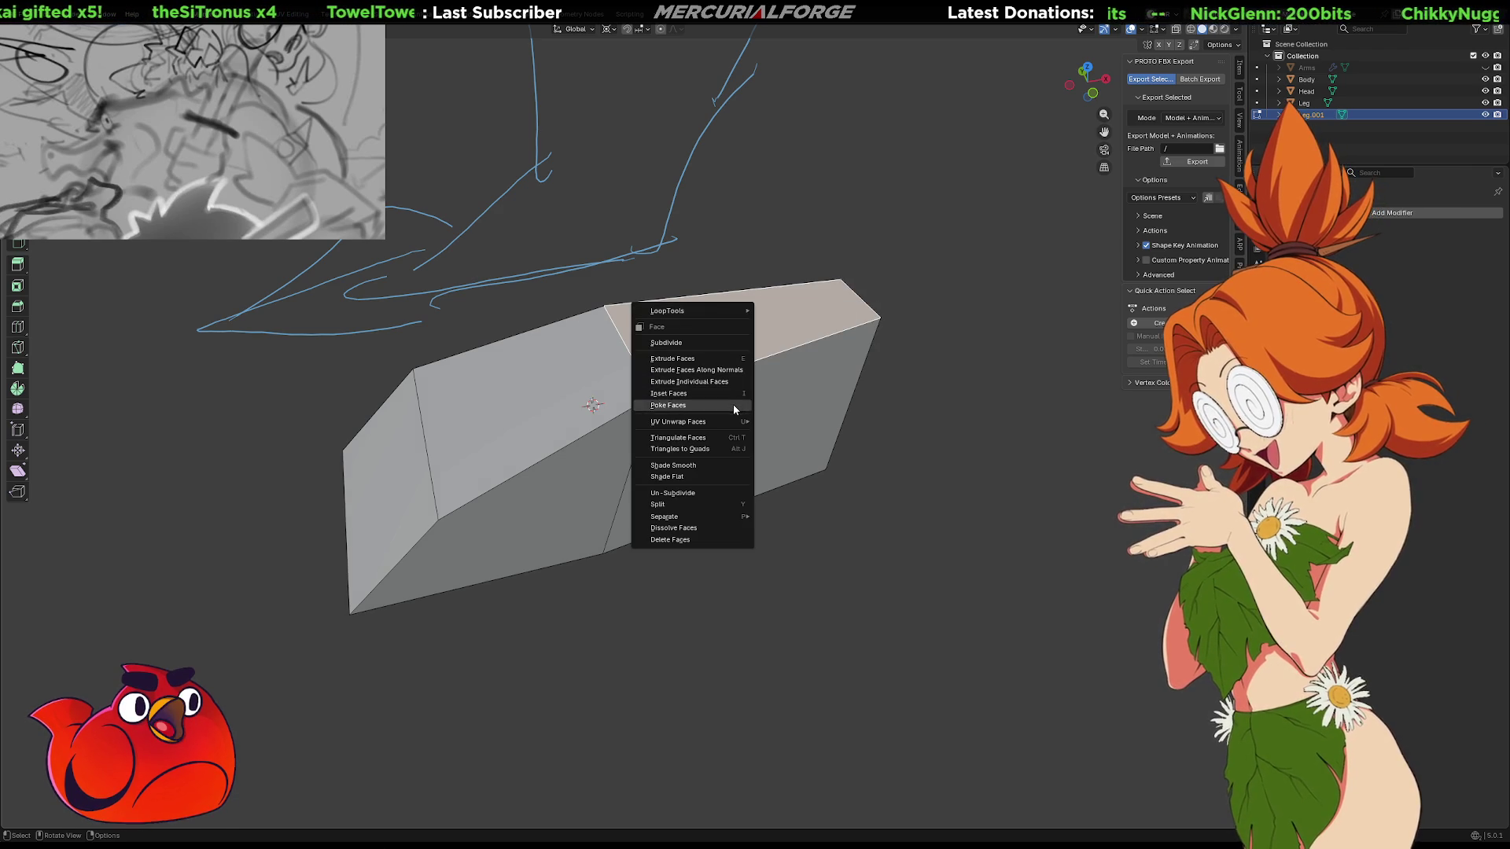
left_click(733, 405)
Raise the poked centre vertex along global Z into a peak, then select the whole foot
key("1")
left_click(736, 324)
key("g")
key("z")
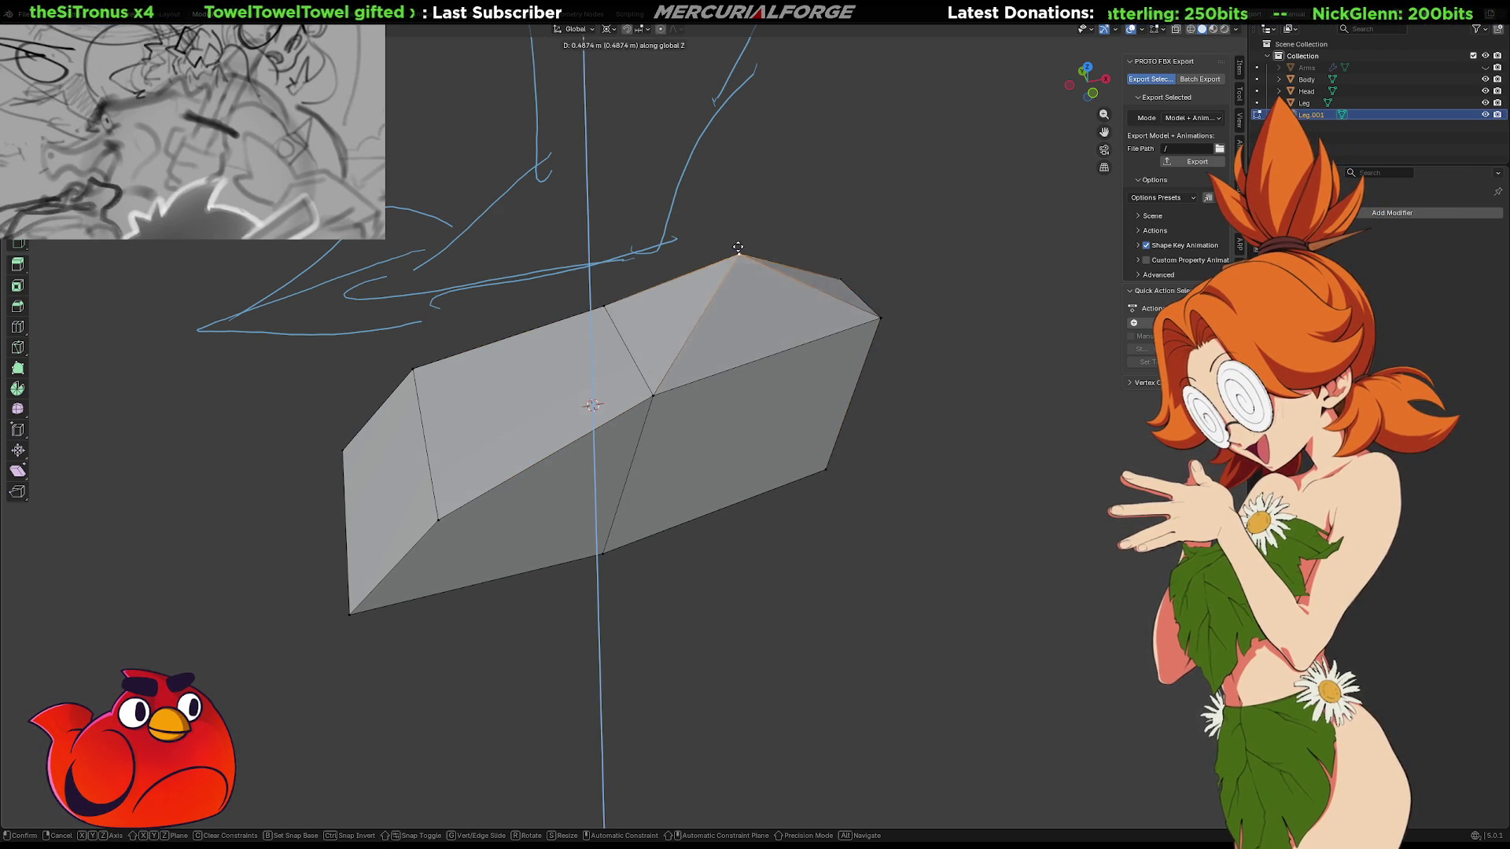
left_click(738, 213)
mouse_move(738, 213)
middle_mouse_down()
mouse_move(813, 290)
mouse_move(954, 252)
mouse_move(651, 270)
mouse_move(679, 264)
mouse_move(741, 337)
mouse_move(815, 357)
mouse_move(777, 343)
middle_mouse_up()
key("a")
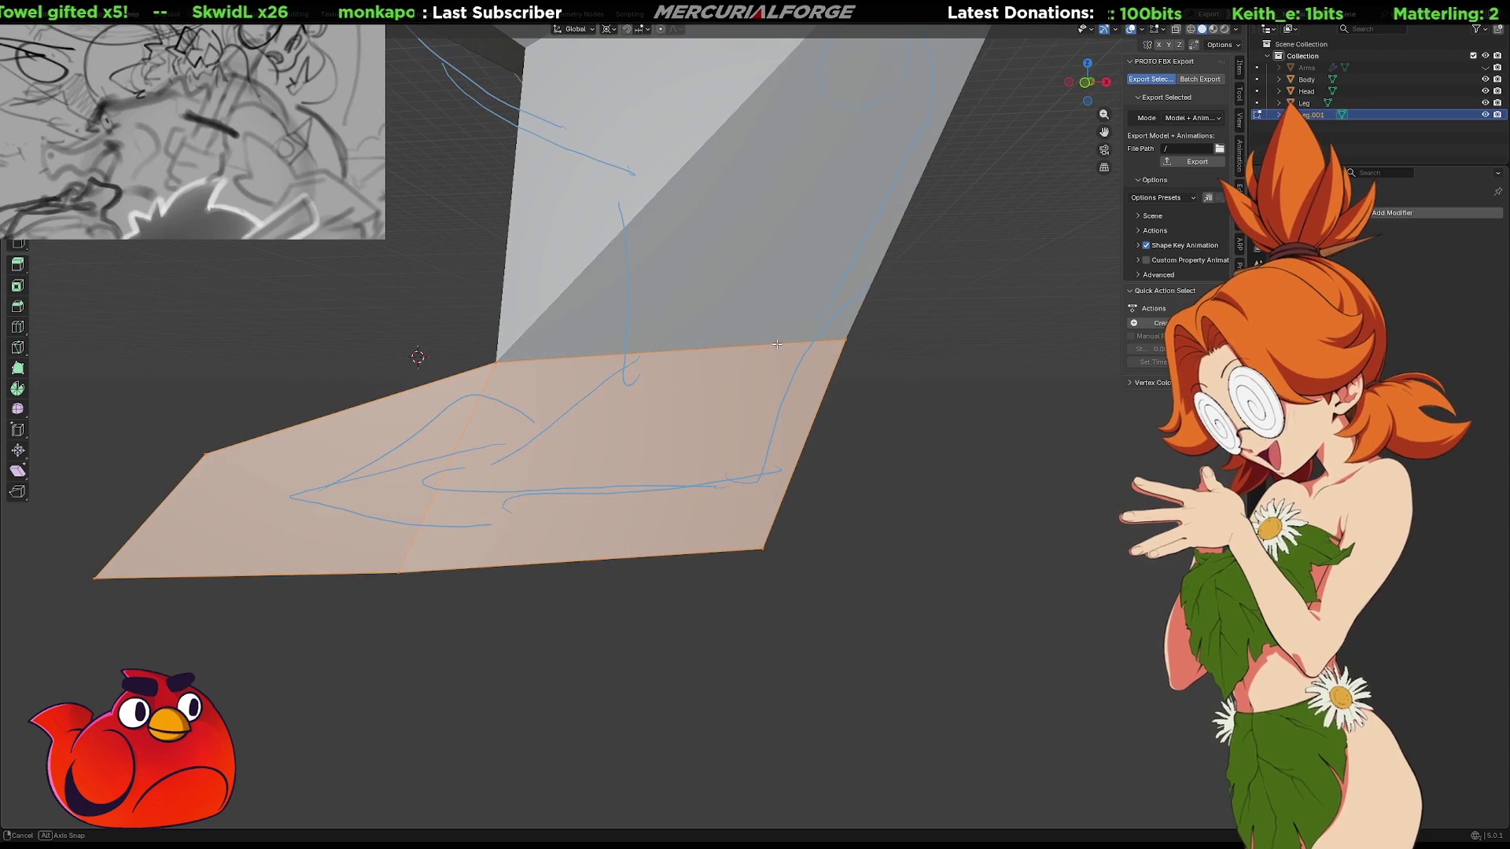
Tilt the foot twice around a 3D cursor set at the ankle
right_click(683, 265, "shift")
key("r")
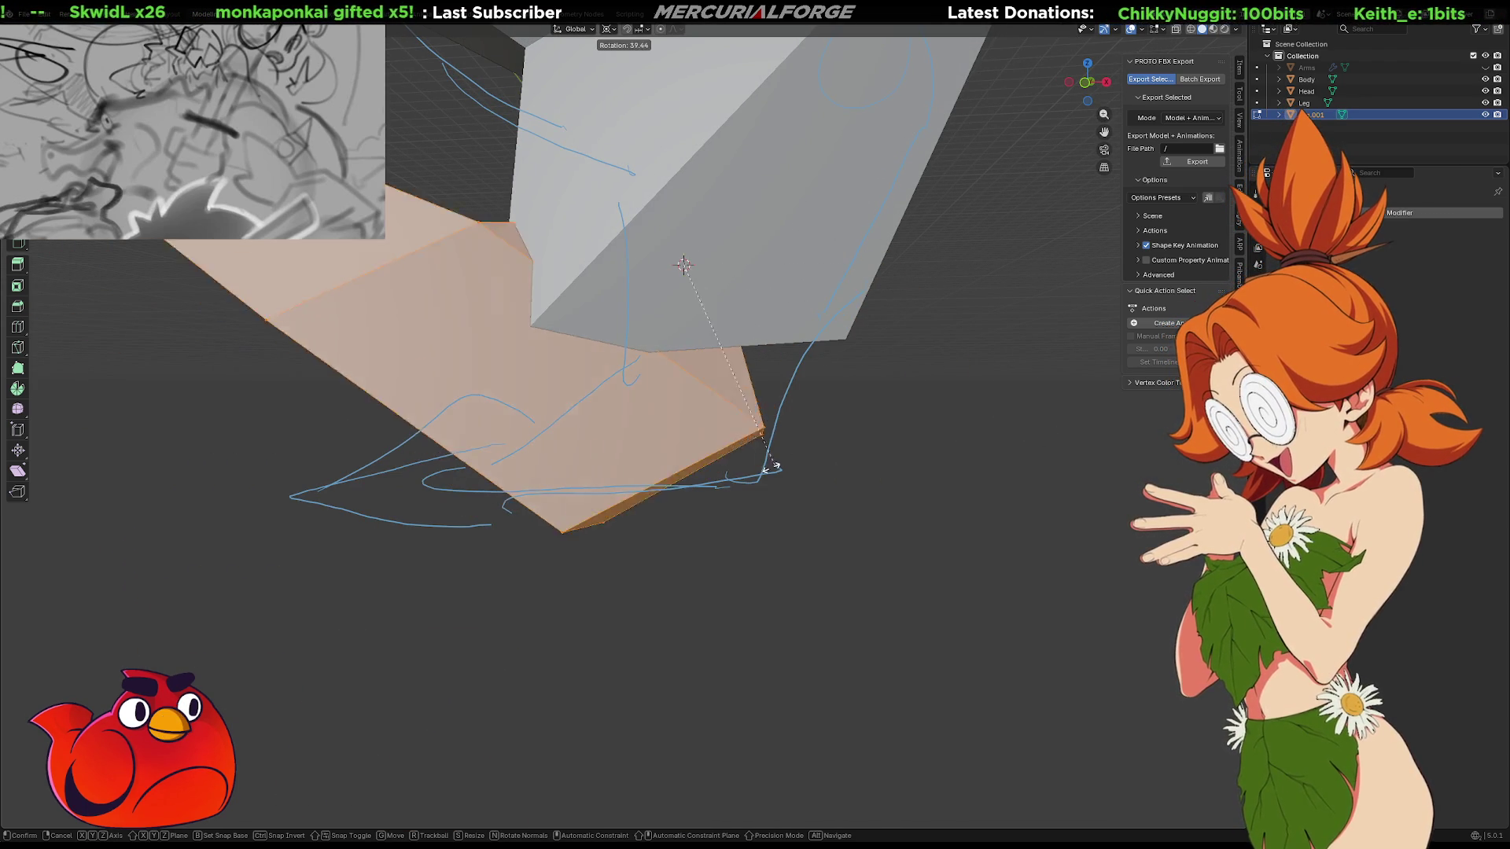
left_click(1154, 784)
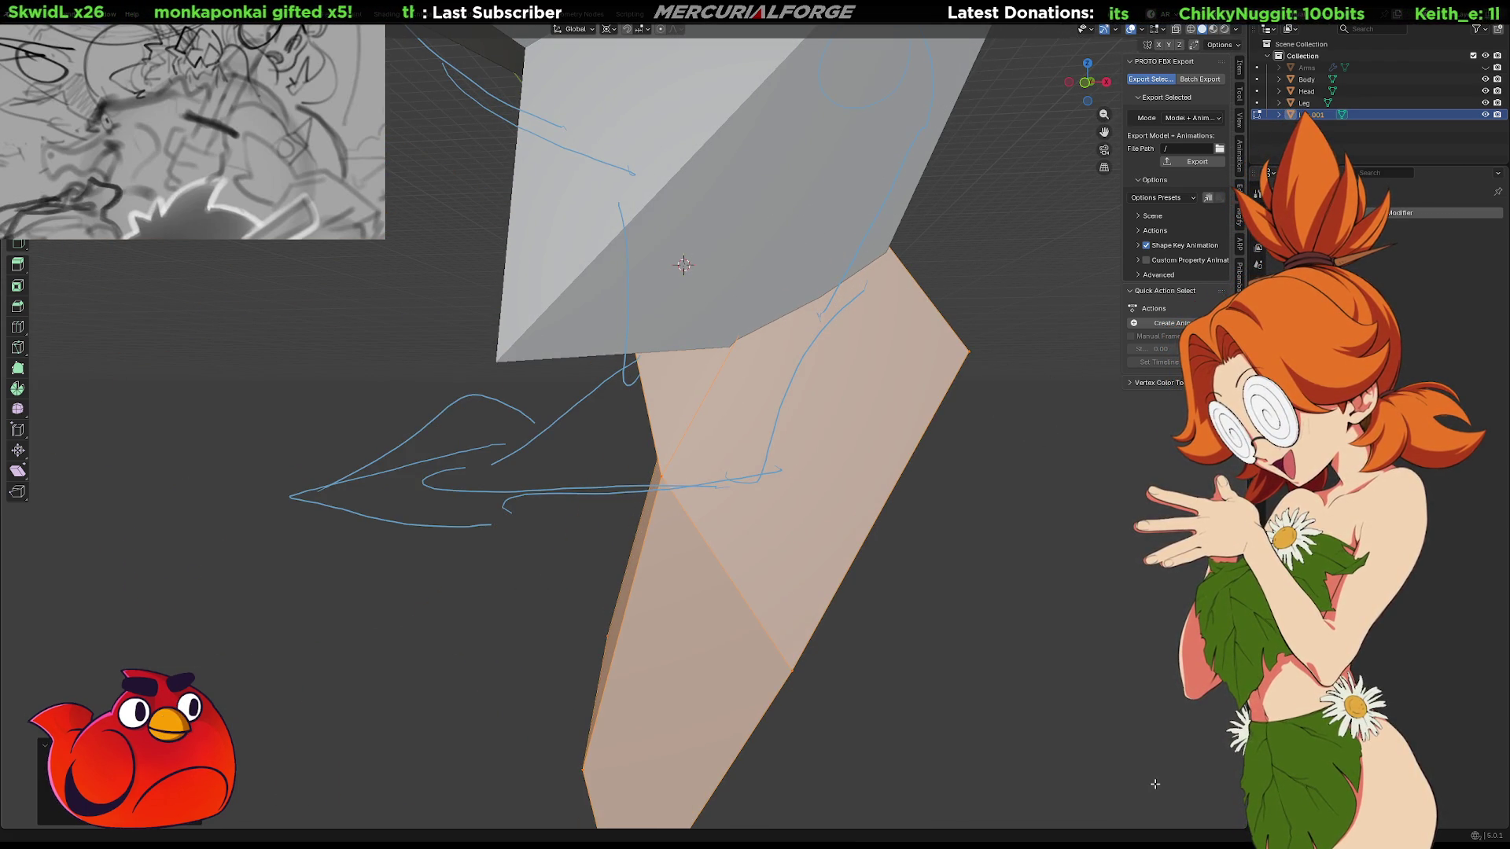
middle_click_drag(1075, 697, 870, 74)
key("g")
key("r")
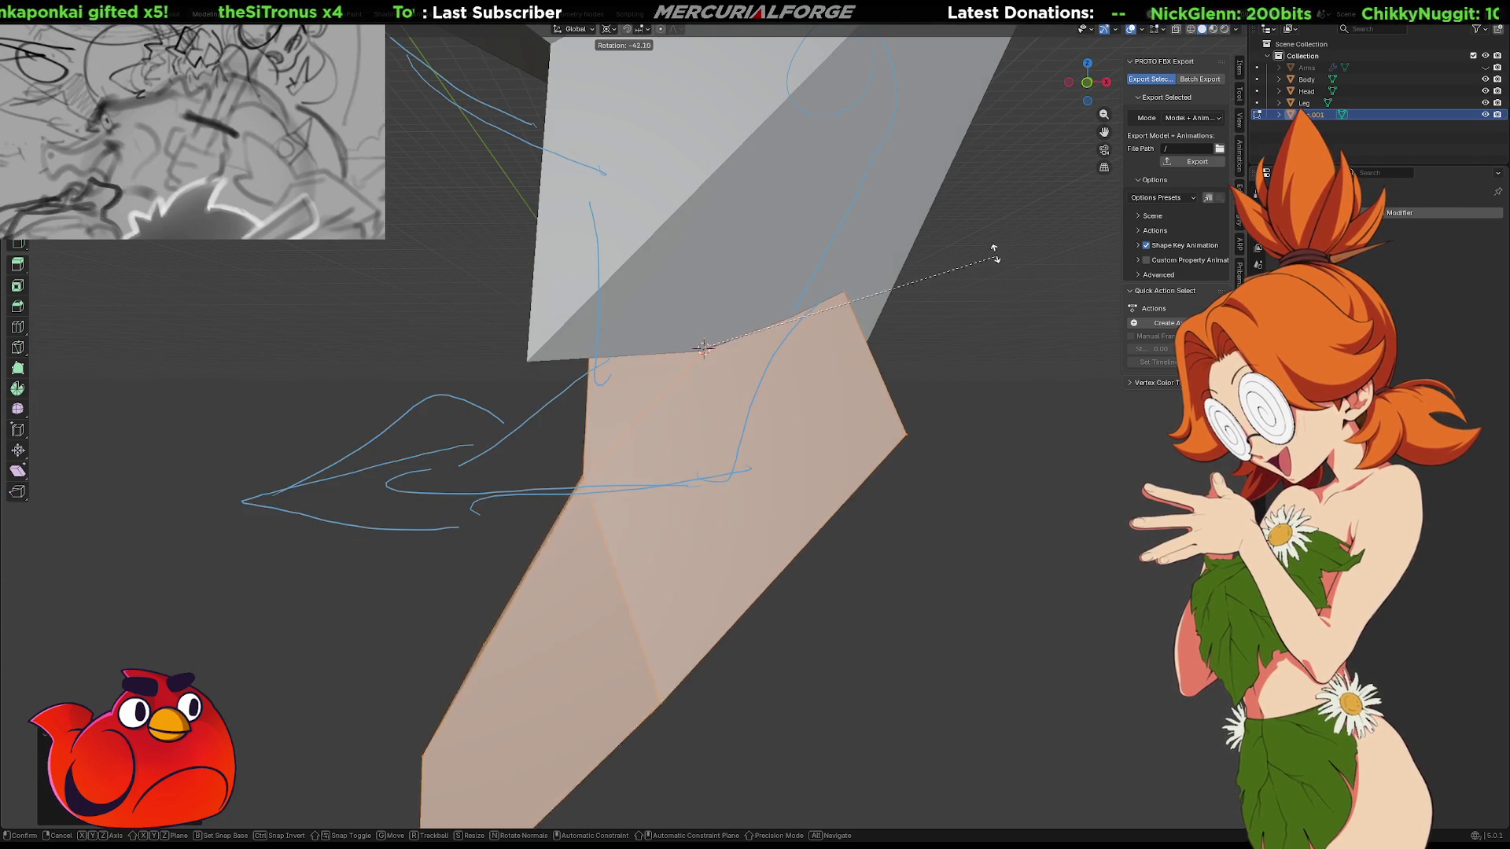
left_click(999, 206)
mouse_move(998, 206)
middle_mouse_down()
mouse_move(735, 236)
mouse_move(935, 229)
mouse_move(881, 230)
mouse_move(916, 228)
mouse_move(896, 228)
middle_mouse_up()
Undo both foot rotations, restoring the flat foot and original face selection
key("ctrl+z")
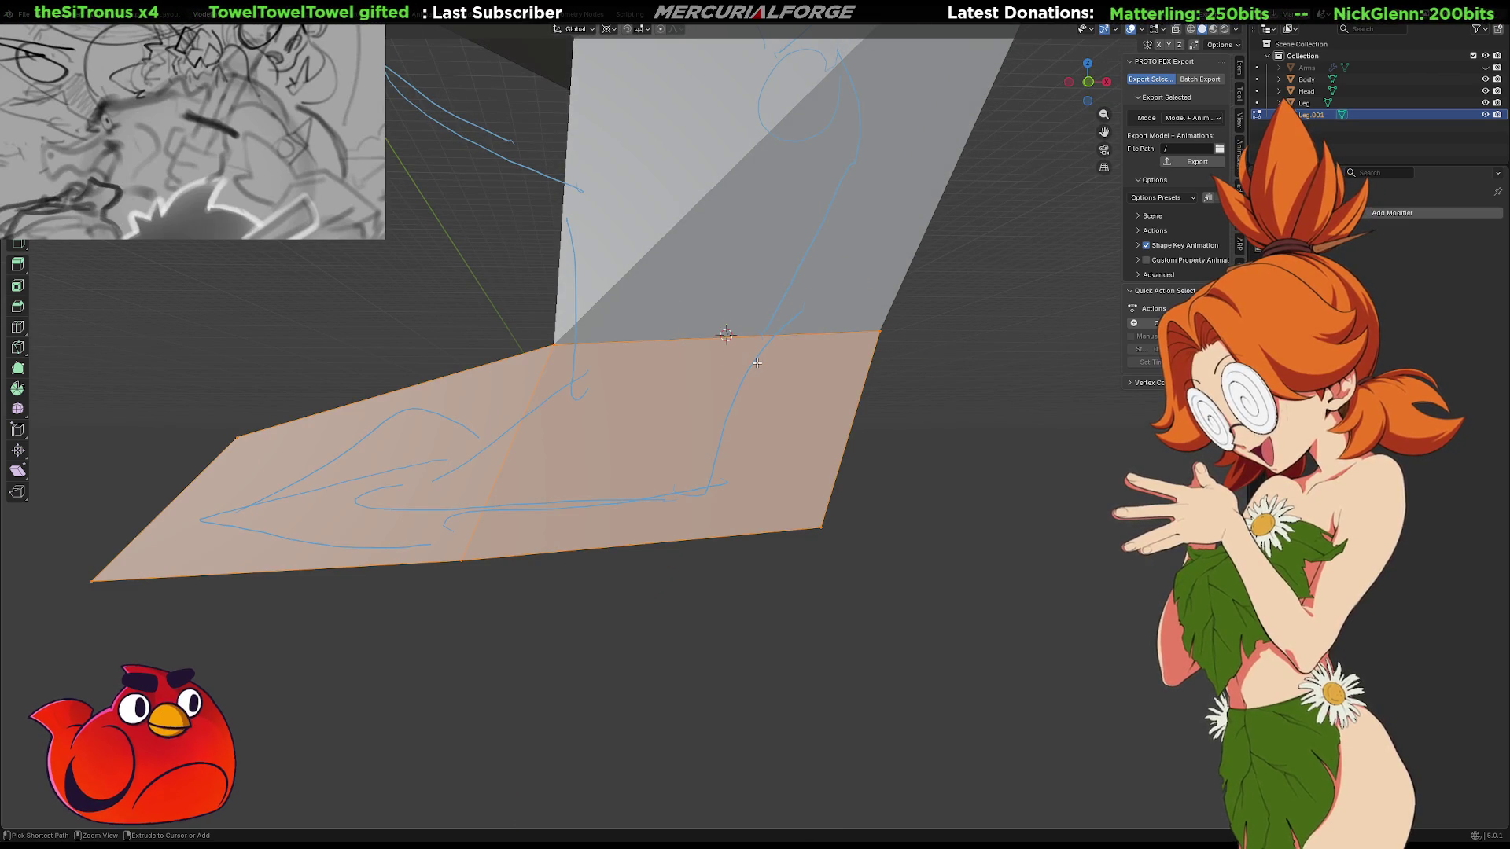
key("ctrl+z")
middle_click_drag(759, 364, 785, 405)
key("ctrl+z")
key("ctrl+z")
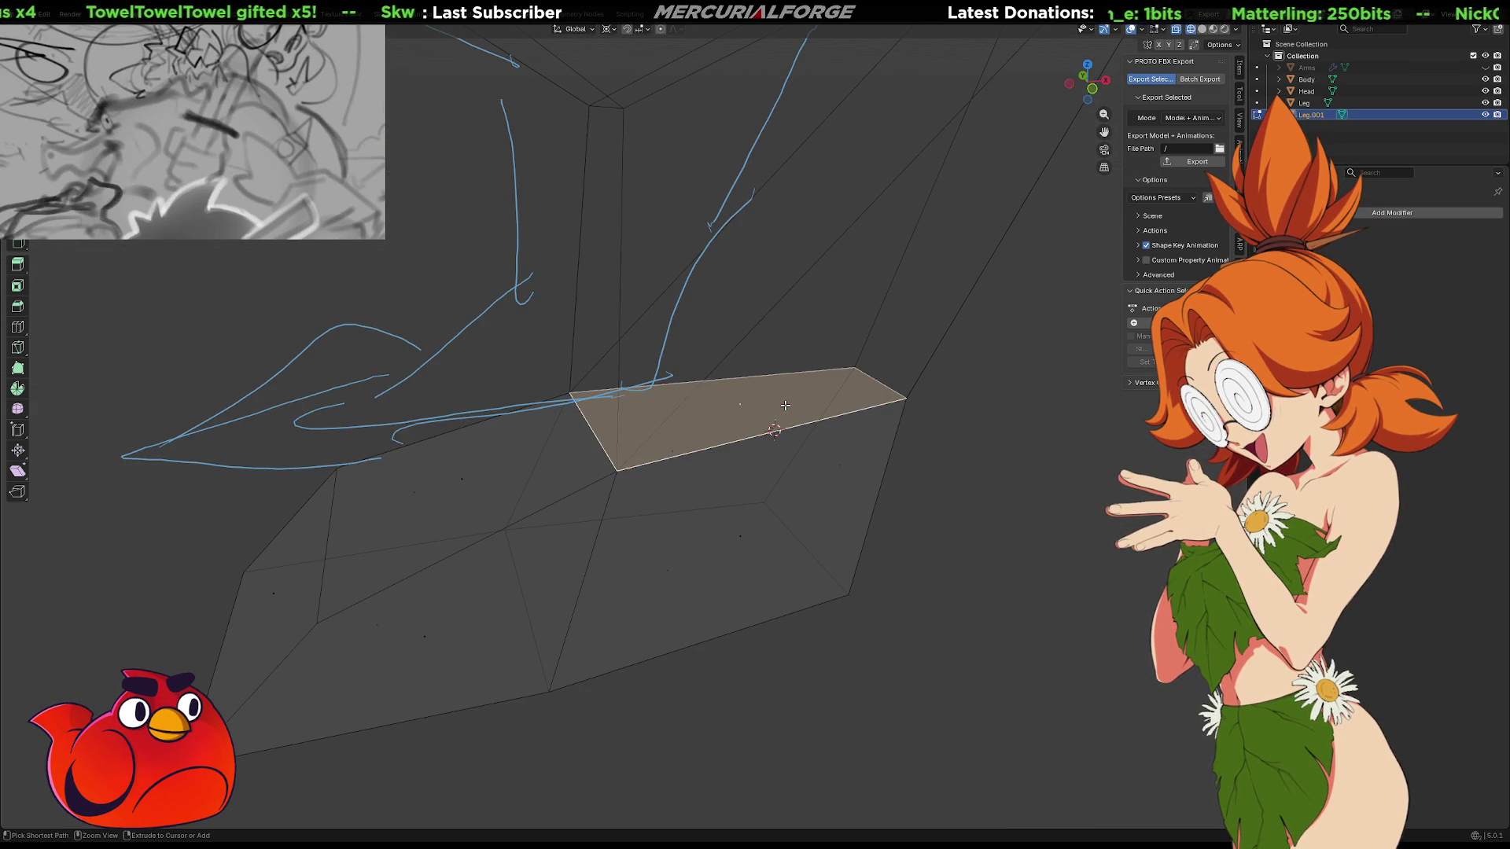
key("ctrl+shift+z")
key("ctrl+shift+z")
key("ctrl+z")
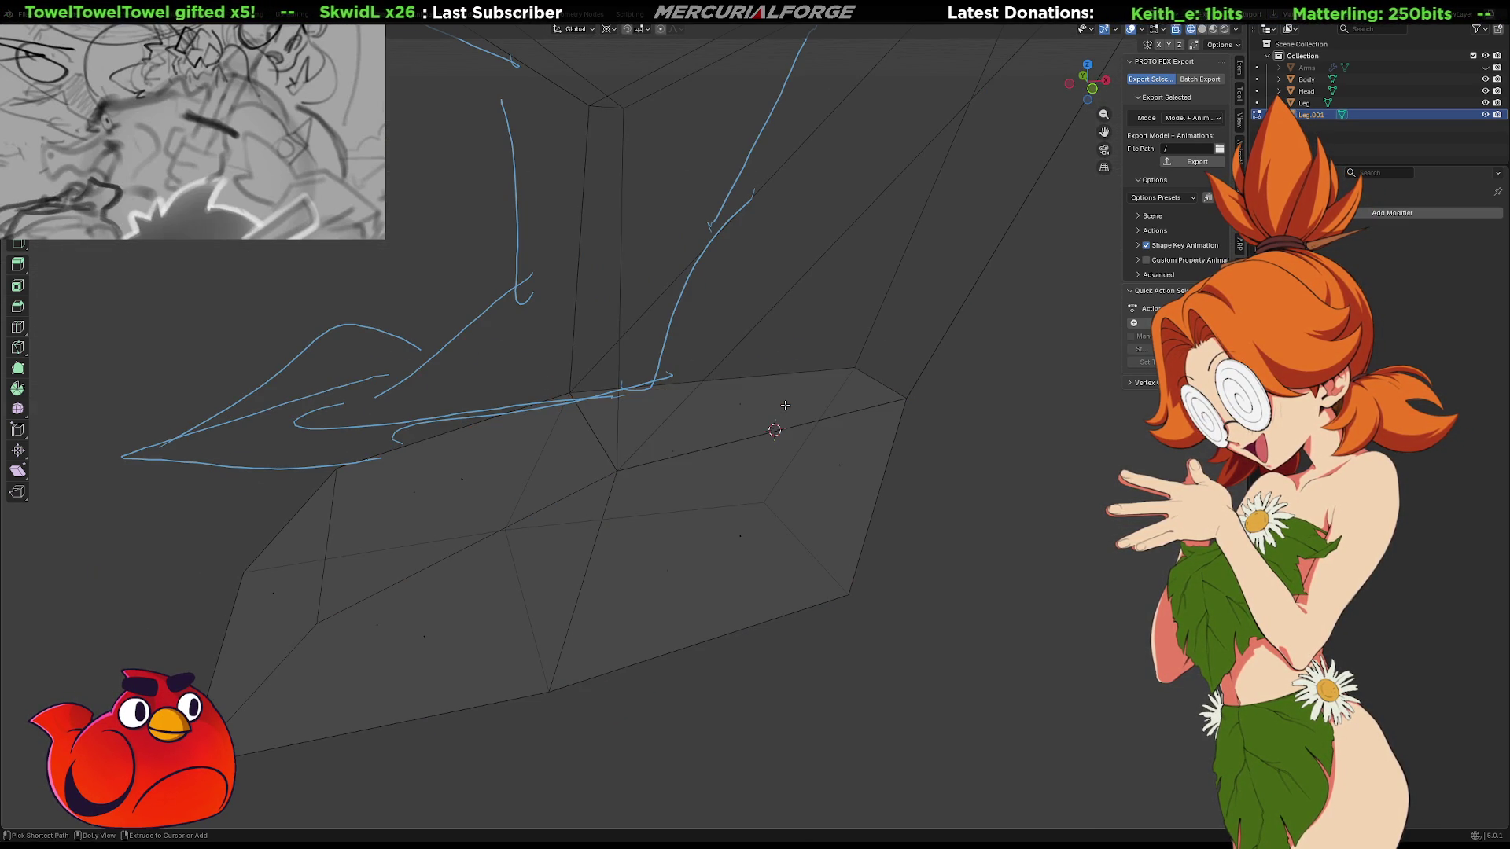
key("ctrl+shift+z")
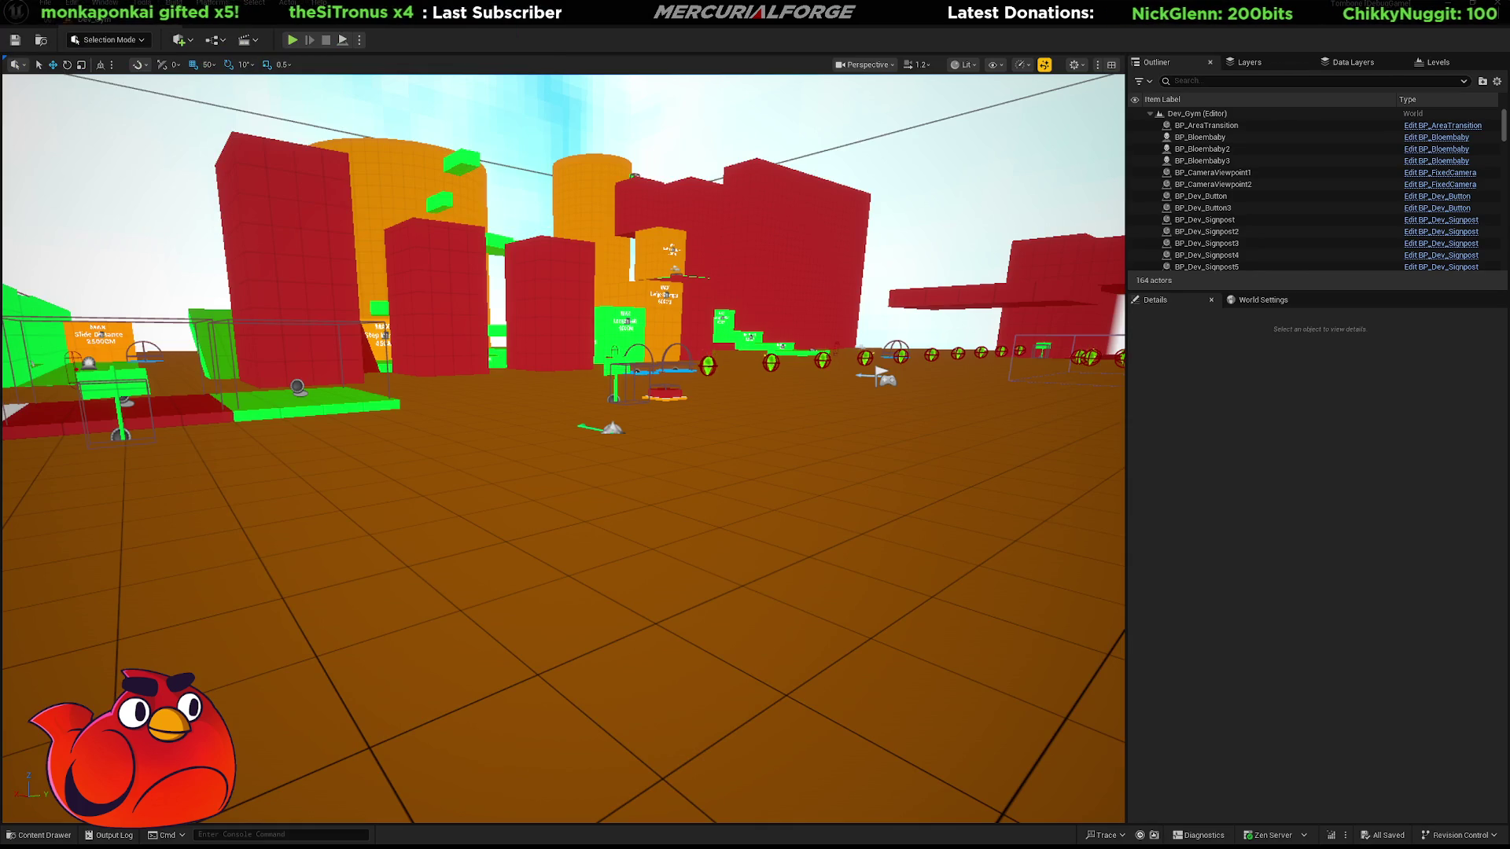
Browse the Developers, Oliver and Audio folders in the content drawer
mouse_move(536, 435)
left_mouse_down()
mouse_move(527, 417)
mouse_move(536, 435)
left_mouse_up()
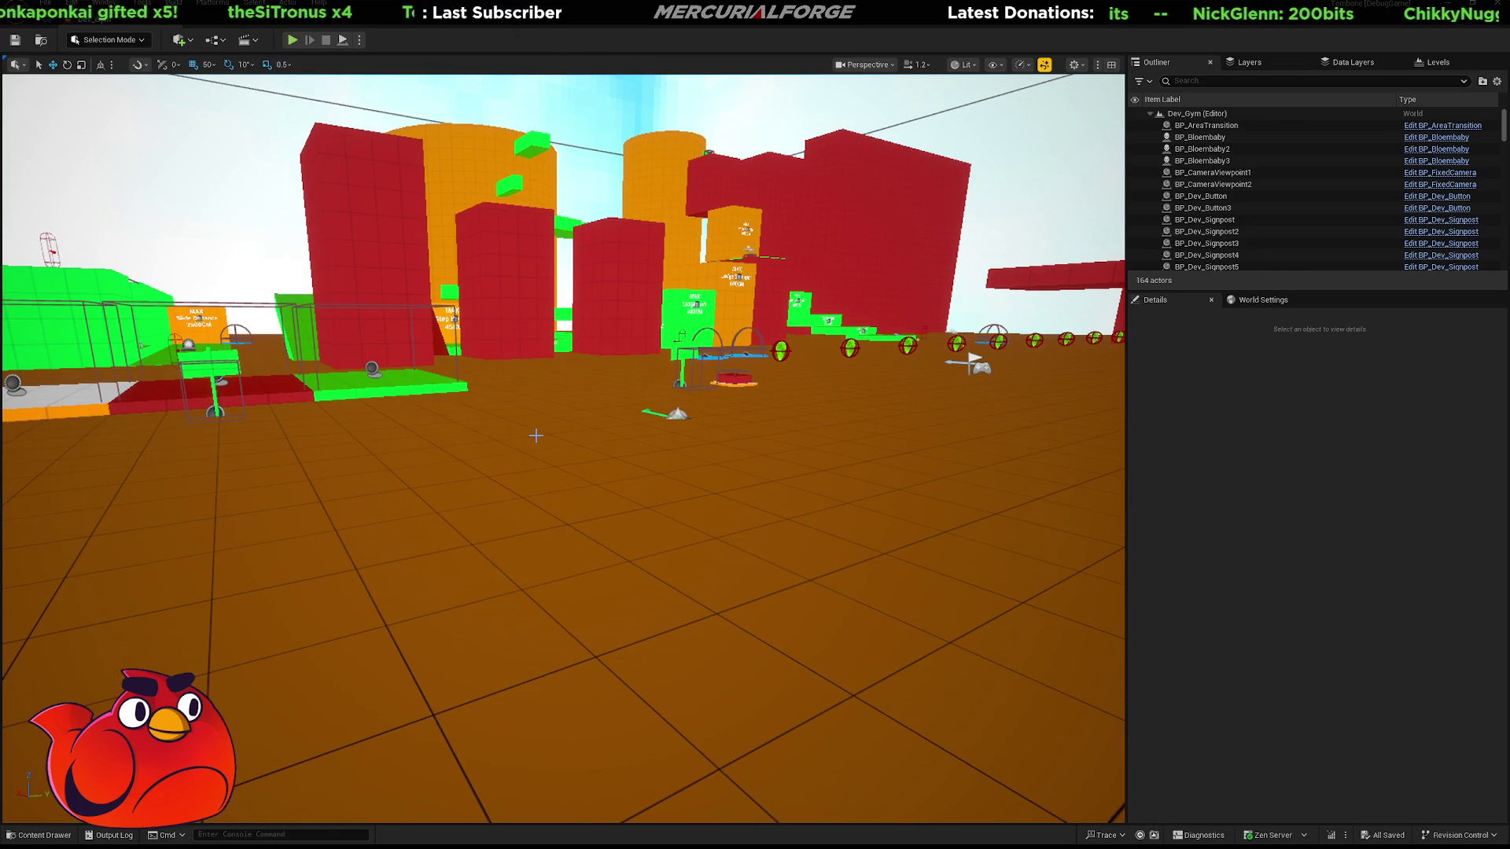
key("ctrl+space")
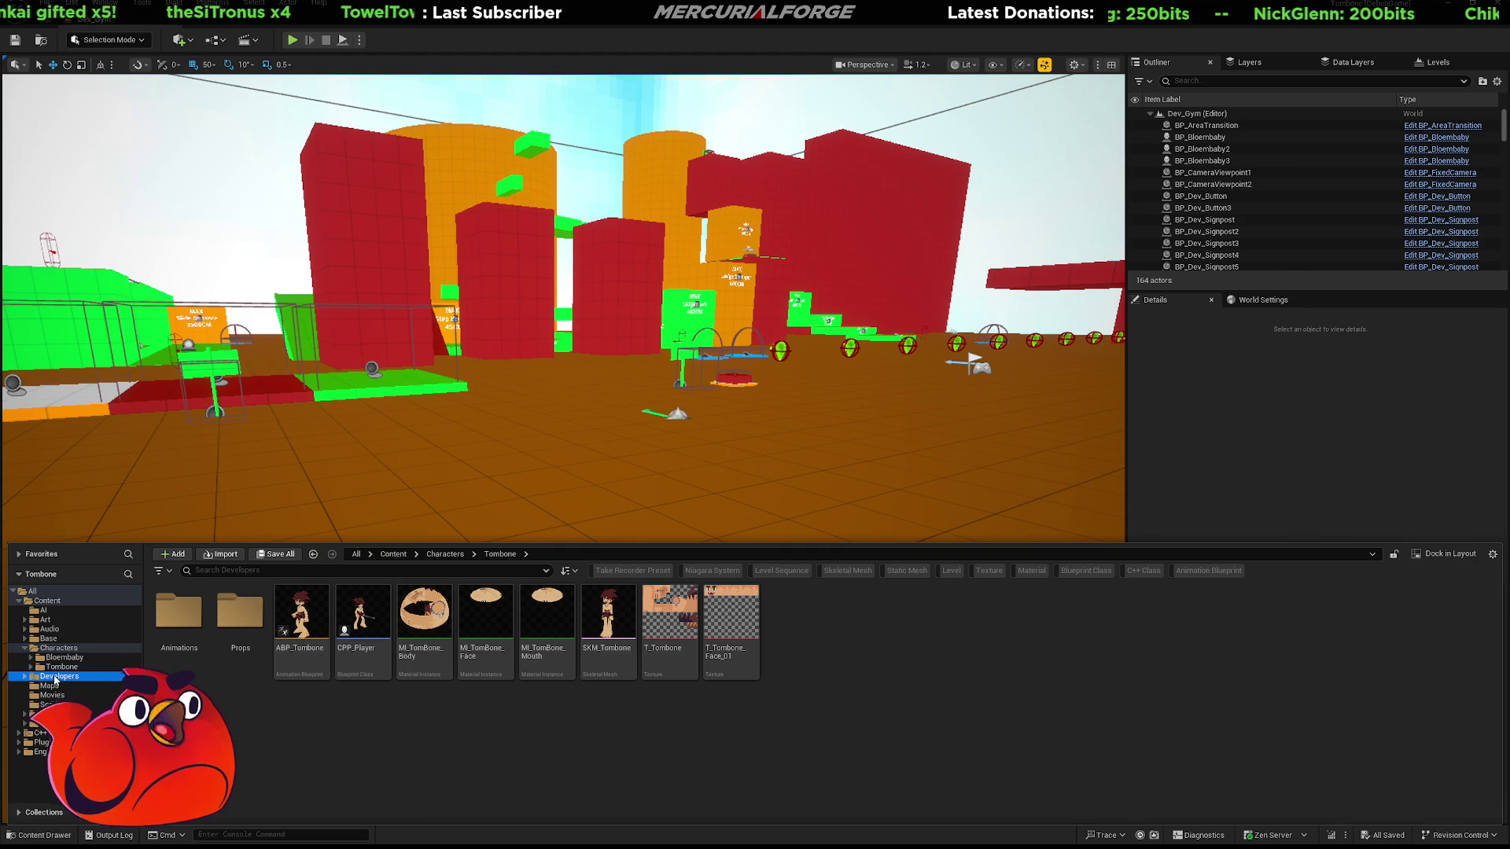
left_click(57, 678)
double_click(240, 612)
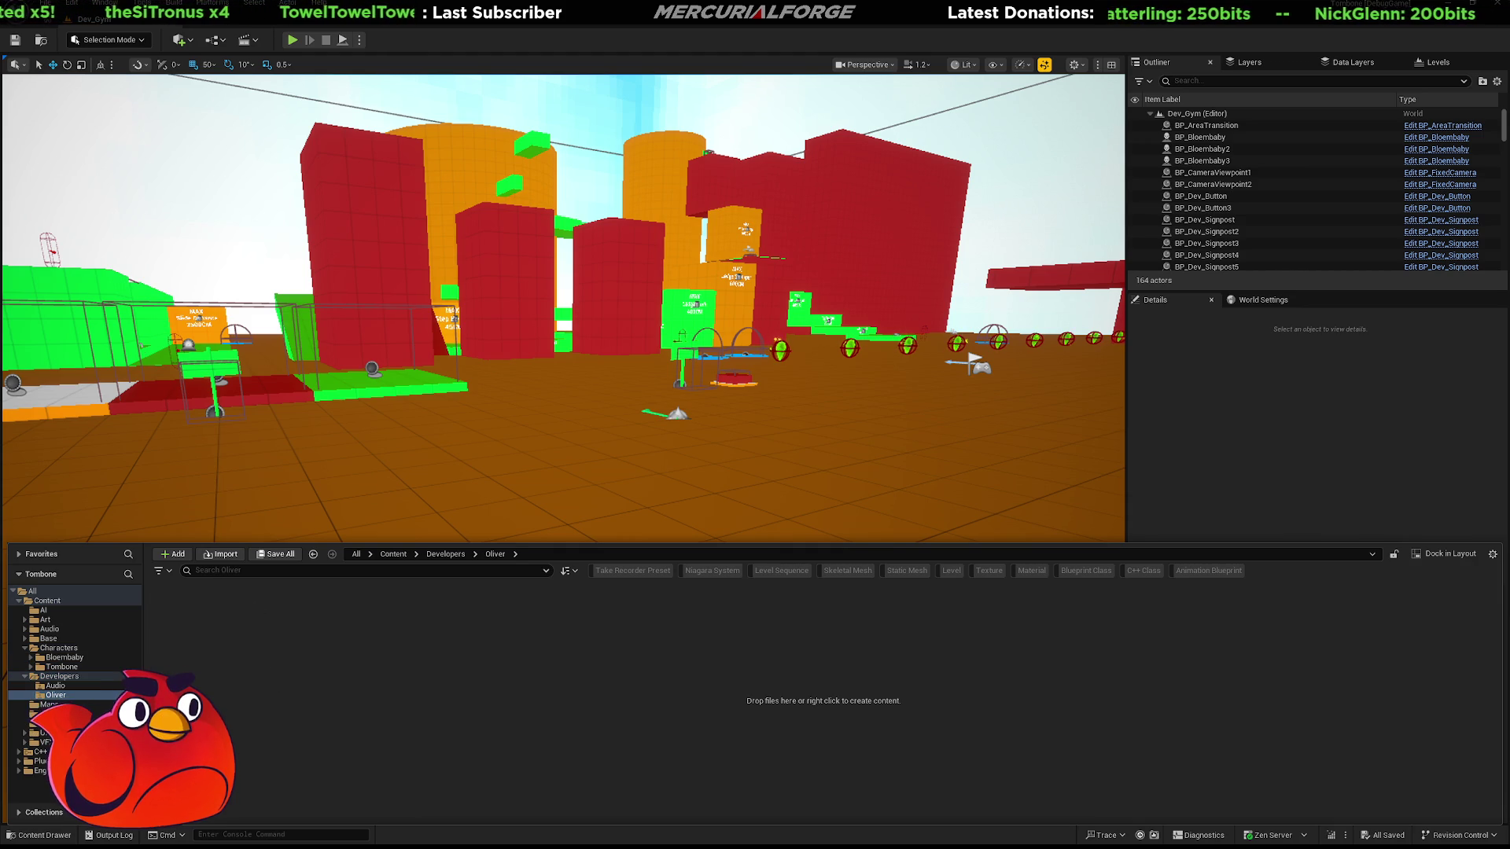
key("alt+Left")
key("Left")
key("Return")
key("alt+Left")
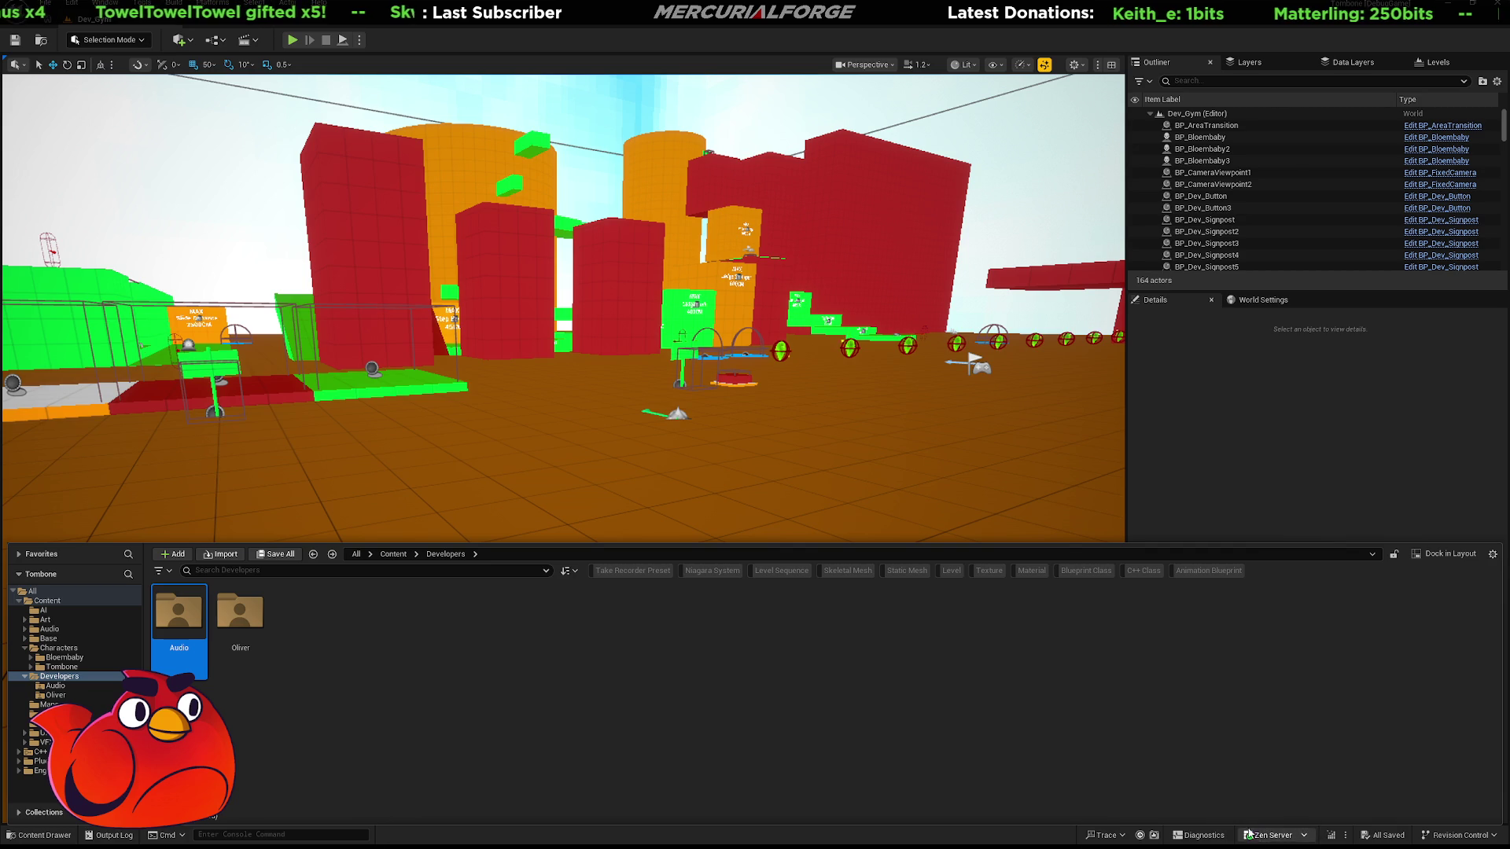
key("ctrl+space")
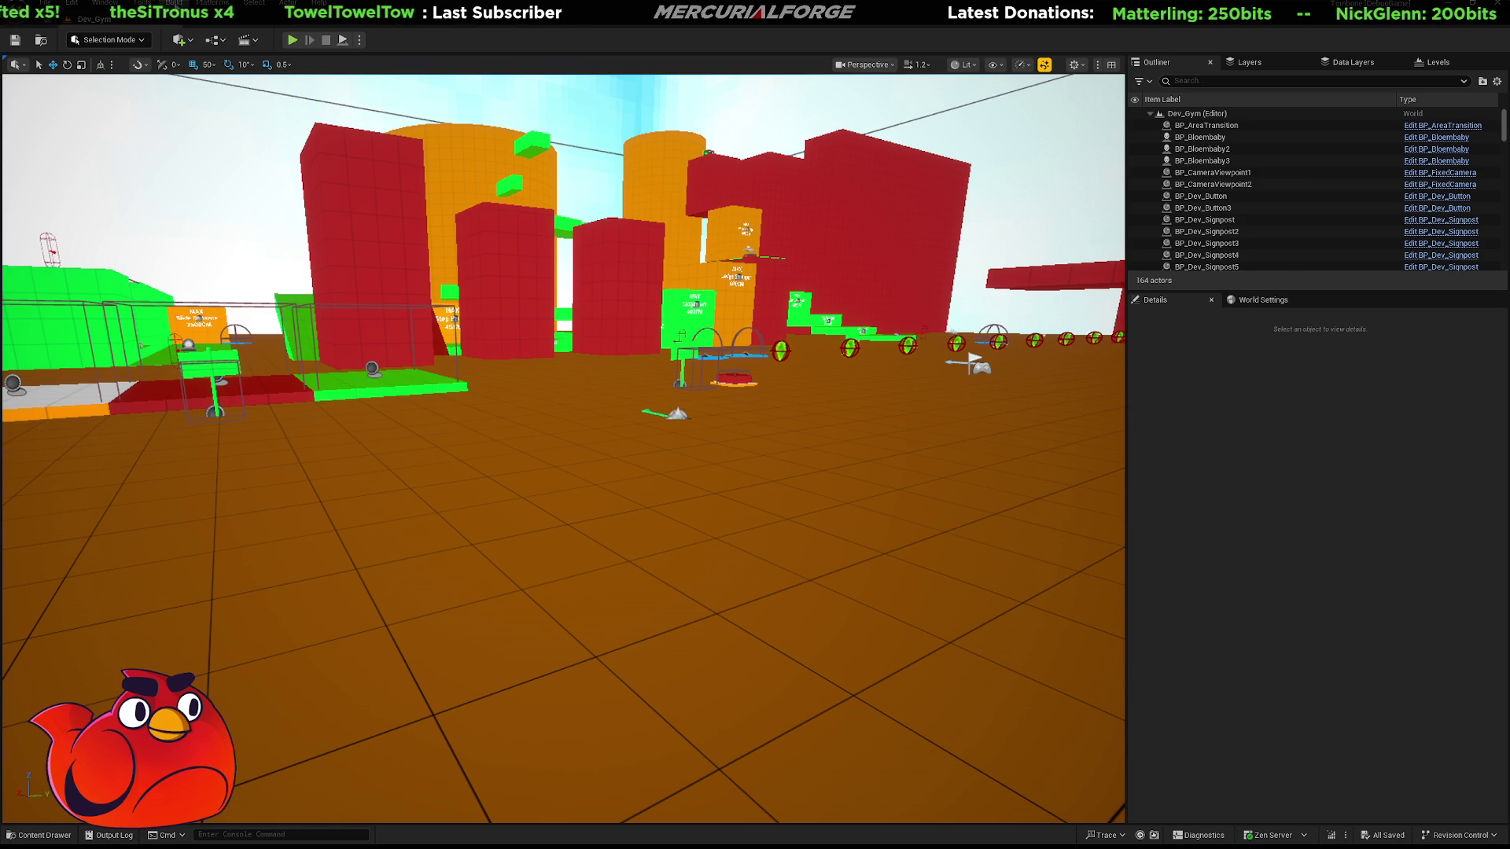
Open the SKM_Tombone skeletal mesh from the Tombone folder and zoom onto its foot
left_click_drag(674, 468, 422, 470)
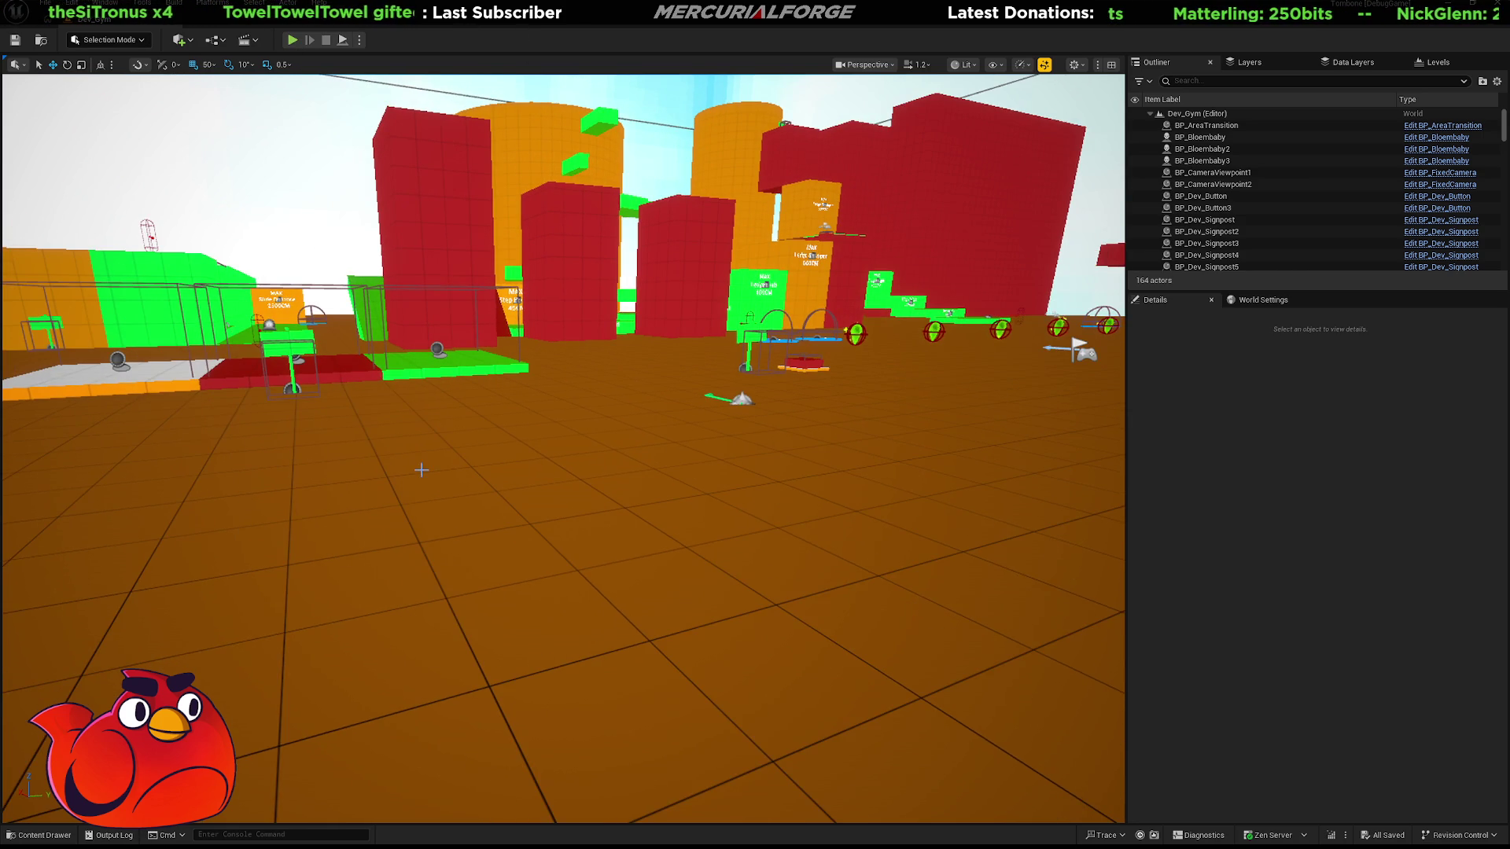
key("ctrl+space")
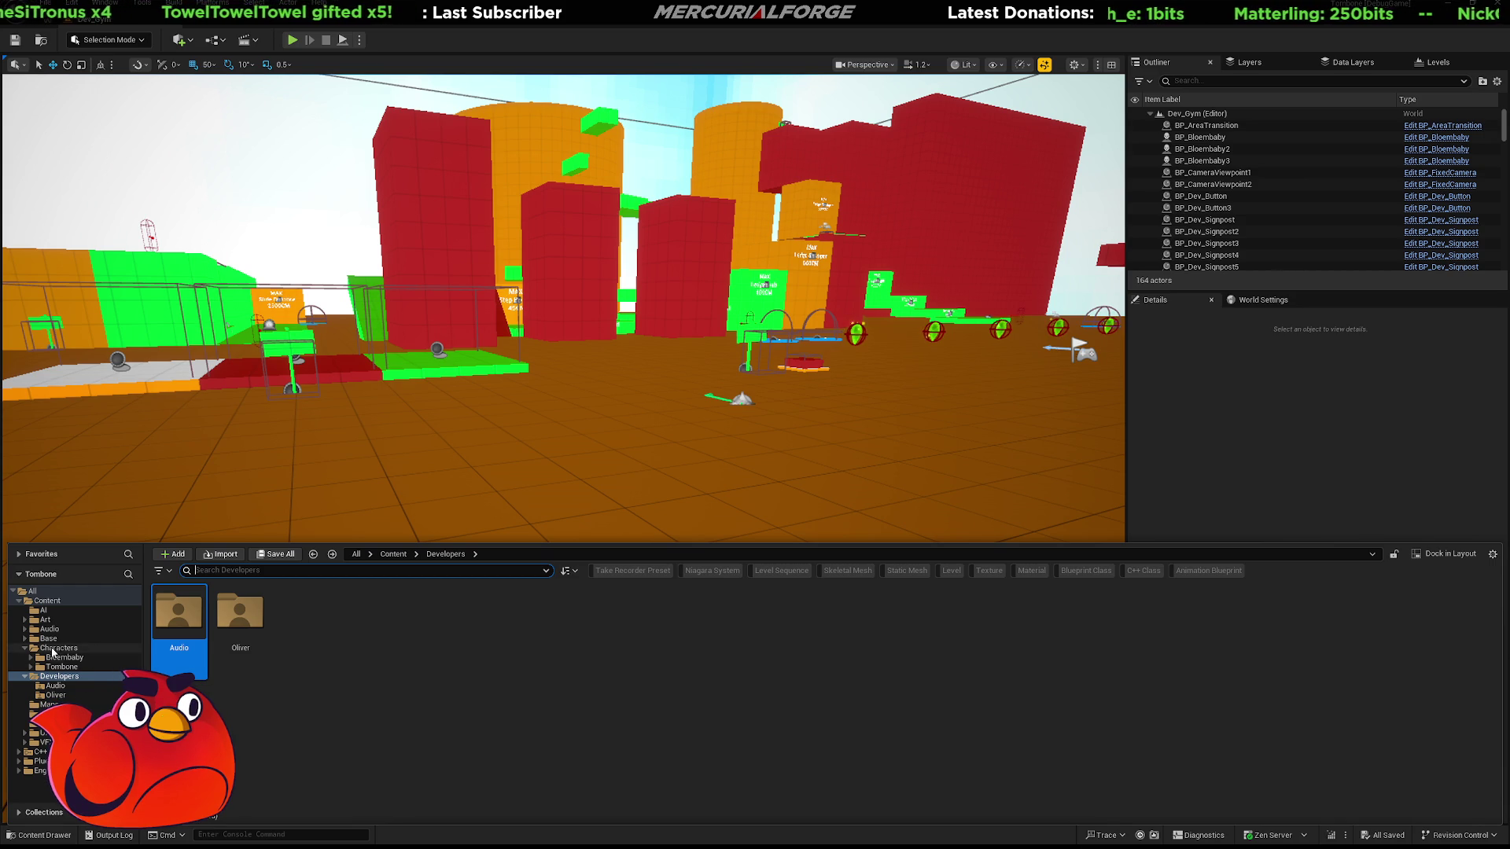
left_click(61, 666)
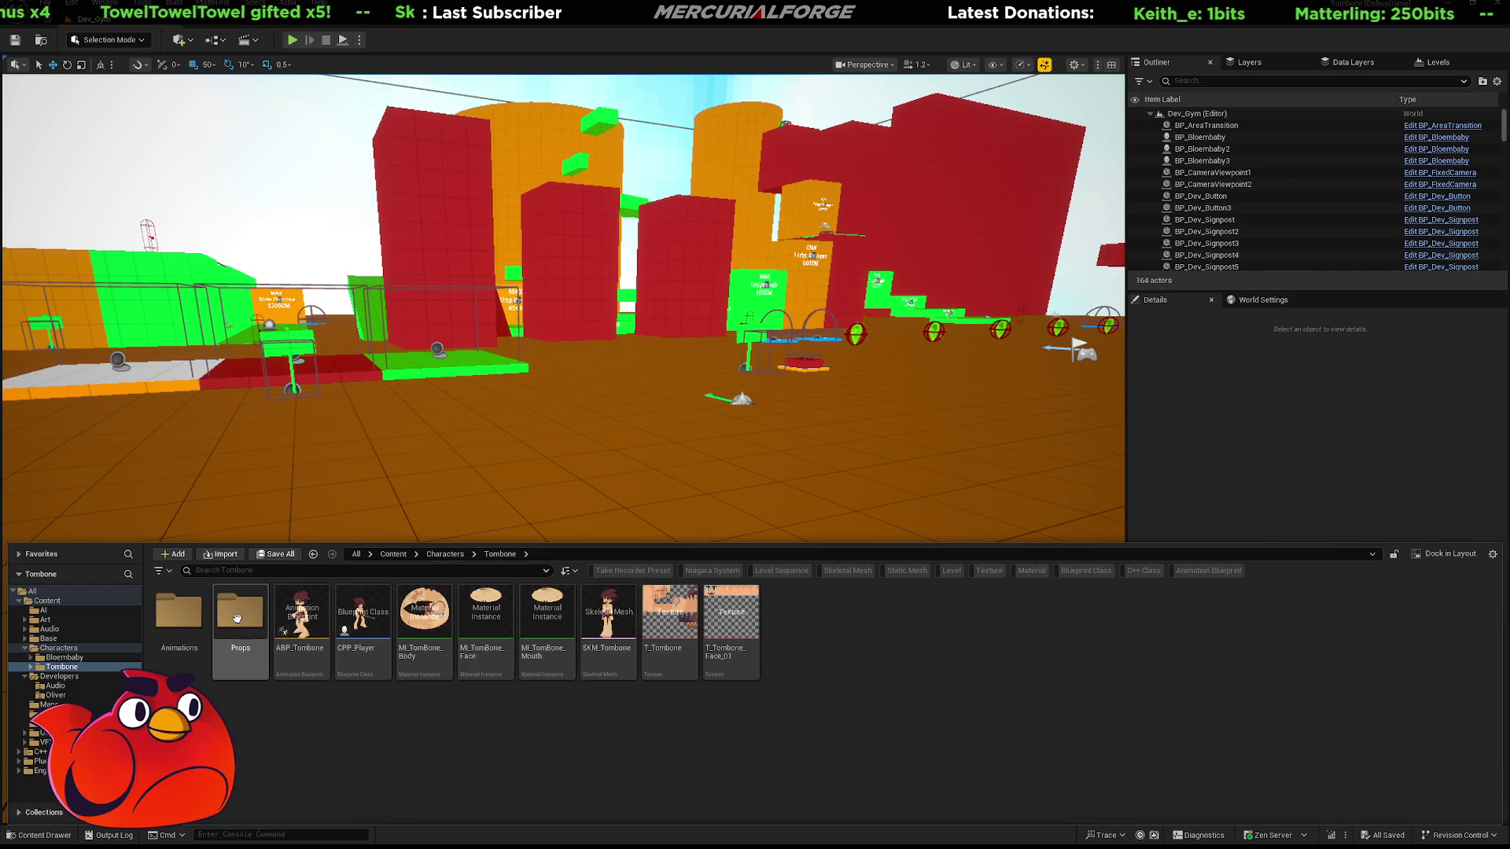
double_click(610, 603)
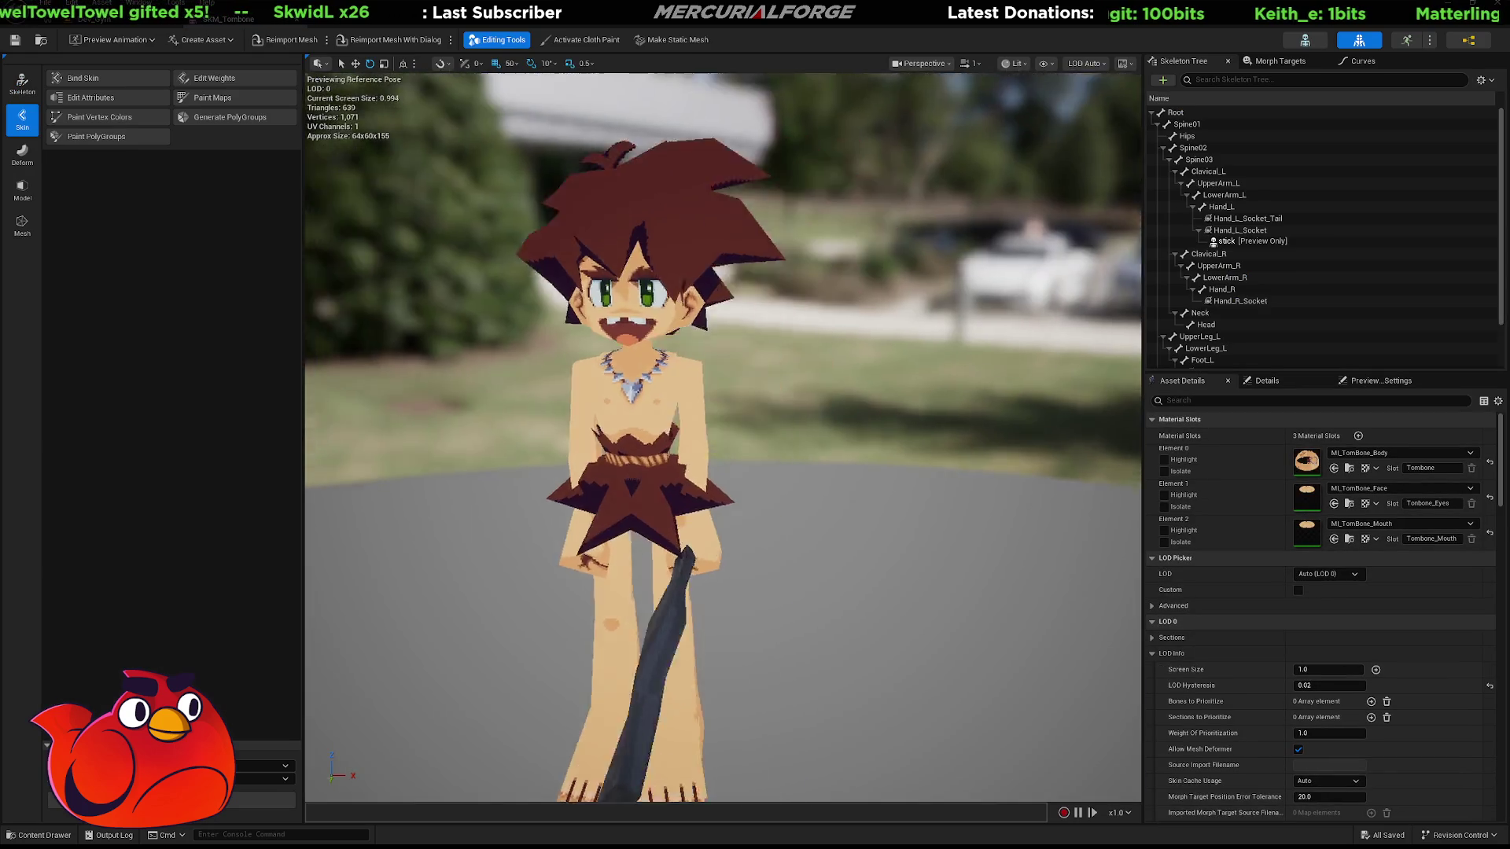
mouse_move(723, 437)
right_mouse_down()
mouse_move(696, 472)
mouse_move(708, 440)
mouse_move(728, 460)
mouse_move(813, 443)
right_mouse_up()
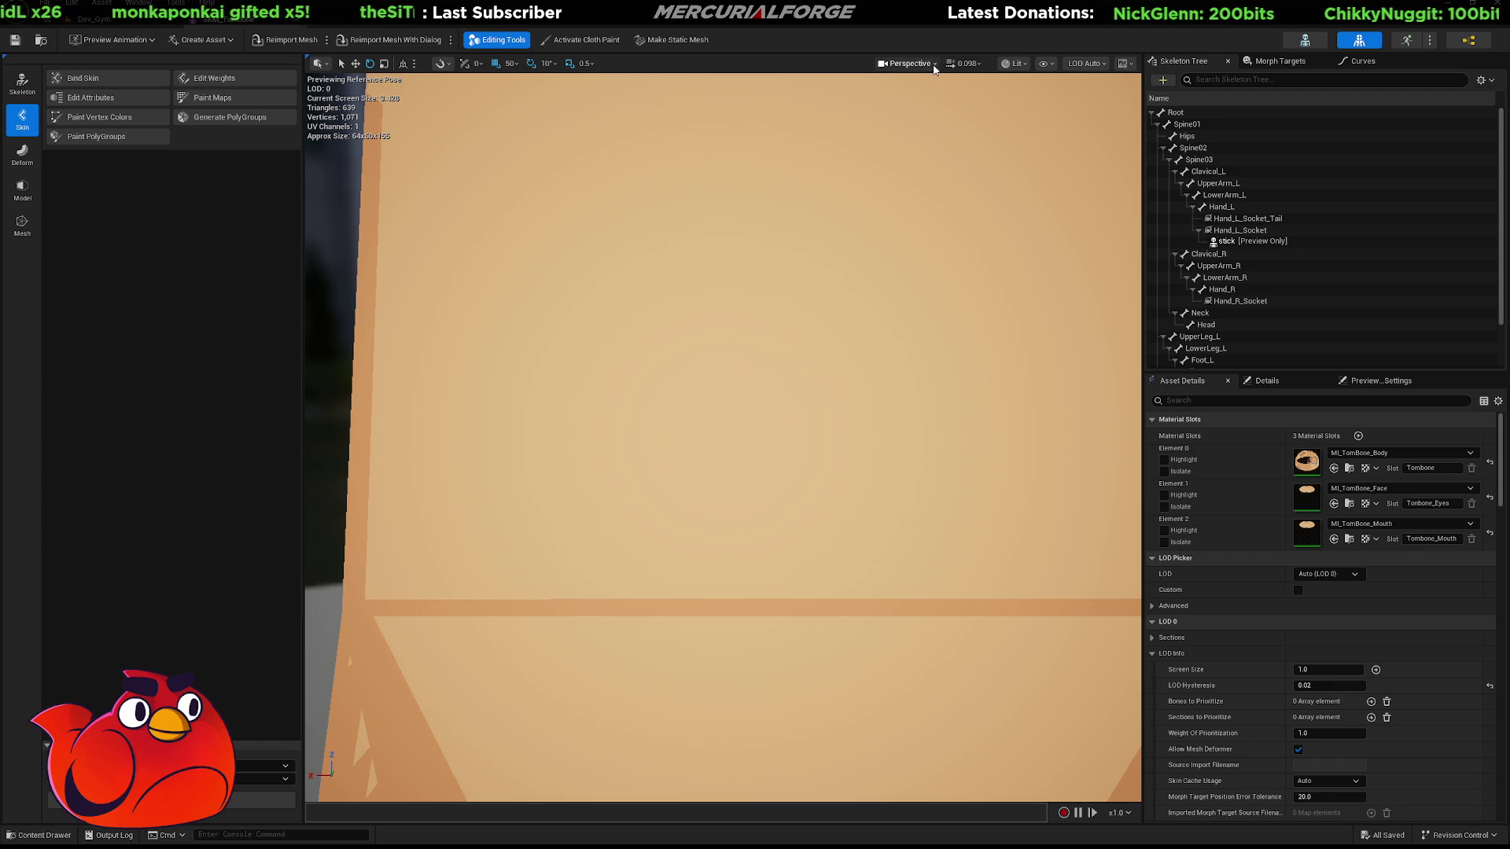
View the Tombone foot in Wireframe mode (Alt+2), then go back to Dev_Gym
key("alt+2")
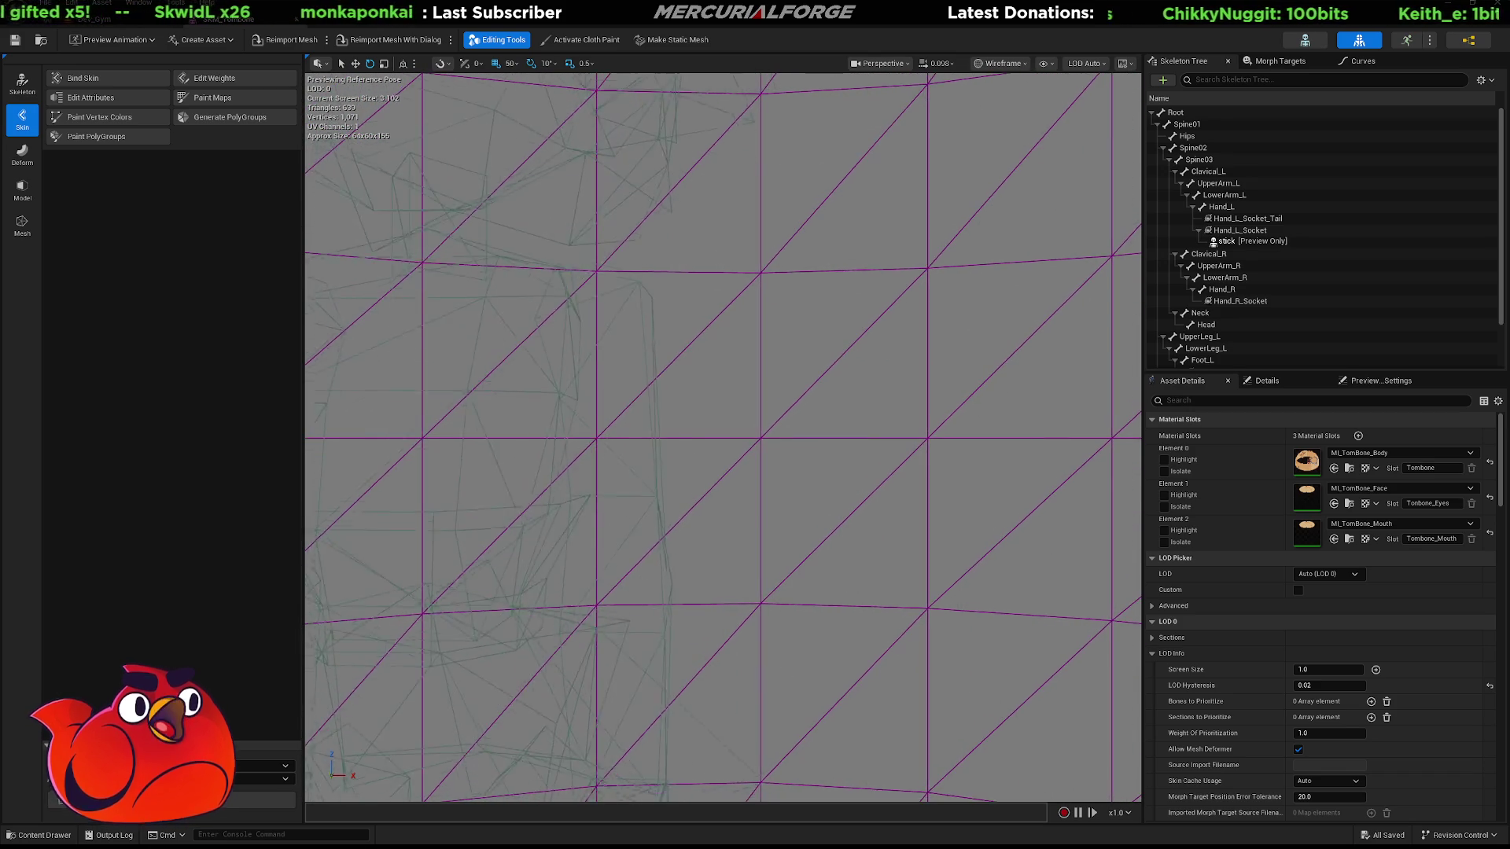
left_click(87, 19)
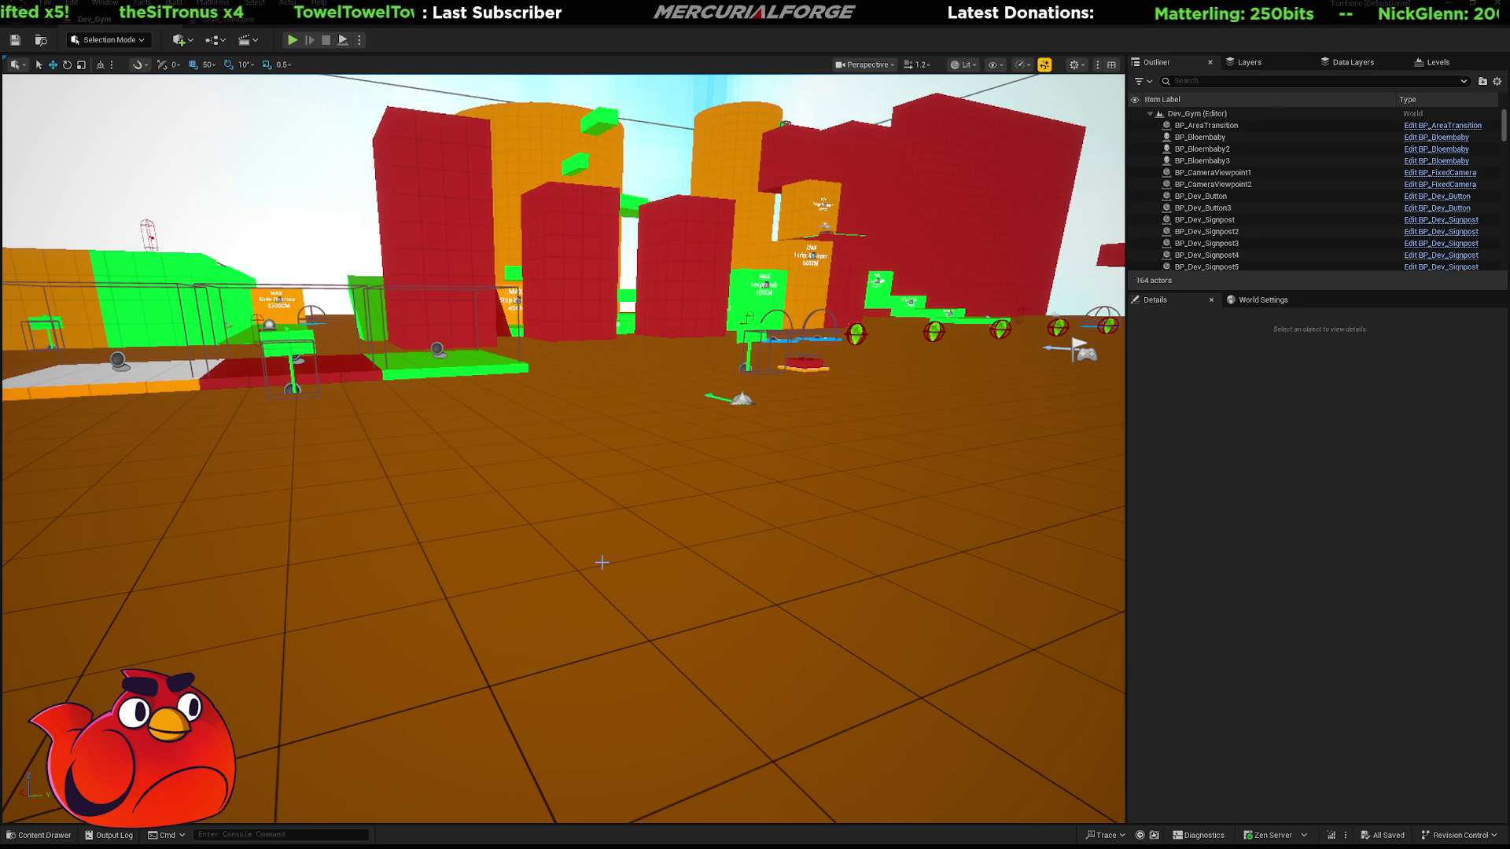
left_click(684, 574)
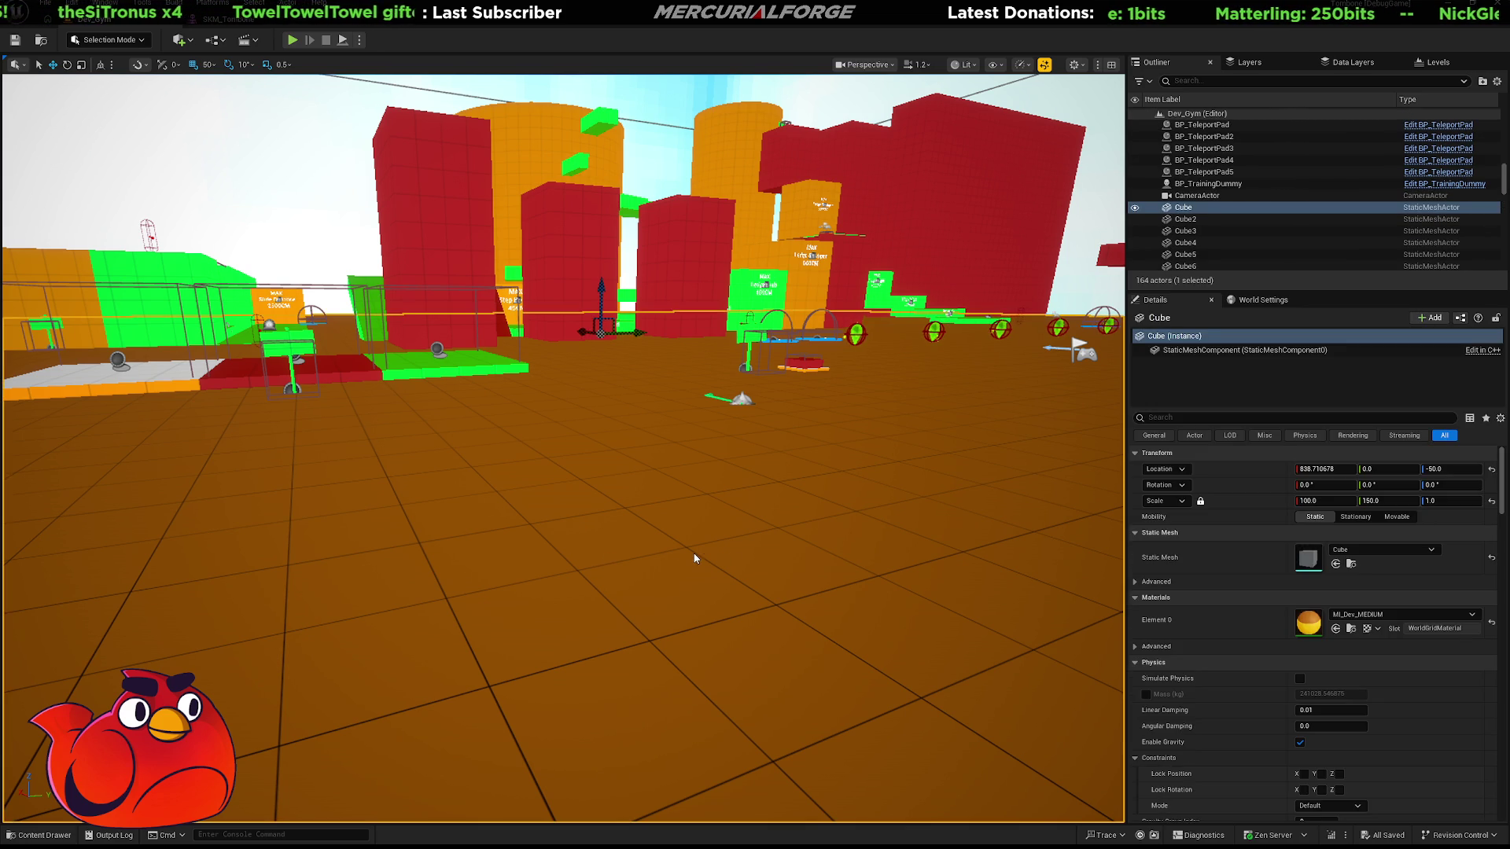
key("alt+p")
key("w")
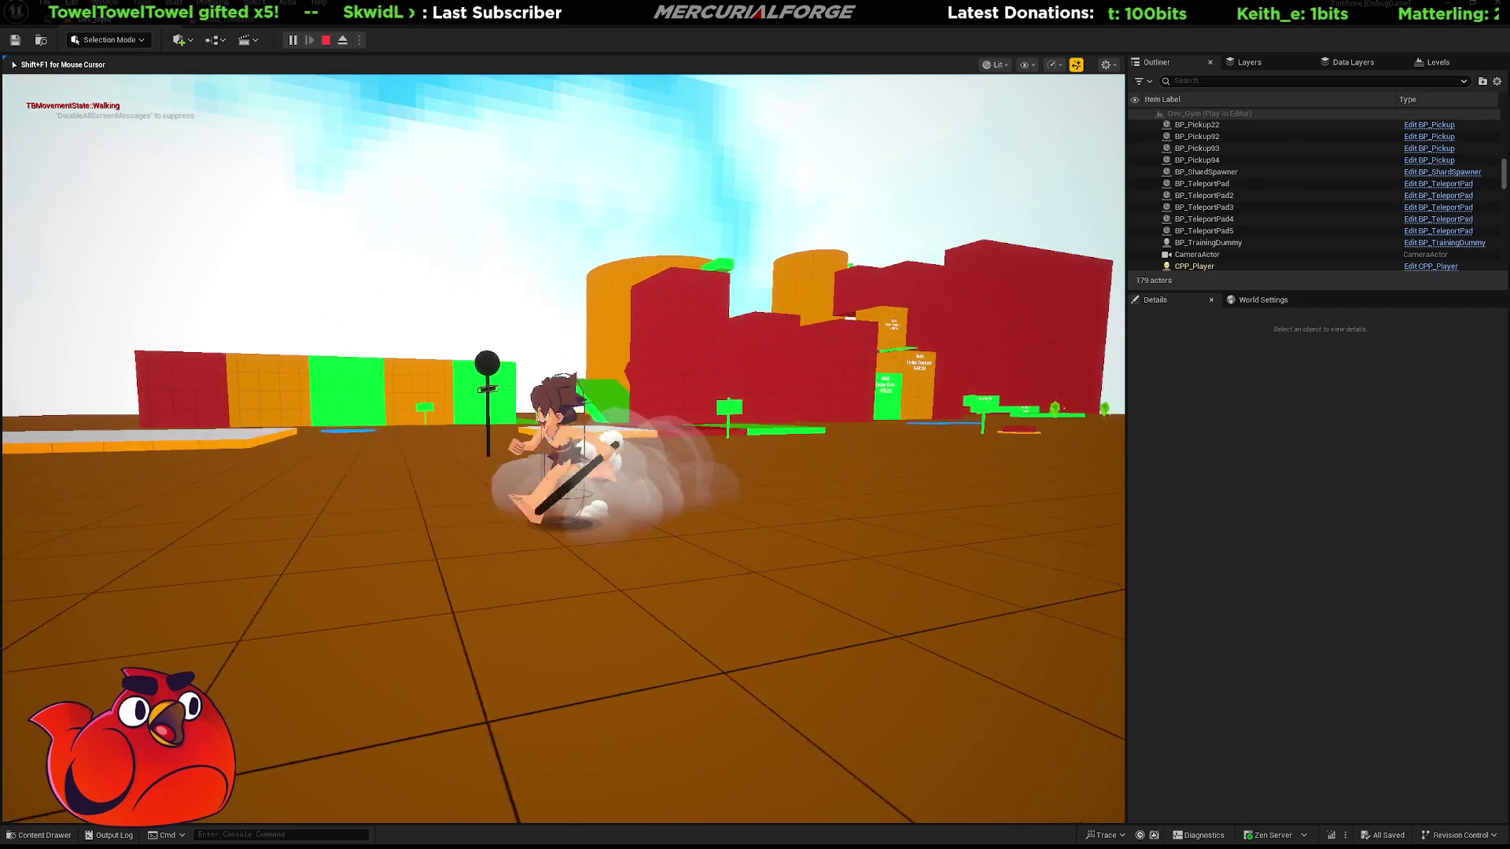
key("space")
key("ctrl")
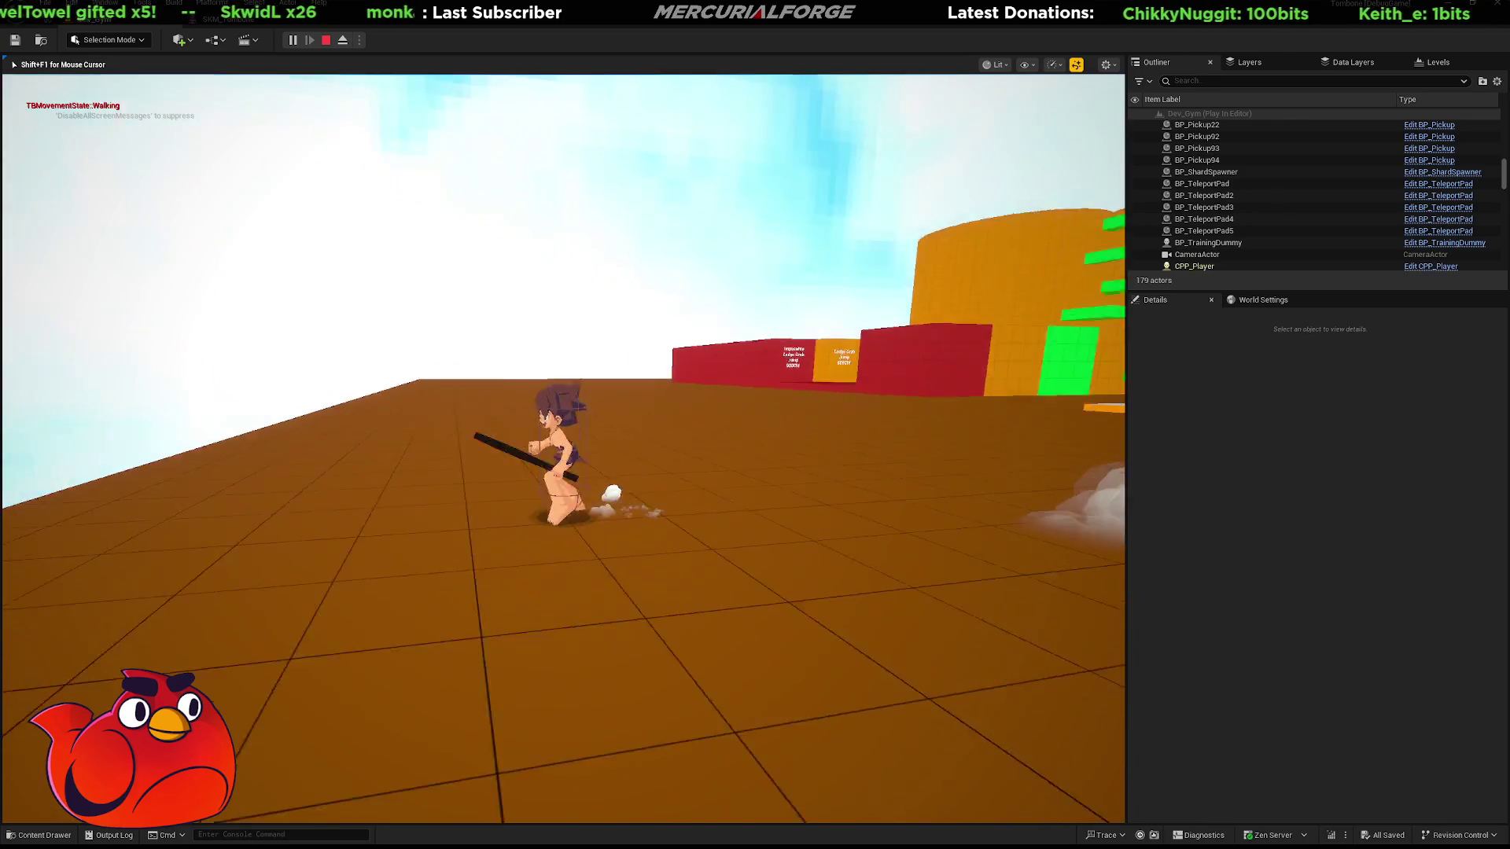
key("space")
key("ctrl")
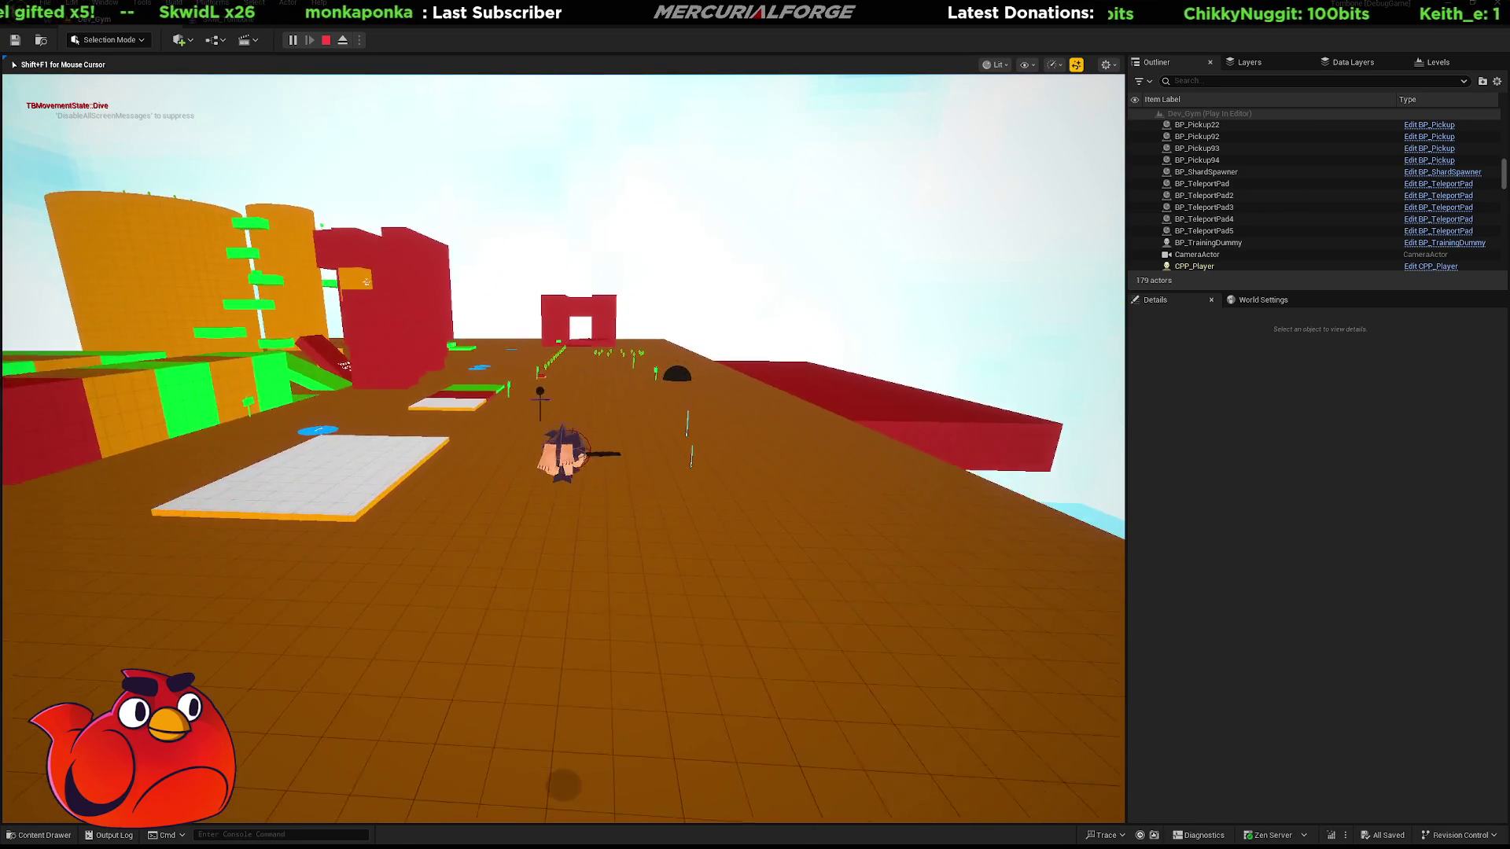
key("space")
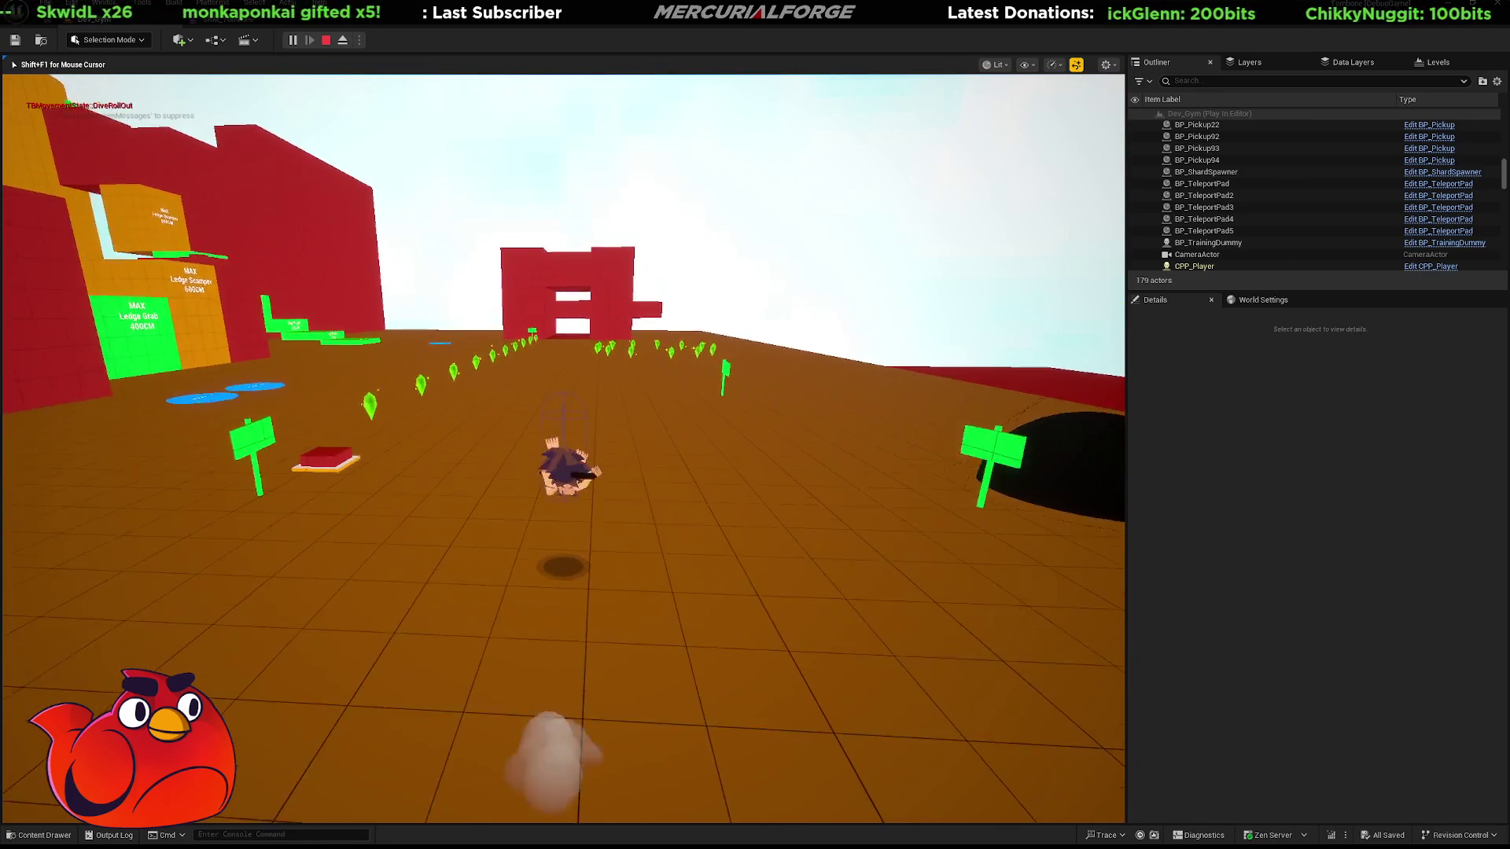
key("space")
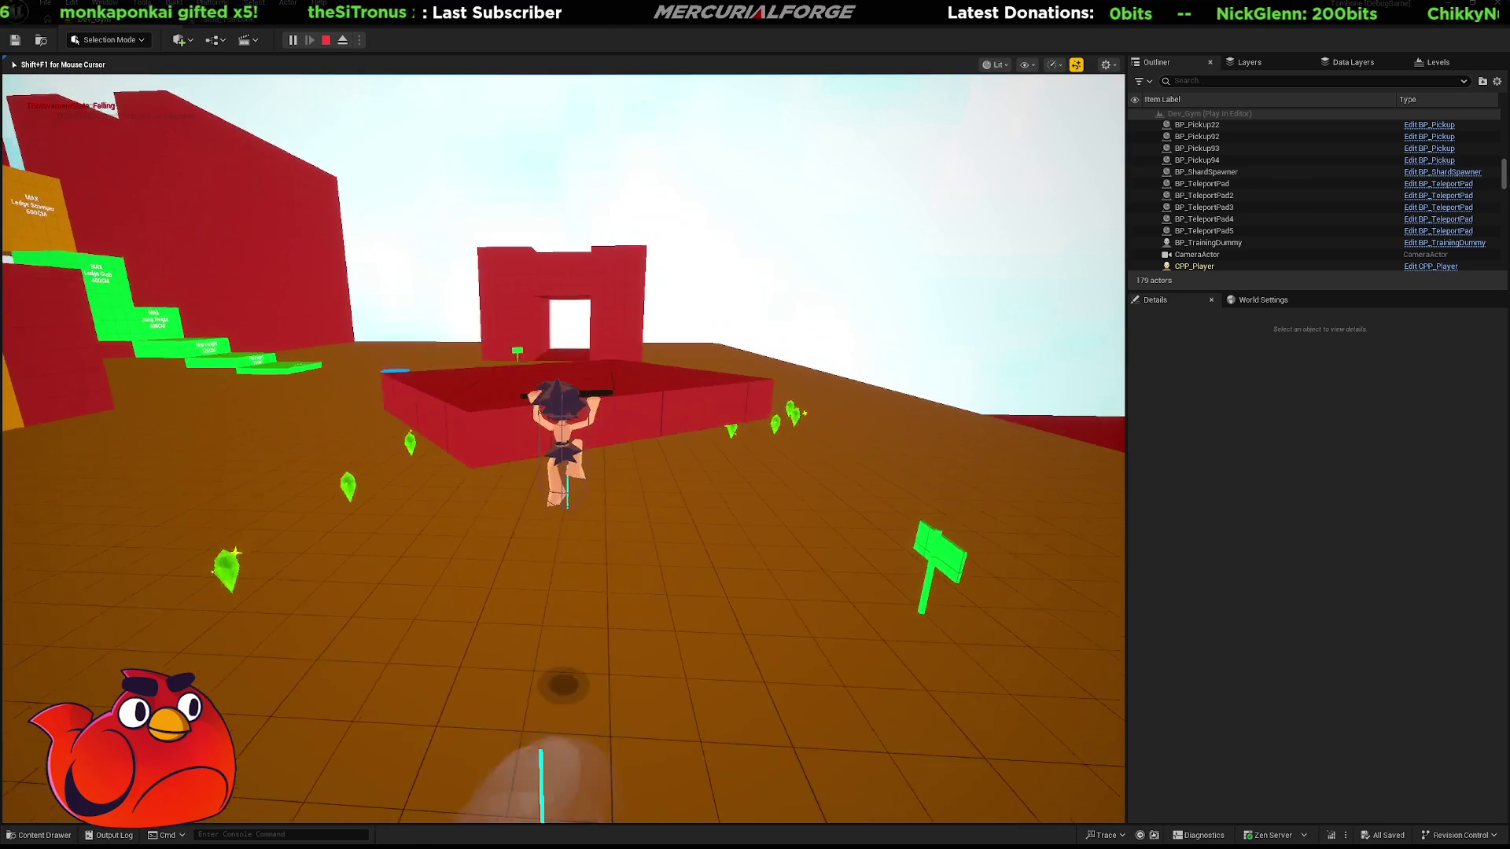
key("space")
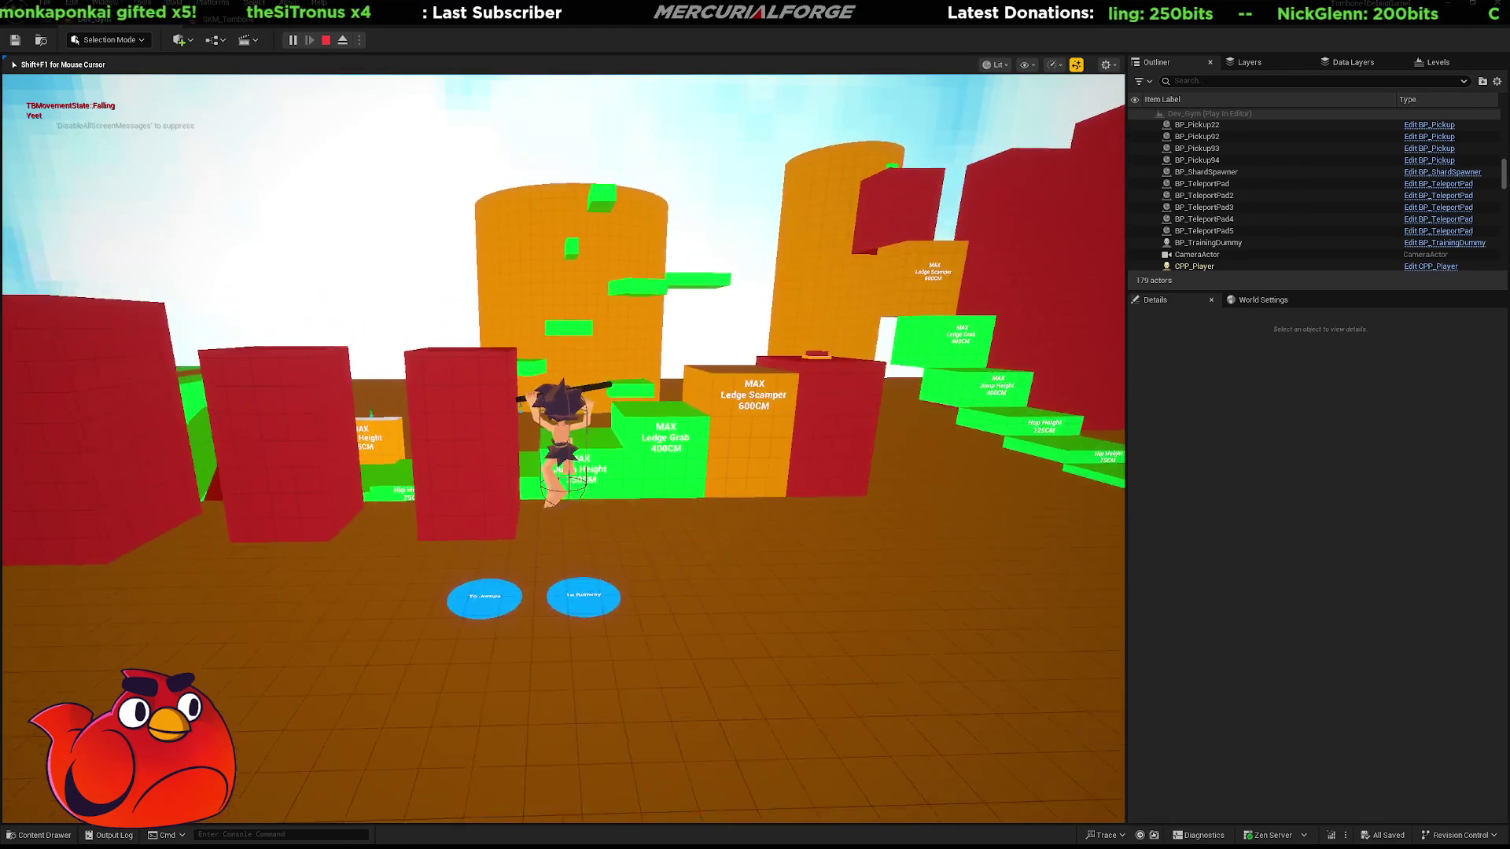
key("space")
key("w")
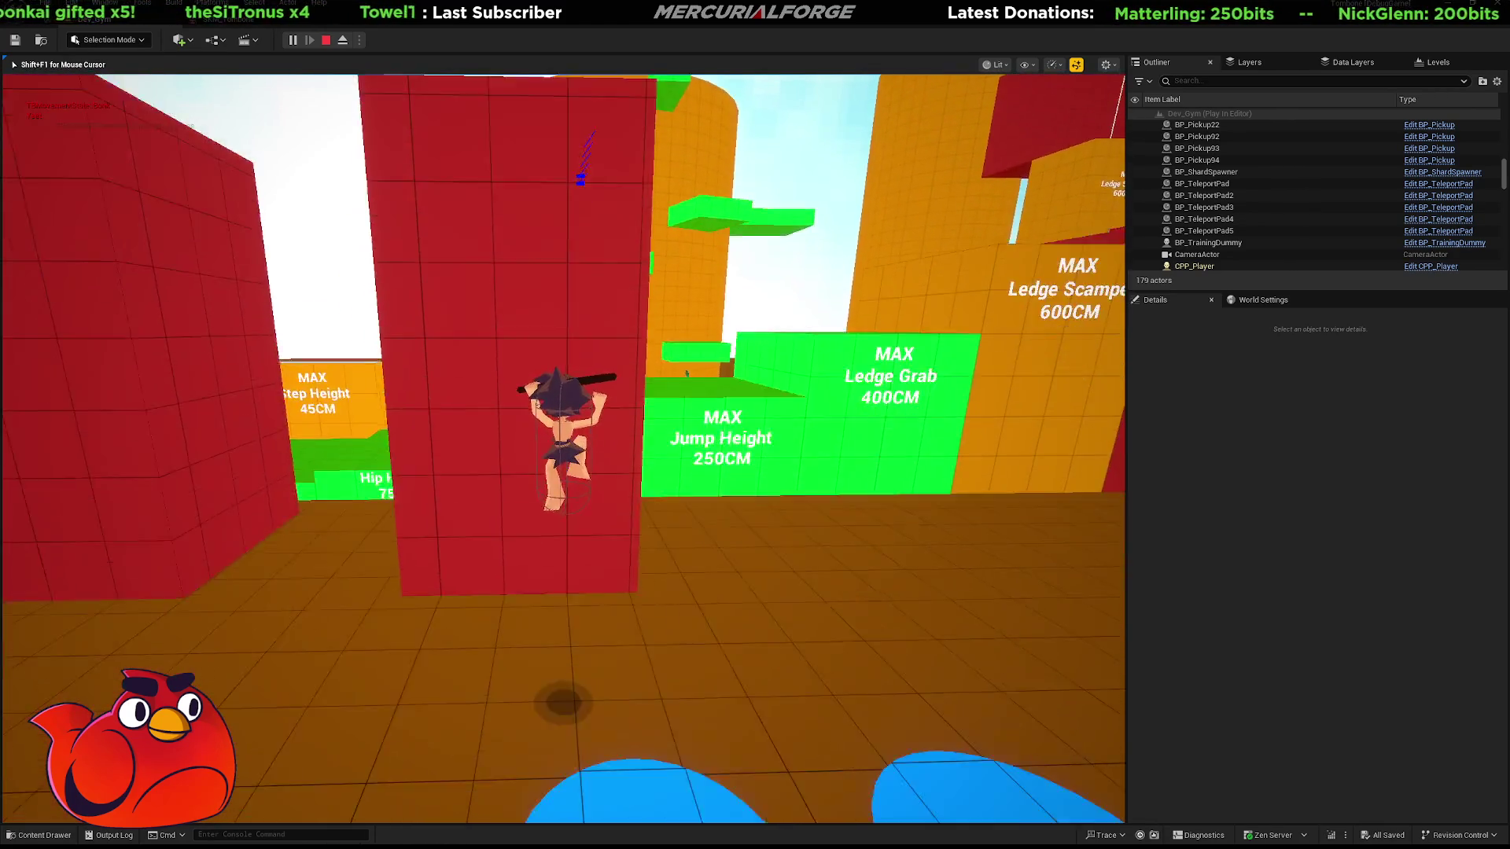
key("space")
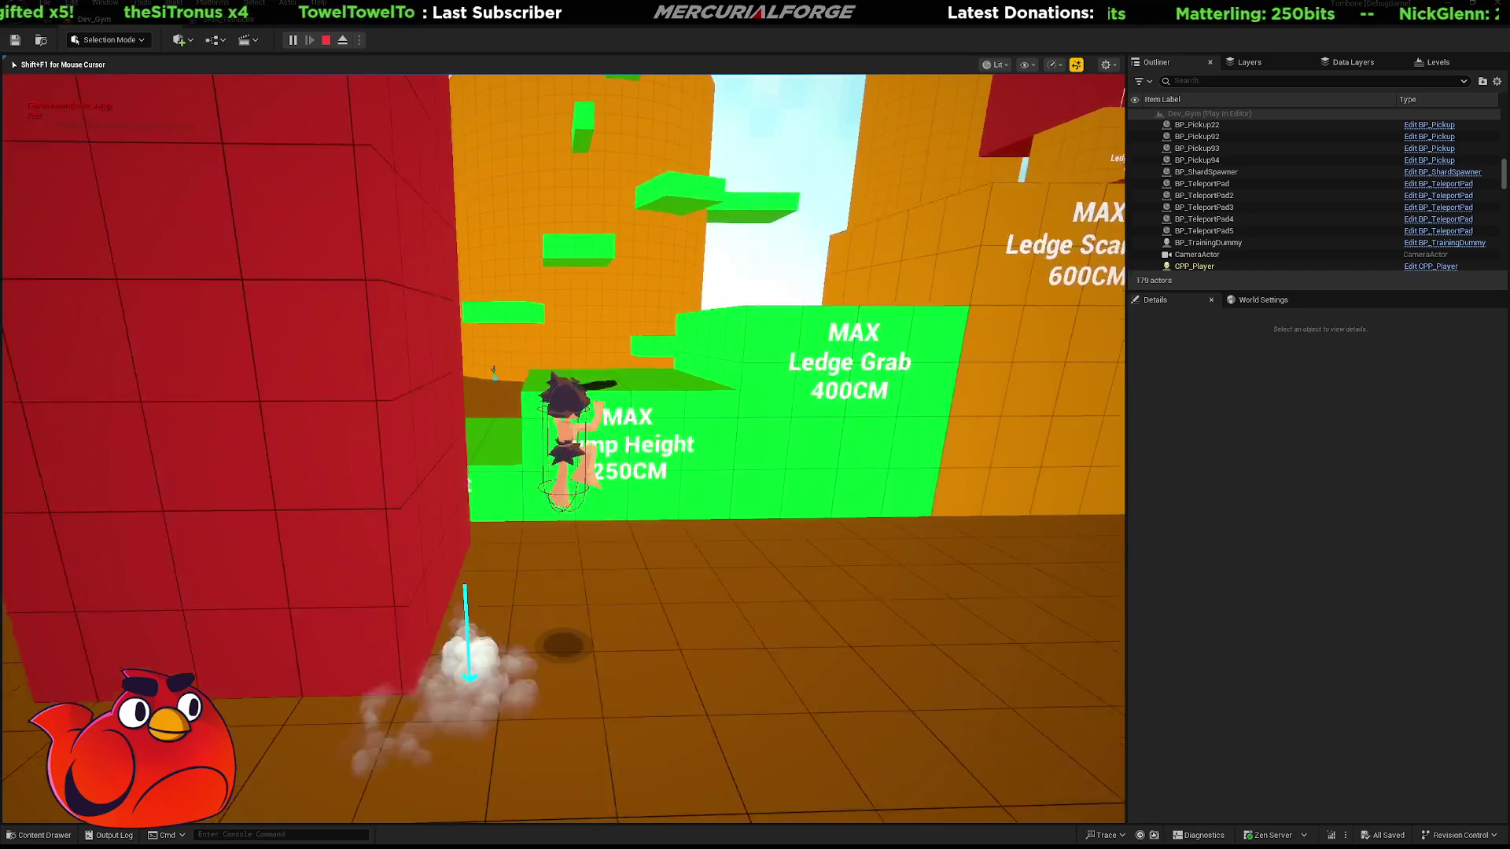
key("w")
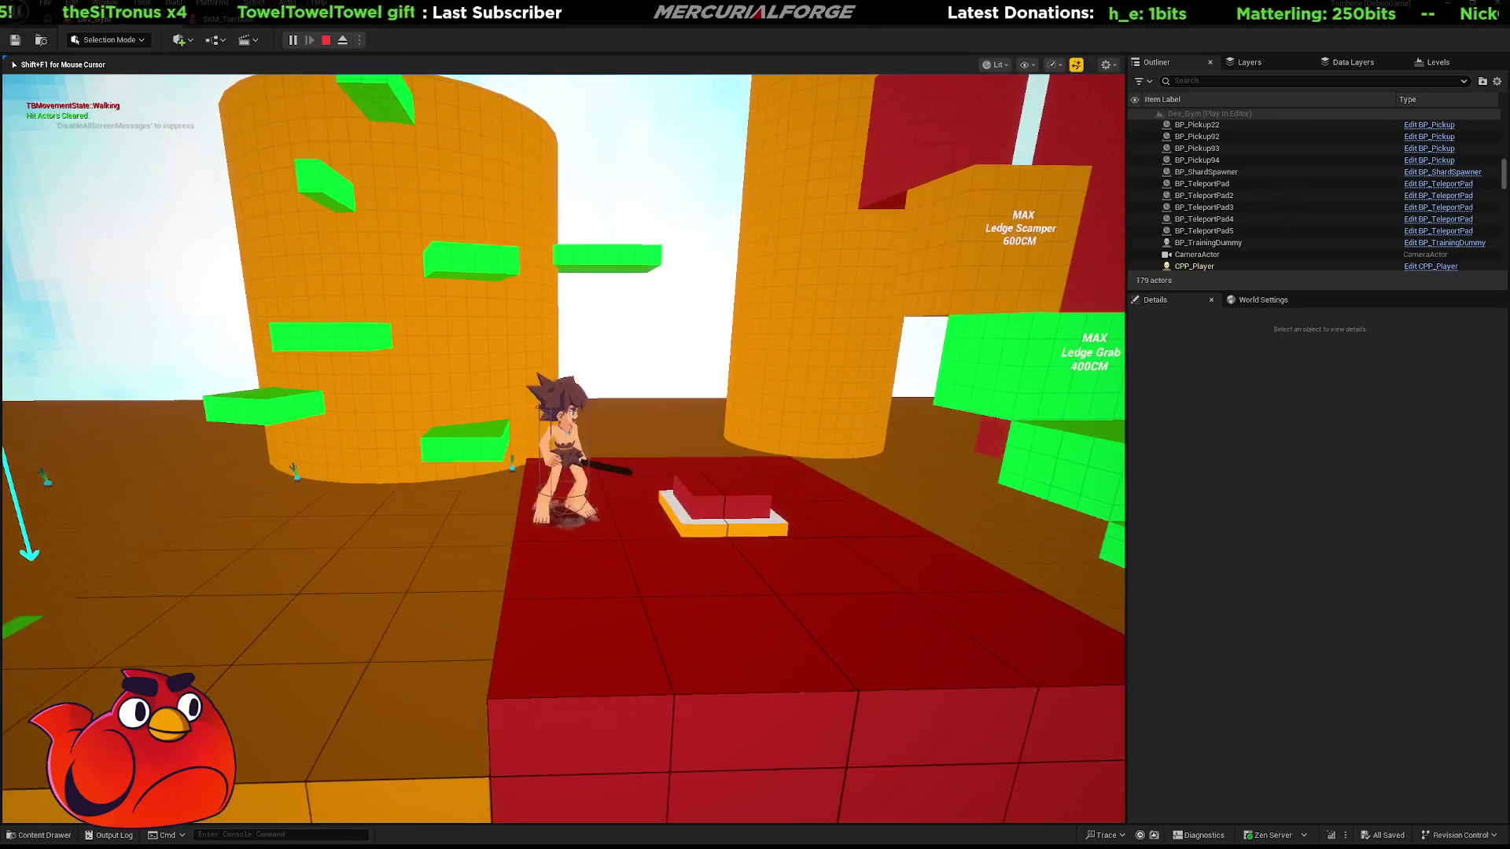
key("w")
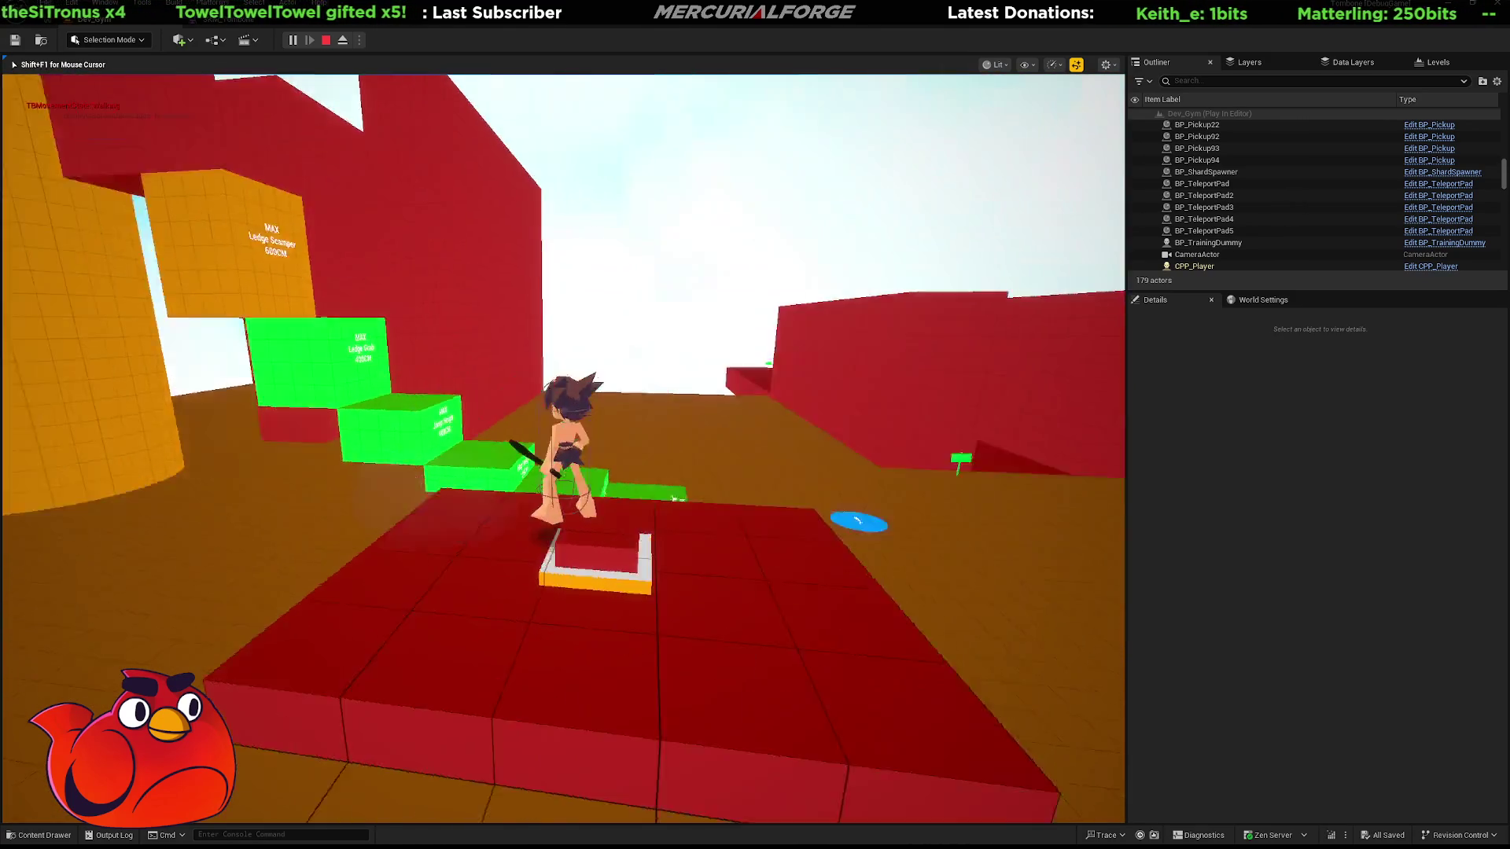
key("w")
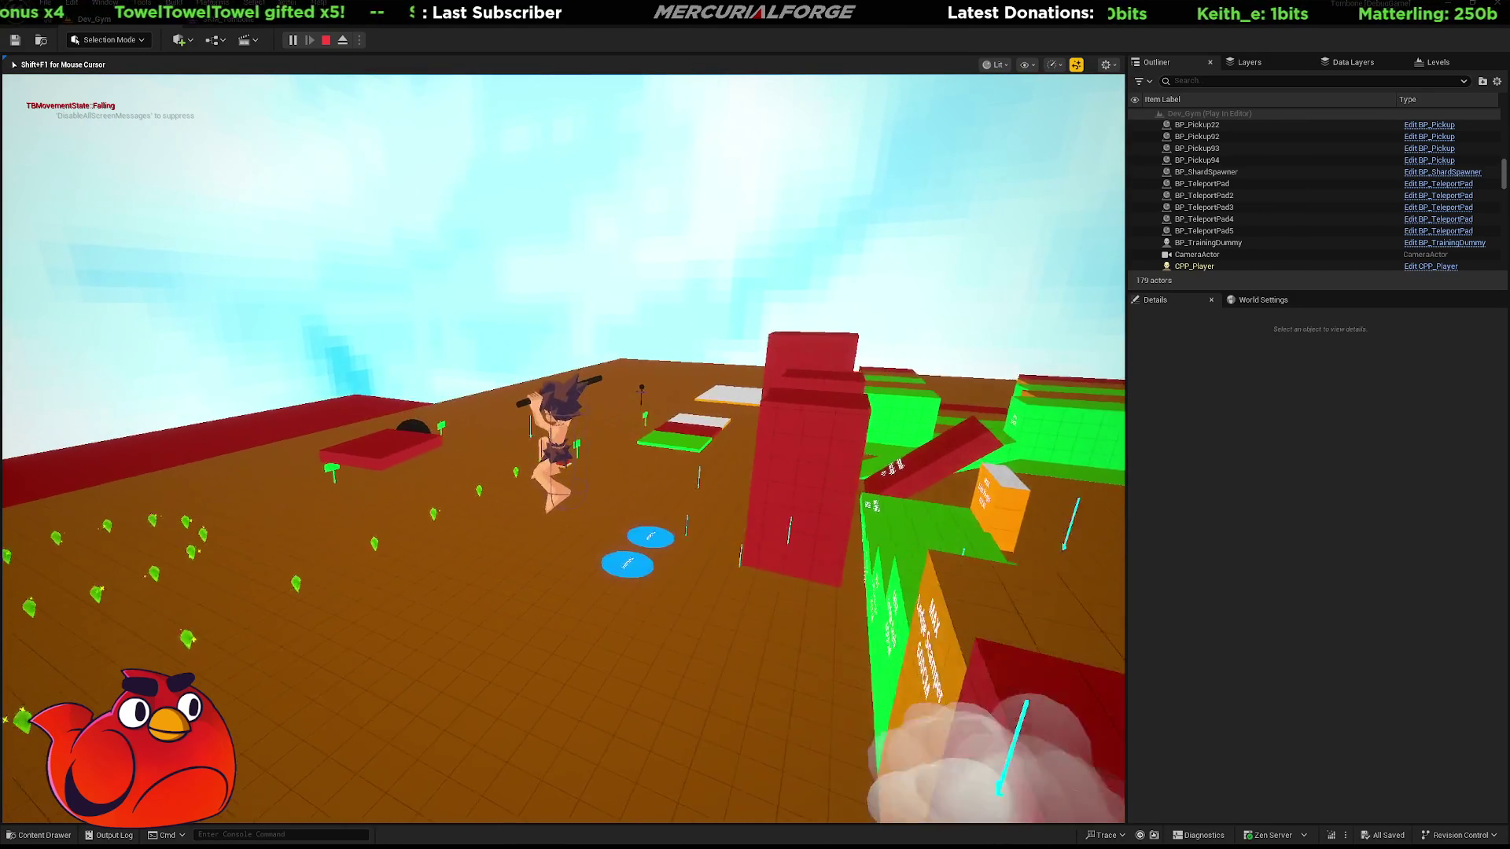
key("w")
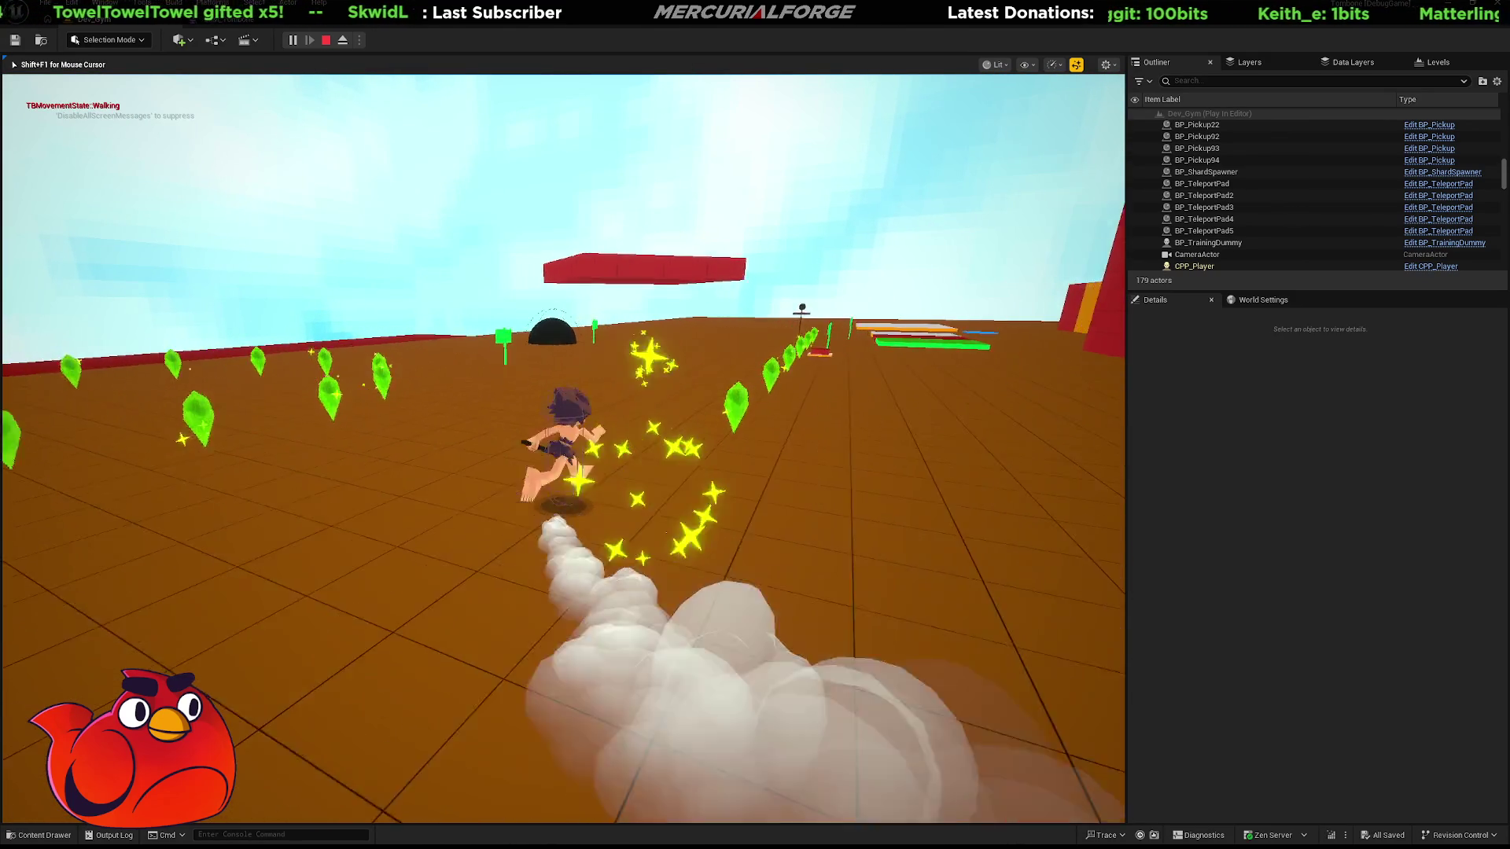
key("w")
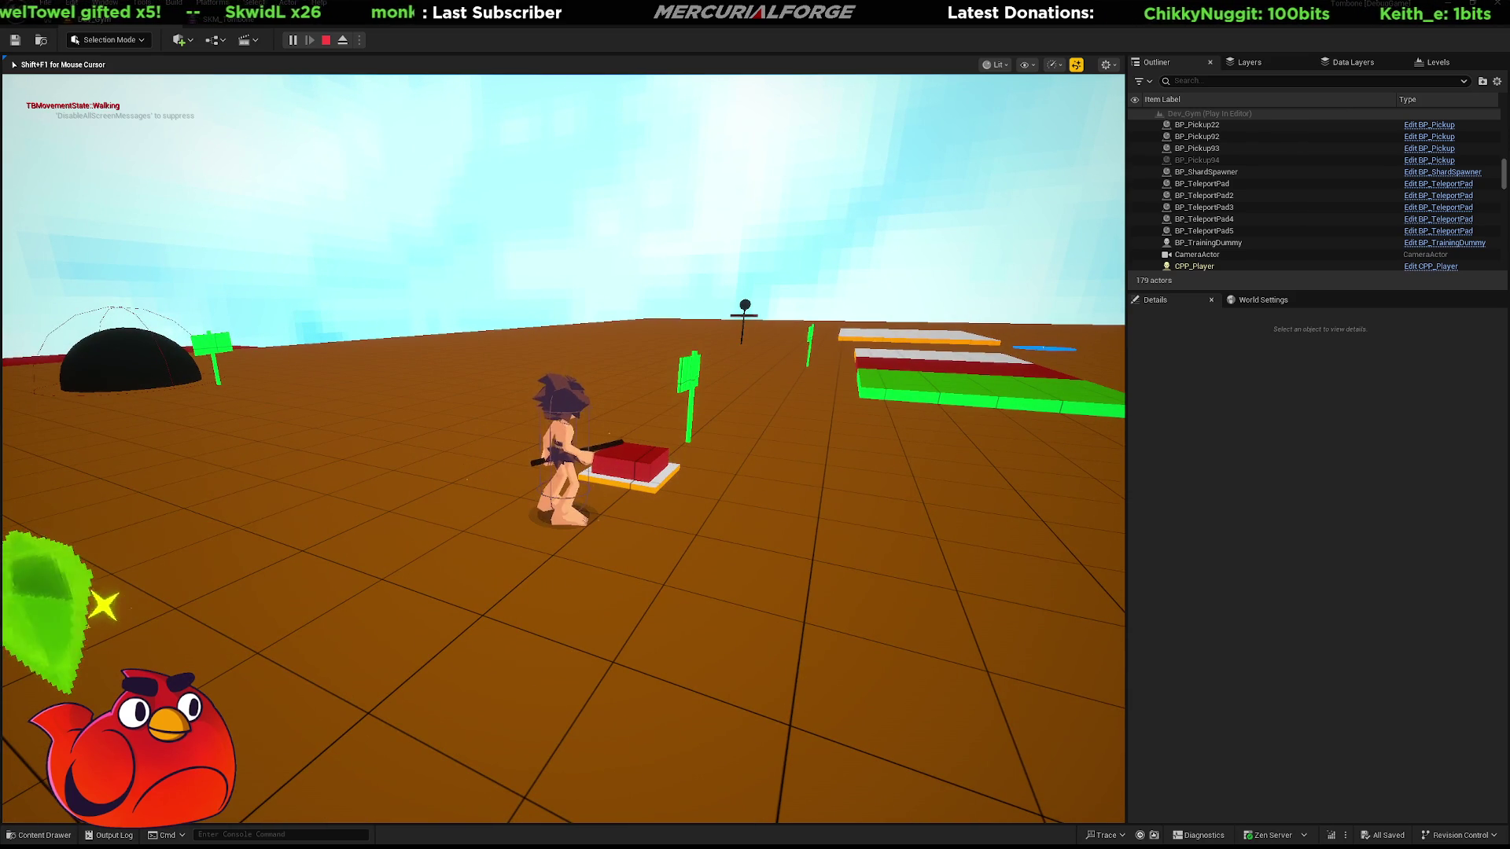
key("Escape")
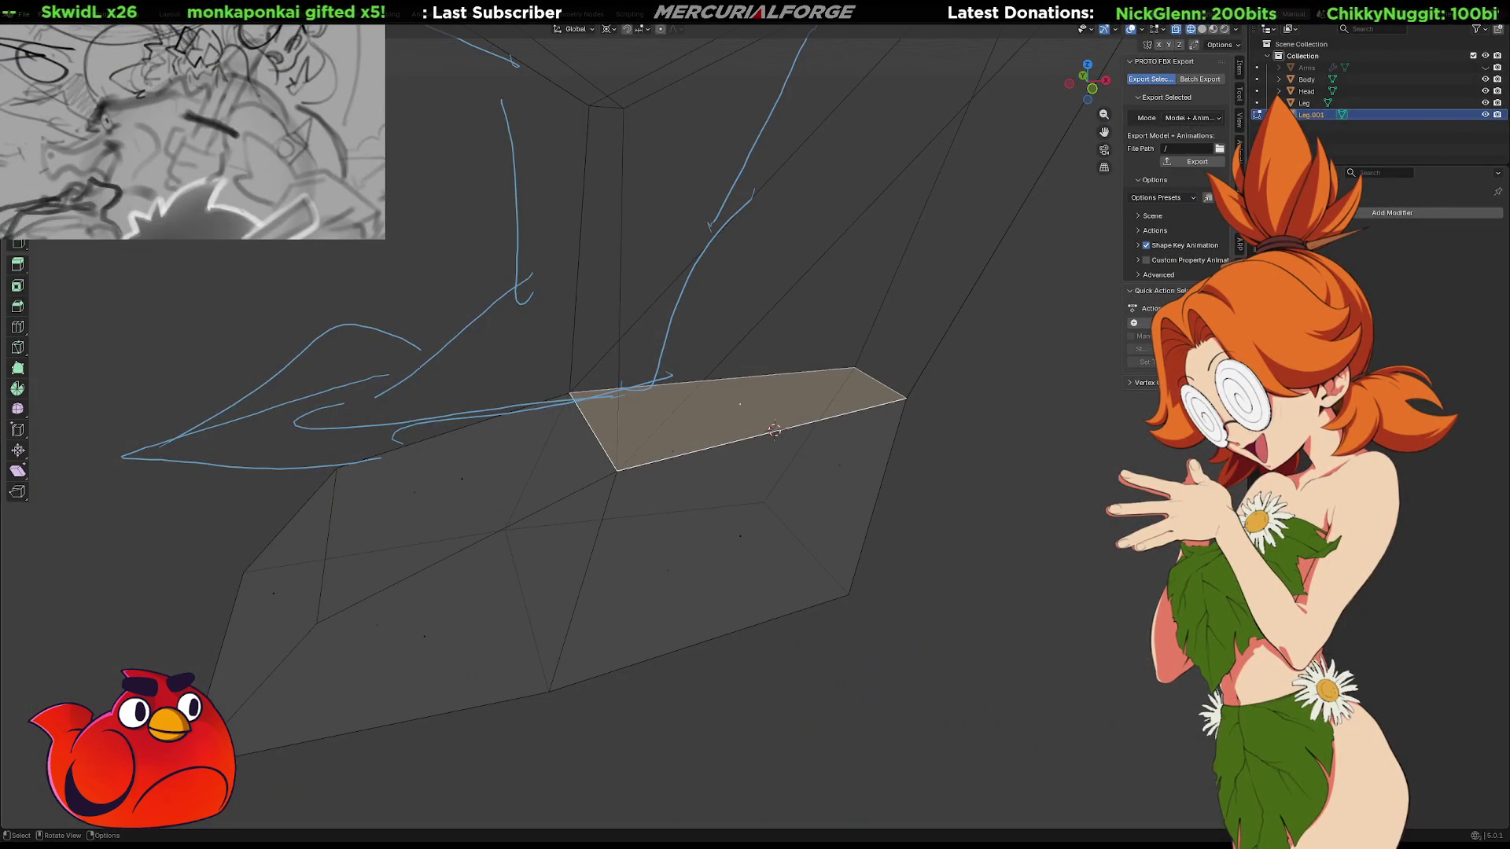
Select the Leg object, frame it in view, and switch to Solid shading
left_click(951, 448)
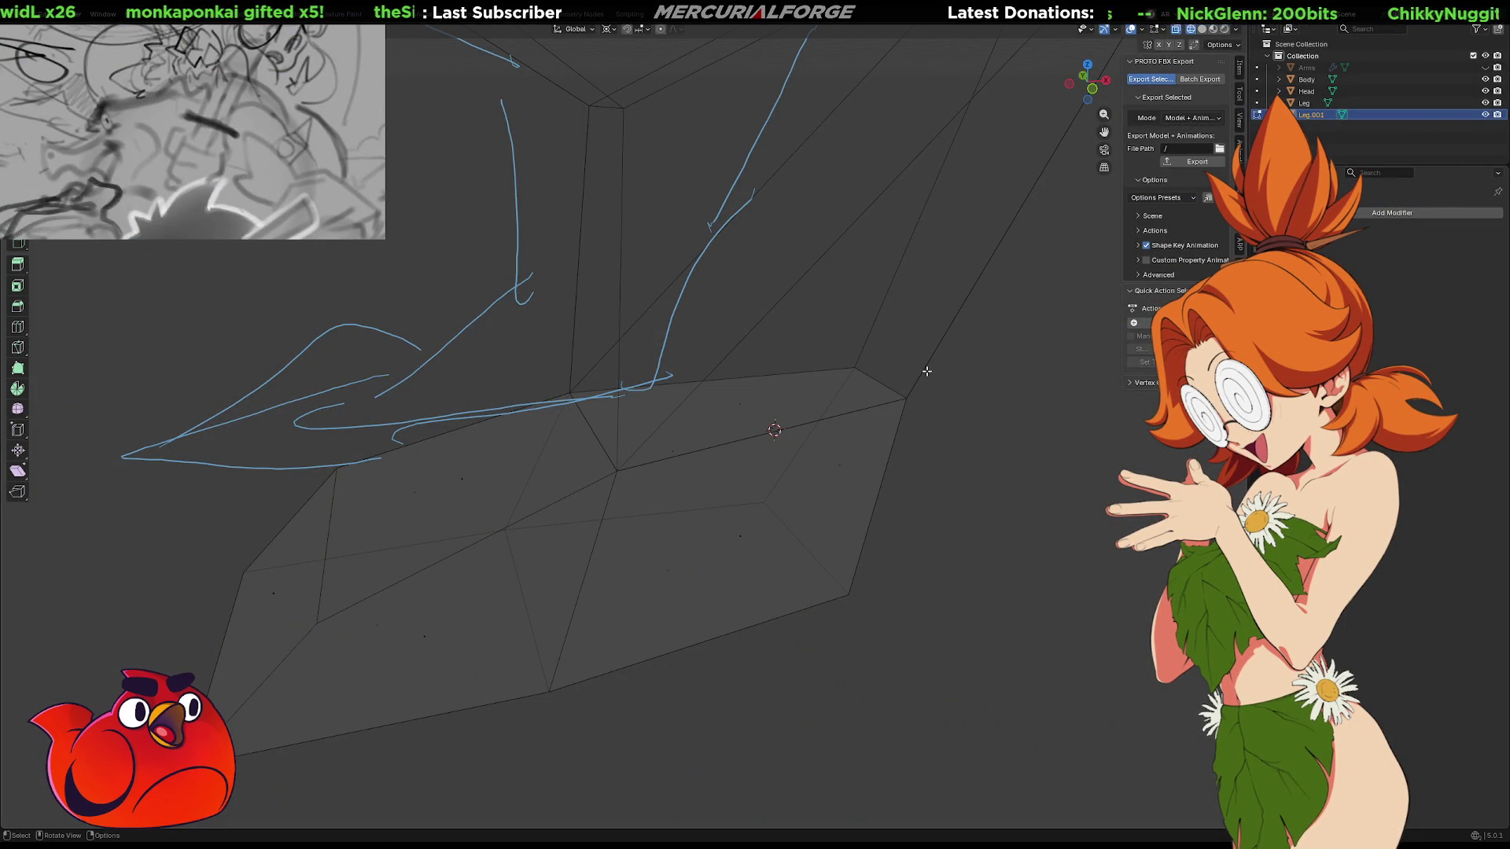
middle_click_drag(947, 323, 910, 346, "shift")
key("Tab")
left_click(912, 346)
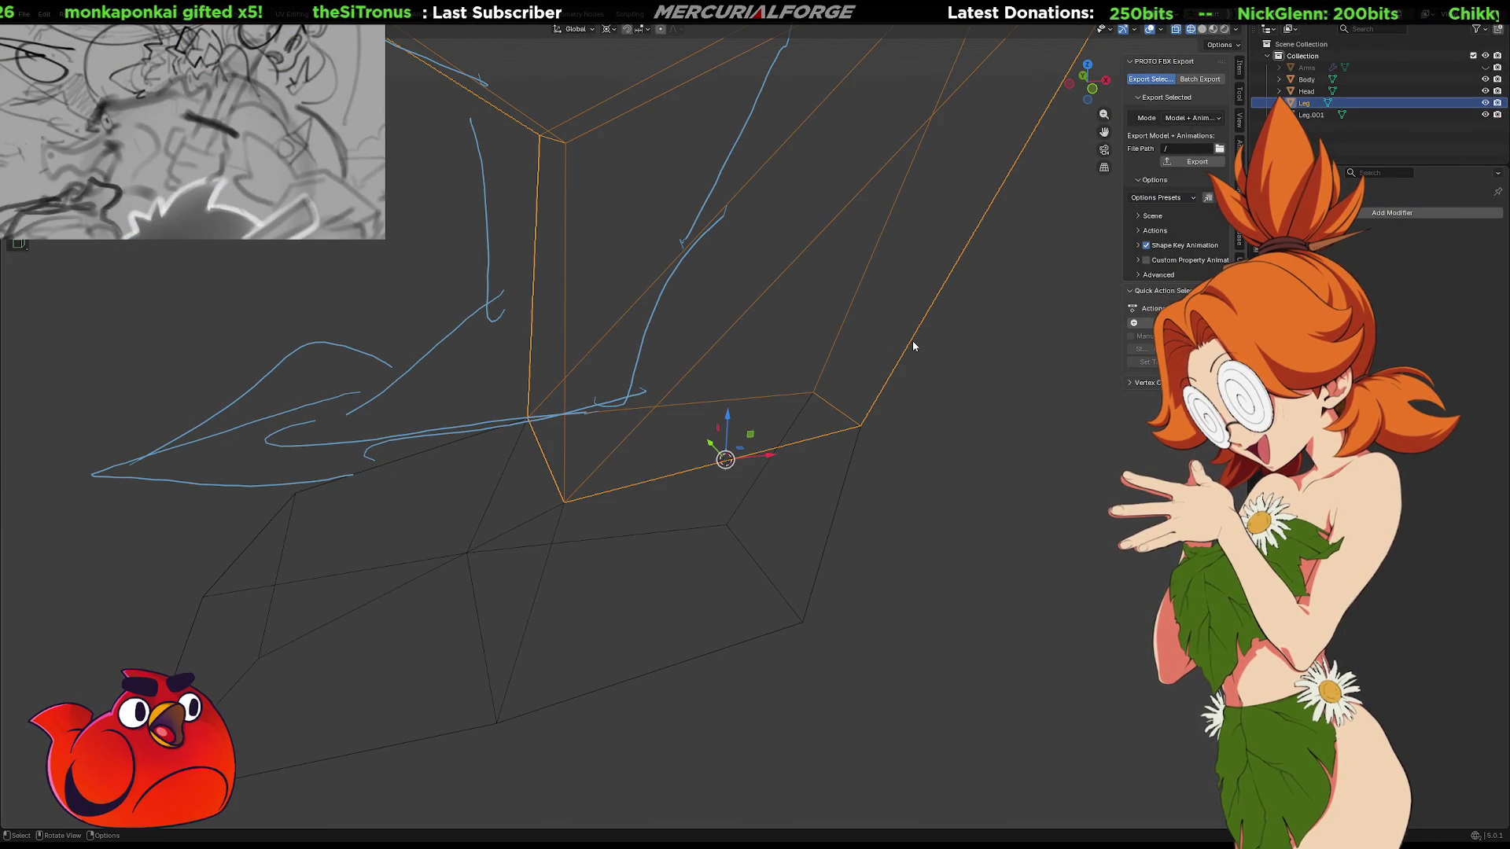
key("KP_Decimal")
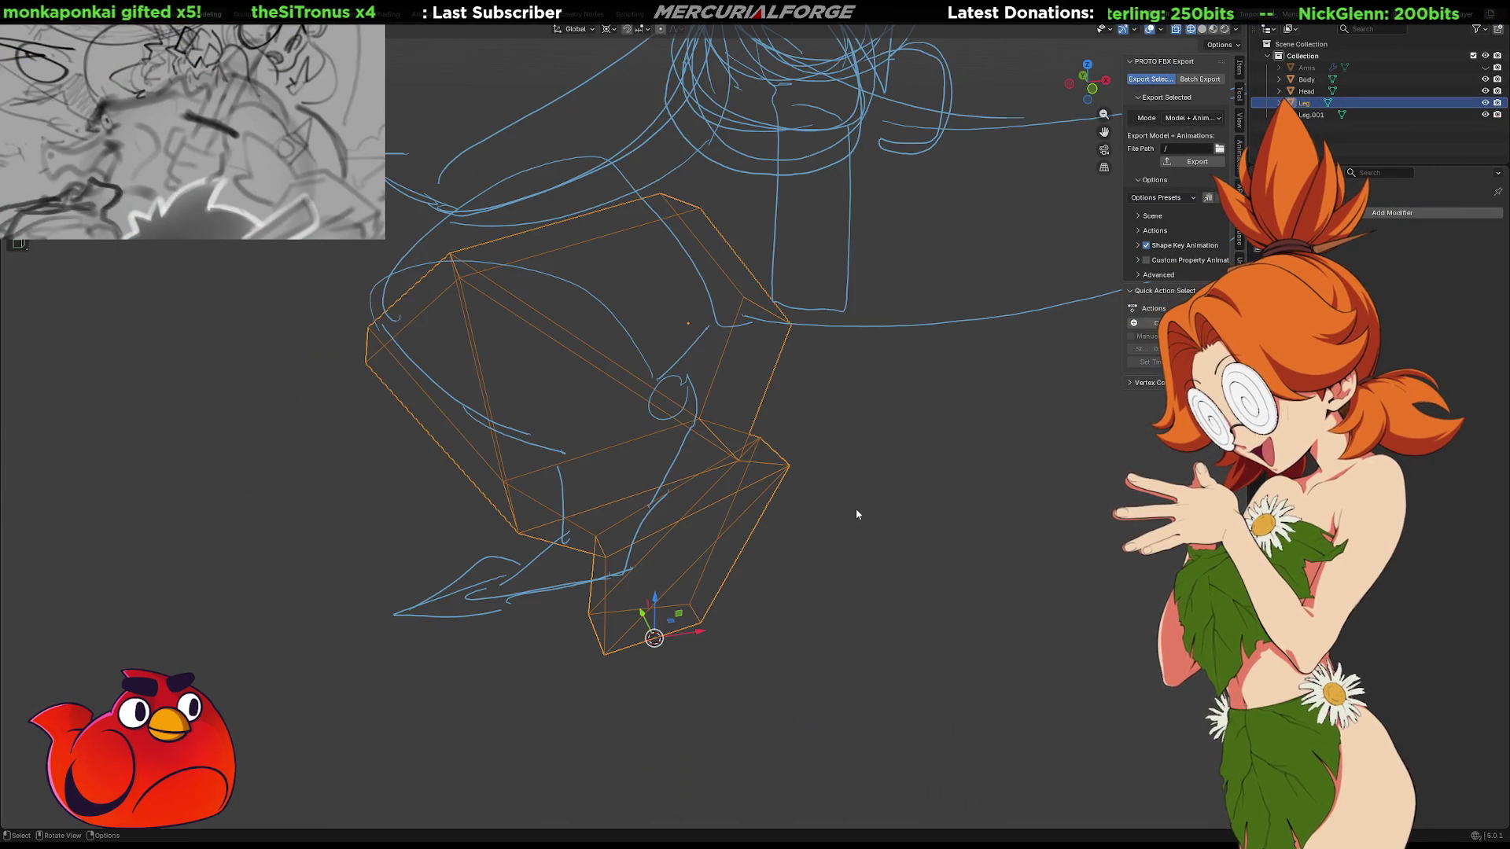
scroll(733, 670, "up", 4)
mouse_move(732, 671)
middle_mouse_down()
mouse_move(738, 560)
mouse_move(714, 582)
mouse_move(710, 498)
mouse_move(749, 427)
mouse_move(733, 470)
middle_mouse_up()
key("shift+z")
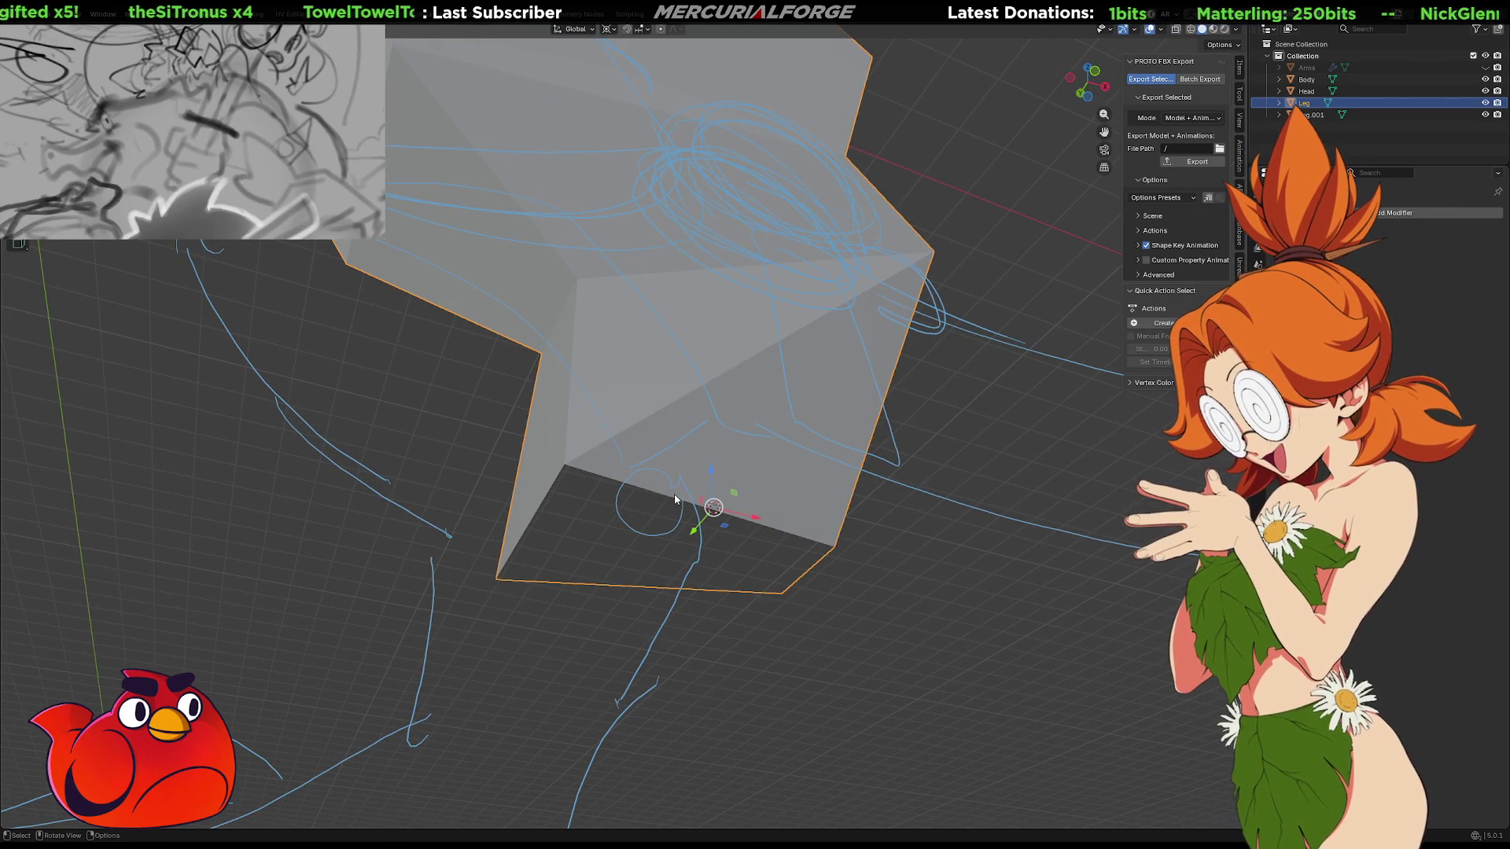
In Edit Mode, fill the leg's open bottom and select an underside edge
key("Tab")
key("ctrl+z")
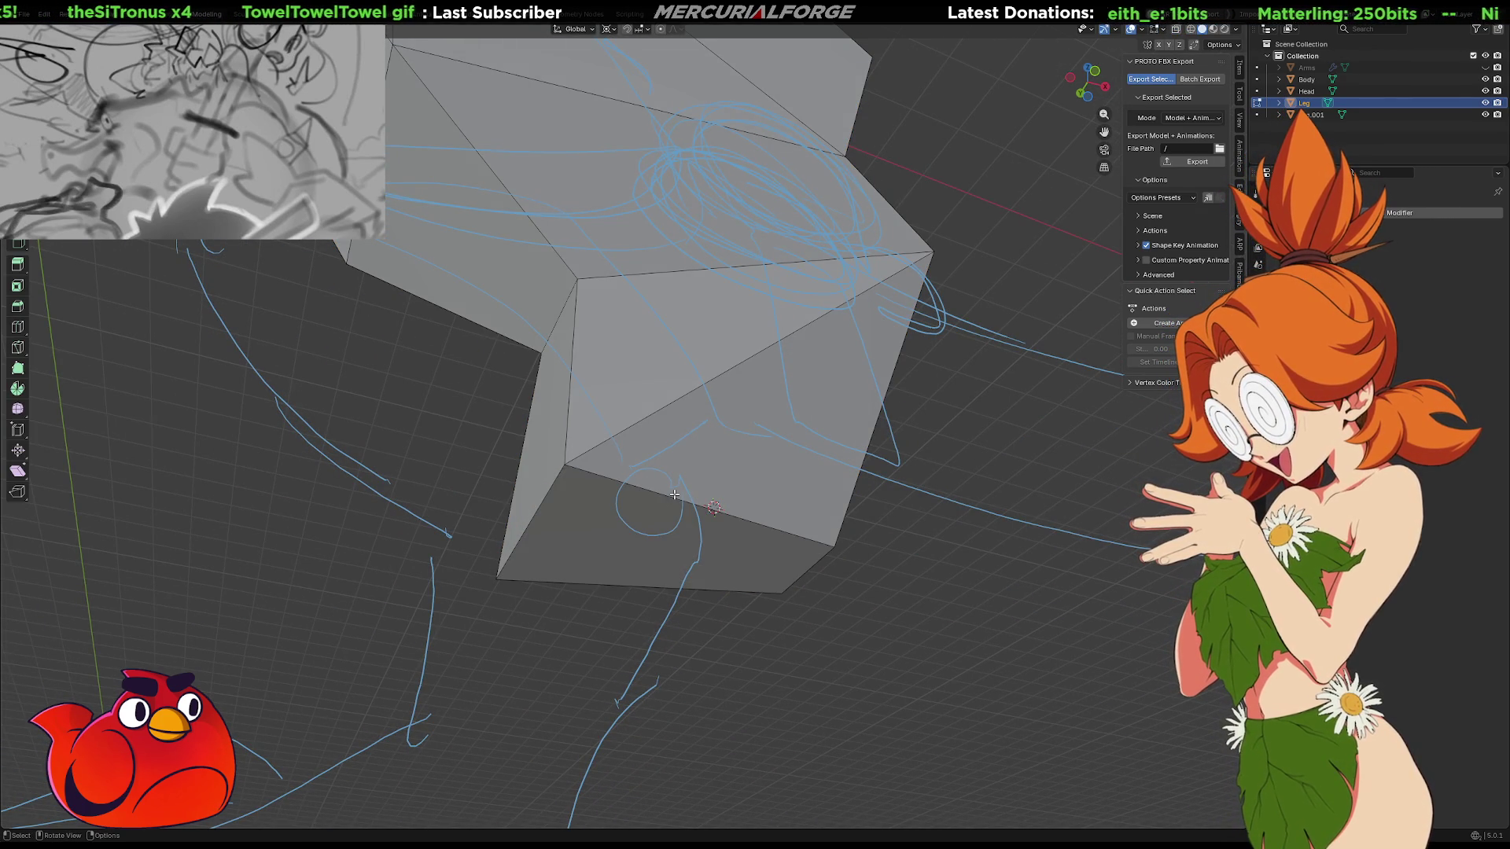
middle_click_drag(655, 561, 665, 521)
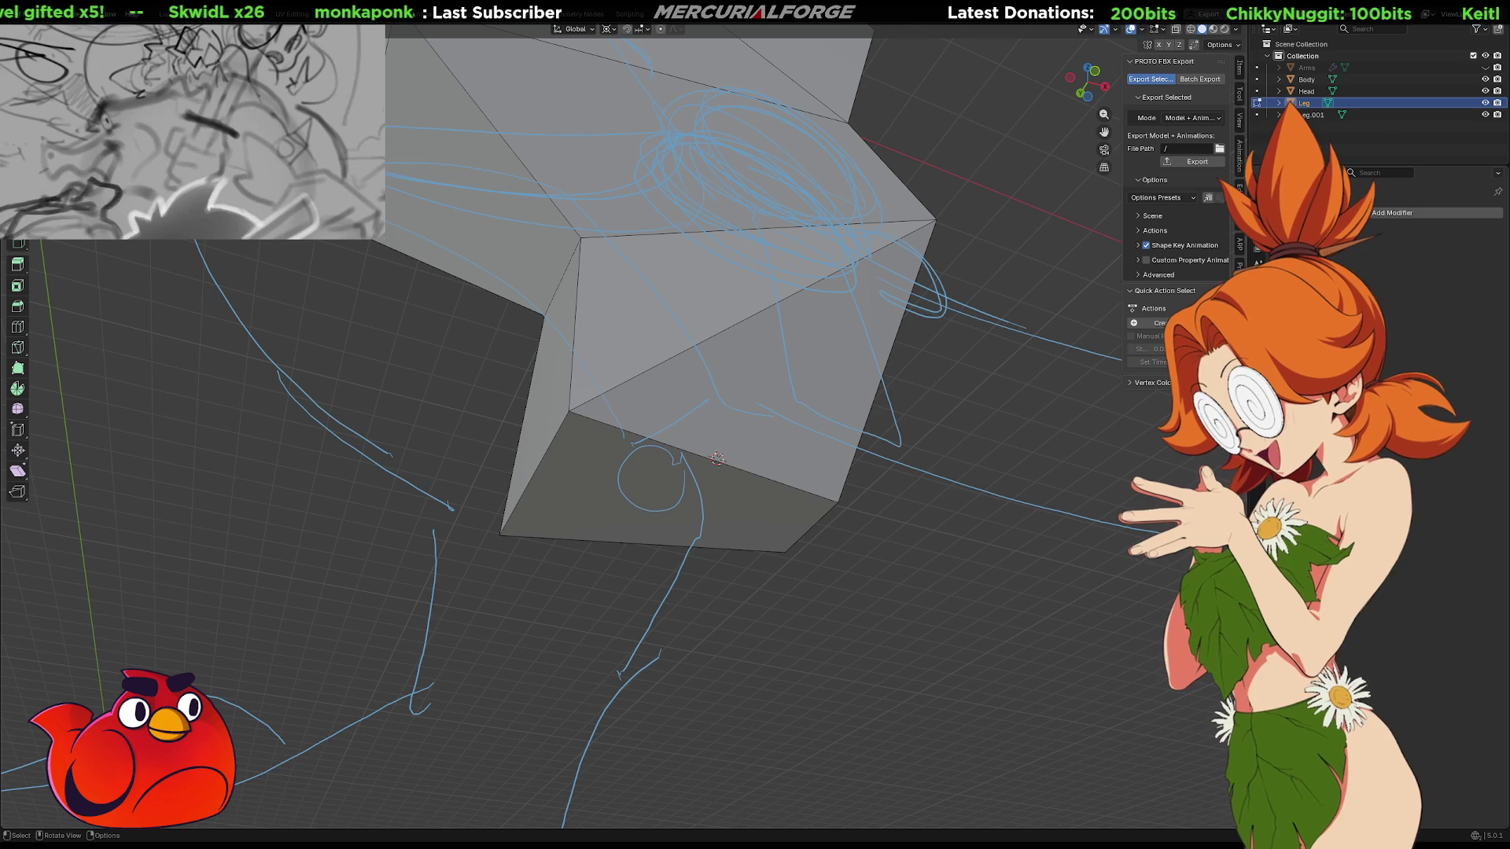
left_click(665, 496)
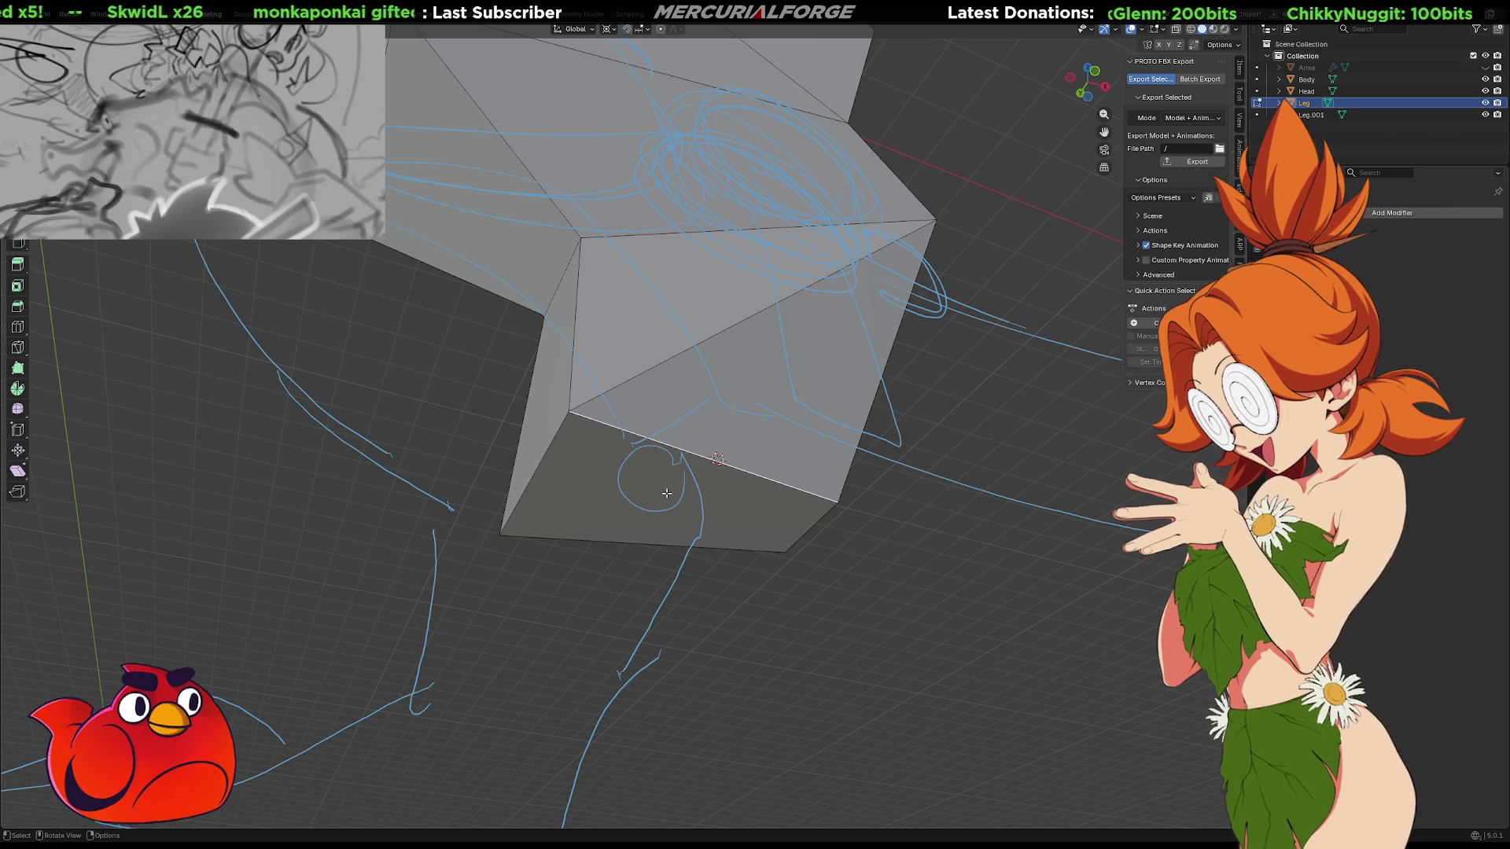
Subdivide the leg's bottom face between the selected edges and lower the new middle edge vertically
left_click(658, 540, "shift")
right_click(646, 555)
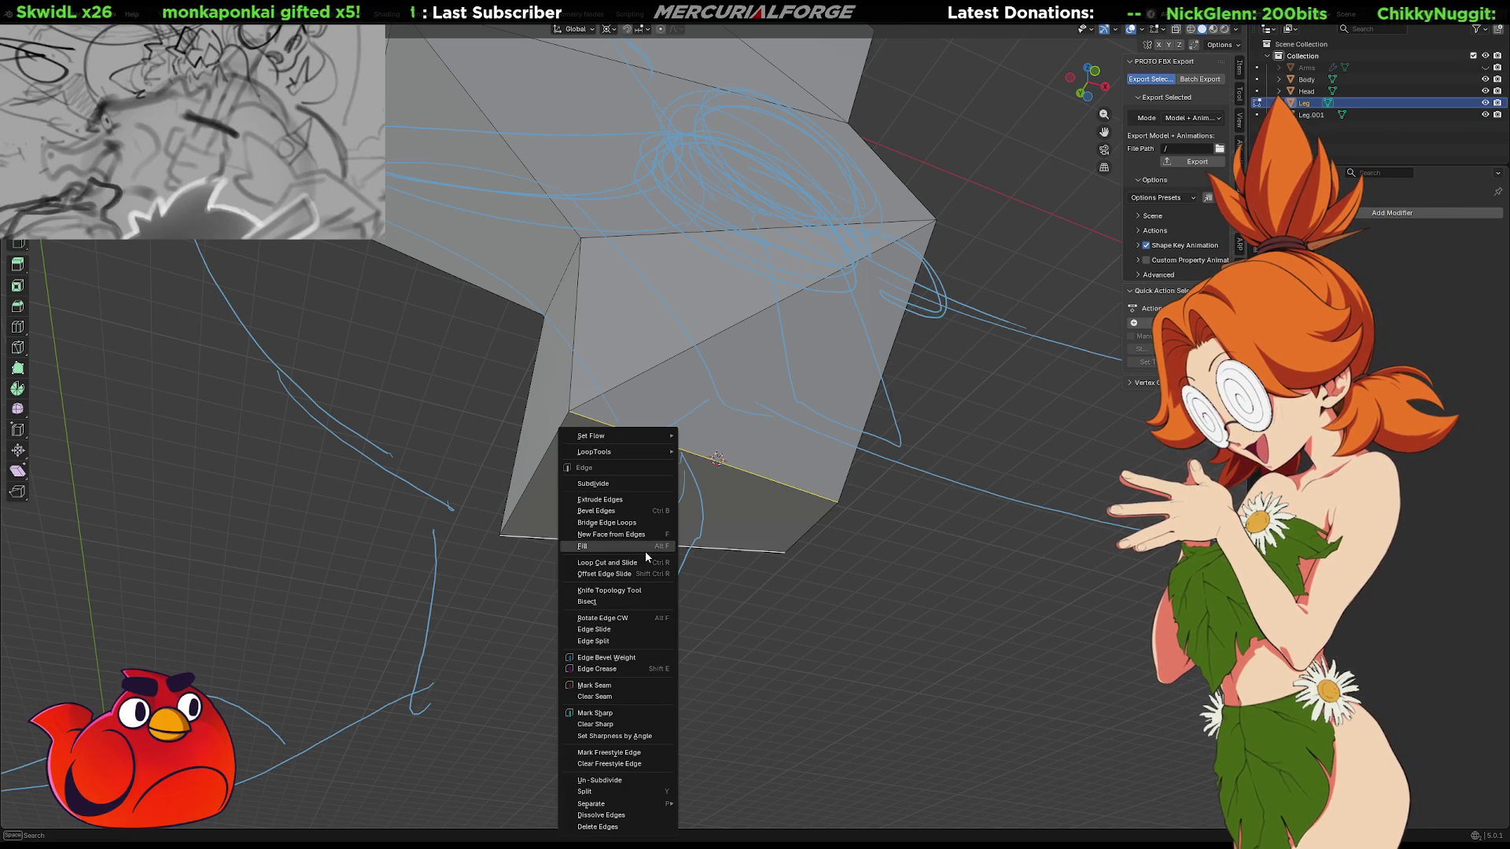
left_click(610, 485)
left_click(687, 502)
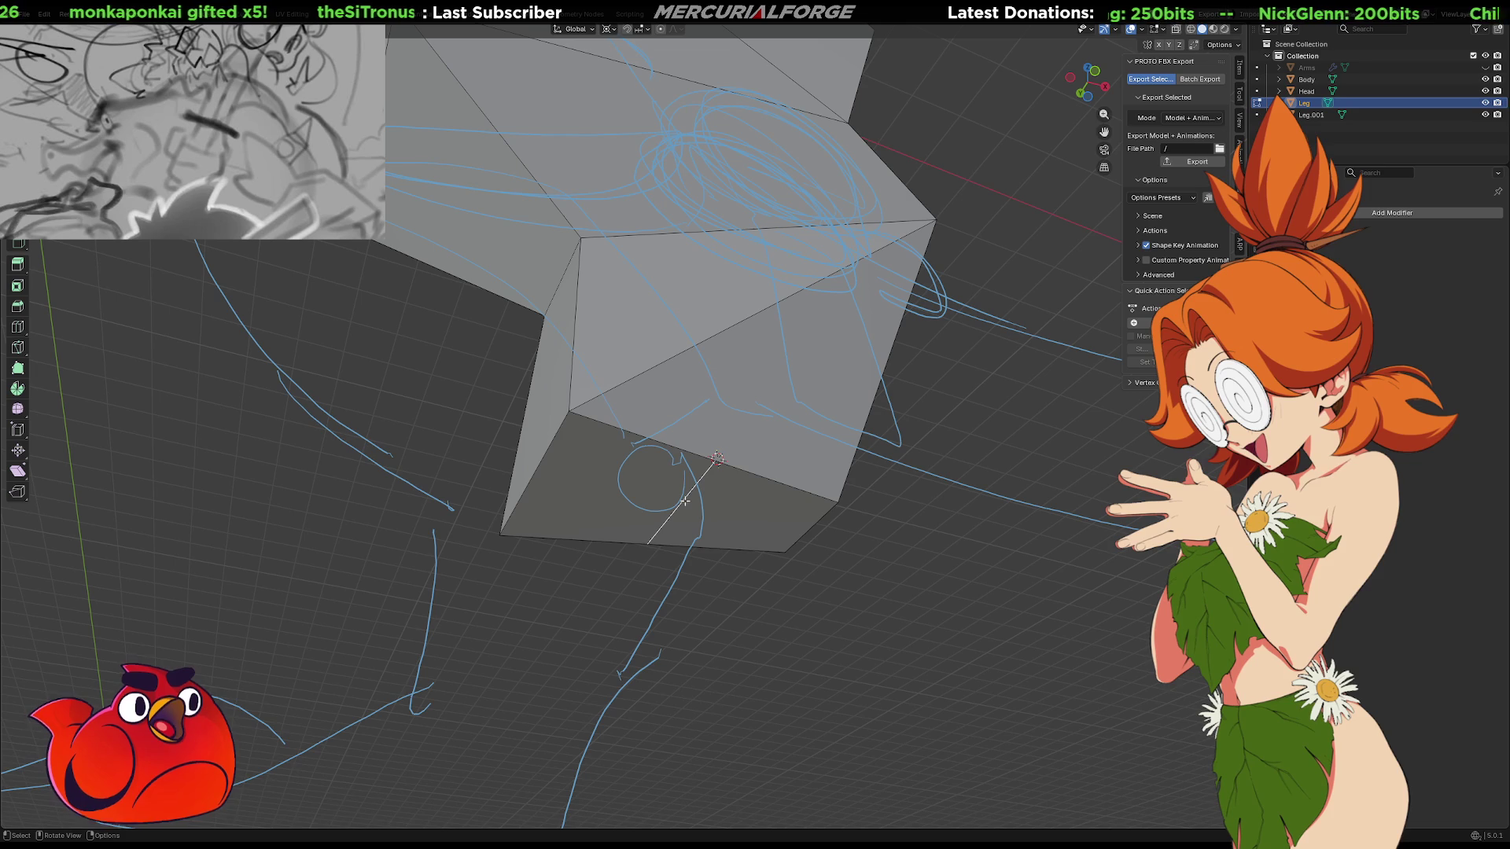
key("g")
key("z")
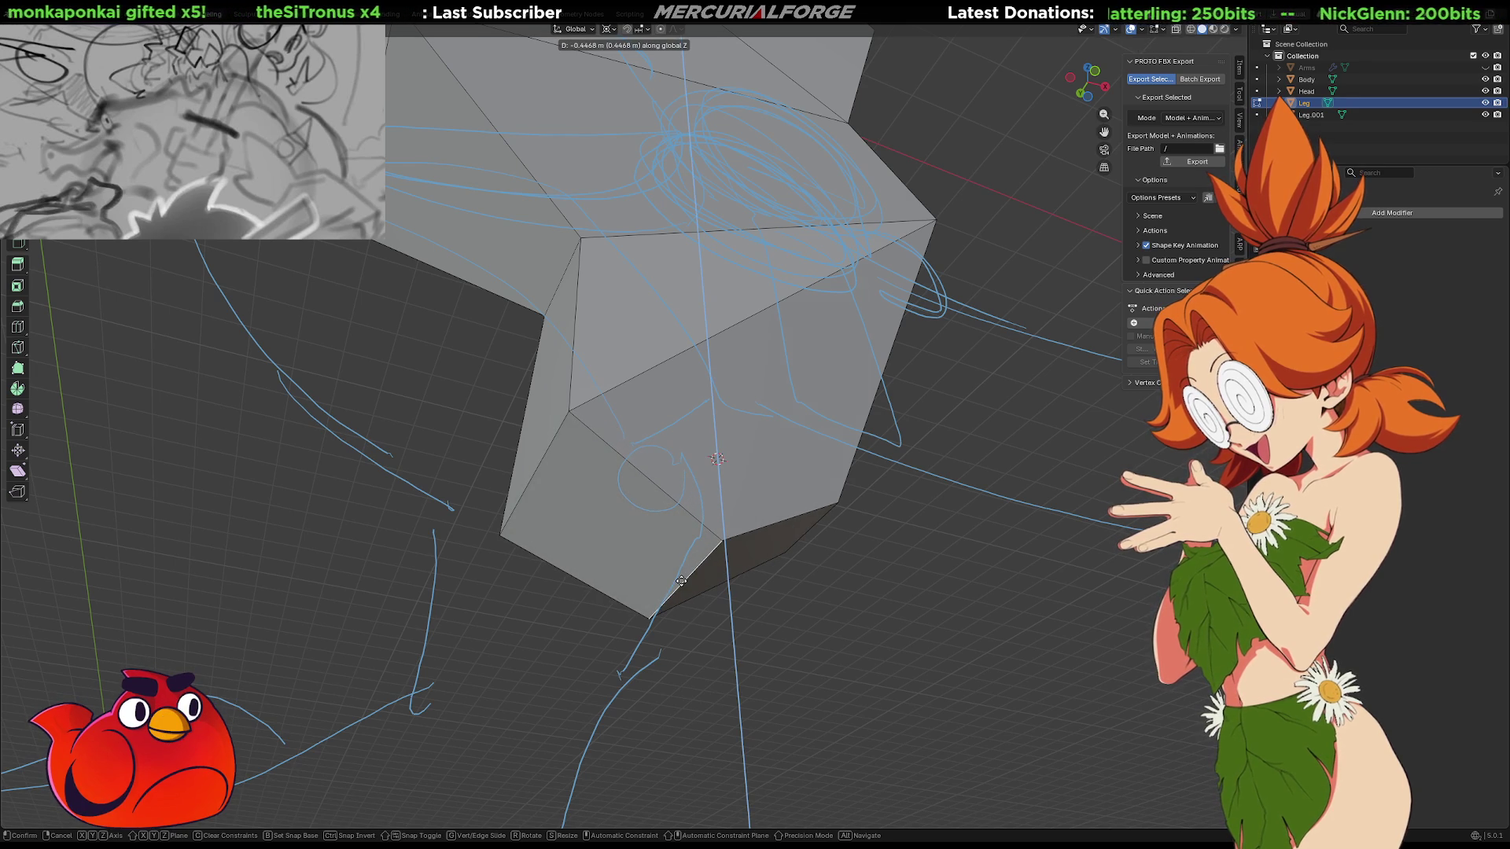
left_click(681, 581)
Narrow the leg's bottom corner so the lower end tapers, checking it from several angles
middle_click_drag(711, 517, 694, 530)
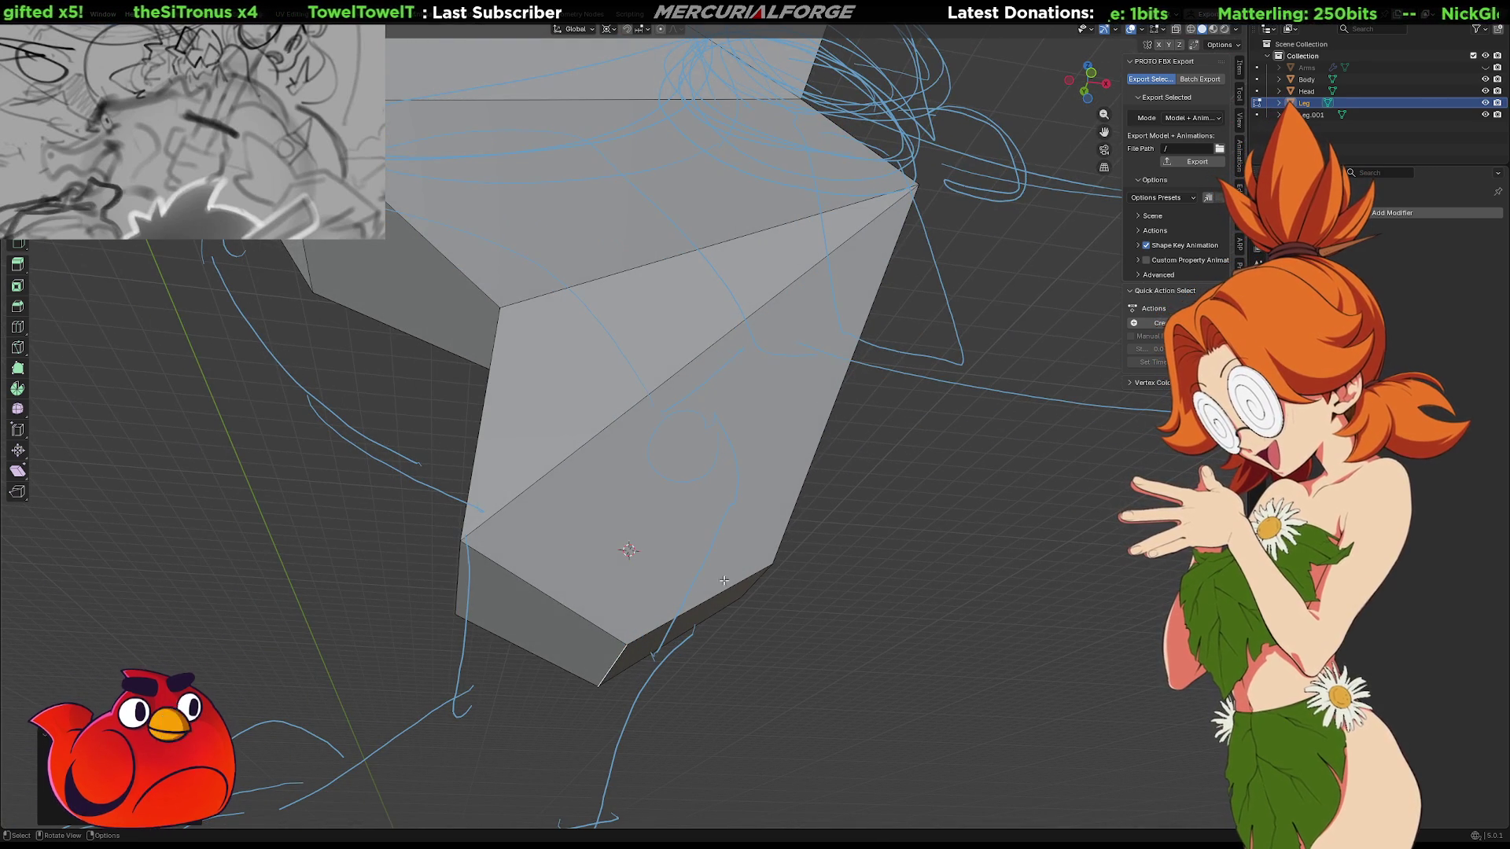
mouse_move(551, 462)
middle_mouse_down()
mouse_move(357, 481)
mouse_move(810, 587)
middle_mouse_up()
left_click(811, 590)
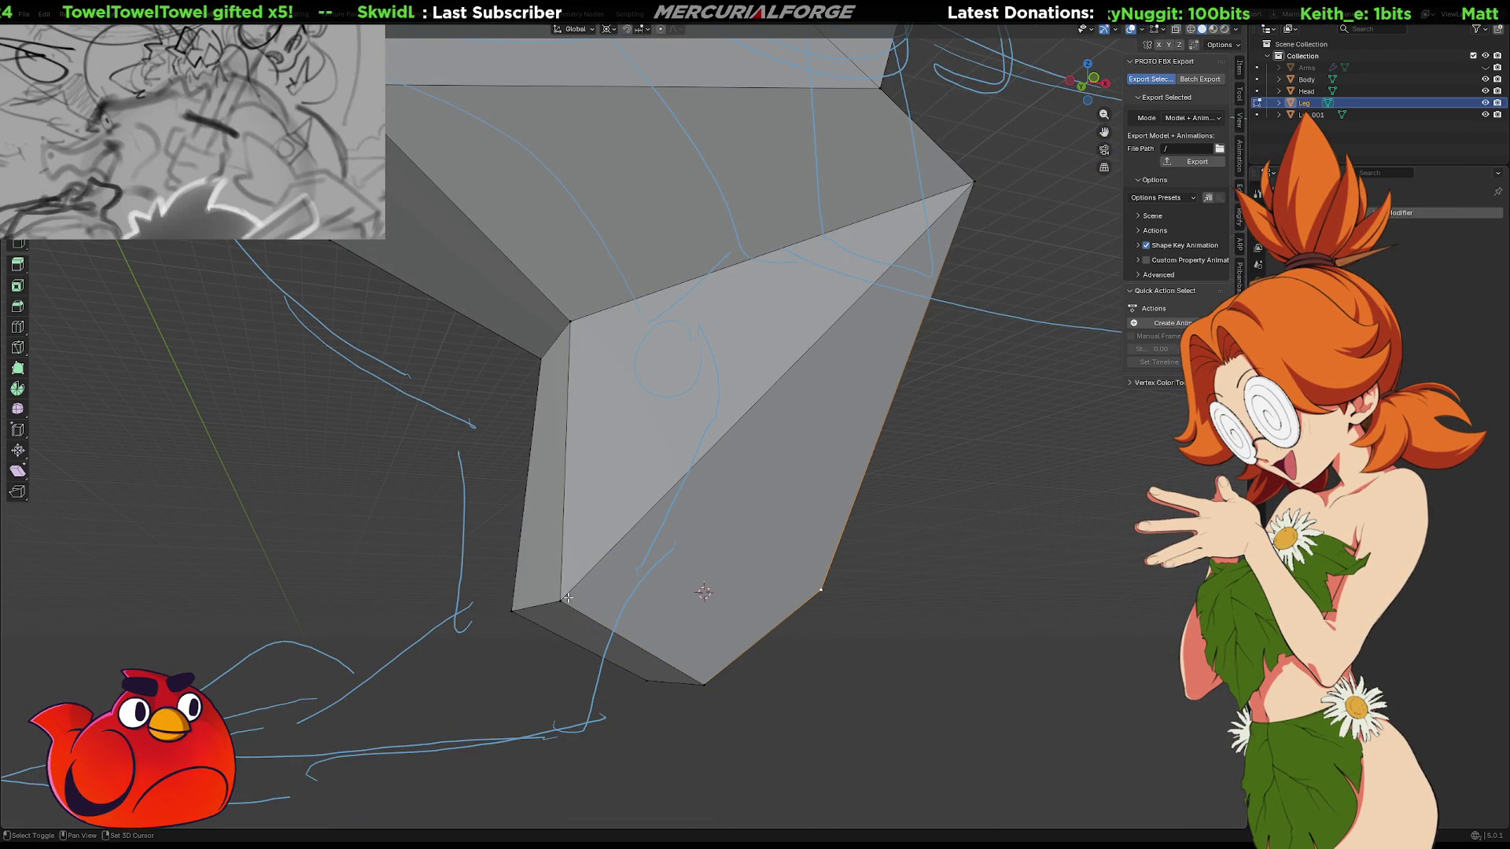
middle_click_drag(568, 598, 758, 615)
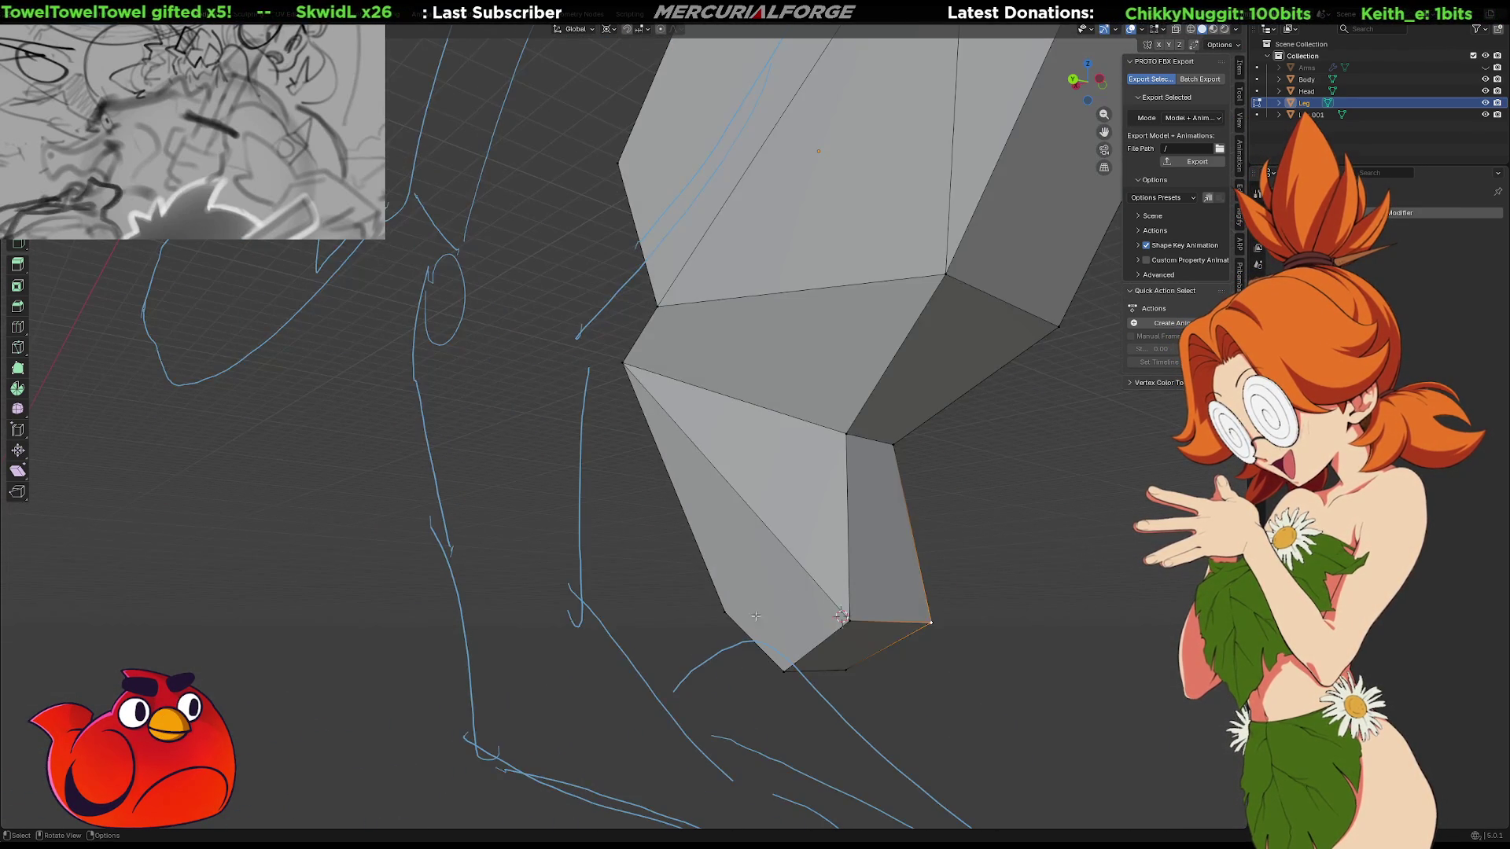
mouse_move(855, 623)
middle_mouse_down()
mouse_move(786, 609)
mouse_move(692, 488)
mouse_move(710, 563)
mouse_move(679, 594)
middle_mouse_up()
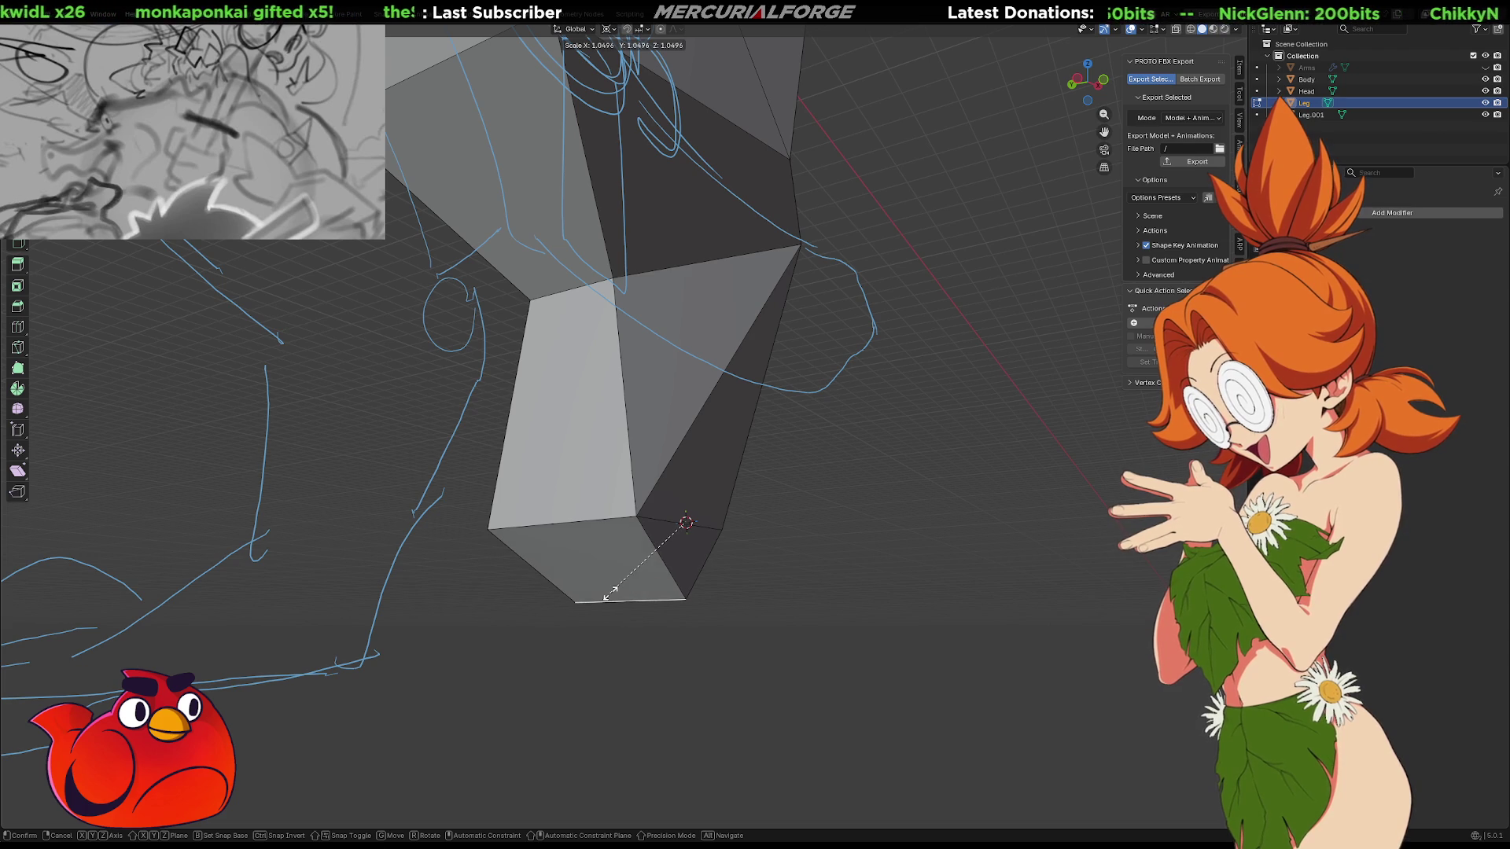
left_click(634, 596)
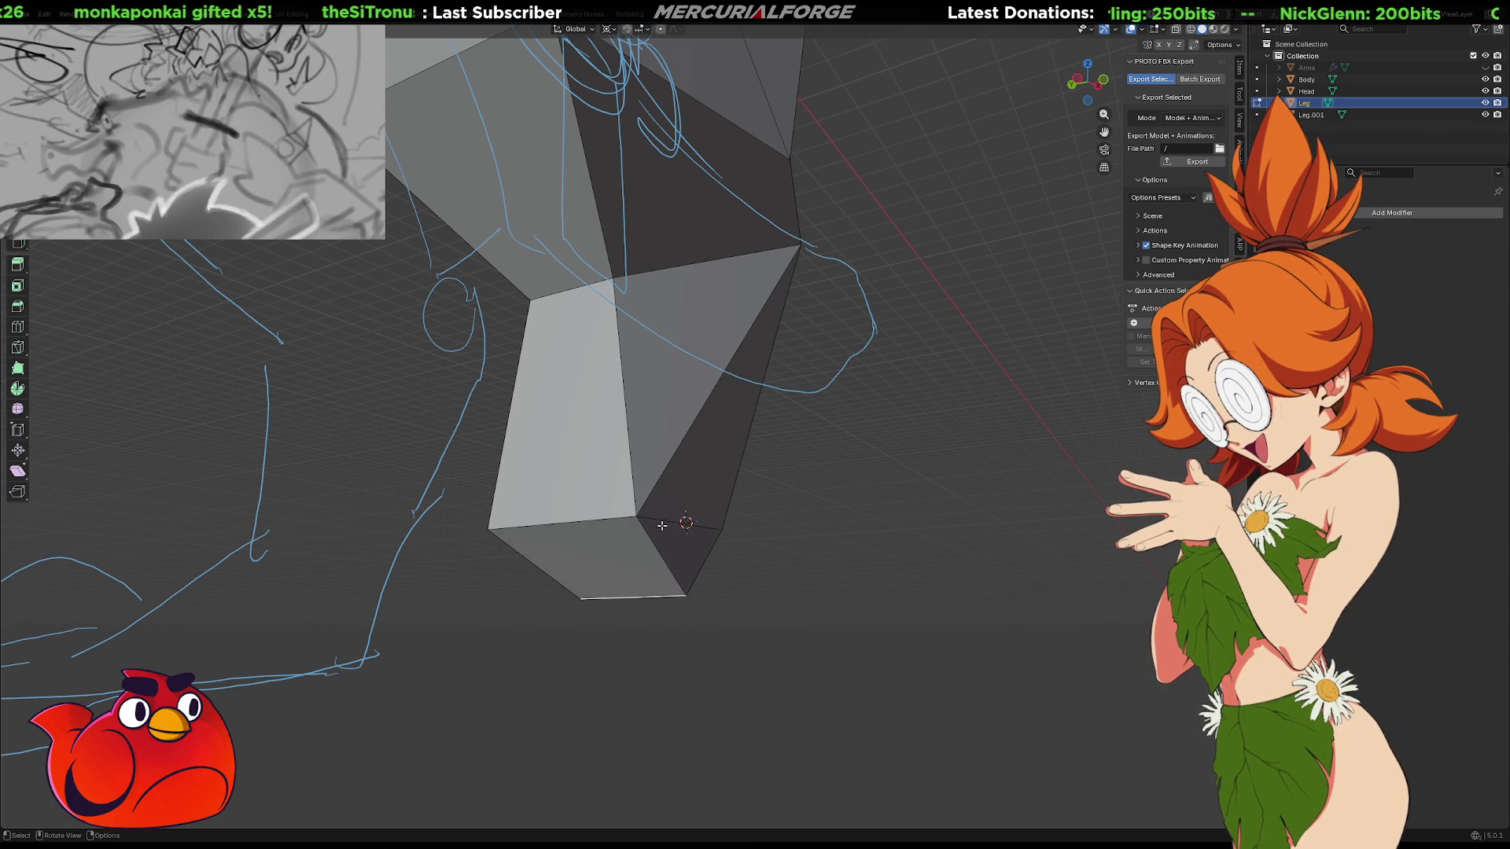
left_click(609, 29)
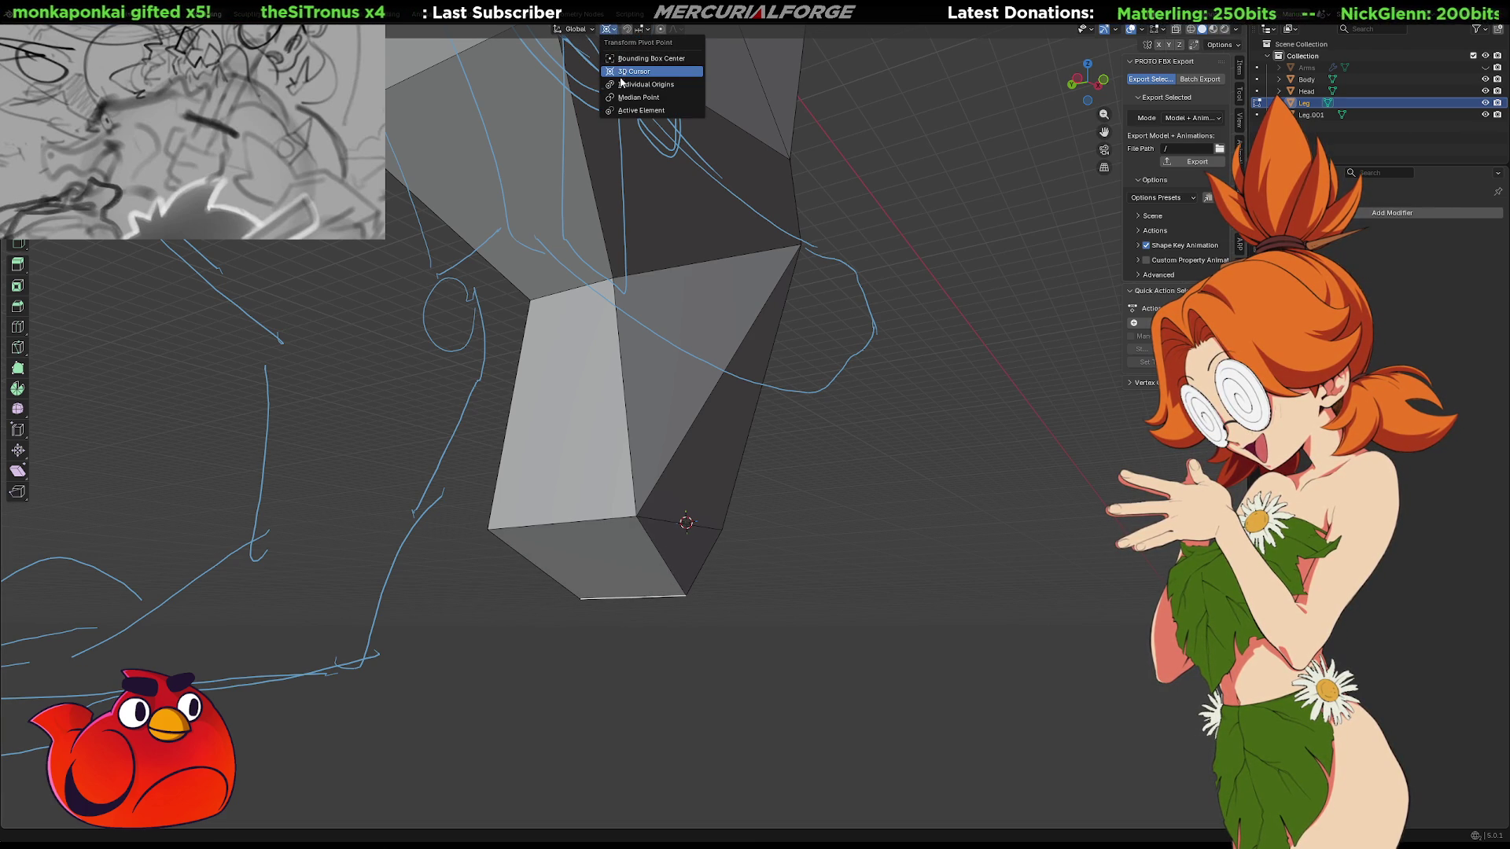
mouse_move(833, 439)
middle_mouse_down()
mouse_move(728, 498)
mouse_move(871, 415)
mouse_move(747, 431)
mouse_move(701, 409)
mouse_move(842, 398)
mouse_move(692, 440)
mouse_move(712, 515)
mouse_move(691, 512)
middle_mouse_up()
In Object Mode, select Leg.001 and rotate it around Z to a new tilt
key("Tab")
left_click(717, 520)
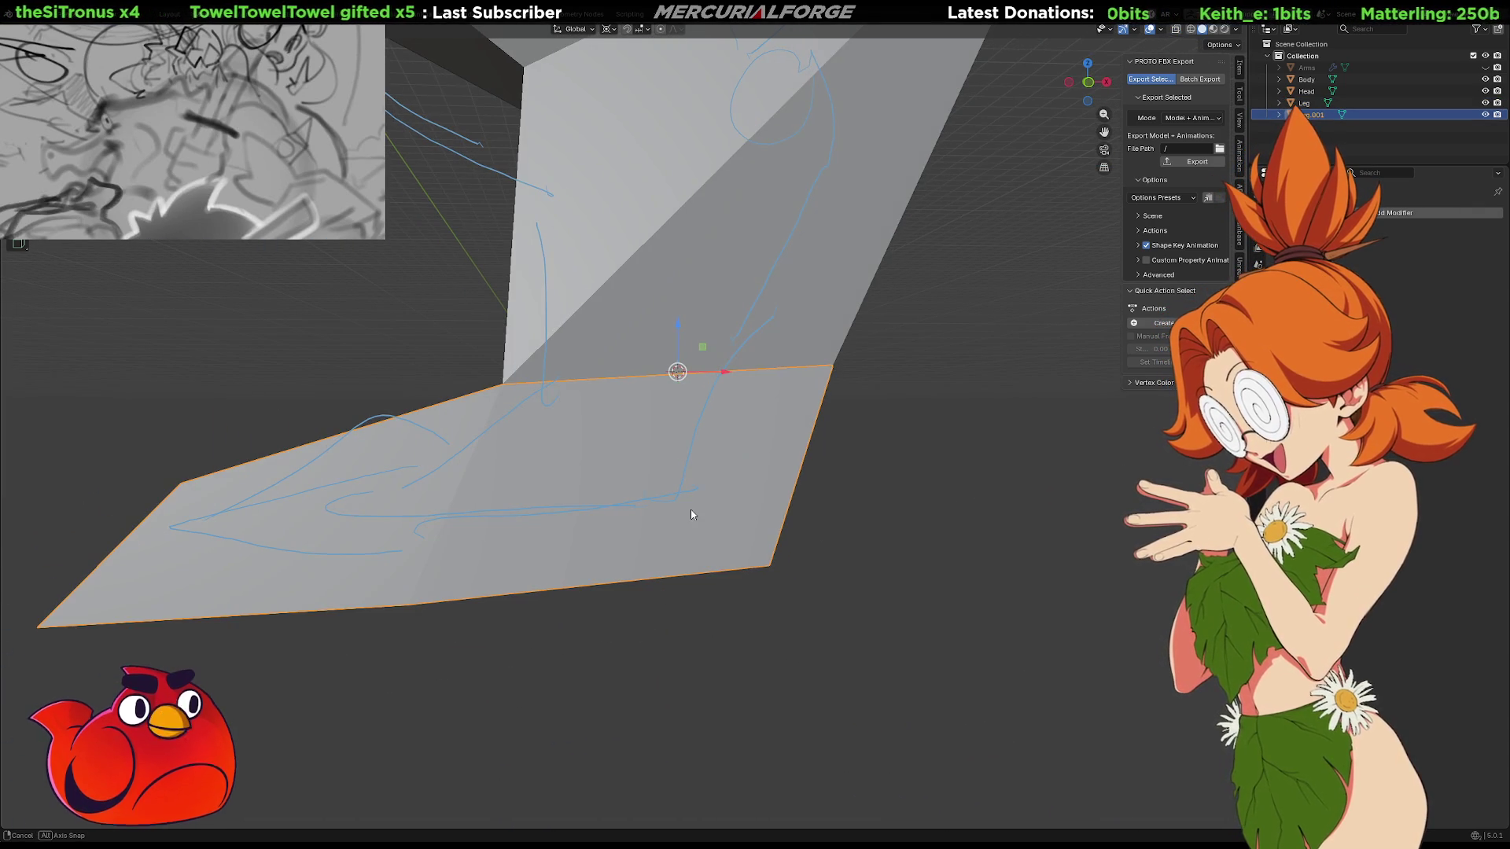
middle_click_drag(984, 462, 975, 474)
key("r")
key("z")
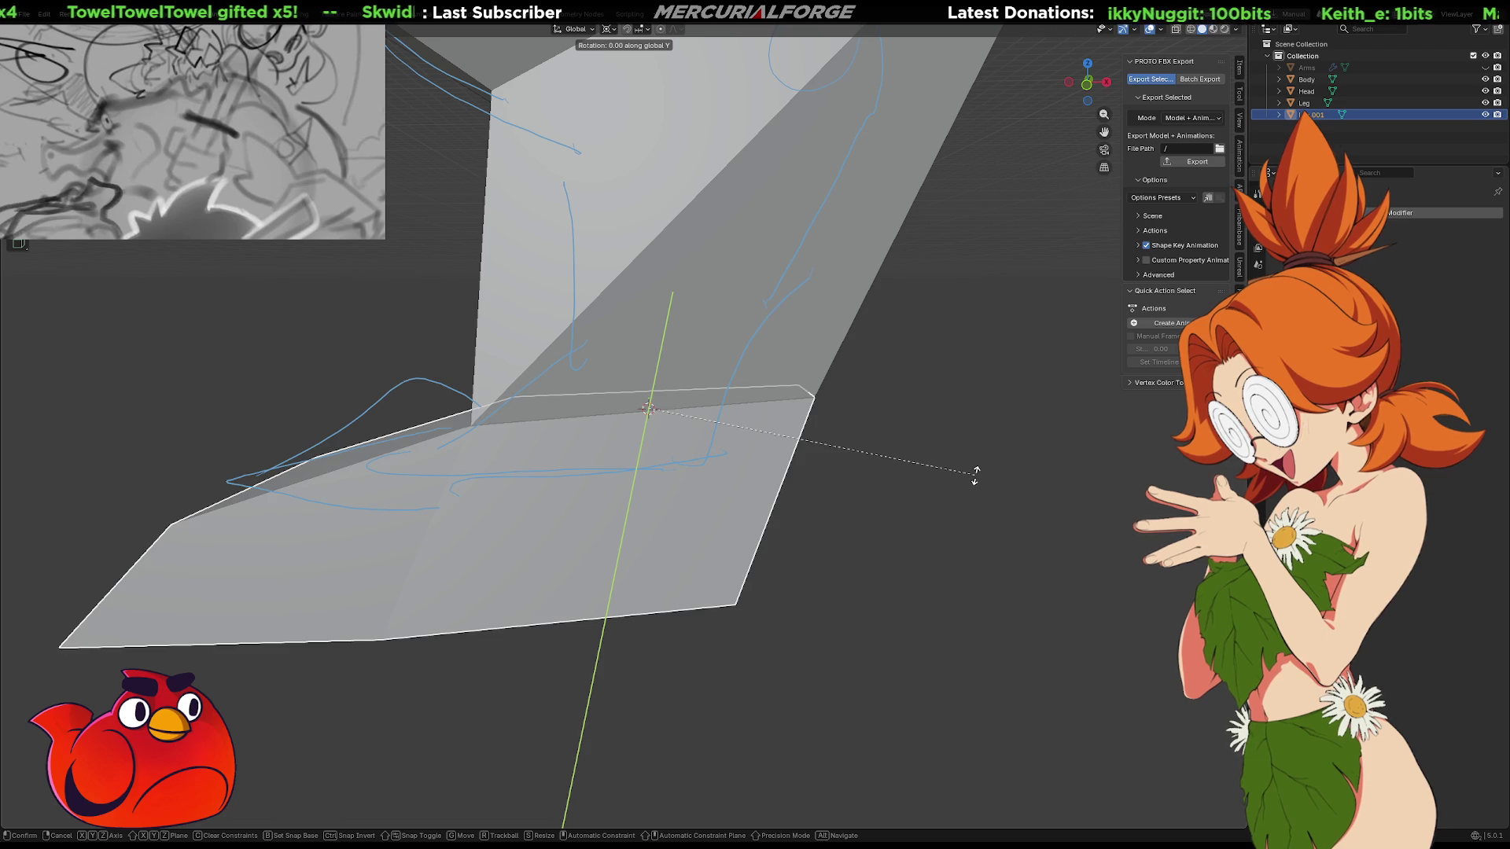
left_click(752, 310)
mouse_move(752, 309)
middle_mouse_down()
mouse_move(976, 342)
mouse_move(702, 342)
middle_mouse_up()
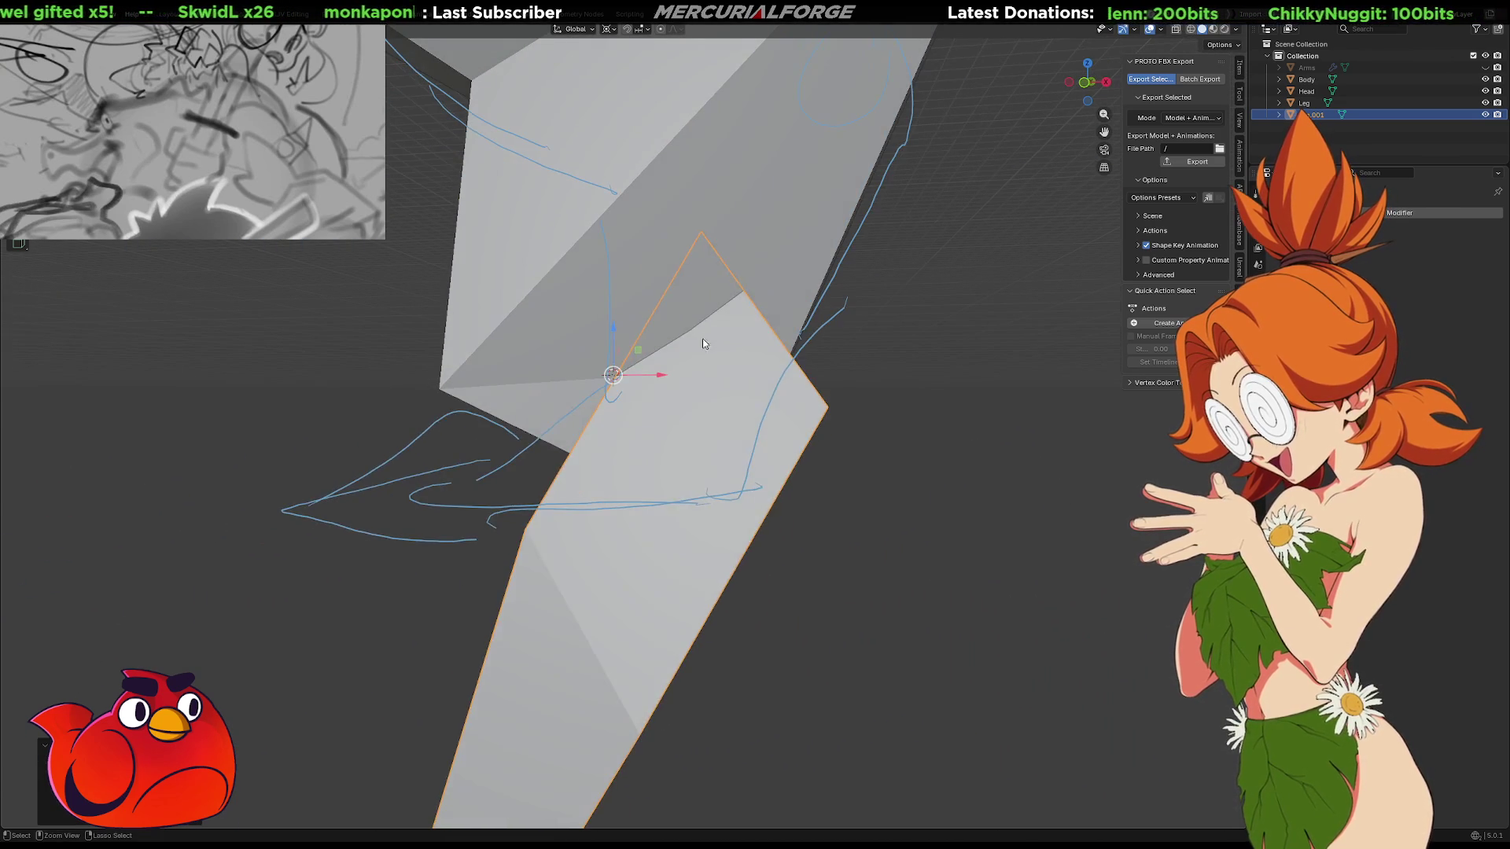
Undo that tilt and rotate Leg.001 again to a flatter angle
key("ctrl+z")
key("r")
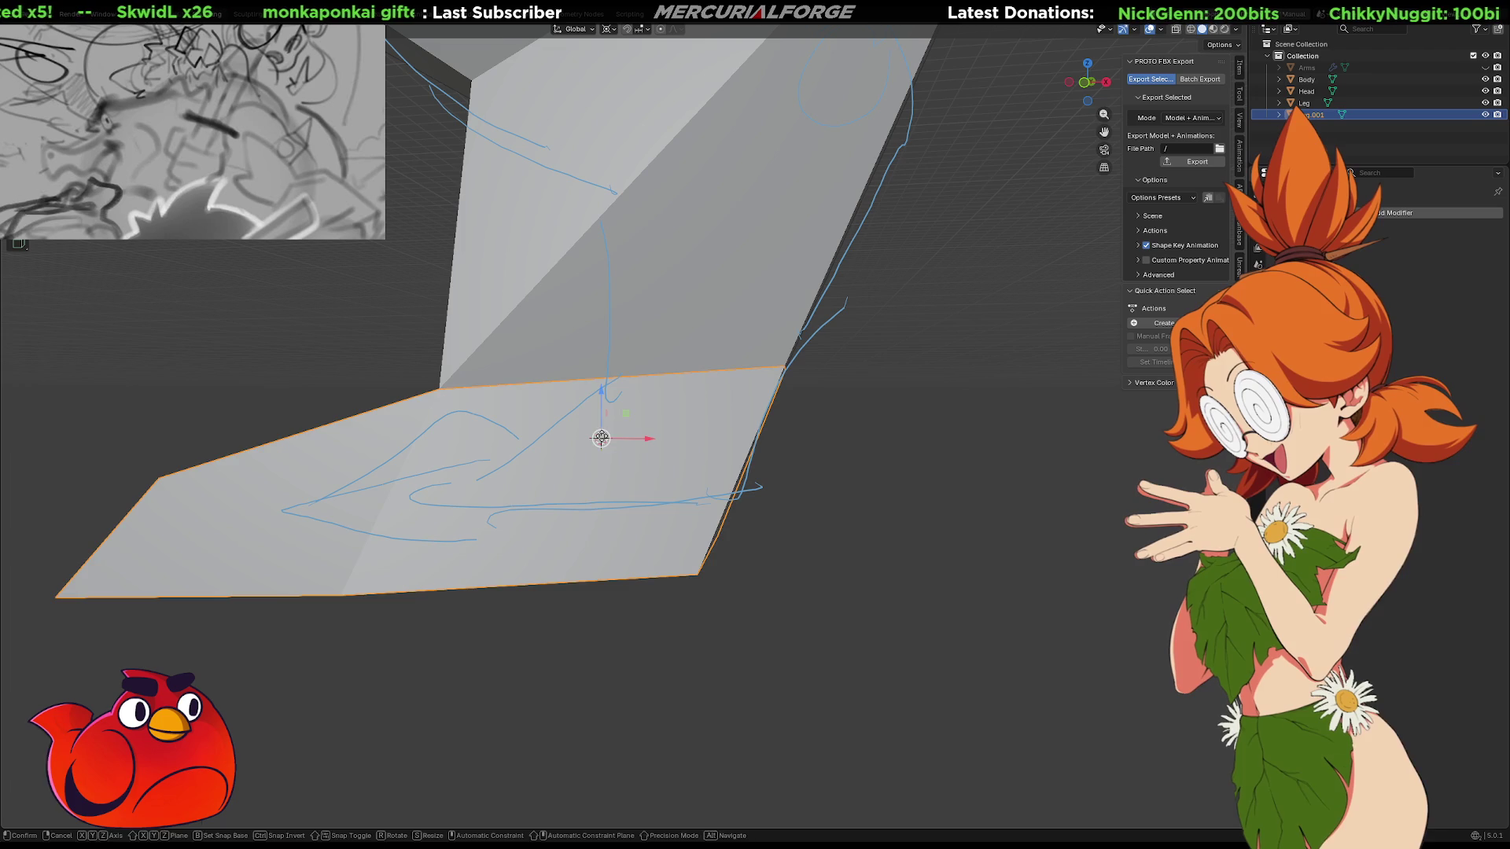
right_click(935, 394)
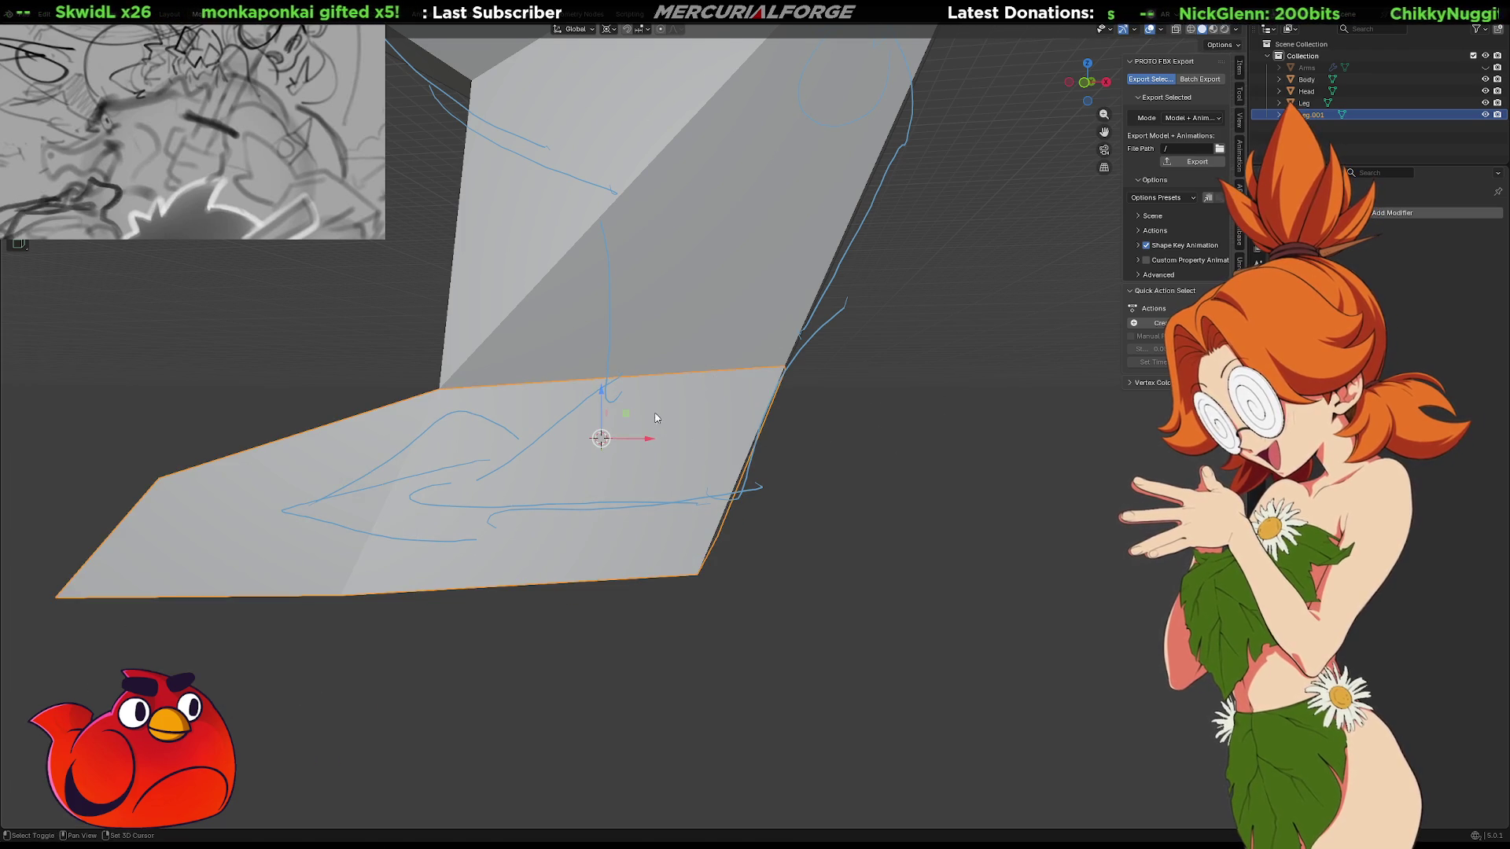
key("g")
key("r")
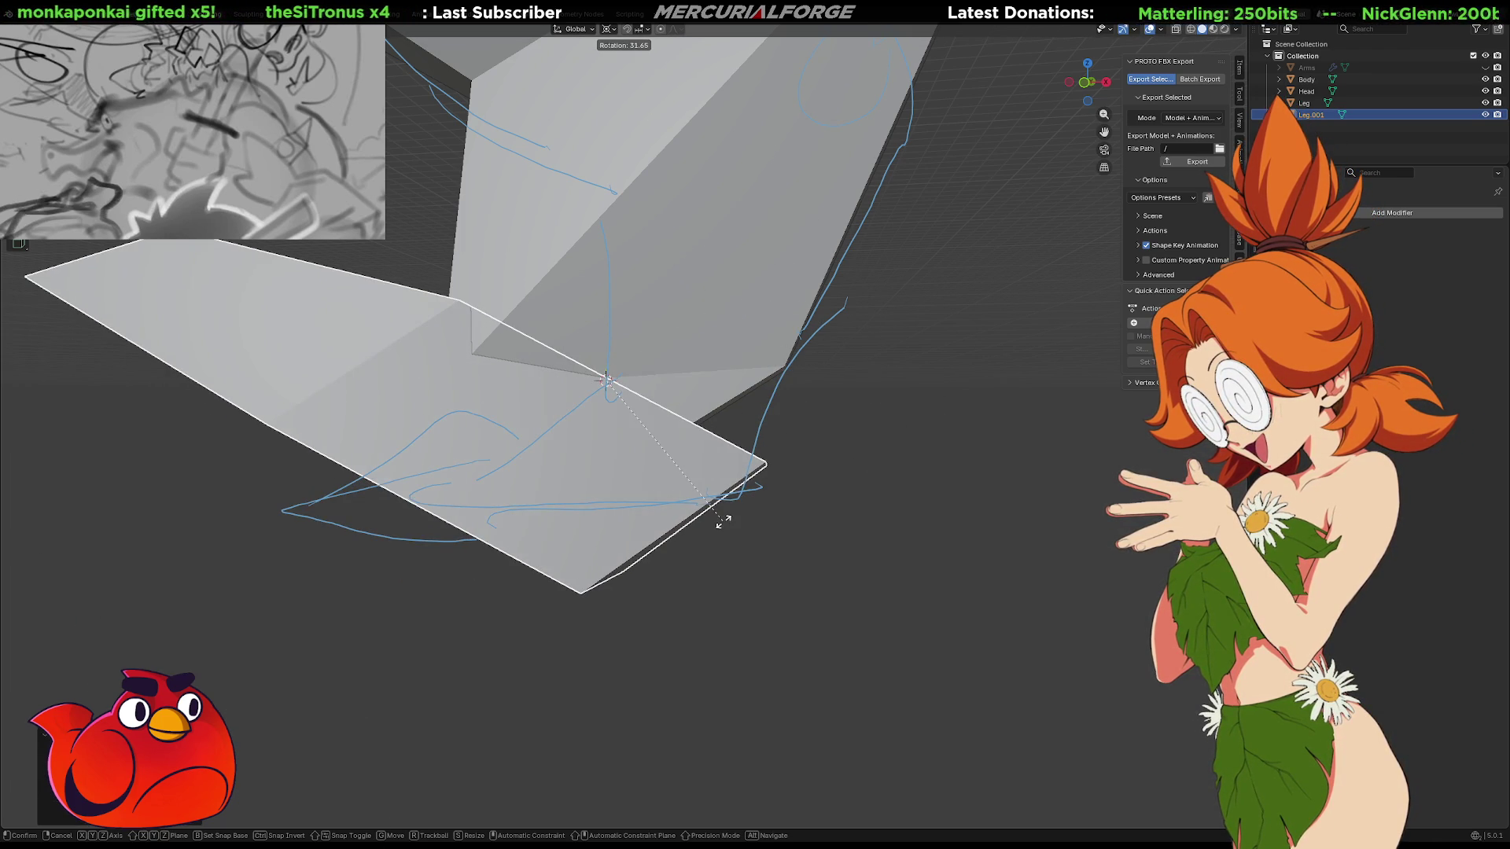
left_click(754, 528)
mouse_move(754, 529)
middle_mouse_down()
mouse_move(637, 533)
mouse_move(825, 512)
mouse_move(795, 504)
middle_mouse_up()
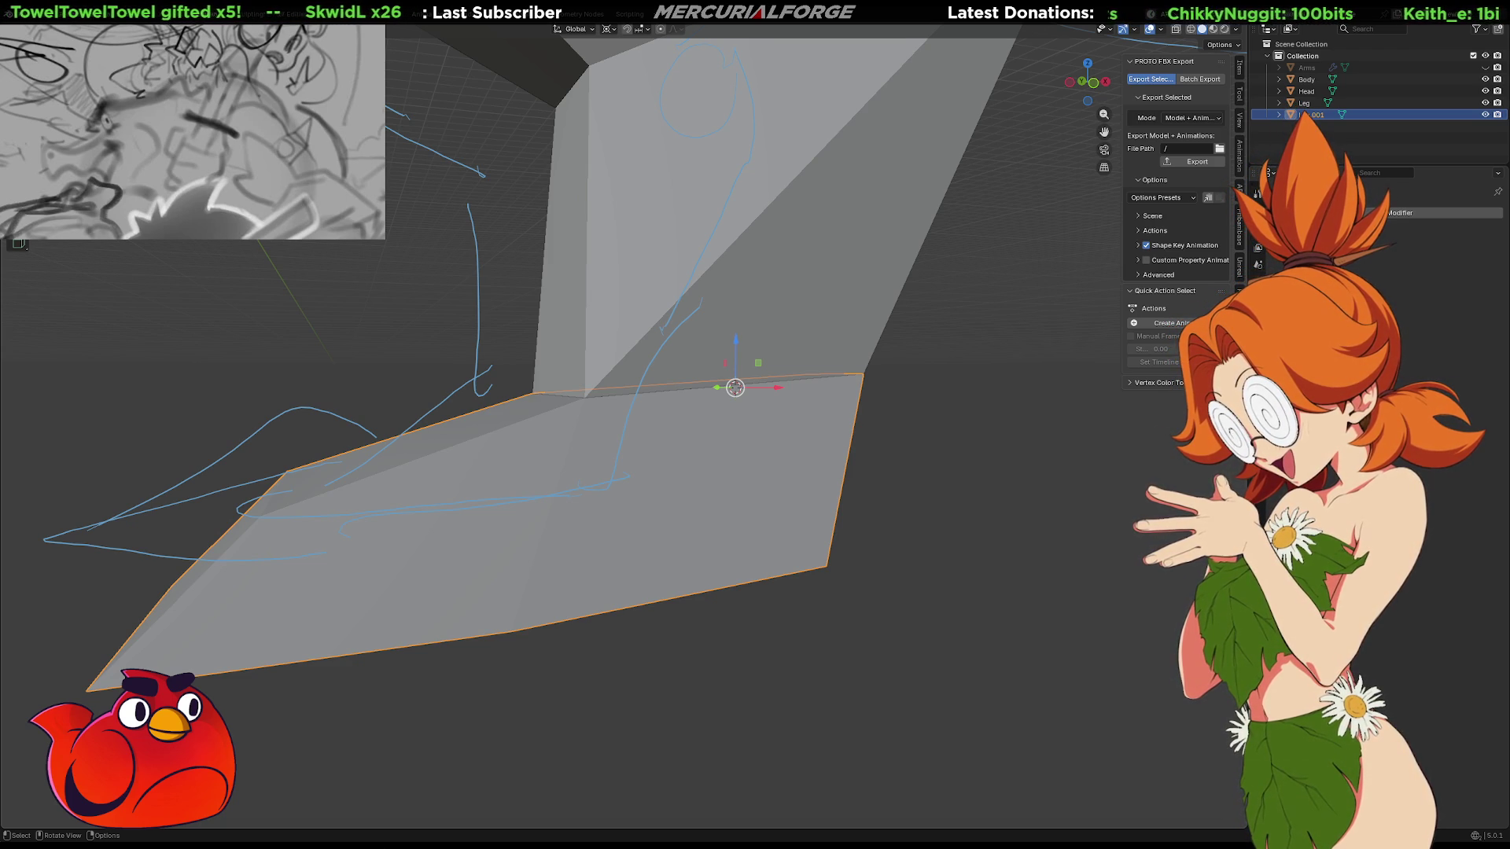
Abandon a further rotation, then select the Leg object and frame it in view
key("r")
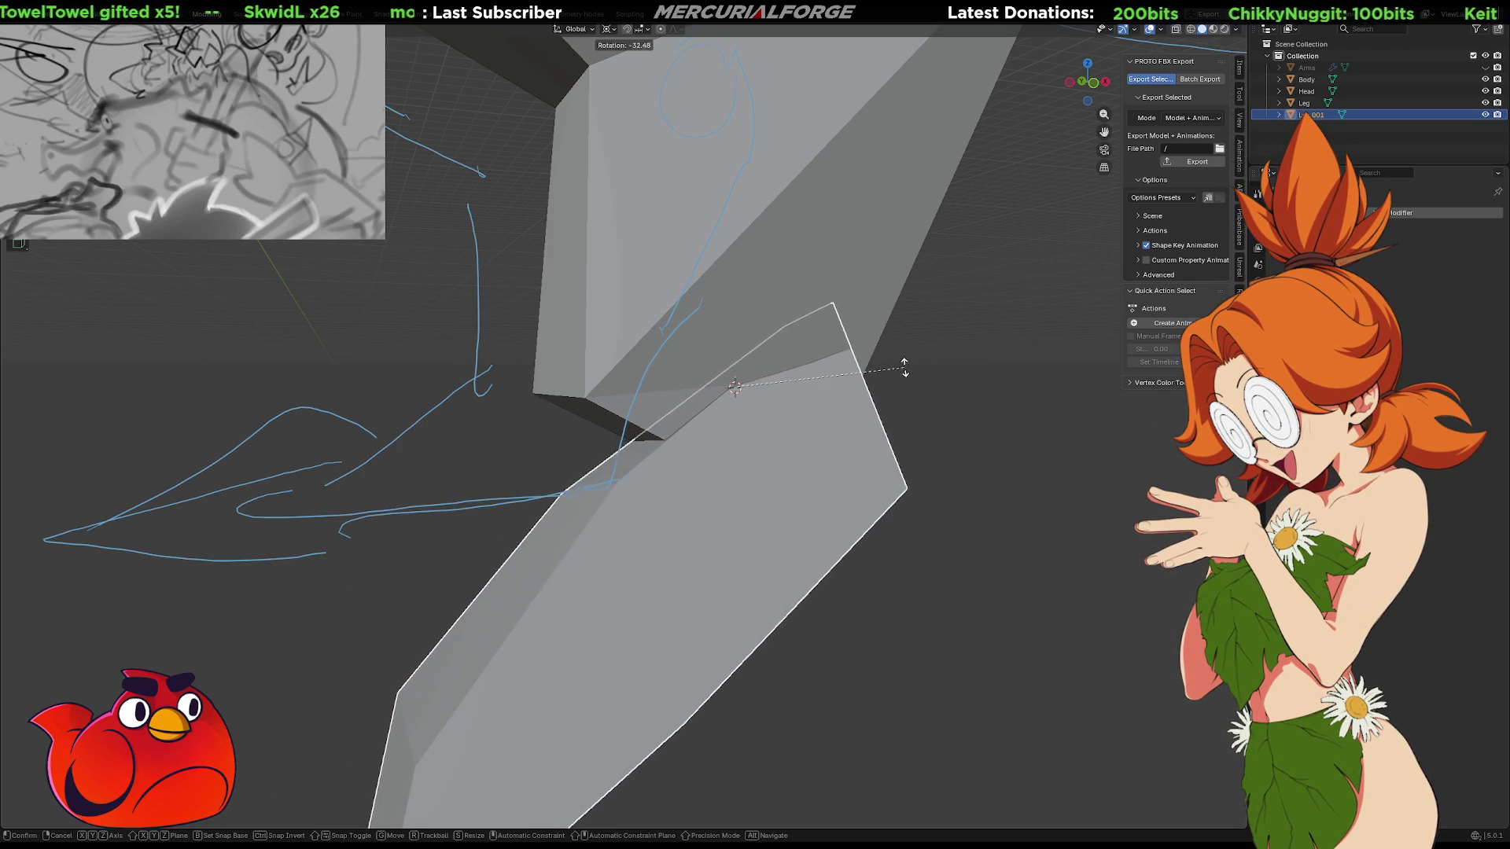
right_click(902, 363)
mouse_move(774, 436)
middle_mouse_down()
mouse_move(715, 439)
mouse_move(746, 445)
middle_mouse_up()
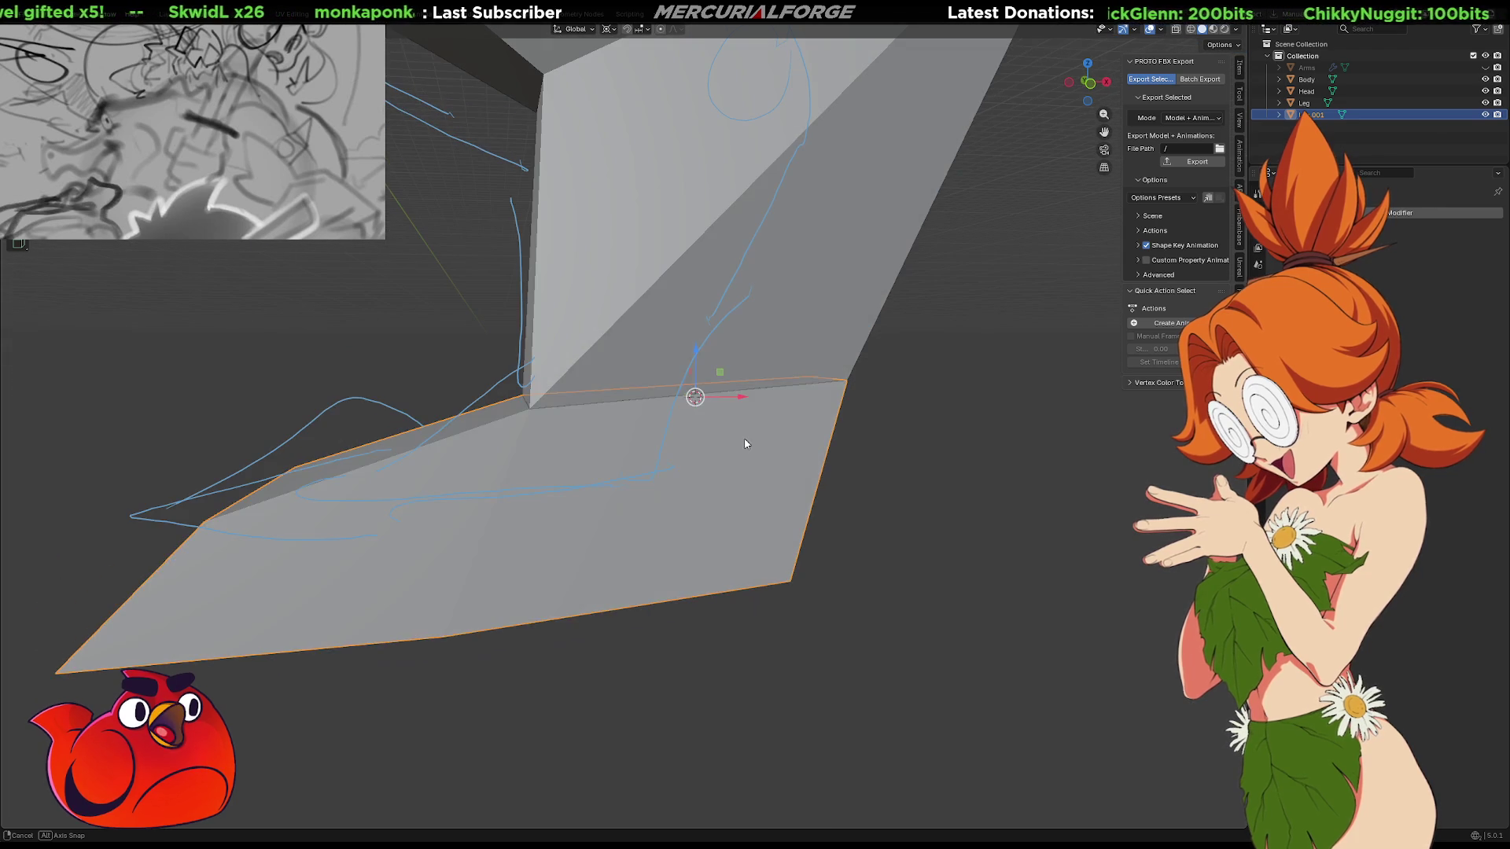
left_click(764, 321)
key("KP_Decimal")
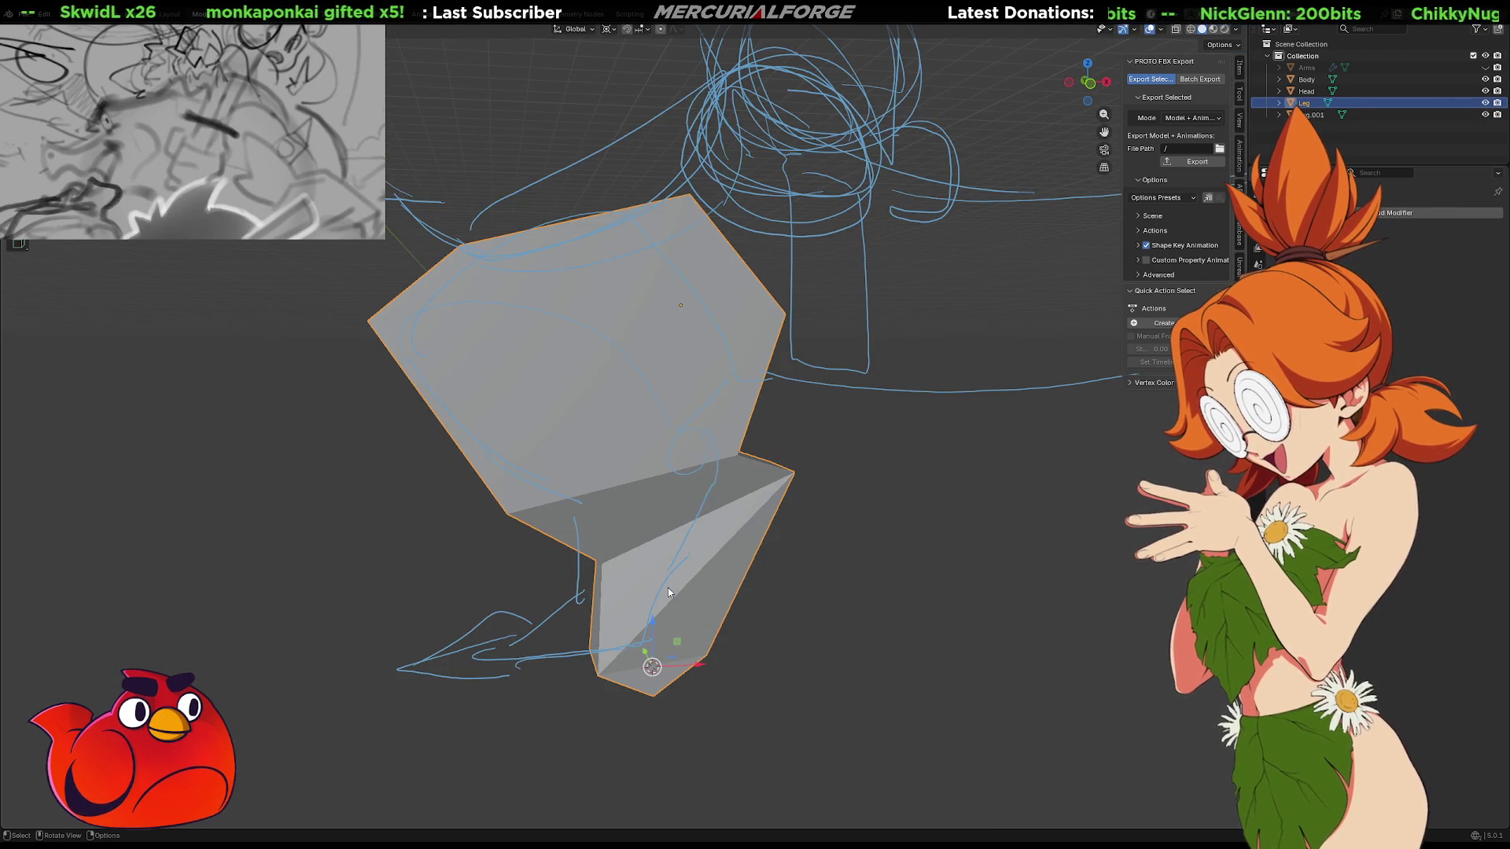
Lower the leg's bottom vertex along Z in Edit Mode
scroll(673, 567, "up", 5)
middle_click_drag(766, 270, 716, 412, "shift")
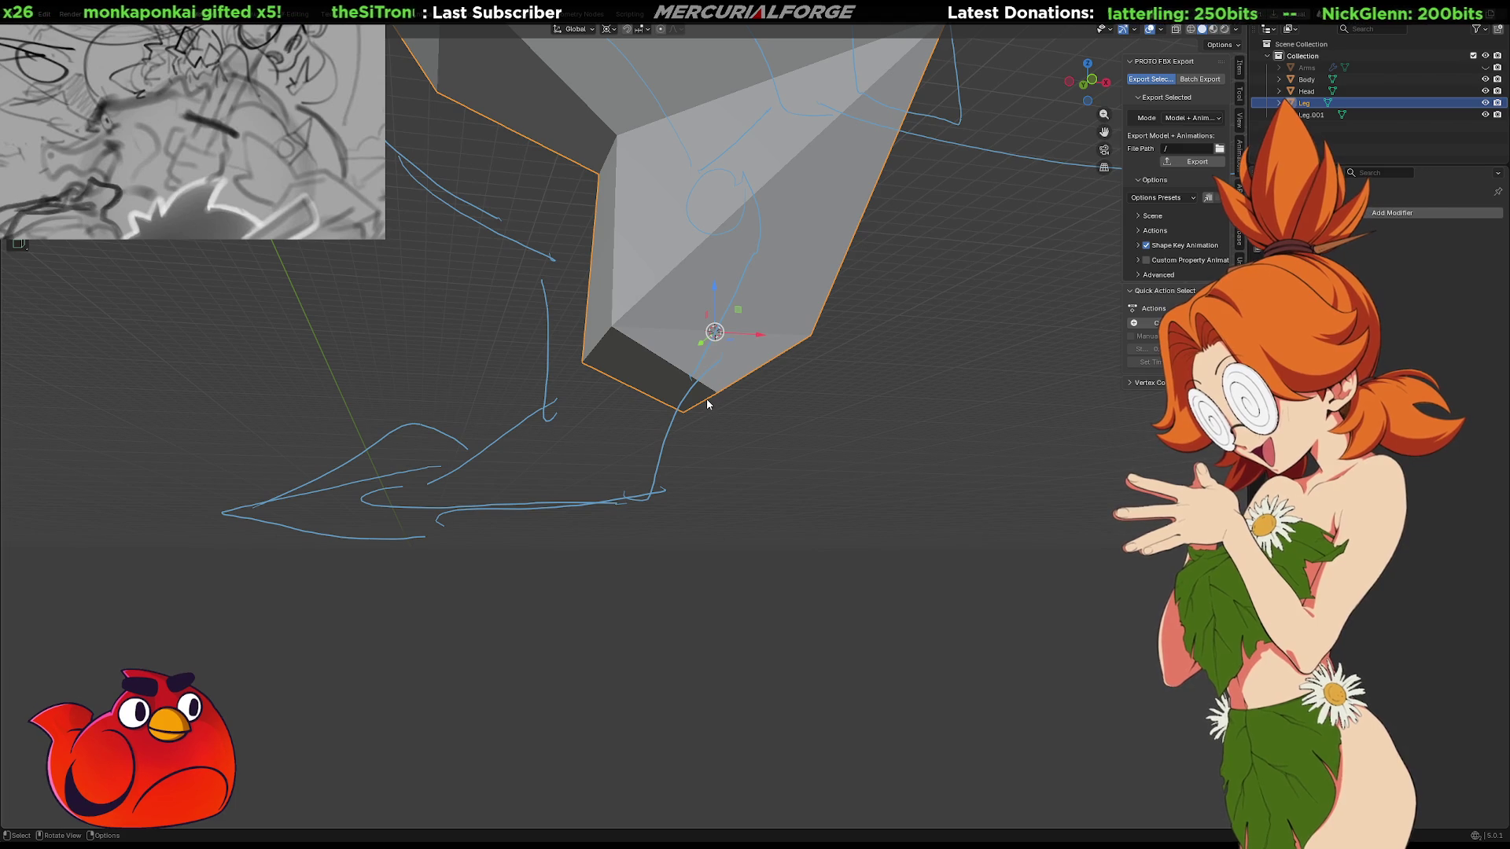
key("Tab")
key("g")
key("z")
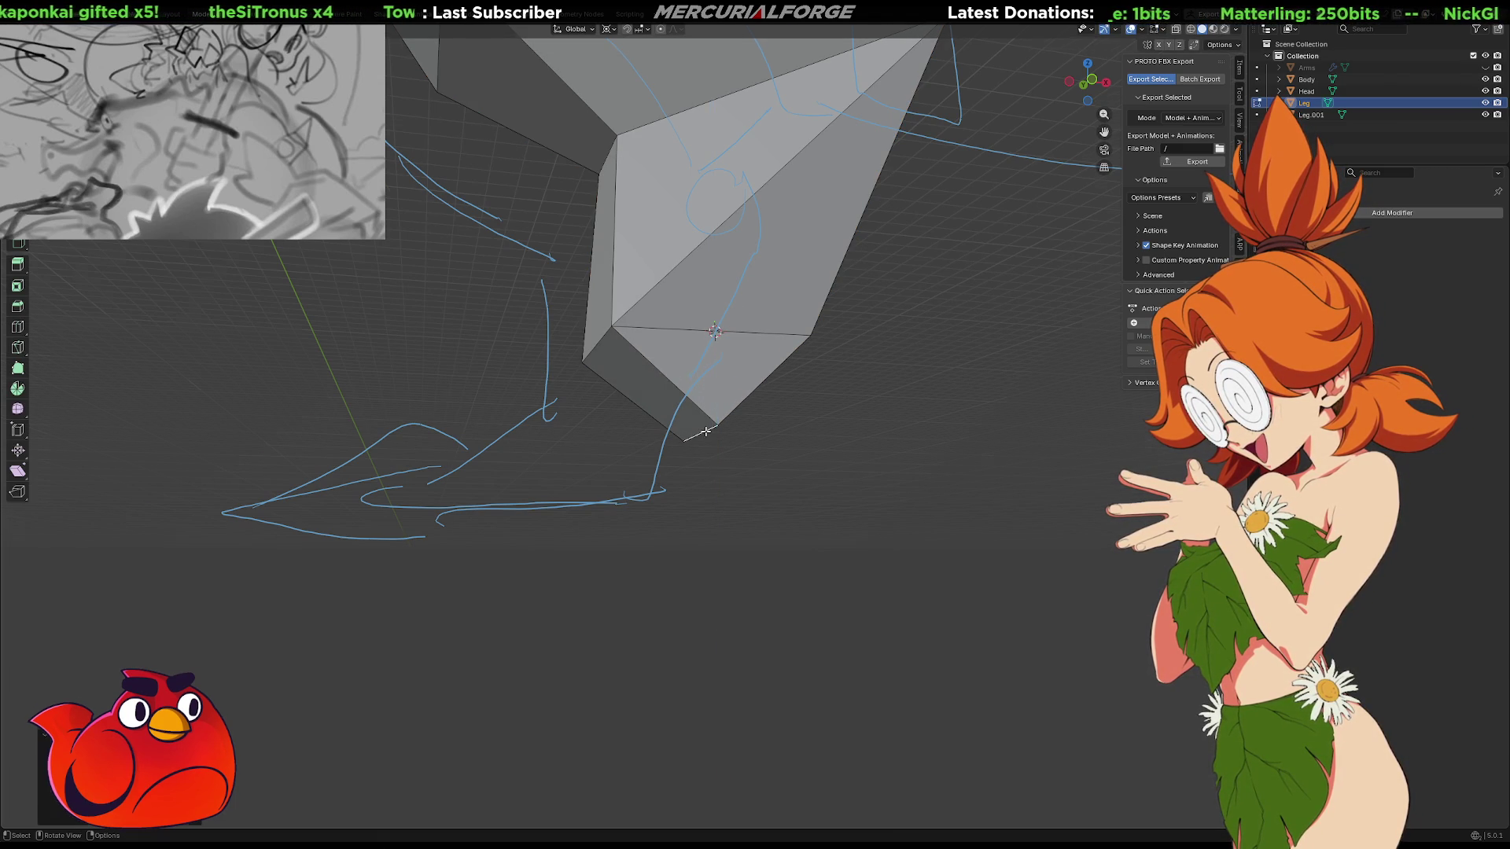
left_click(701, 469)
key("p")
Select Leg.001 and rotate it around Z to a steeper tilt beneath the shin
left_click(701, 469)
middle_click_drag(701, 469, 699, 483)
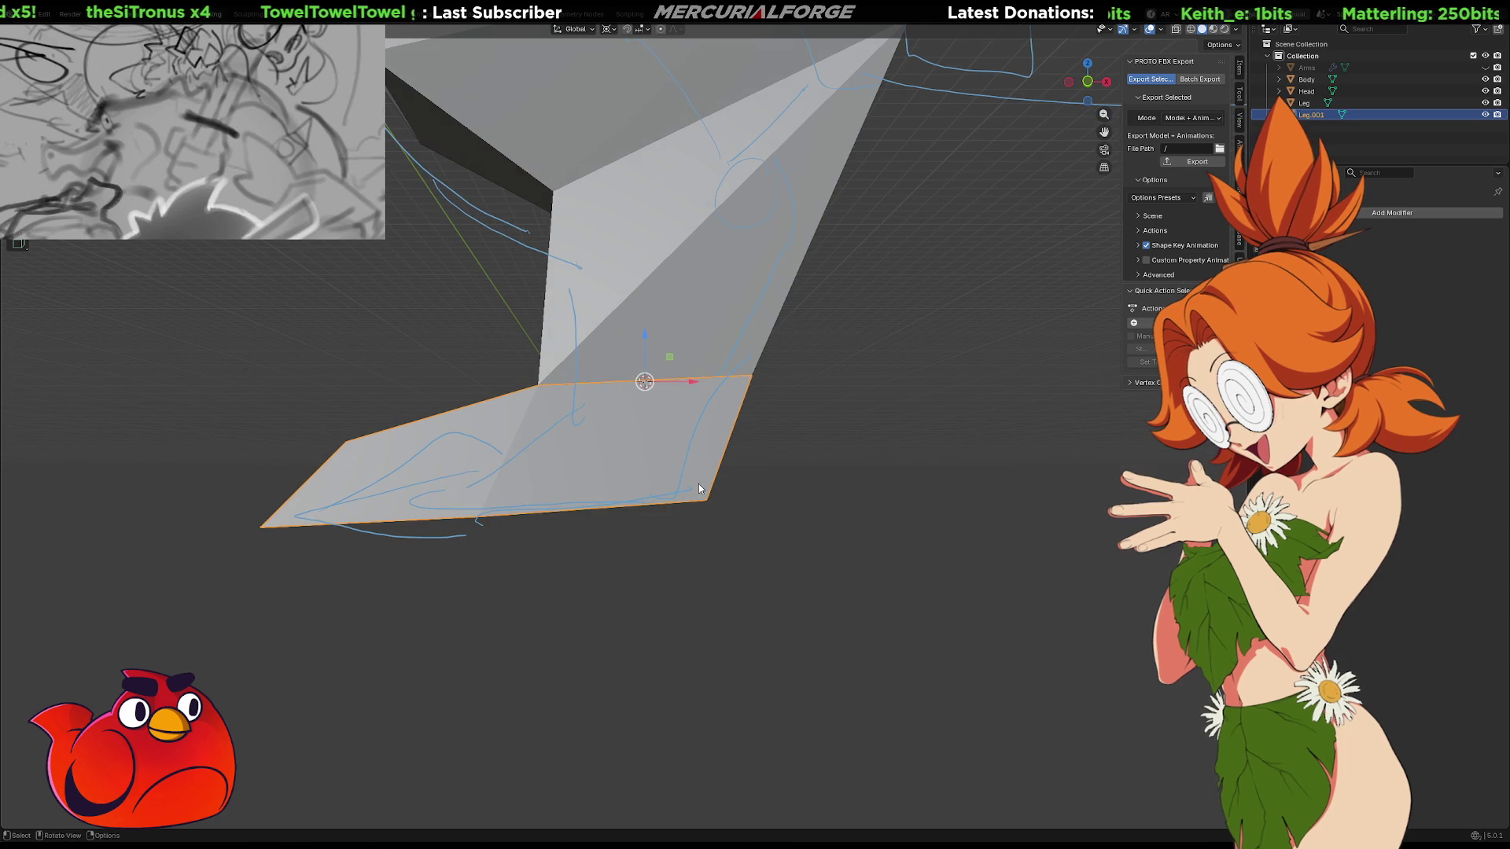
key("r")
key("z")
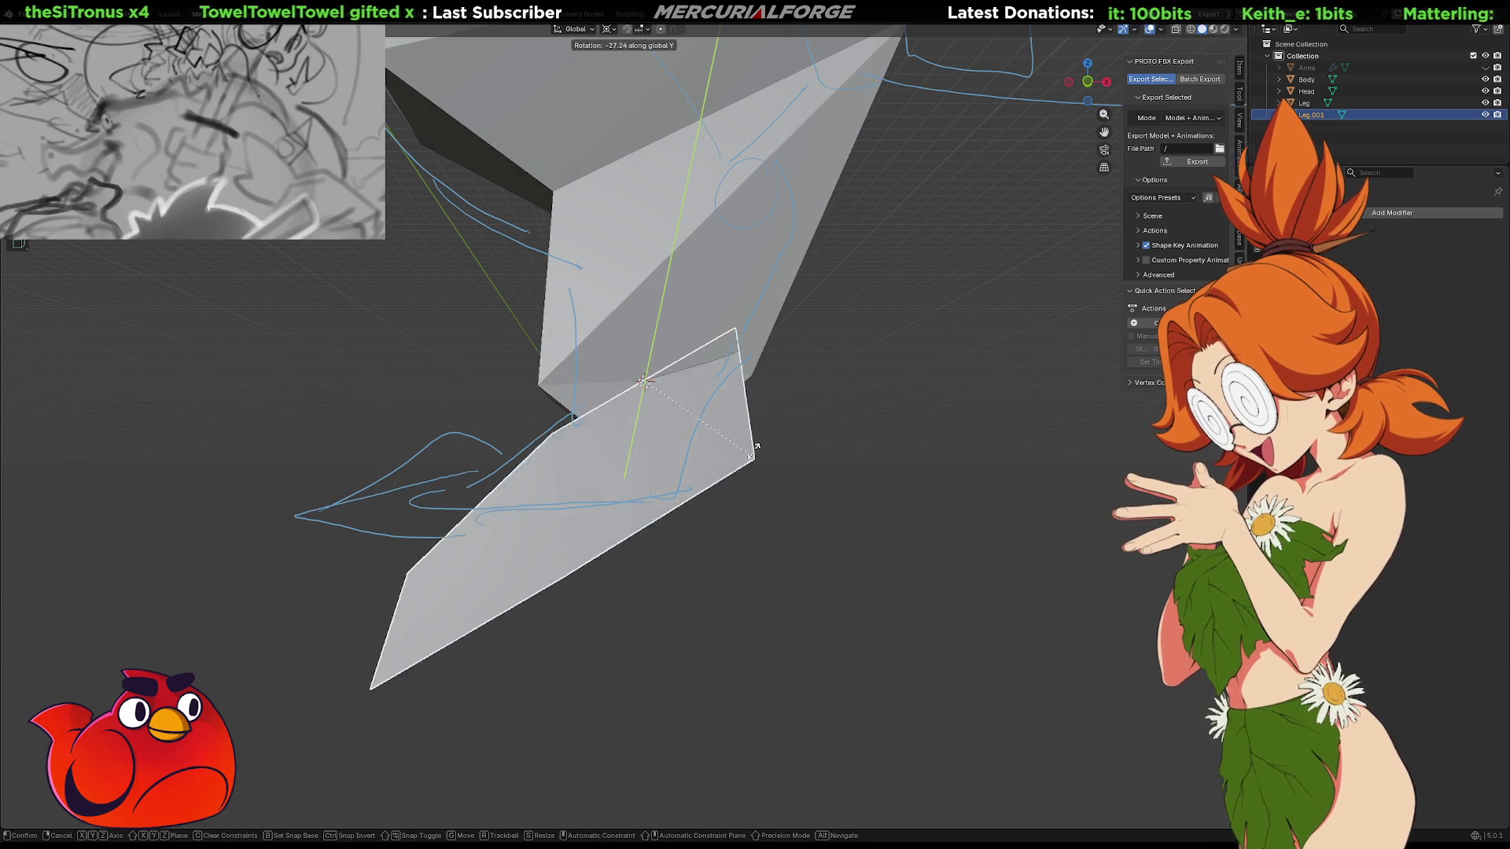
left_click(771, 411)
mouse_move(771, 410)
middle_mouse_down()
mouse_move(619, 432)
mouse_move(821, 413)
mouse_move(660, 431)
mouse_move(704, 429)
mouse_move(747, 375)
mouse_move(715, 421)
mouse_move(919, 423)
mouse_move(761, 421)
mouse_move(746, 240)
mouse_move(786, 337)
mouse_move(690, 387)
mouse_move(717, 386)
mouse_move(714, 402)
middle_mouse_up()
scroll(821, 414, "down", 5)
scroll(703, 423, "up", 5)
key("Tab")
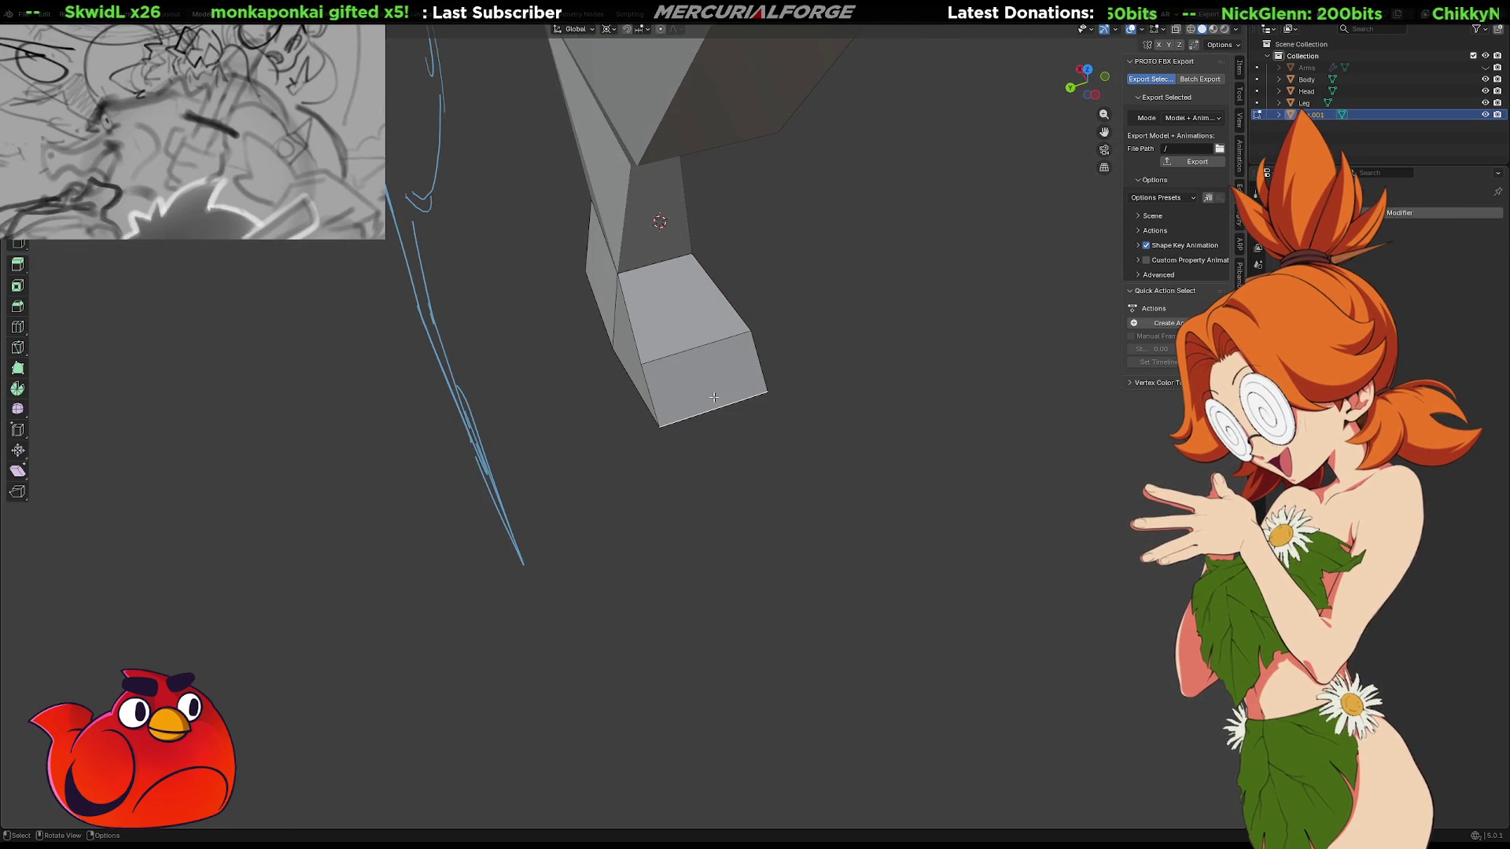
Push the foot's end edge outward to start the pointed toe
right_click(714, 398)
left_click(715, 399)
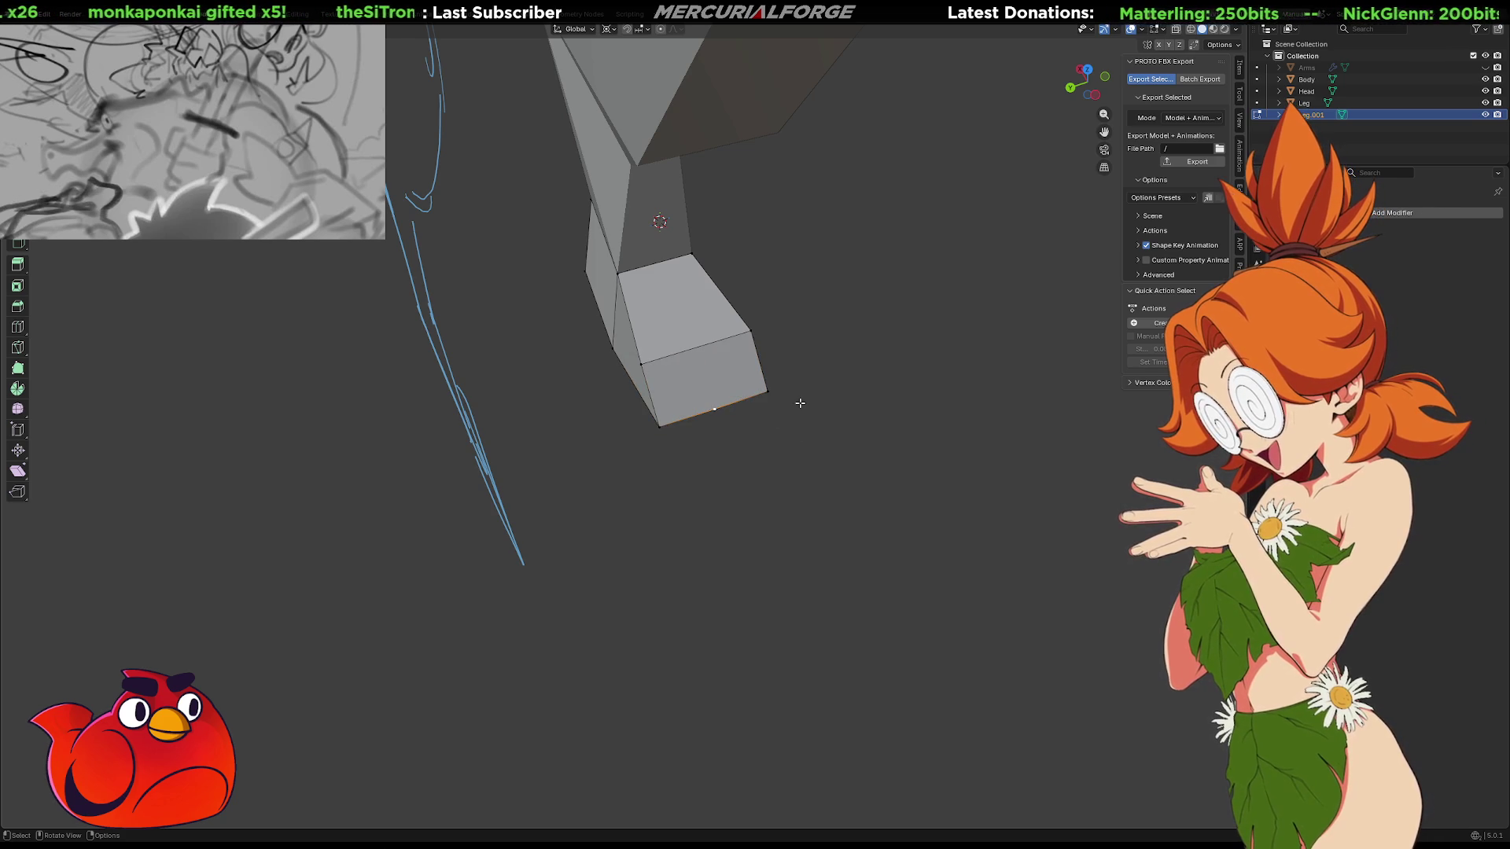
key("g")
key("z")
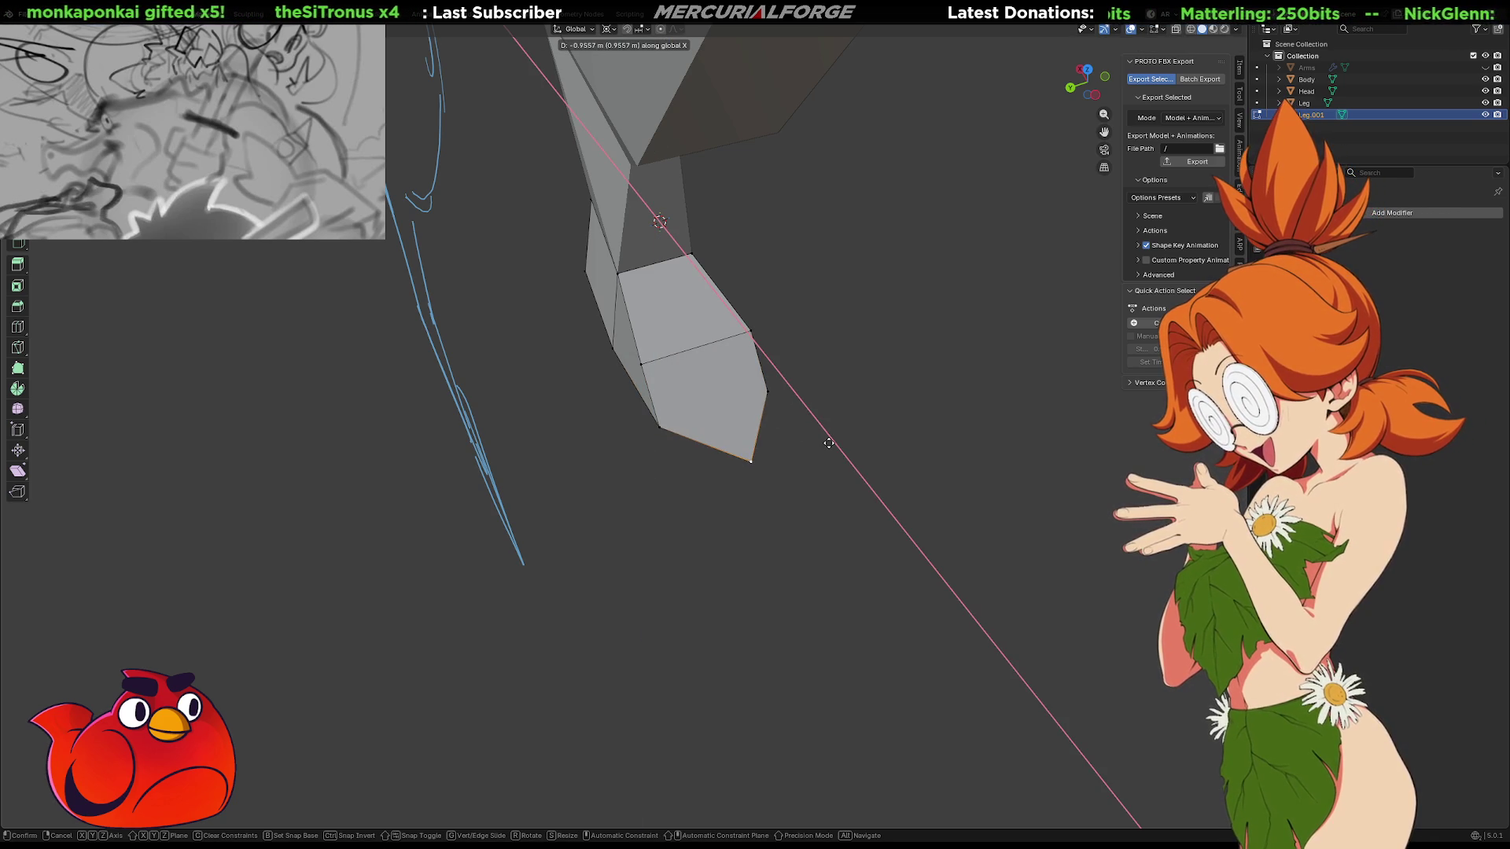
left_click(821, 427)
mouse_move(846, 432)
middle_mouse_down()
mouse_move(687, 425)
mouse_move(764, 405)
mouse_move(653, 404)
middle_mouse_up()
scroll(645, 403, "up", 3)
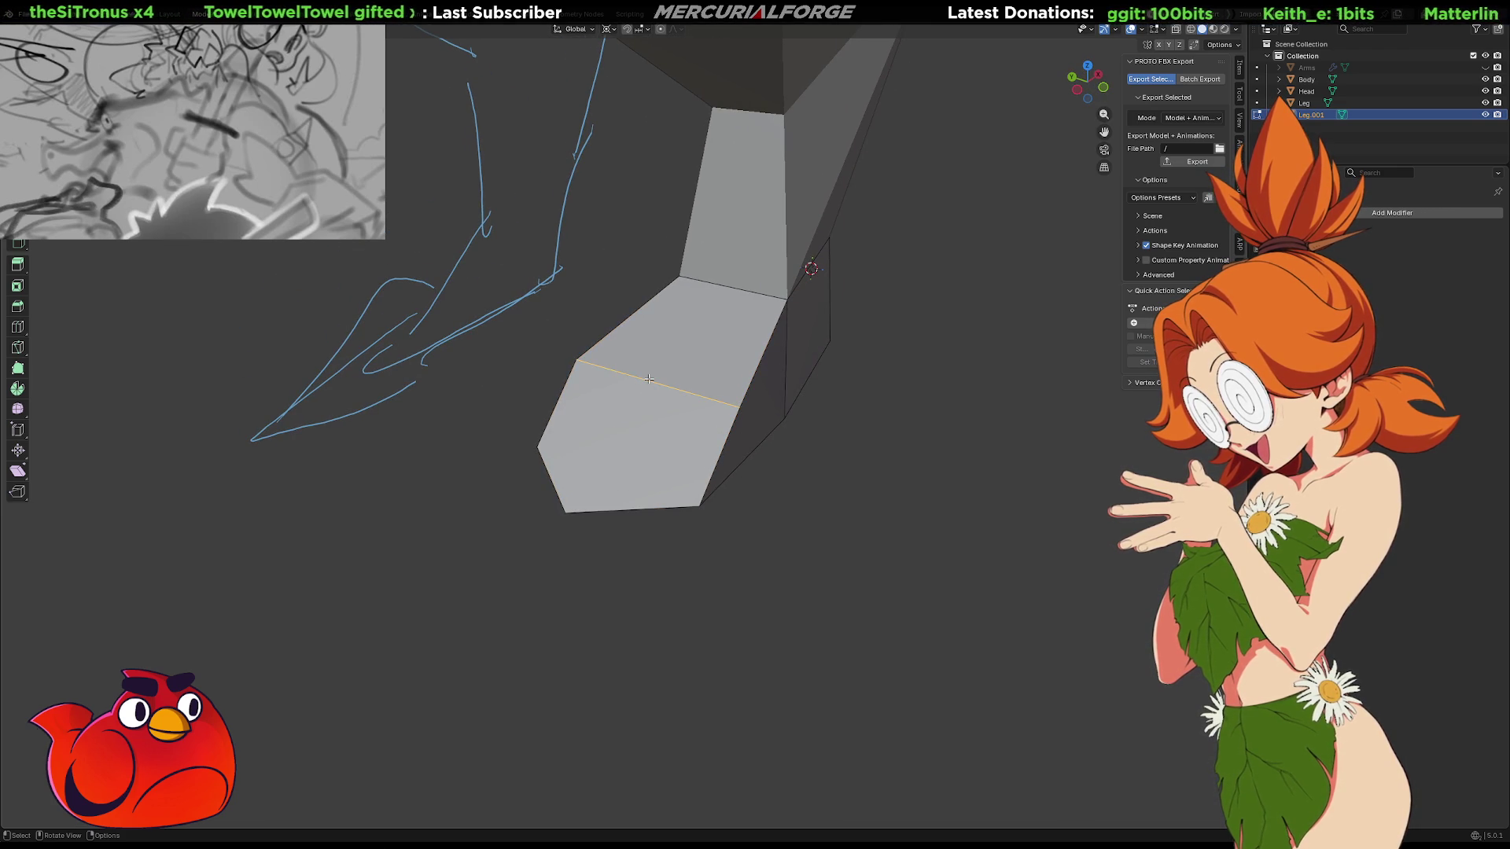
Raise the edge running across the foot's top and pick its corner and top vertices
right_click(649, 379)
left_click(649, 379)
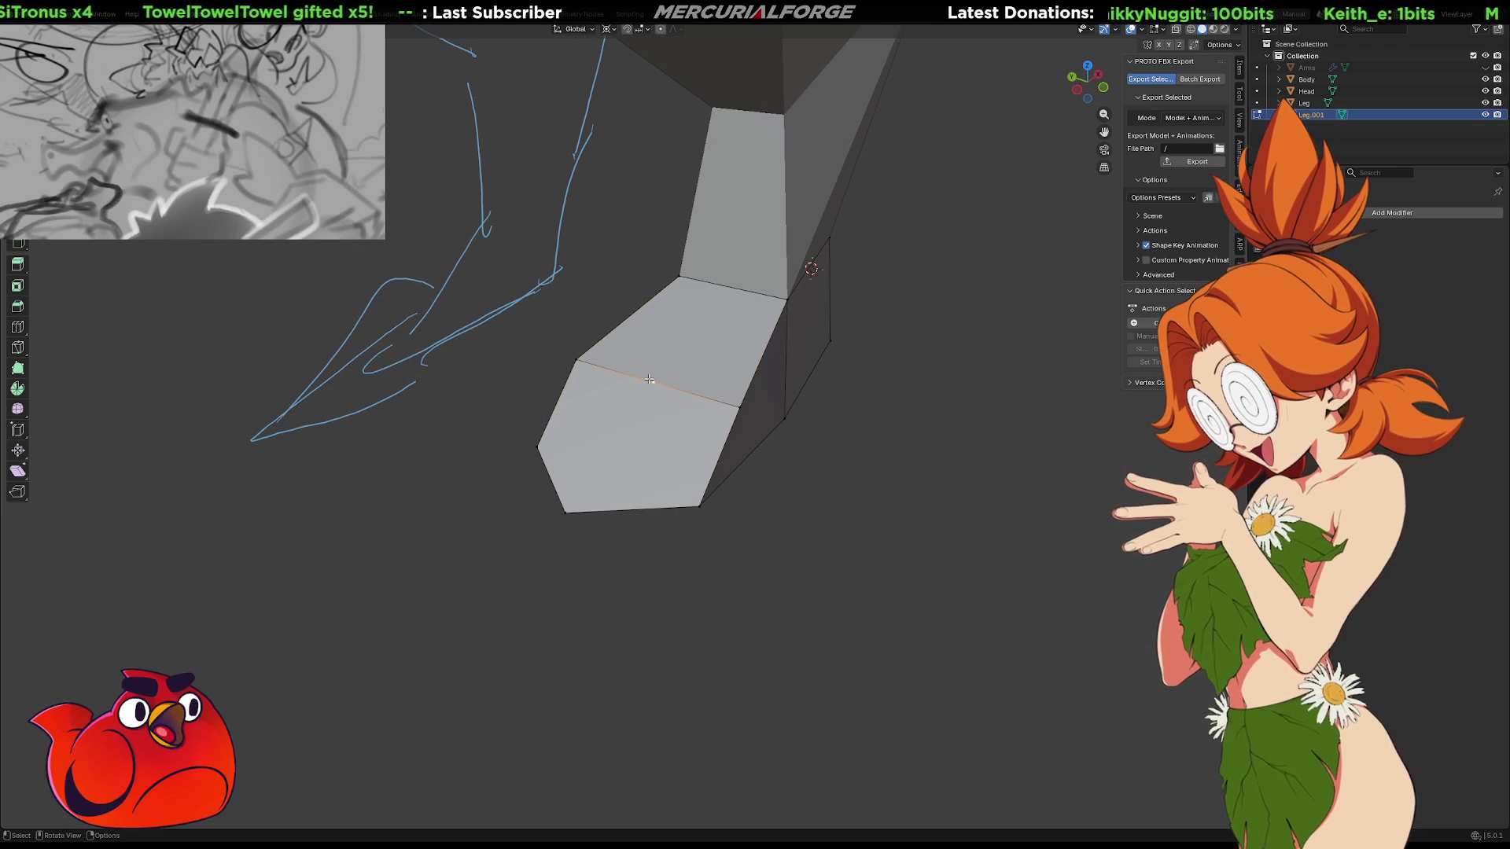
key("g")
key("z")
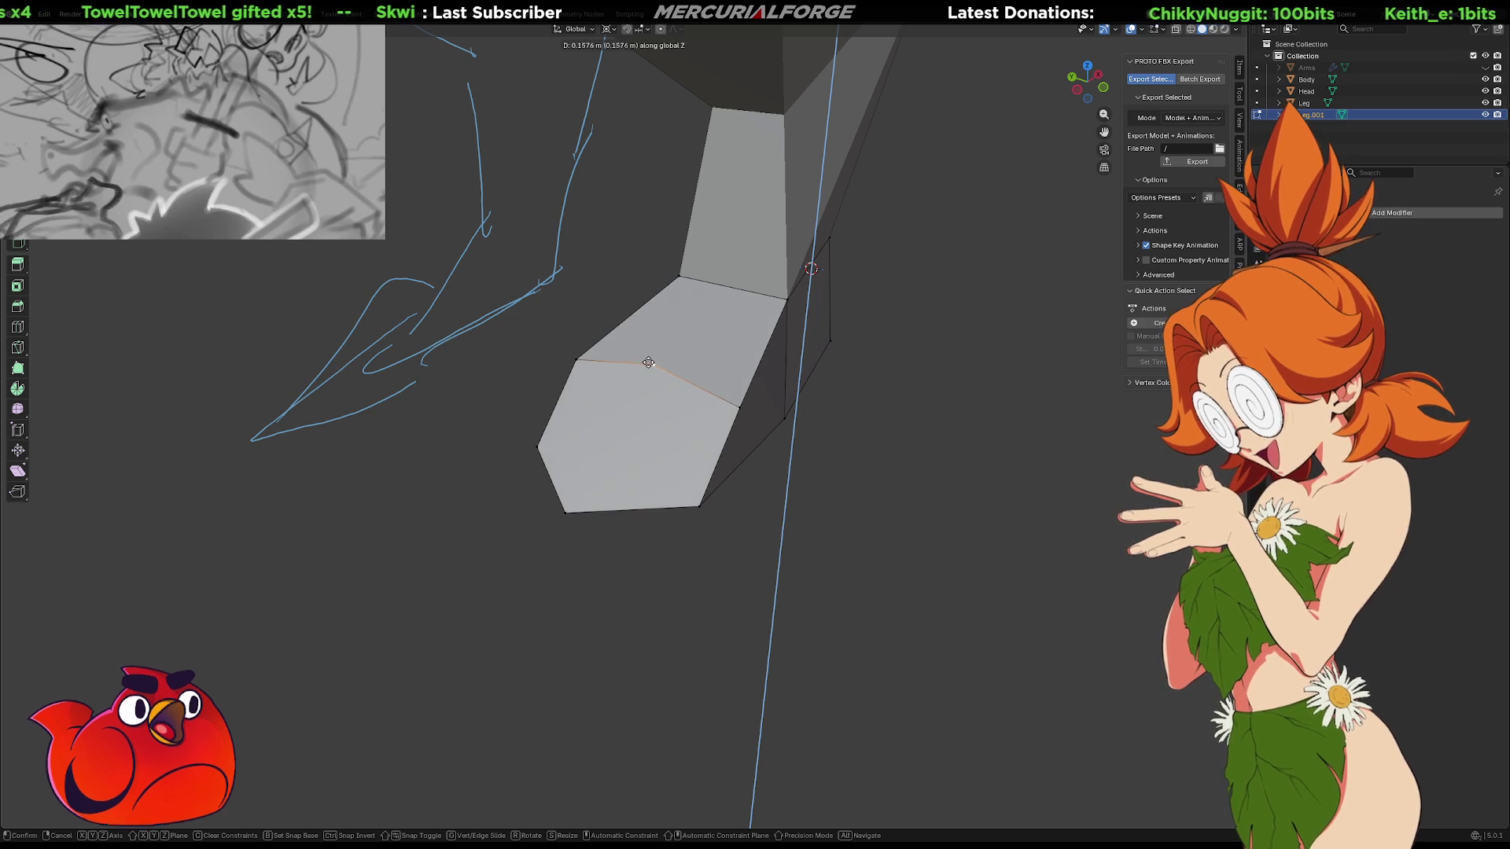
left_click(648, 370)
left_click(566, 512, "shift")
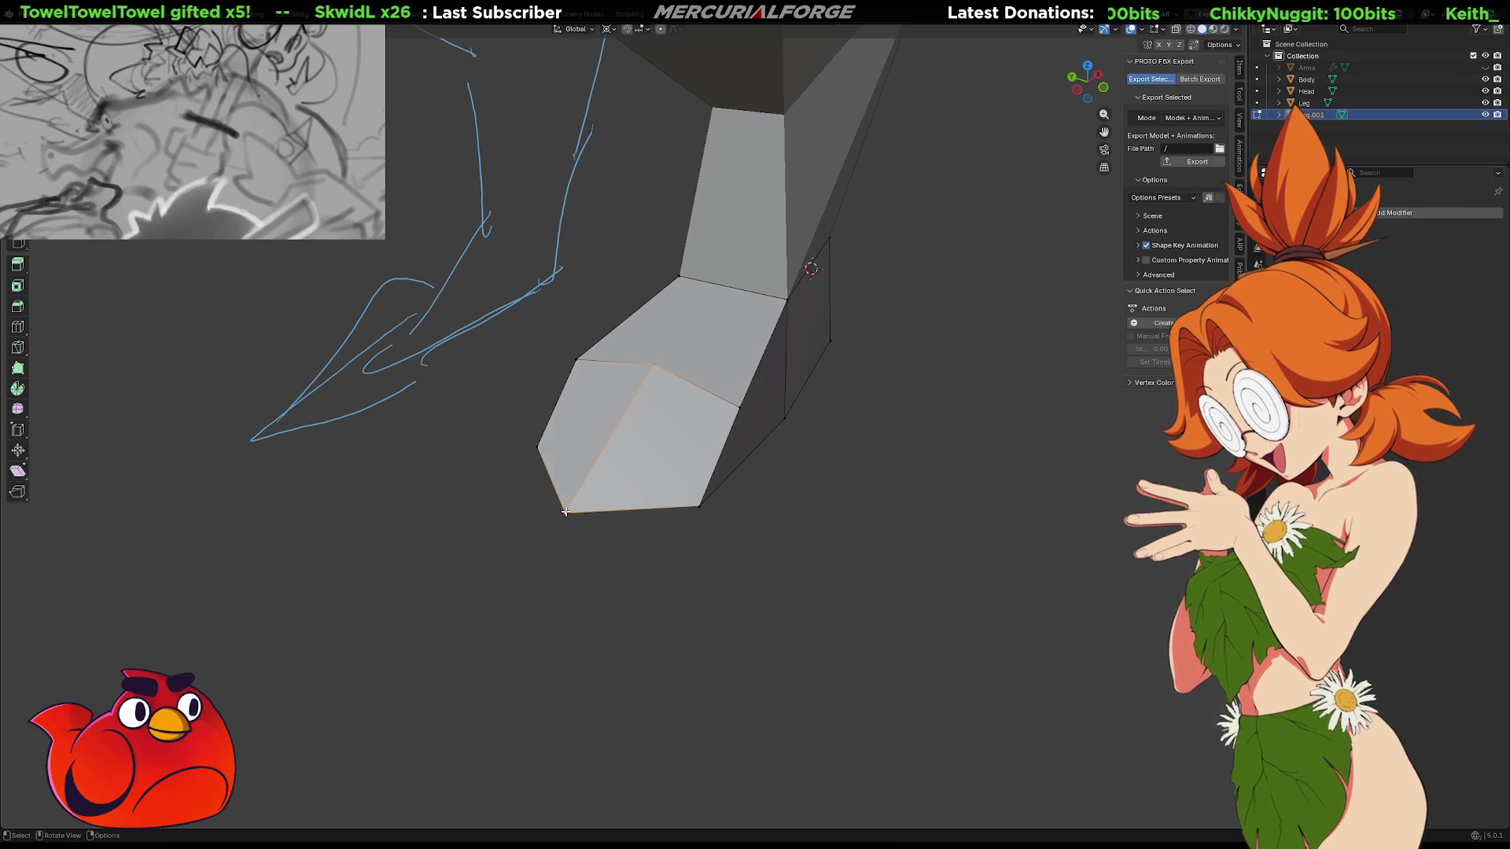
left_click(680, 276, "shift")
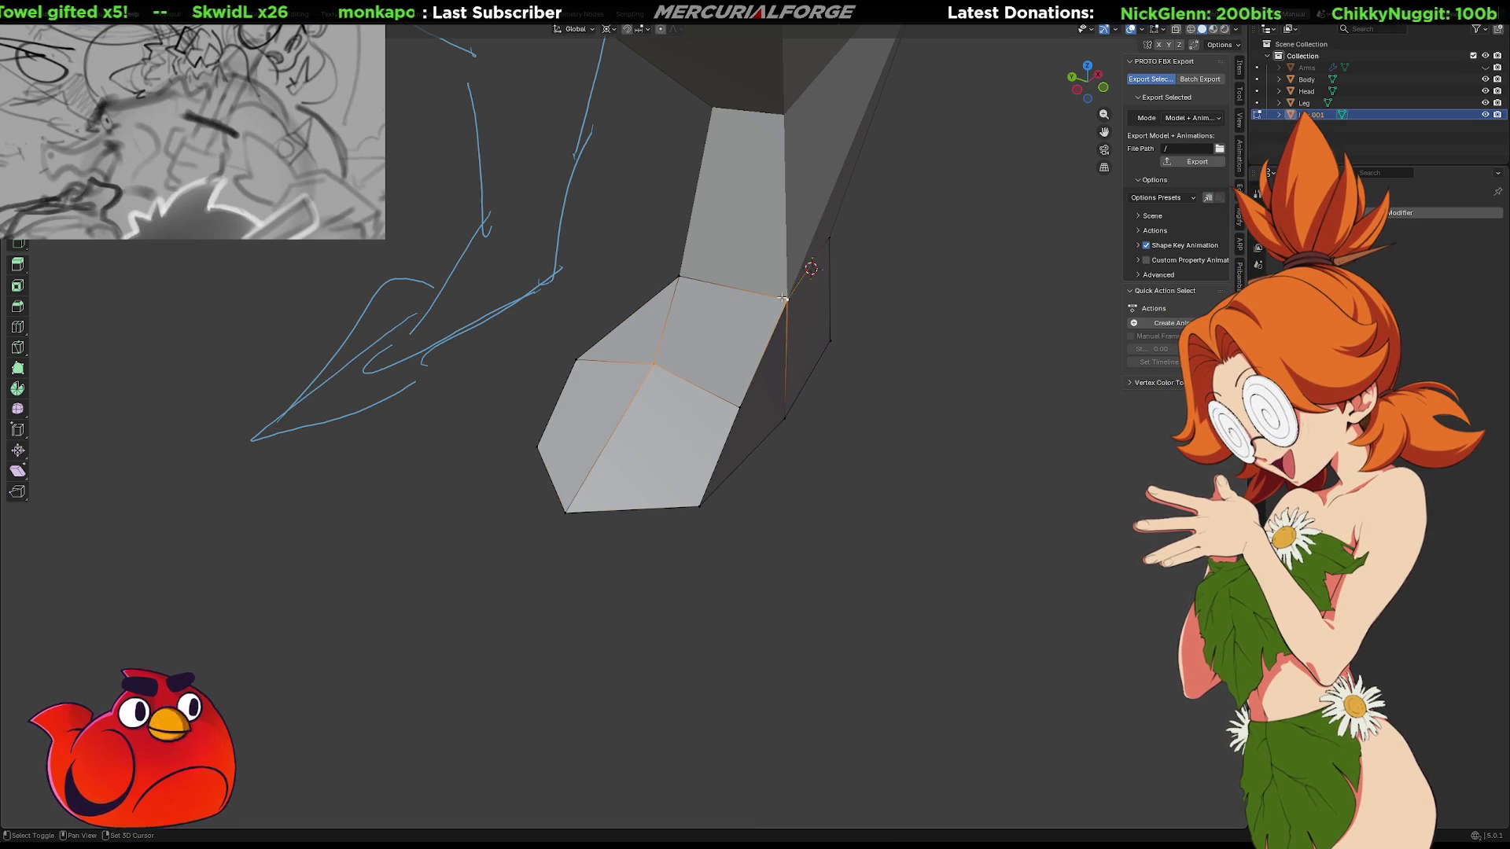
mouse_move(652, 361)
middle_mouse_down()
mouse_move(731, 342)
mouse_move(635, 153)
middle_mouse_up()
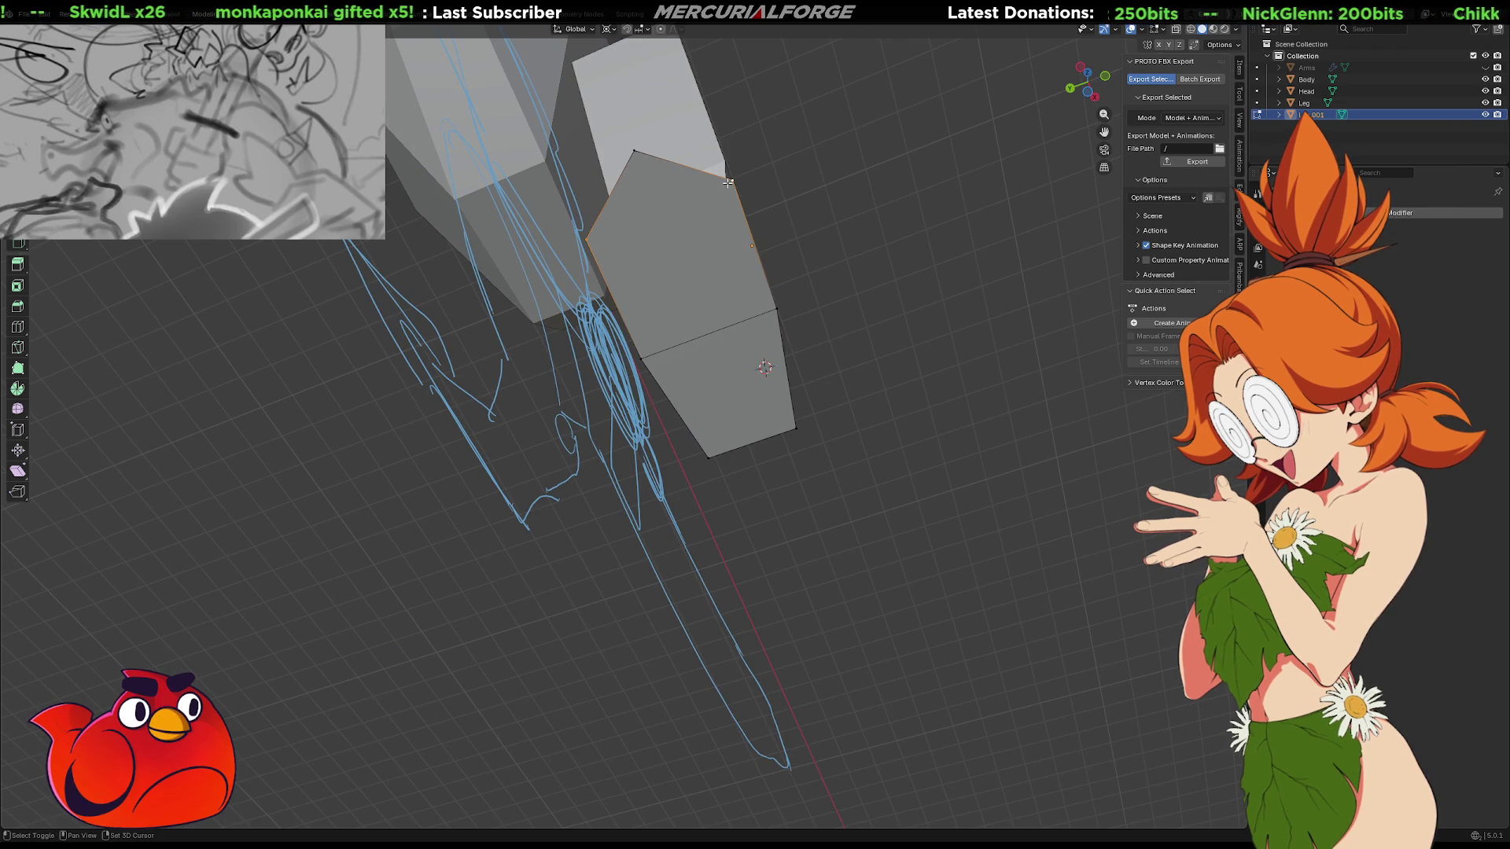
left_click(907, 285)
mouse_move(907, 285)
middle_mouse_down()
mouse_move(836, 361)
mouse_move(821, 410)
mouse_move(853, 432)
mouse_move(981, 425)
mouse_move(994, 417)
mouse_move(872, 421)
mouse_move(923, 425)
mouse_move(1056, 367)
mouse_move(925, 386)
middle_mouse_up()
Dissolve the foot's centre vertex and connect the remaining vertices with a new edge using J
left_click(720, 324)
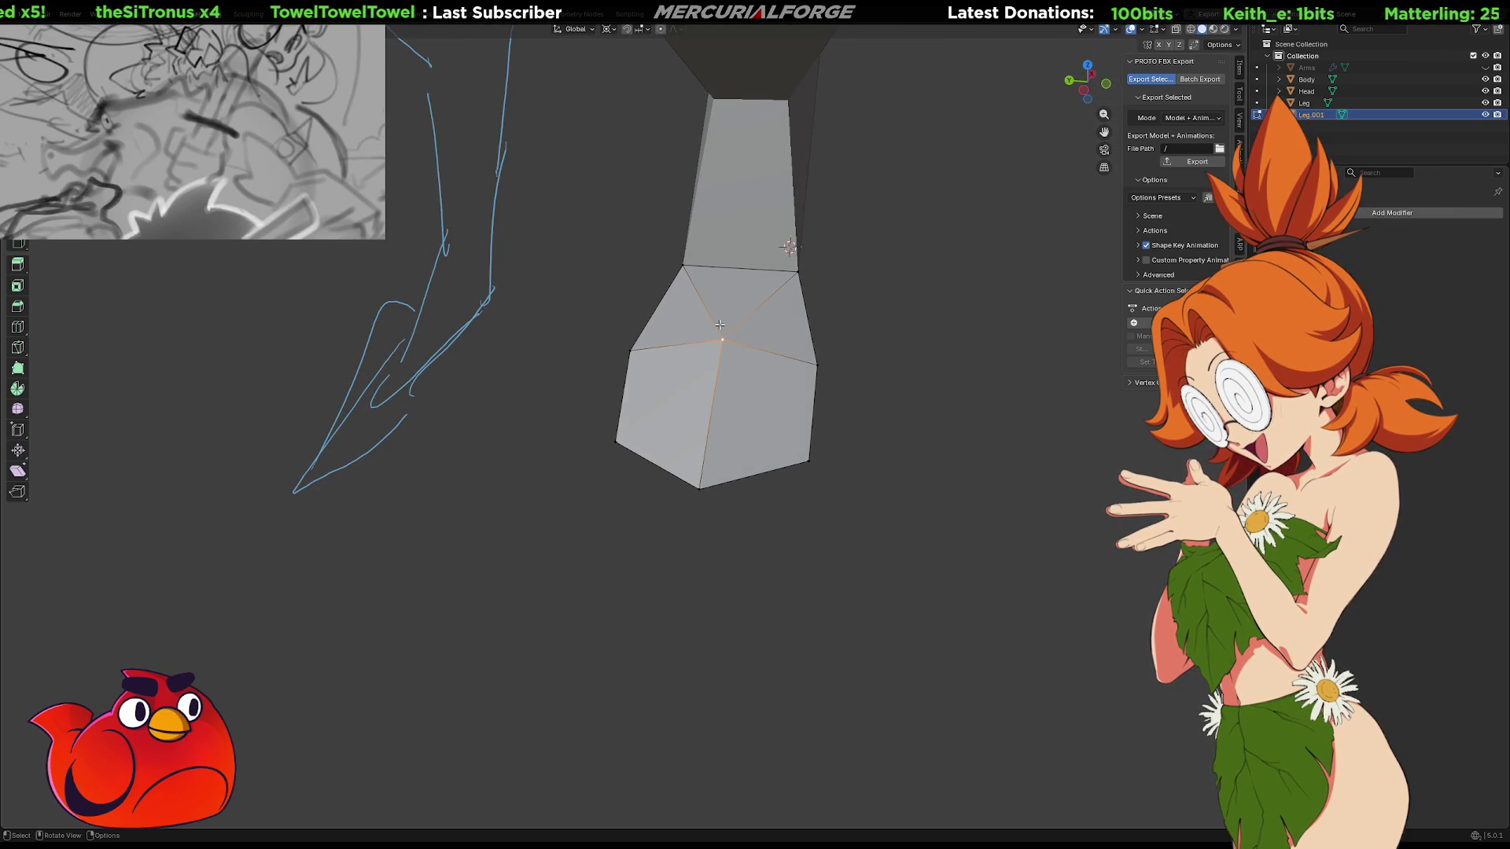
key("x")
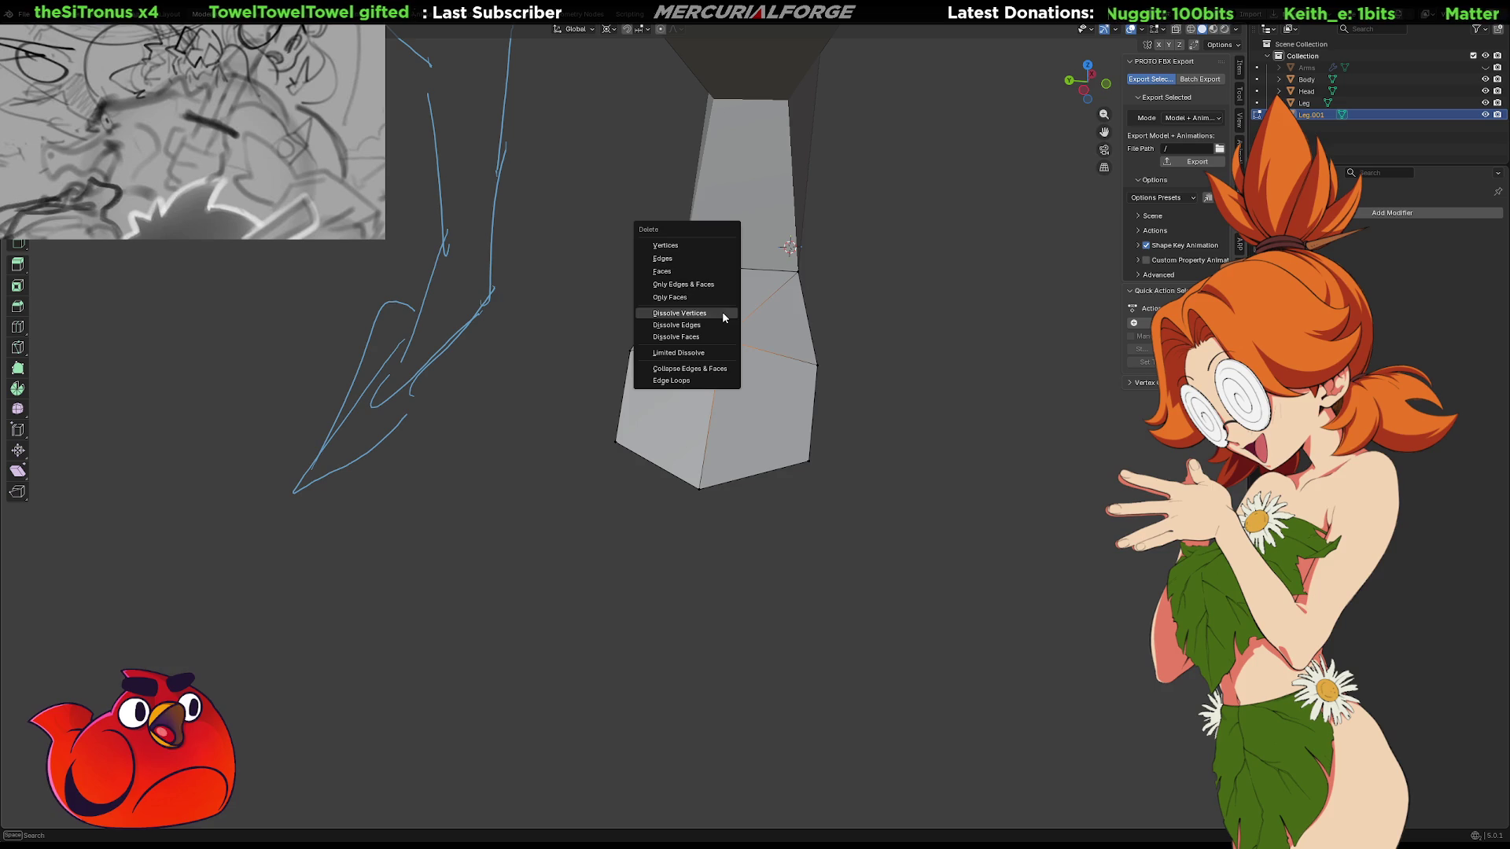
left_click(722, 324)
left_click(701, 487)
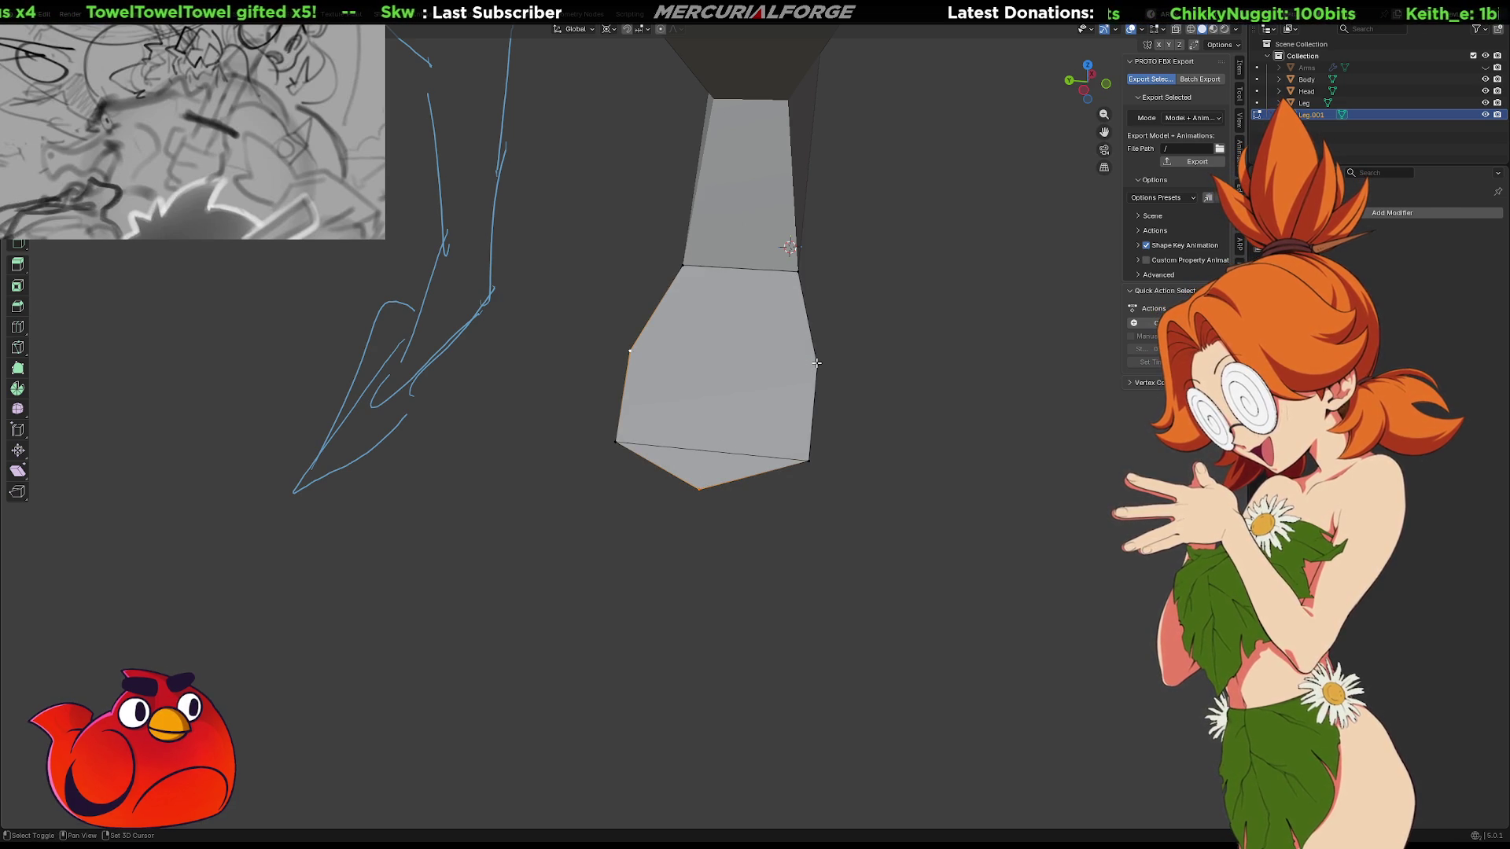
key("j")
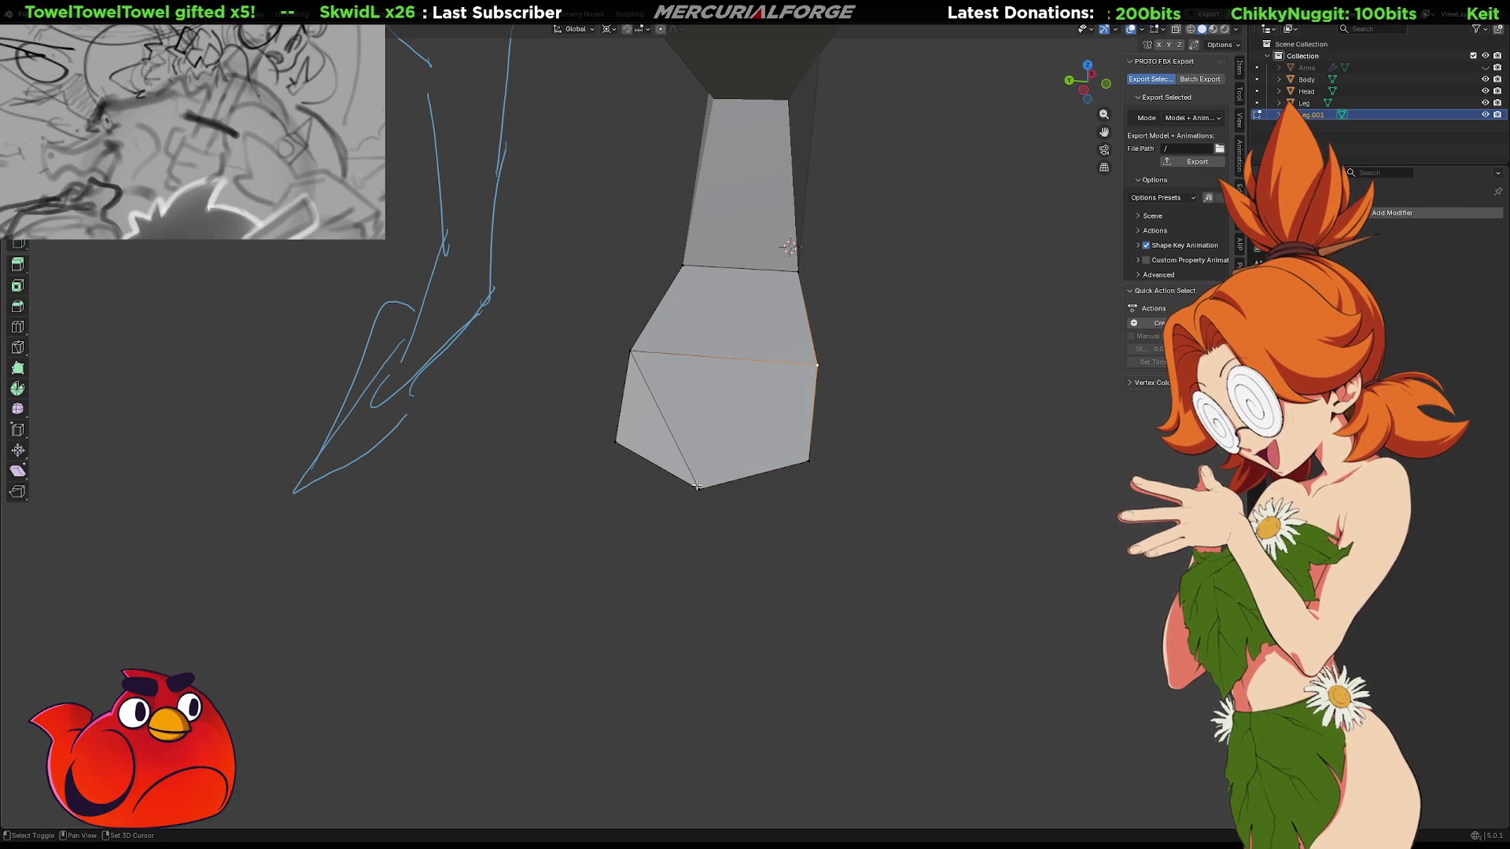
scroll(883, 425, "down", 3)
mouse_move(883, 422)
middle_mouse_down()
mouse_move(676, 443)
mouse_move(913, 435)
mouse_move(901, 438)
middle_mouse_up()
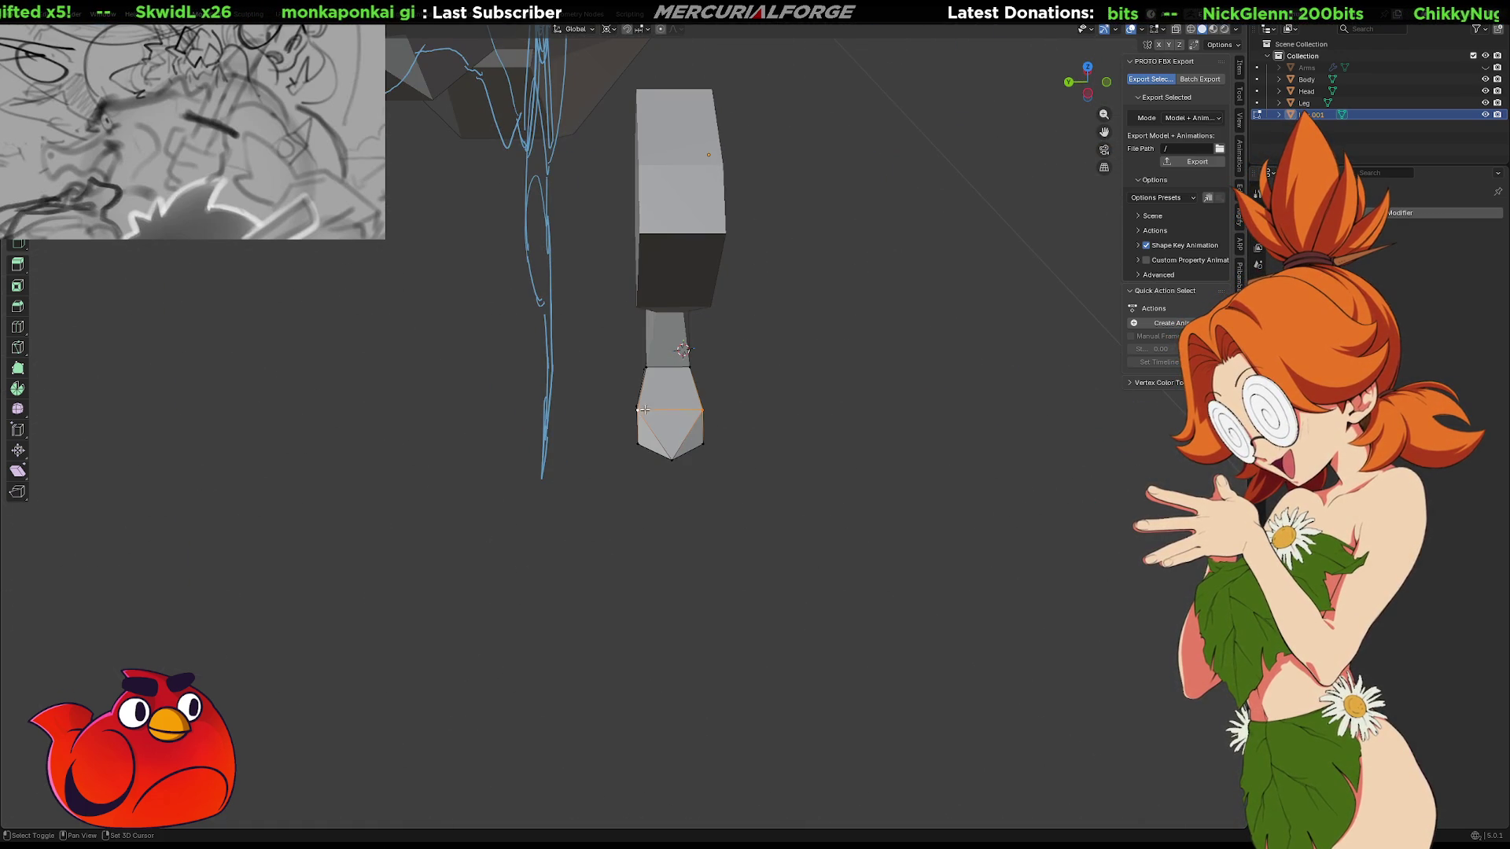
Set the transform pivot to Median Point and hide the N sidebar
key("s")
key("Escape")
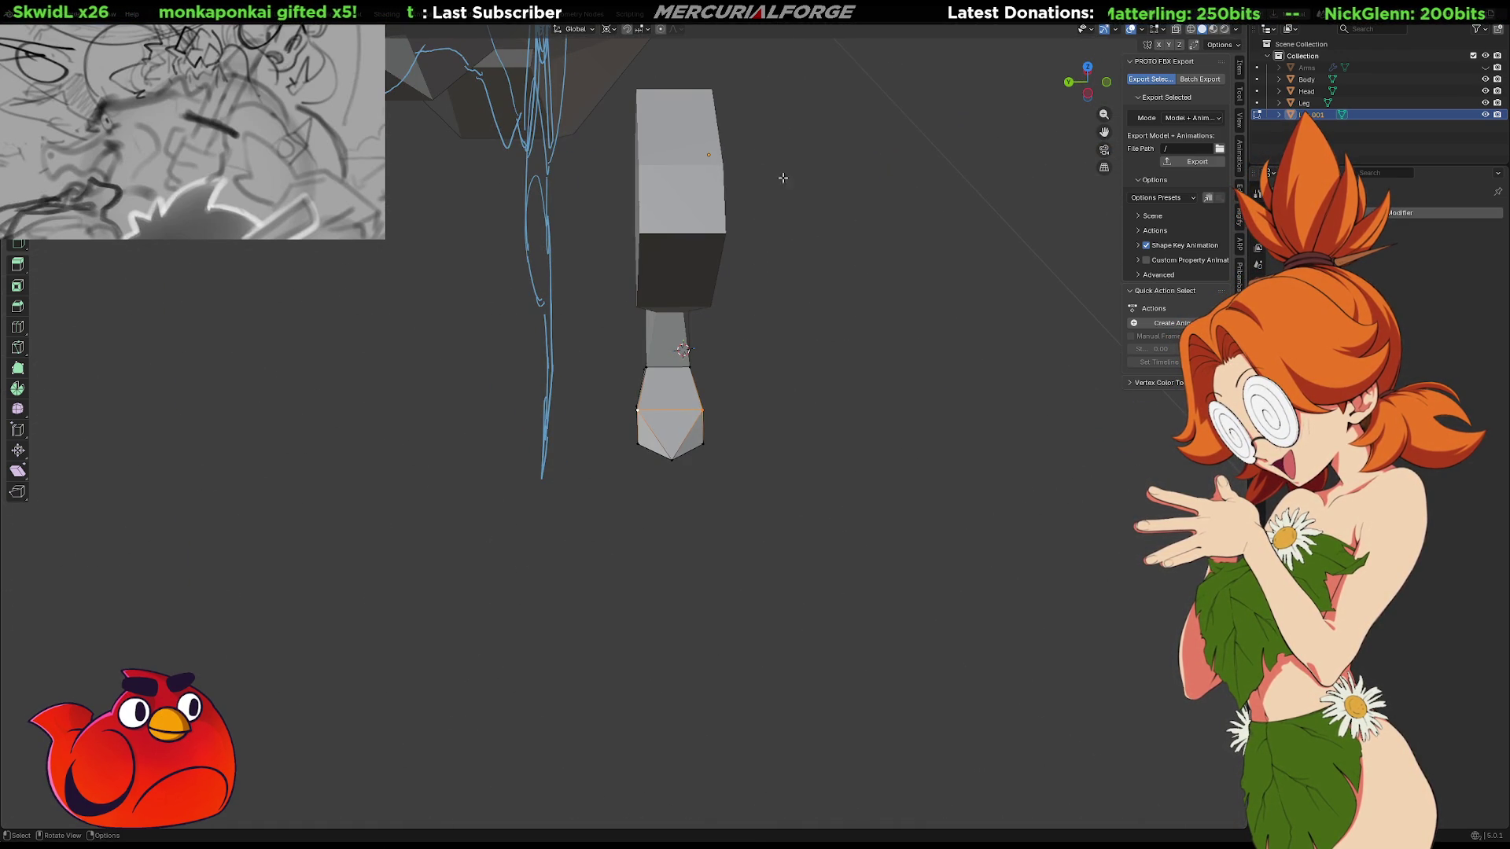
left_click(607, 29)
left_click(626, 98)
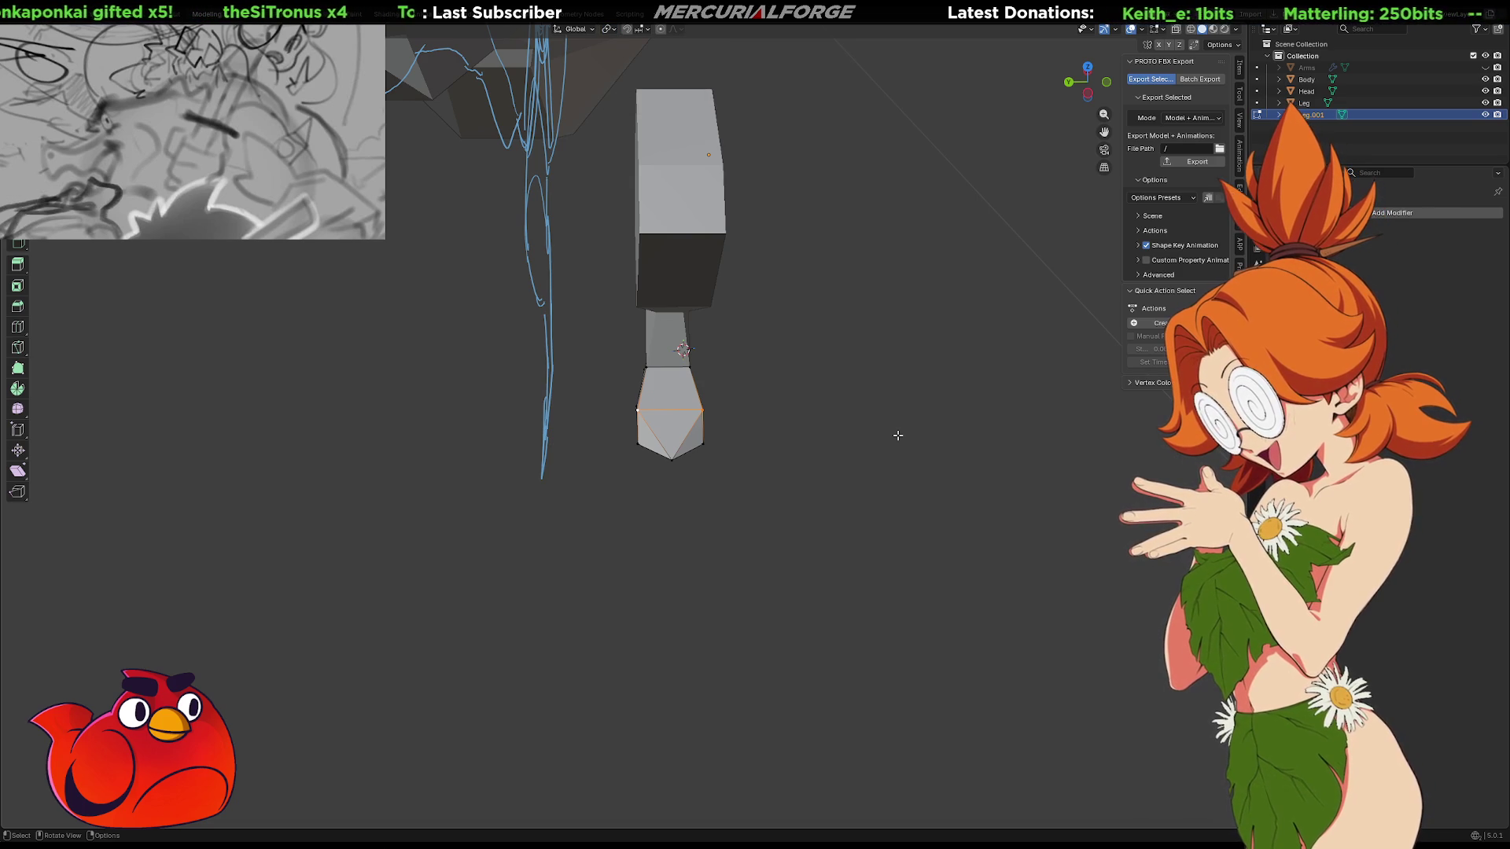
key("n")
key("n")
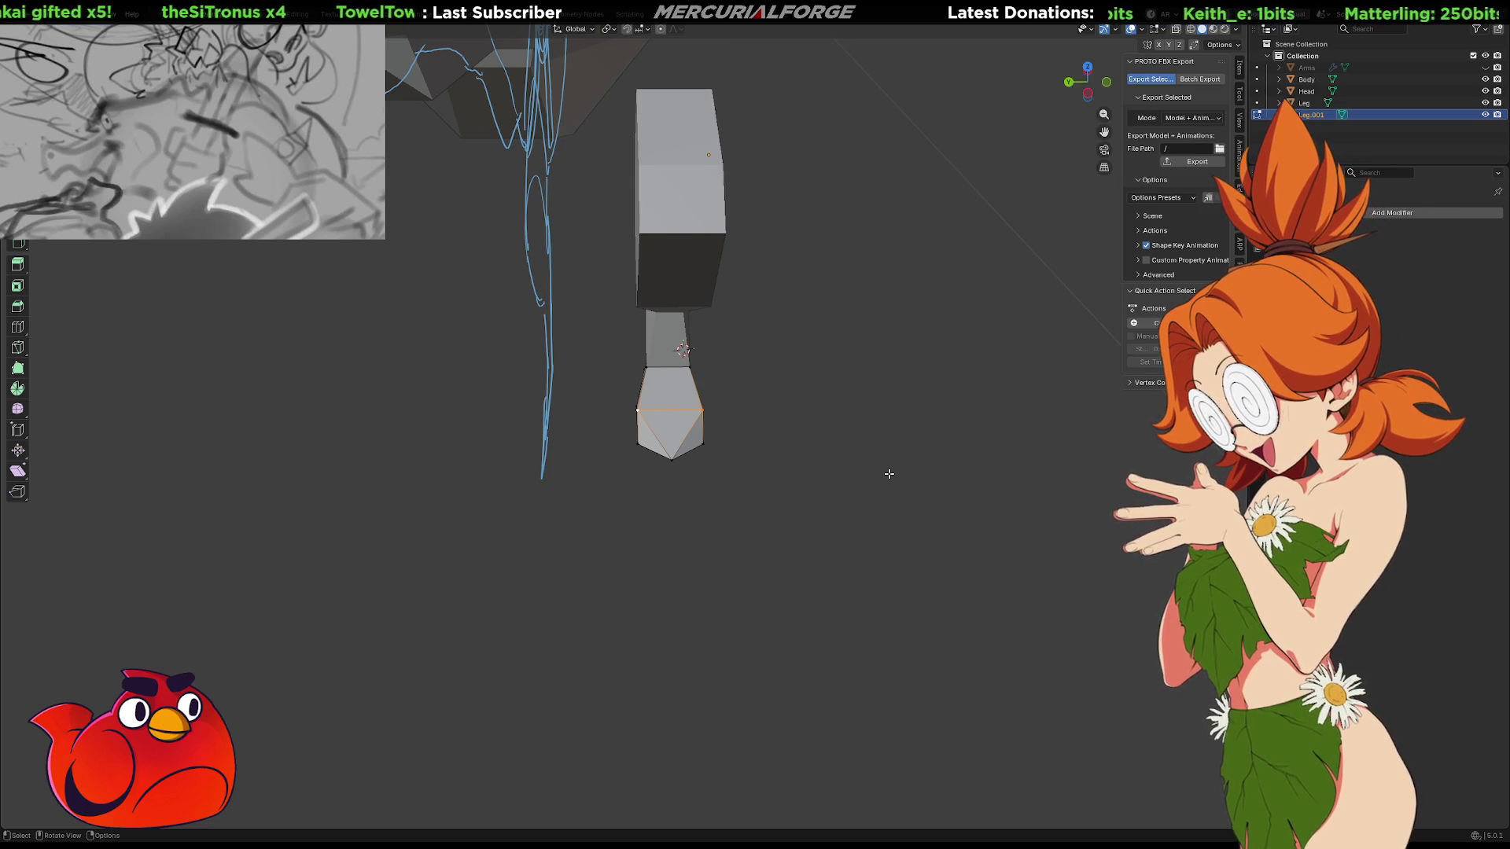
key("comma")
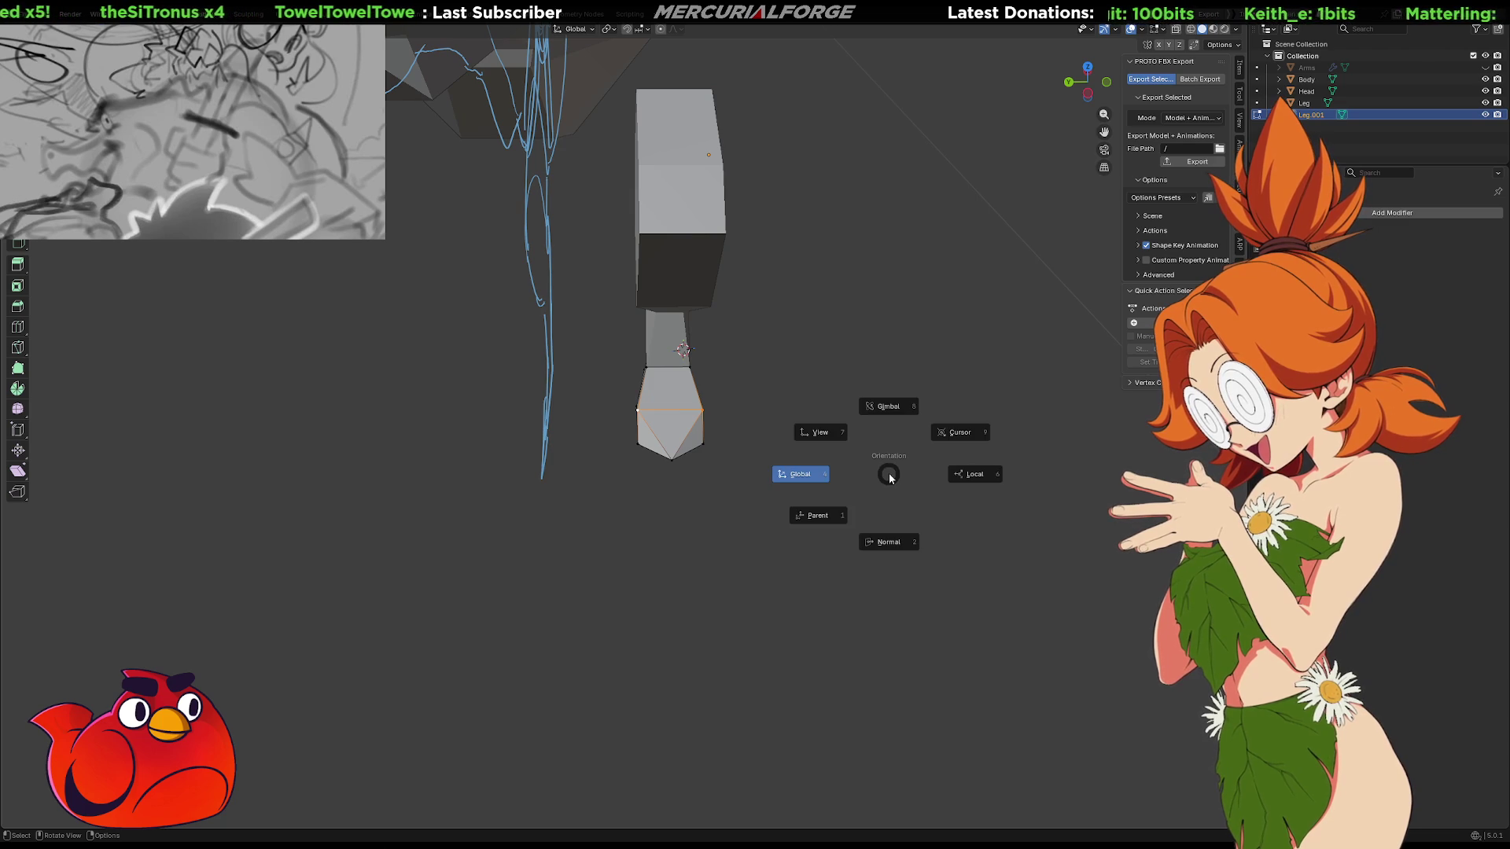
key("period")
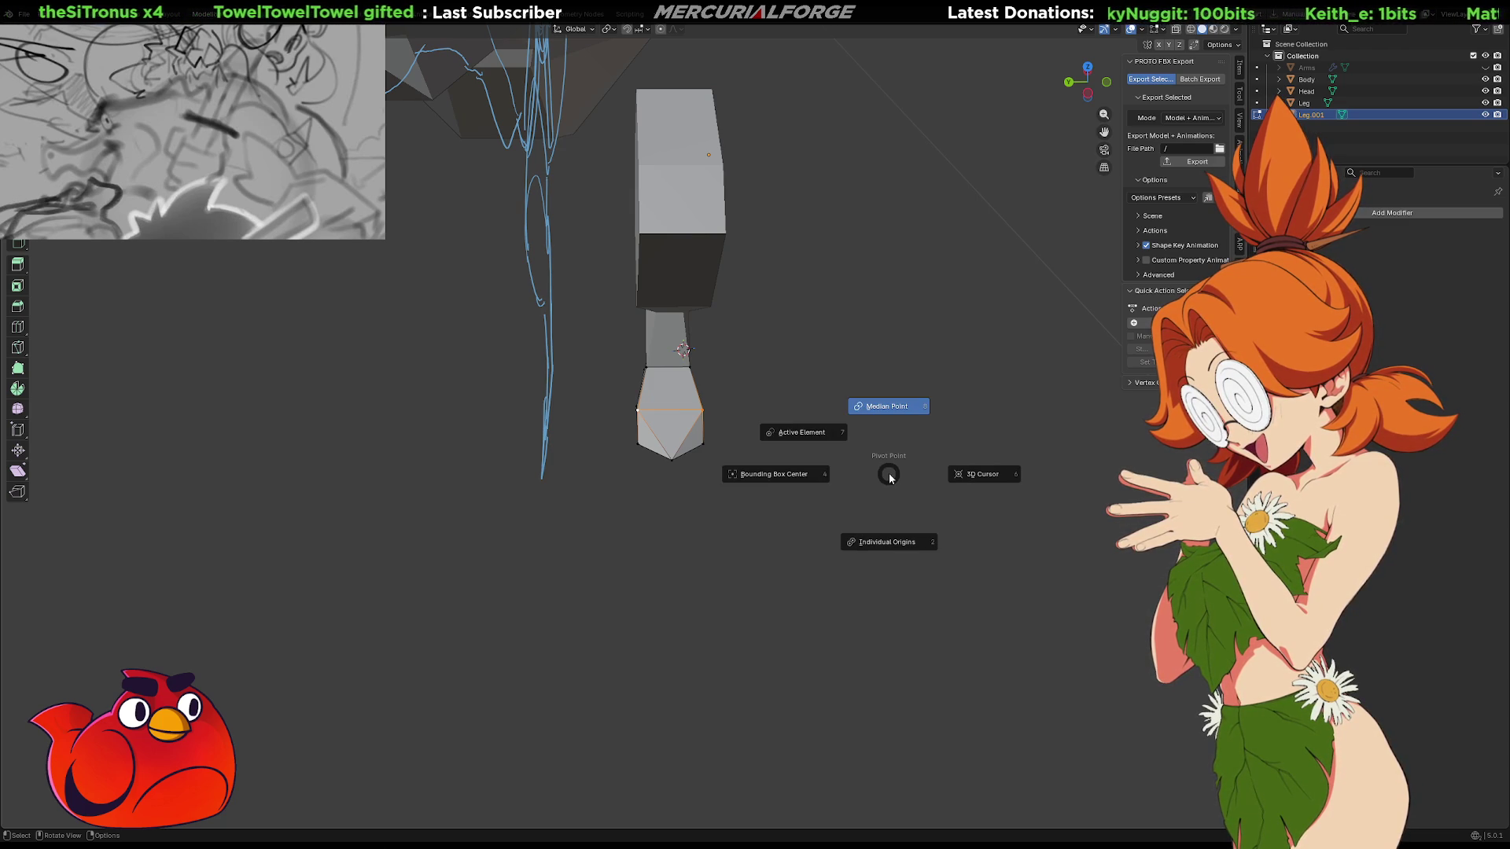
left_click(898, 408)
Scale the ankle vertices inward to about 0.88
key("s")
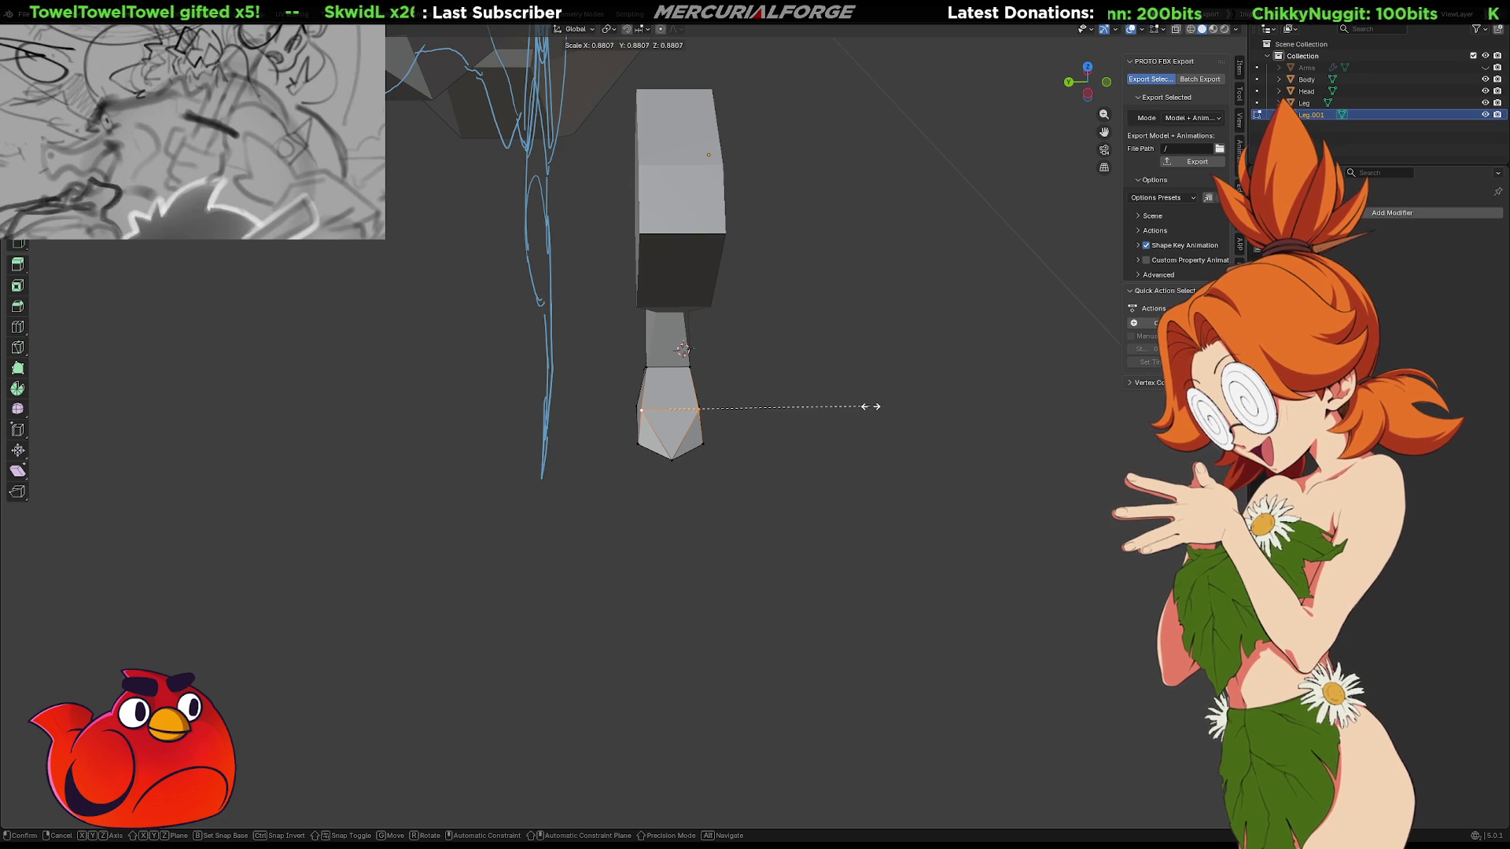
left_click(871, 406)
right_click(889, 433)
mouse_move(866, 351)
middle_mouse_down()
mouse_move(842, 410)
mouse_move(751, 405)
mouse_move(738, 362)
mouse_move(662, 495)
middle_mouse_up()
scroll(722, 382, "up", 2)
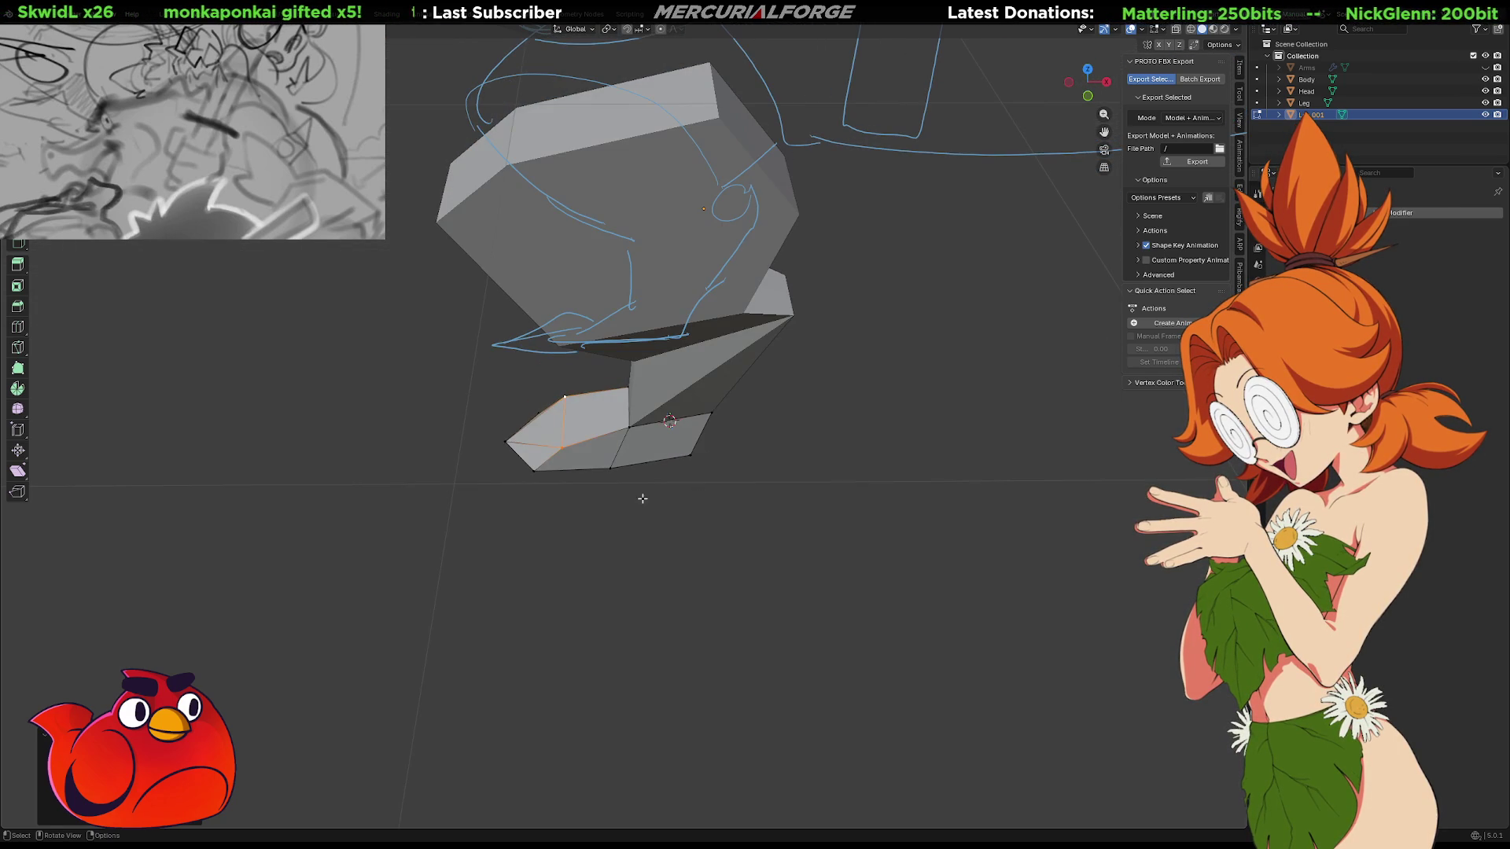
Box-select the toe vertices and pull them forward along X
key("Escape")
key("alt+a")
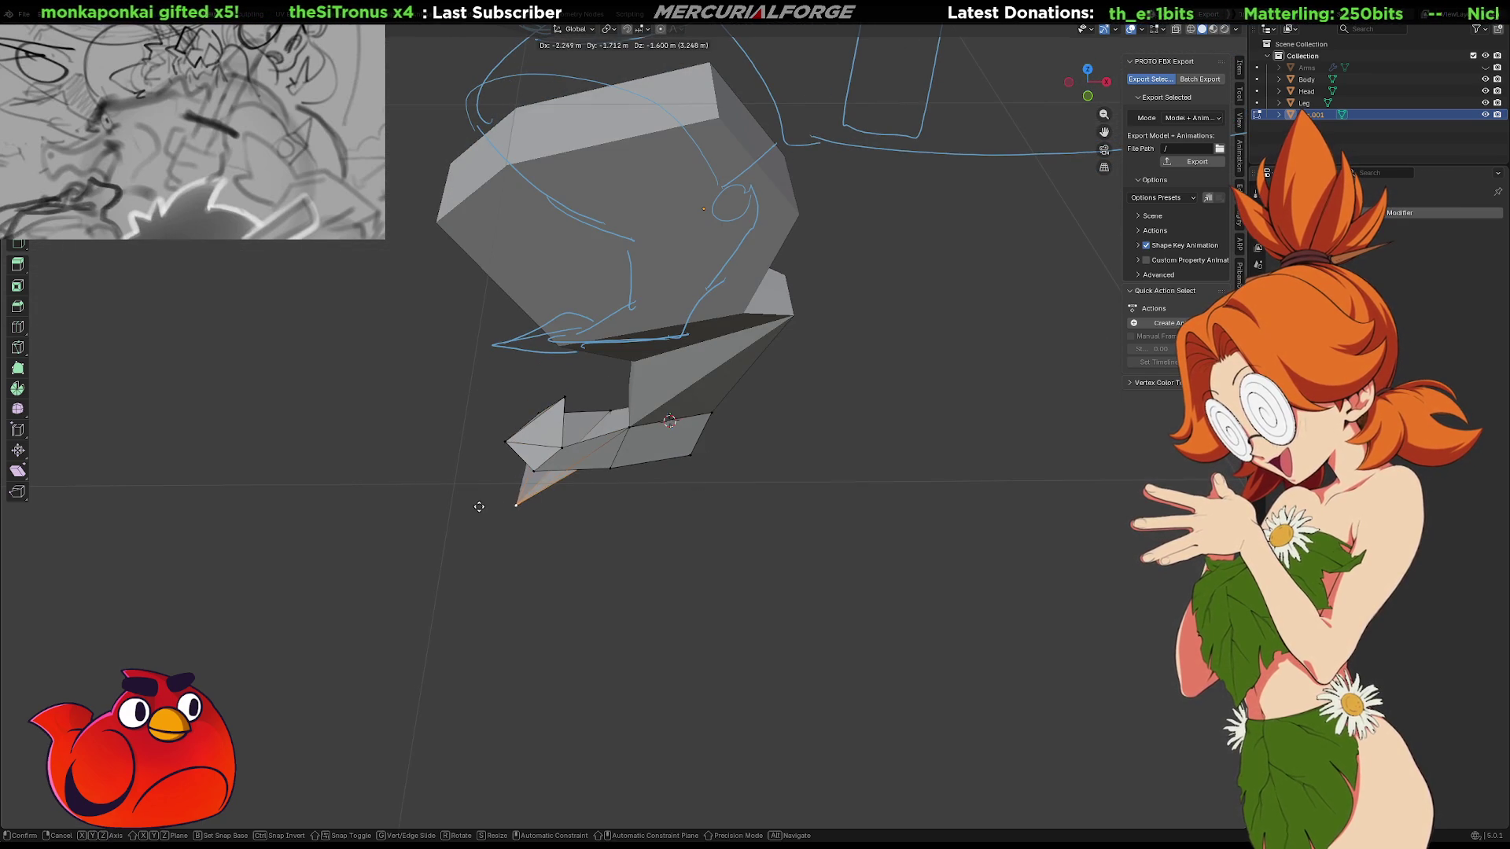
left_click(593, 380)
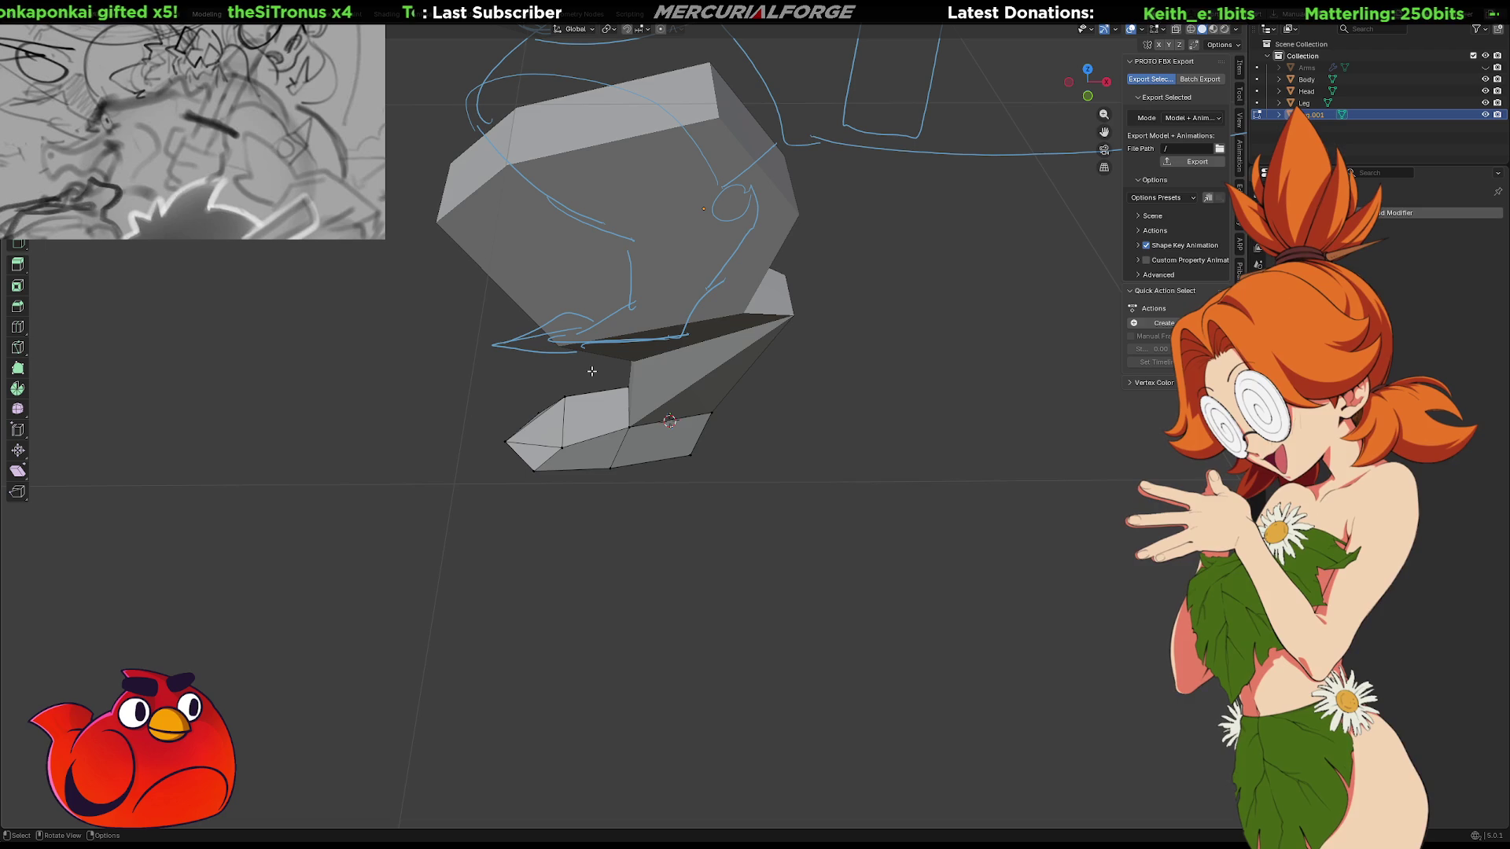
left_click_drag(592, 371, 459, 540)
key("g")
key("x")
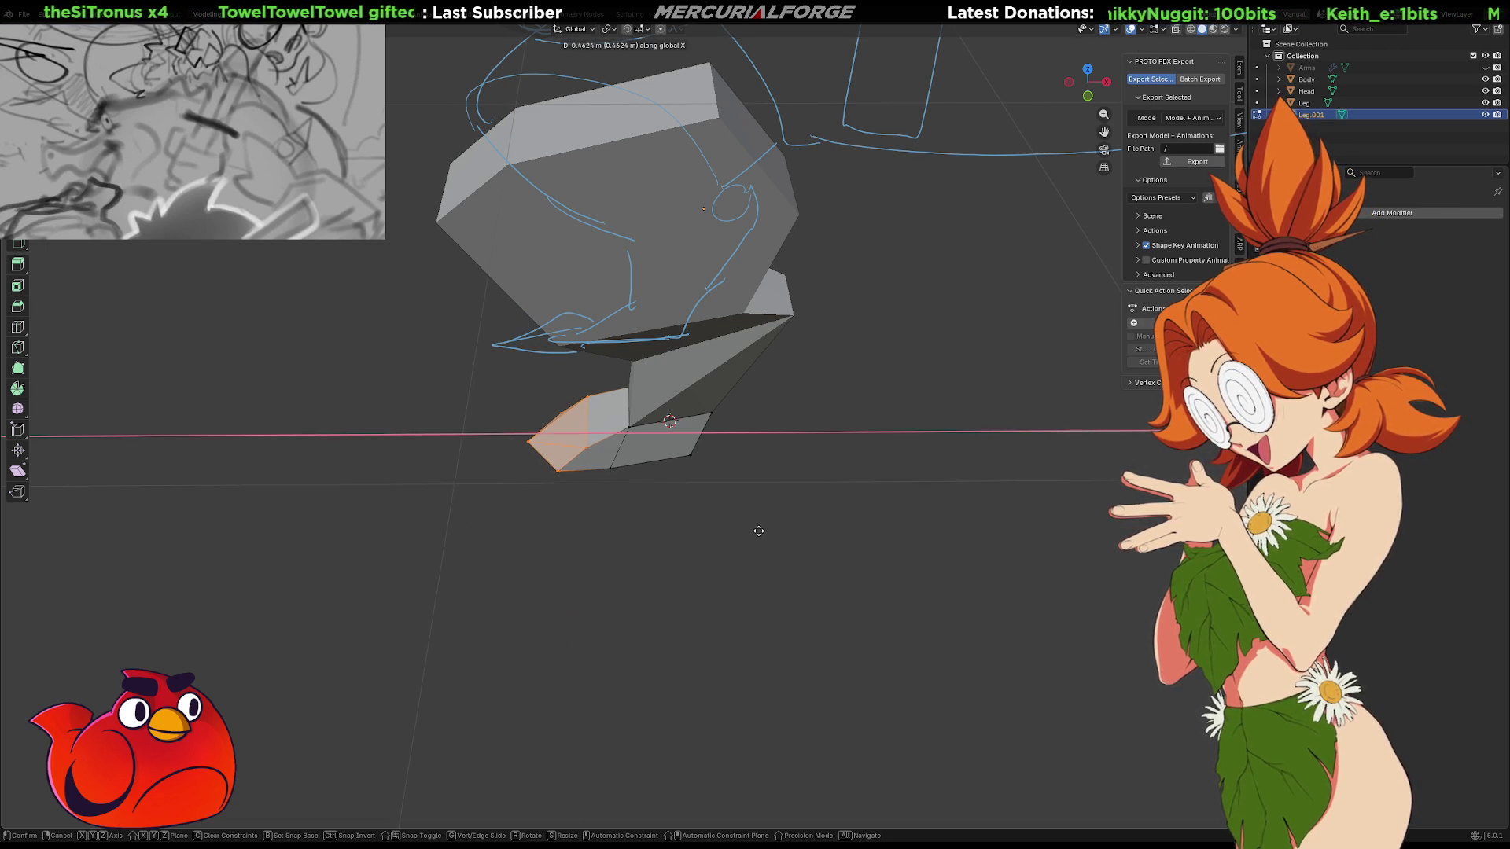
left_click(759, 531)
mouse_move(643, 555)
middle_mouse_down()
mouse_move(930, 506)
mouse_move(657, 492)
mouse_move(743, 415)
mouse_move(758, 324)
middle_mouse_up()
Lower the foot's front edge along Z and select the vertical edge loop
left_click_drag(758, 324, 675, 405)
key("g")
key("z")
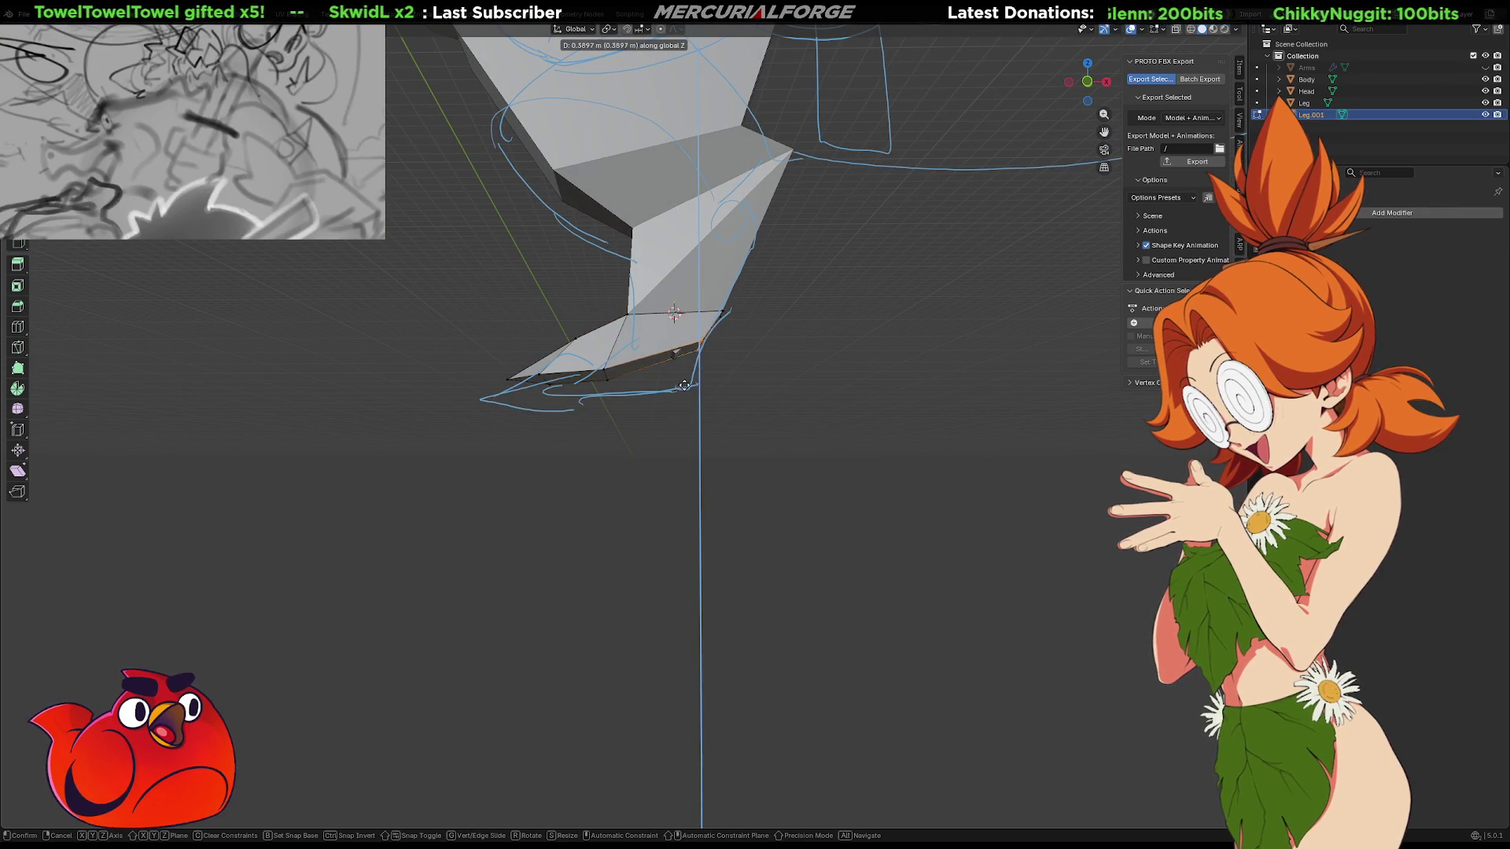
left_click(694, 366)
mouse_move(689, 378)
middle_mouse_down()
mouse_move(789, 409)
mouse_move(755, 448)
mouse_move(593, 438)
mouse_move(776, 432)
mouse_move(724, 432)
mouse_move(685, 371)
mouse_move(734, 381)
mouse_move(623, 364)
mouse_move(613, 405)
mouse_move(629, 399)
middle_mouse_up()
left_click_drag(629, 399, 606, 329)
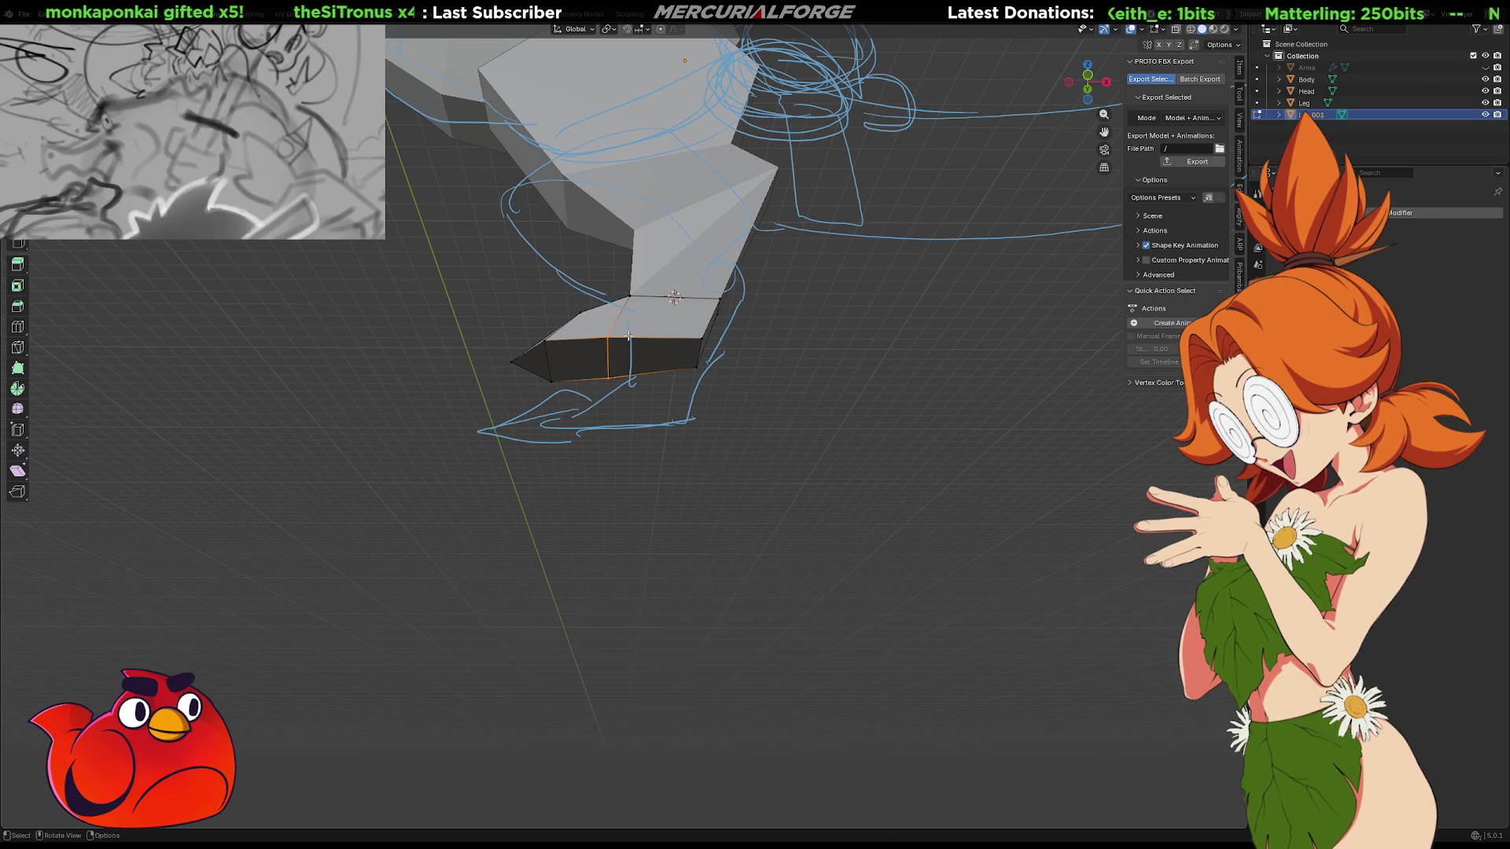
Shift the edge loop slightly along X and delete the foot's right vertical edge
key("g")
key("x")
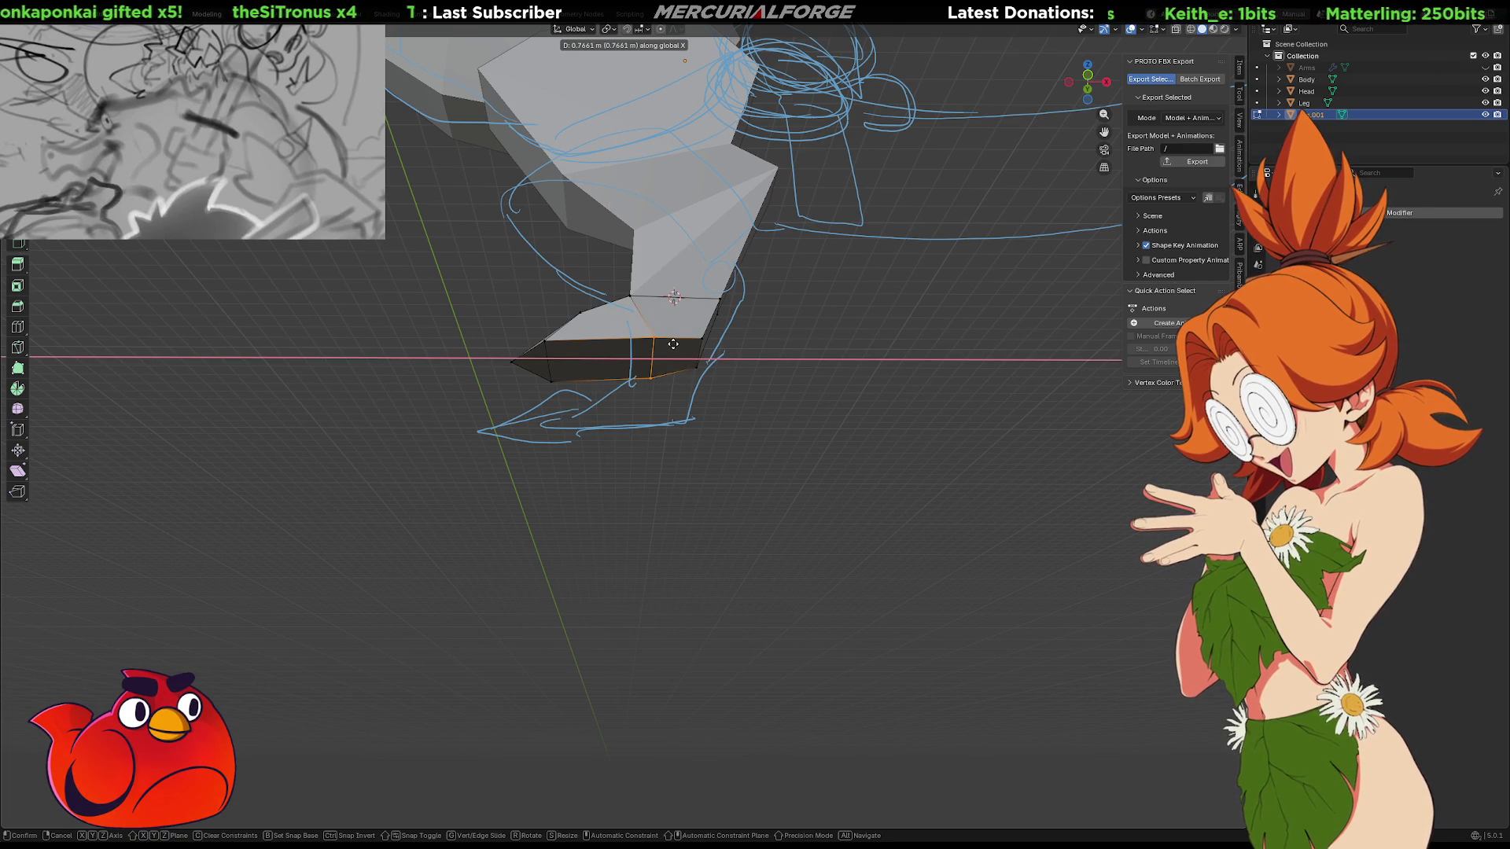
left_click(676, 344)
left_click(691, 334)
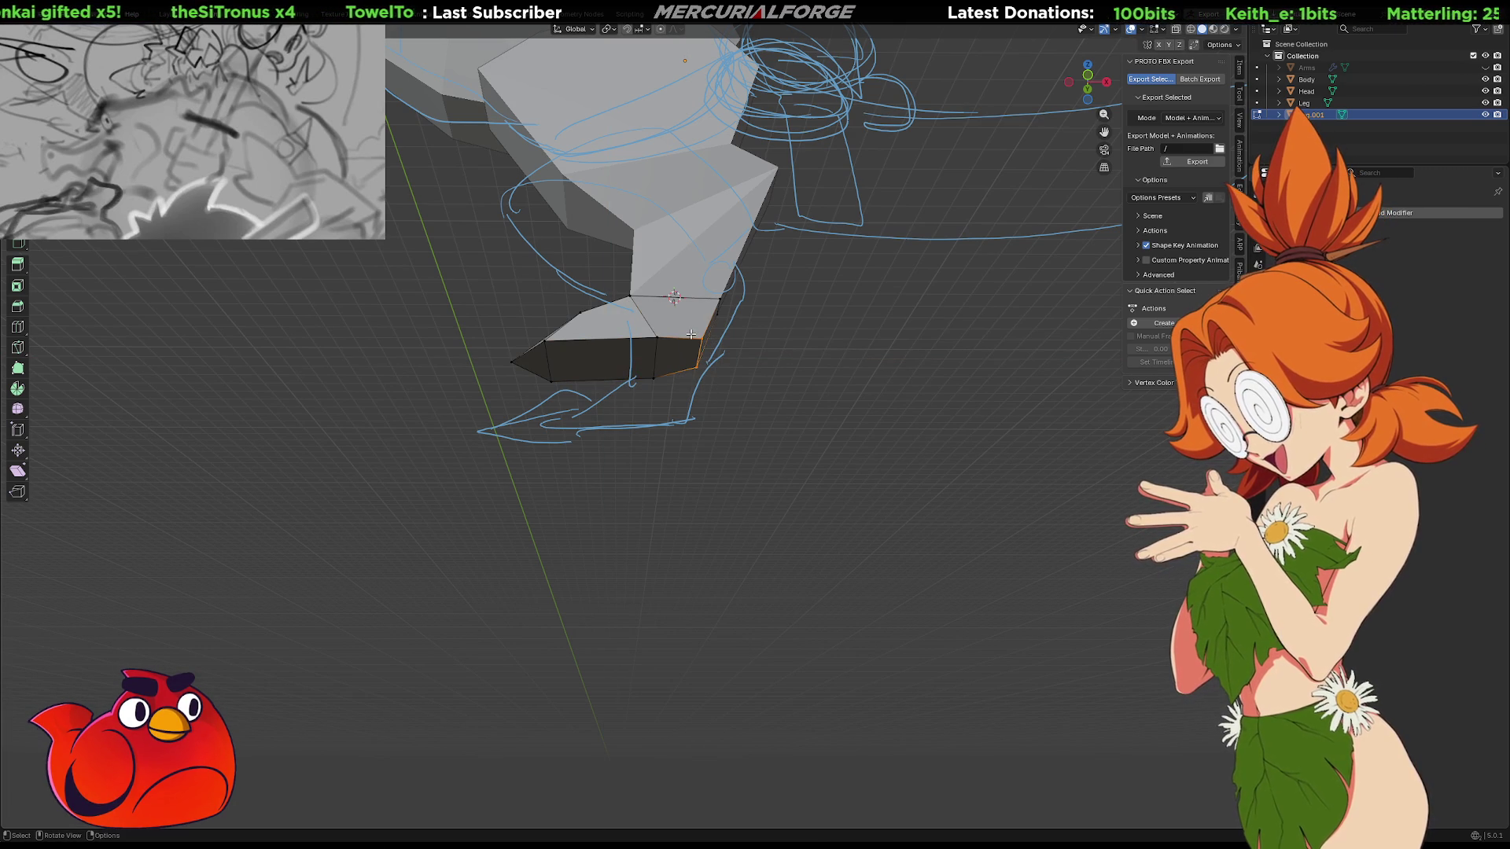
key("x")
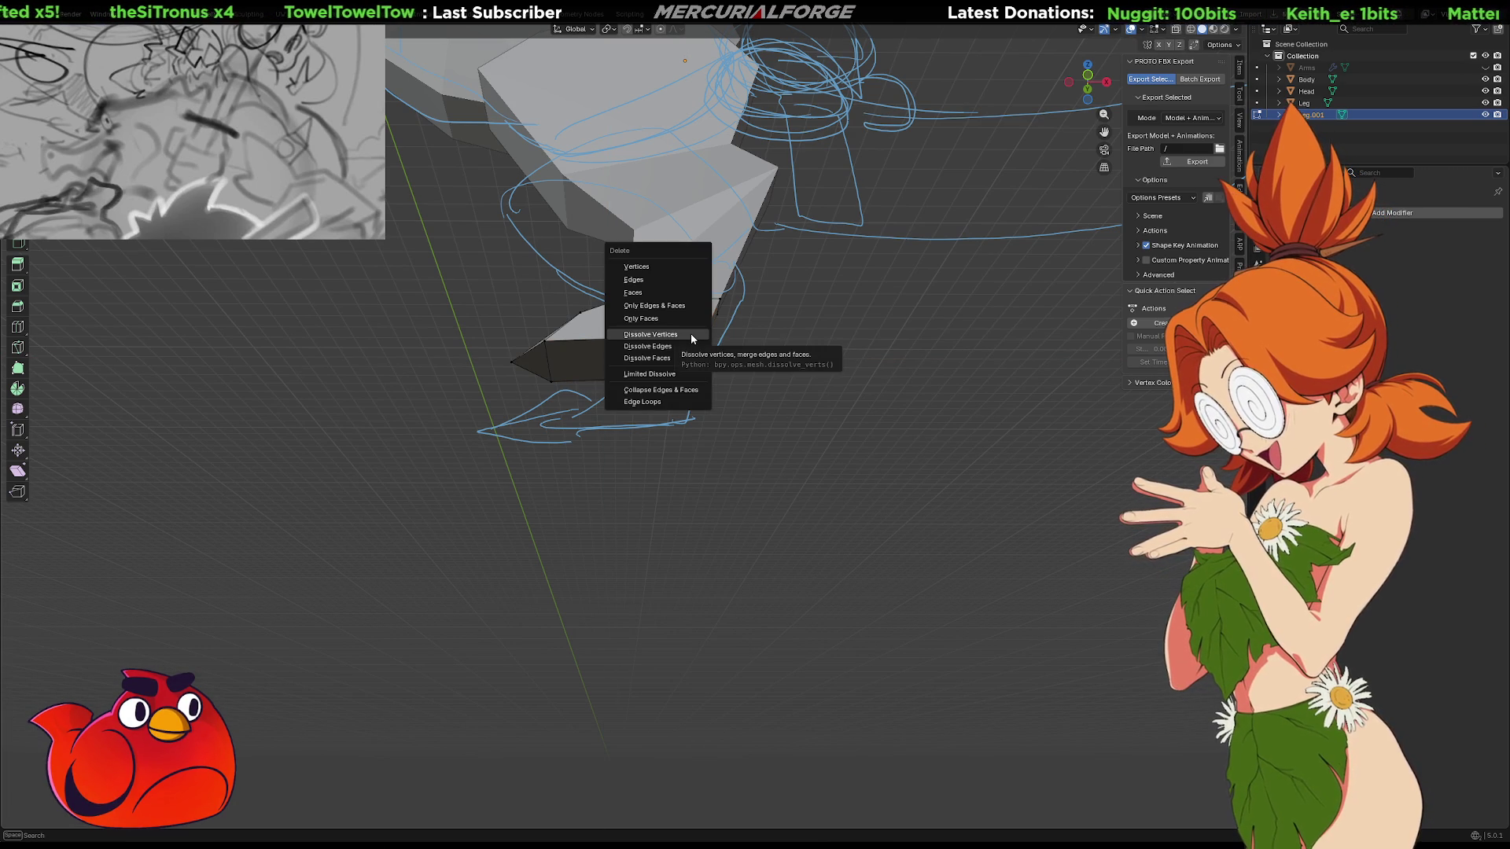
left_click(691, 334)
mouse_move(694, 339)
middle_mouse_down()
mouse_move(658, 381)
mouse_move(664, 404)
mouse_move(674, 394)
middle_mouse_up()
Delete the foot's stray vertices and dissolve its unneeded edges
key("x")
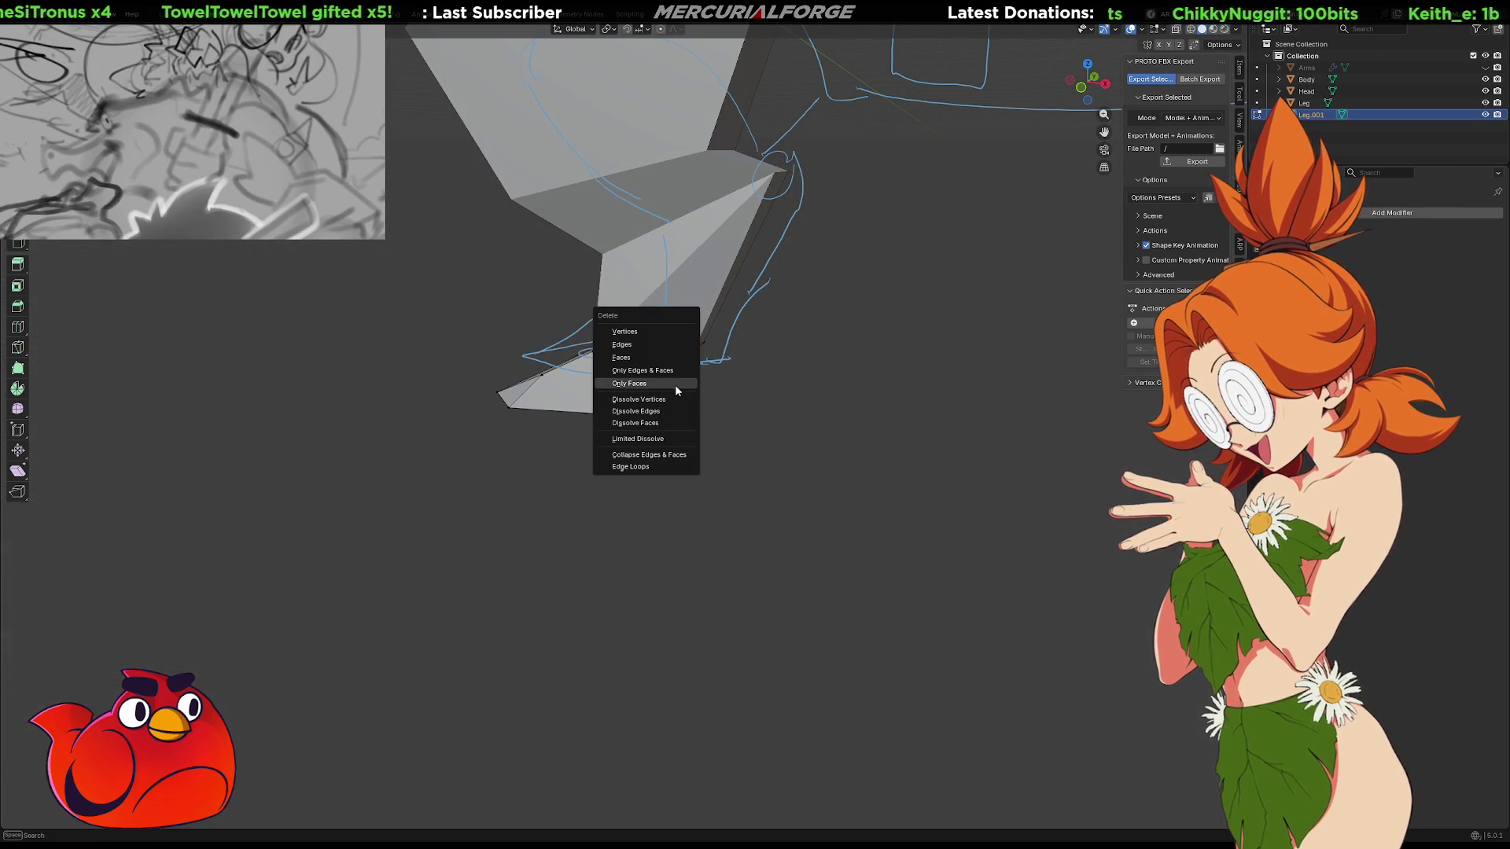
left_click(674, 333)
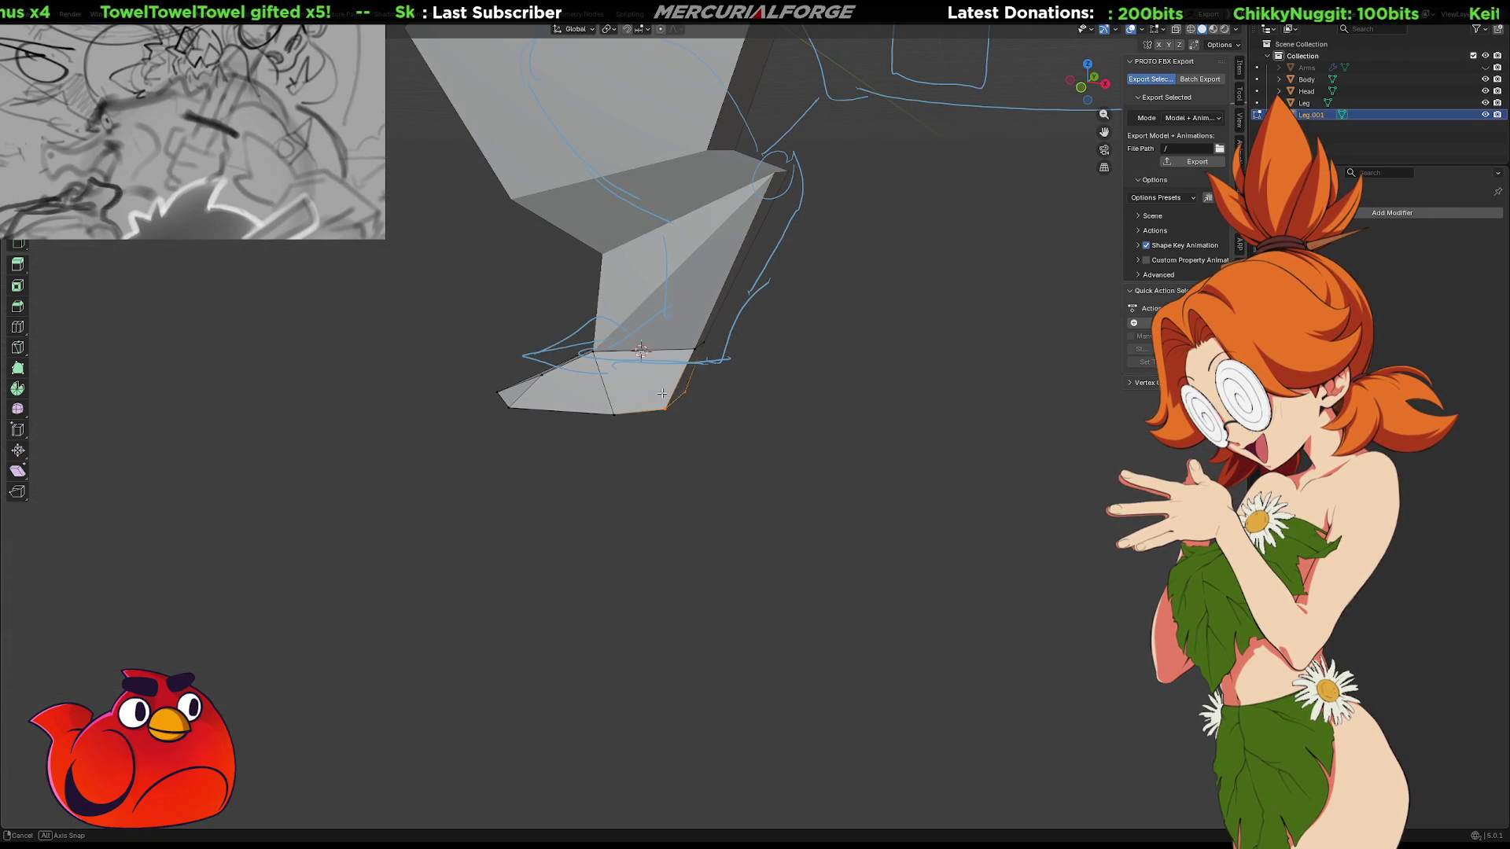
middle_click_drag(674, 336, 669, 373)
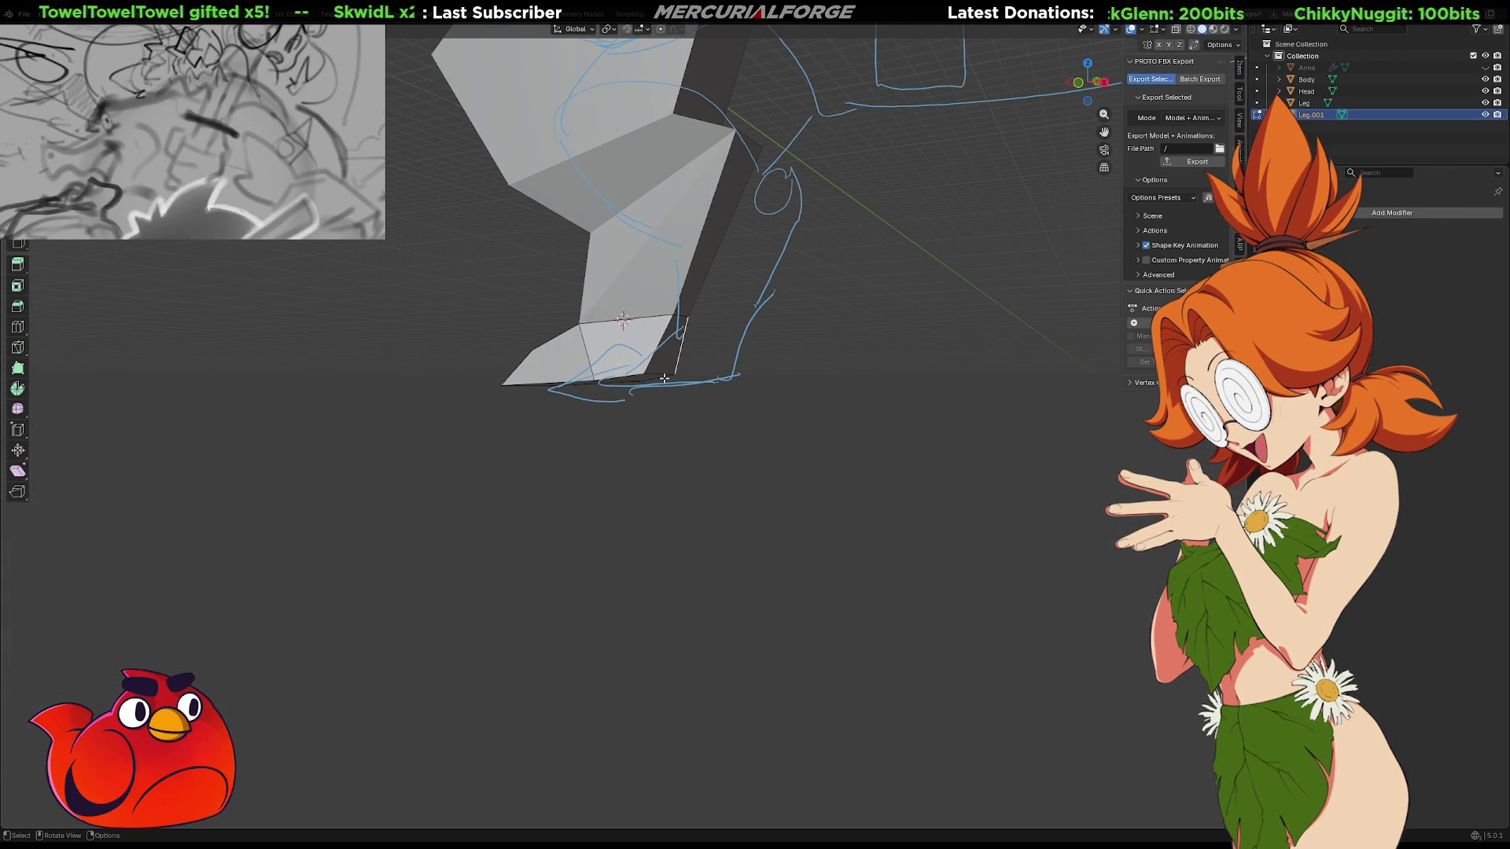
key("x")
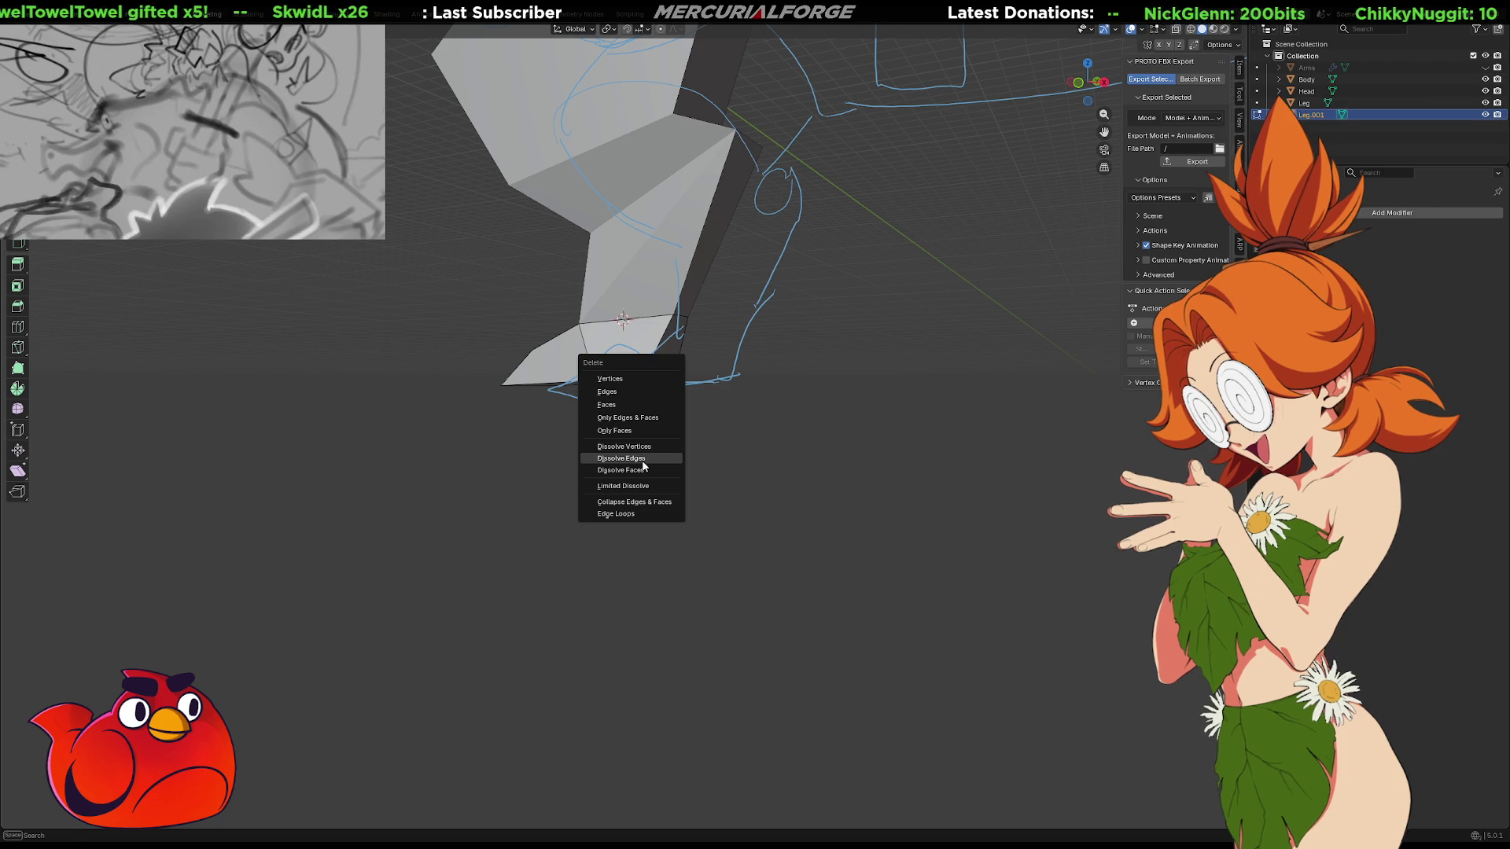
left_click(644, 464)
mouse_move(650, 432)
middle_mouse_down()
mouse_move(607, 391)
mouse_move(555, 394)
middle_mouse_up()
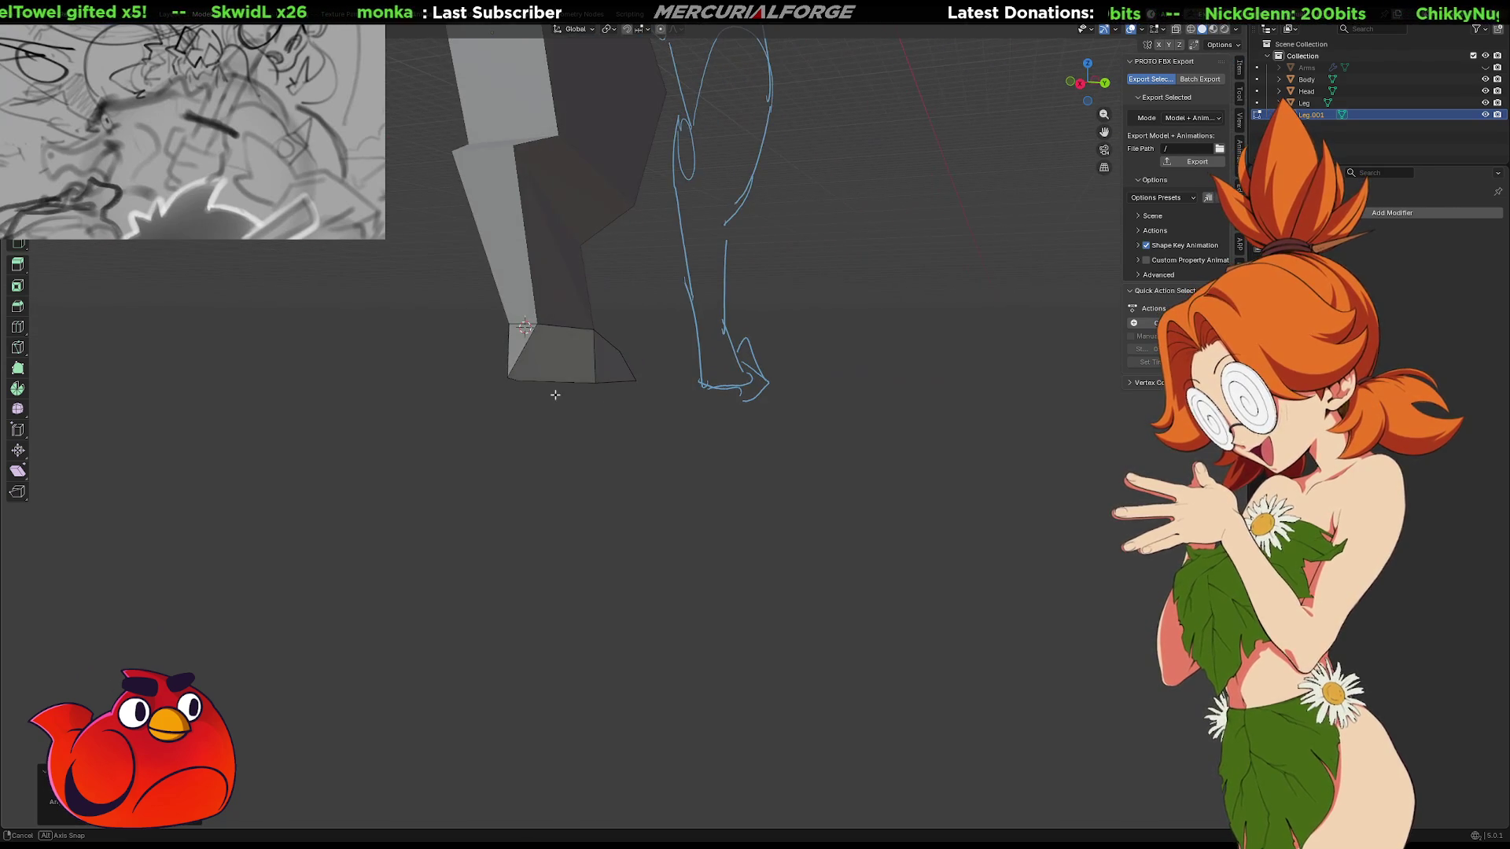
left_click(553, 379)
right_click(541, 377)
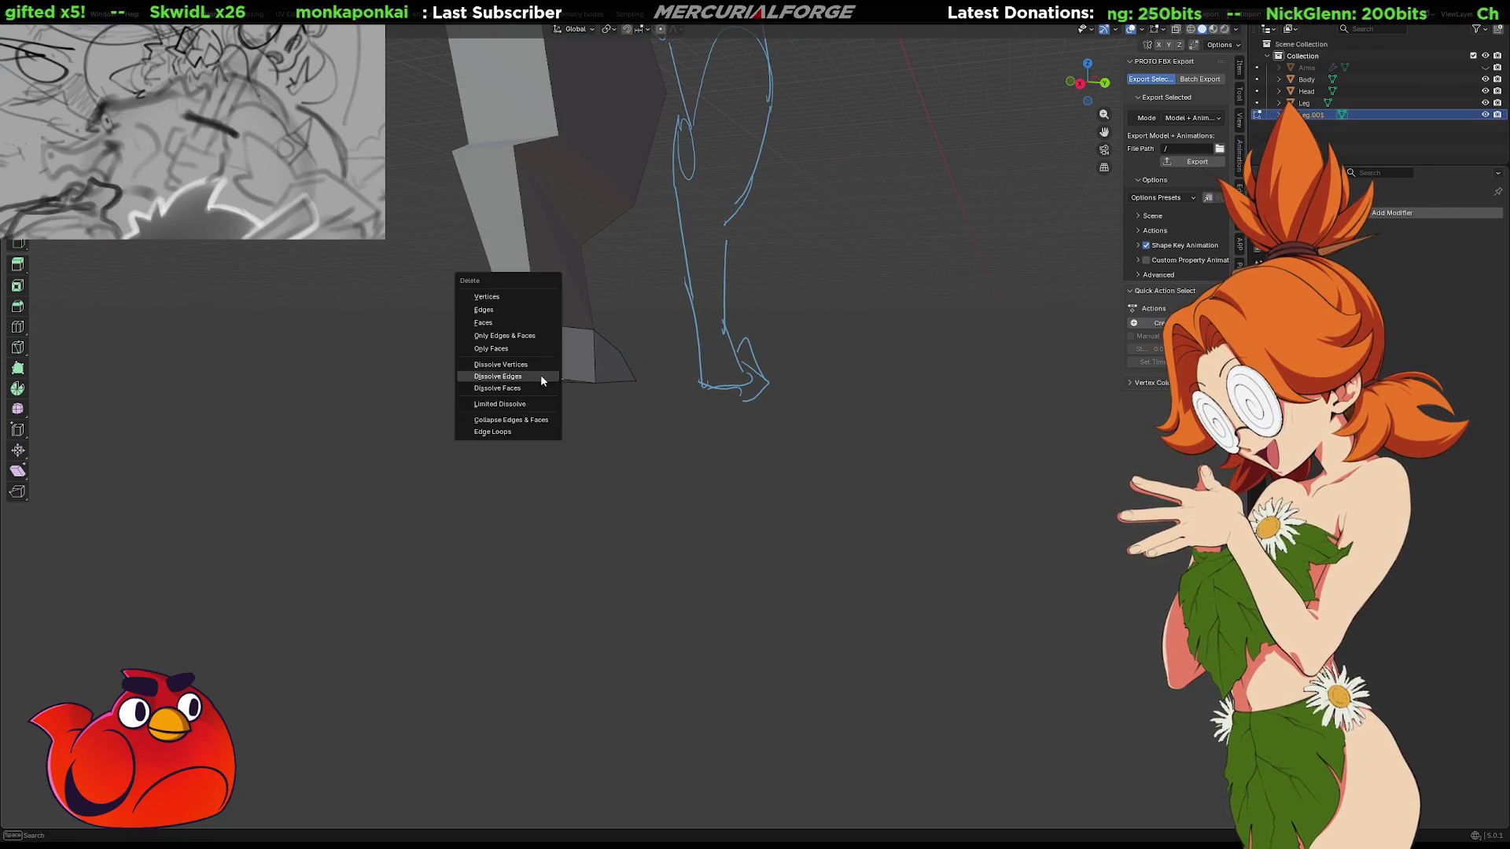
left_click(541, 377)
mouse_move(543, 378)
middle_mouse_down()
mouse_move(728, 377)
mouse_move(691, 370)
mouse_move(700, 377)
middle_mouse_up()
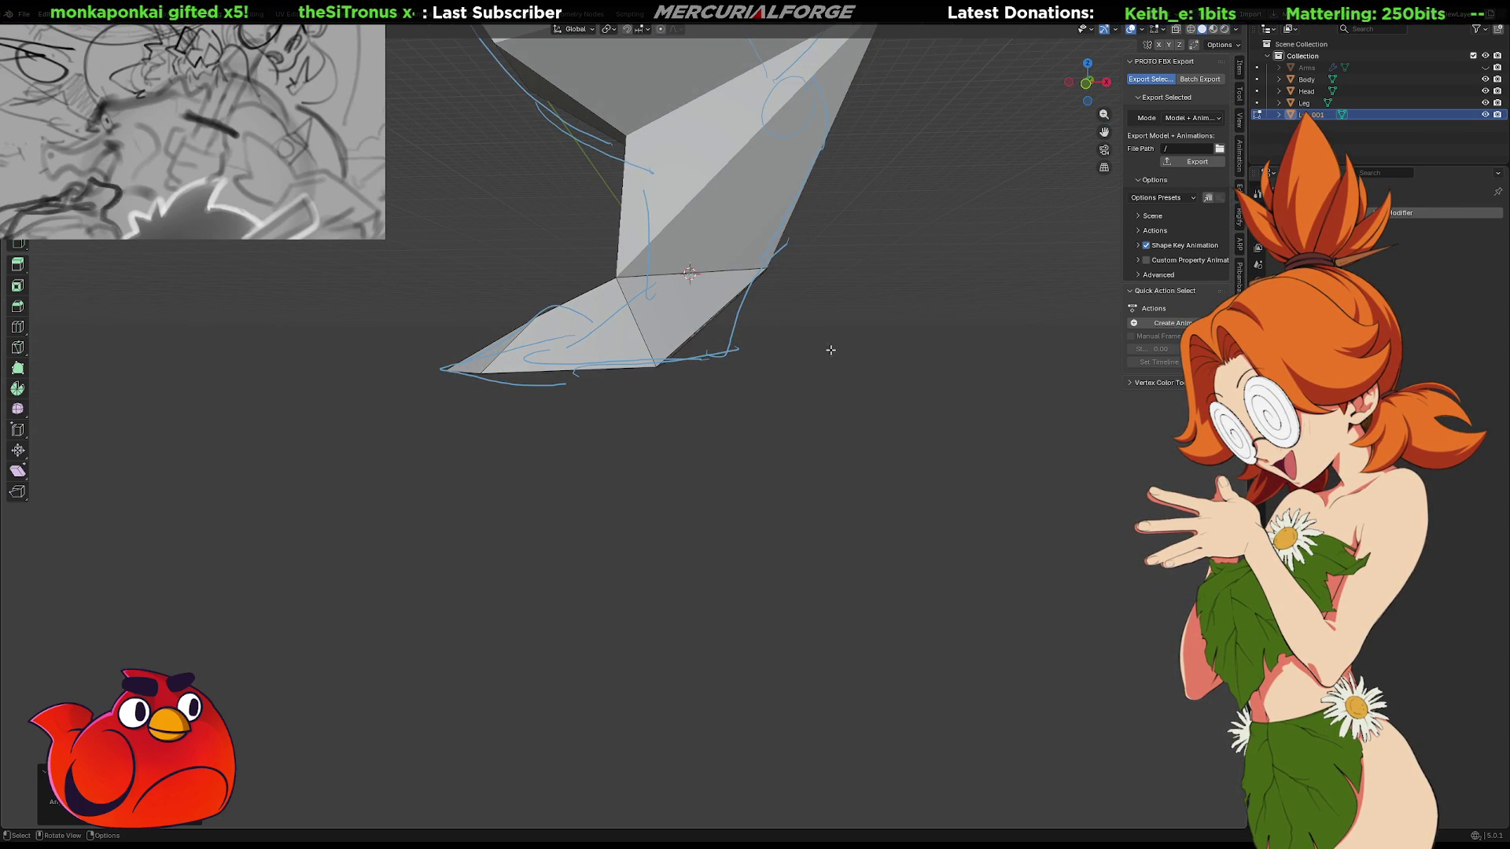
Tilt the foot's bottom faces by about -59°, then start a second rotation to refine the angle
middle_click_drag(829, 349, 834, 410, "shift")
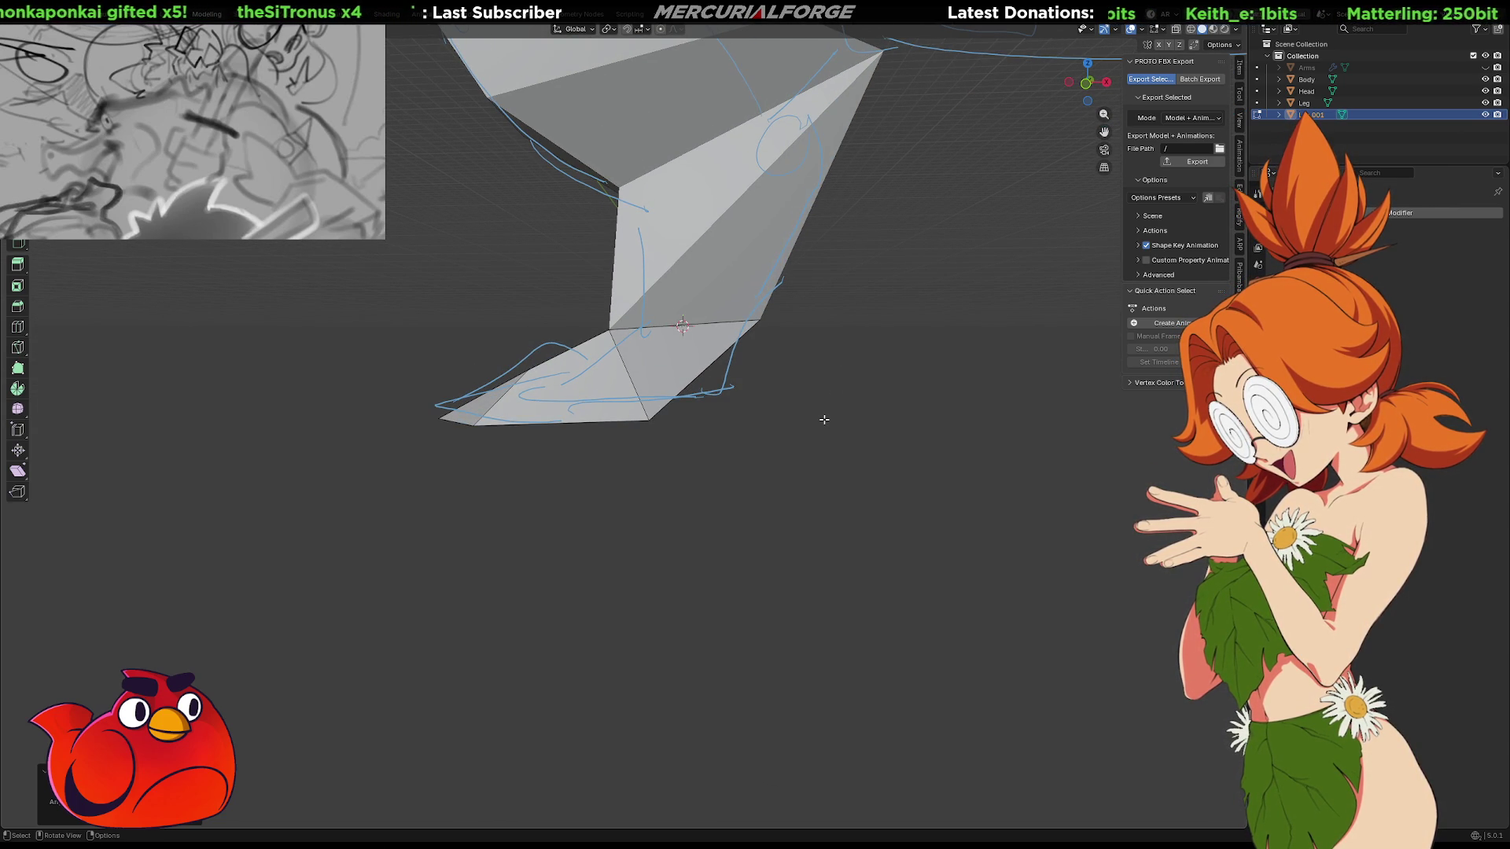
key("r")
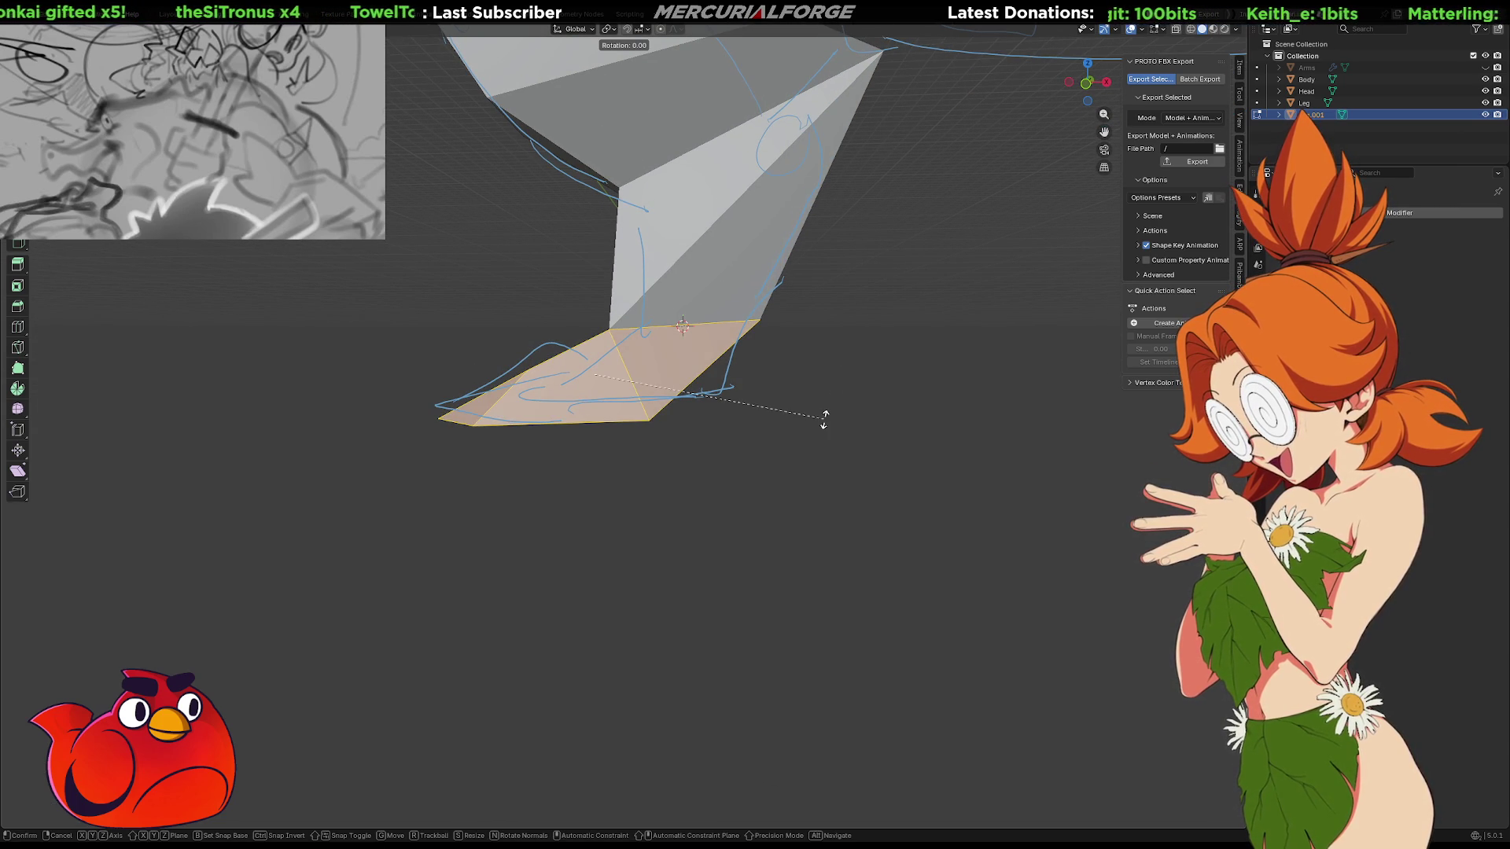
right_click(825, 419)
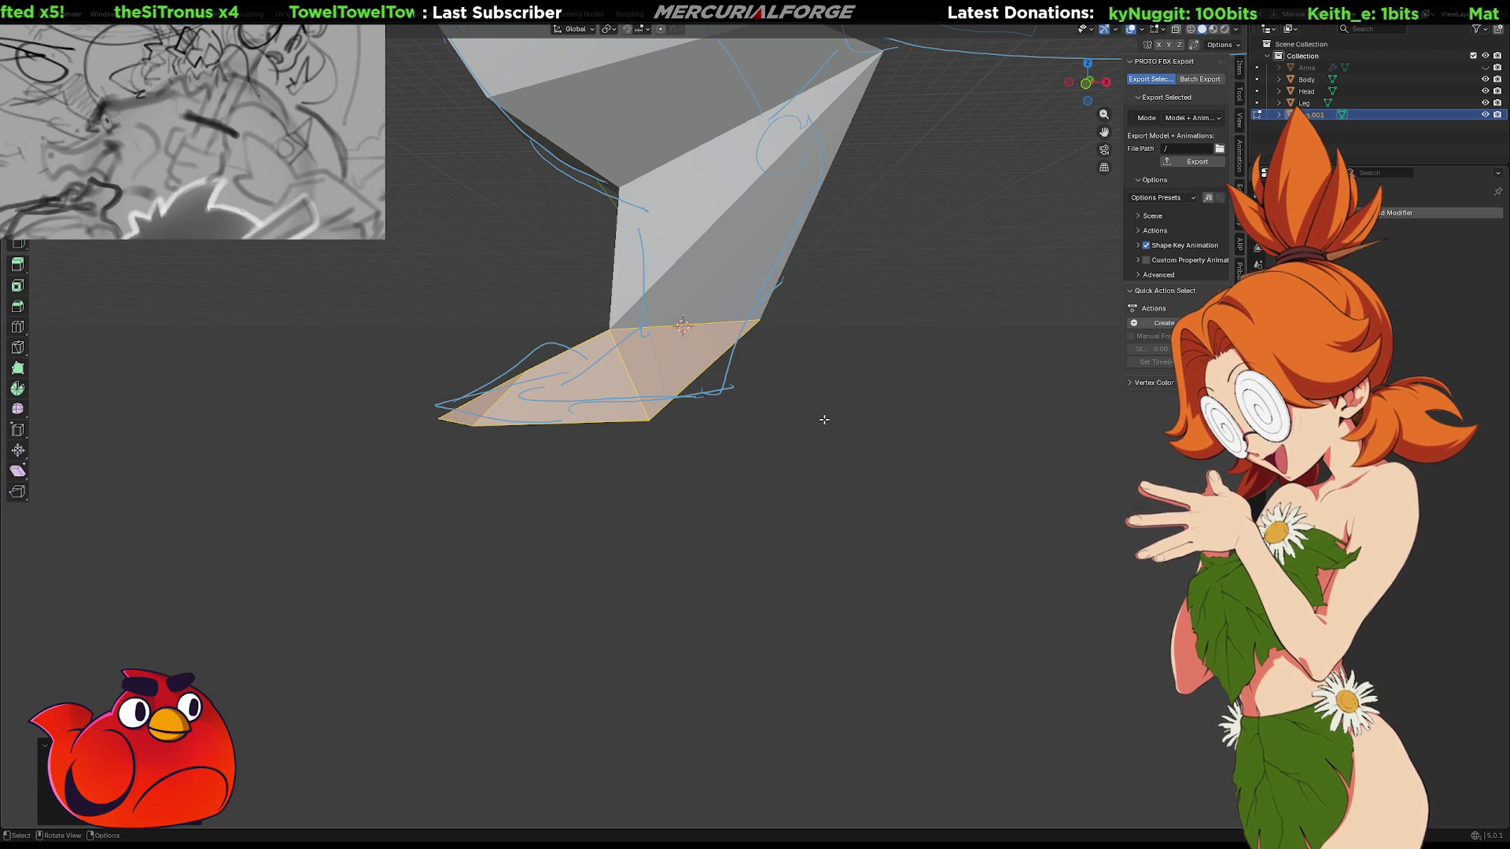
key("comma")
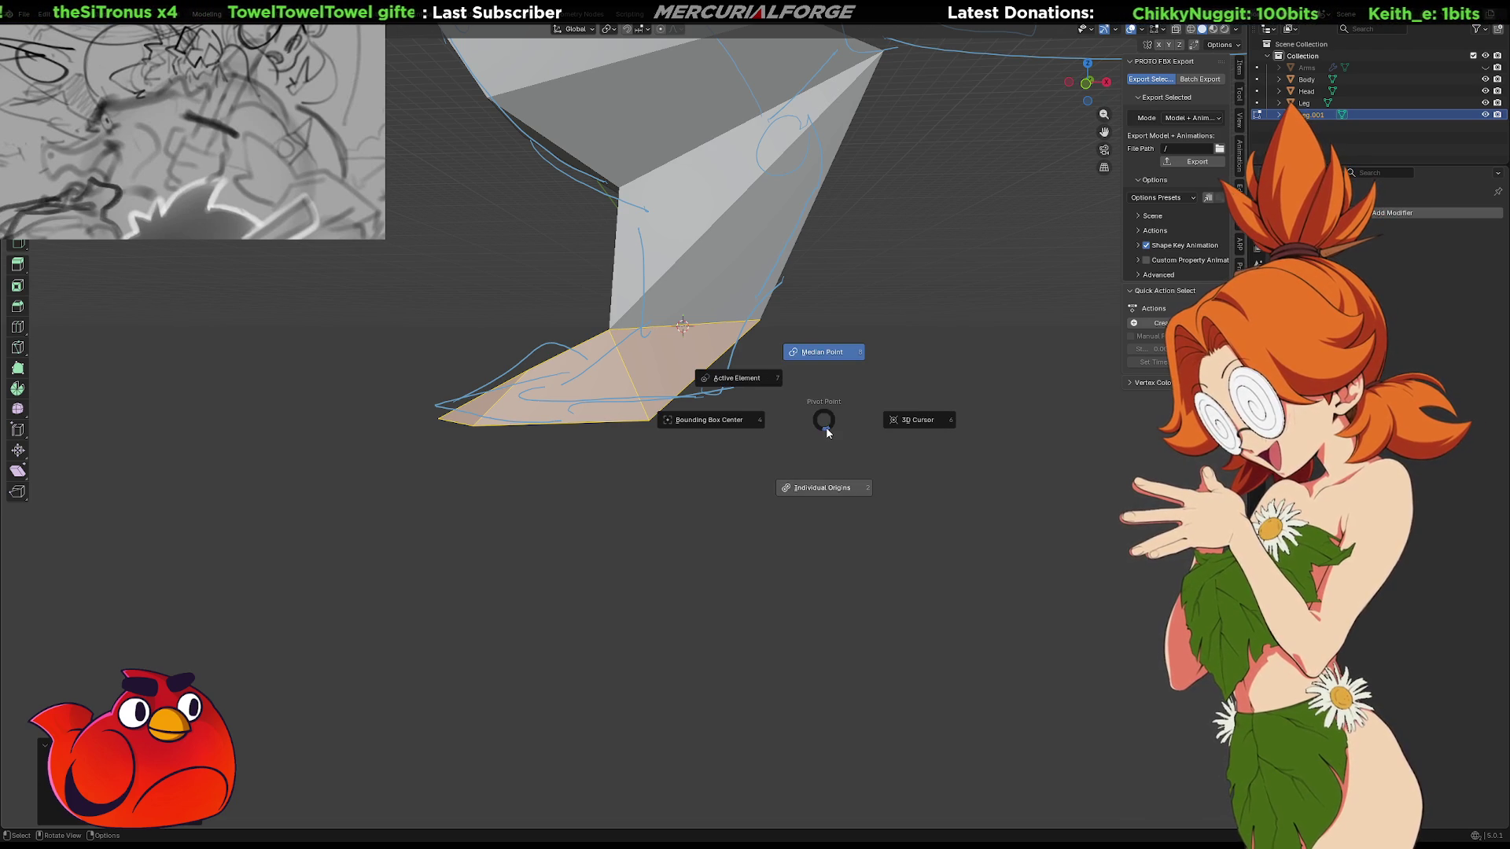
right_click(899, 416)
key("r")
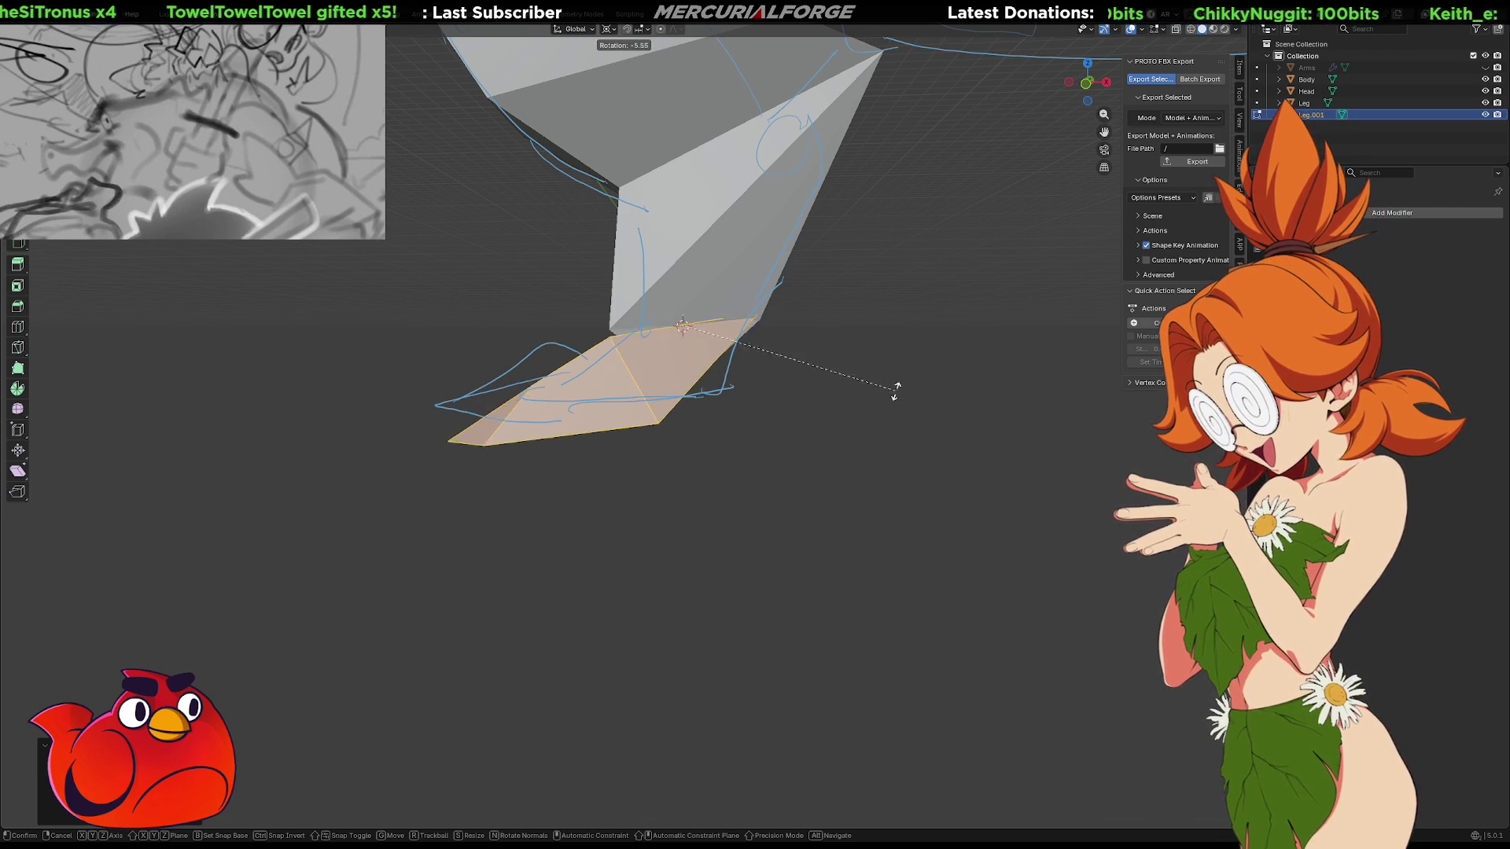
left_click(779, 219)
mouse_move(801, 436)
middle_mouse_down()
mouse_move(783, 465)
mouse_move(637, 449)
mouse_move(678, 472)
mouse_move(794, 475)
middle_mouse_up()
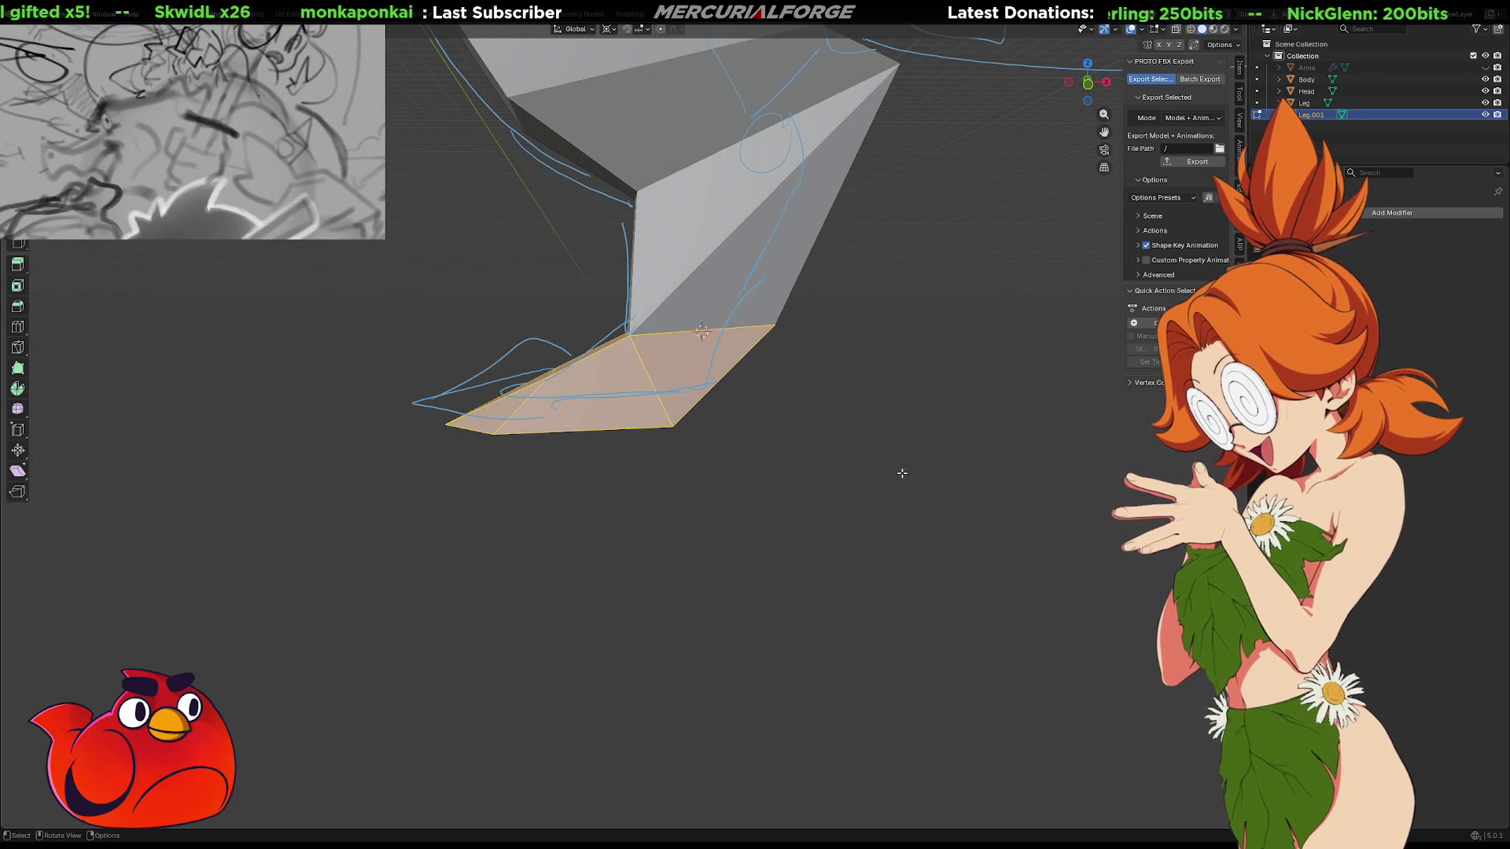
key("r")
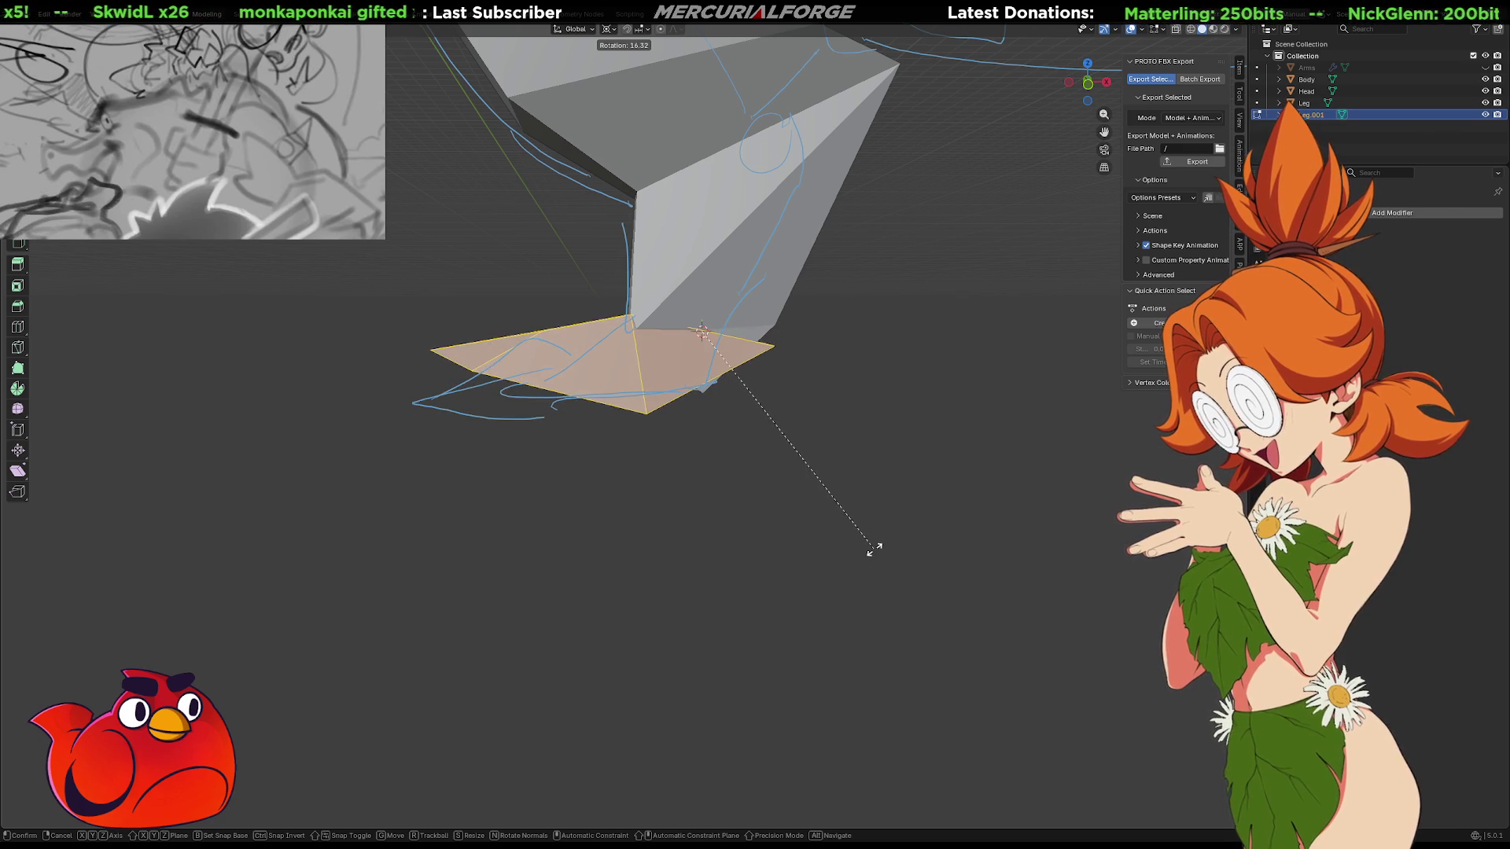
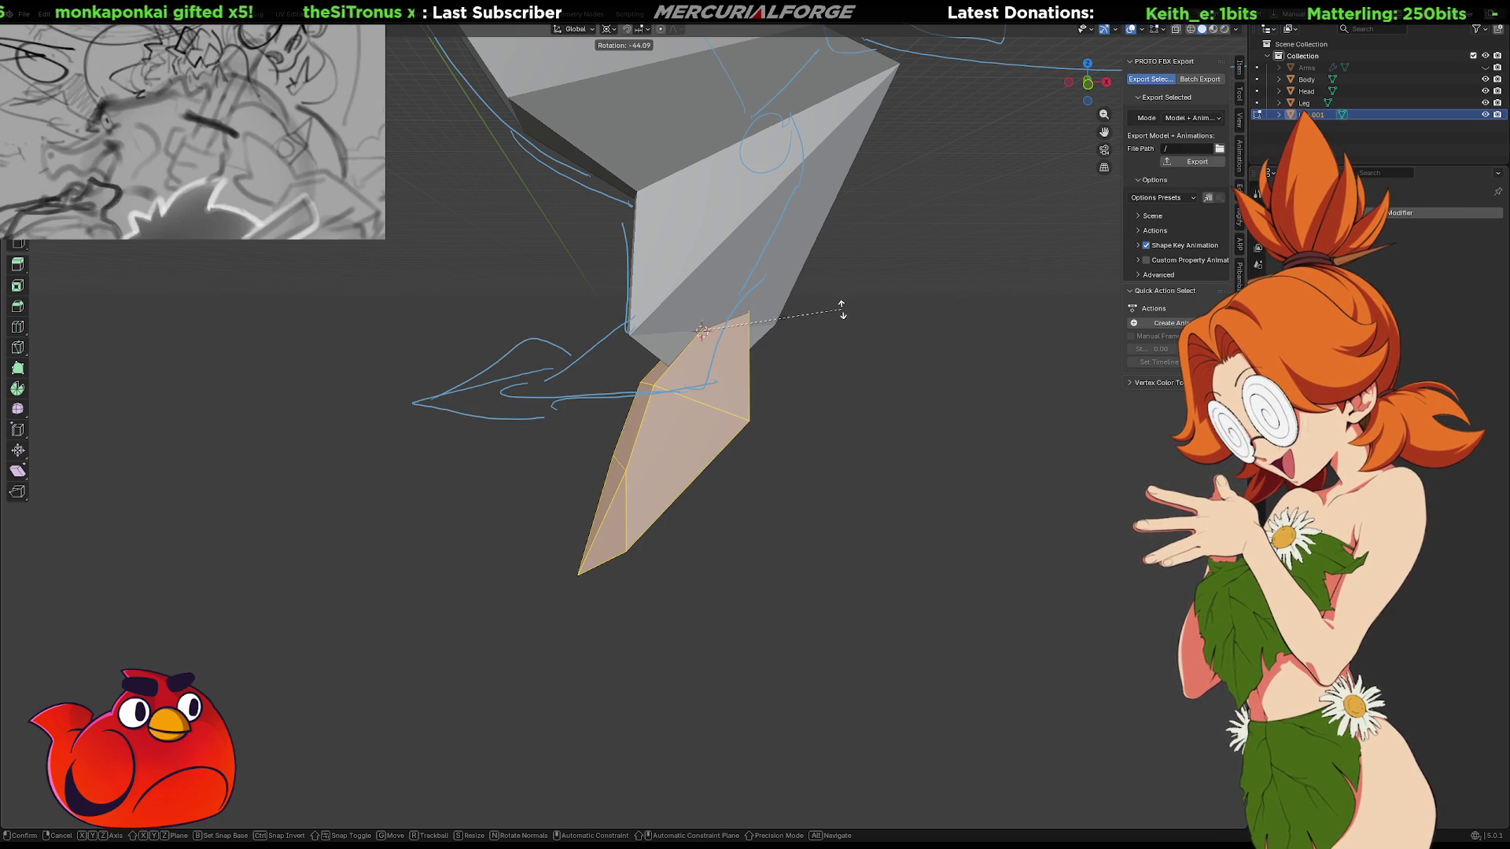
Lay the foot nearly flat beneath the leg, checked from a side view
left_click(809, 421)
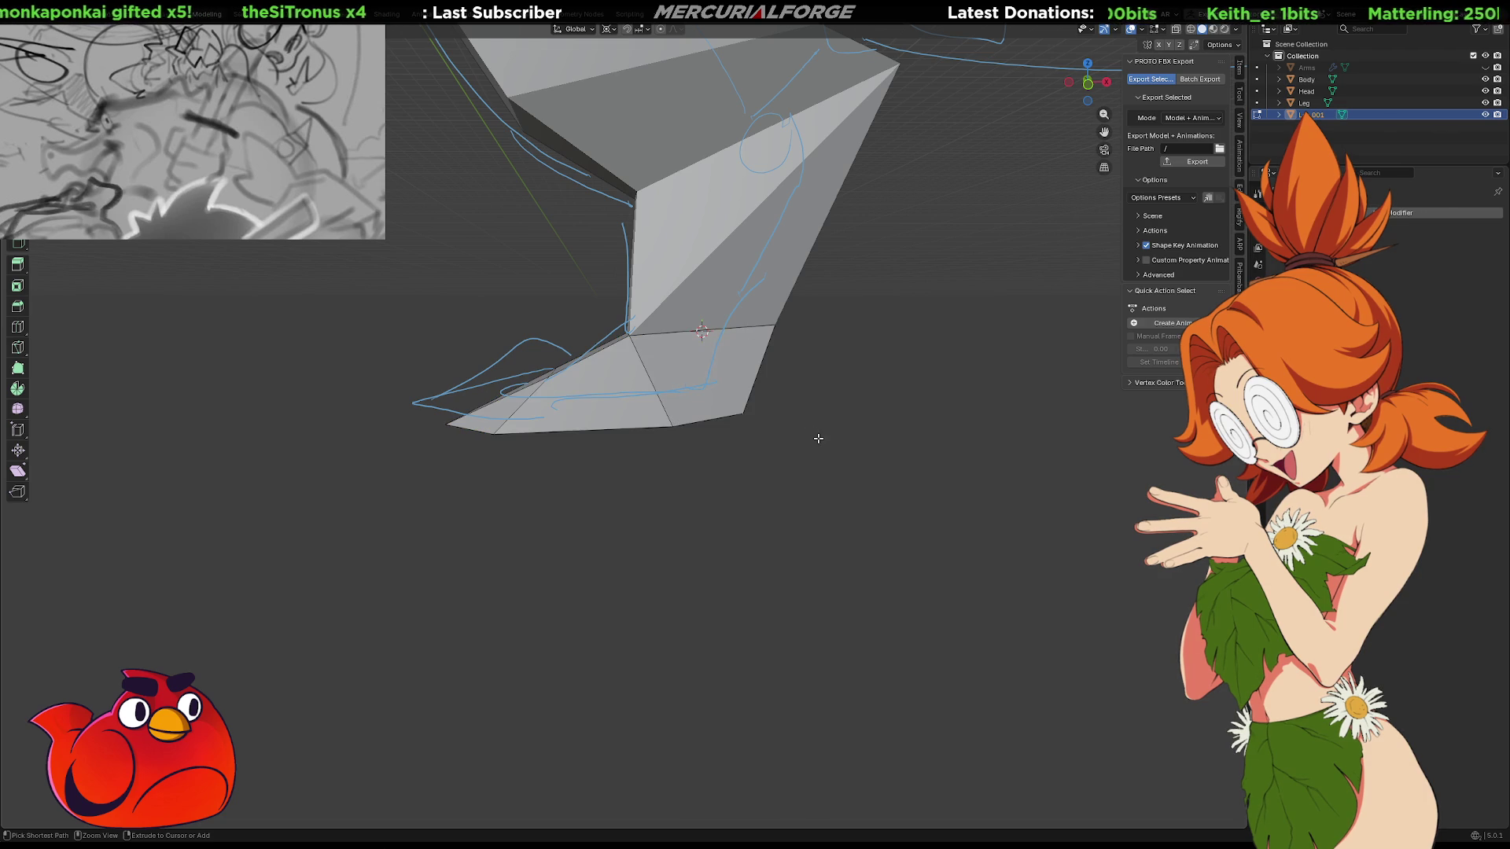
scroll(816, 433, "down", 5)
mouse_move(816, 428)
middle_mouse_down()
mouse_move(748, 435)
mouse_move(1052, 428)
mouse_move(690, 437)
mouse_move(782, 461)
mouse_move(910, 448)
mouse_move(856, 462)
mouse_move(721, 448)
mouse_move(731, 365)
mouse_move(717, 448)
mouse_move(606, 435)
mouse_move(727, 438)
middle_mouse_up()
scroll(698, 449, "up", 5)
mouse_move(731, 363)
middle_mouse_down()
mouse_move(718, 526)
mouse_move(860, 499)
mouse_move(768, 499)
mouse_move(652, 417)
middle_mouse_up()
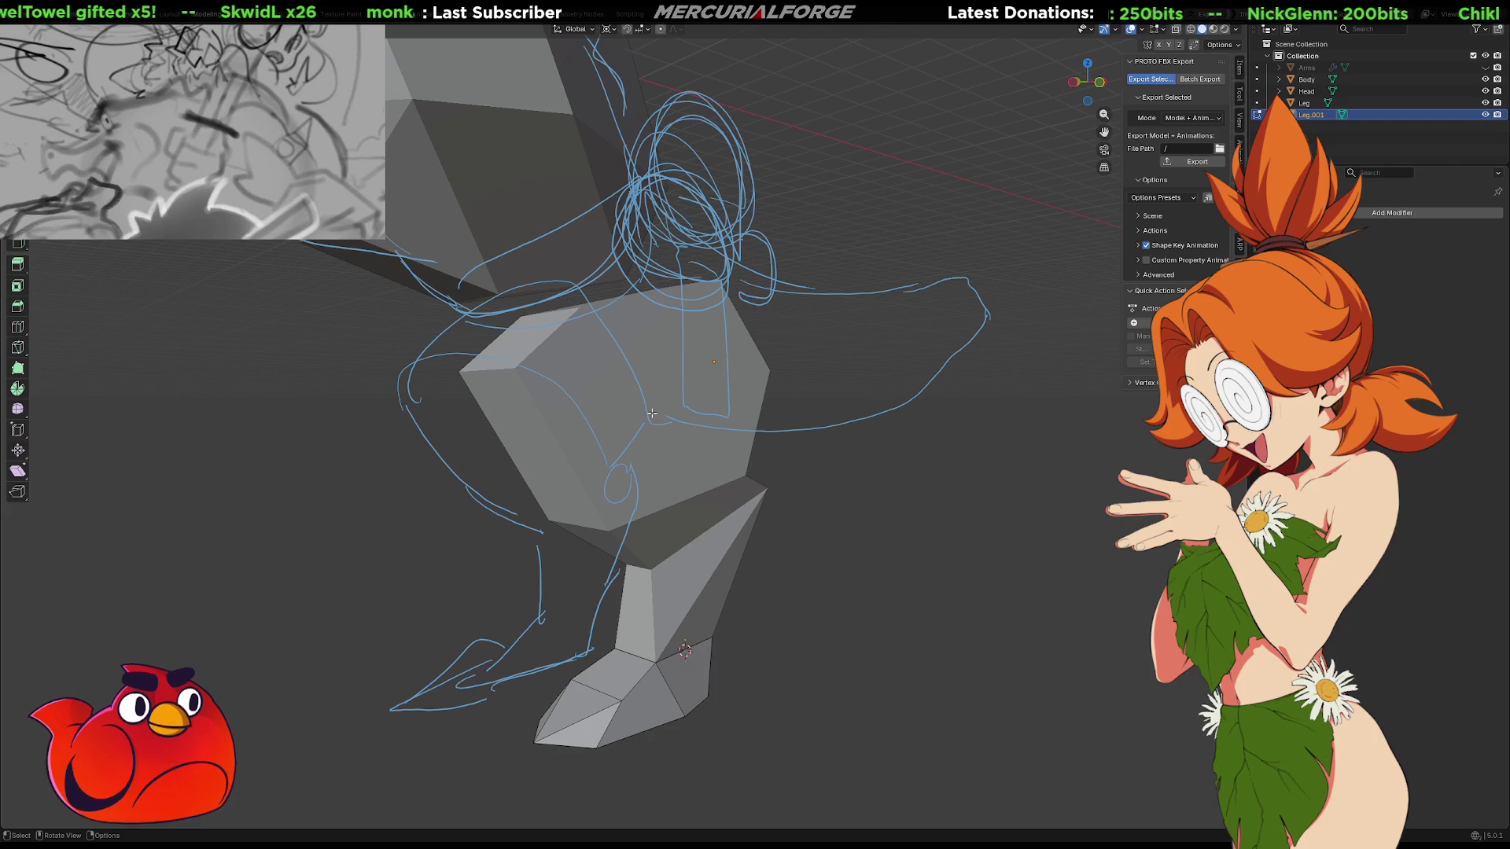
Leave the foot mesh and start editing the Leg object, viewed from the front
key("Tab")
key("Tab")
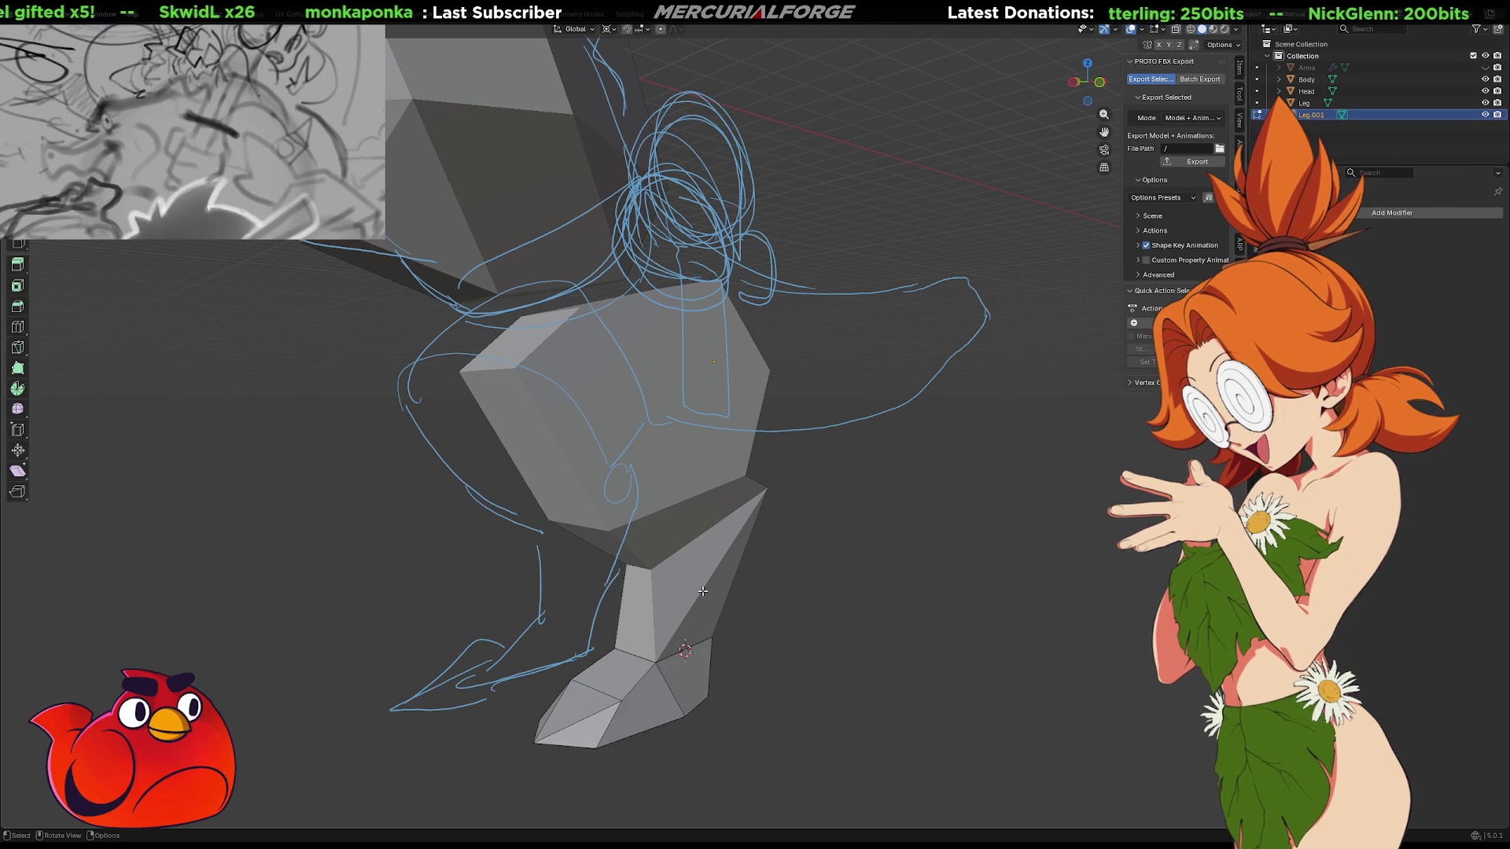
mouse_move(710, 576)
middle_mouse_down()
mouse_move(711, 692)
mouse_move(776, 600)
middle_mouse_up()
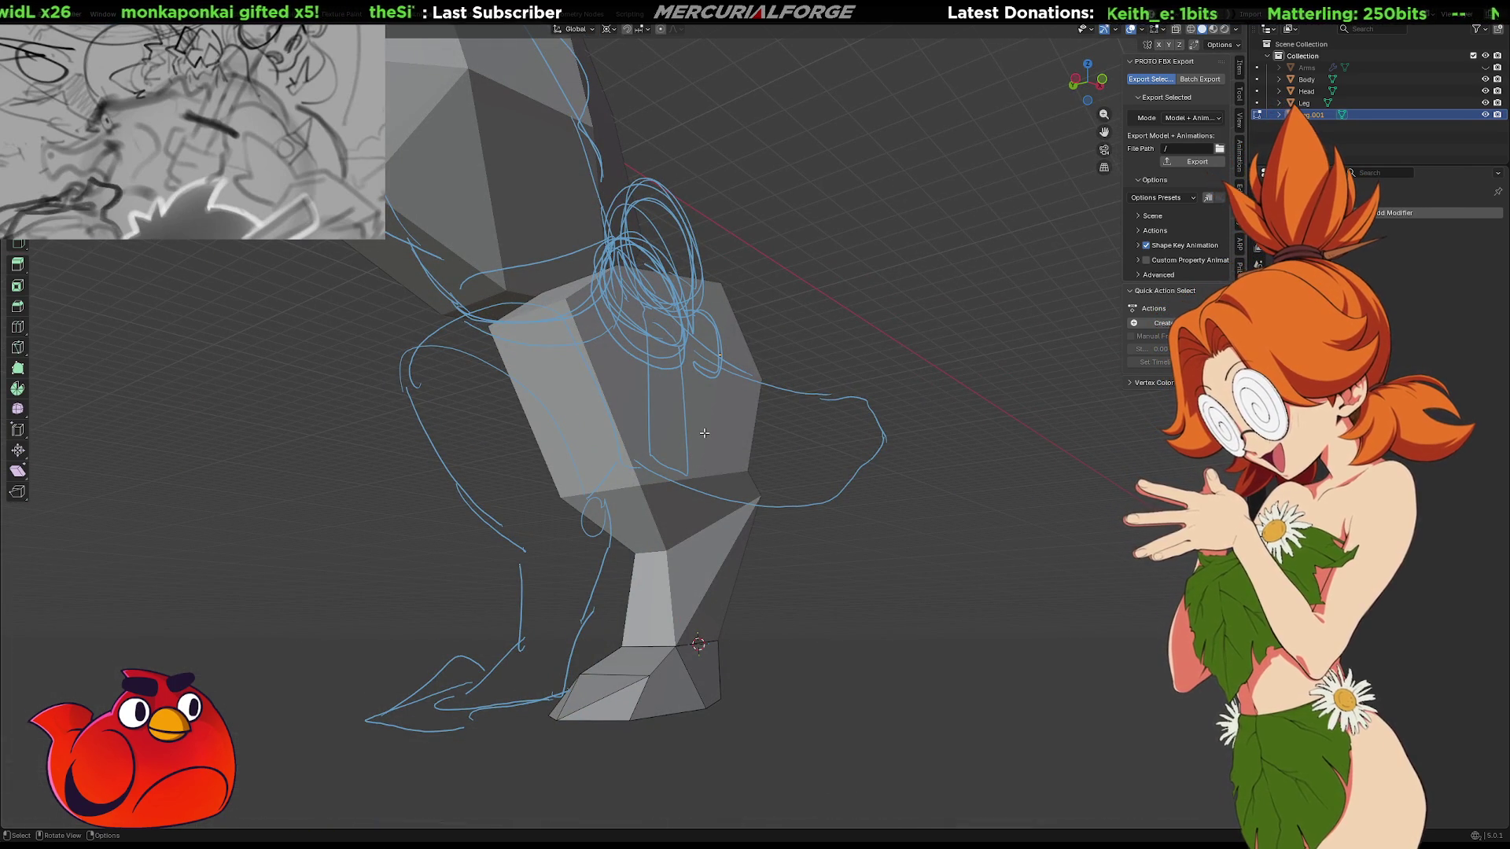
key("Tab")
left_click(705, 433)
key("Tab")
middle_click_drag(711, 420, 503, 443)
mouse_move(566, 369)
middle_mouse_down()
mouse_move(524, 375)
mouse_move(641, 401)
middle_mouse_up()
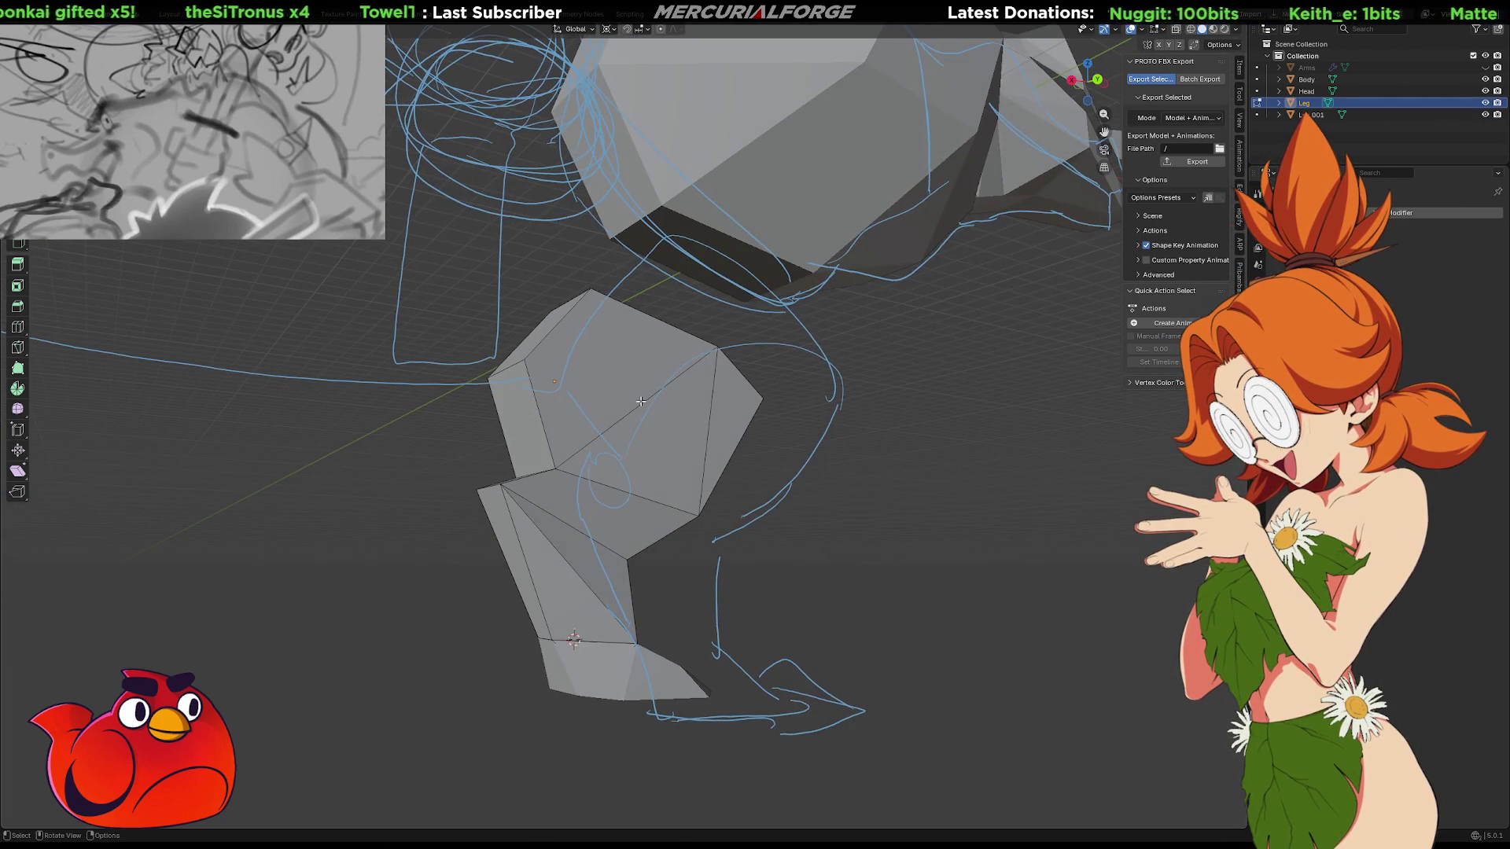
Dissolve the diagonal edge on the upper leg so its faces merge into one
right_click(642, 401)
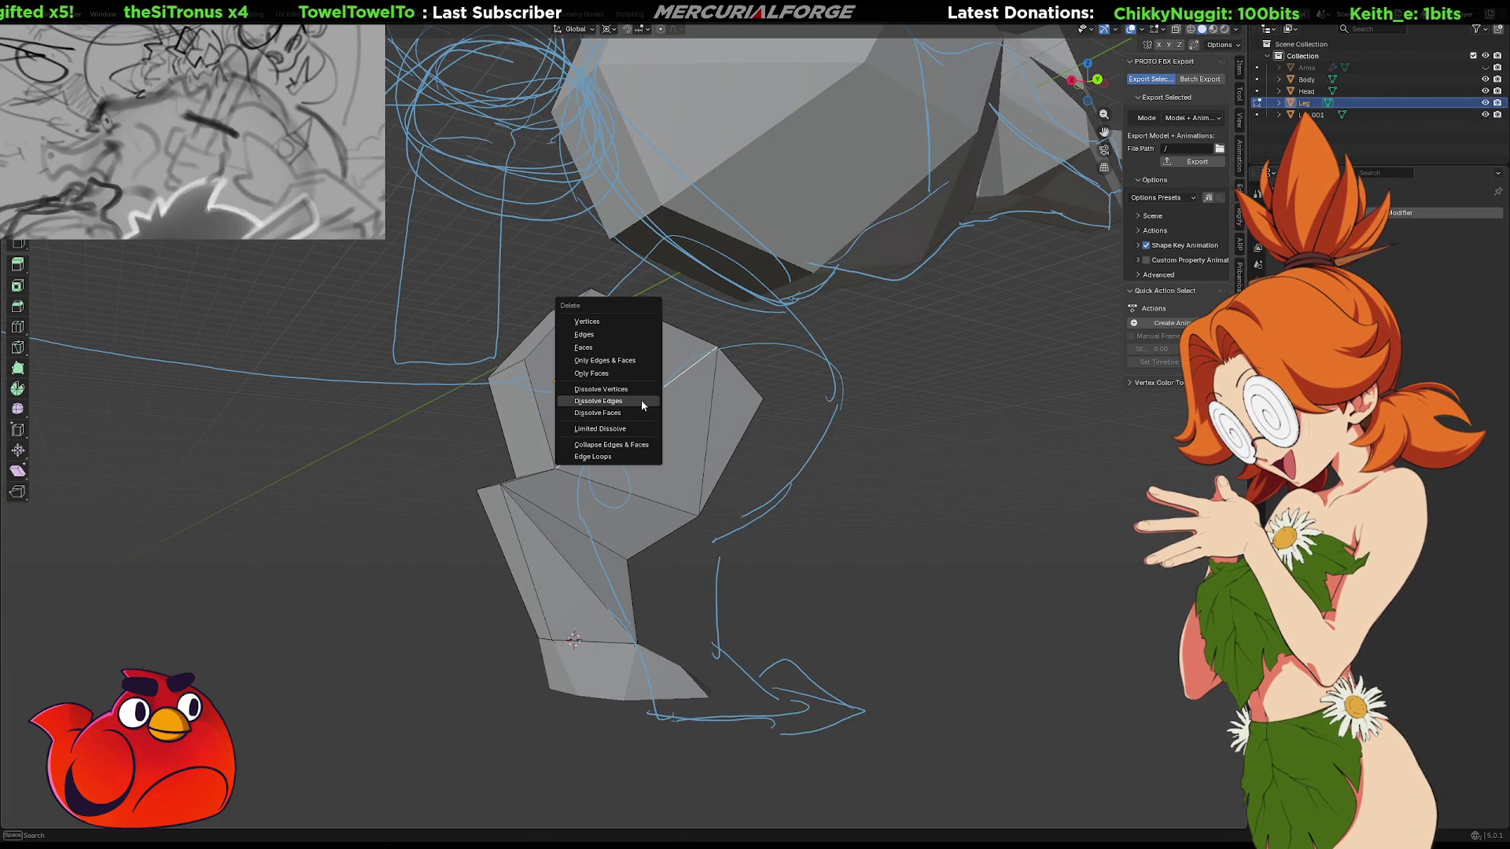
mouse_move(642, 402)
middle_mouse_down()
mouse_move(678, 414)
mouse_move(542, 407)
middle_mouse_up()
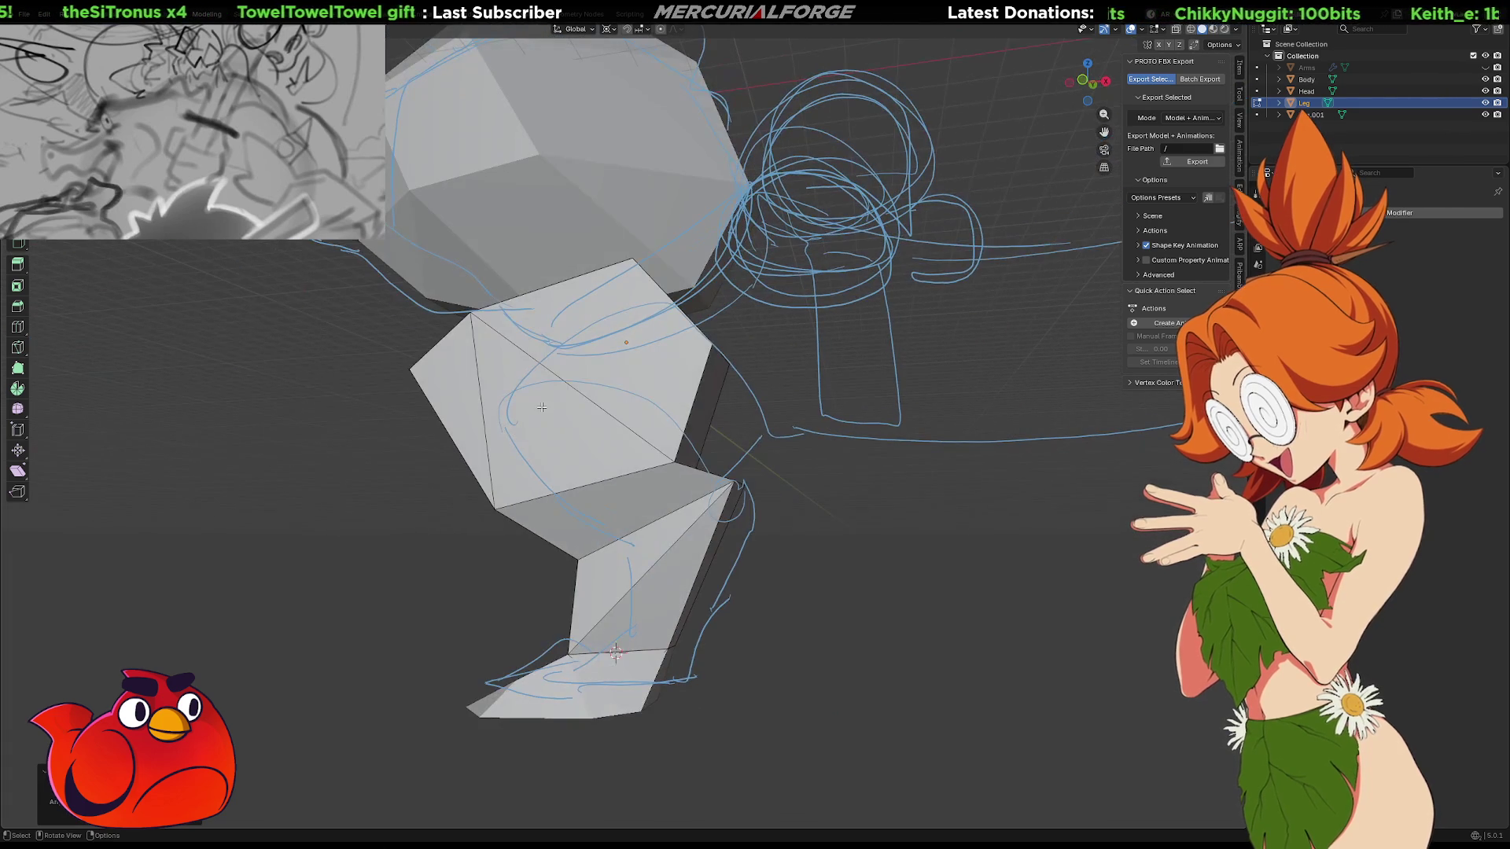
left_click(565, 388)
key("x")
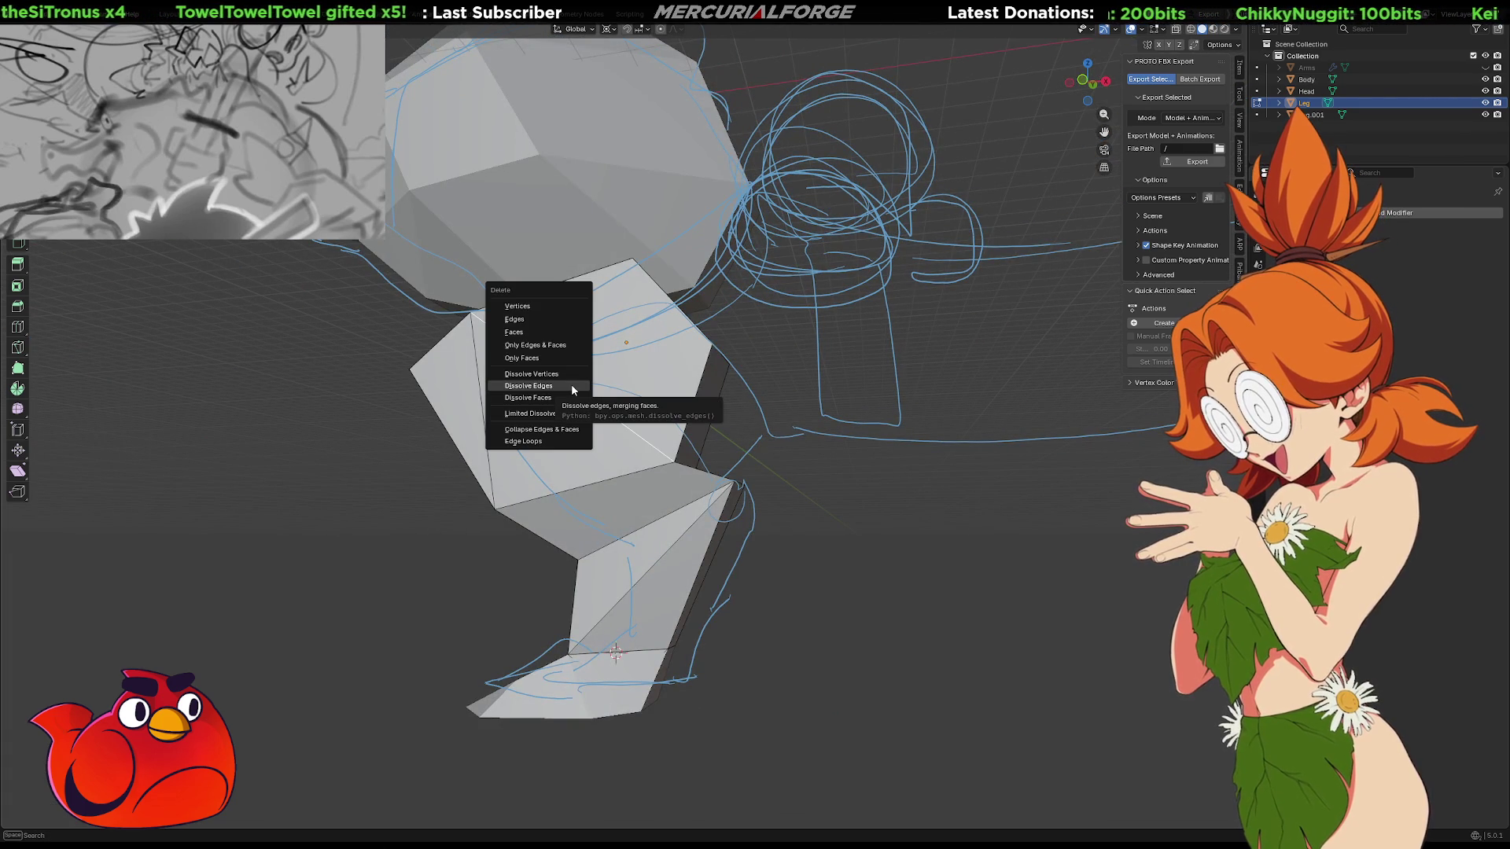
left_click(571, 386)
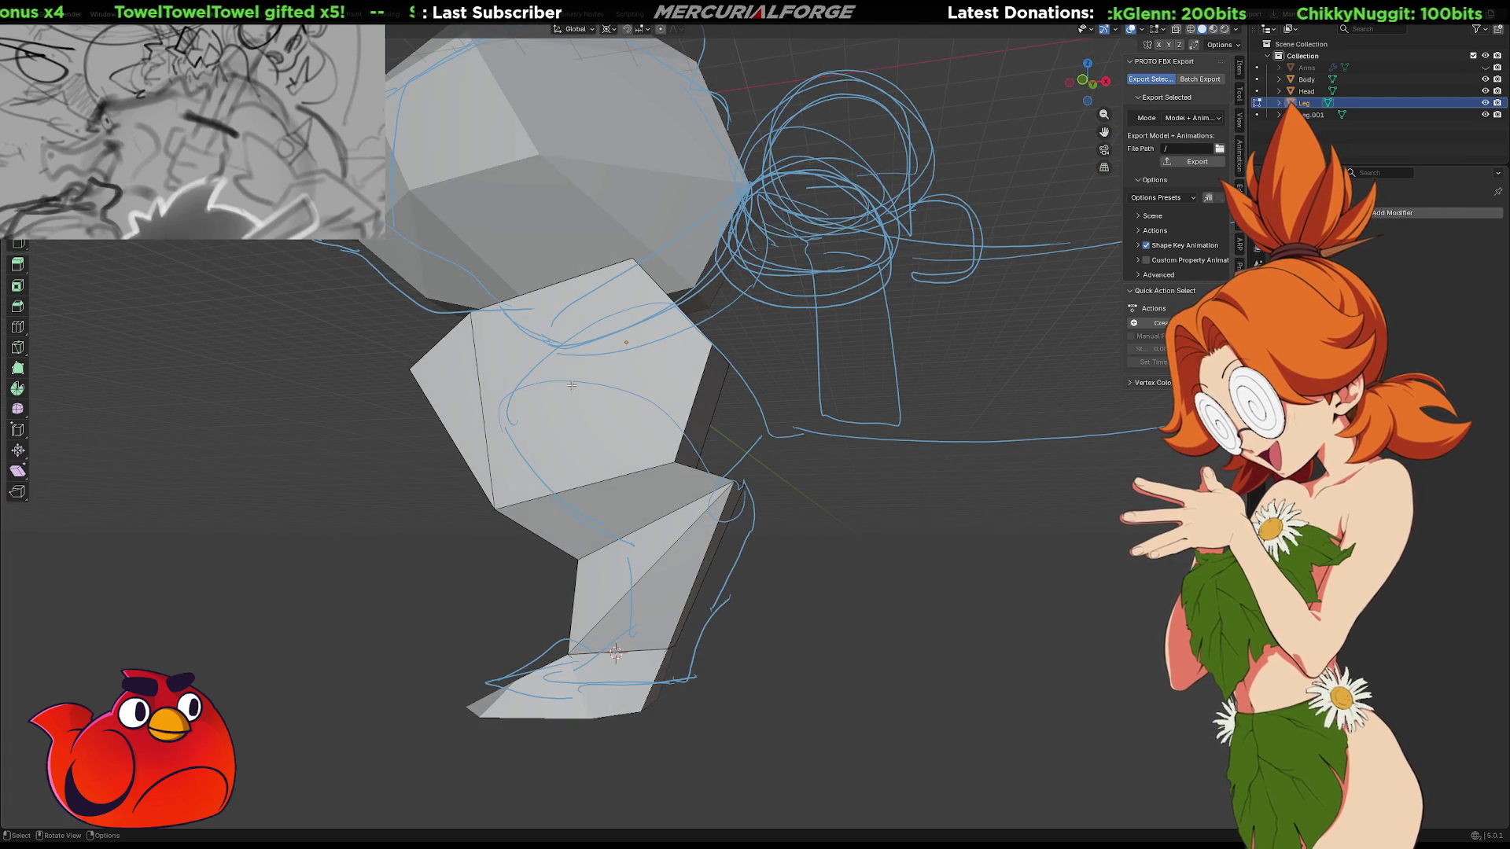
left_click(571, 386)
right_click(572, 385)
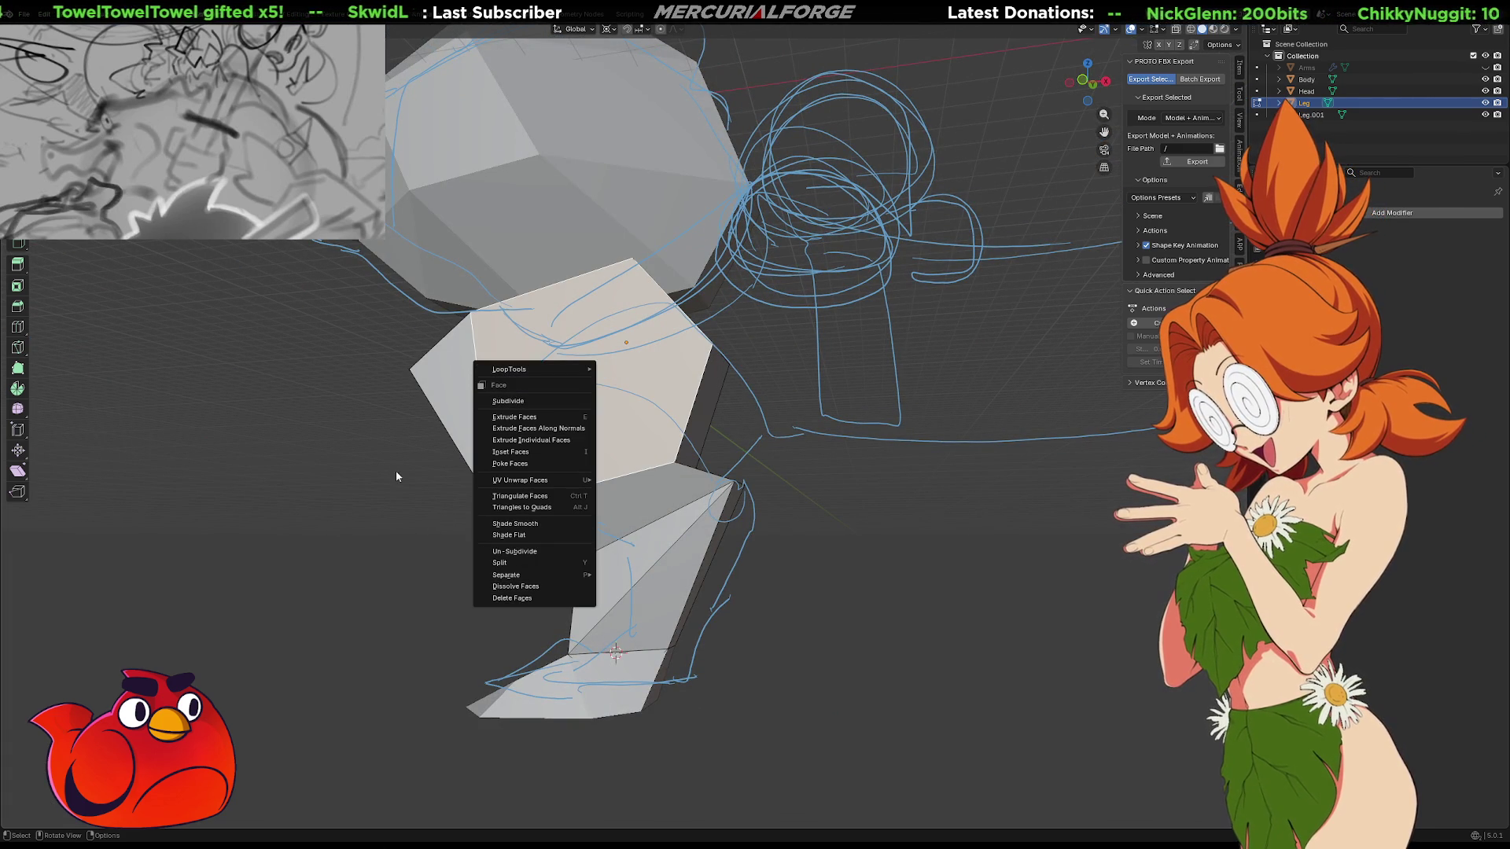
Dissolve a vertical upper-leg edge with Ctrl+X, merging two neighbouring faces
mouse_move(478, 384)
middle_mouse_down()
mouse_move(563, 395)
mouse_move(704, 381)
middle_mouse_up()
left_click(626, 391)
key("ctrl+x")
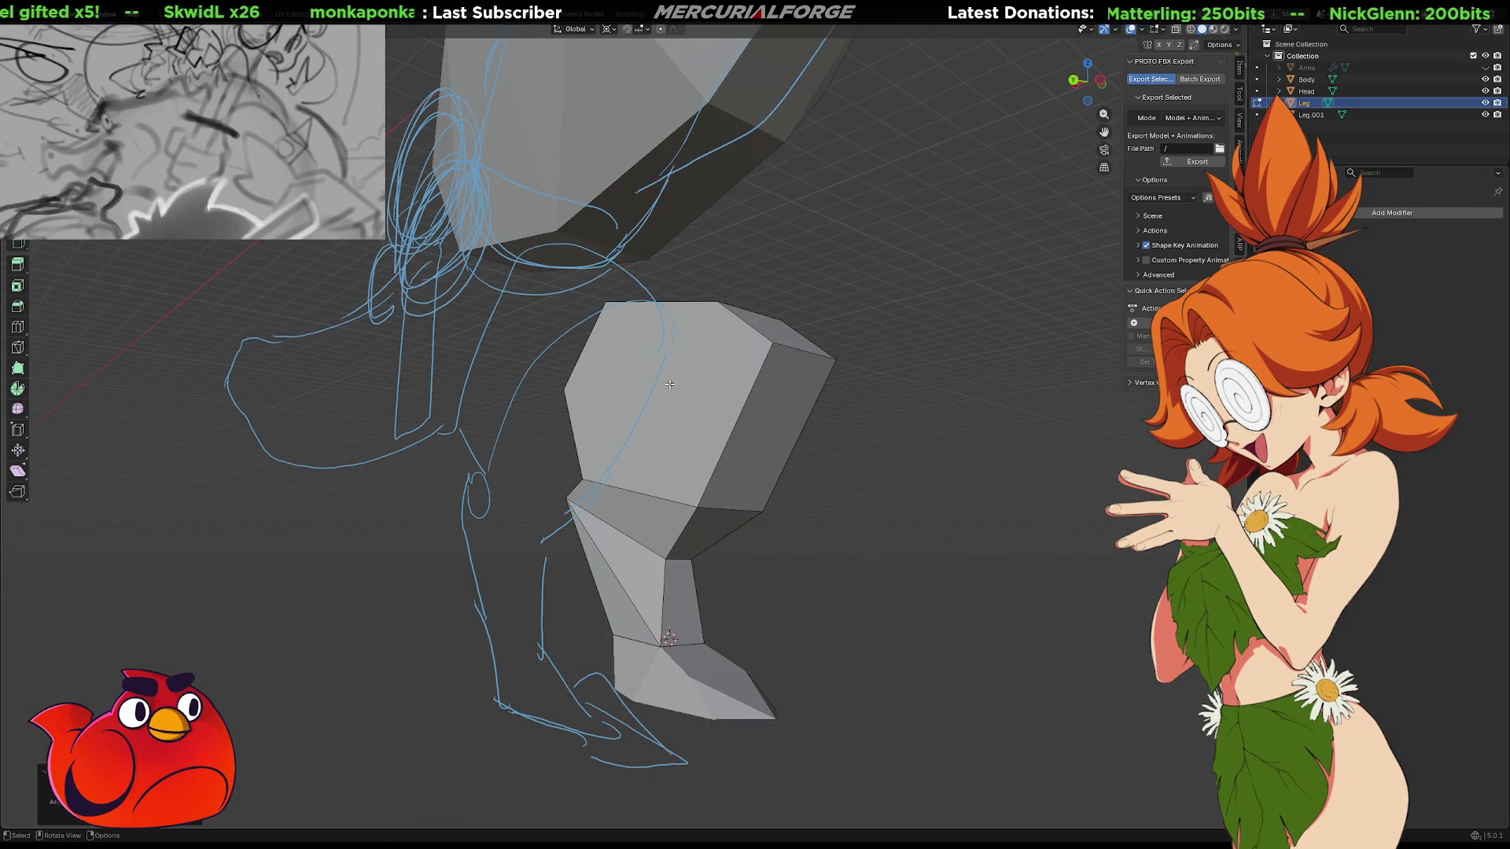
left_click(666, 384)
right_click(666, 384)
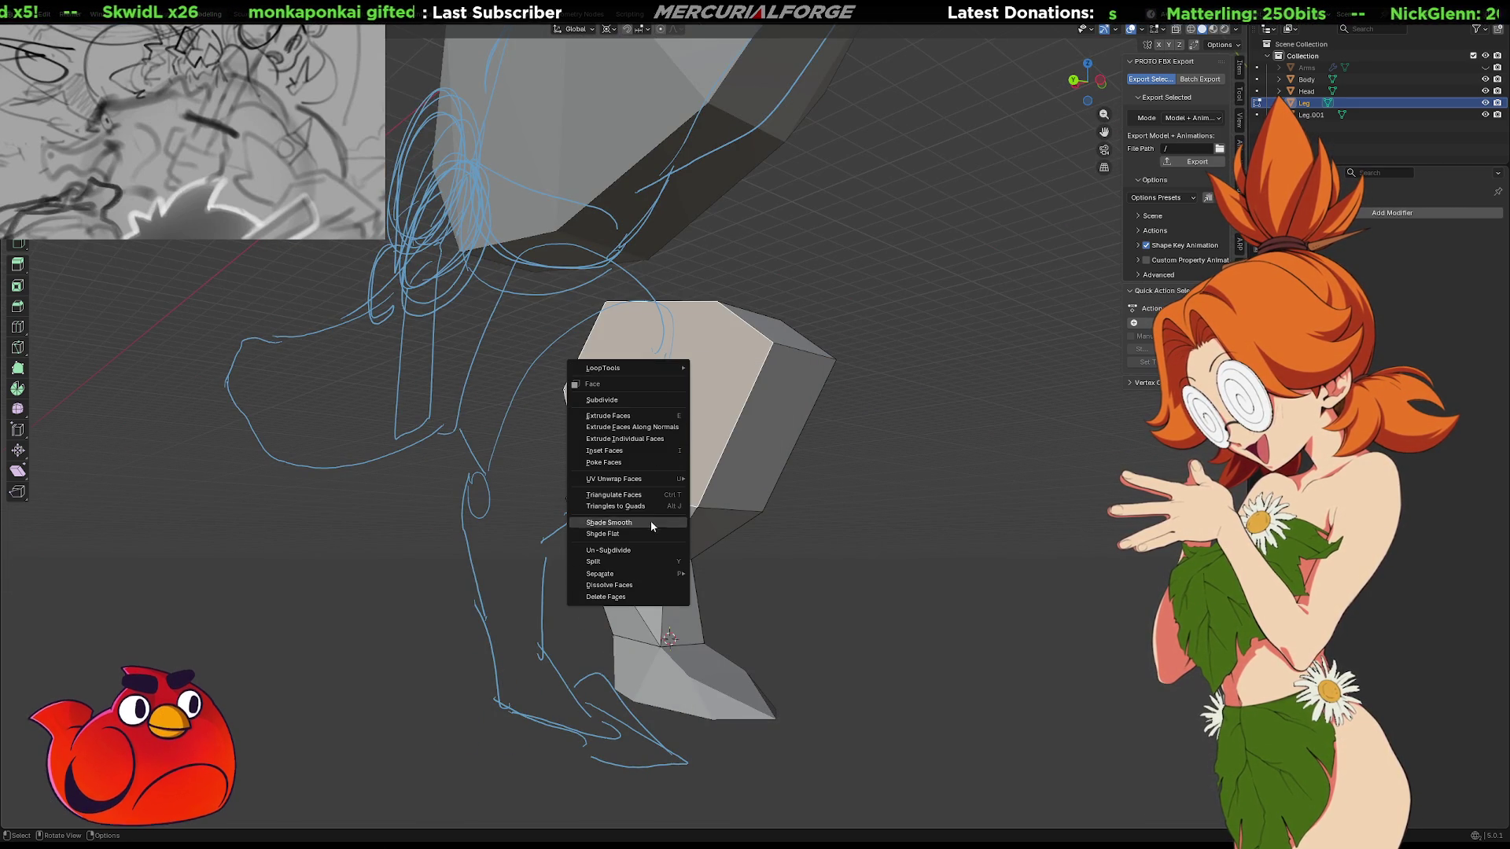
middle_click_drag(657, 465, 569, 423)
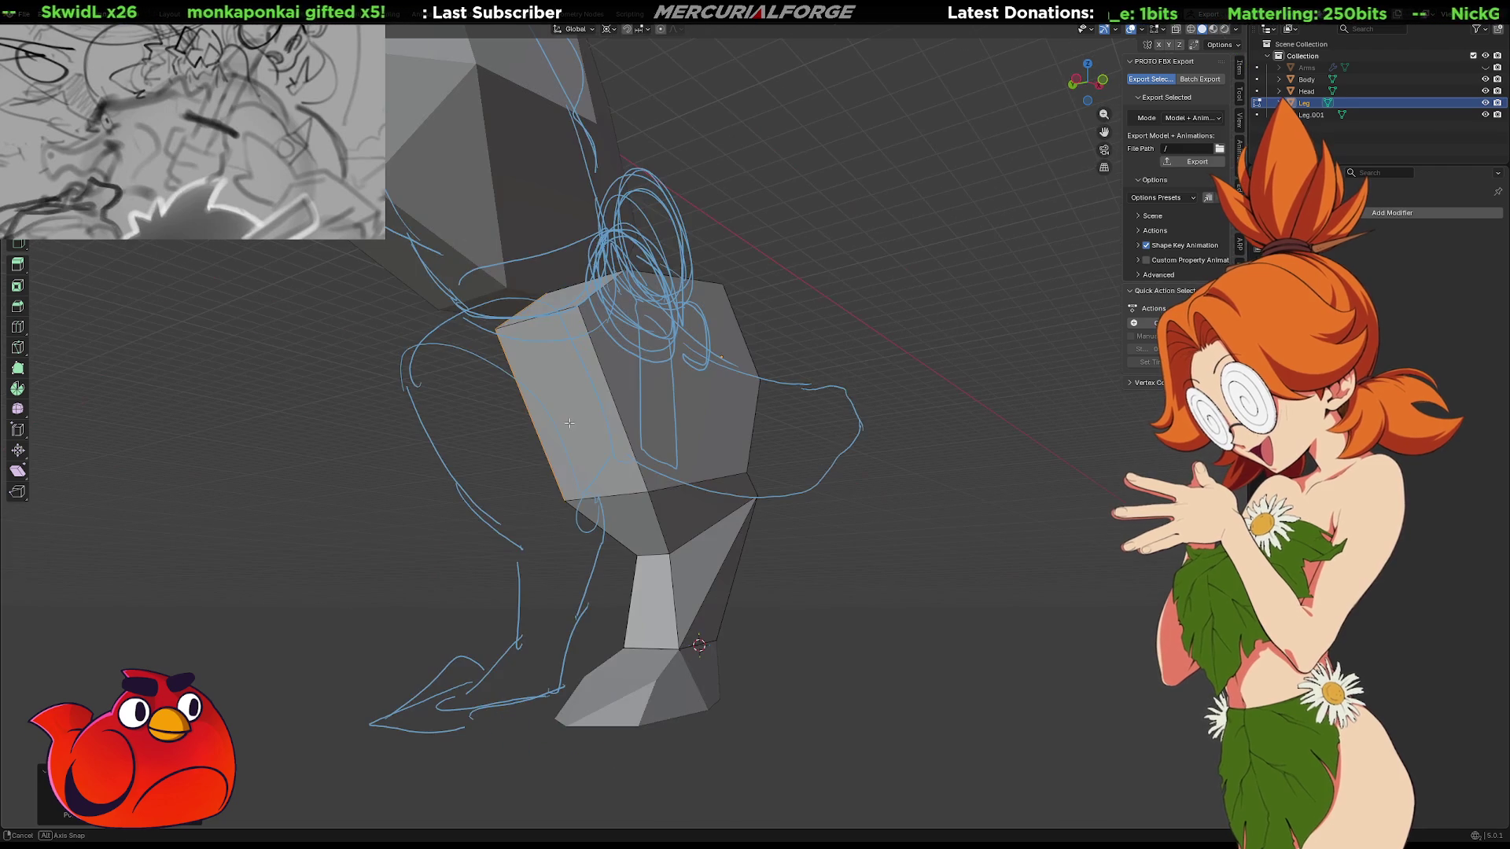
Merge the selected upper-leg vertices at their center
right_click(650, 391)
left_click(710, 361)
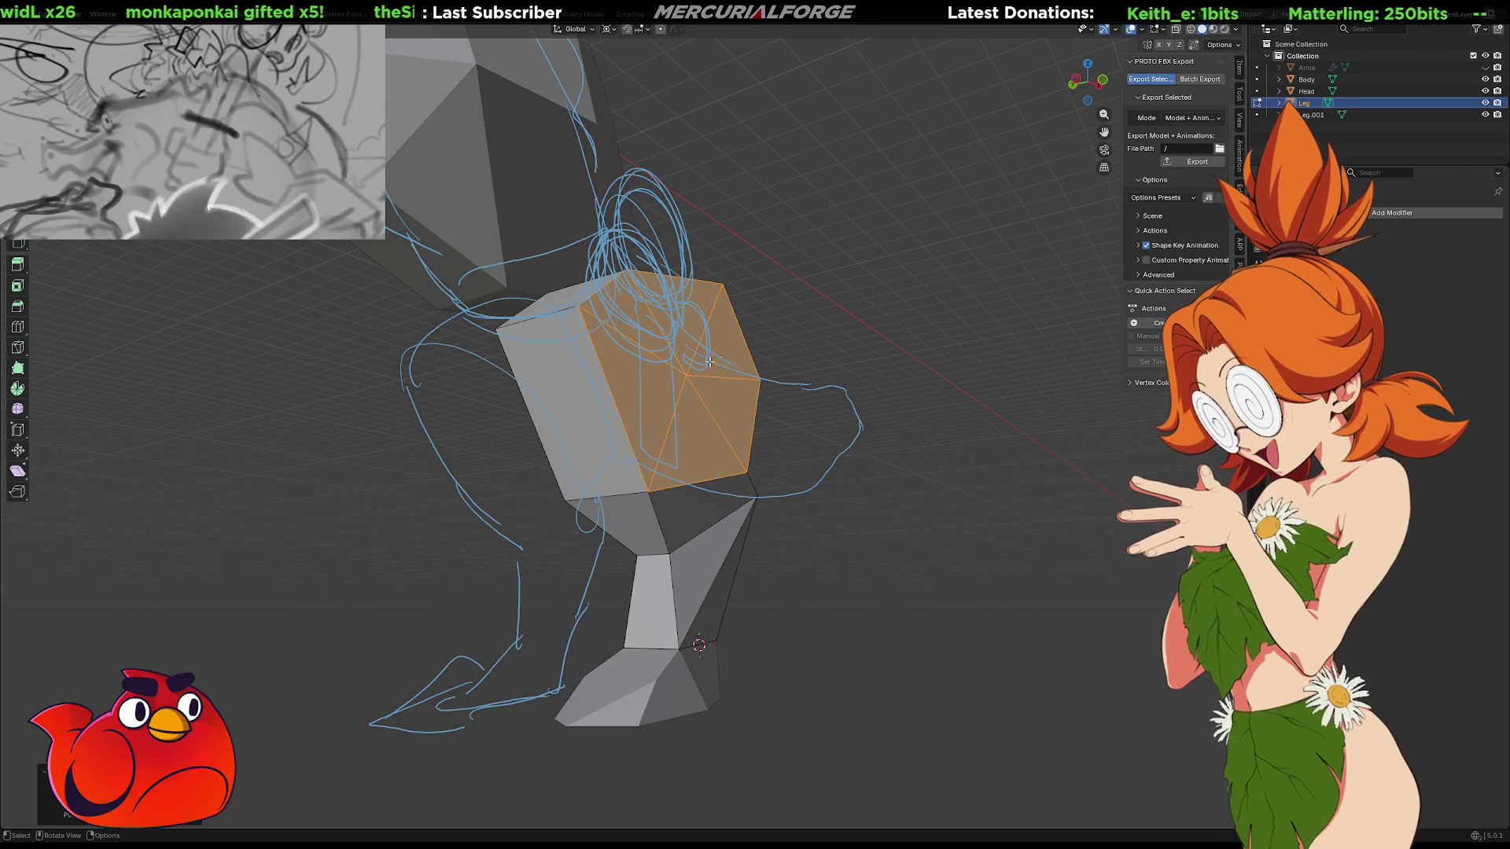
key("alt+a")
mouse_move(706, 366)
middle_mouse_down()
mouse_move(711, 402)
mouse_move(644, 405)
middle_mouse_up()
right_click(644, 405)
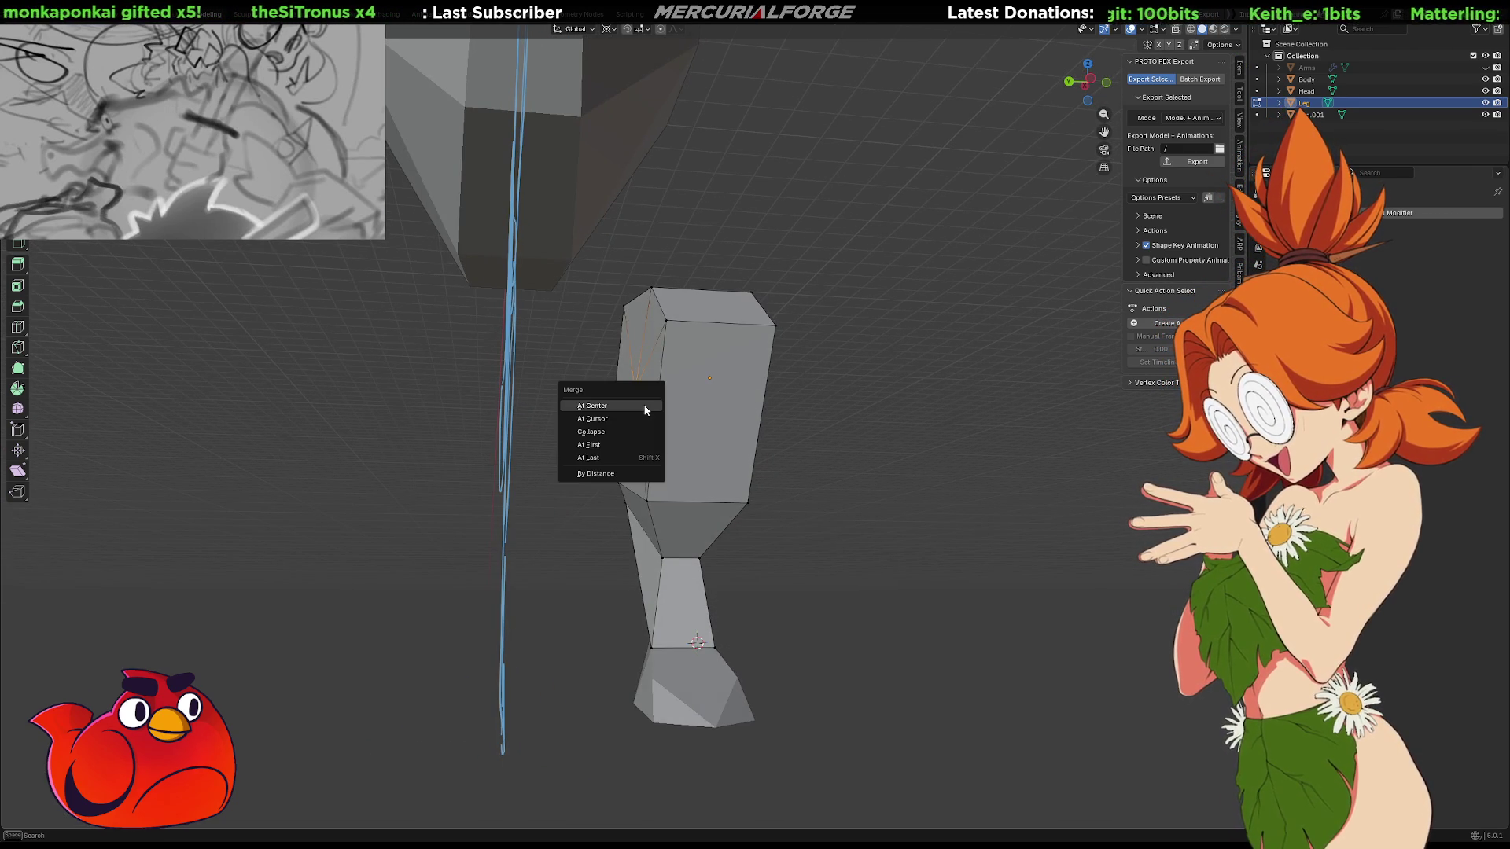
left_click(644, 405)
Switch to vertex select, set the pivot to Median Point and scale the vertices outward
key("ctrl+Tab")
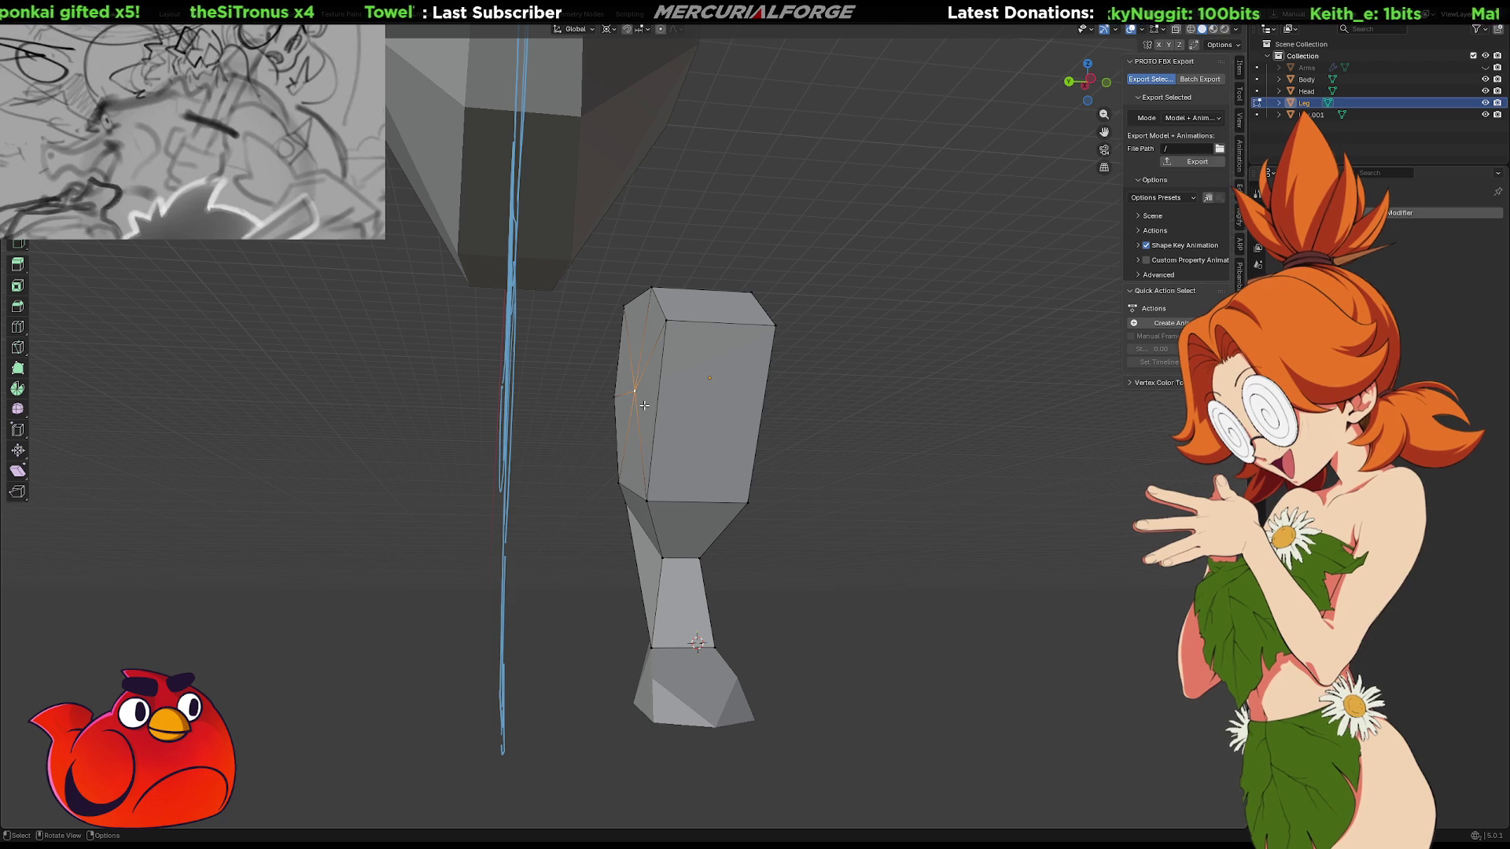
key("period")
left_click(656, 361)
key("s")
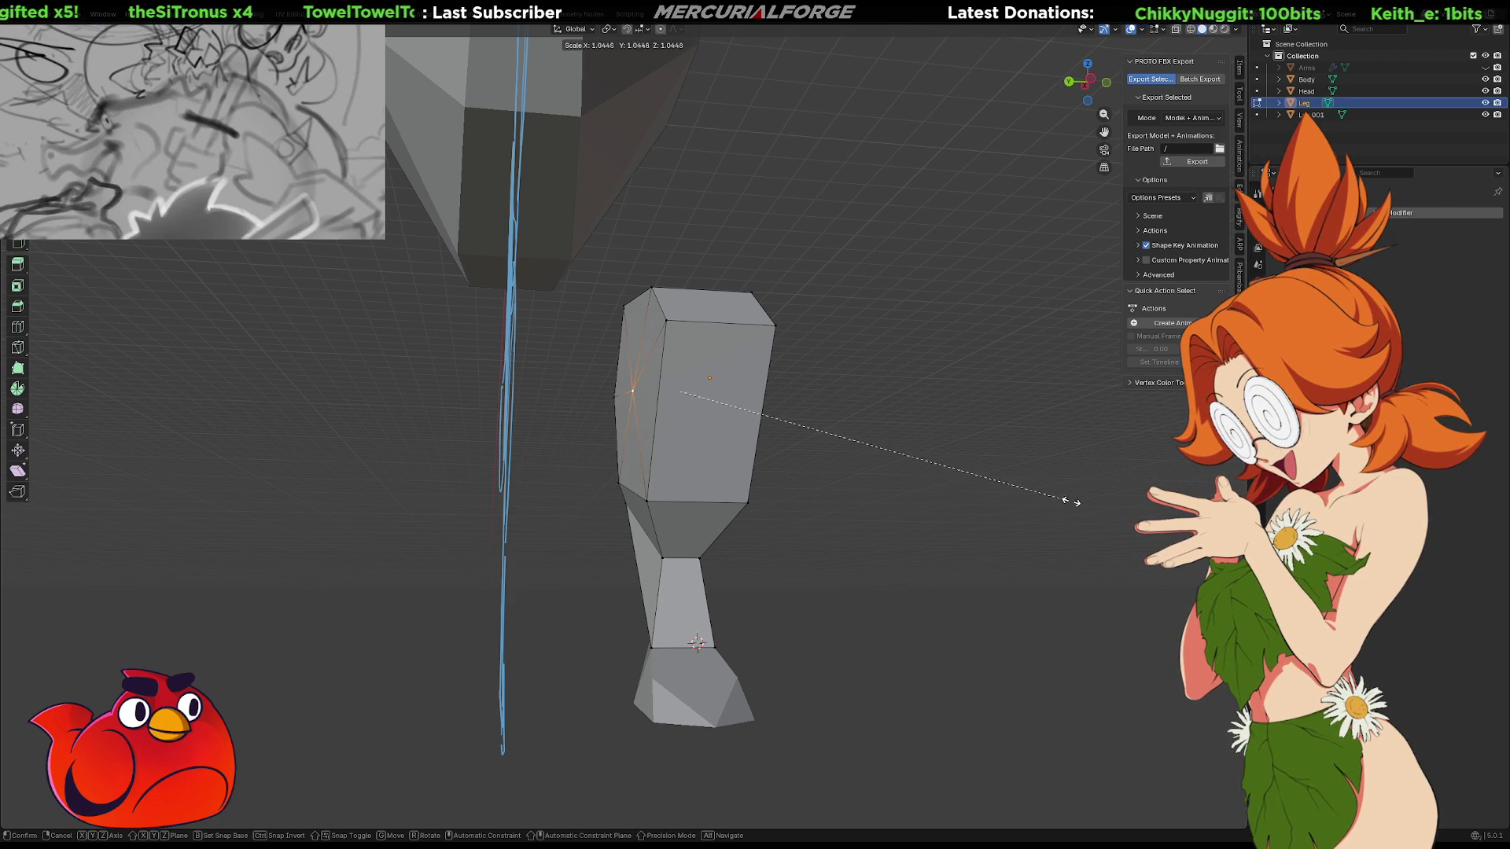
left_click(202, 498)
Move the upper-leg edge loops along Z and enlarge one of the loops
middle_click_drag(805, 425, 667, 320)
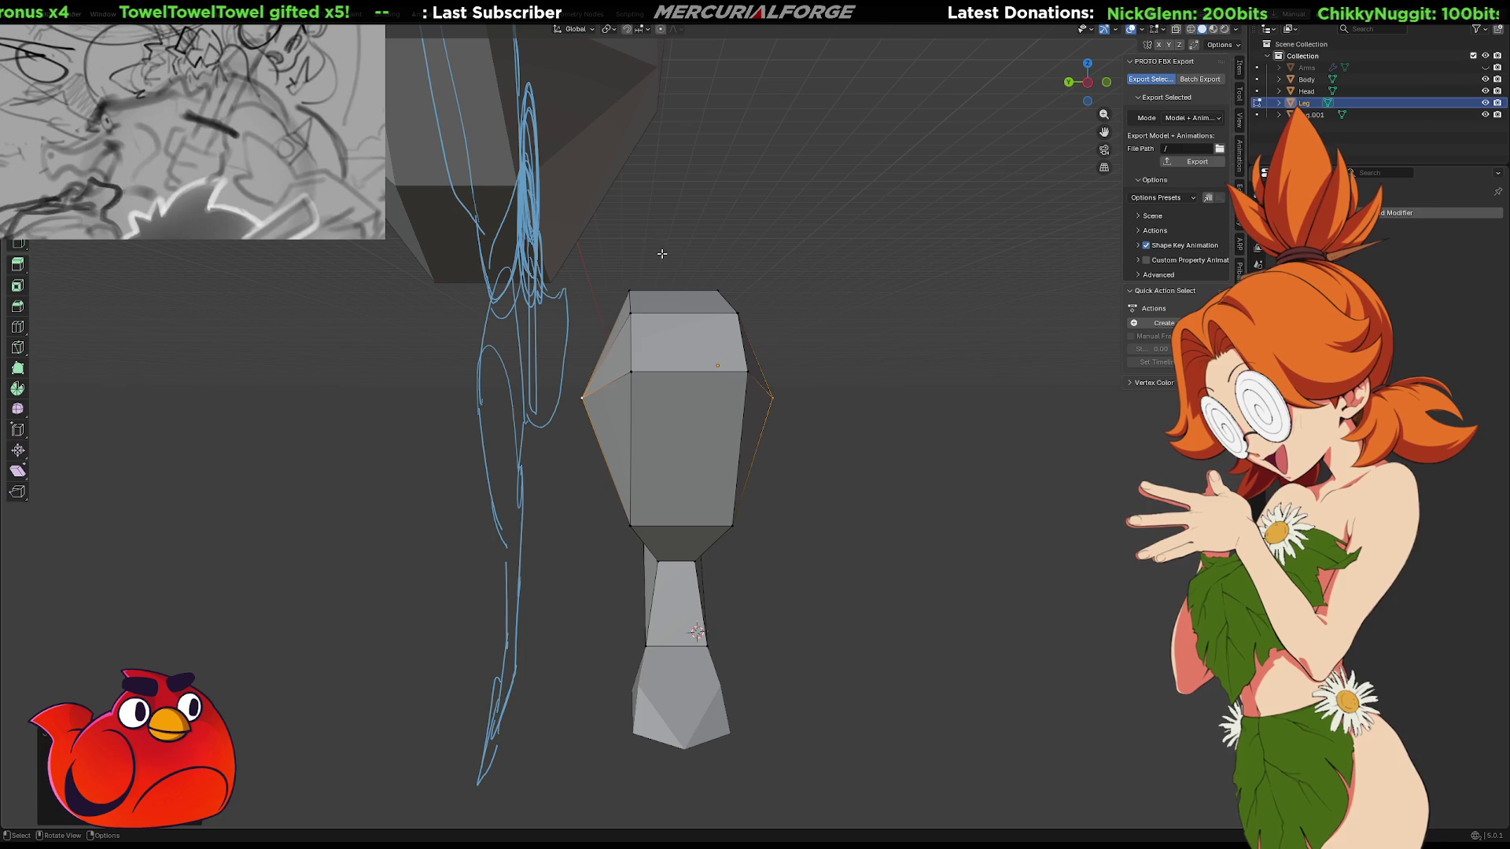
left_click(629, 338, "alt")
key("g")
key("z")
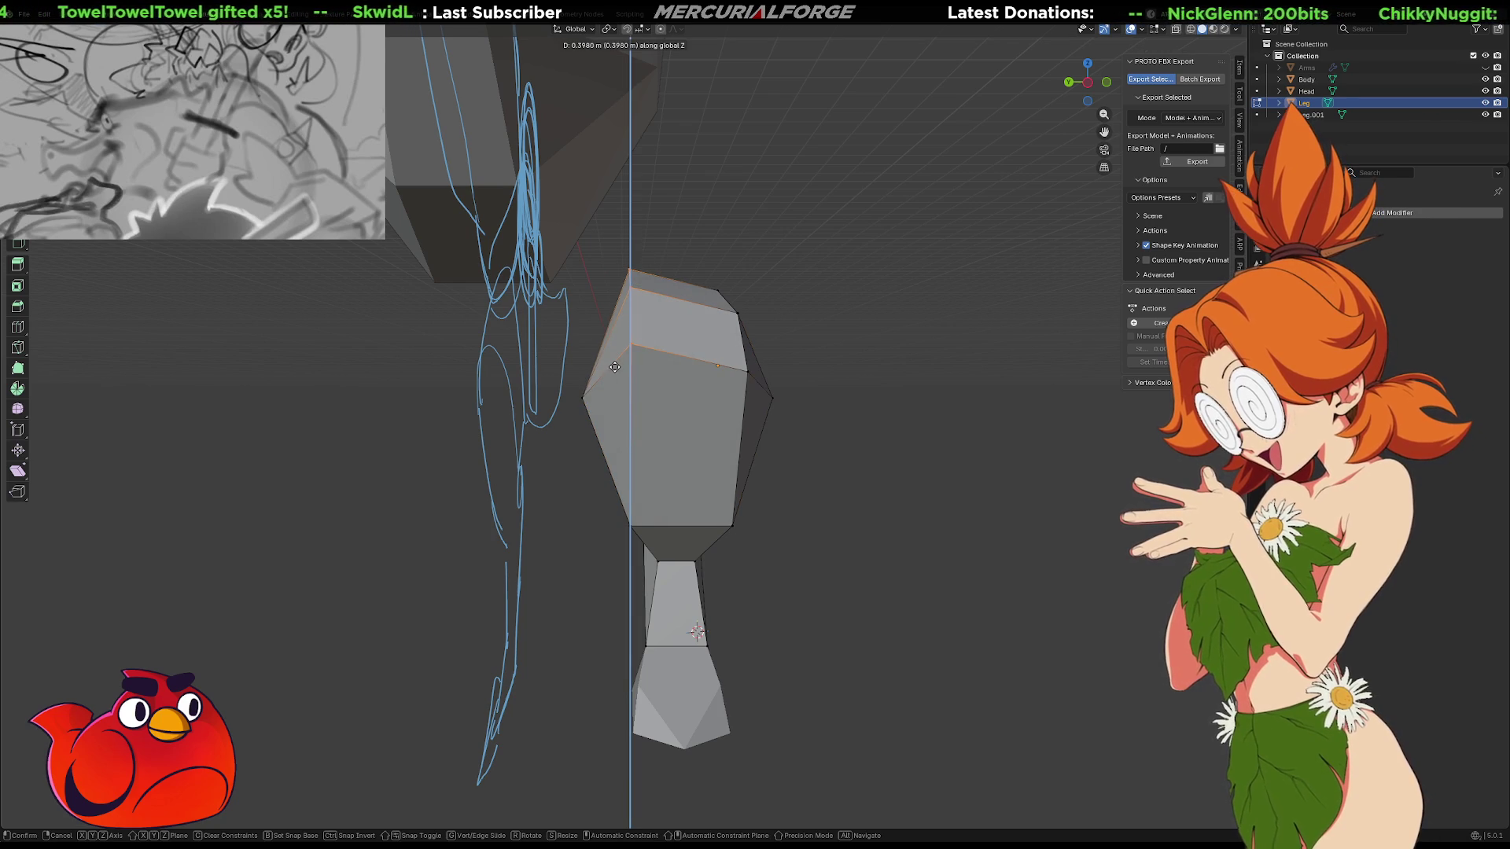
left_click(614, 367)
mouse_move(614, 367)
middle_mouse_down()
mouse_move(506, 421)
mouse_move(768, 361)
mouse_move(739, 374)
middle_mouse_up()
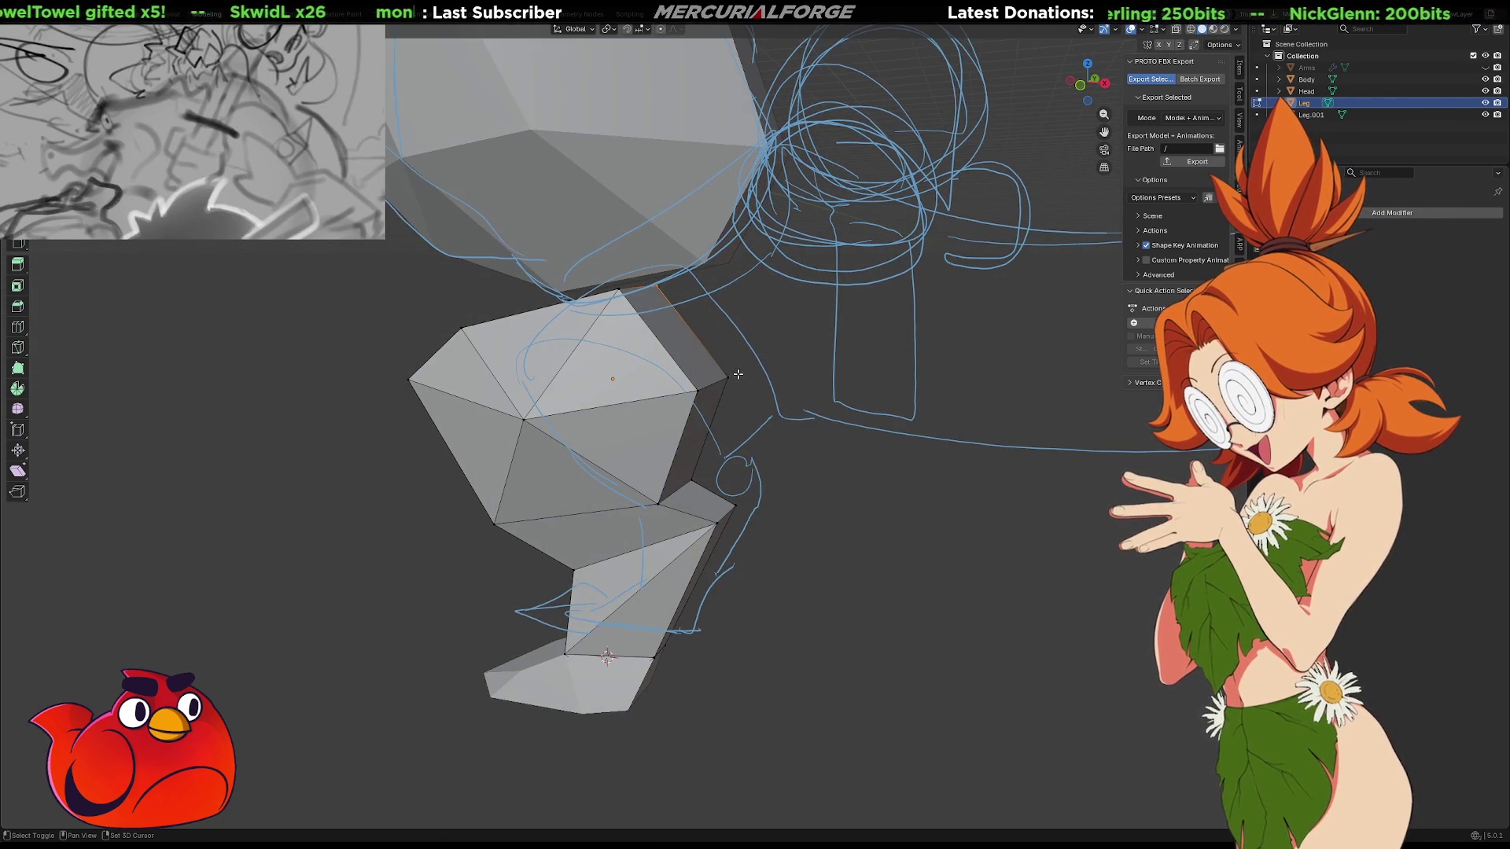
key("s")
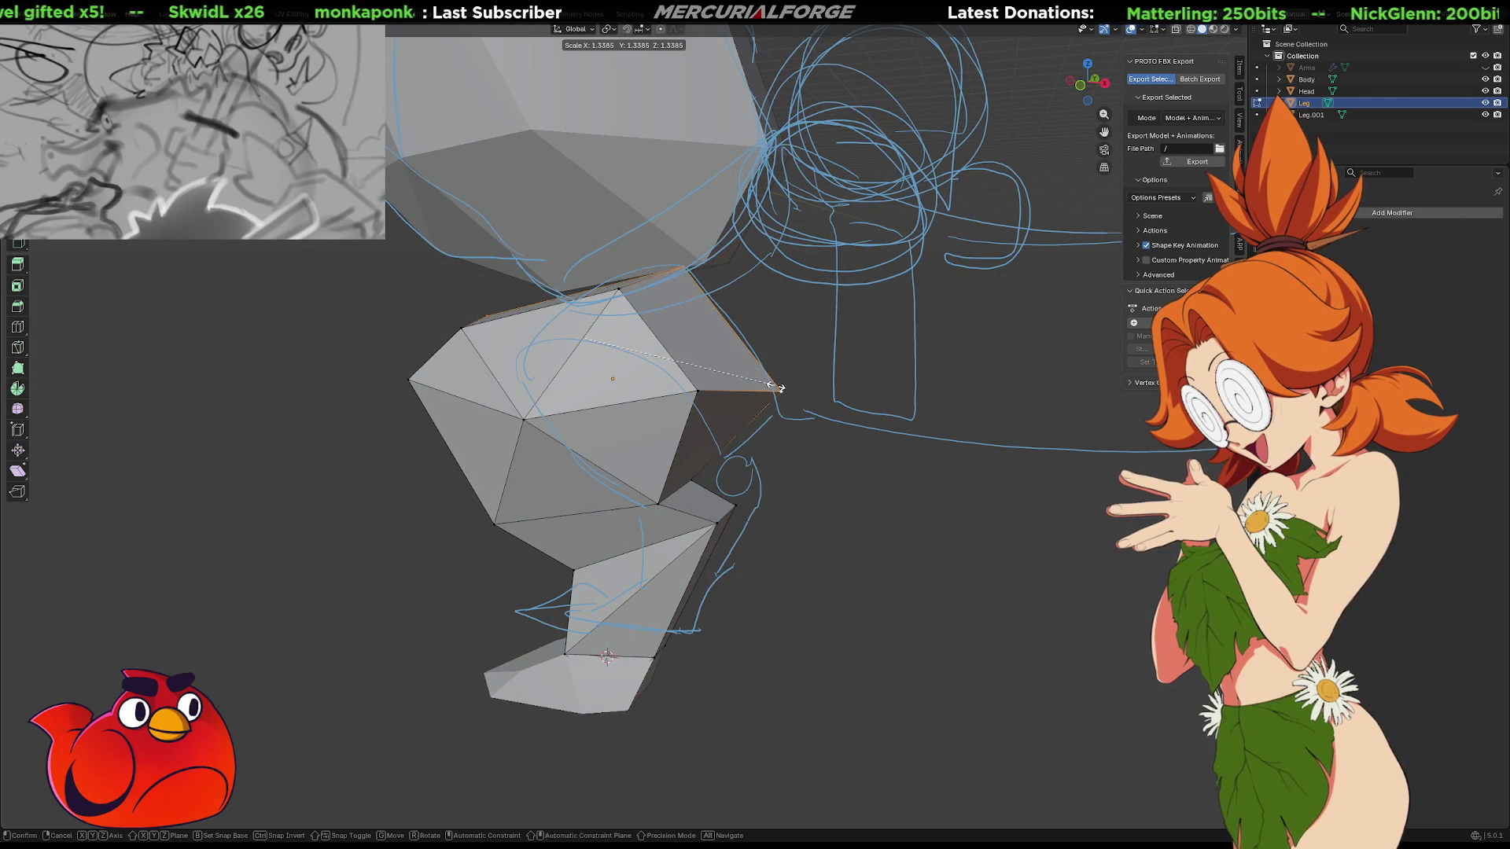
left_click(763, 385)
middle_click_drag(763, 385, 782, 385)
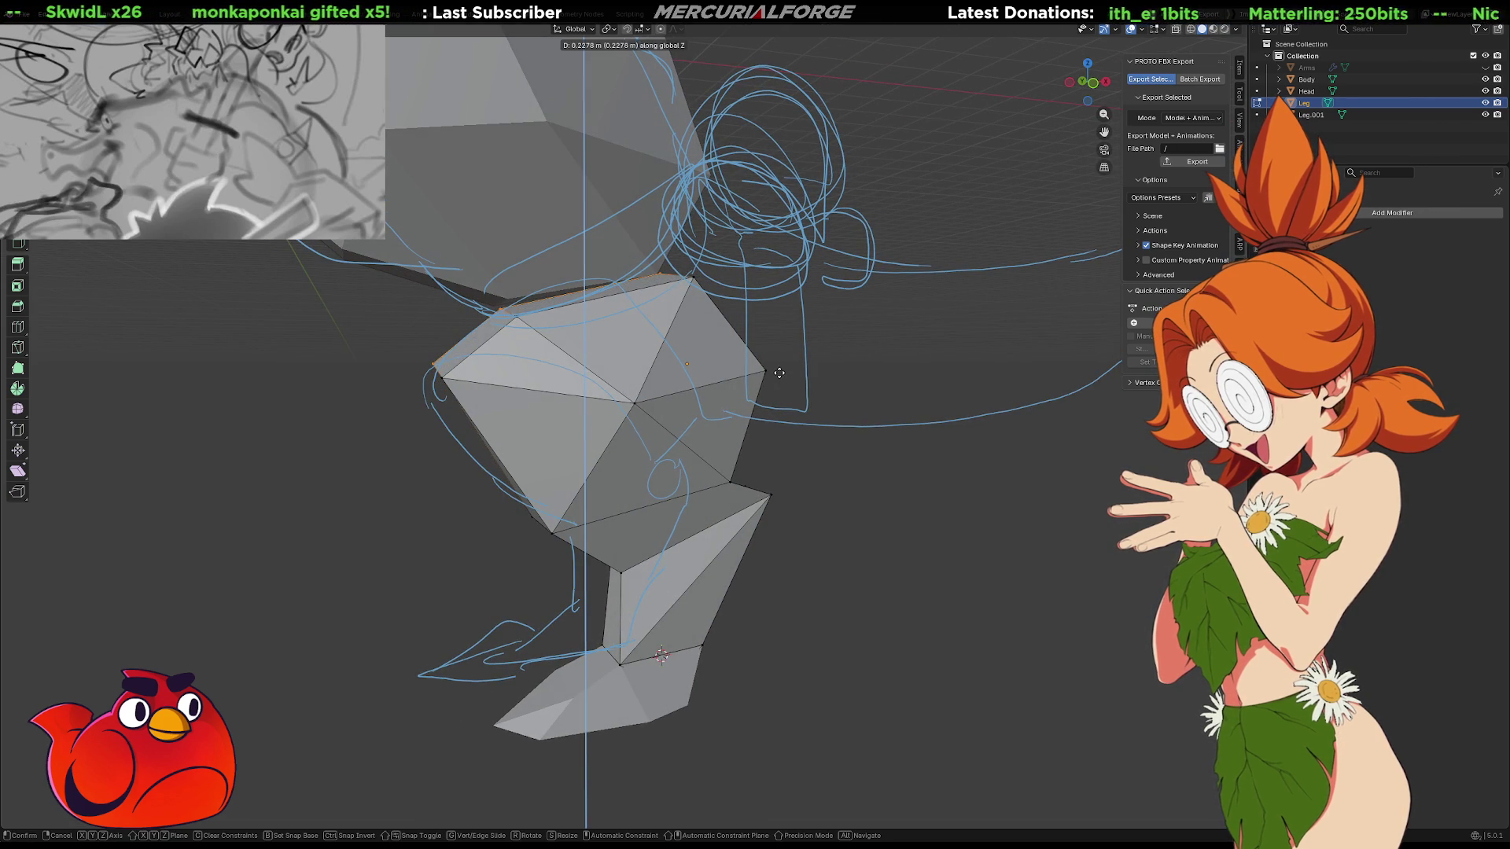
Stretch the top edge loop of the upper leg along Z
left_click(780, 373, "alt")
key("s")
key("x")
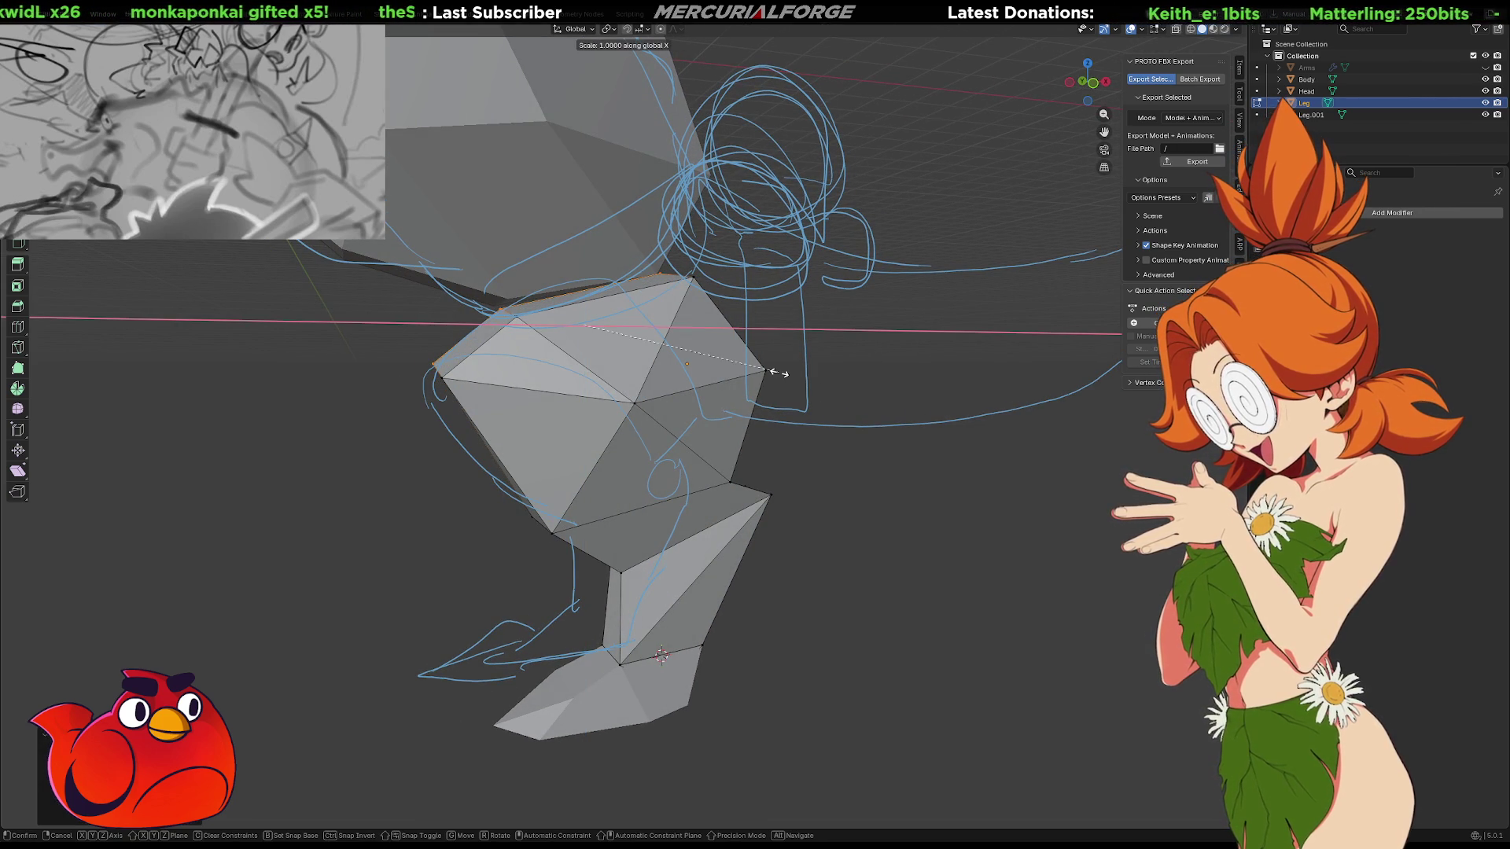
key("z")
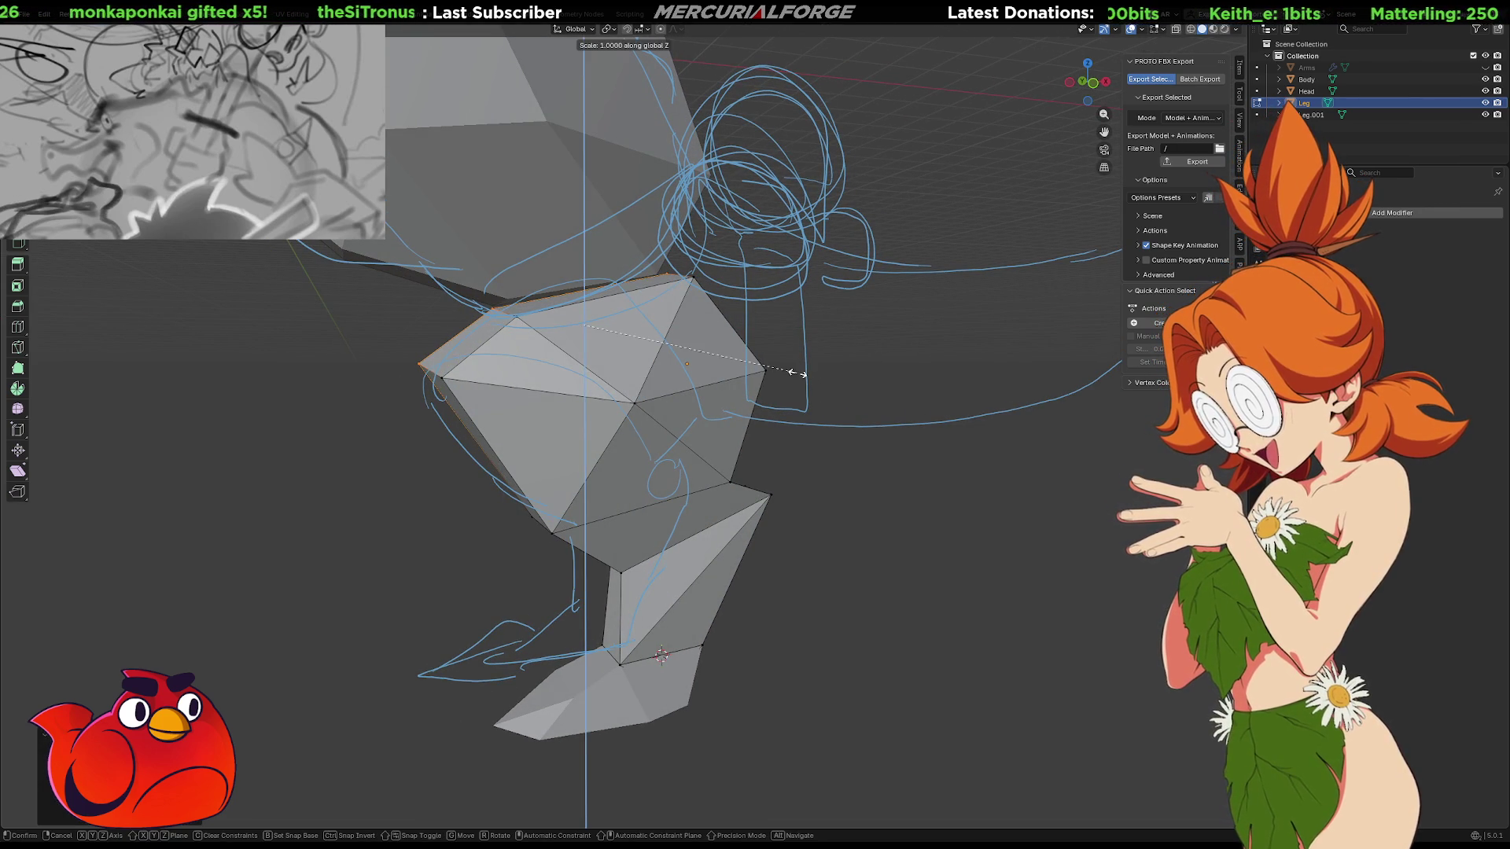
left_click(886, 409)
Raise a thigh-side vertex along Z, then start moving a point along Y
mouse_move(870, 516)
middle_mouse_down()
mouse_move(704, 539)
mouse_move(684, 443)
middle_mouse_up()
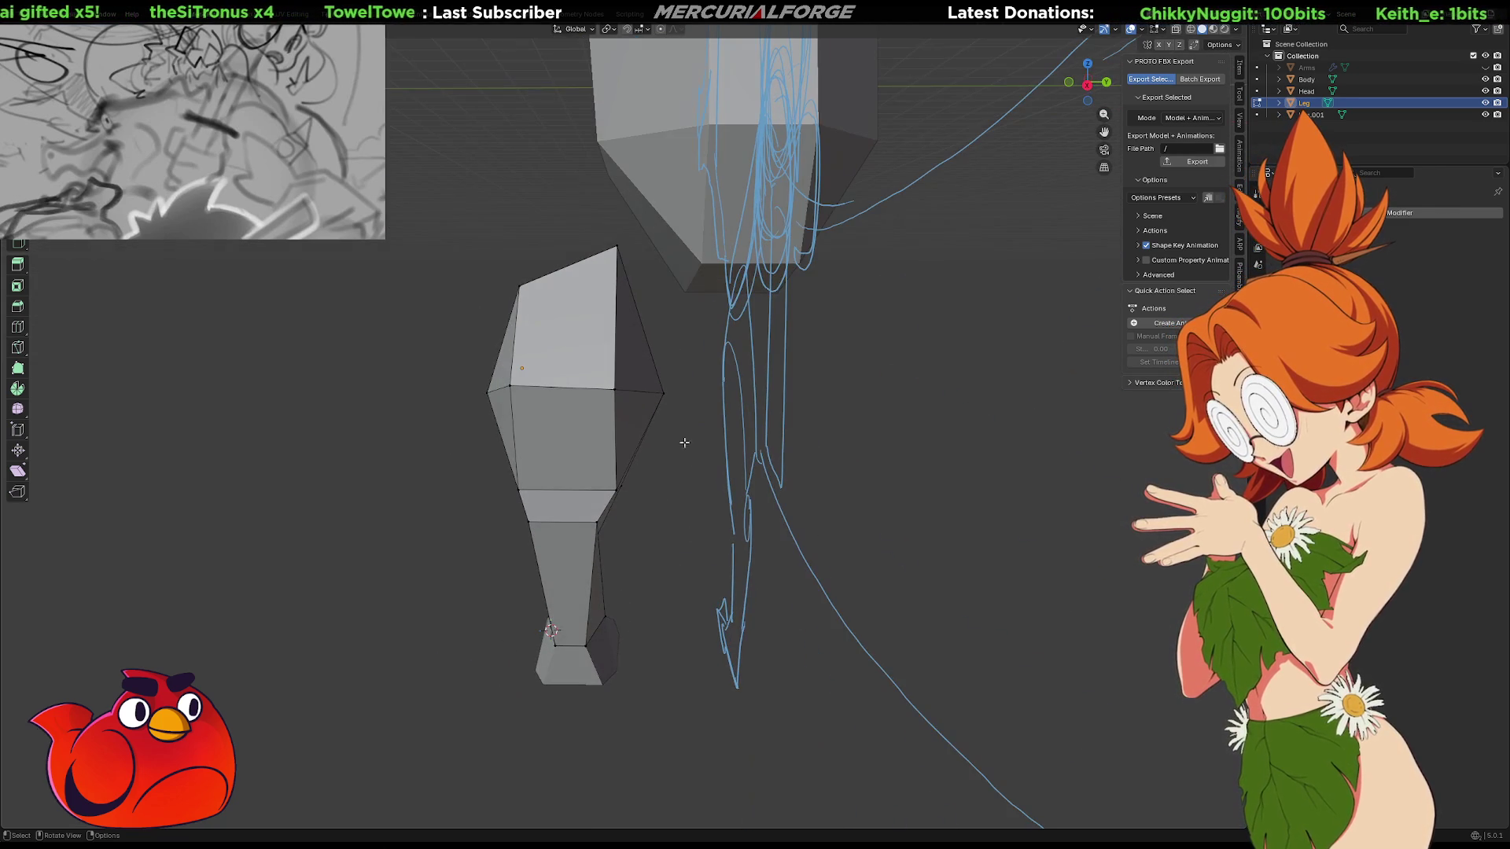
left_click(669, 397)
key("g")
key("z")
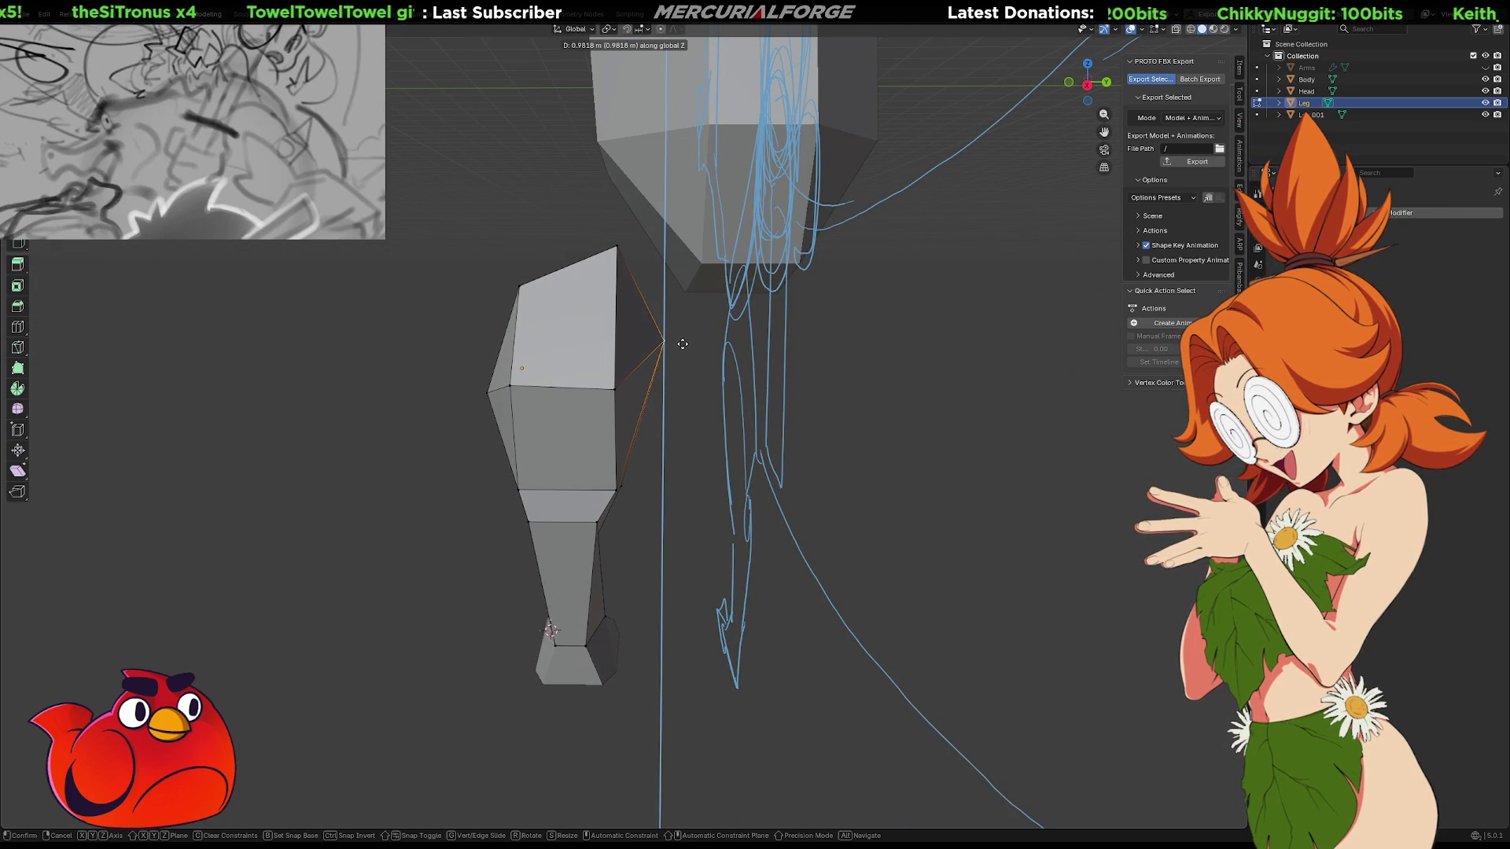
left_click(683, 344)
middle_click_drag(655, 364, 396, 375)
key("g")
key("x")
key("y")
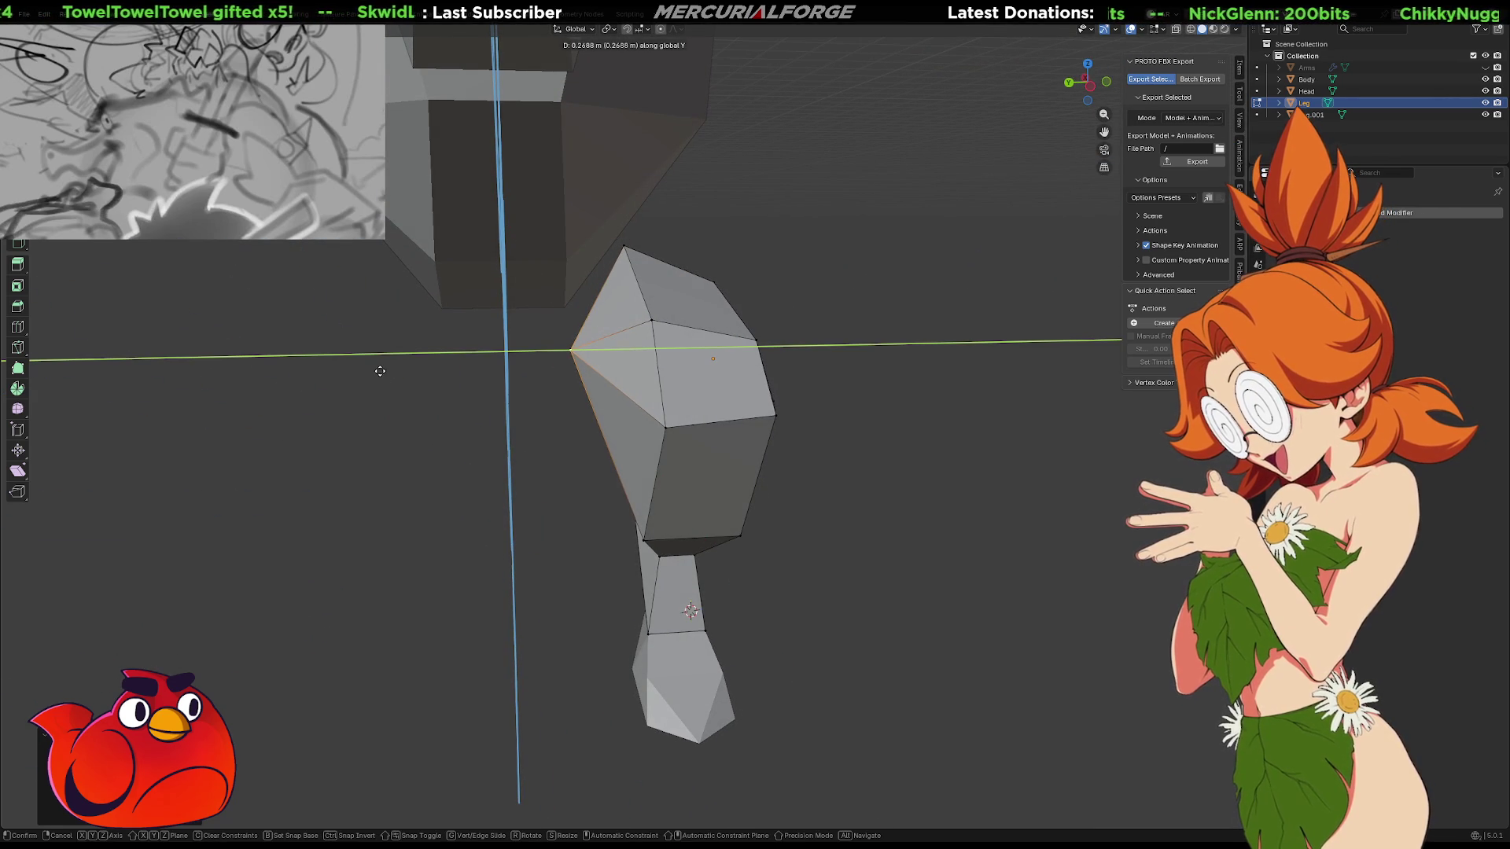
Push the point outward along Y and nudge a thigh vertex to refine the shape
left_click(380, 371)
middle_click_drag(438, 387, 840, 376)
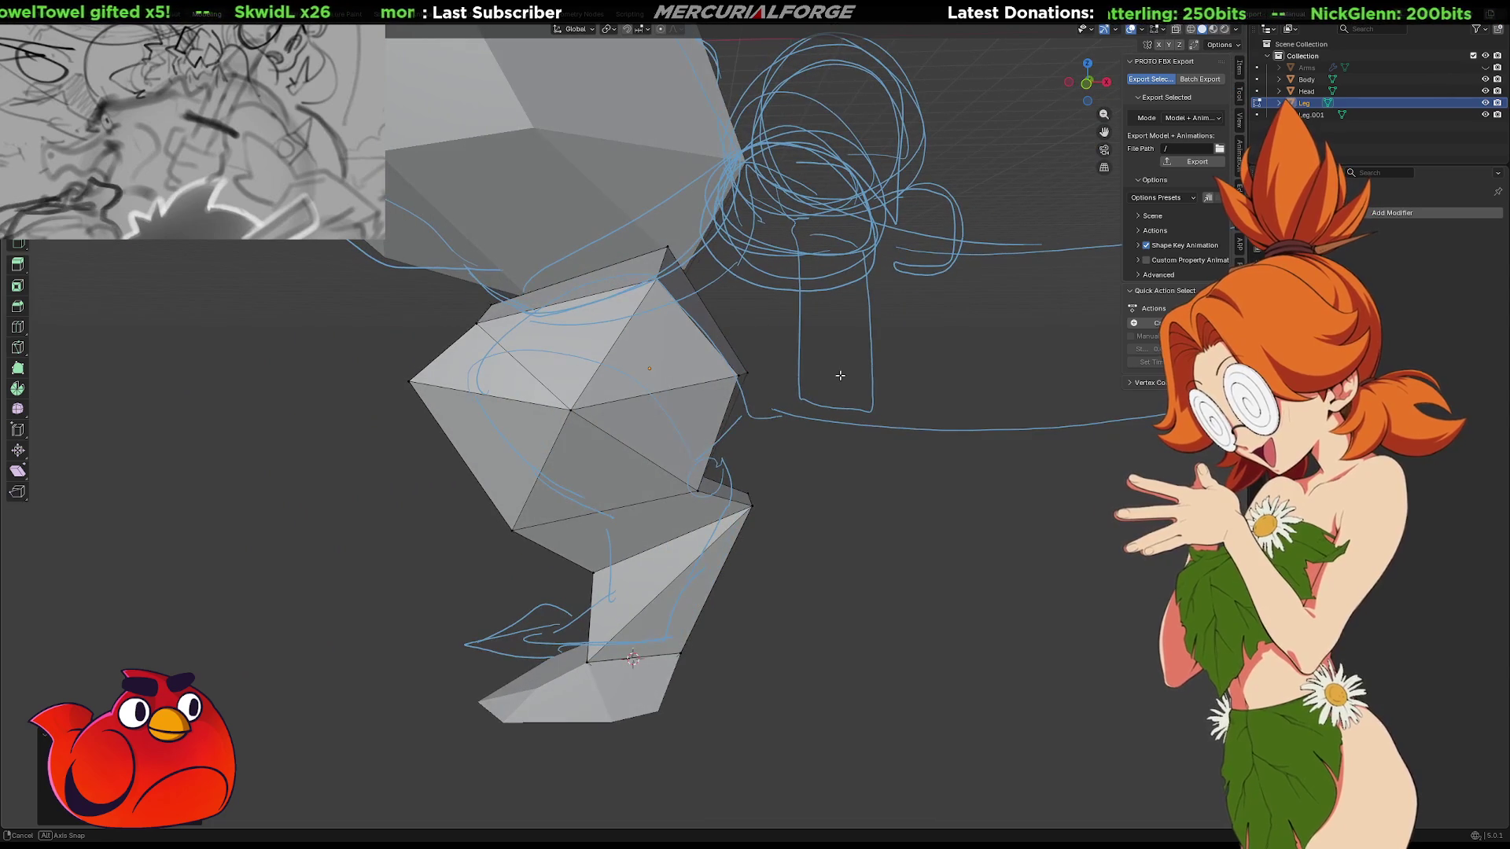
middle_click_drag(780, 457, 809, 442)
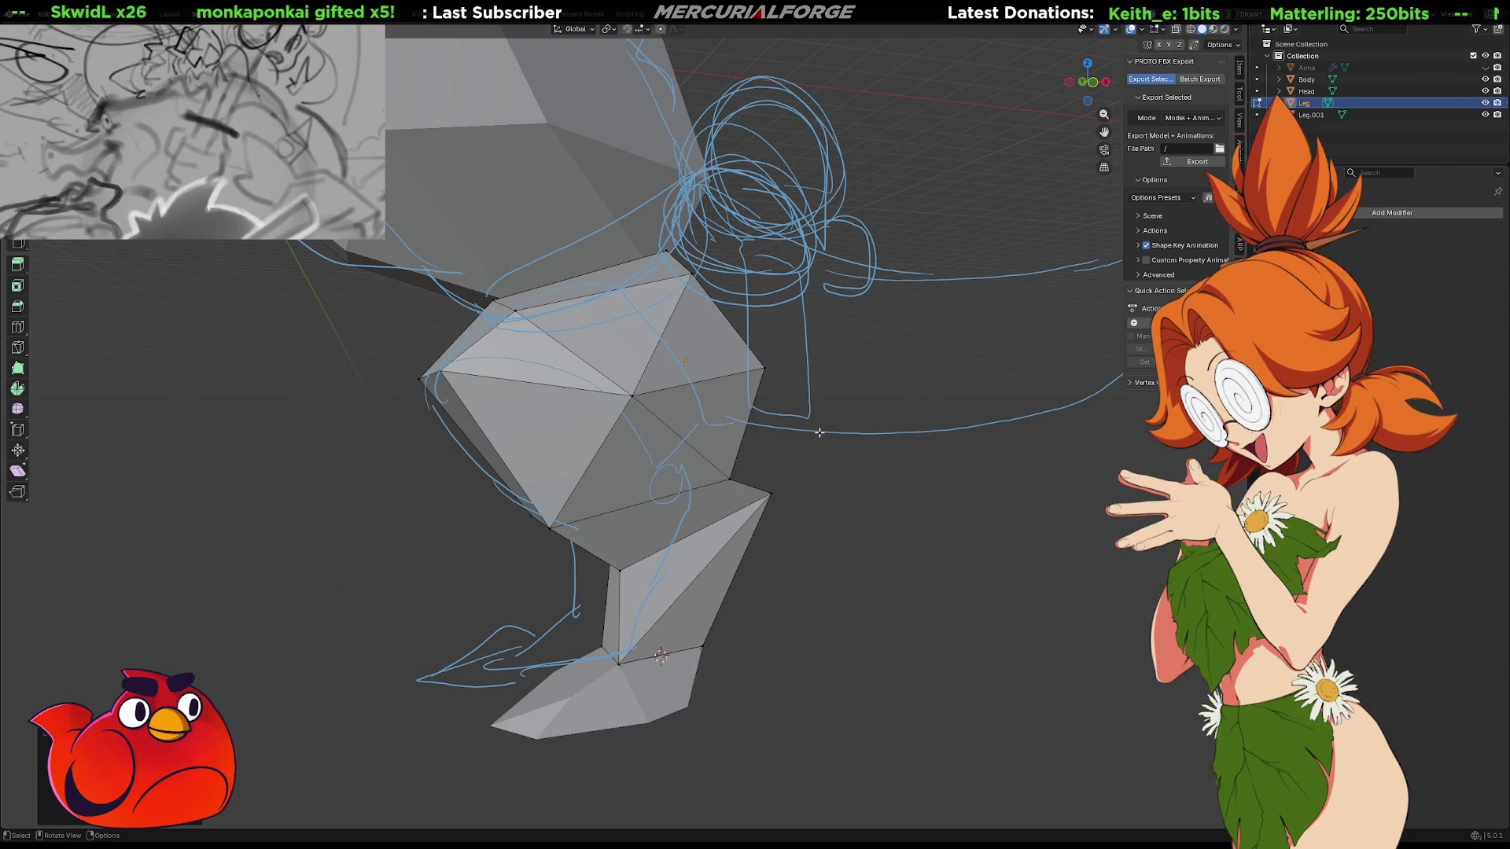
middle_click_drag(650, 409, 727, 368)
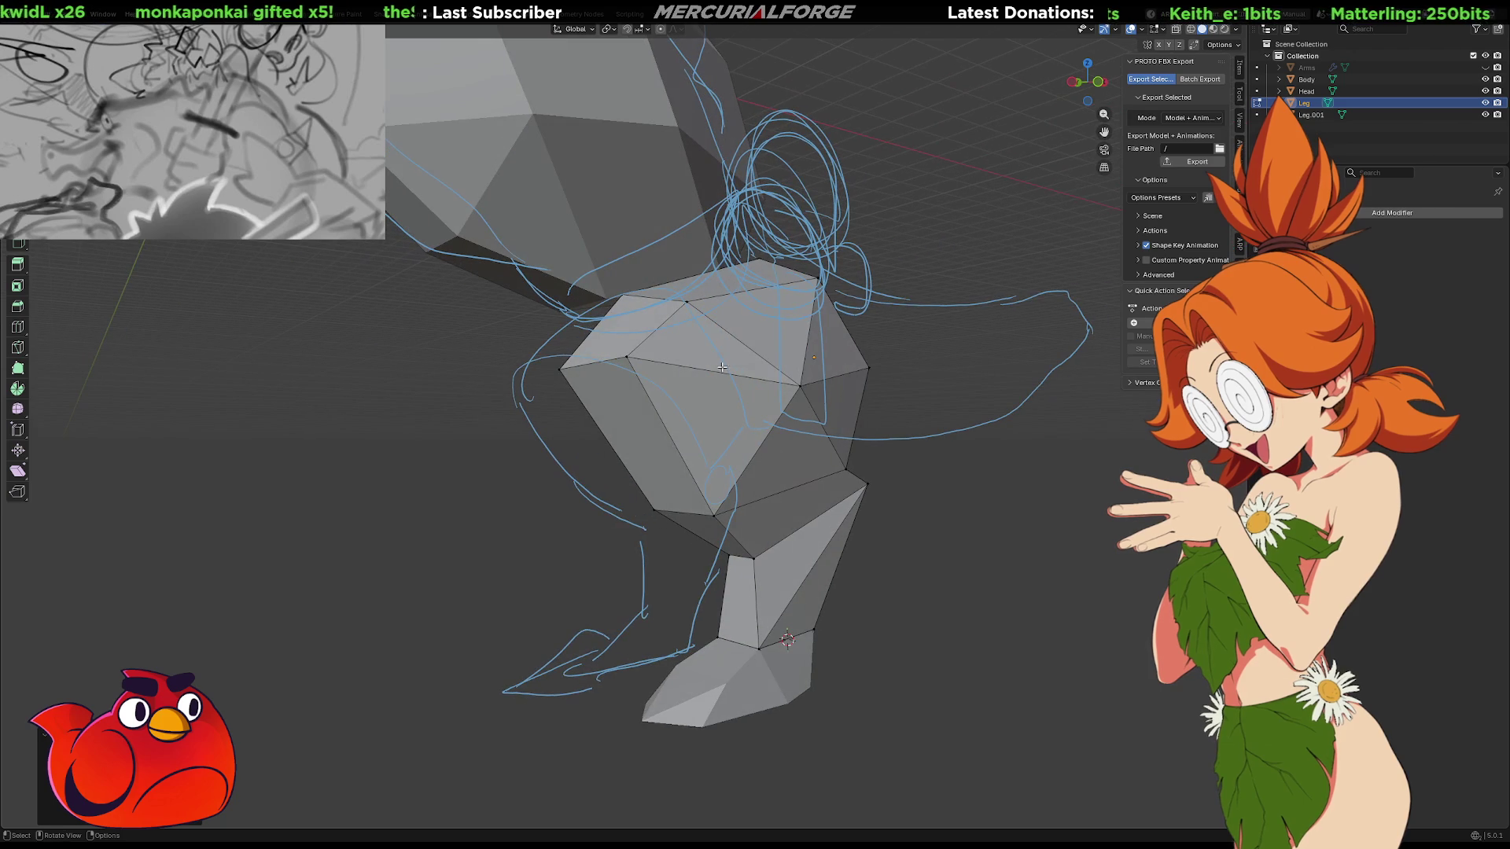
left_click(639, 381)
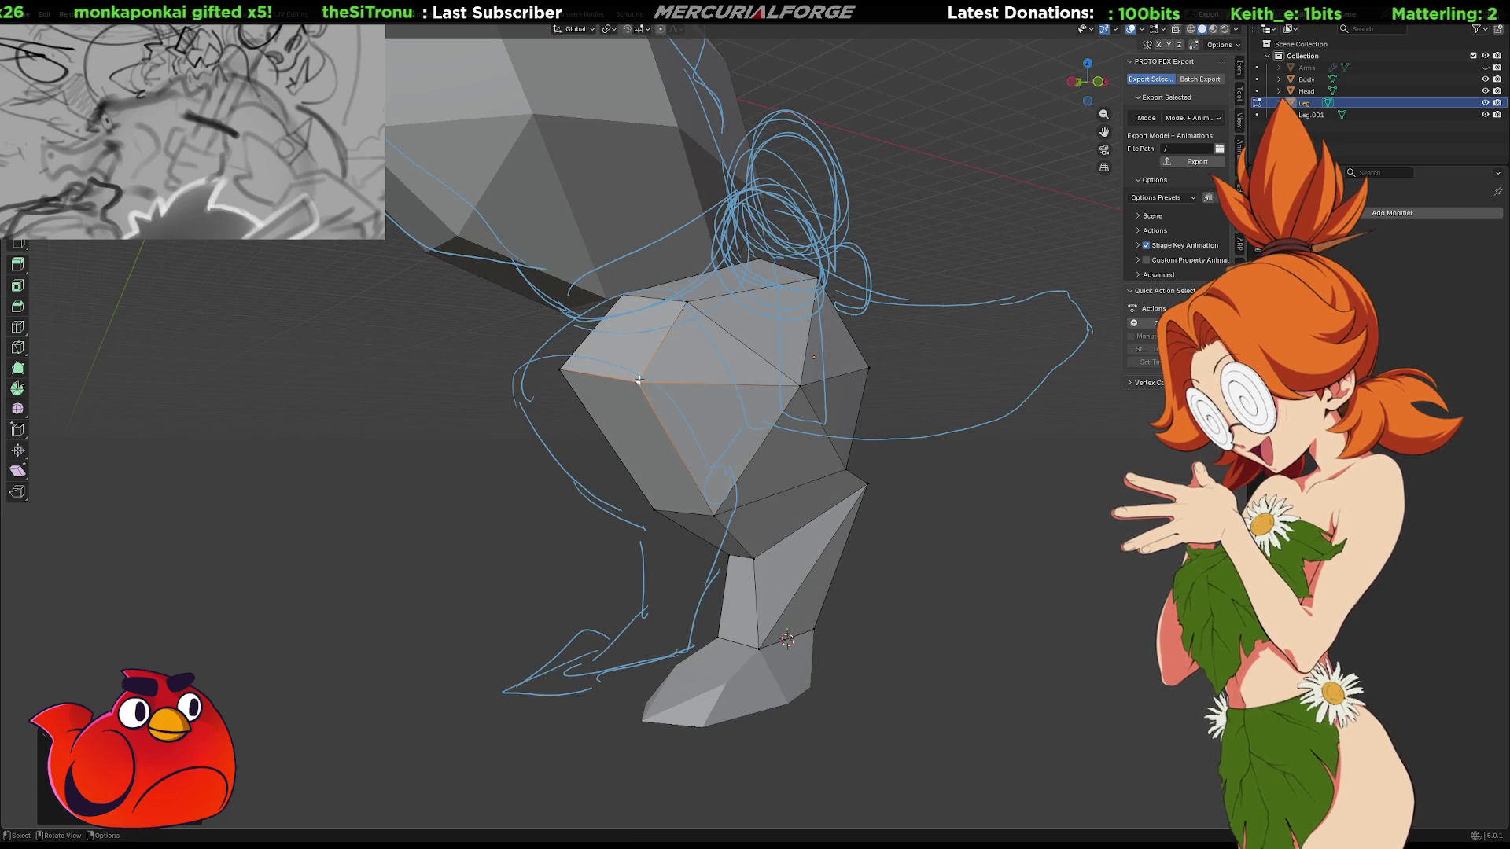
left_click_drag(698, 307, 697, 301)
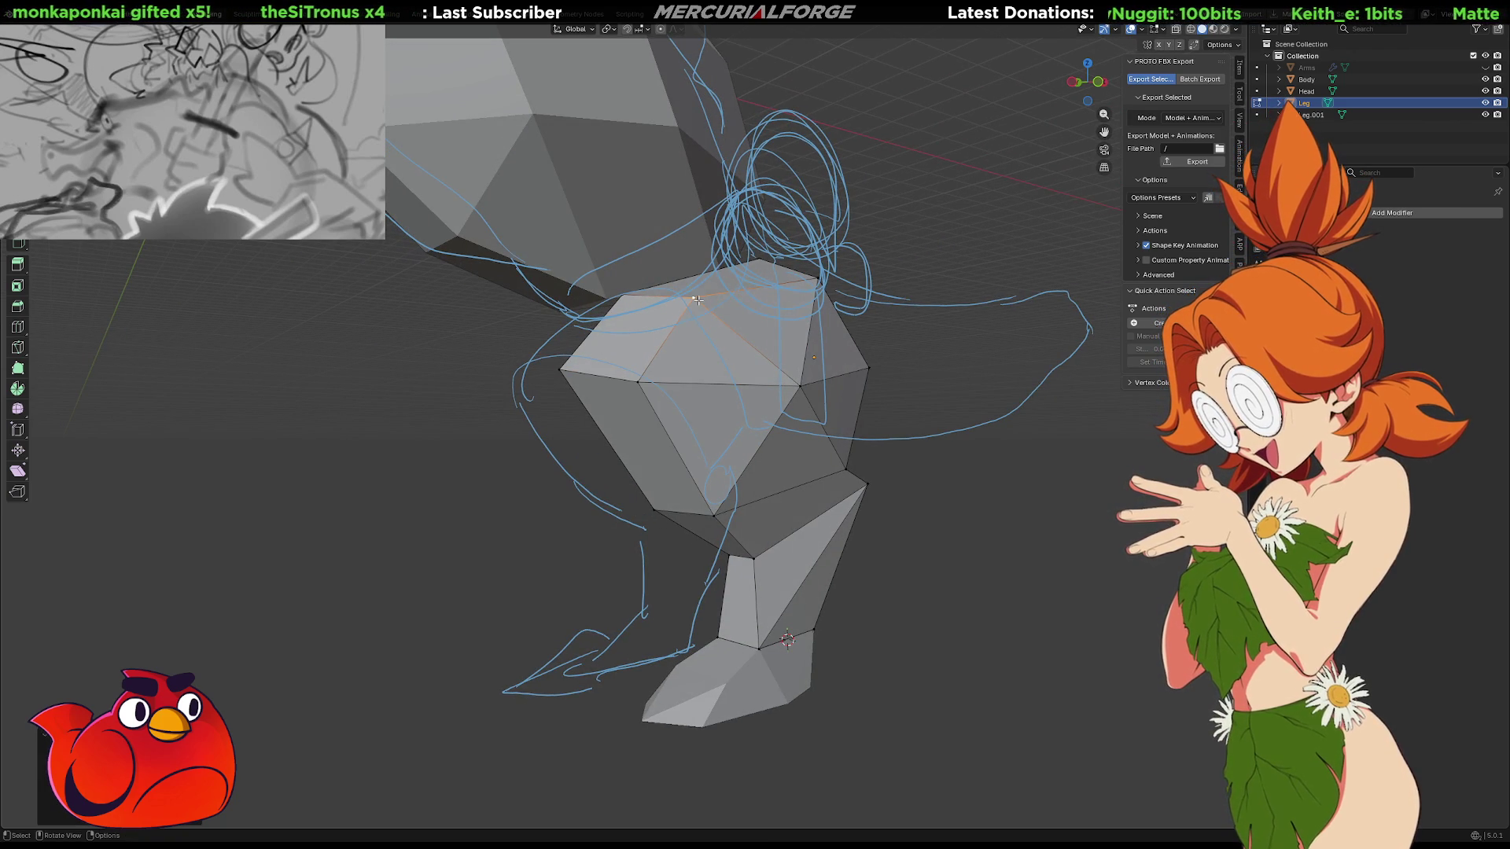
mouse_move(695, 304)
middle_mouse_down()
mouse_move(805, 341)
mouse_move(641, 346)
mouse_move(779, 367)
mouse_move(807, 353)
middle_mouse_up()
Box-select both leg pieces in Object Mode and move them sideways along Y
key("ctrl+l")
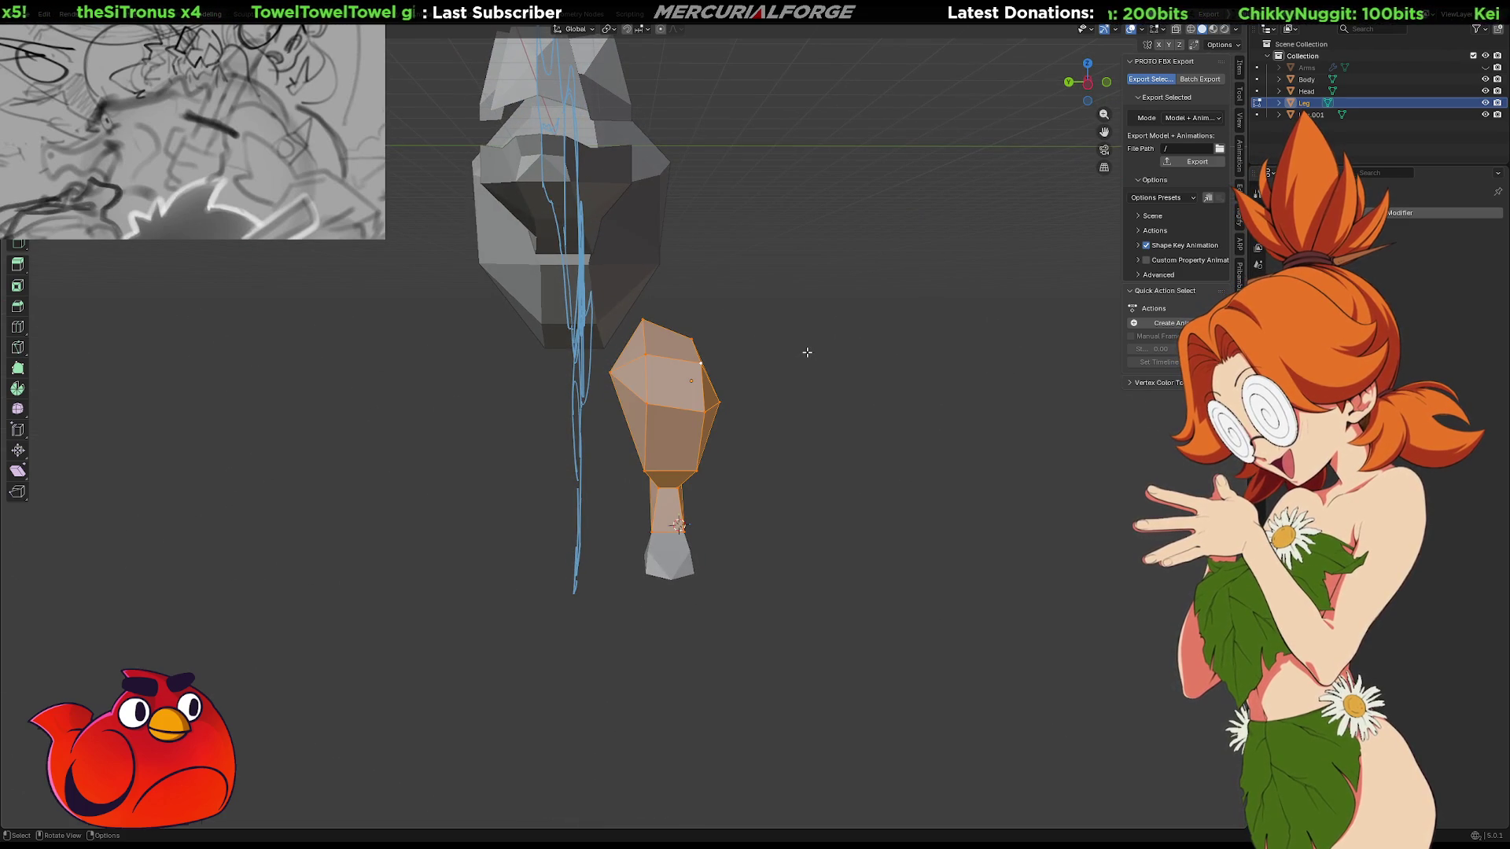
key("Tab")
left_click_drag(868, 361, 659, 681)
key("g")
key("z")
key("x")
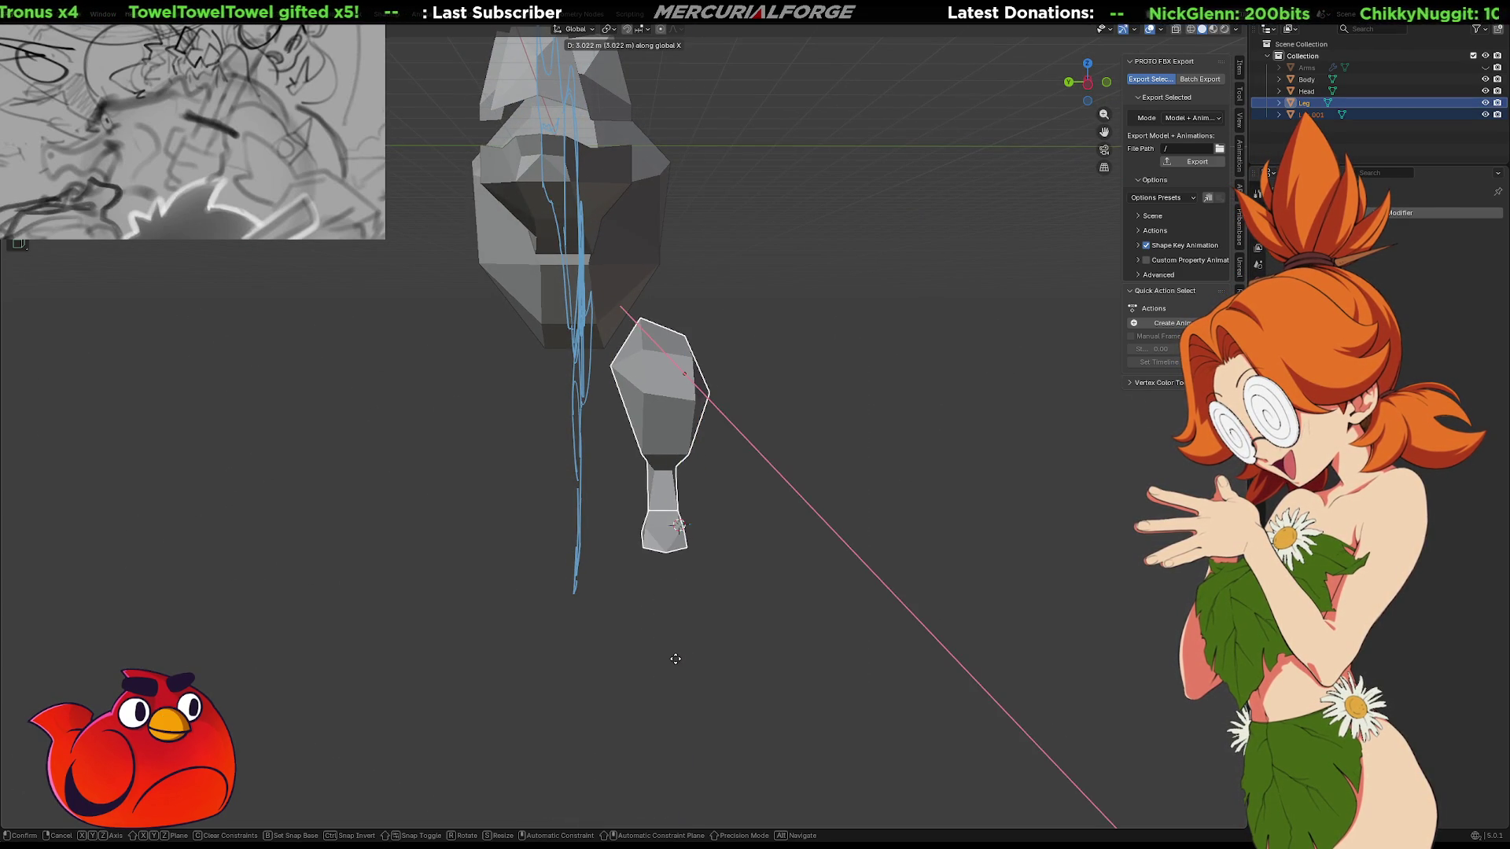
key("y")
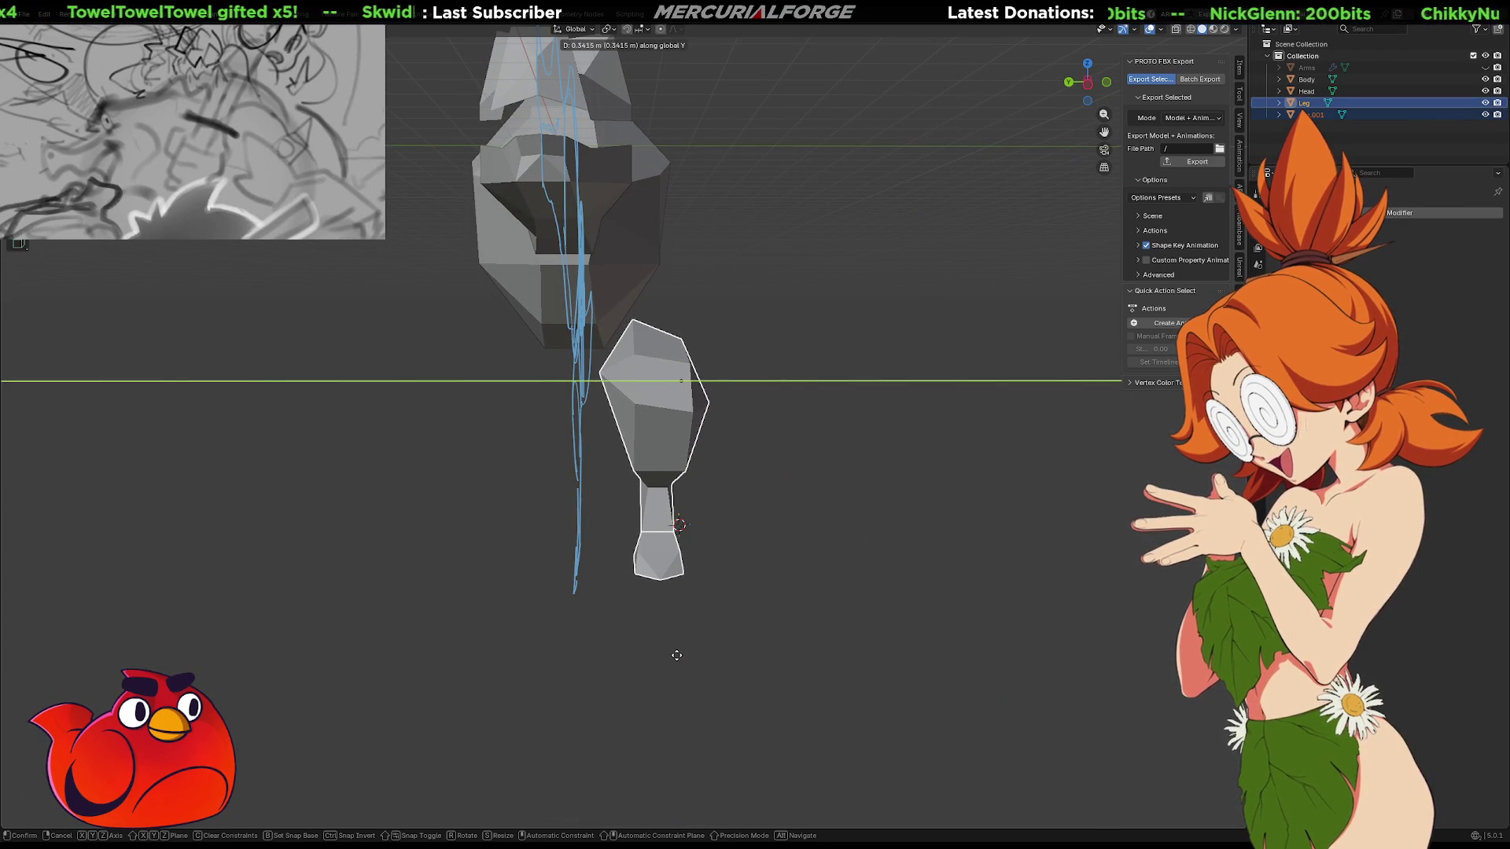
left_click(680, 660)
left_click(860, 582)
mouse_move(859, 582)
middle_mouse_down()
mouse_move(917, 578)
mouse_move(816, 578)
mouse_move(842, 575)
mouse_move(791, 543)
middle_mouse_up()
key("Tab")
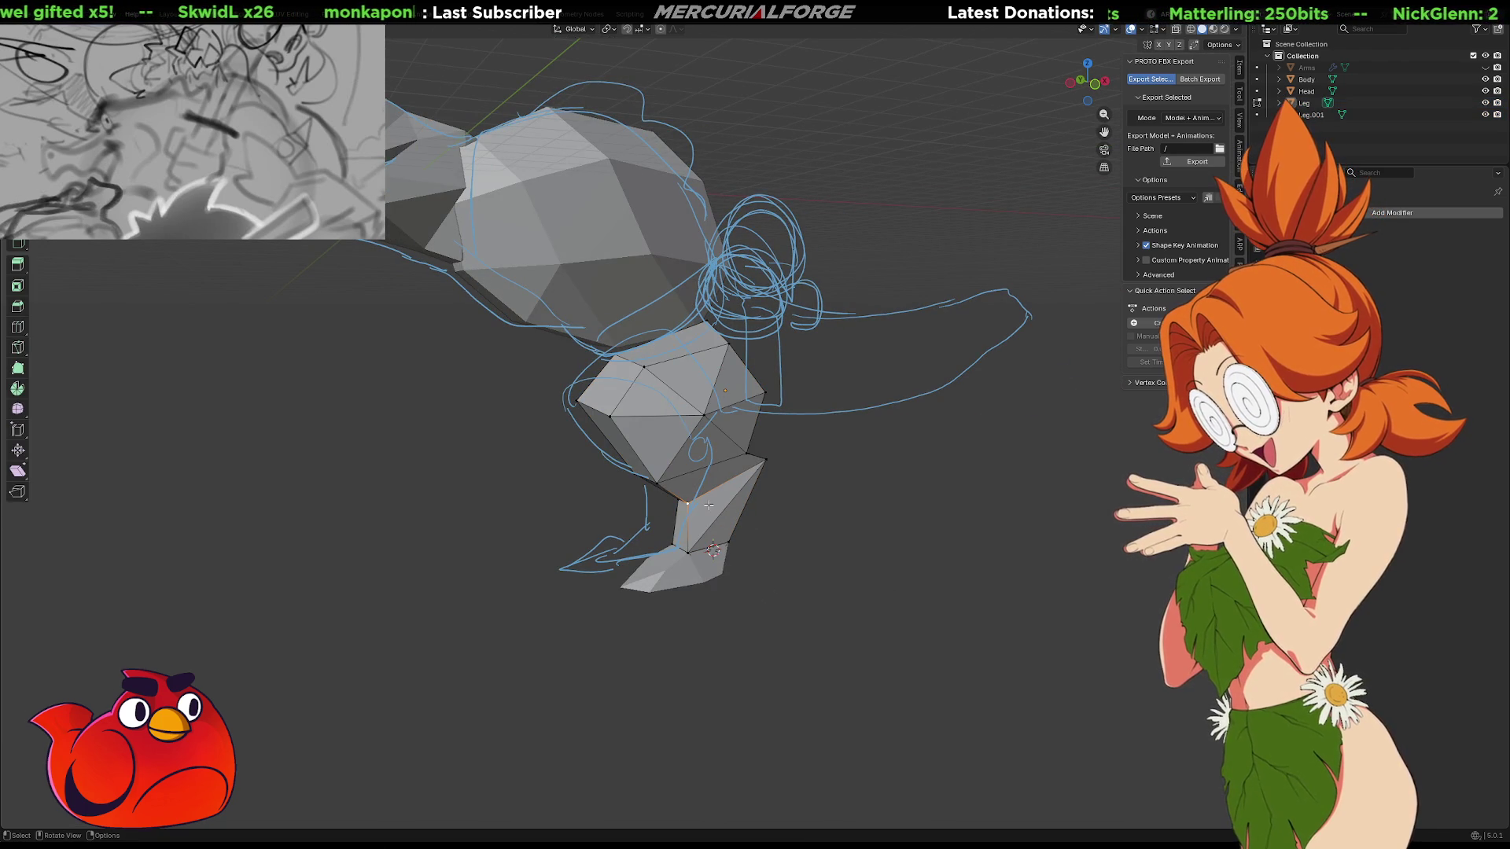
key("Tab")
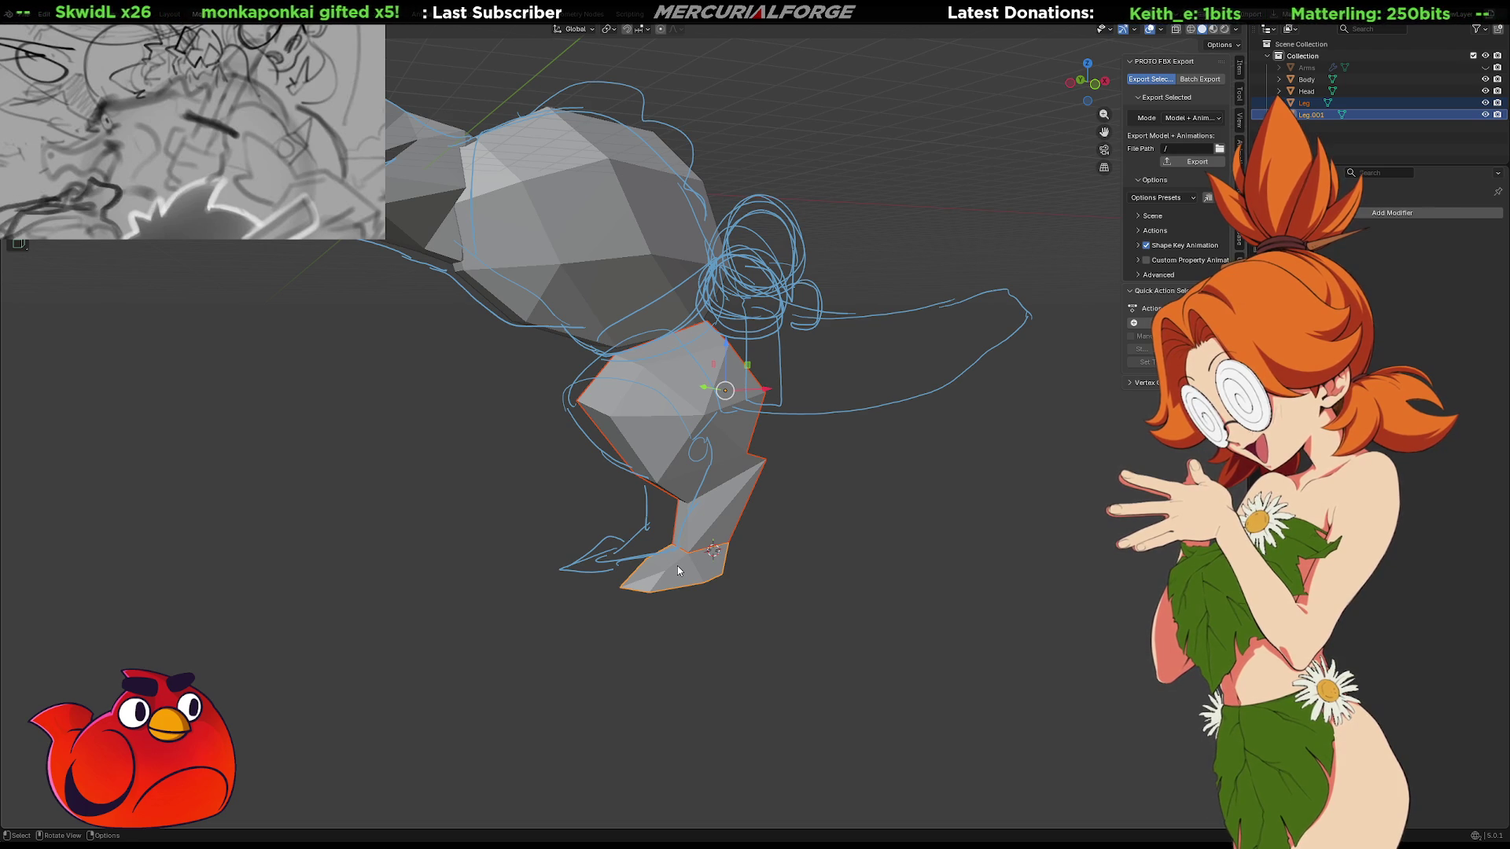
Join the two leg pieces into one object and add a Mirror modifier
key("ctrl+j")
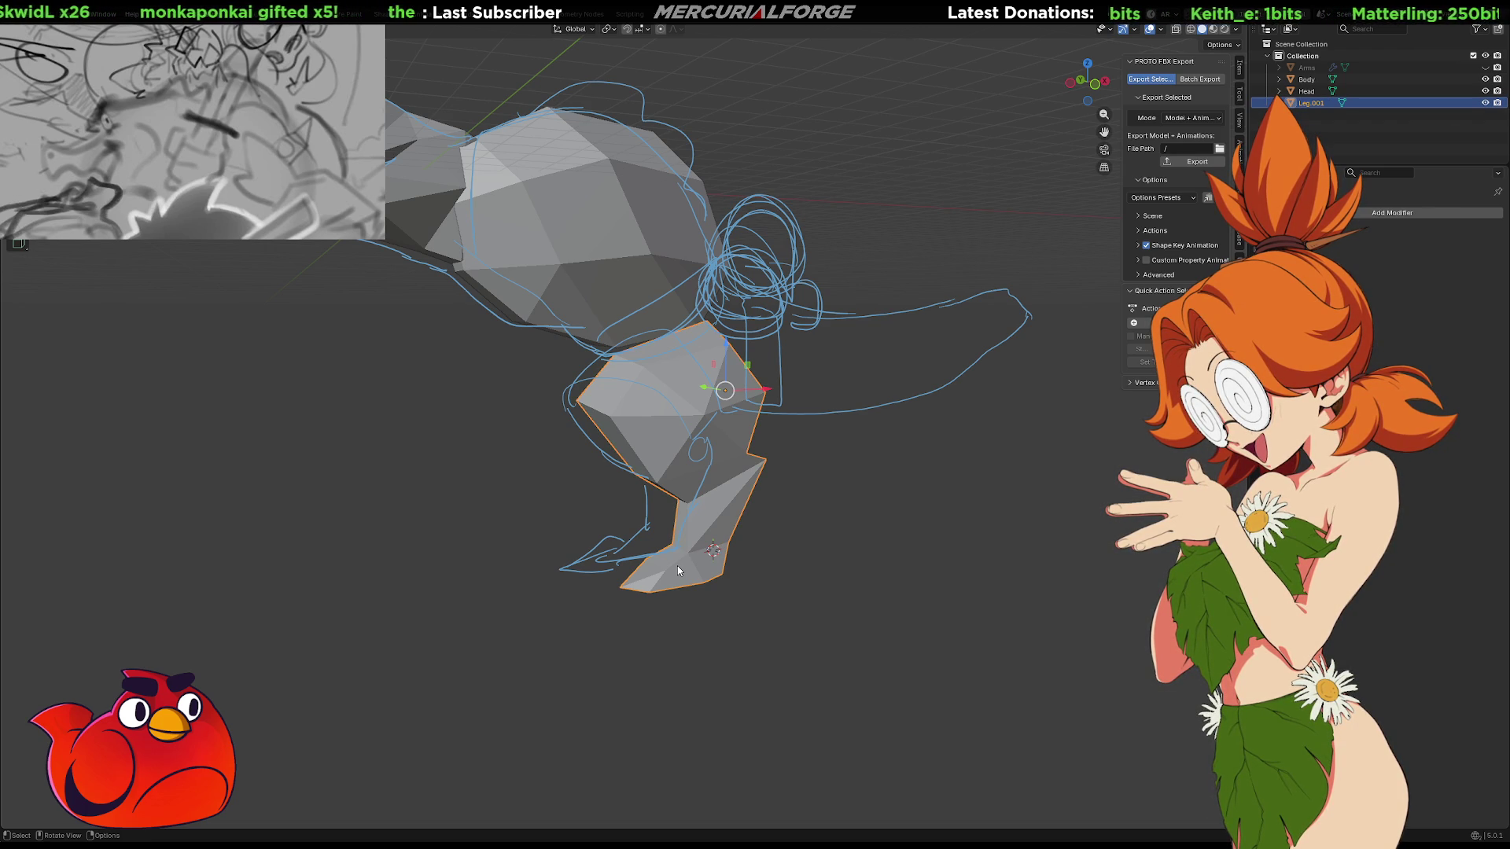
key("F3")
type("mirror")
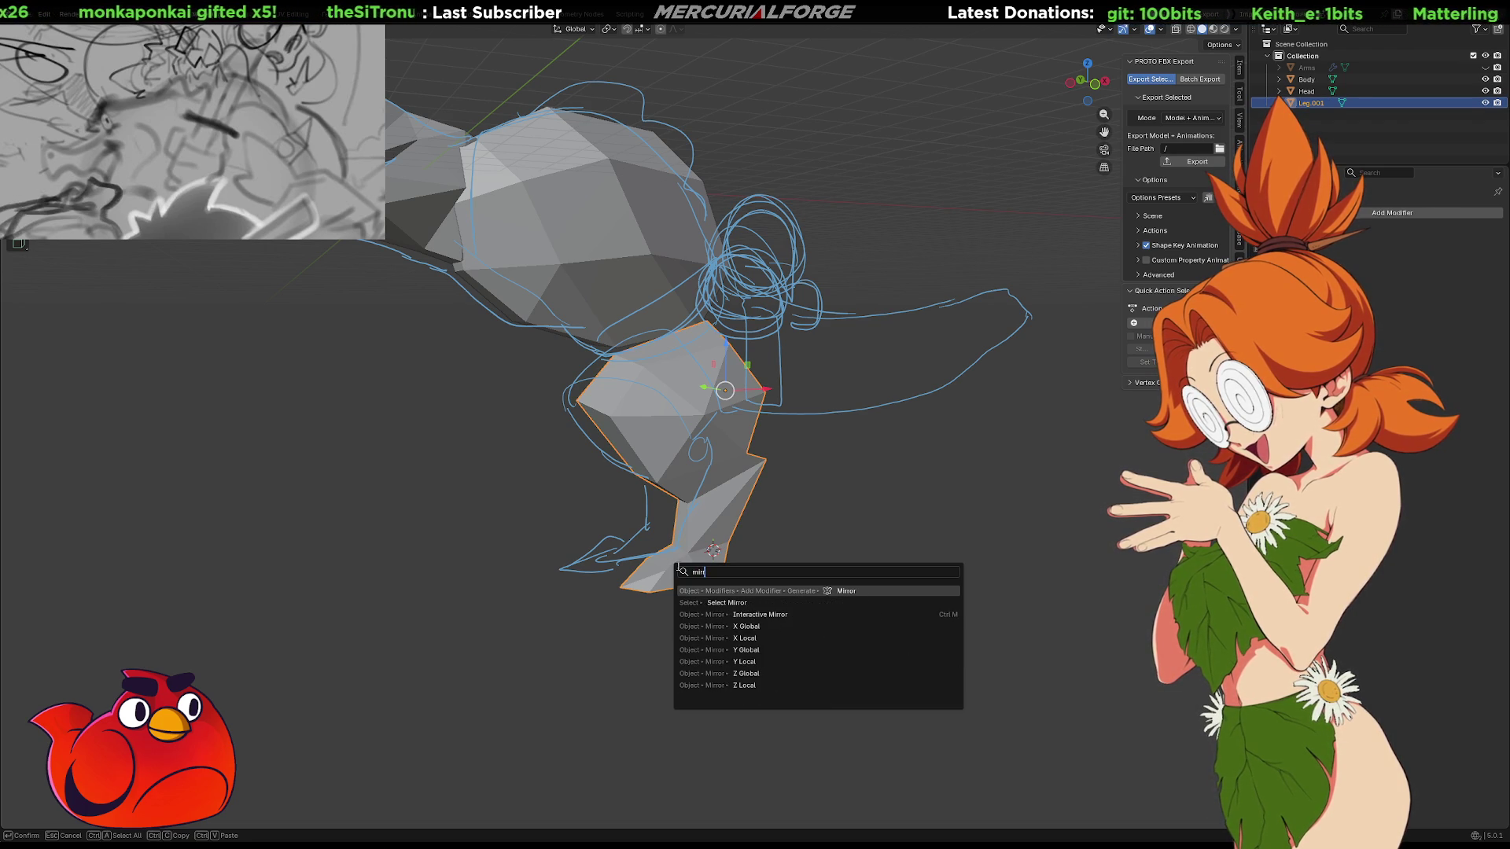
key("Return")
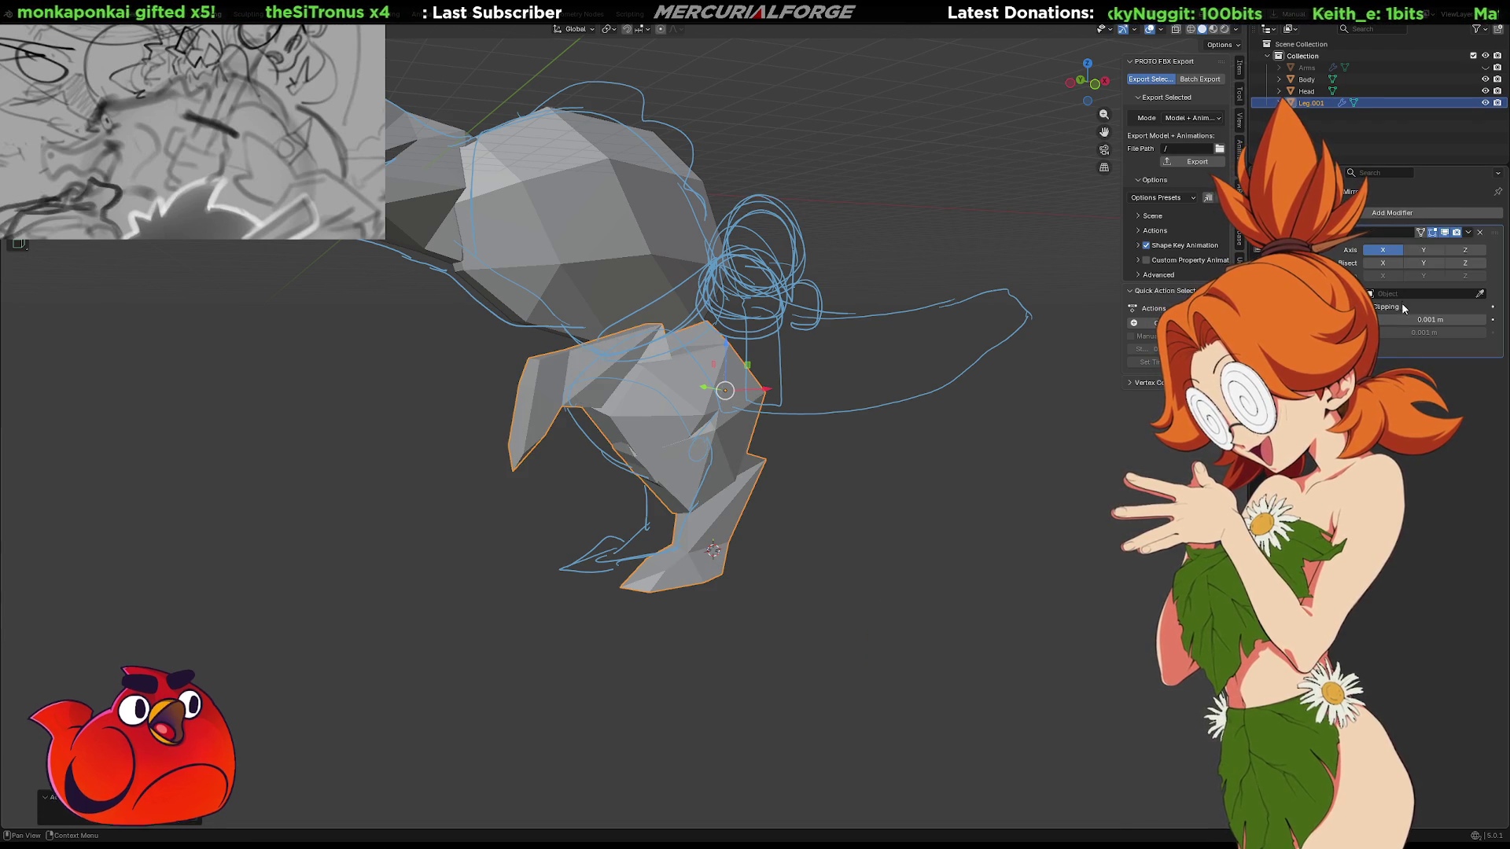
left_click(1424, 250)
left_click(1383, 250)
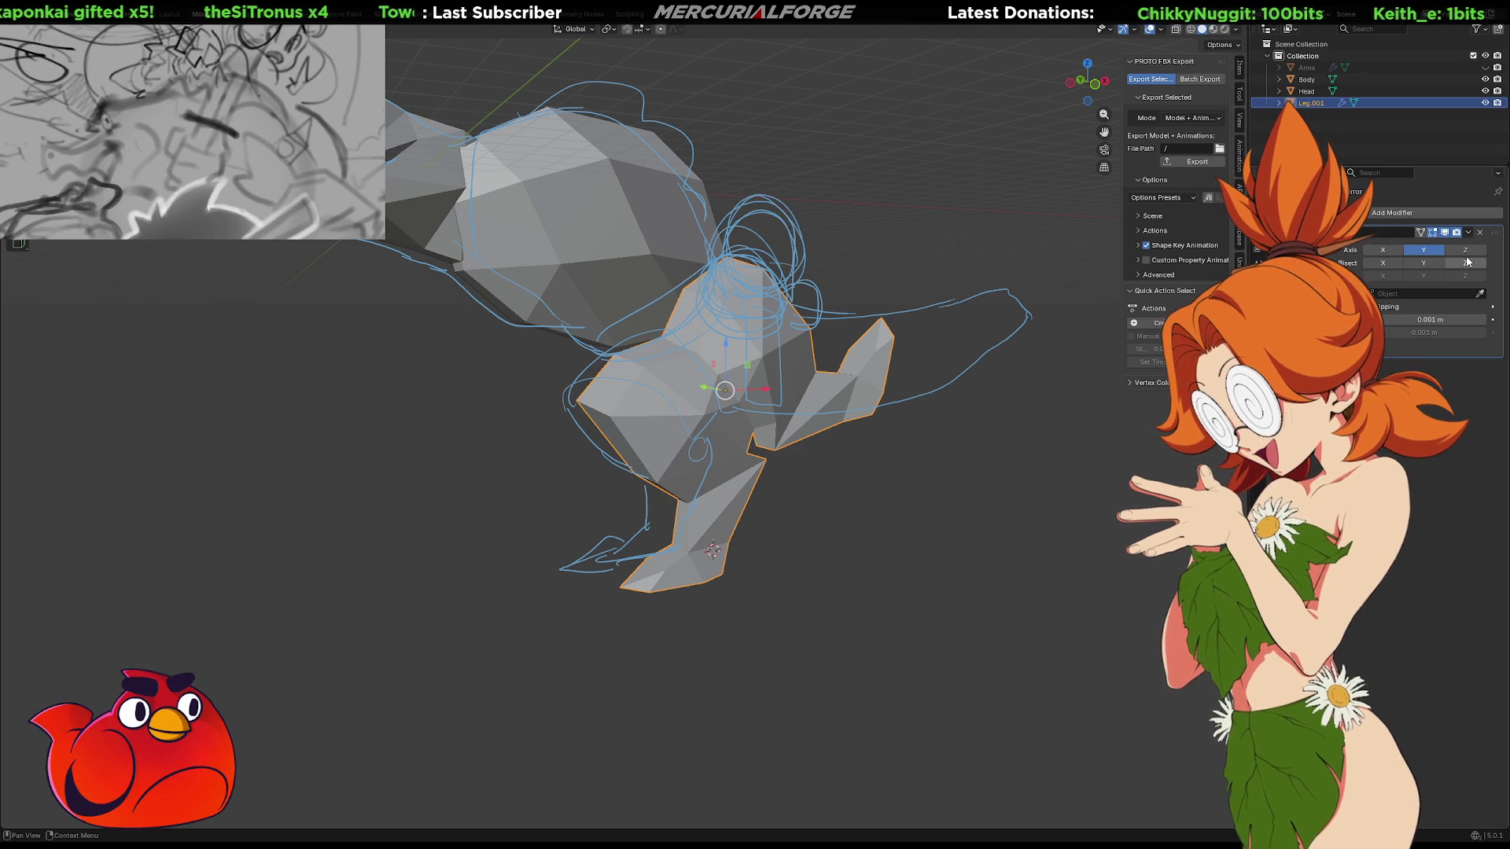
right_click(1052, 384)
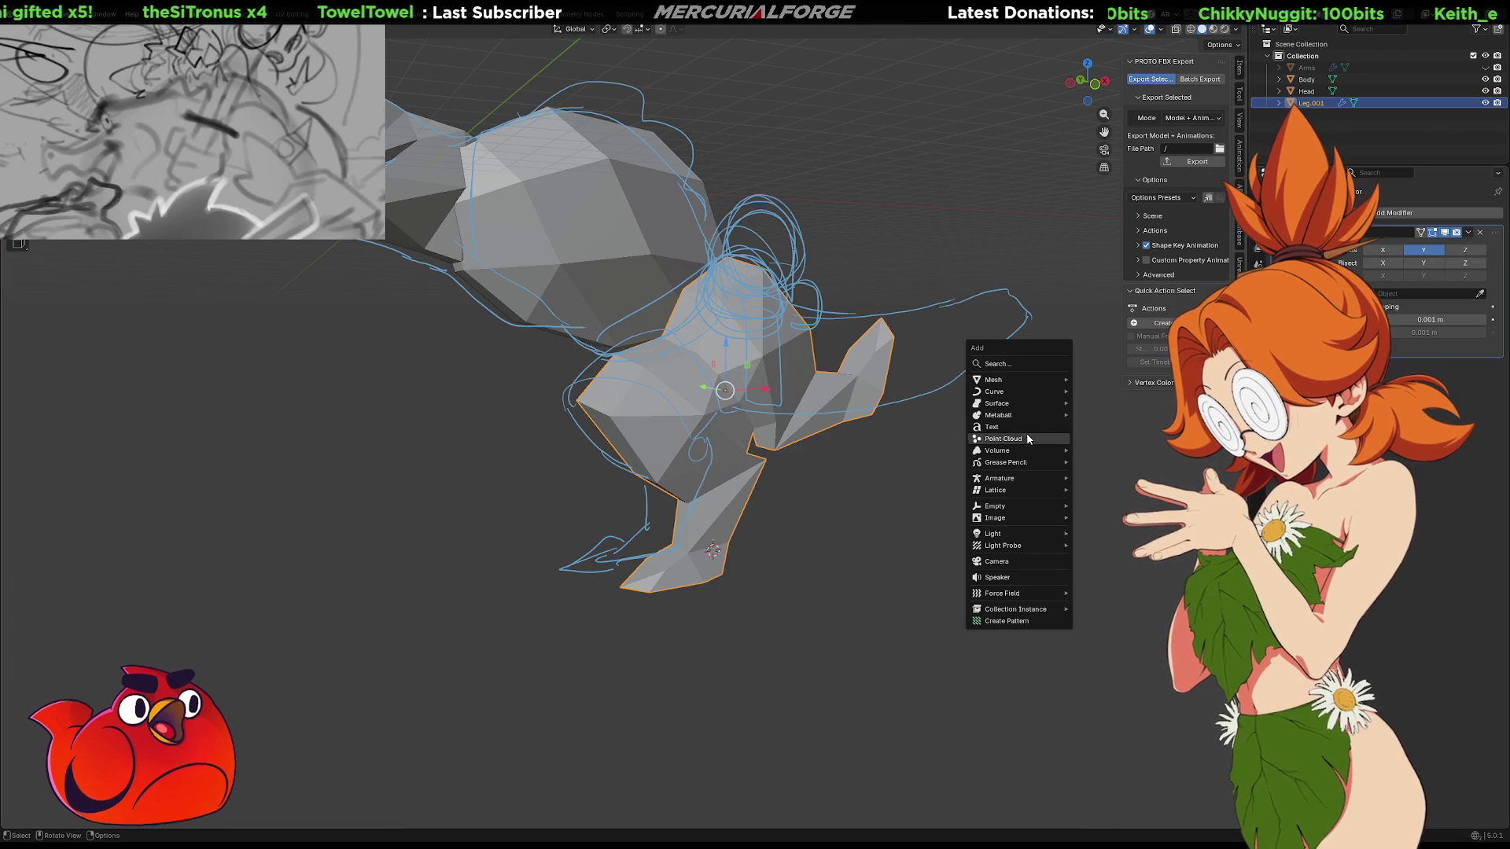
key("ctrl+a")
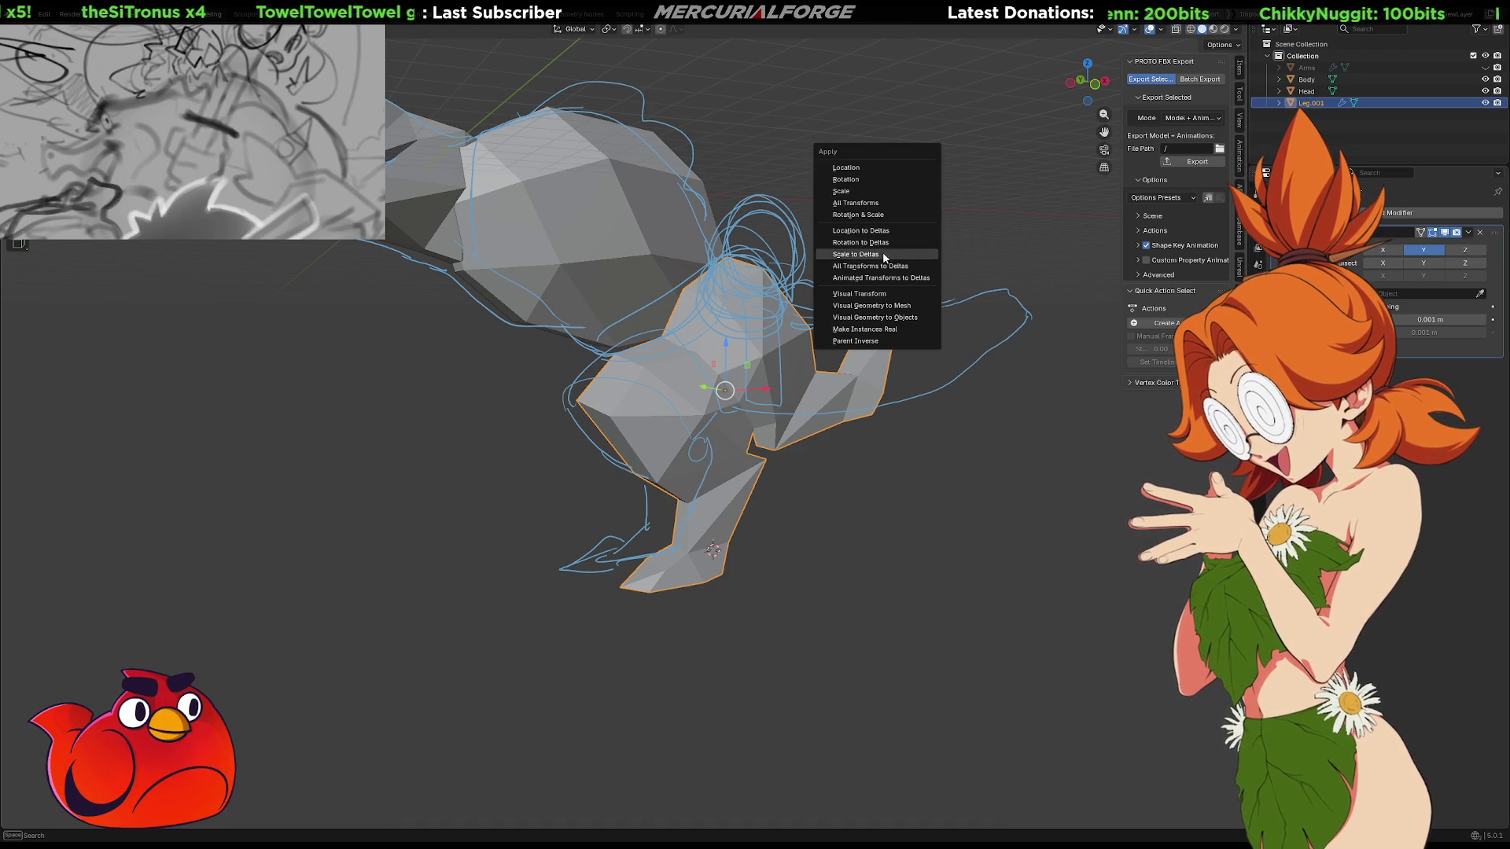
left_click(1447, 257)
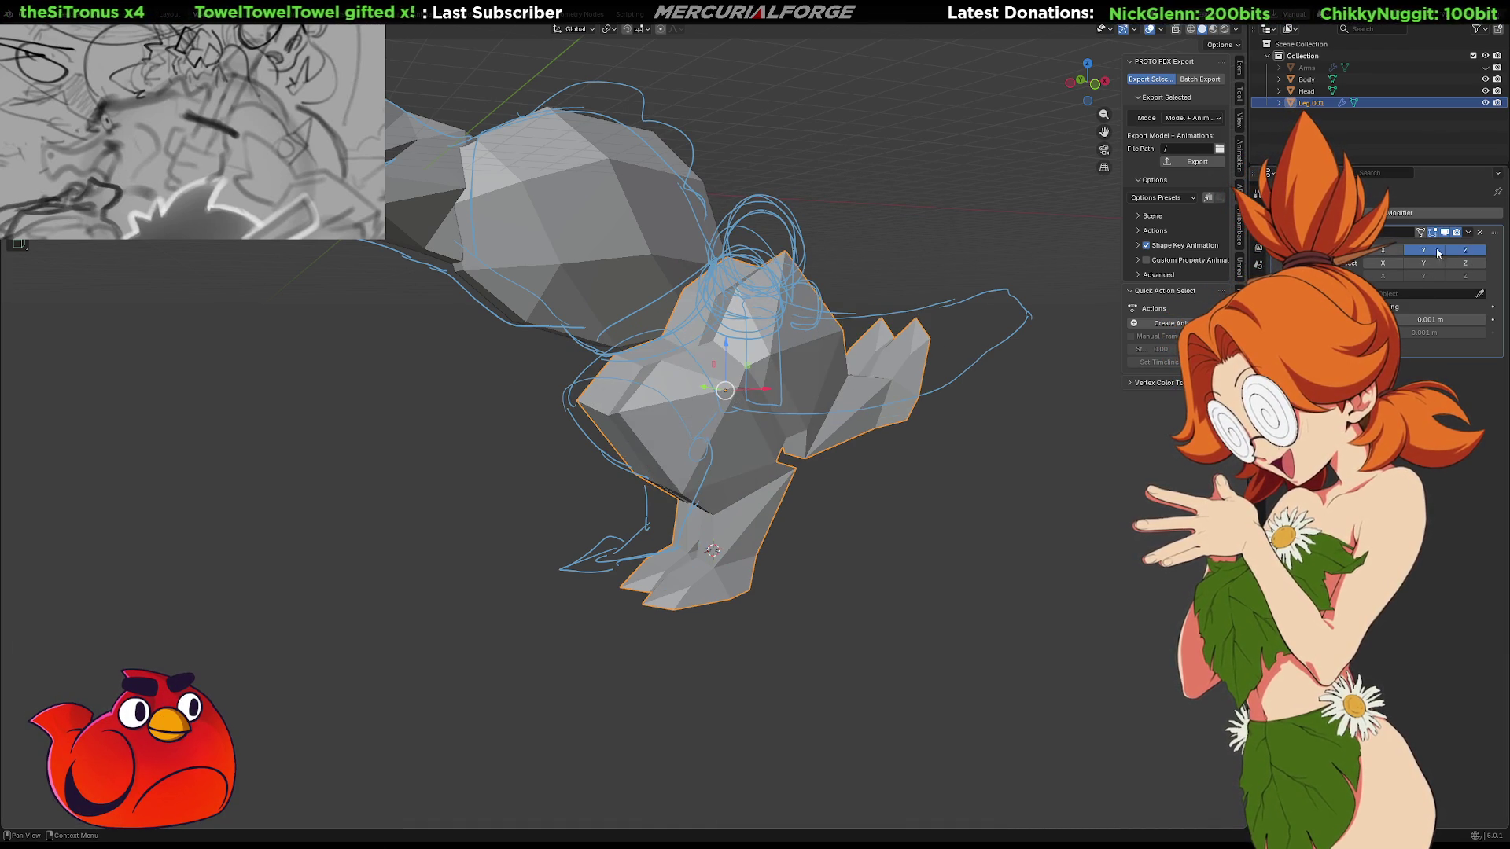
left_click(1422, 252)
Apply all transforms and mirror the leg across Y for a matching pair
mouse_move(828, 572)
middle_mouse_down()
mouse_move(913, 593)
mouse_move(876, 525)
middle_mouse_up()
key("ctrl+a")
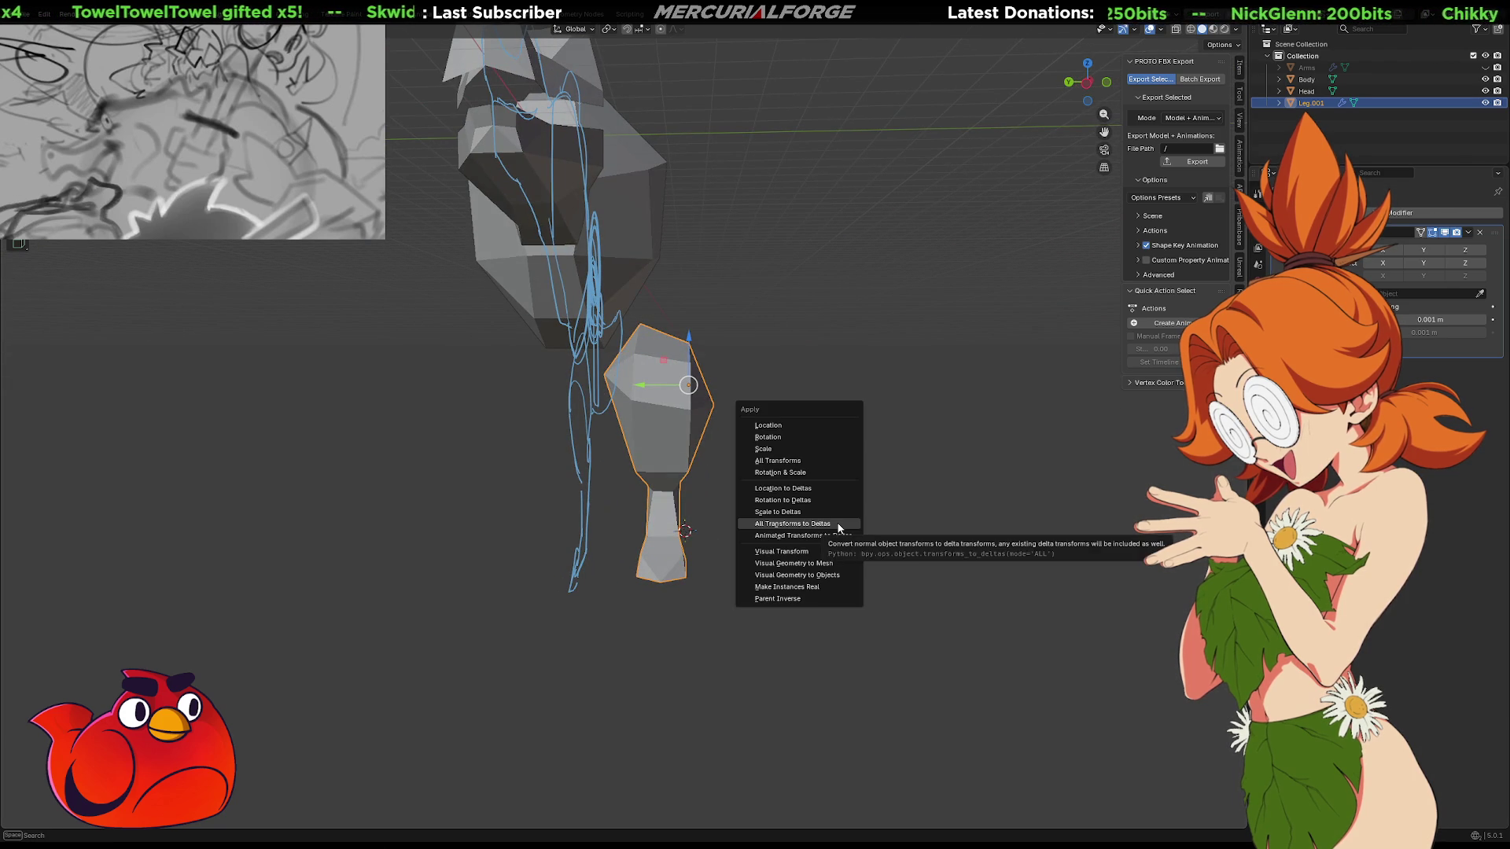
left_click(807, 467)
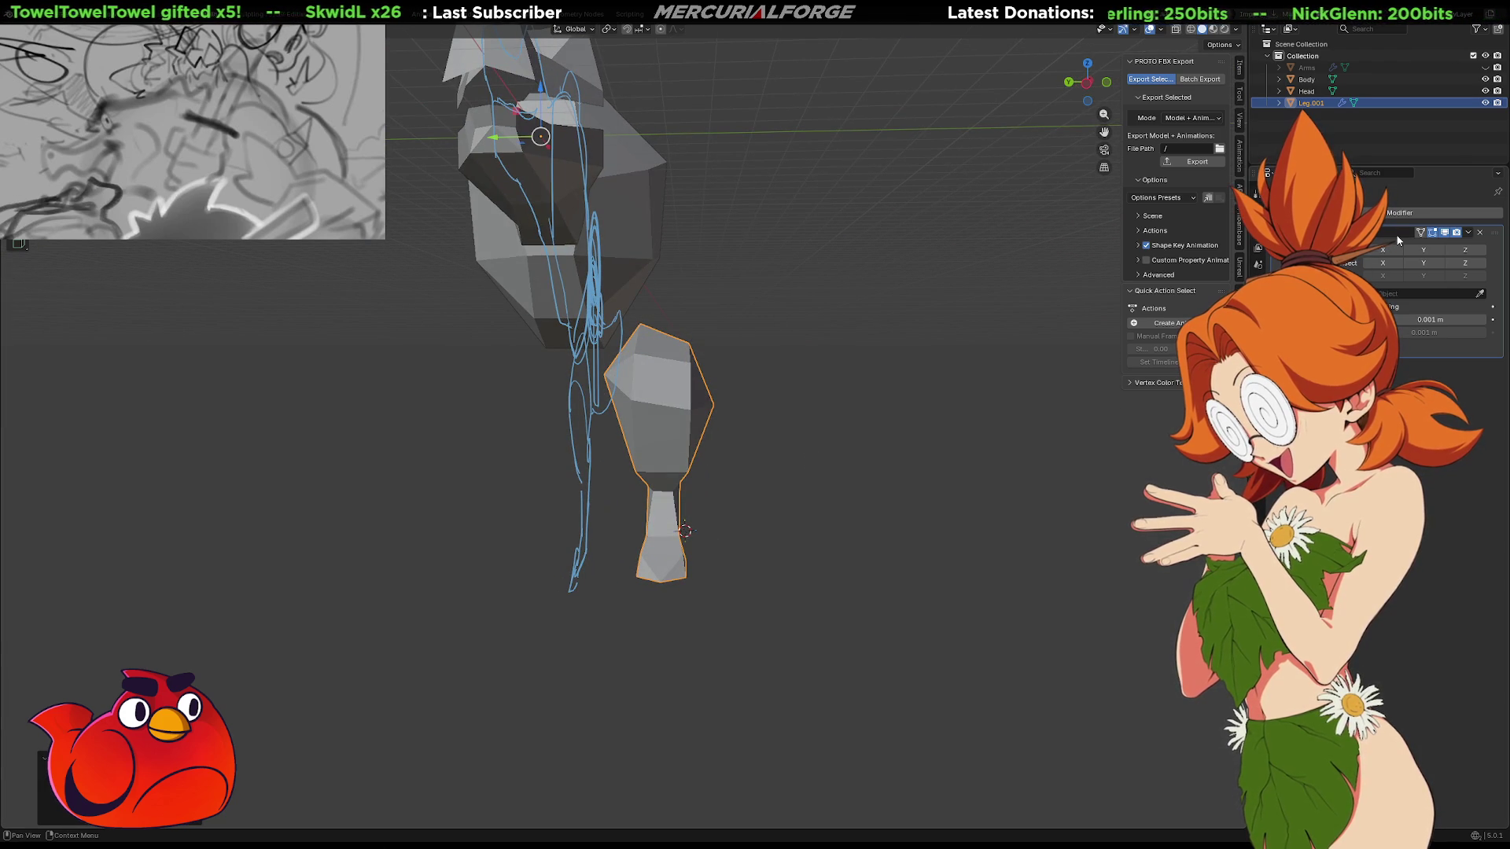
left_click(1423, 250)
mouse_move(1019, 340)
middle_mouse_down()
mouse_move(870, 459)
mouse_move(1021, 457)
mouse_move(759, 464)
middle_mouse_up()
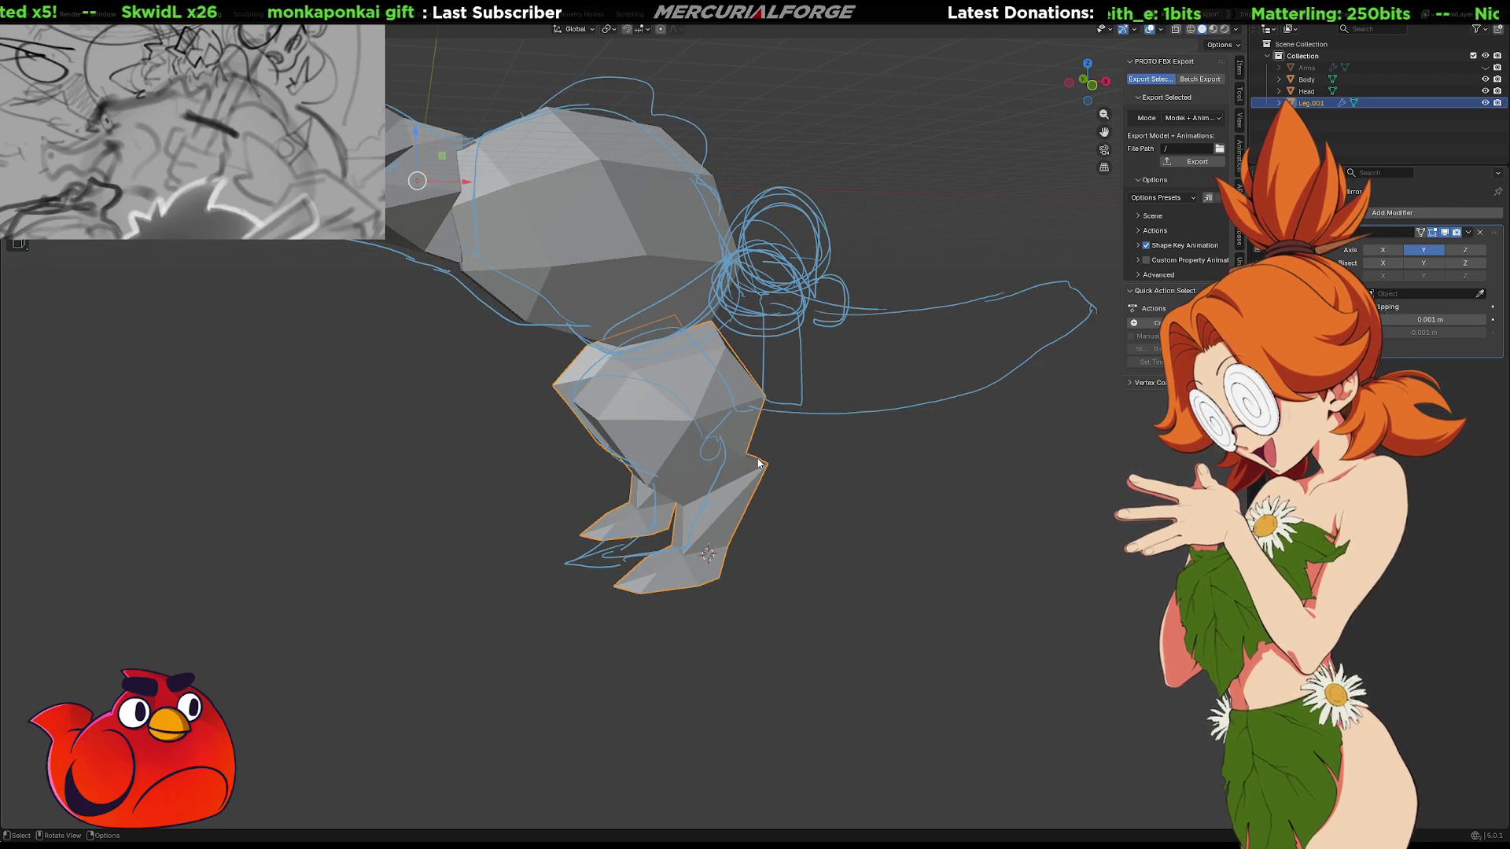
scroll(858, 460, "down", 2)
mouse_move(718, 428)
middle_mouse_down()
mouse_move(873, 445)
mouse_move(894, 482)
mouse_move(1096, 463)
mouse_move(1155, 440)
mouse_move(1133, 444)
middle_mouse_up()
scroll(761, 338, "up", 3)
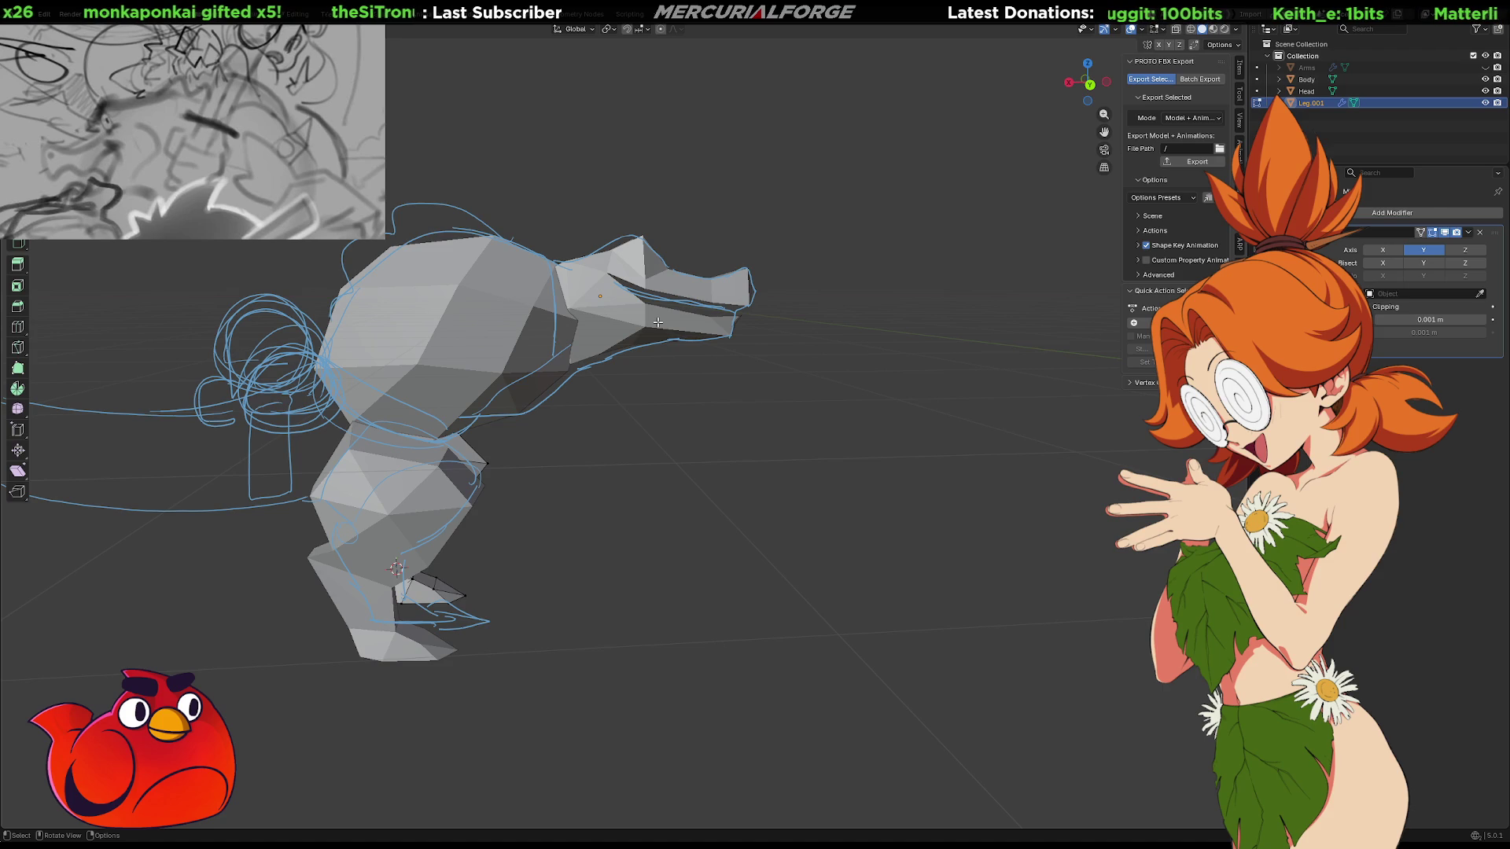
left_click(659, 324)
Move the head into its new position on the body
mouse_move(658, 322)
middle_mouse_down()
mouse_move(604, 433)
mouse_move(519, 435)
middle_mouse_up()
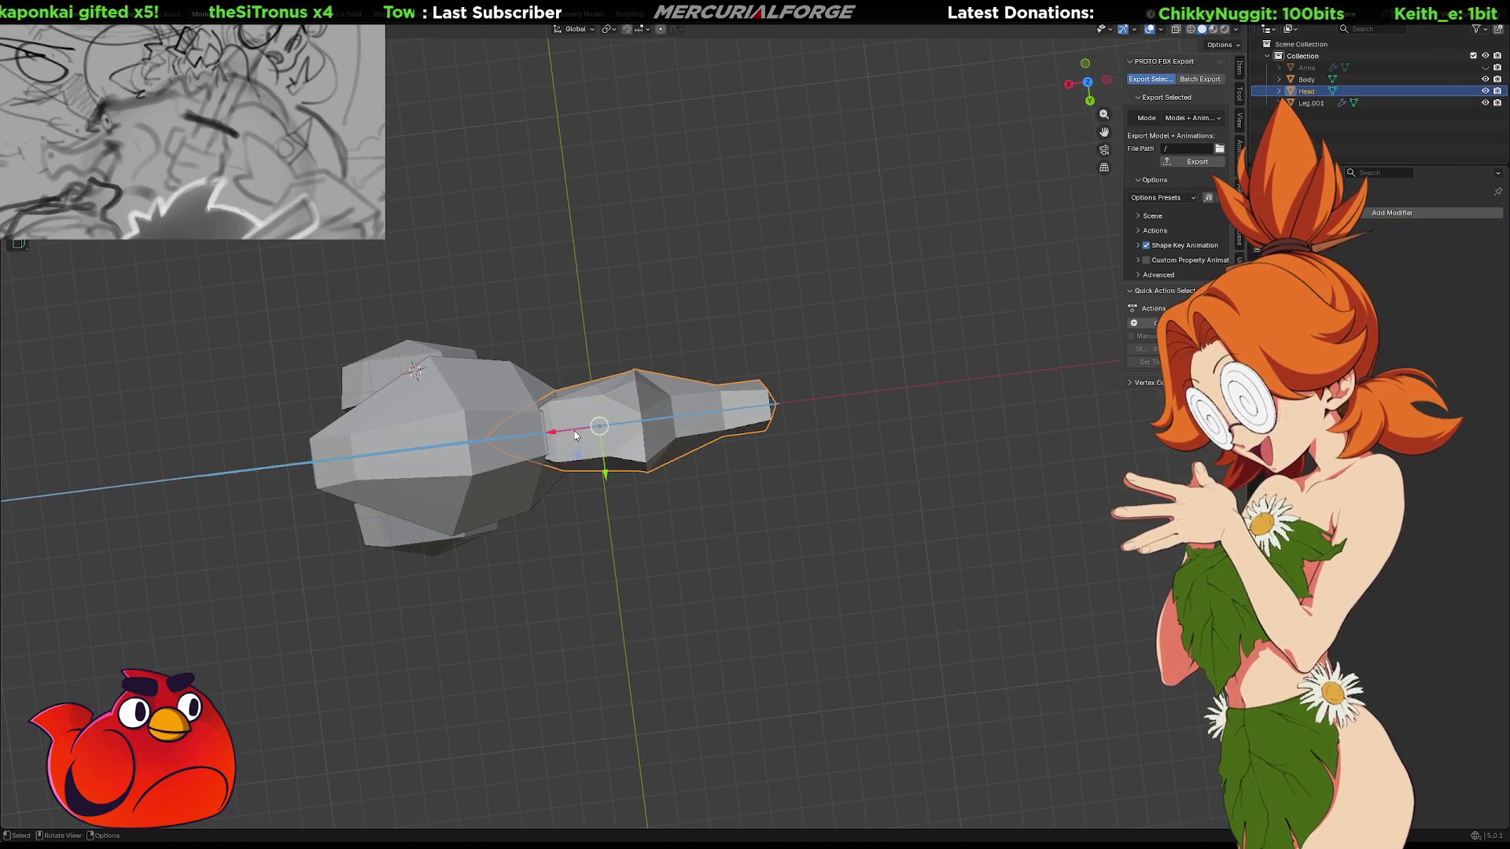
key("g")
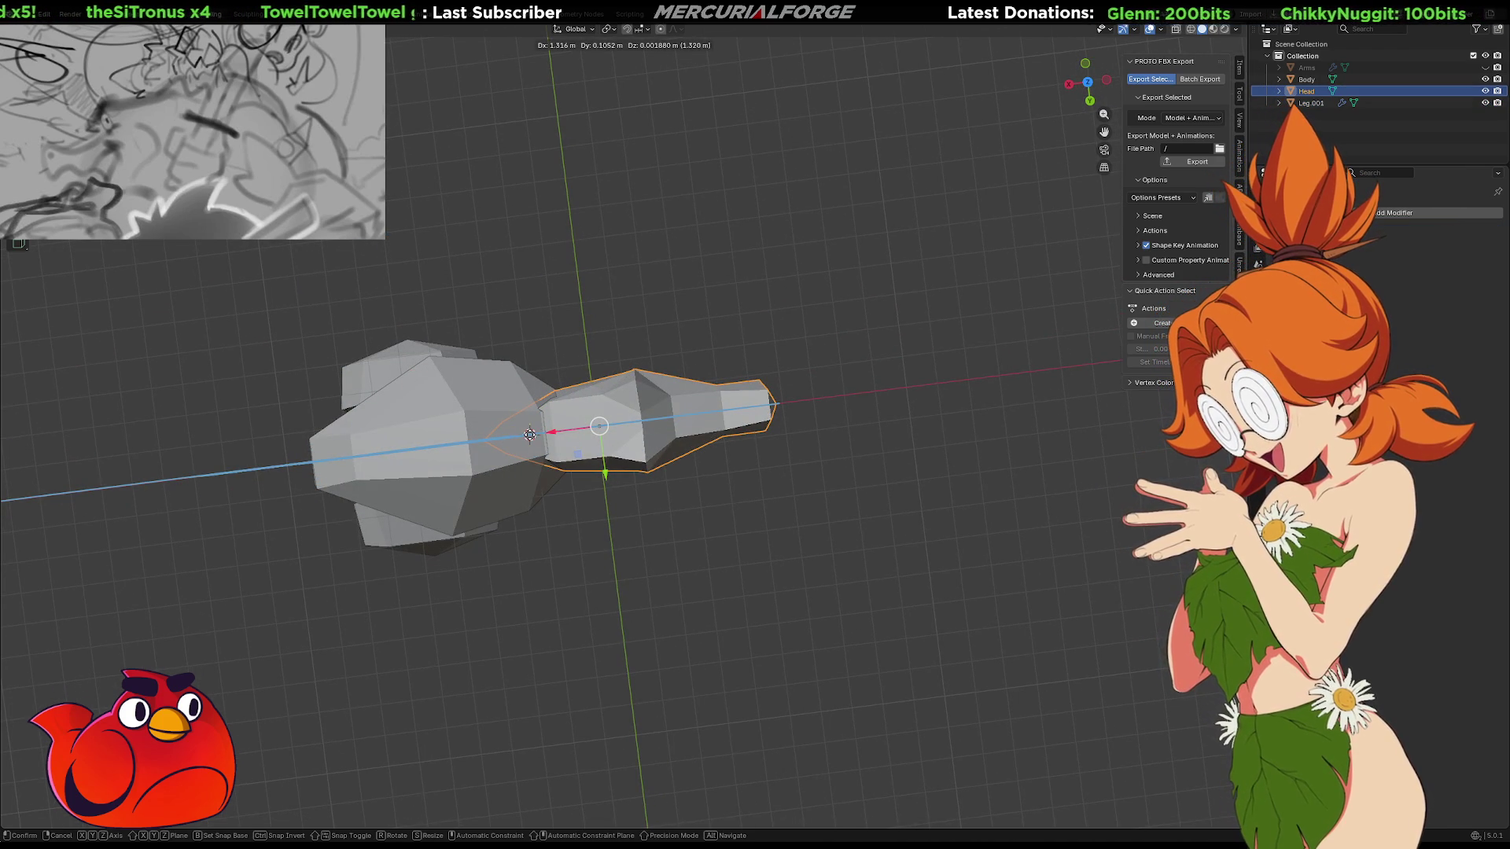
left_click(526, 436)
mouse_move(526, 435)
middle_mouse_down()
mouse_move(802, 448)
mouse_move(839, 403)
middle_mouse_up()
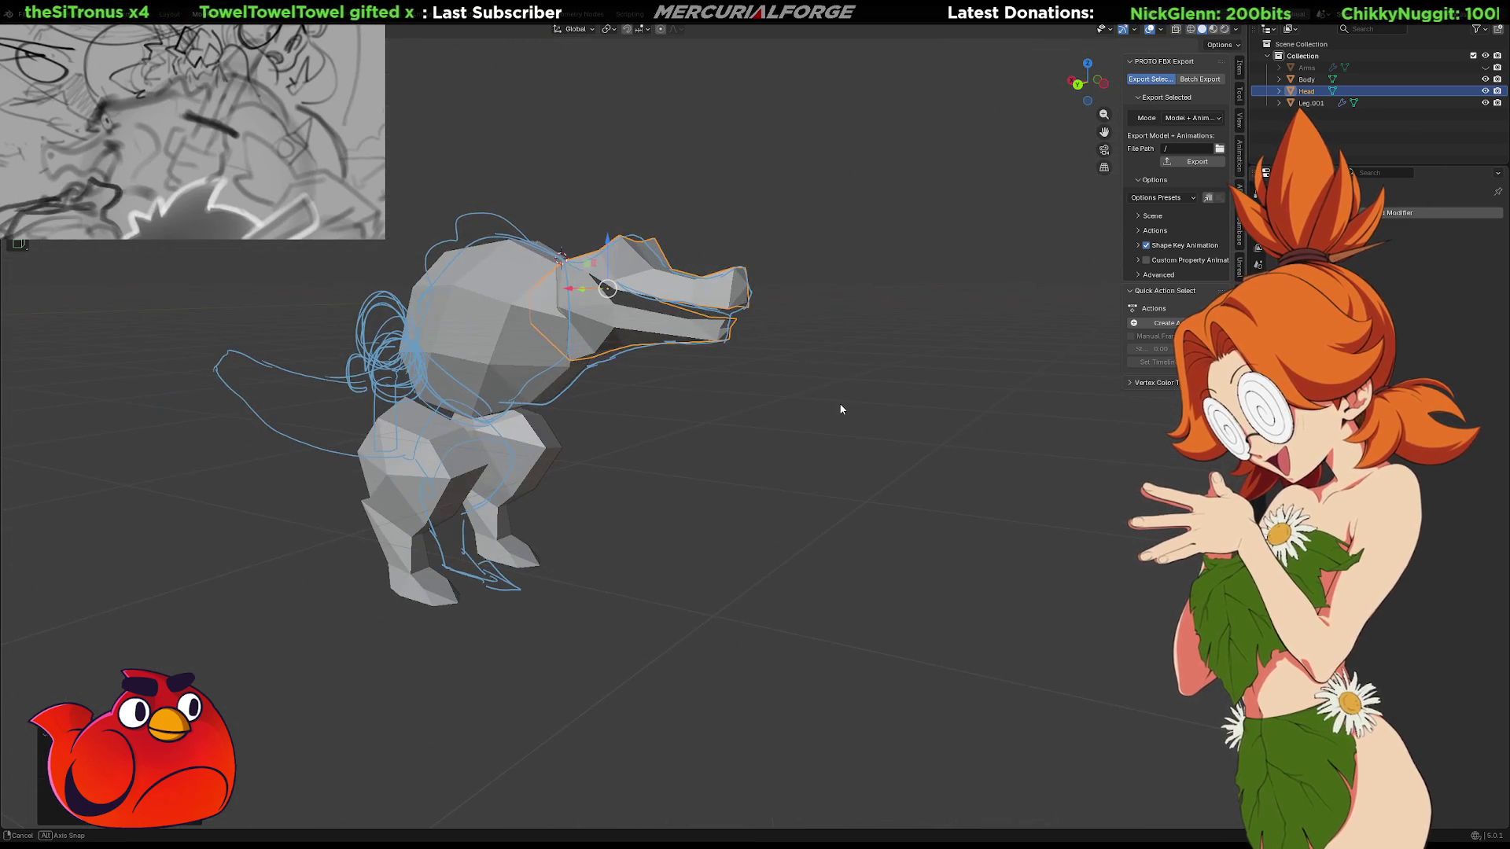
Set the pivot point to 3D Cursor and rotate the head around Z
key("period")
left_click(895, 407)
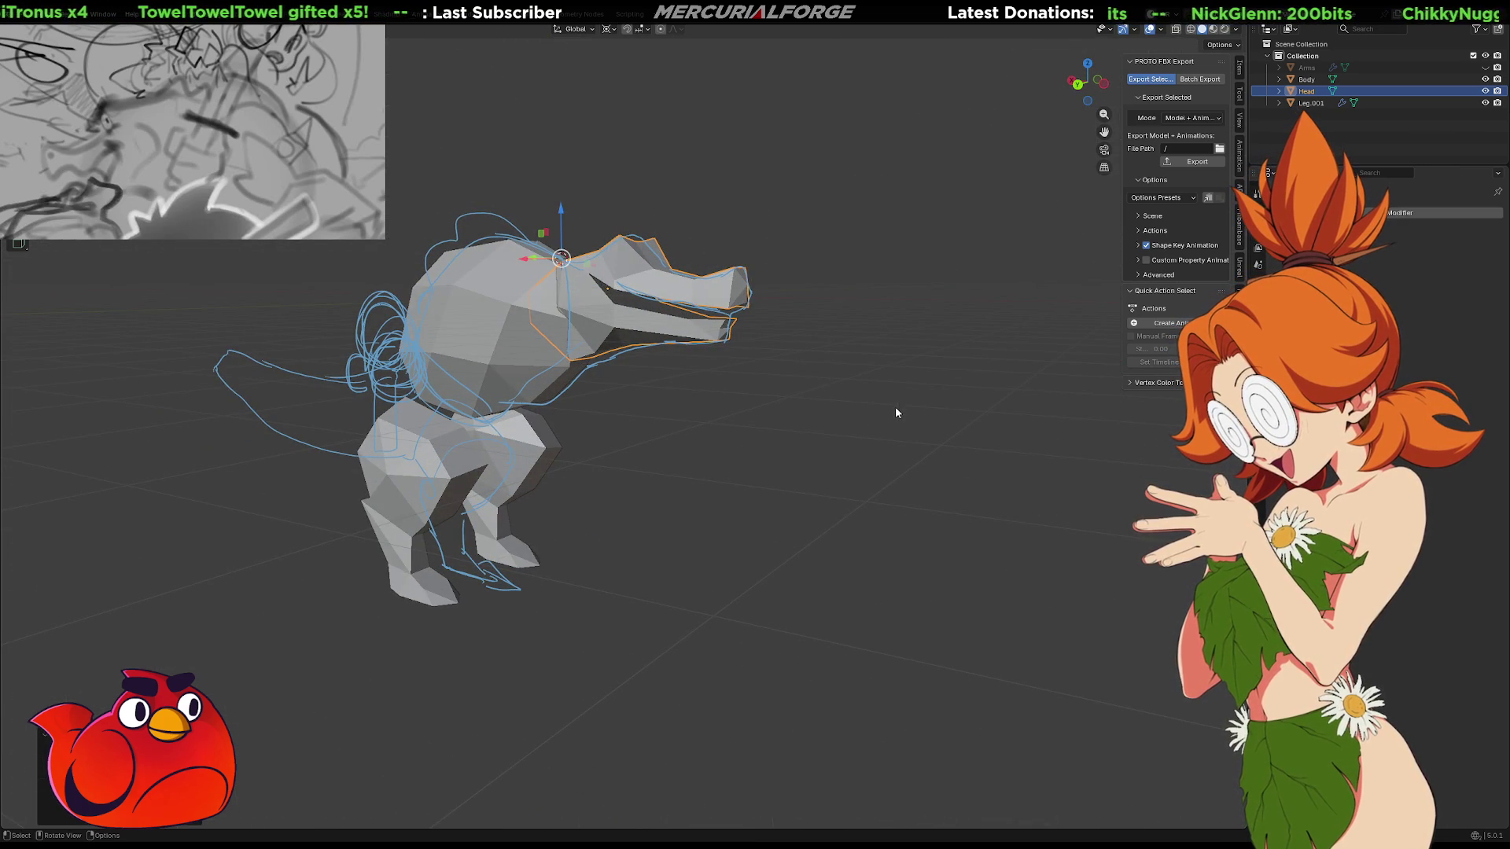
mouse_move(785, 422)
middle_mouse_down()
mouse_move(833, 417)
mouse_move(823, 424)
middle_mouse_up()
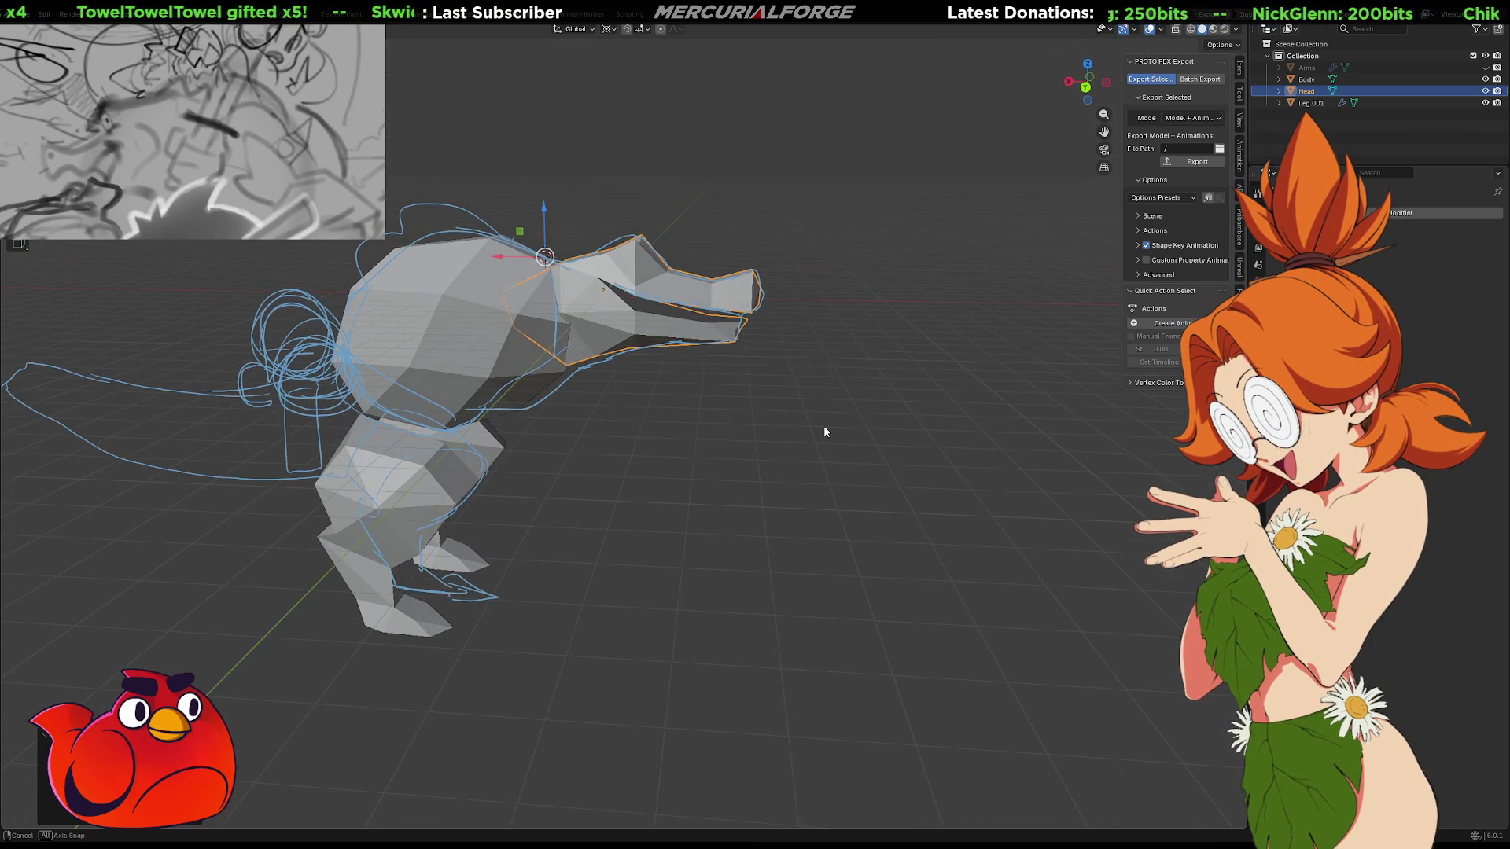
key("r")
key("z")
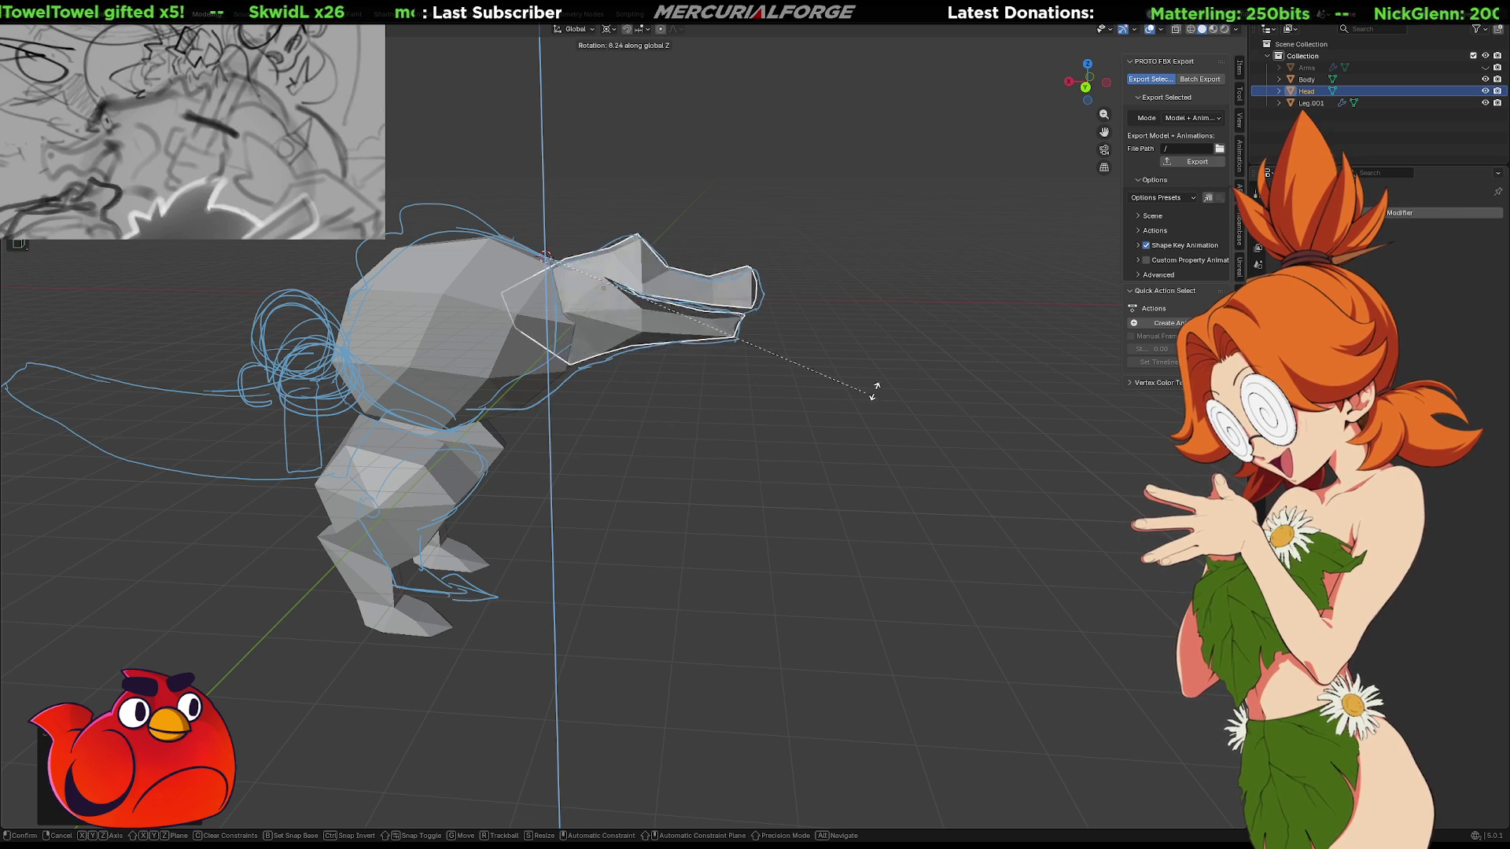
left_click(893, 215)
Tilt the head so the open jaw angles downward at the front
mouse_move(894, 216)
middle_mouse_down()
mouse_move(799, 427)
mouse_move(499, 408)
mouse_move(444, 441)
mouse_move(401, 432)
mouse_move(522, 438)
mouse_move(719, 372)
mouse_move(757, 385)
mouse_move(819, 341)
mouse_move(794, 319)
mouse_move(819, 322)
middle_mouse_up()
key("r")
key("Escape")
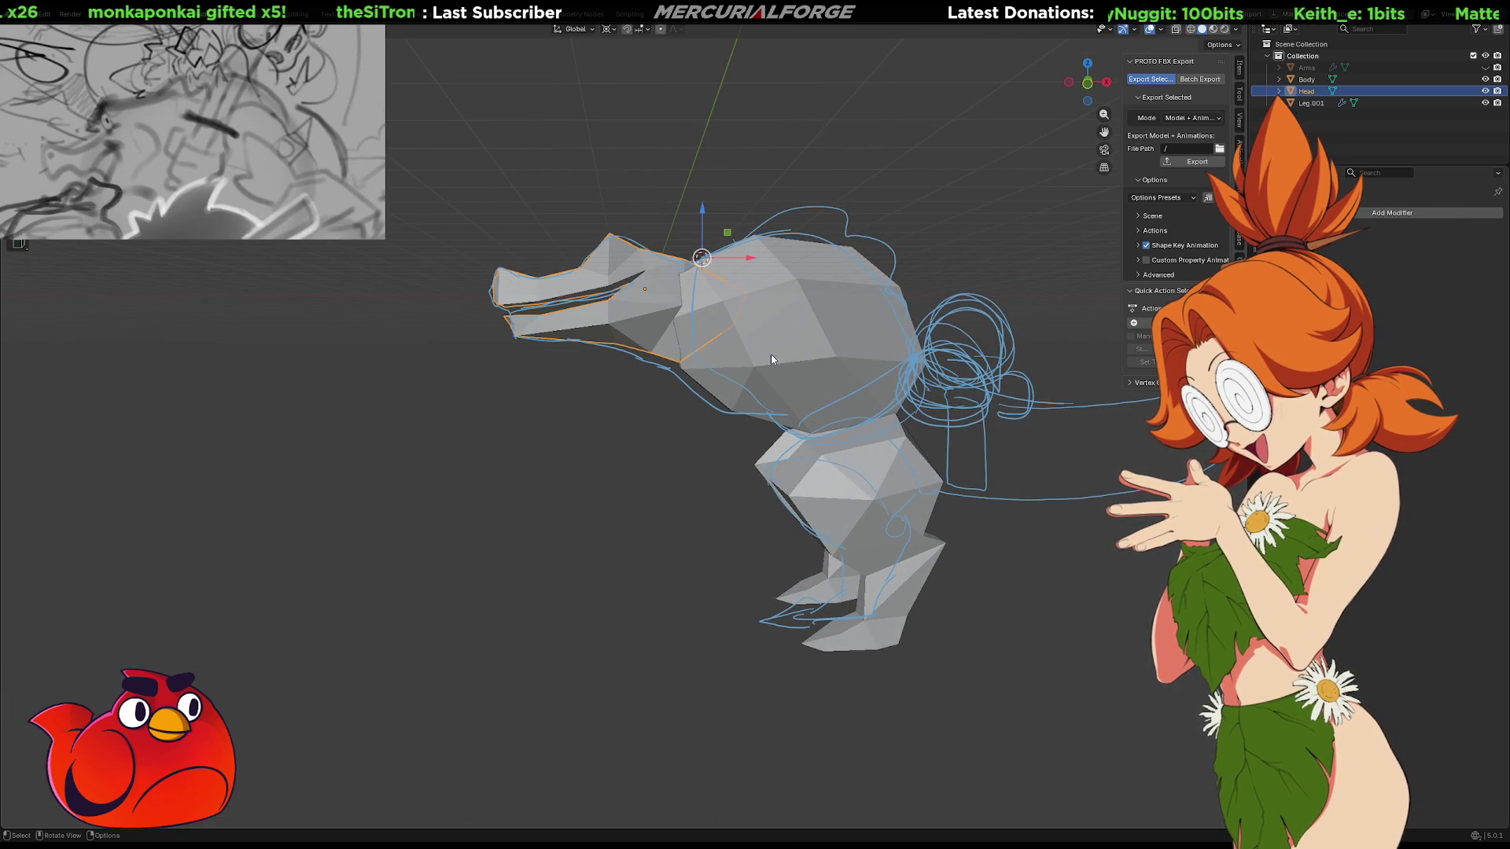
key("r")
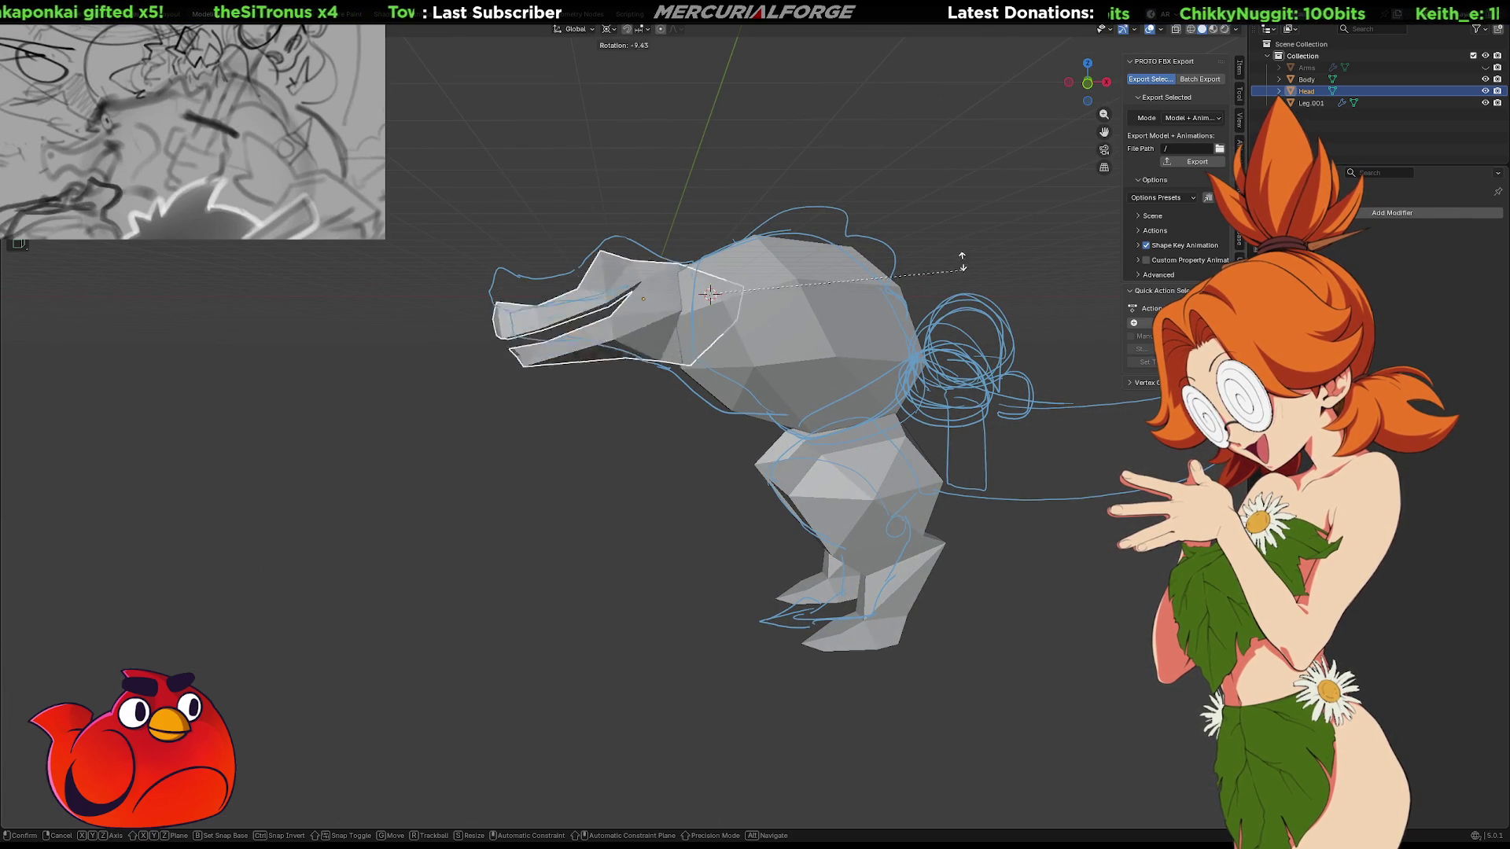
left_click(929, 102)
mouse_move(748, 267)
middle_mouse_down()
mouse_move(941, 297)
mouse_move(1009, 275)
middle_mouse_up()
key("Tab")
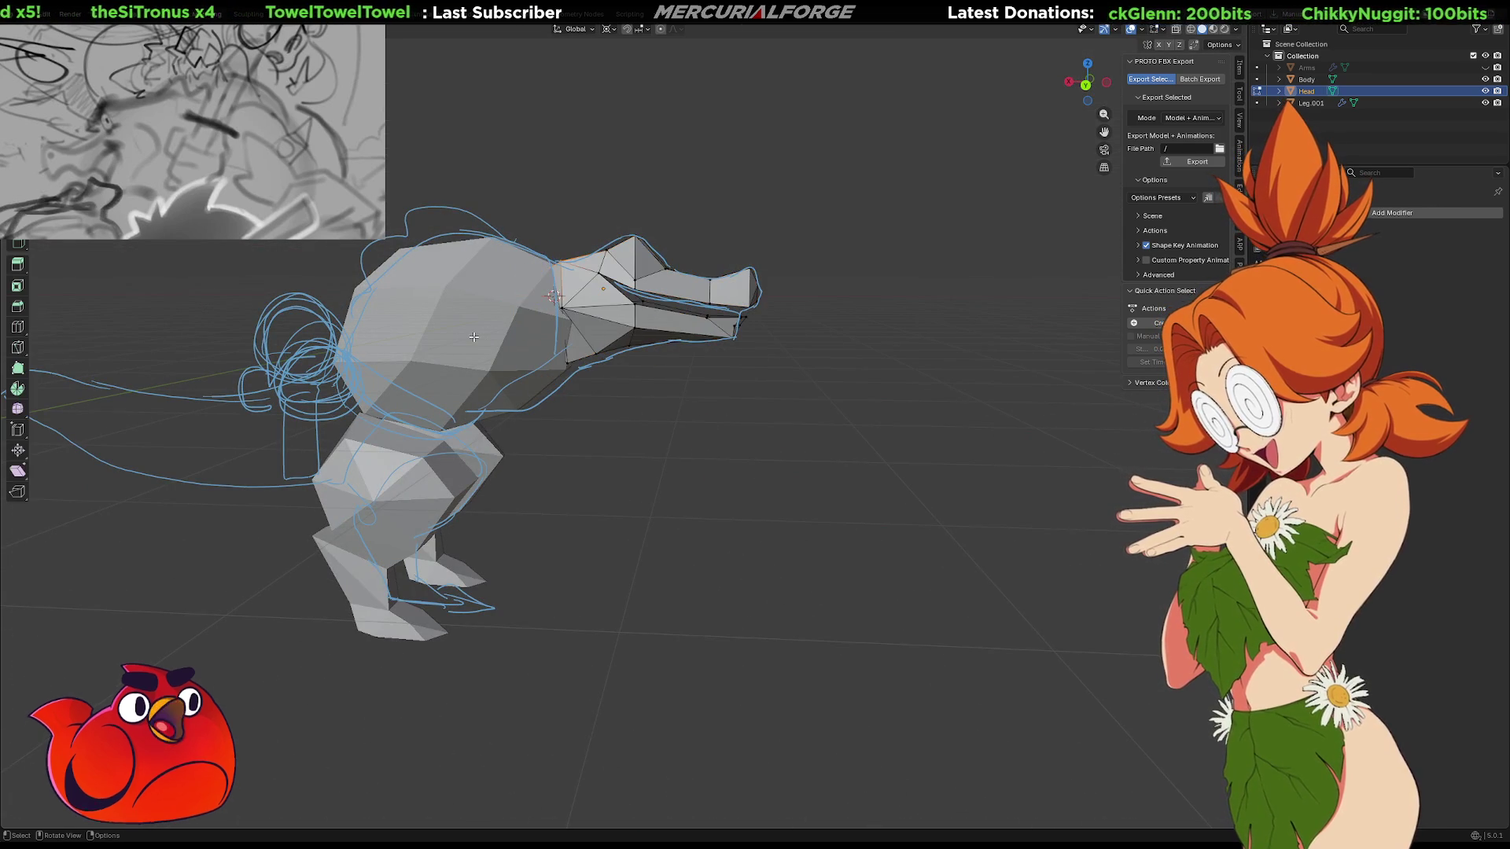
middle_click_drag(474, 337, 597, 364, "shift")
key("Tab")
left_click(608, 366)
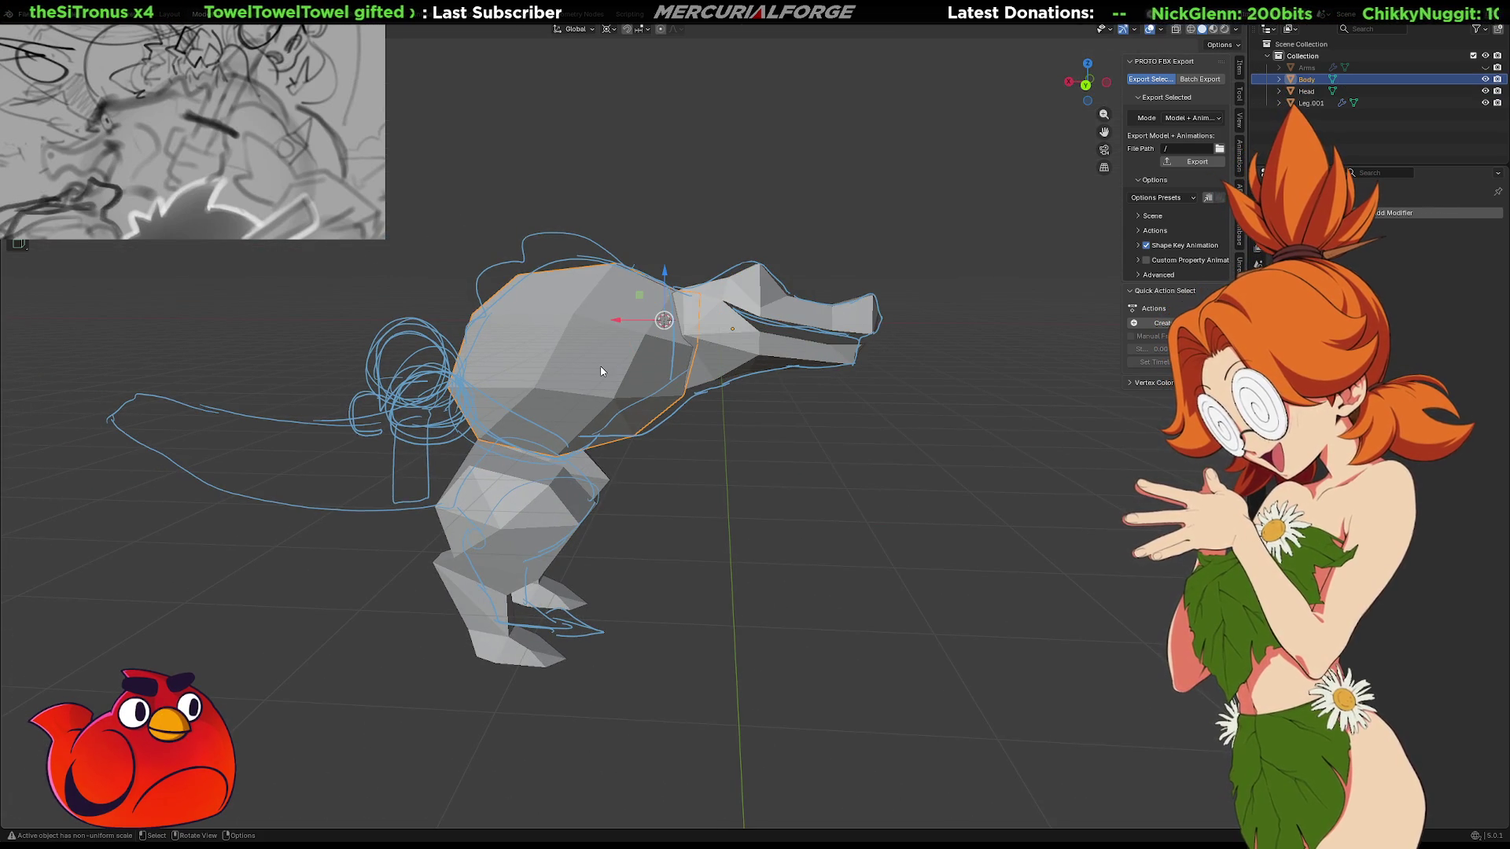
Join two body corner vertices with J and dissolve the selected body edge
key("KP_Decimal")
mouse_move(938, 365)
middle_mouse_down()
mouse_move(849, 337)
mouse_move(792, 340)
mouse_move(836, 340)
mouse_move(755, 365)
middle_mouse_up()
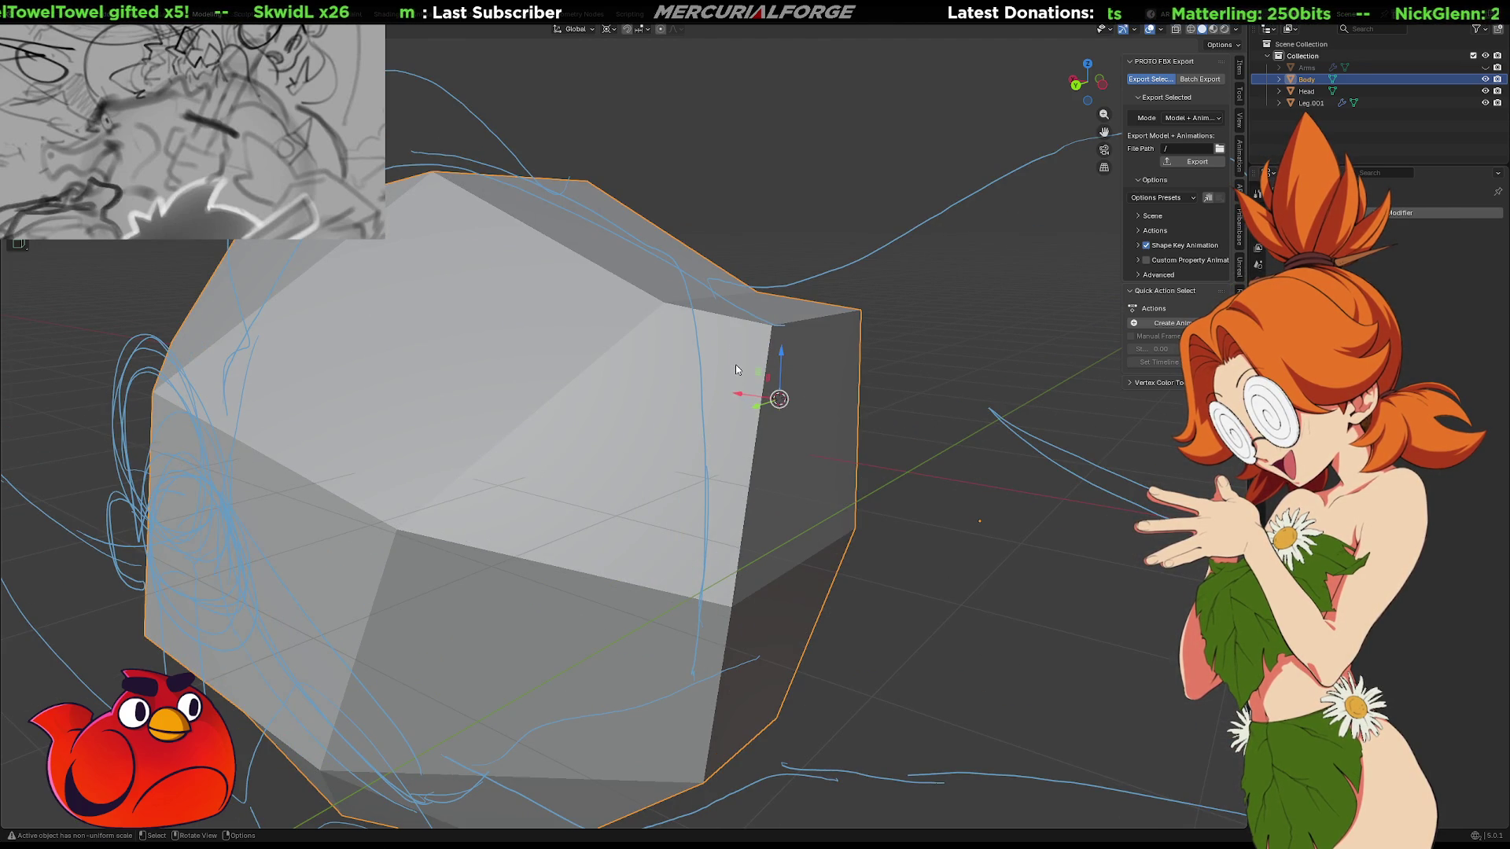
key("Tab")
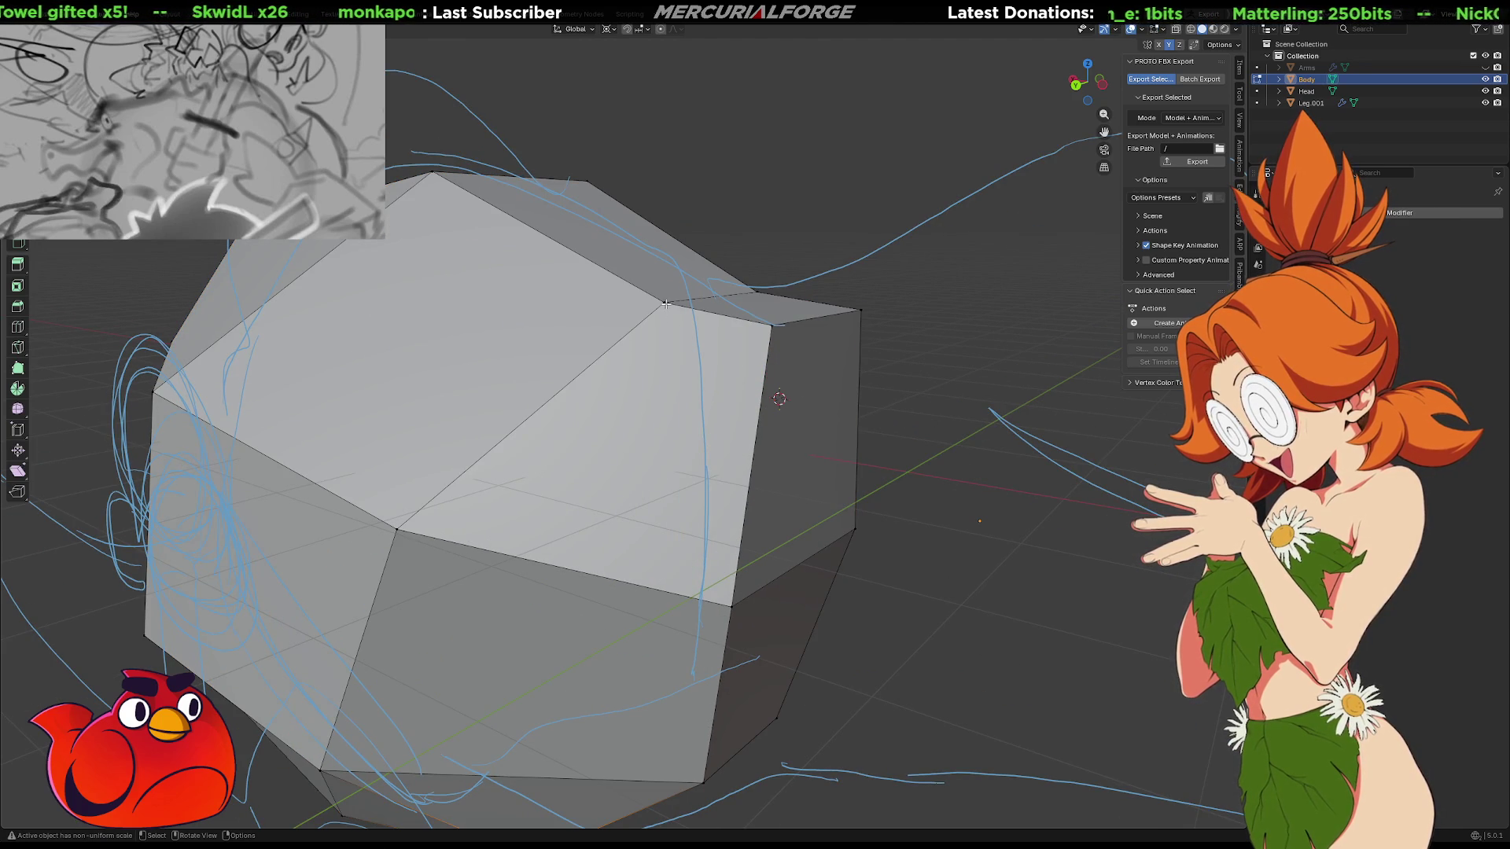
middle_click_drag(731, 608, 465, 517)
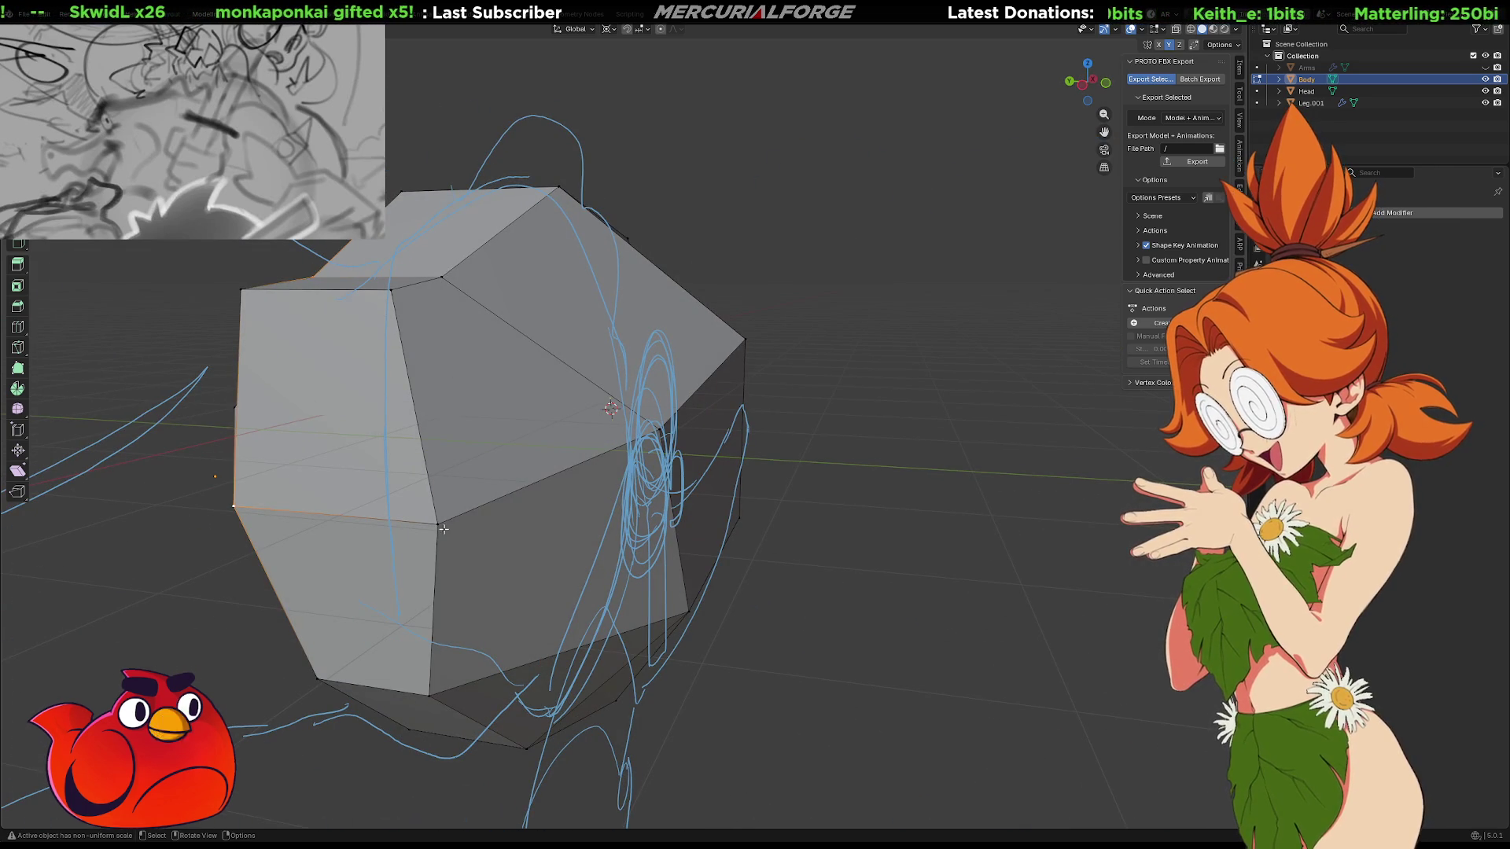
left_click(441, 273)
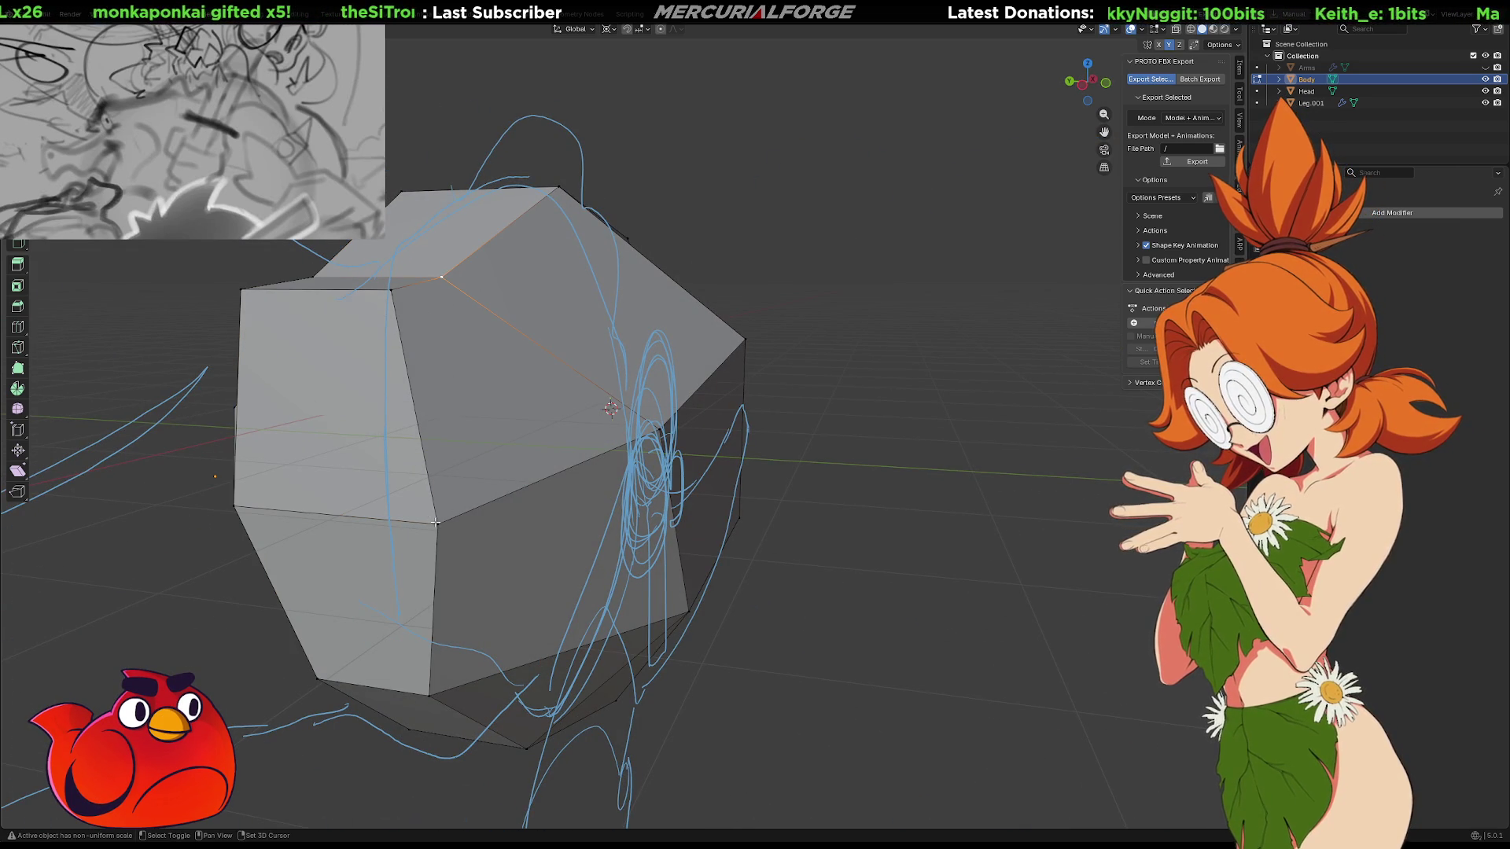
key("j")
key("2")
right_click(314, 288)
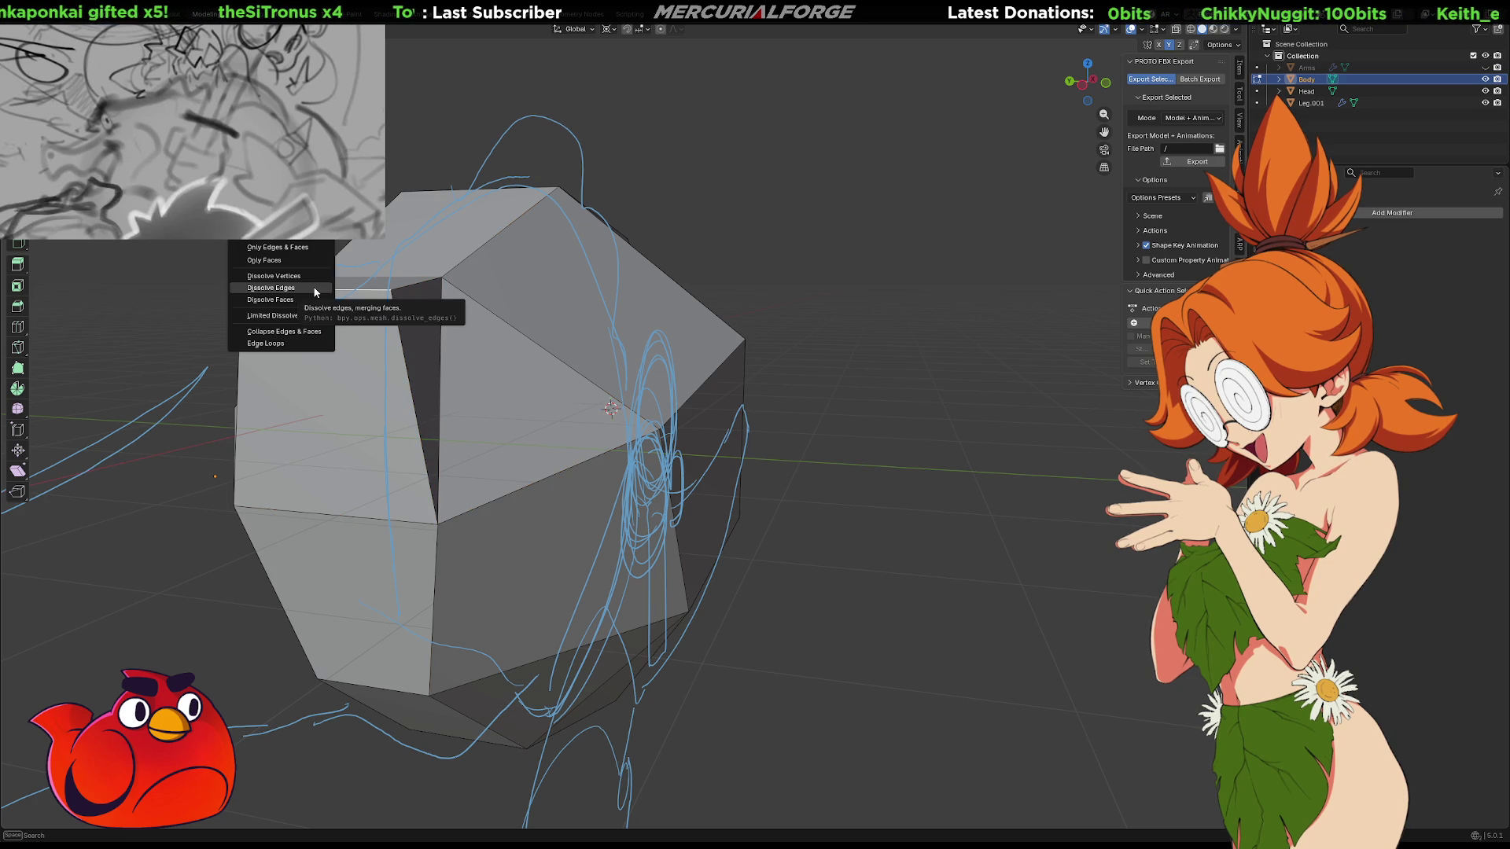
left_click(314, 288)
mouse_move(464, 406)
middle_mouse_down()
mouse_move(711, 391)
mouse_move(709, 407)
middle_mouse_up()
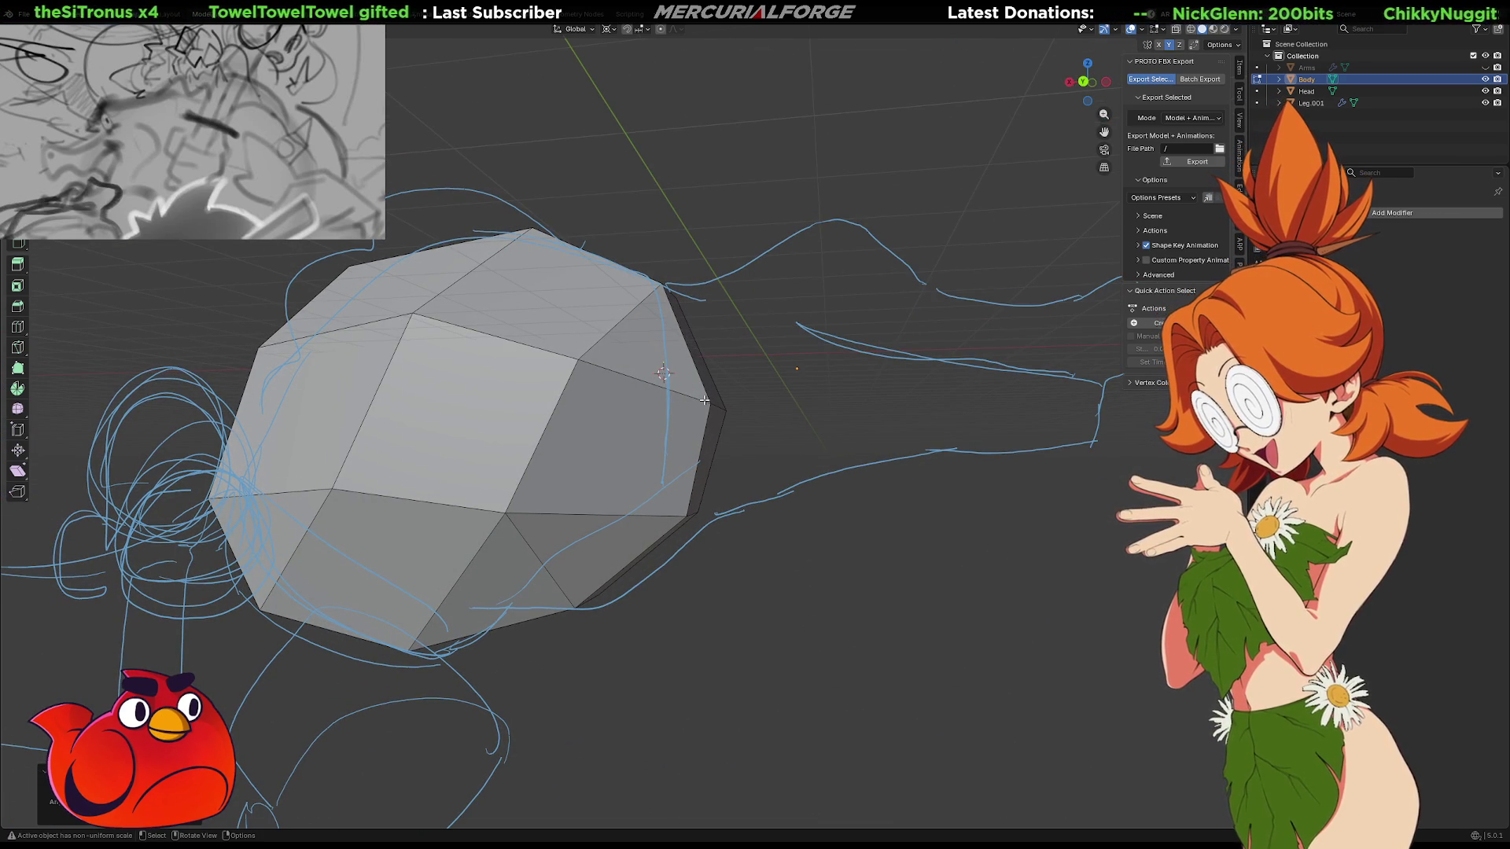
Orbit the whole creature from above, the side and the front to inspect it
scroll(703, 401, "down", 5)
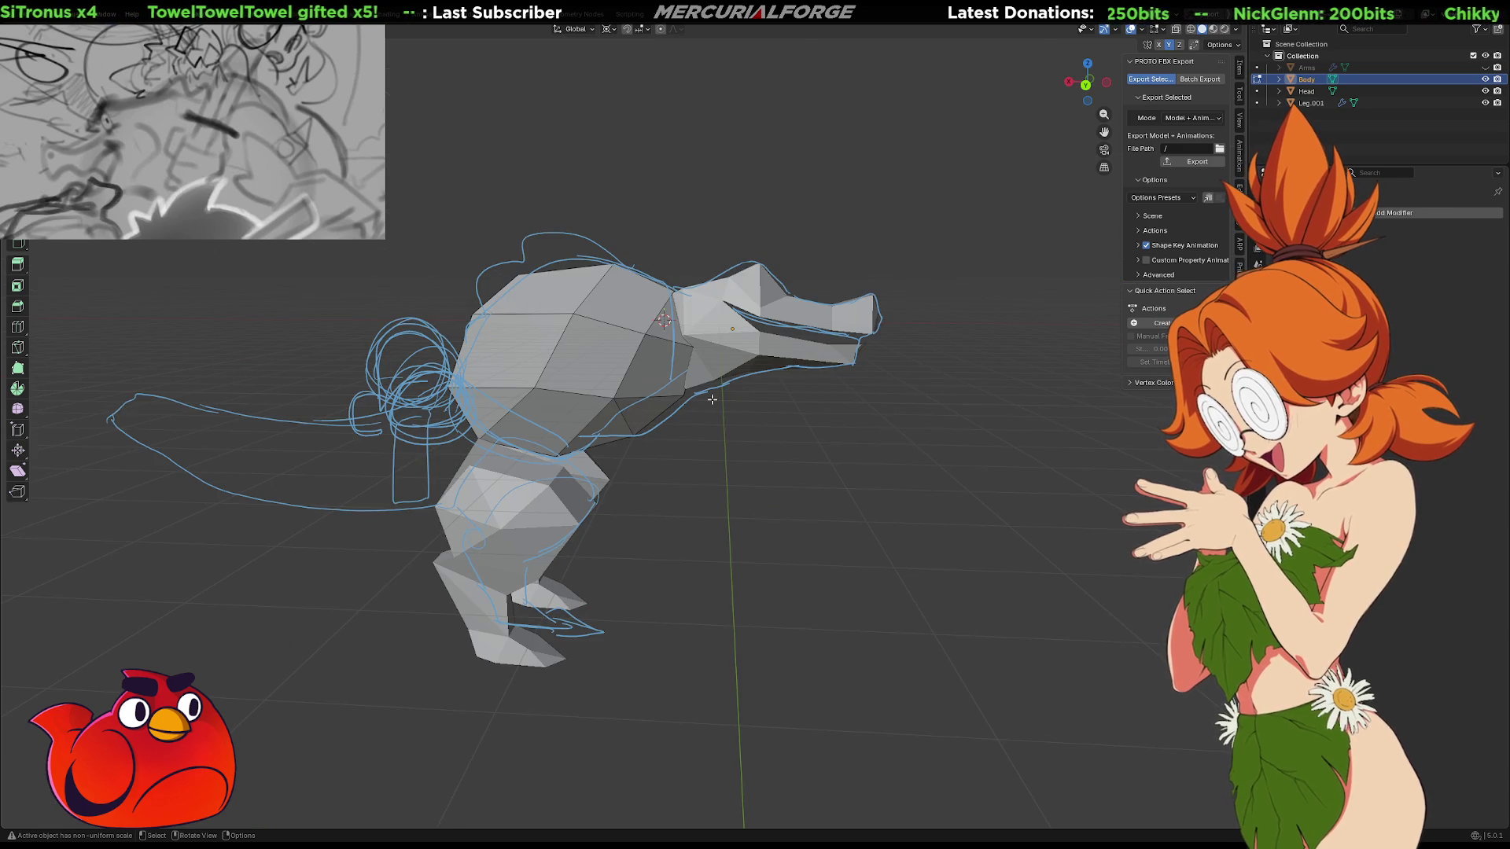
mouse_move(792, 453)
middle_mouse_down()
mouse_move(592, 445)
mouse_move(499, 396)
middle_mouse_up()
mouse_move(525, 371)
middle_mouse_down()
mouse_move(722, 335)
mouse_move(803, 381)
mouse_move(896, 374)
mouse_move(1023, 330)
middle_mouse_up()
mouse_move(865, 409)
middle_mouse_down()
mouse_move(708, 425)
mouse_move(957, 431)
mouse_move(849, 418)
mouse_move(679, 438)
mouse_move(793, 445)
middle_mouse_up()
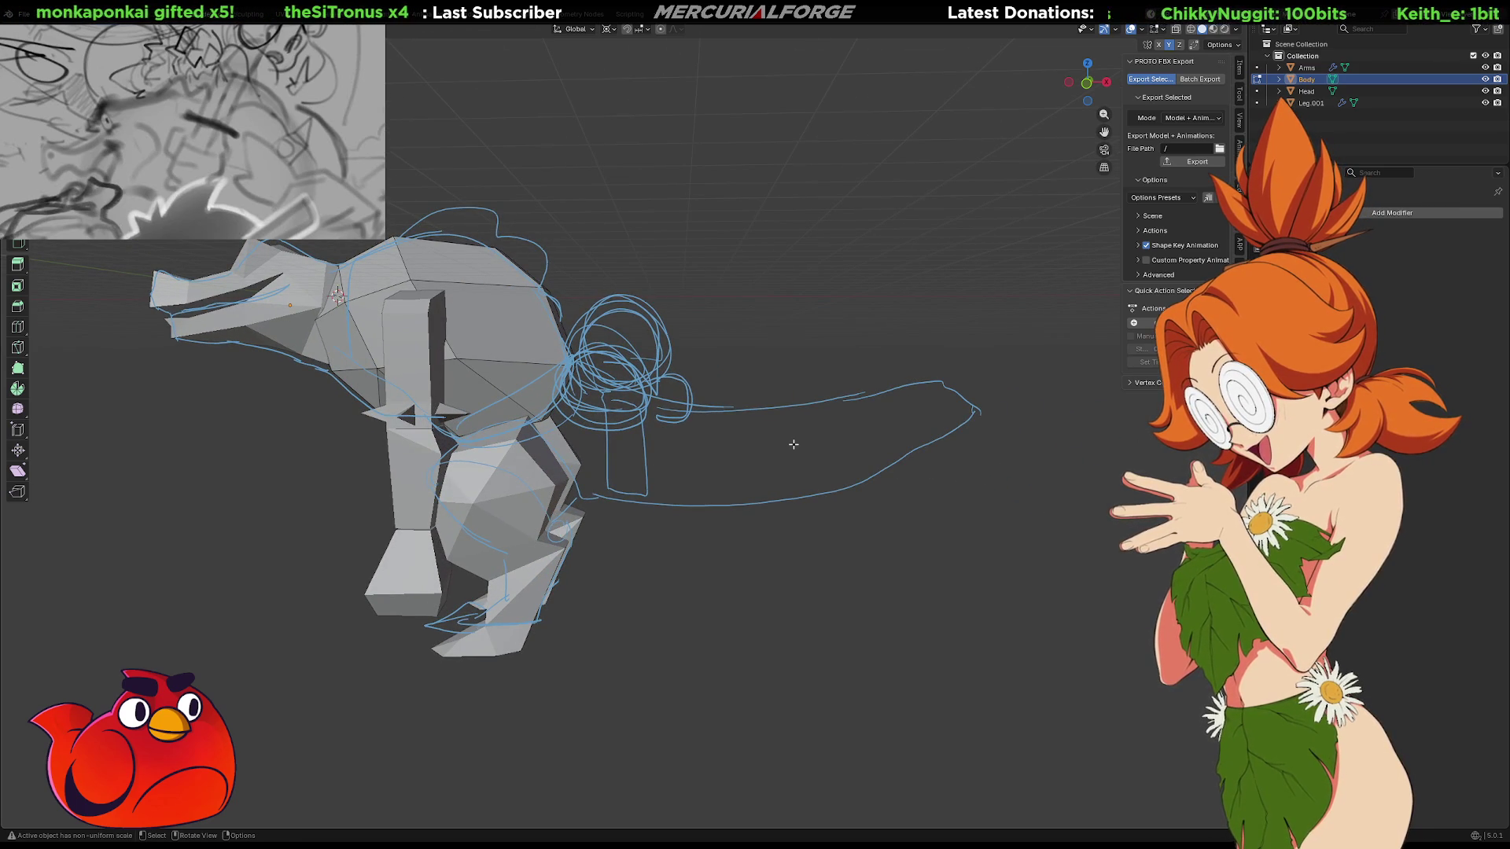
mouse_move(793, 444)
middle_mouse_down()
mouse_move(632, 517)
mouse_move(707, 504)
mouse_move(692, 476)
mouse_move(654, 503)
mouse_move(685, 483)
mouse_move(598, 484)
middle_mouse_up()
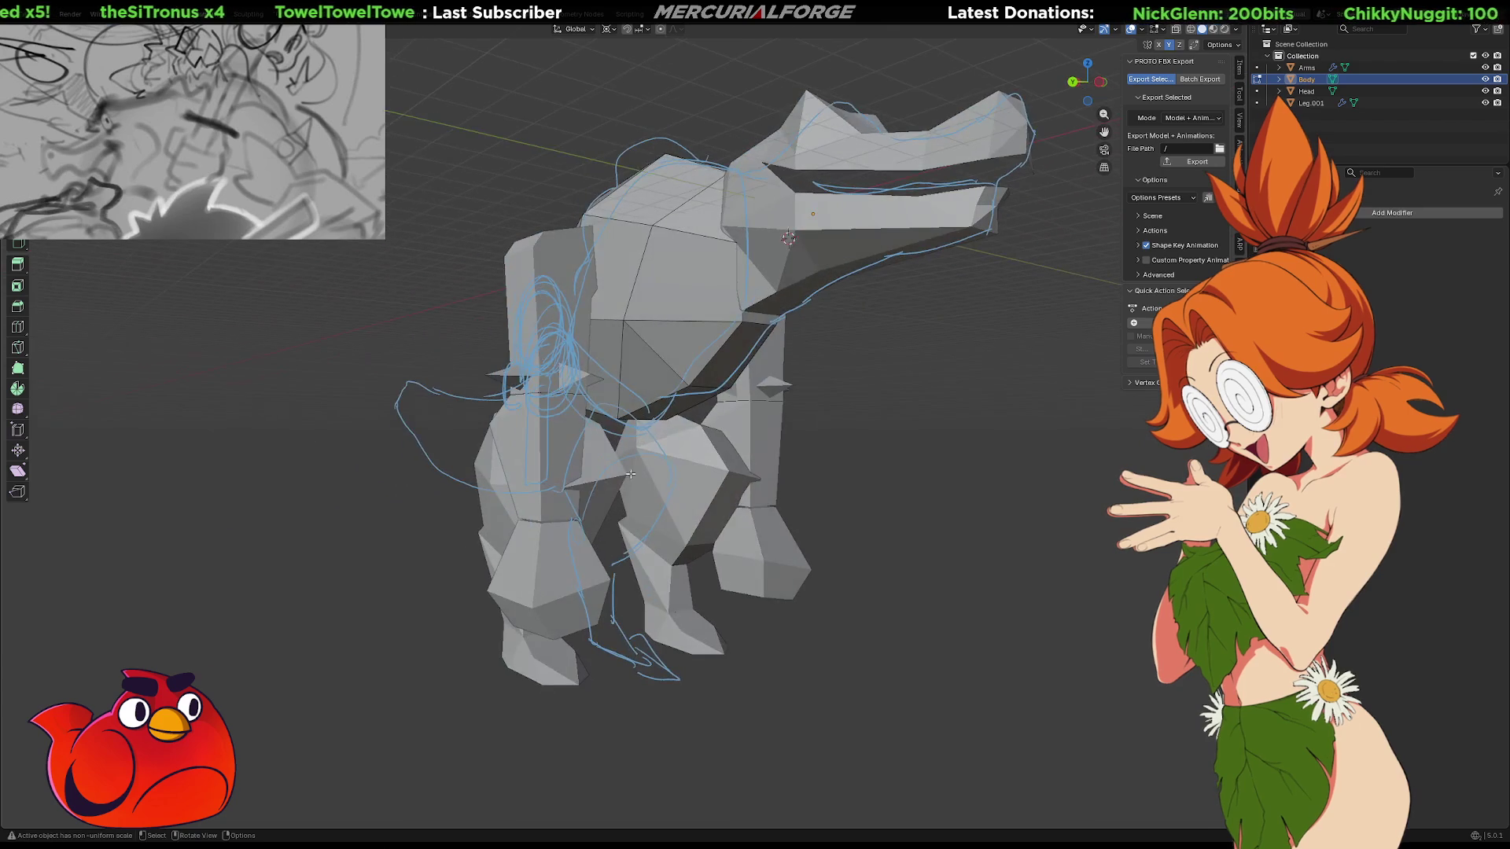
Select the Arms object and zoom in on the arm block's diagonal edge
left_click(780, 442)
mouse_move(779, 442)
middle_mouse_down()
mouse_move(795, 508)
mouse_move(629, 488)
mouse_move(584, 542)
mouse_move(579, 586)
mouse_move(628, 467)
middle_mouse_up()
scroll(598, 485, "up", 4)
left_click(544, 465)
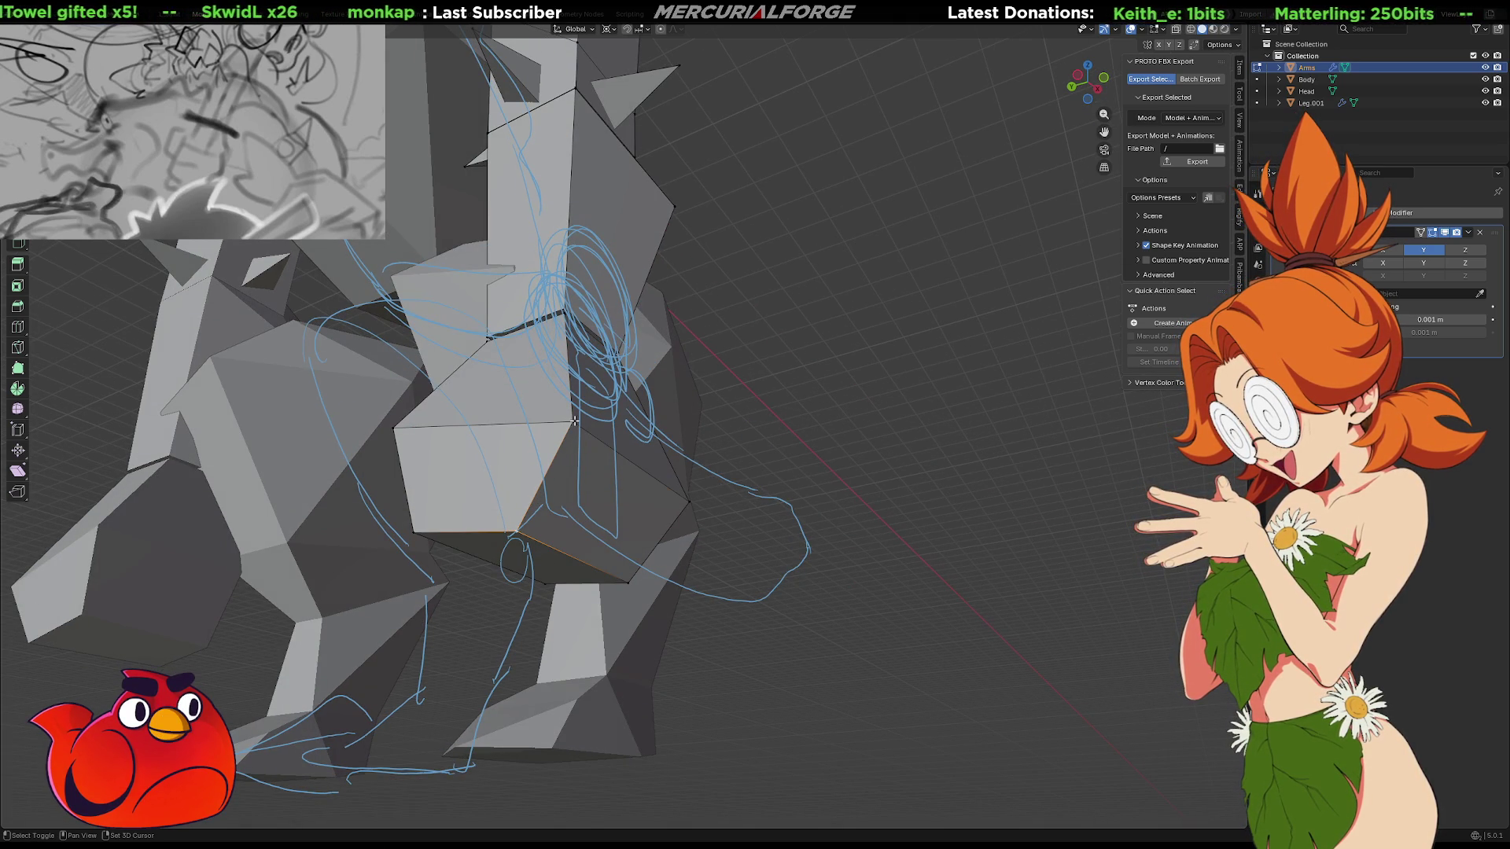
Dissolve the diagonal edge on the arm block and reposition a vertex
key("ctrl+x")
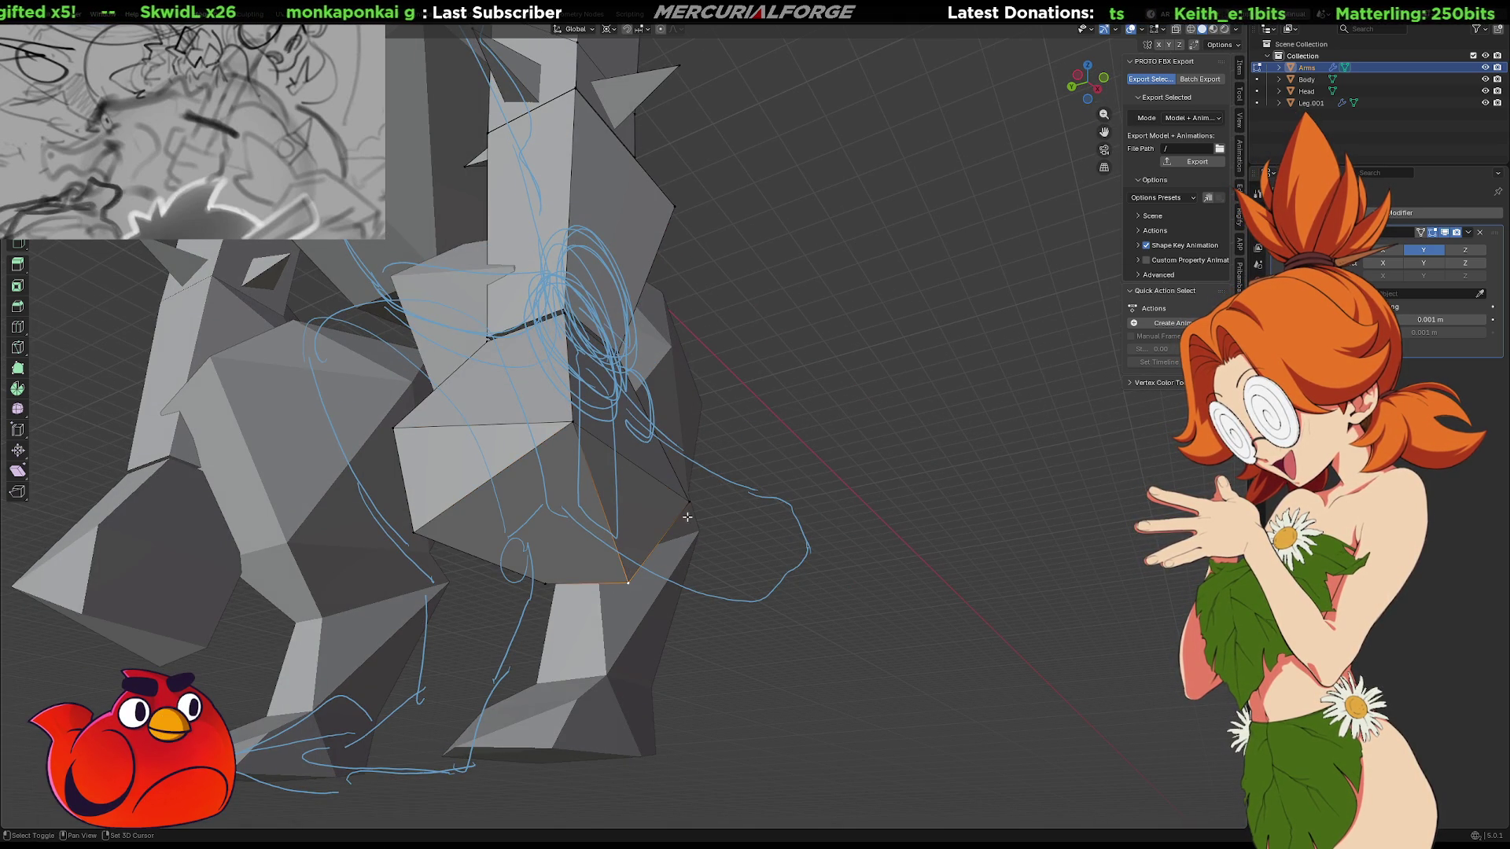
mouse_move(843, 549)
middle_mouse_down()
mouse_move(809, 559)
mouse_move(846, 563)
mouse_move(745, 640)
mouse_move(684, 593)
mouse_move(637, 599)
middle_mouse_up()
key("g")
key("y")
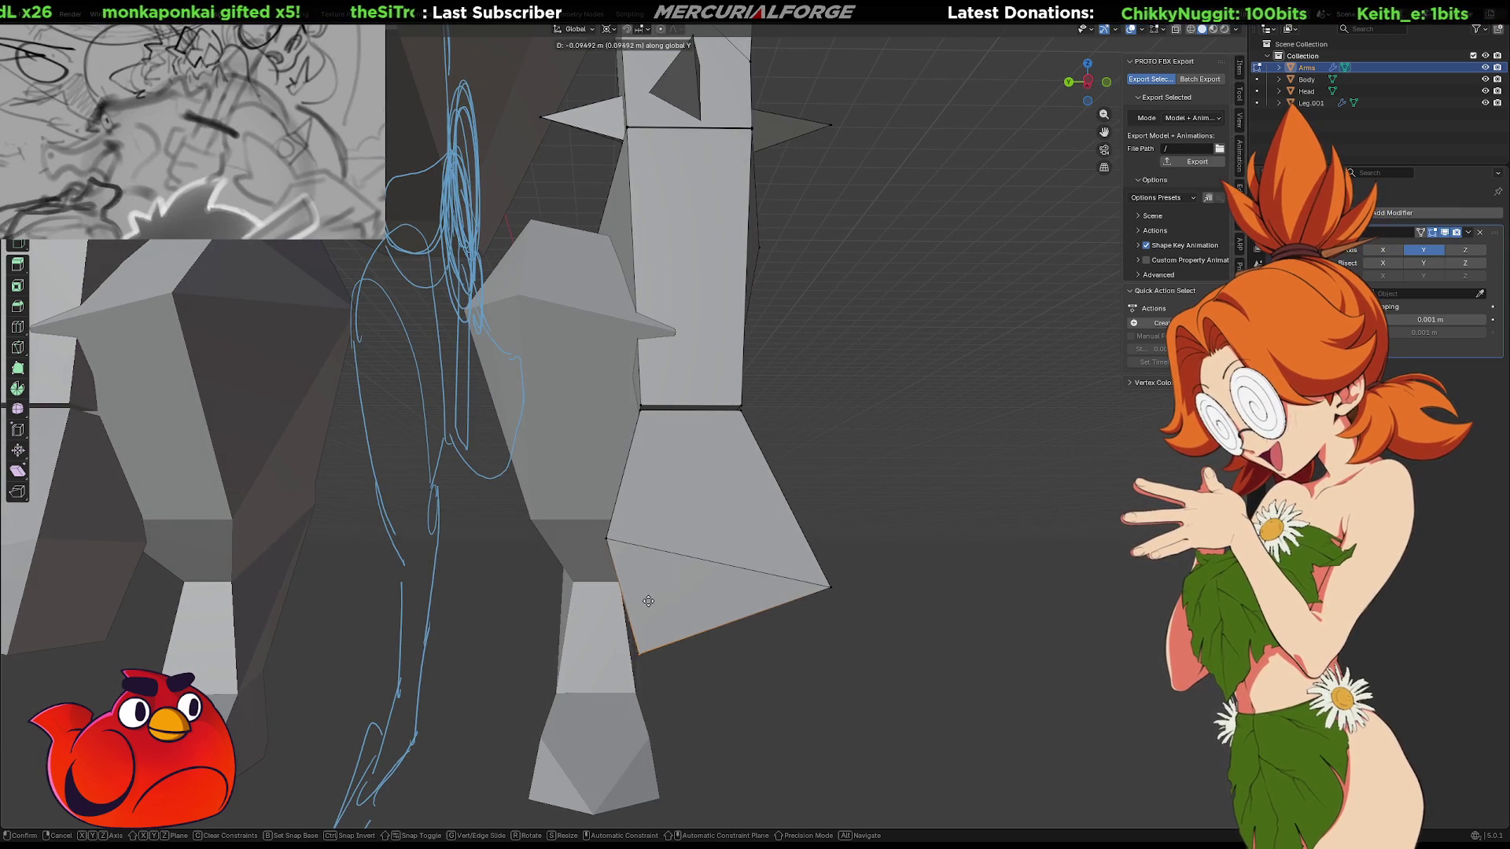
key("y")
key("y")
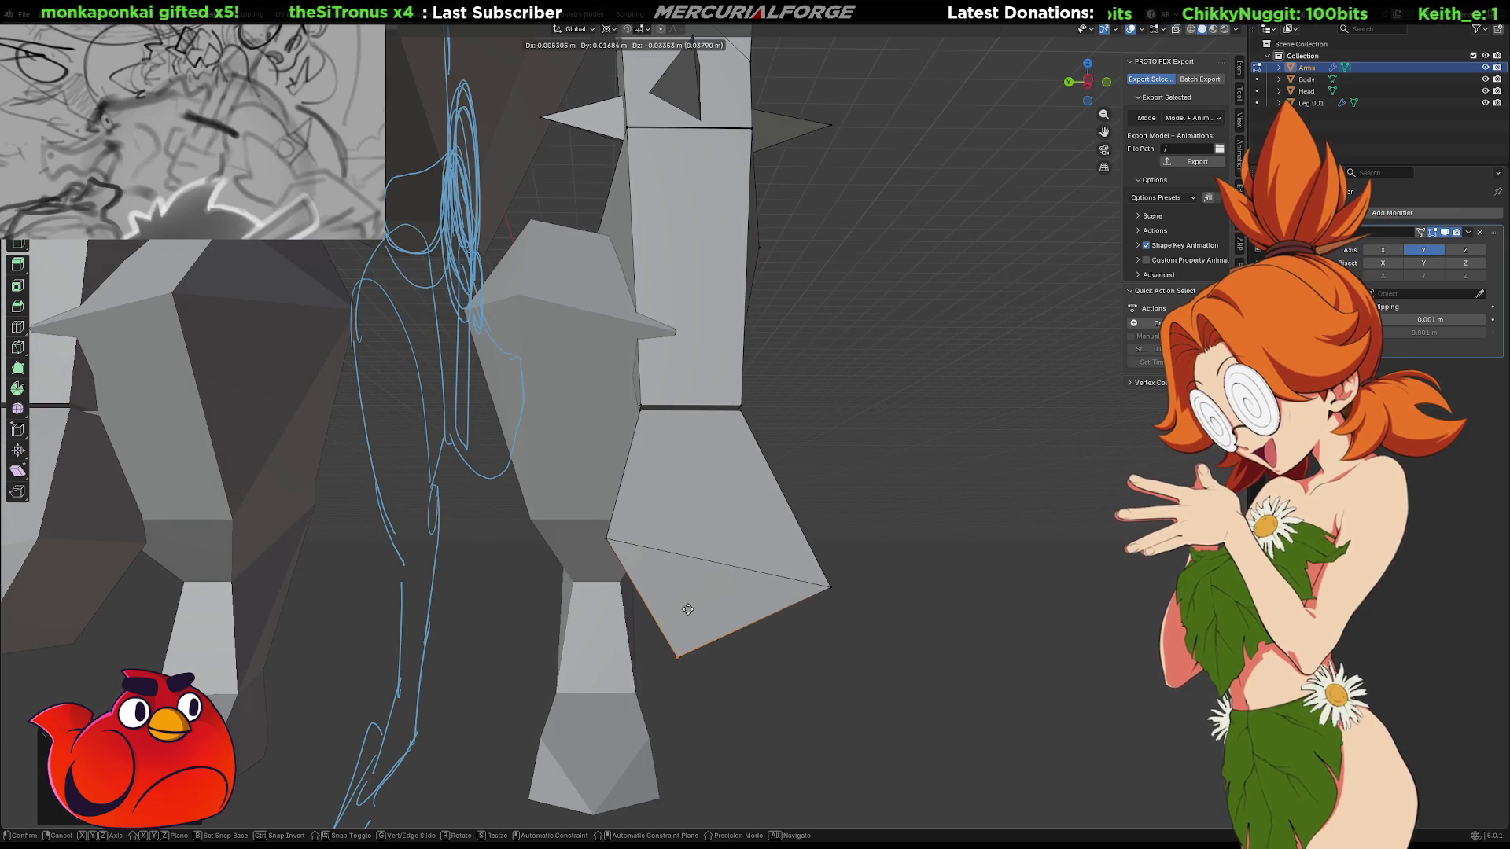
left_click(675, 625)
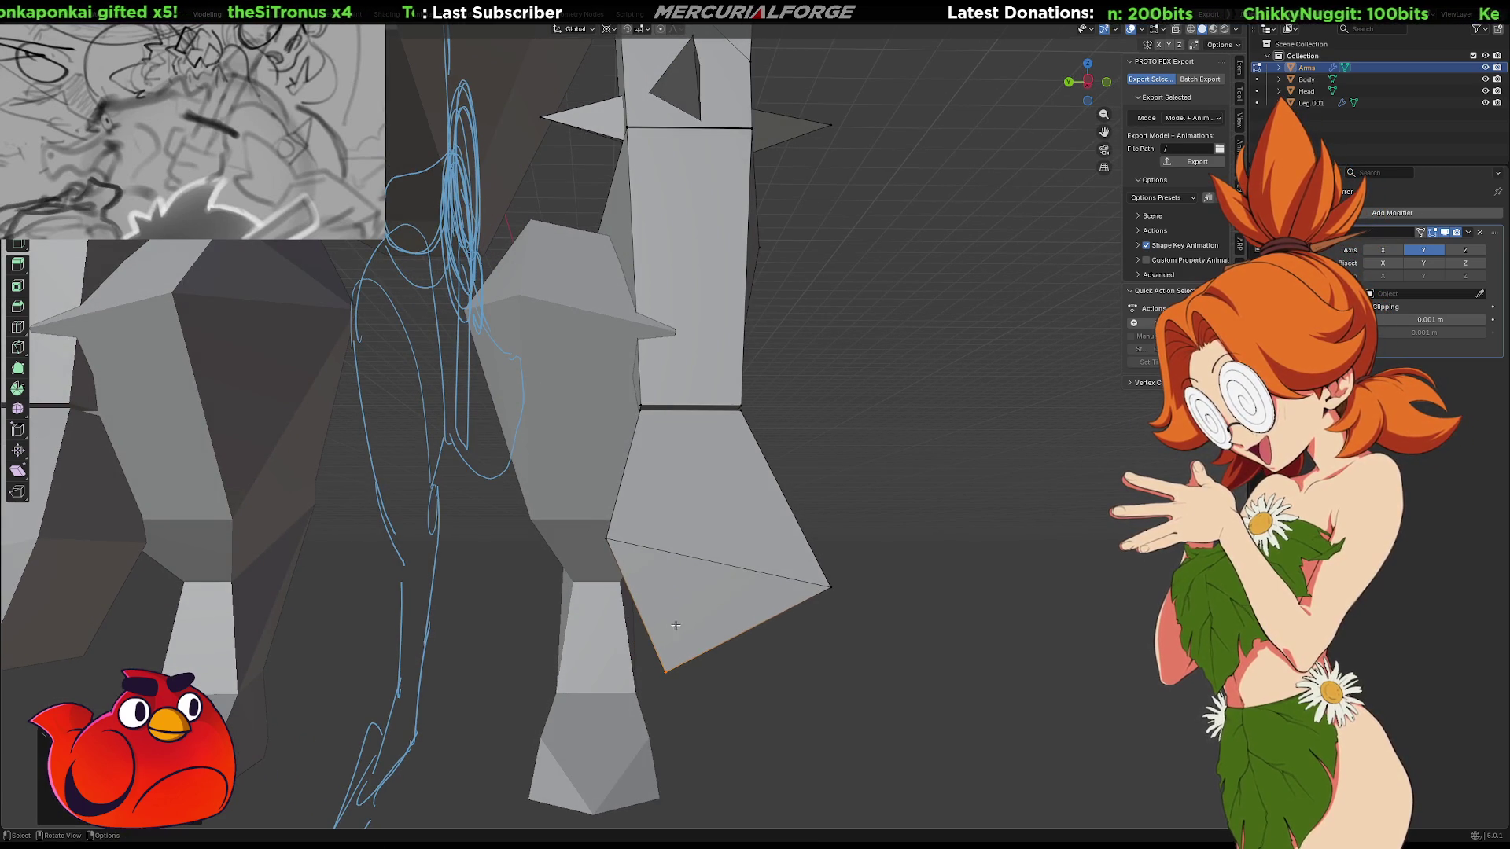
scroll(874, 624, "down", 5)
mouse_move(712, 577)
middle_mouse_down()
mouse_move(866, 582)
mouse_move(658, 593)
middle_mouse_up()
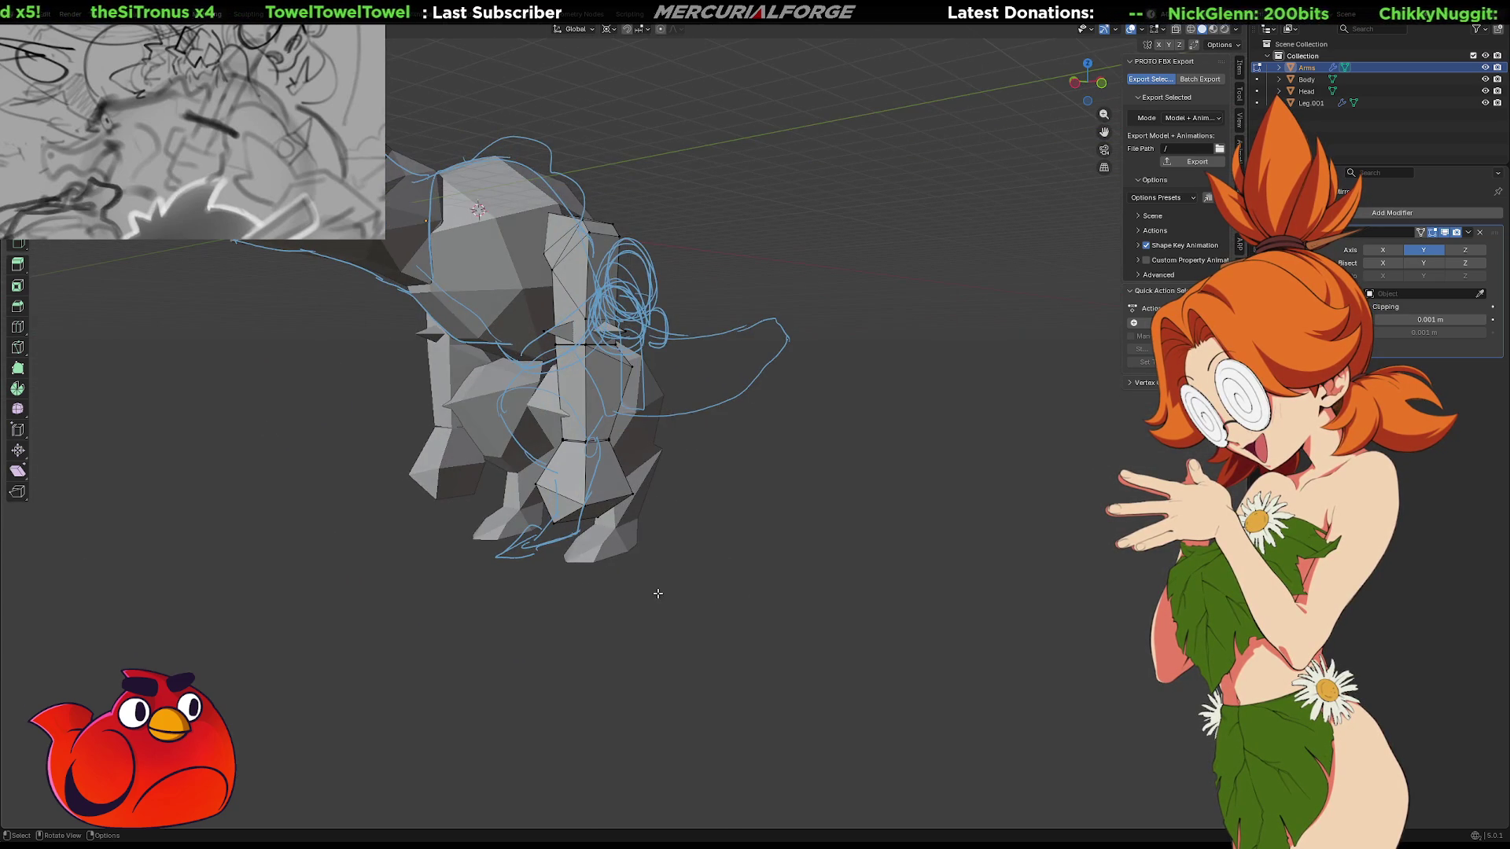
Select the lower arm, place the 3D cursor on it, and return to a solid front view
left_click(624, 486)
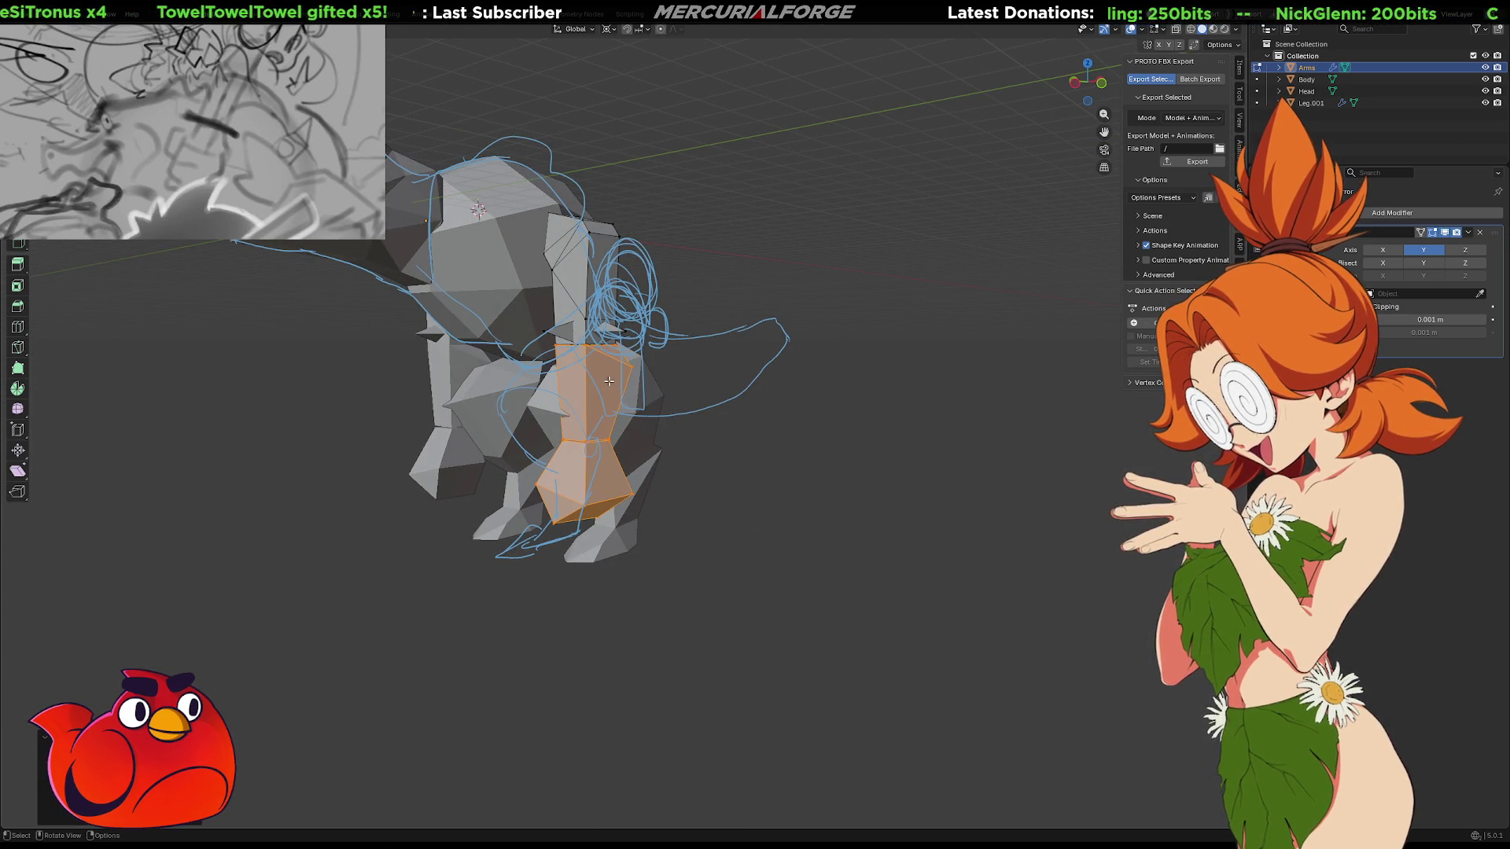
middle_click_drag(638, 365, 550, 340)
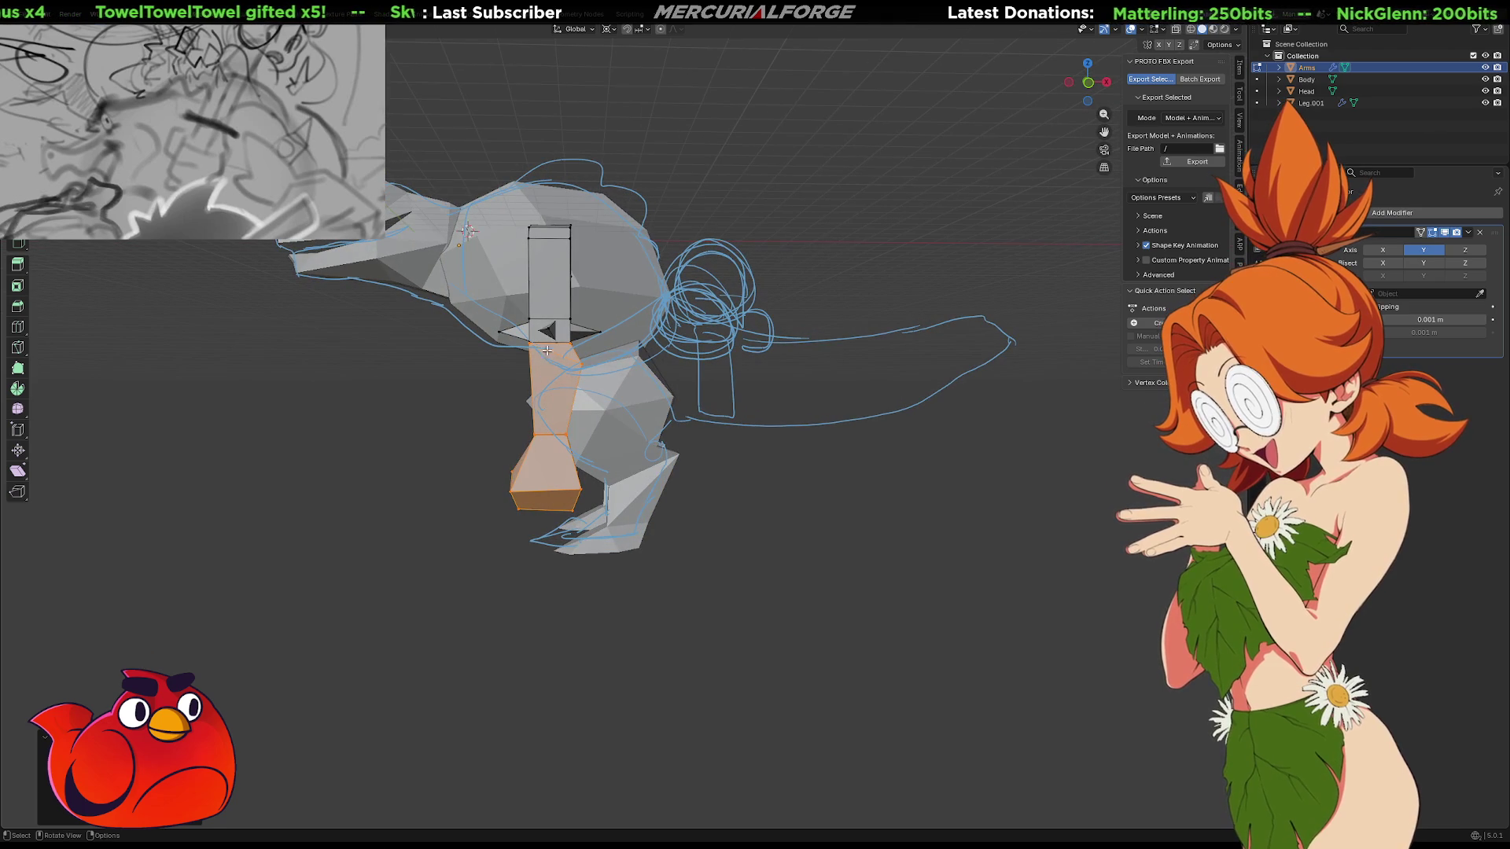
right_click(551, 340, "shift")
middle_click_drag(652, 340, 820, 398, "shift")
key("z")
left_click(821, 399)
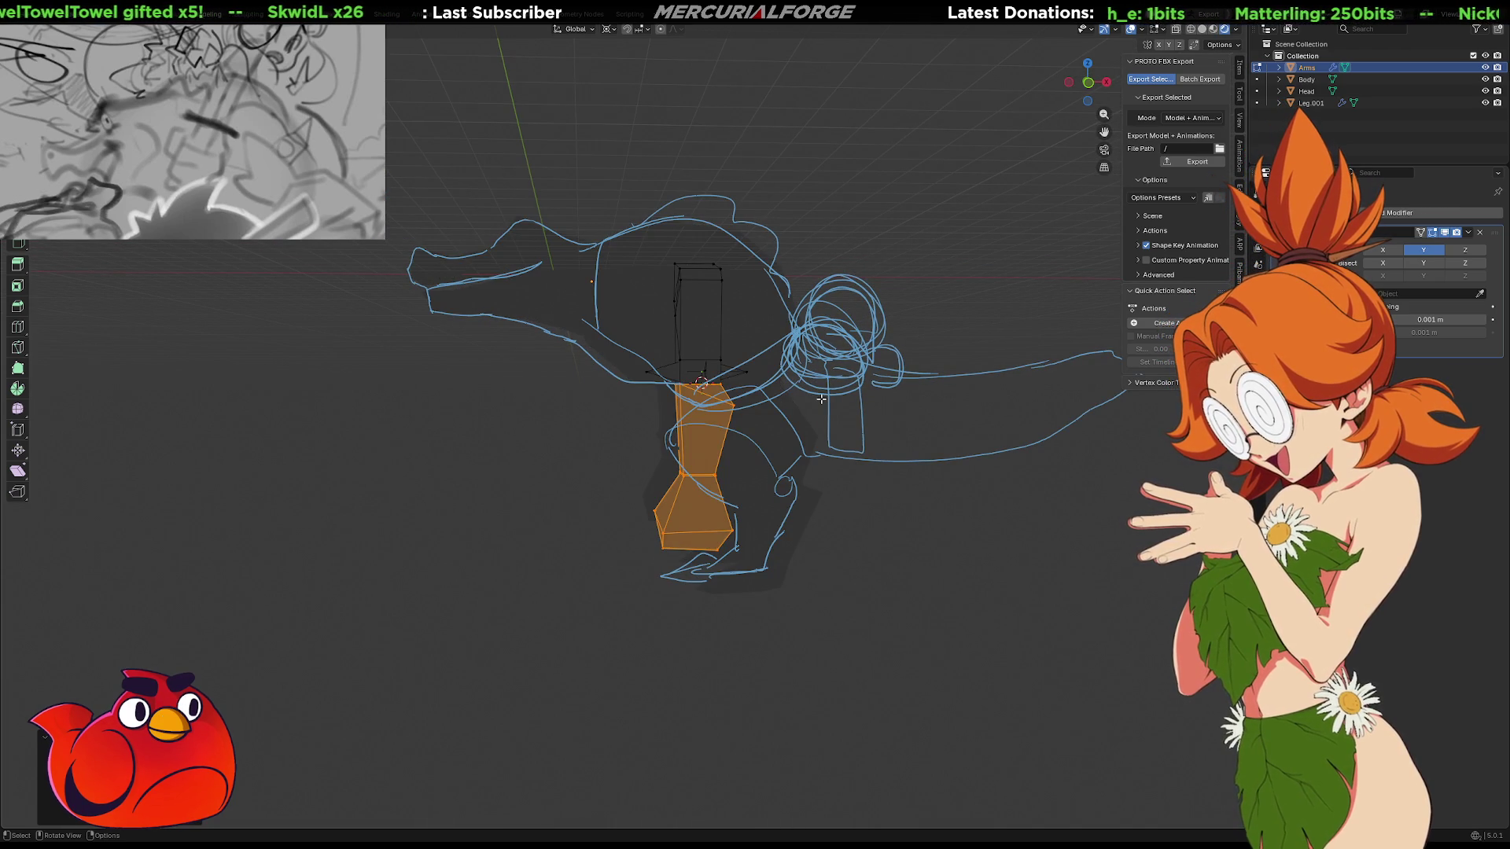
key("ctrl+z")
key("ctrl+shift+z")
key("shift+z")
key("KP_1")
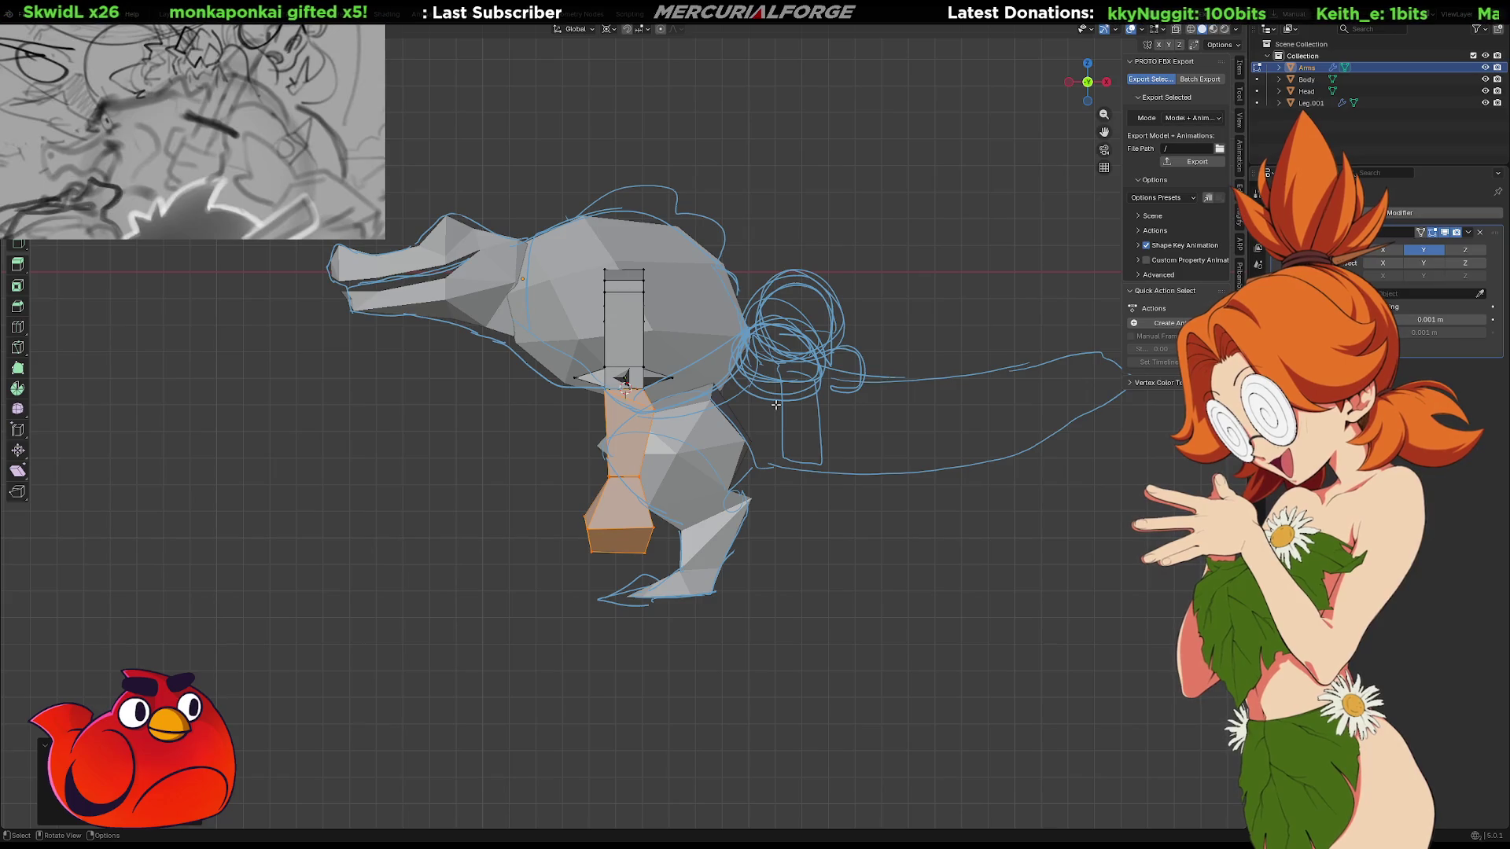
Rotate the arm to swing it forward, checking its angle from both sides
key("r")
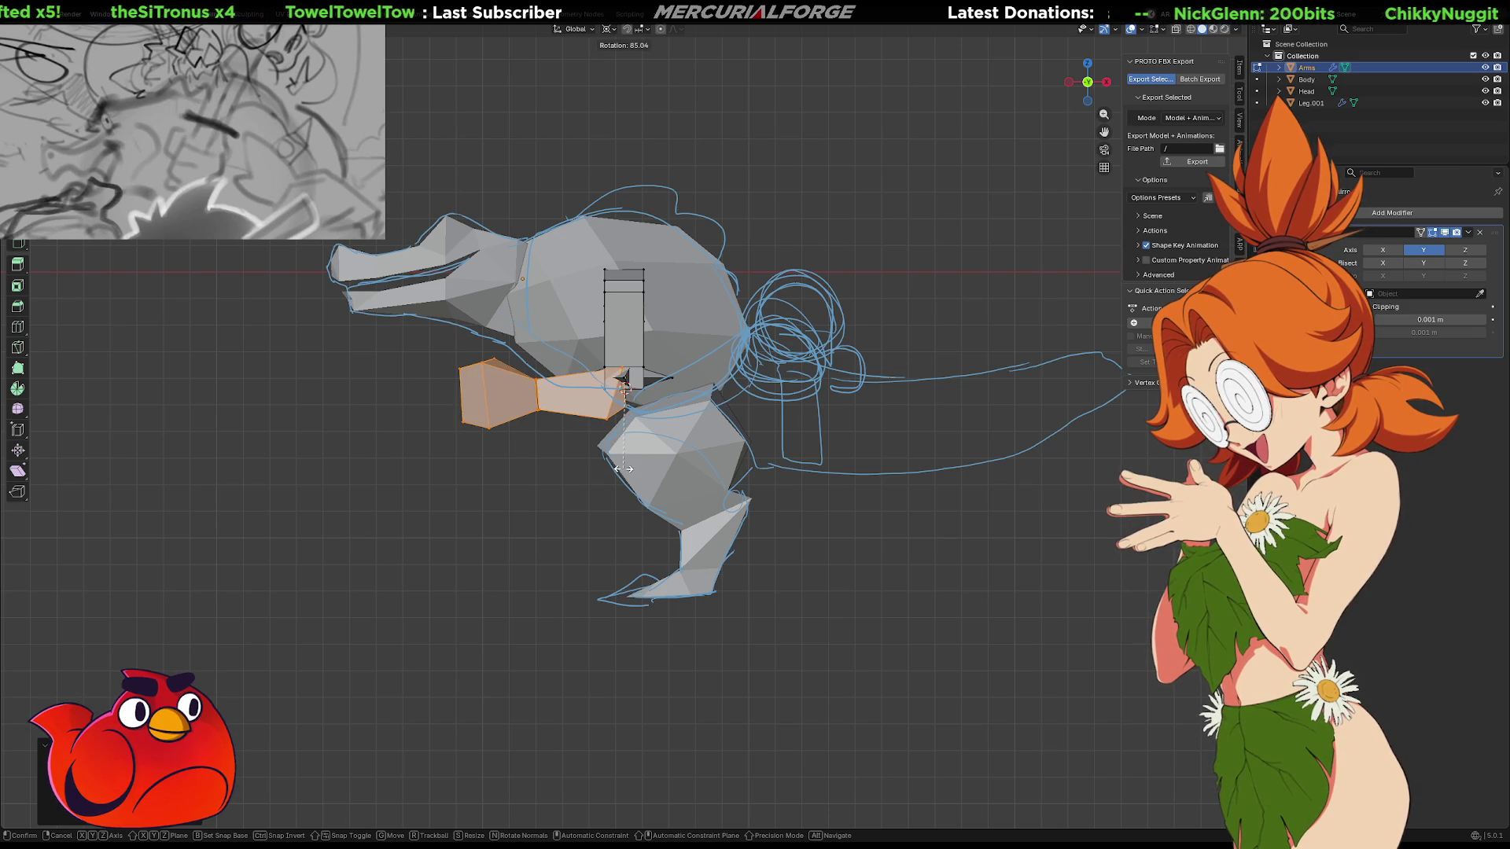
middle_click_drag(626, 389, 666, 394)
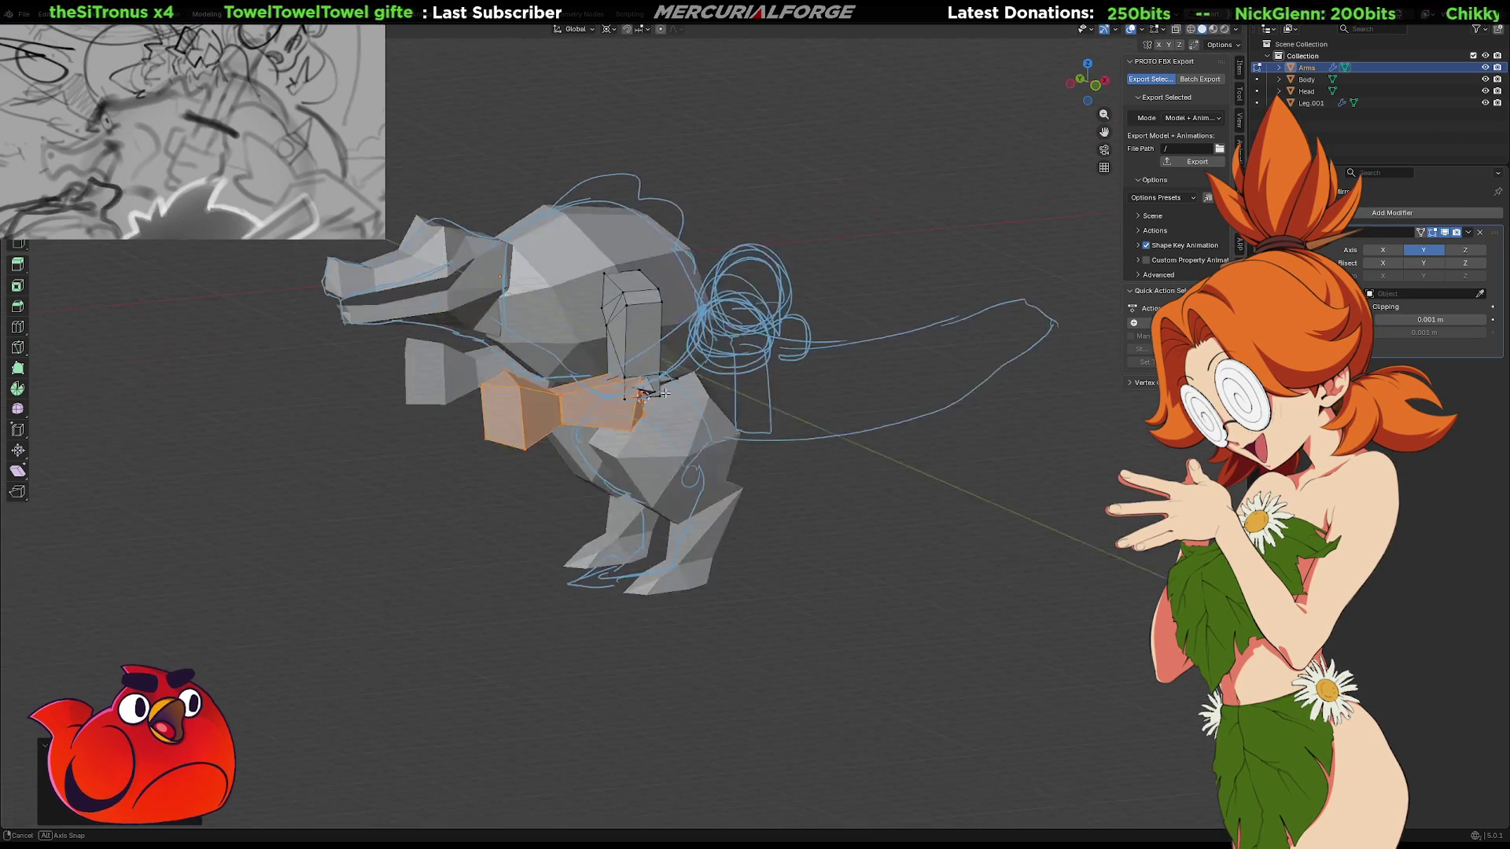
scroll(666, 393, "up", 5)
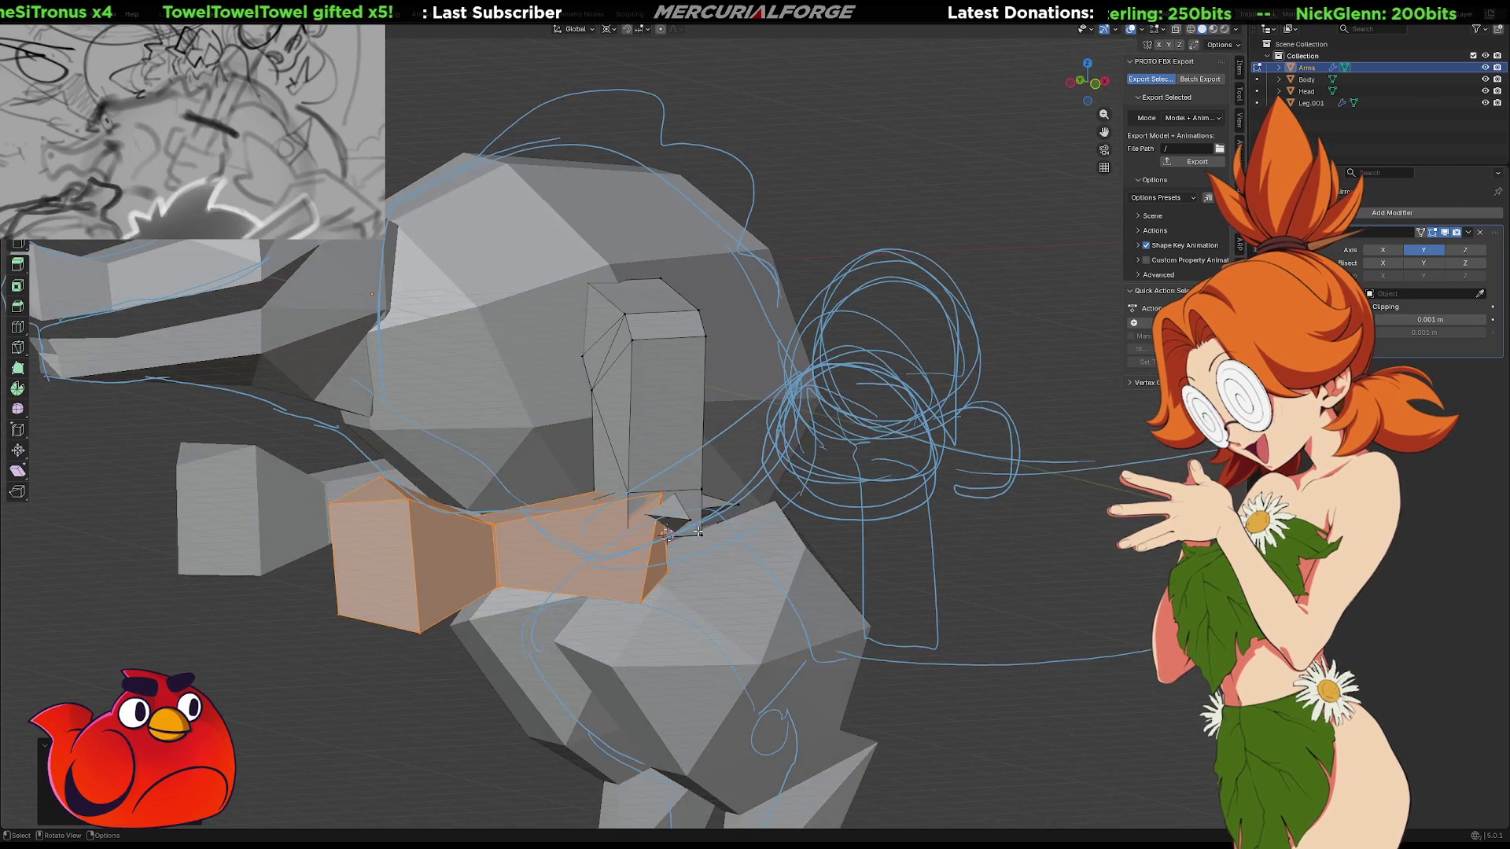
mouse_move(697, 531)
middle_mouse_down()
mouse_move(888, 526)
mouse_move(672, 512)
middle_mouse_up()
scroll(670, 511, "up", 5)
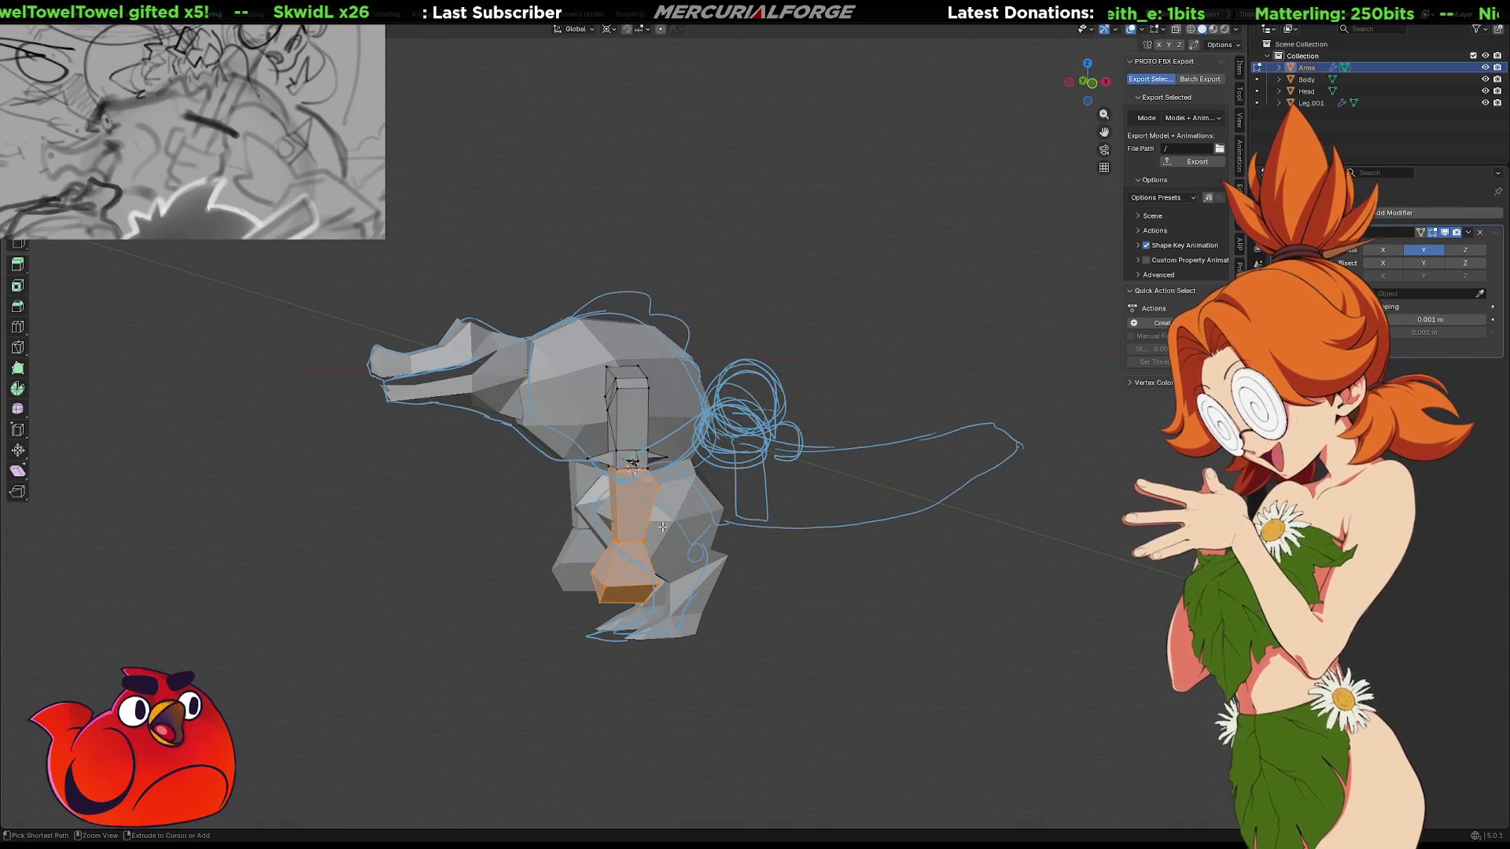
scroll(692, 507, "up", 2)
Select the linked spike geometry and raise the spikes vertically along Z
key("alt+a")
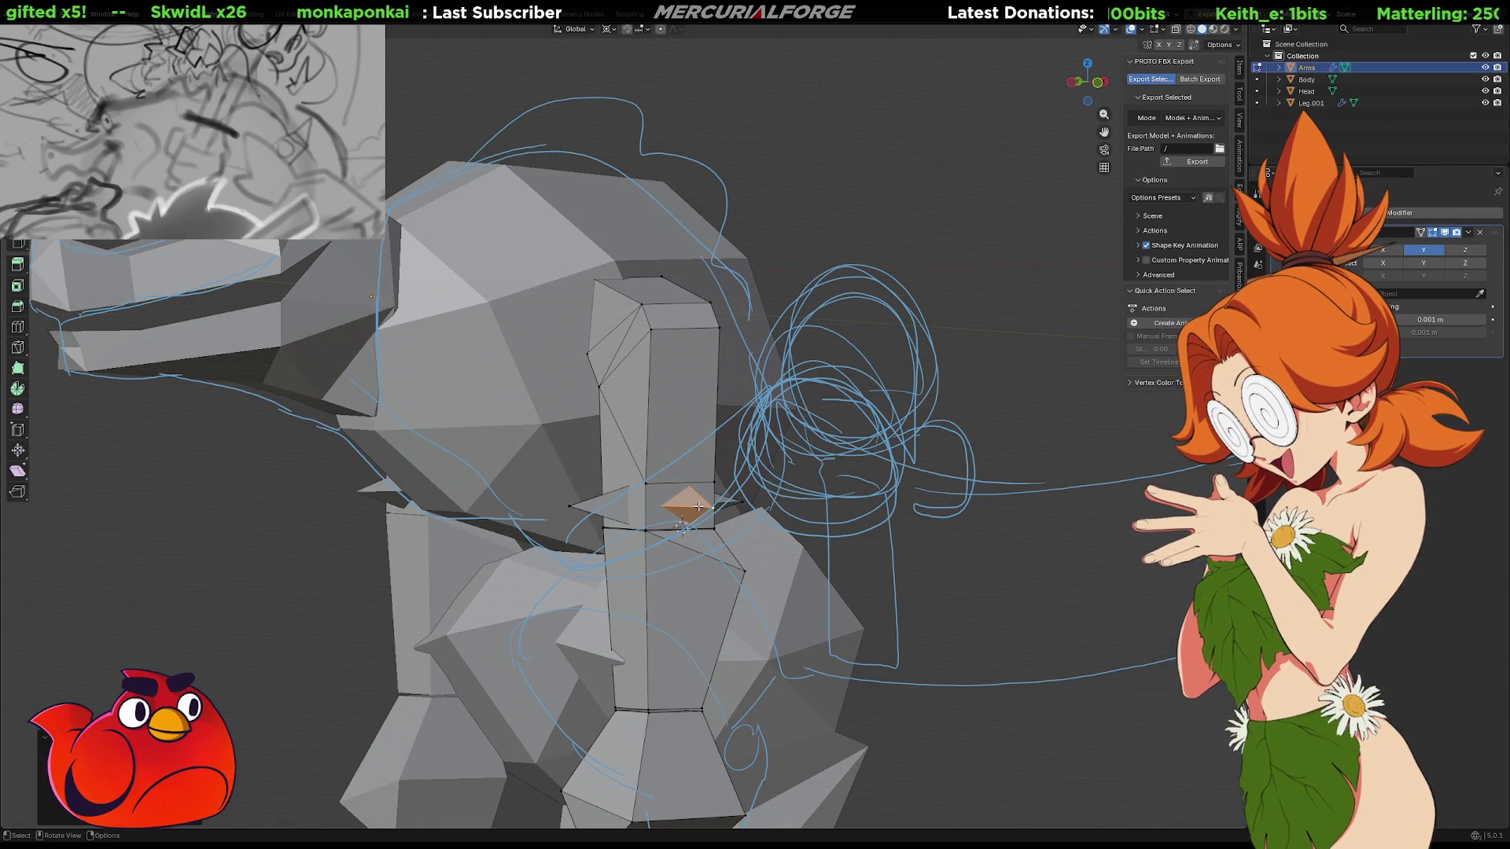
key("l")
middle_click_drag(636, 507, 645, 505)
key("ctrl+z")
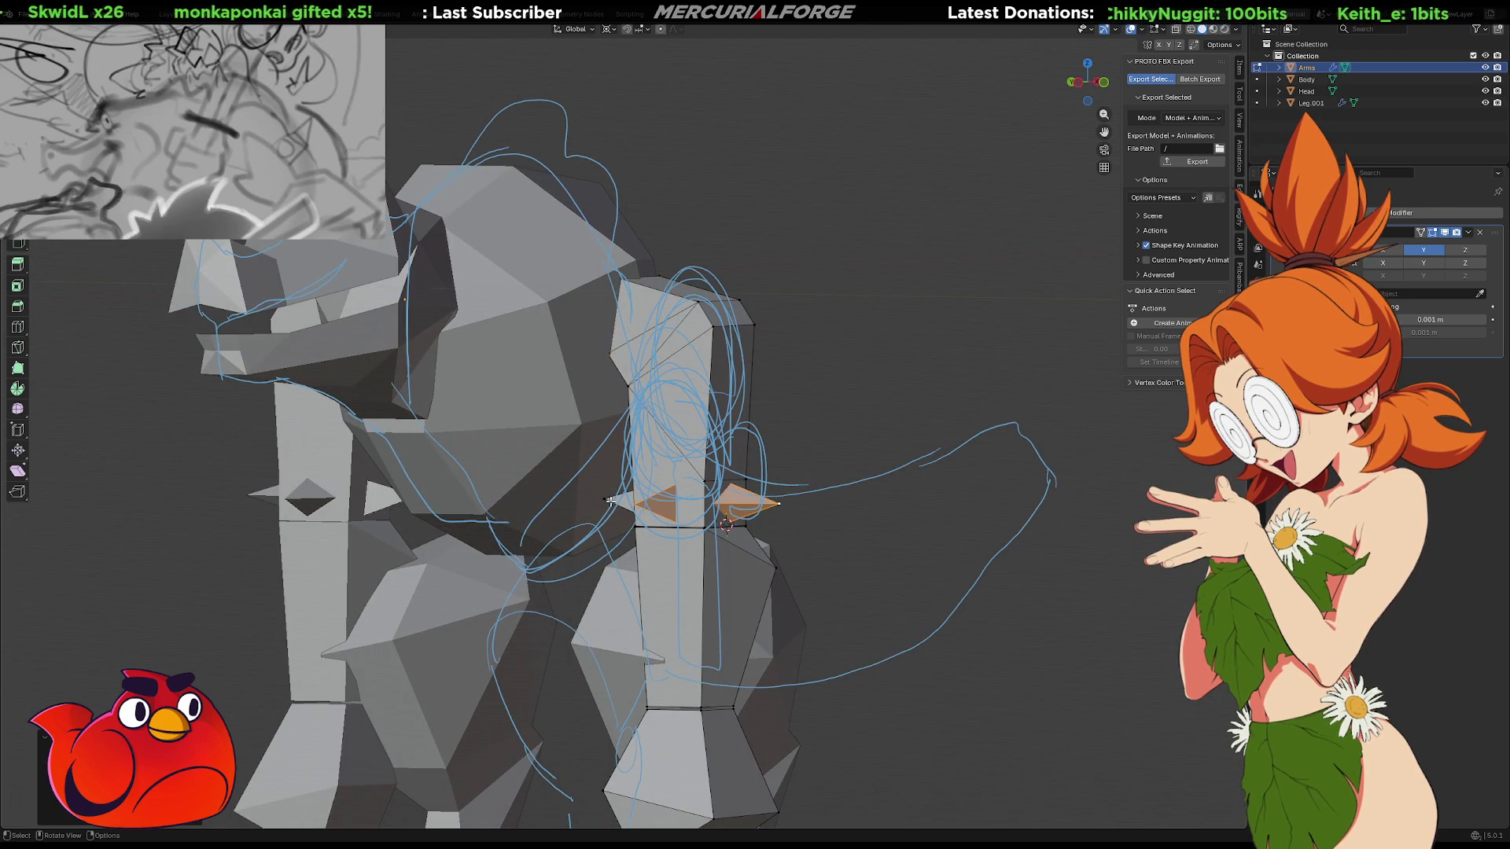
key("g")
key("z")
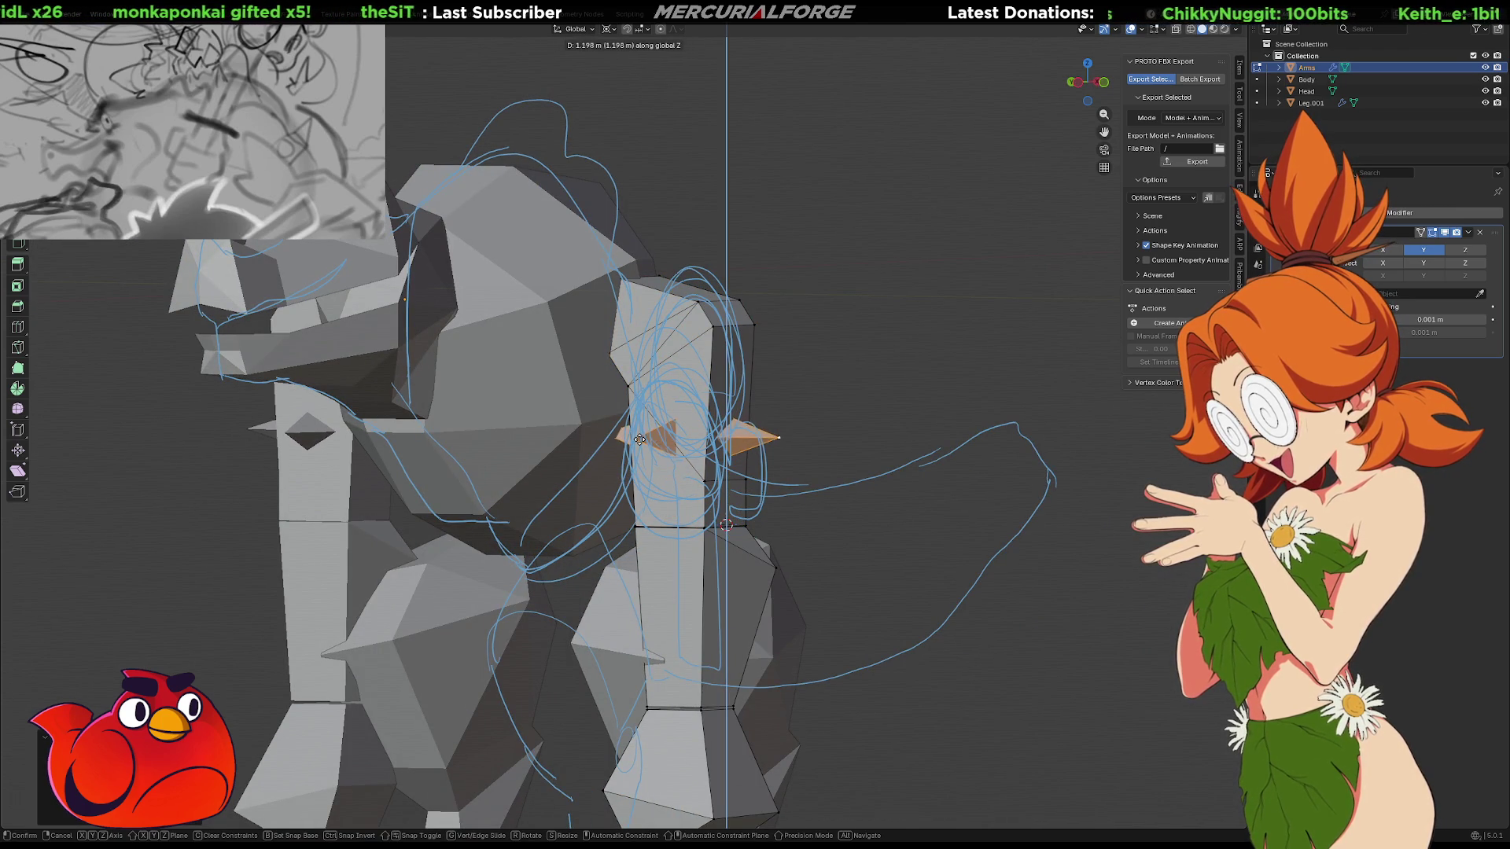
left_click(636, 438)
mouse_move(635, 438)
middle_mouse_down()
mouse_move(806, 466)
mouse_move(785, 455)
middle_mouse_up()
key("g")
key("z")
left_click(807, 463)
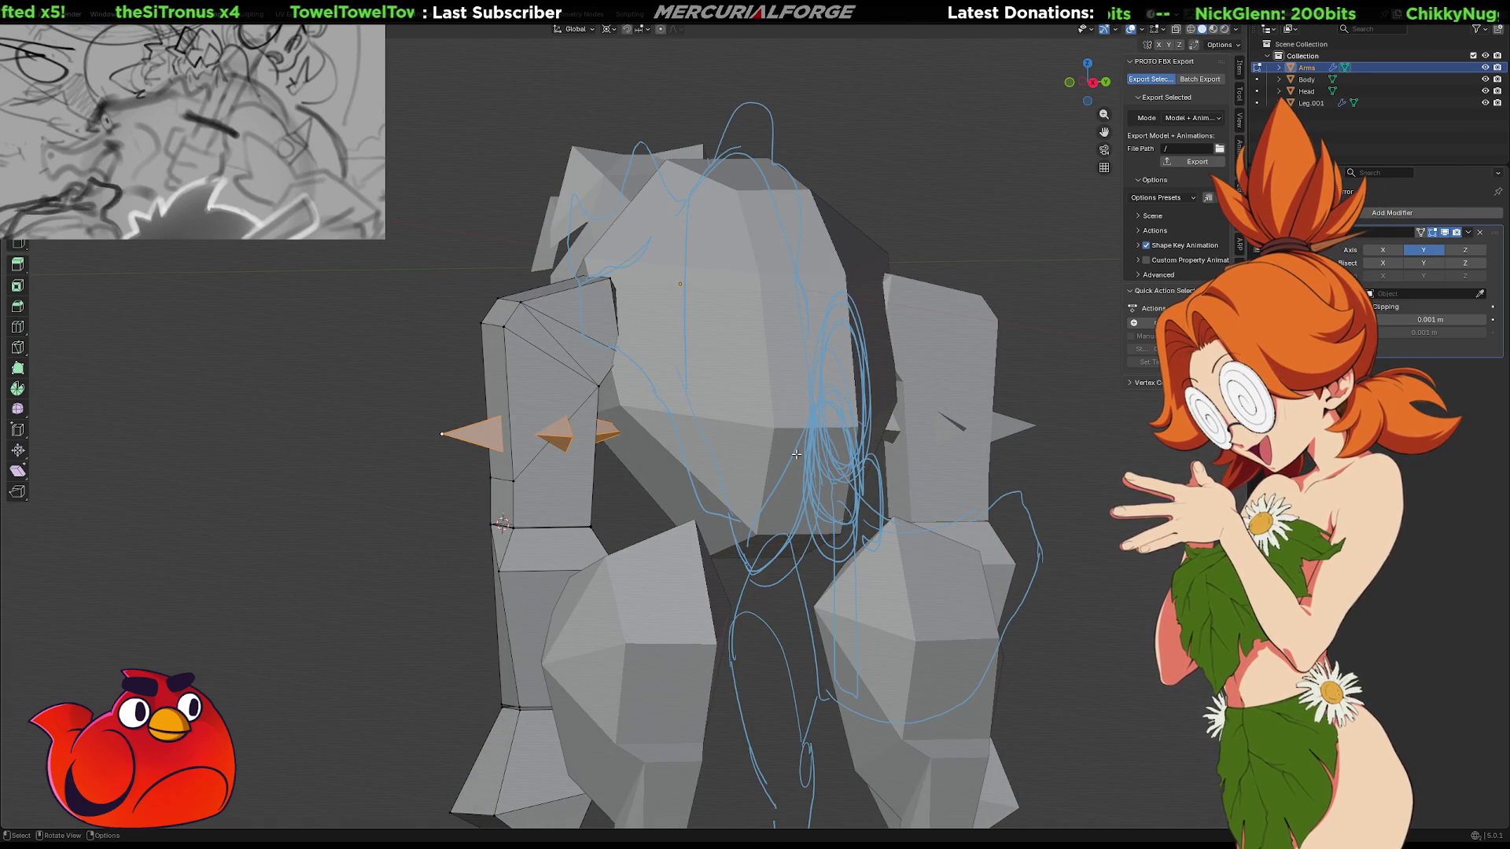
Set the pivot to Median Point and scale the spikes slightly larger
key("period")
left_click(787, 398)
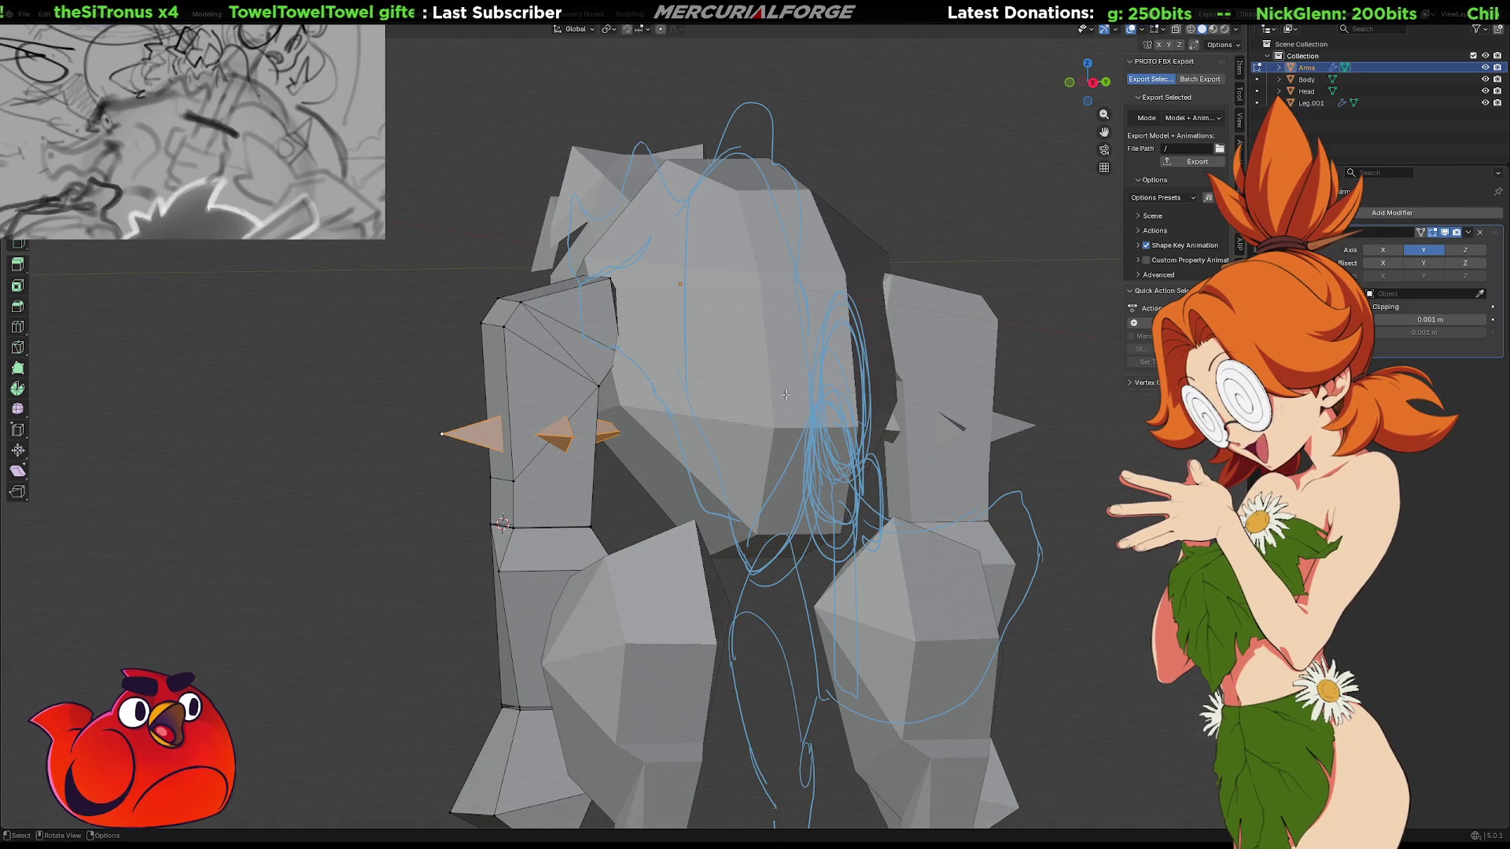
key("s")
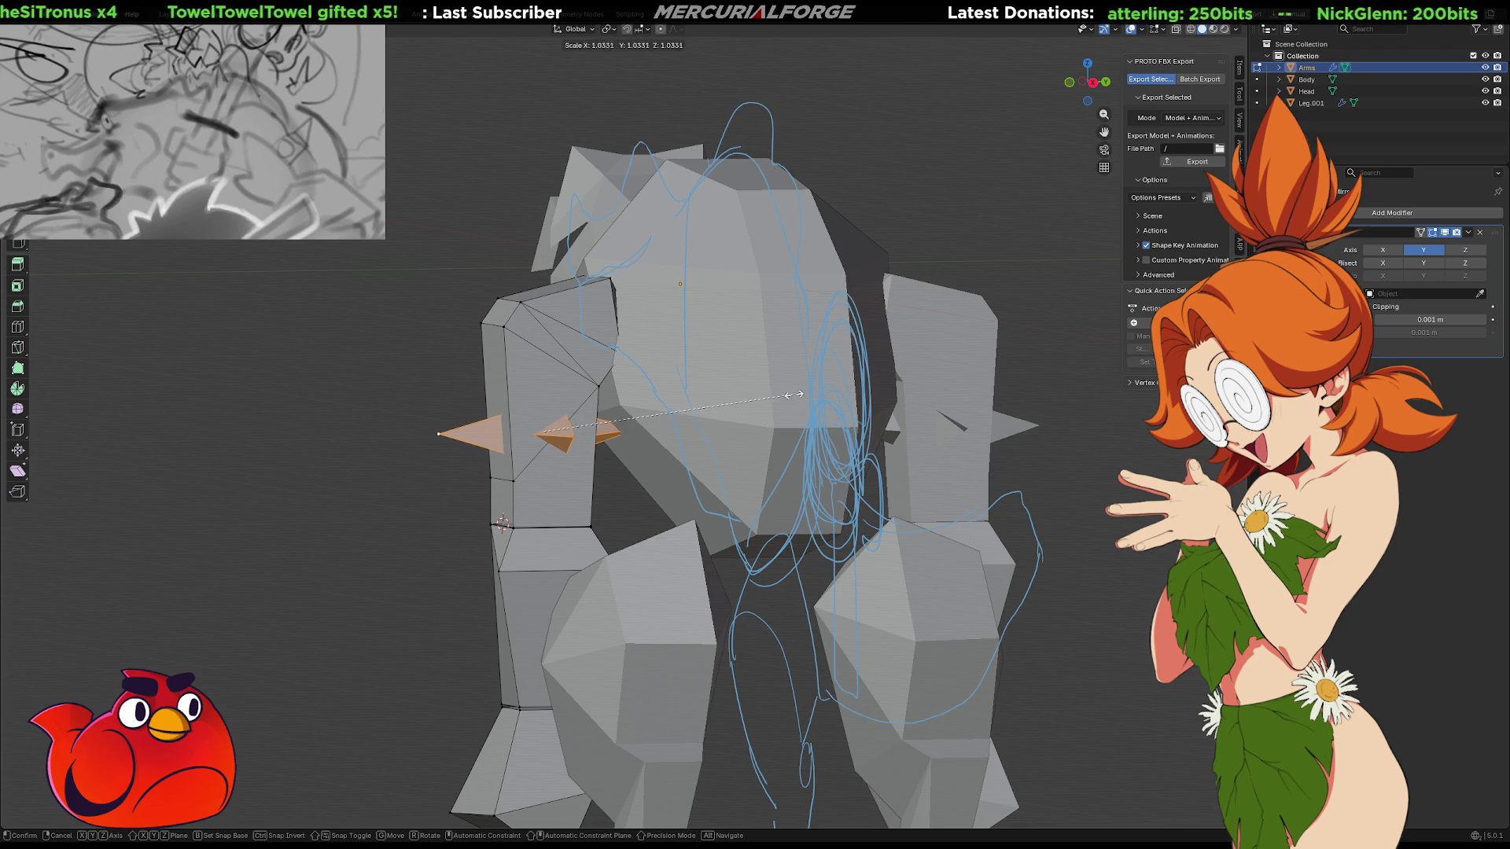
left_click(799, 394)
mouse_move(539, 472)
middle_mouse_down()
mouse_move(785, 466)
mouse_move(748, 461)
middle_mouse_up()
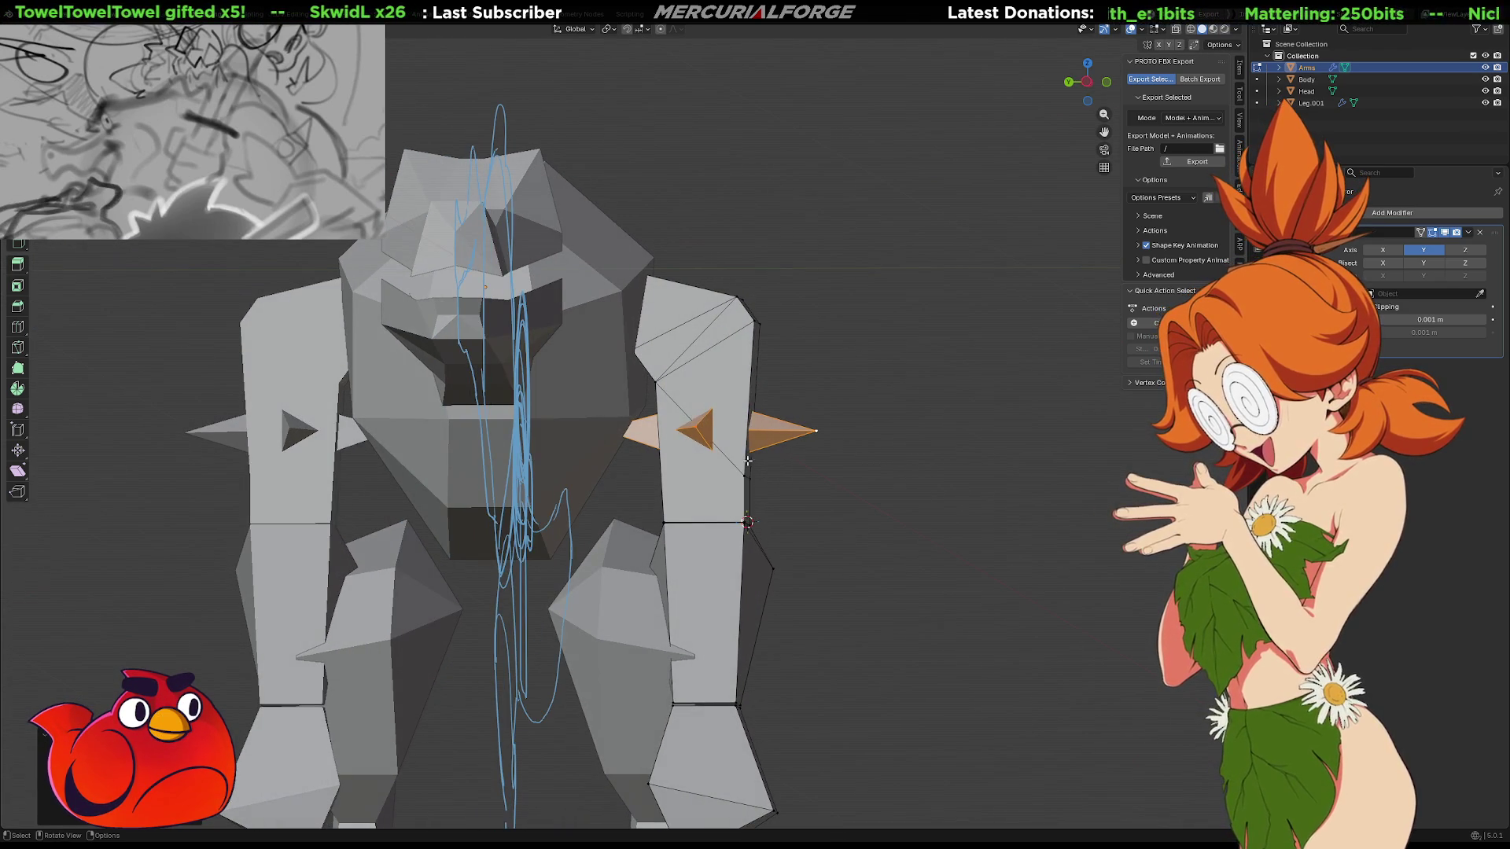
left_click(616, 388)
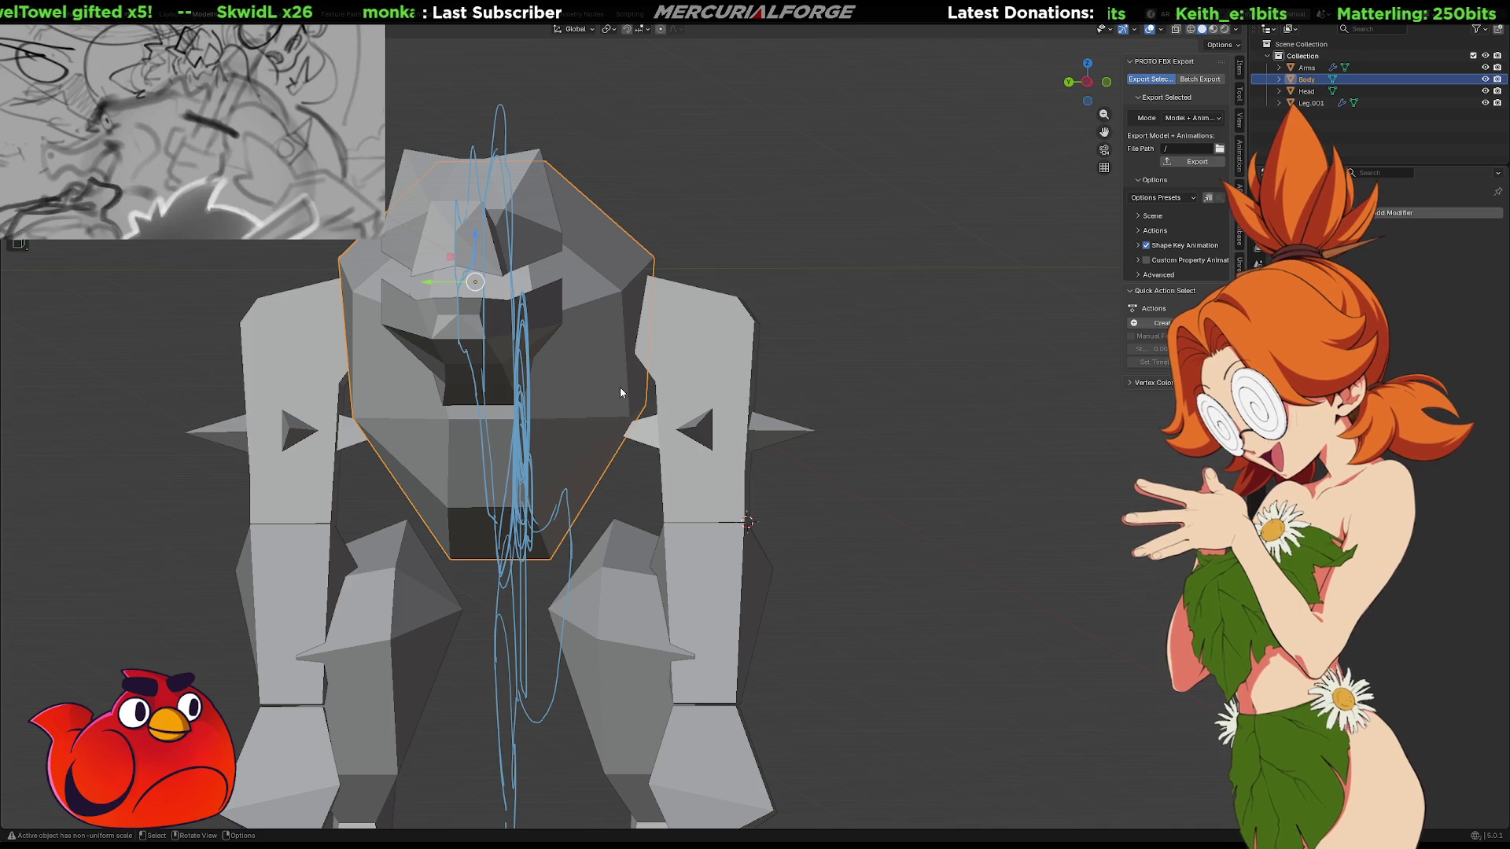
Move the Body's shoulder vertex to a new position
key("Tab")
key("Tab")
key("Tab")
left_click(630, 413)
key("g")
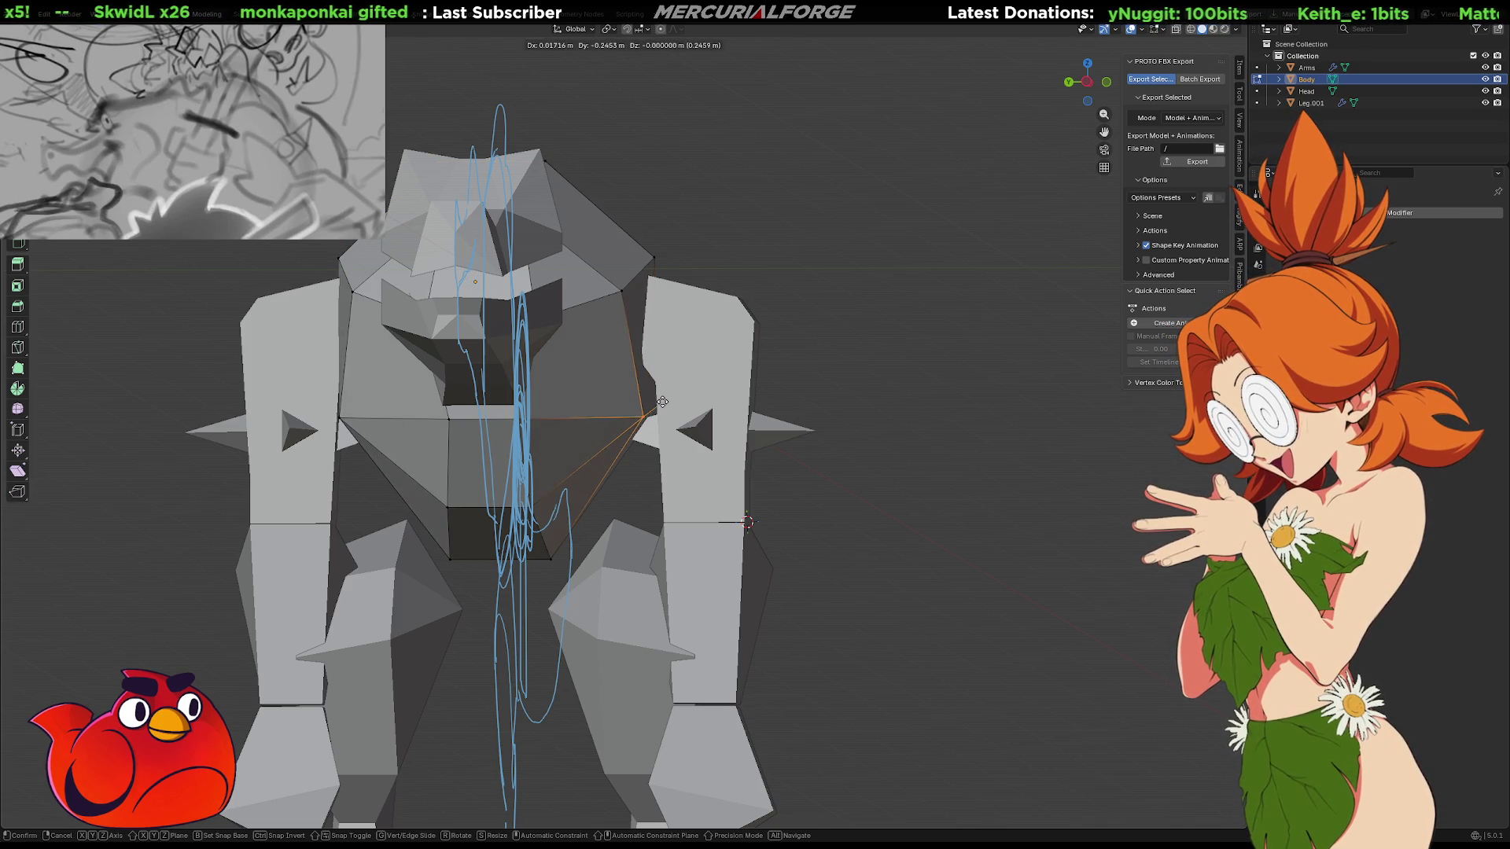
left_click(704, 365)
mouse_move(704, 366)
middle_mouse_down()
mouse_move(453, 389)
mouse_move(842, 417)
mouse_move(682, 360)
mouse_move(609, 472)
middle_mouse_up()
scroll(465, 385, "down", 3)
scroll(630, 440, "up", 2)
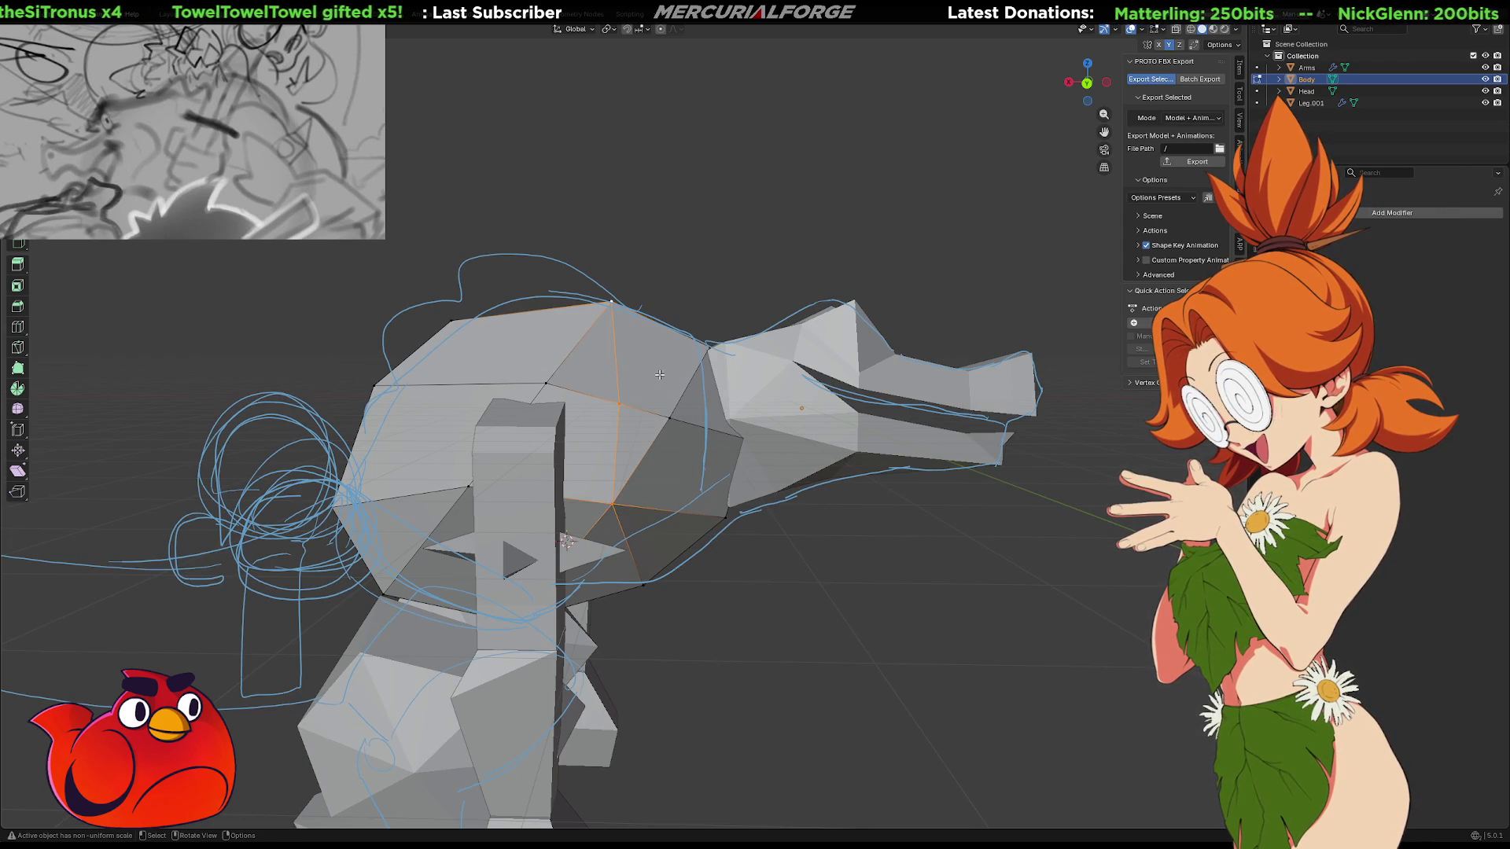
middle_click_drag(660, 372, 640, 381)
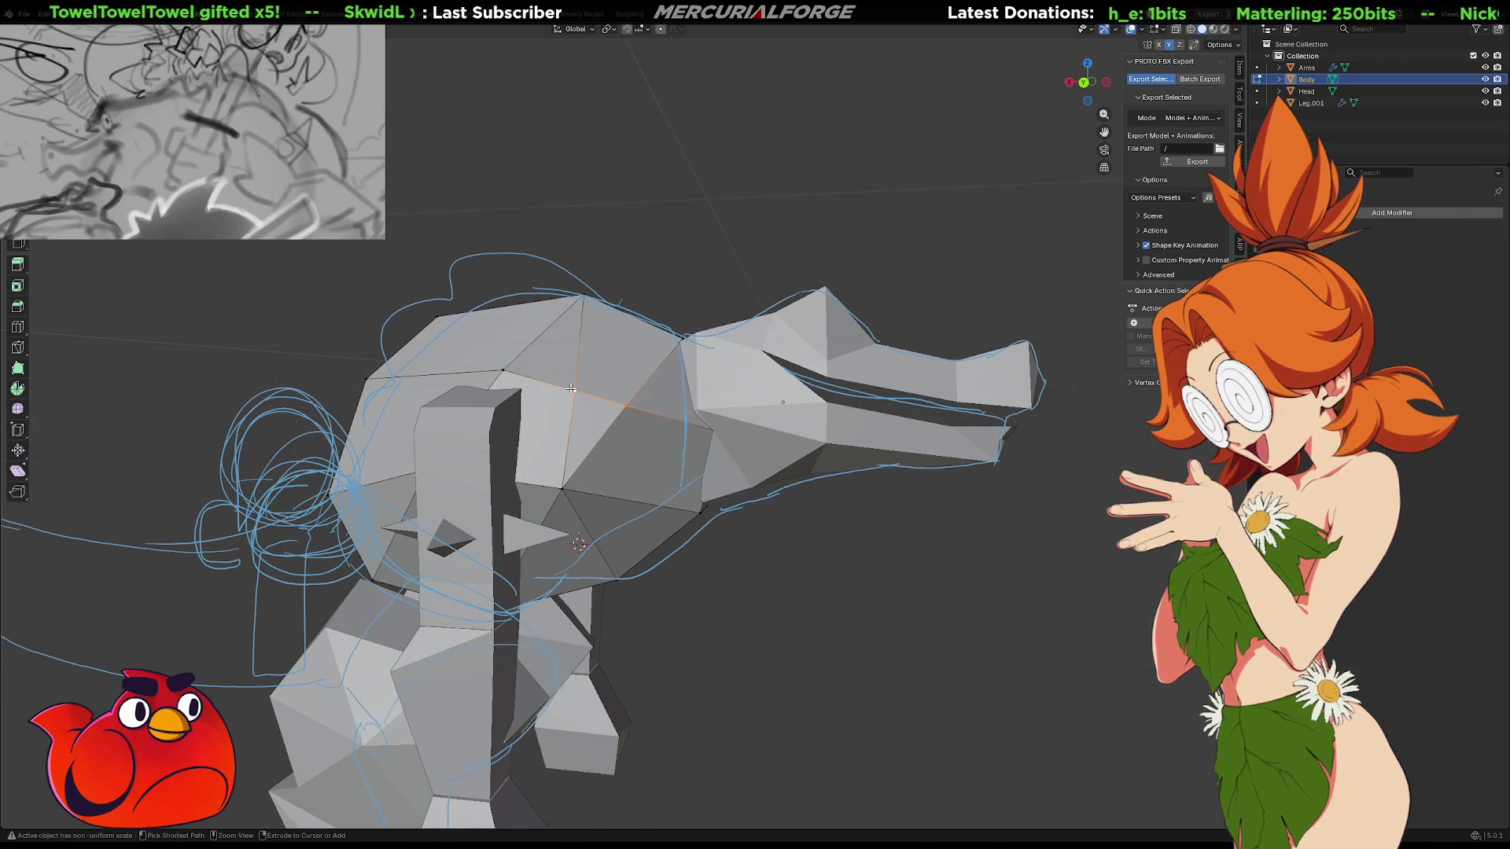
middle_click_drag(571, 389, 598, 395)
Isolate the Body, merge a mid-face vertex, and reposition two vertices
key("KP_Divide")
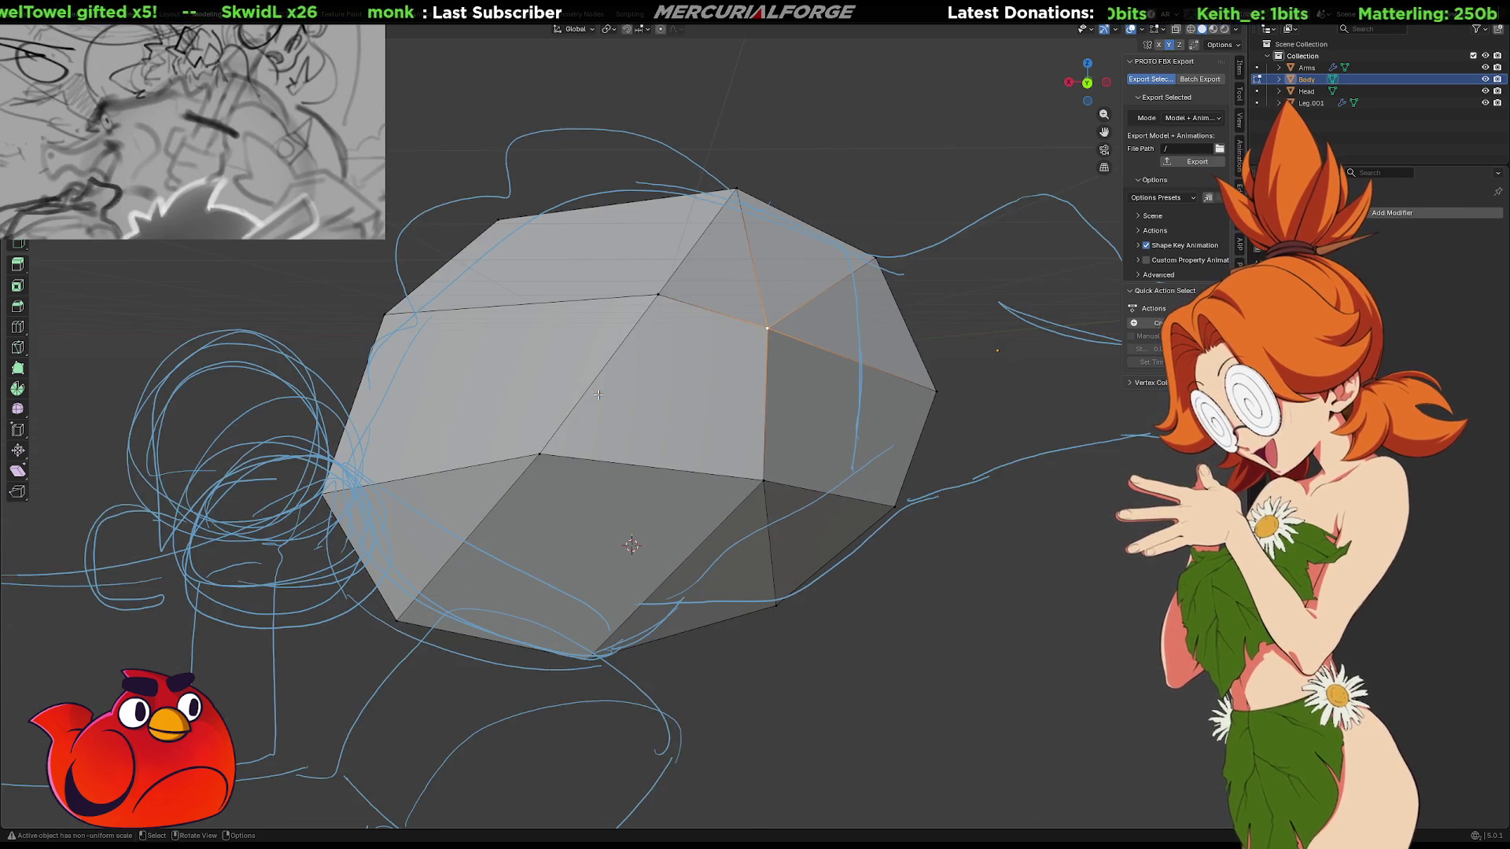
middle_click_drag(602, 581, 598, 486)
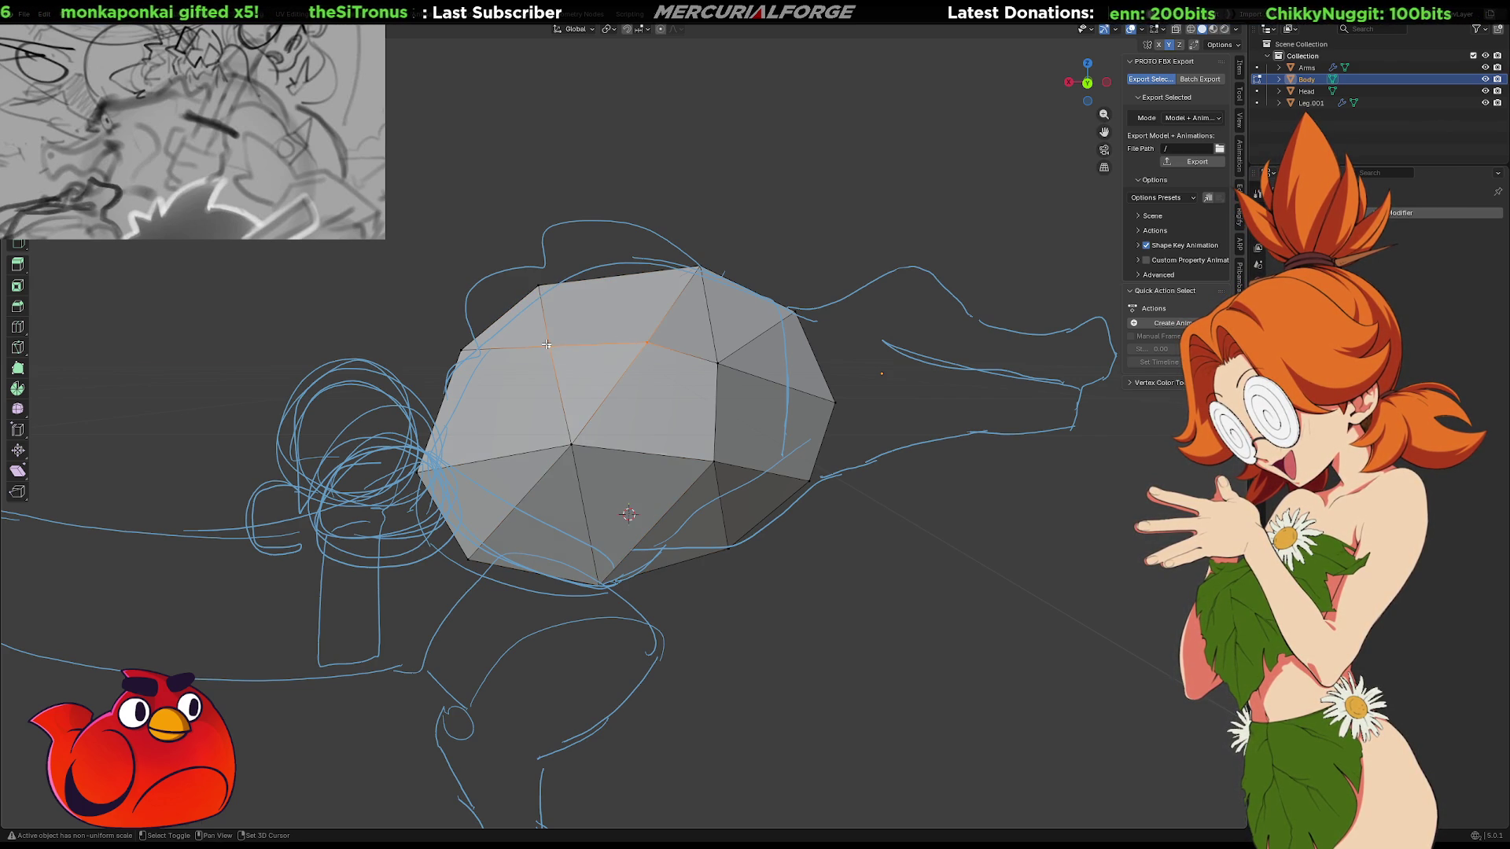
key("m")
key("g")
left_click(575, 346)
middle_click_drag(570, 298, 623, 324)
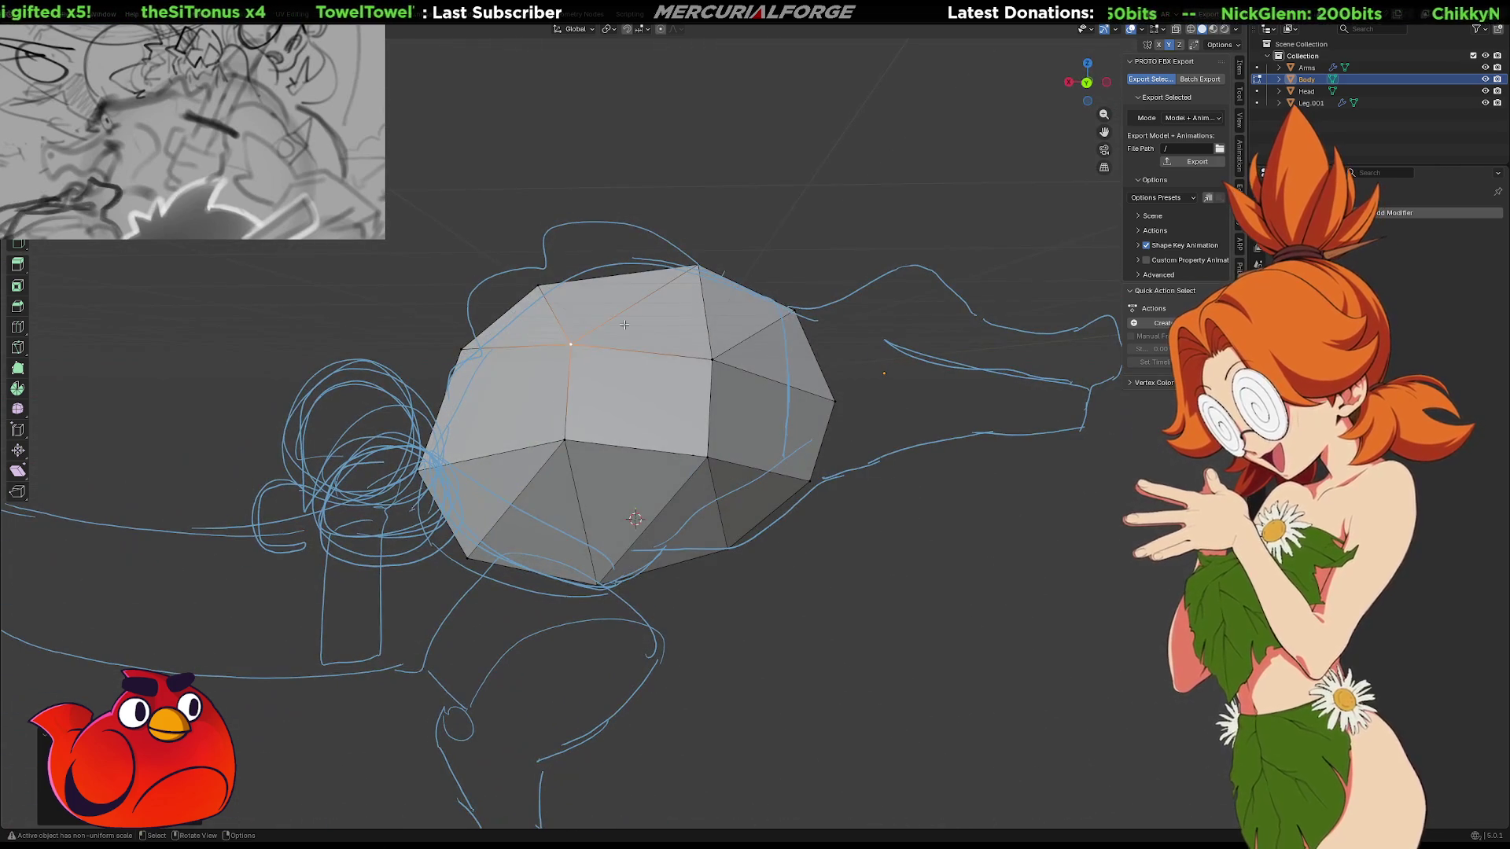
left_click(708, 361)
key("g")
left_click(711, 350)
mouse_move(711, 350)
middle_mouse_down()
mouse_move(590, 388)
mouse_move(1113, 409)
middle_mouse_up()
middle_click_drag(646, 300, 765, 343)
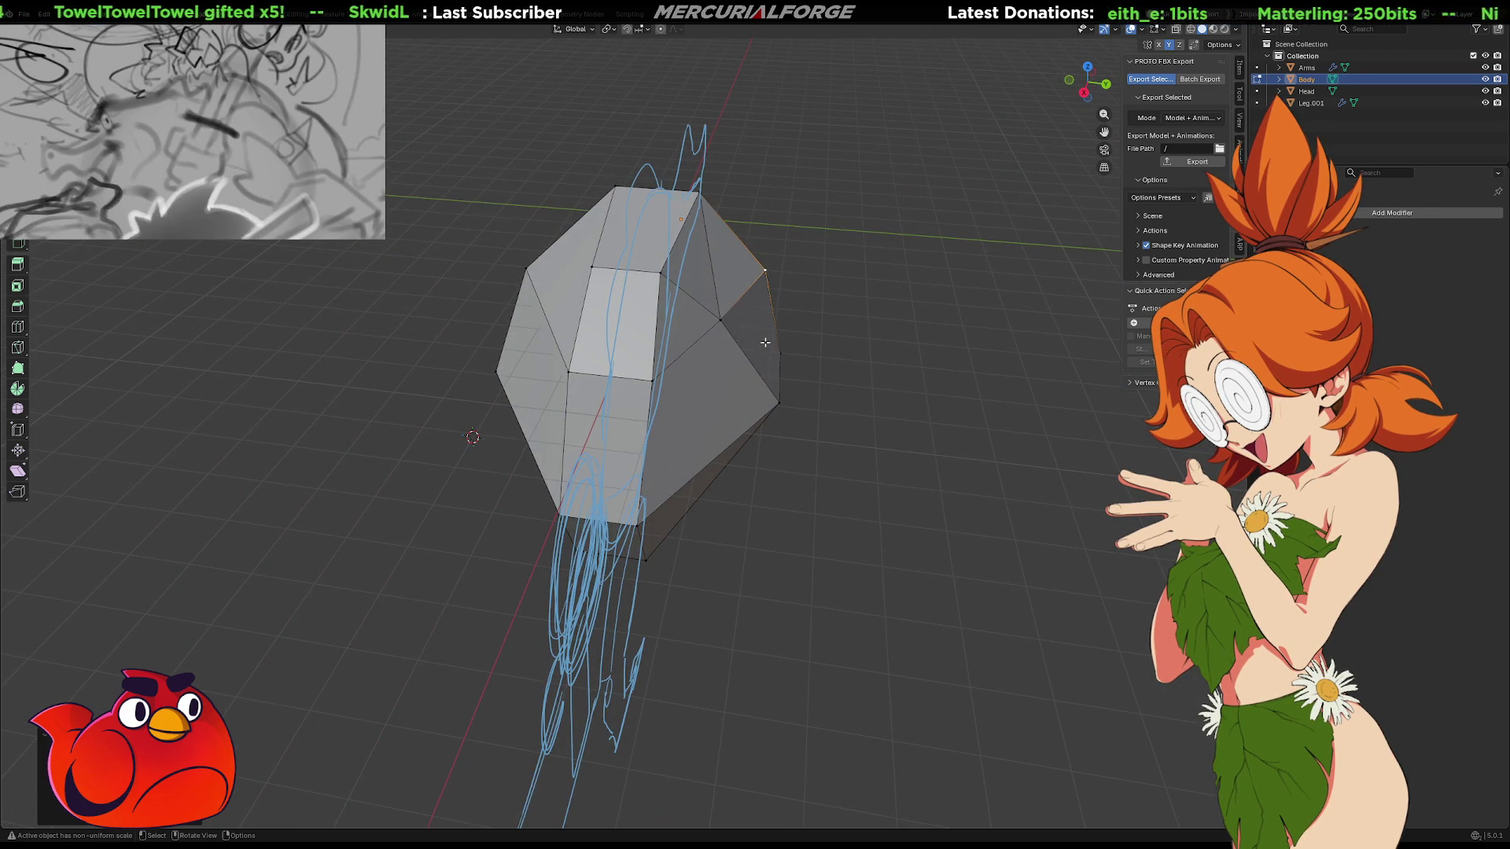
Add a Mirror modifier to the Body via the F3 'mirror' search
key("Tab")
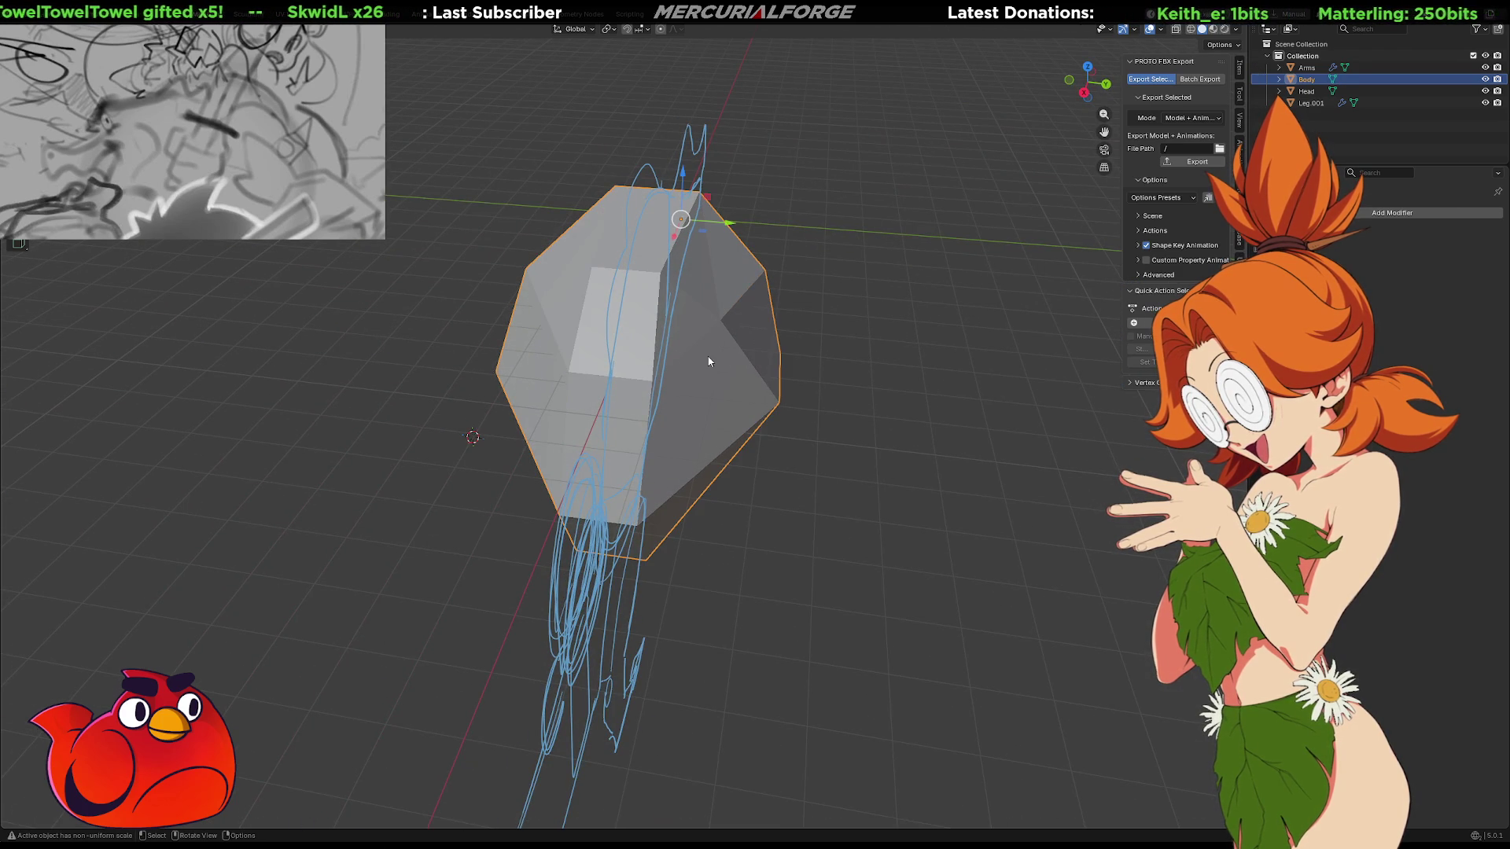
key("F3")
type("mirror")
key("Return")
middle_click_drag(729, 301, 1402, 296)
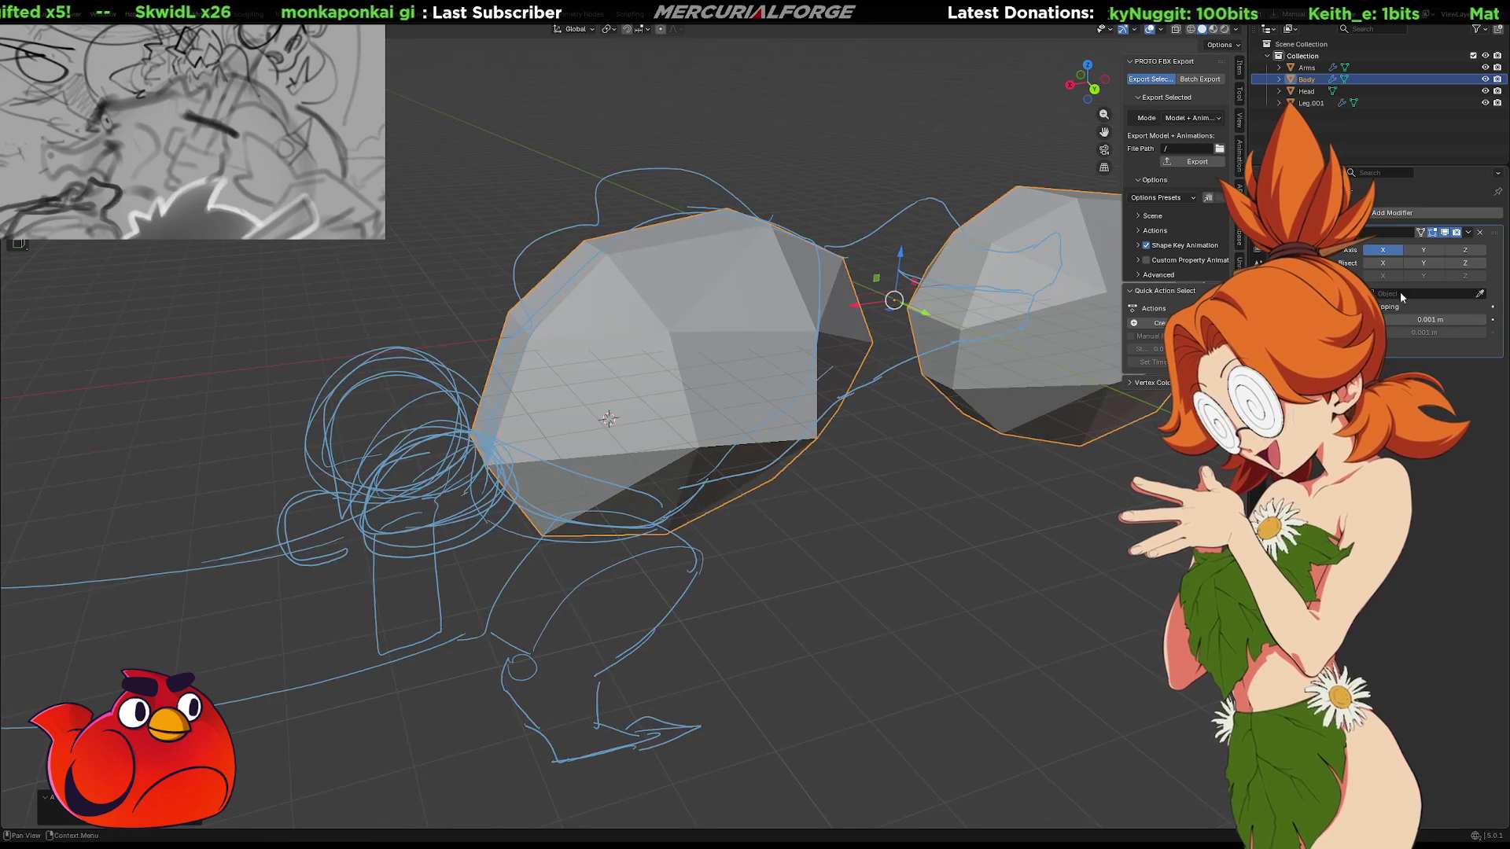
Switch the Mirror axis from X to Y and enable Bisect on Y
left_click(1416, 250)
left_click(1382, 250)
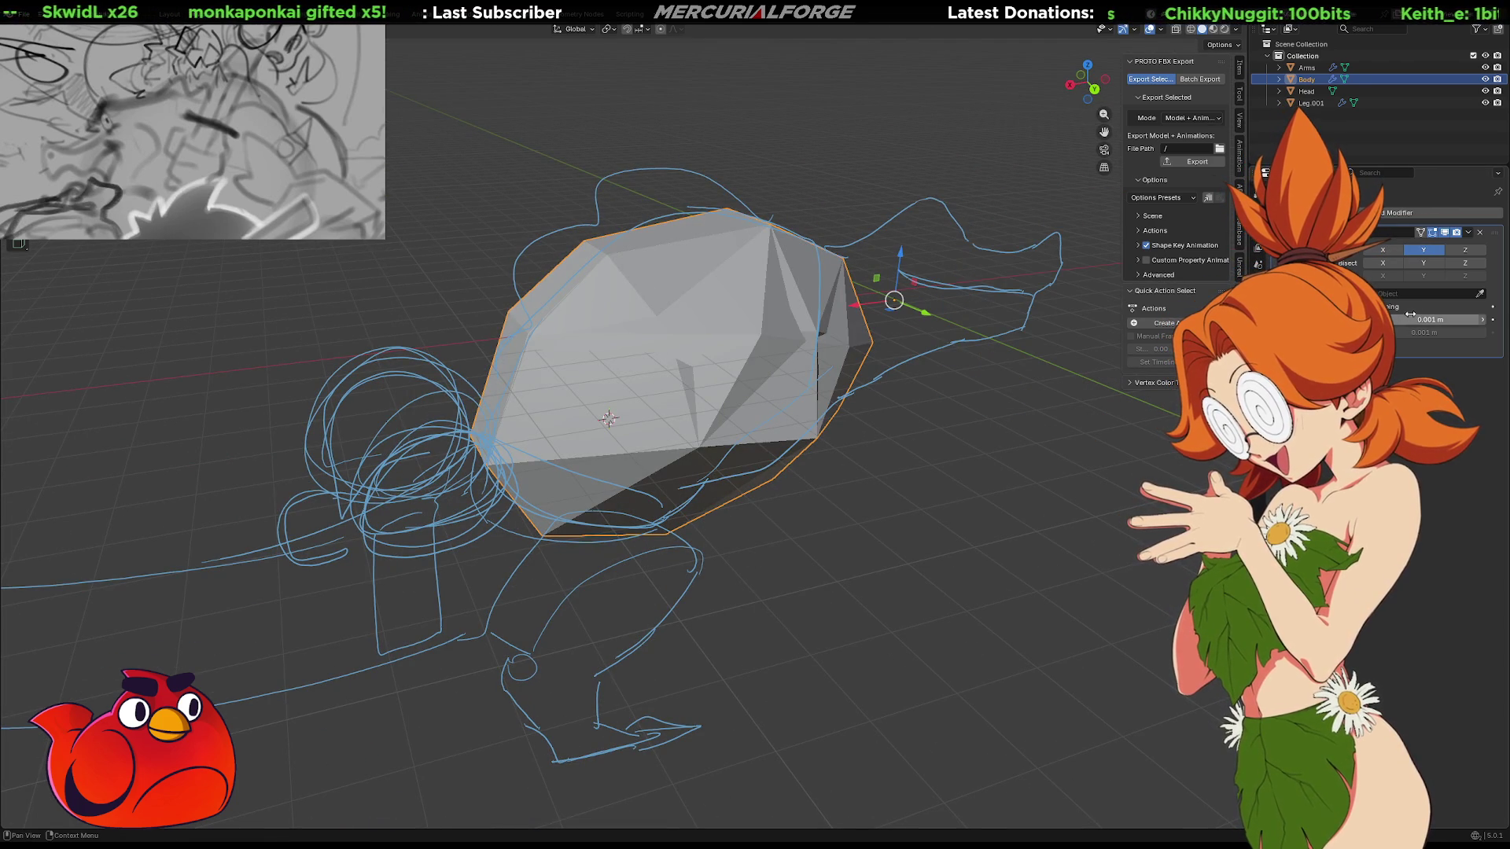
left_click(1422, 265)
mouse_move(1085, 429)
middle_mouse_down()
mouse_move(740, 421)
mouse_move(925, 385)
mouse_move(910, 428)
mouse_move(967, 370)
mouse_move(920, 373)
middle_mouse_up()
Move several Body vertices to follow the sketch, checking from a side view
key("Tab")
key("g")
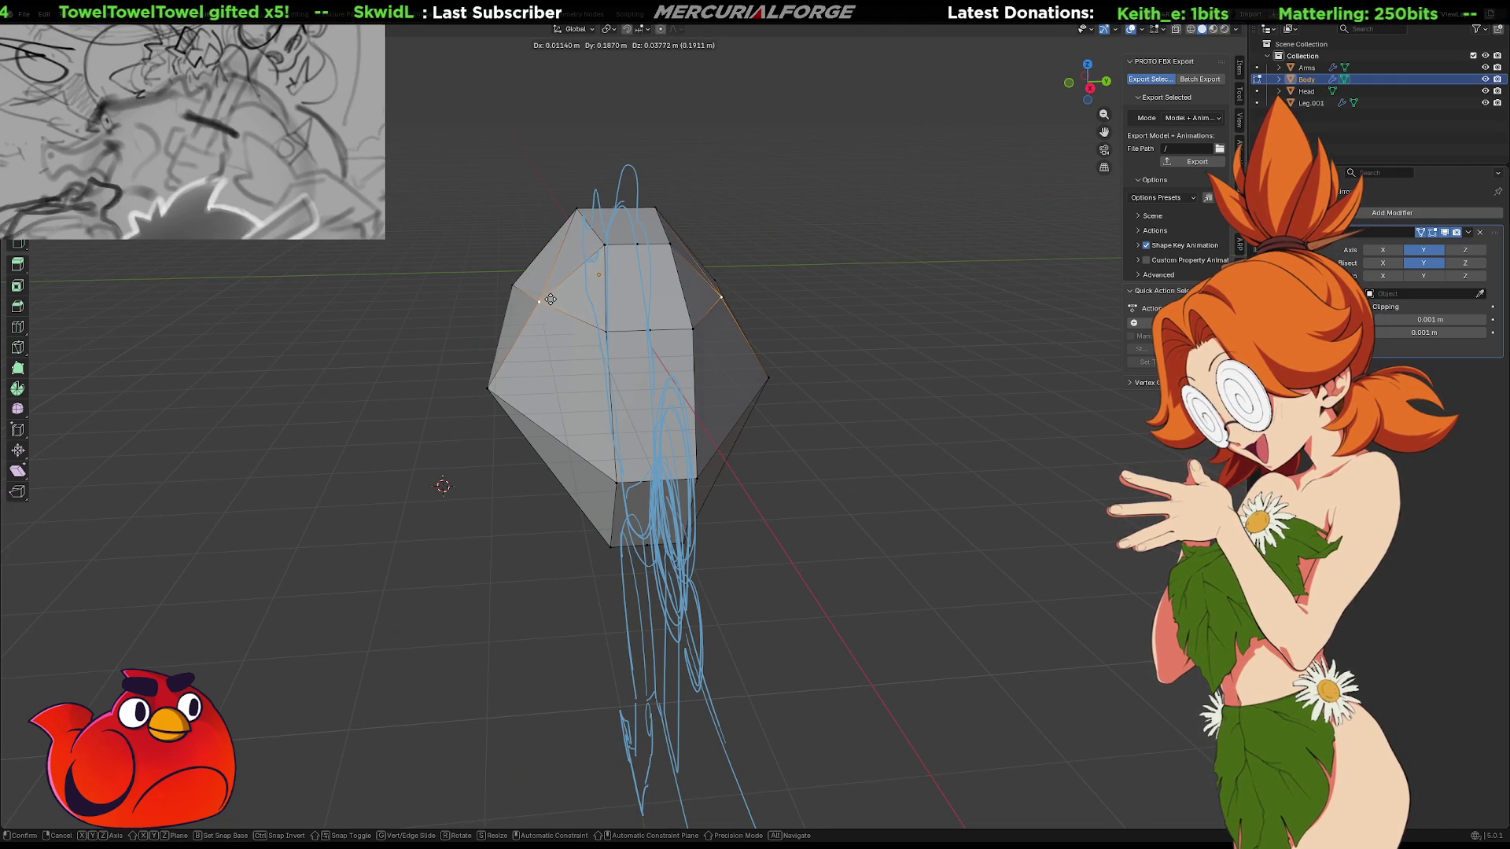
left_click(550, 300)
mouse_move(550, 300)
middle_mouse_down()
mouse_move(610, 324)
mouse_move(555, 325)
middle_mouse_up()
key("g")
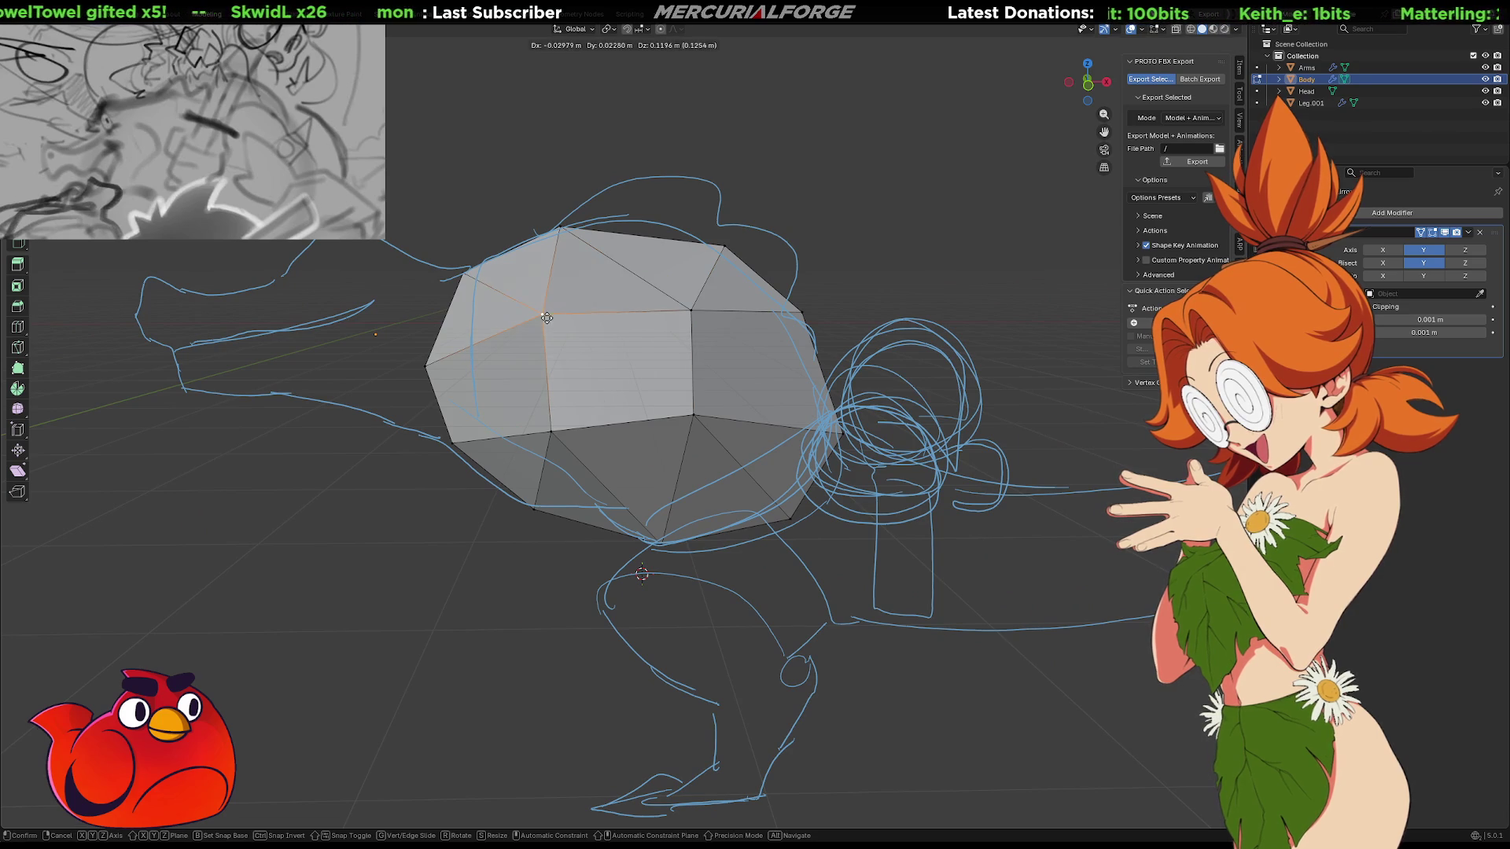
left_click(546, 315)
left_click(544, 425)
key("g")
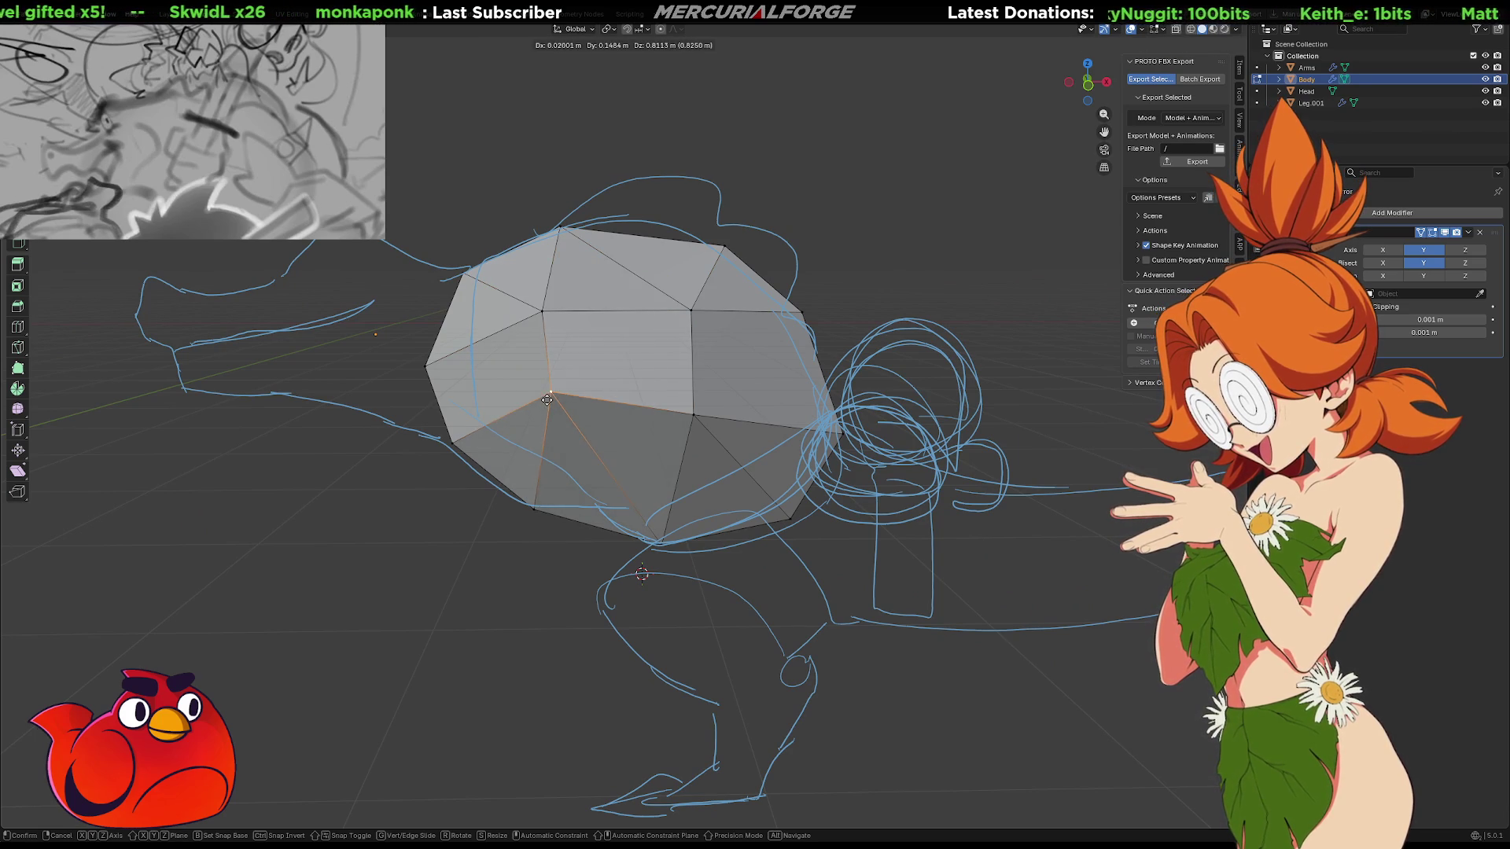
left_click(548, 414)
key("ctrl+KP_3")
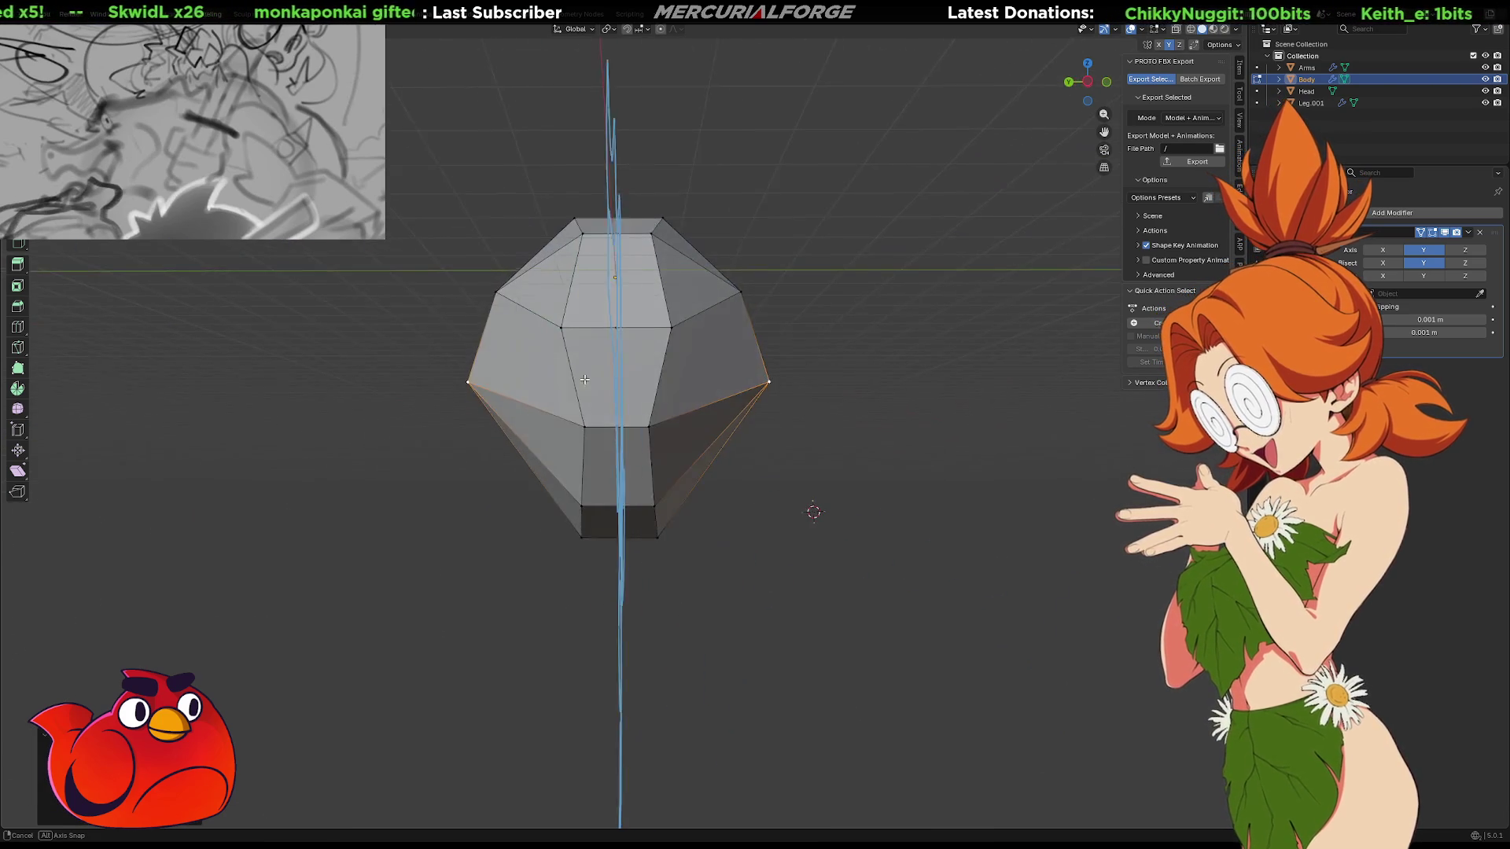
middle_click_drag(589, 376, 634, 377)
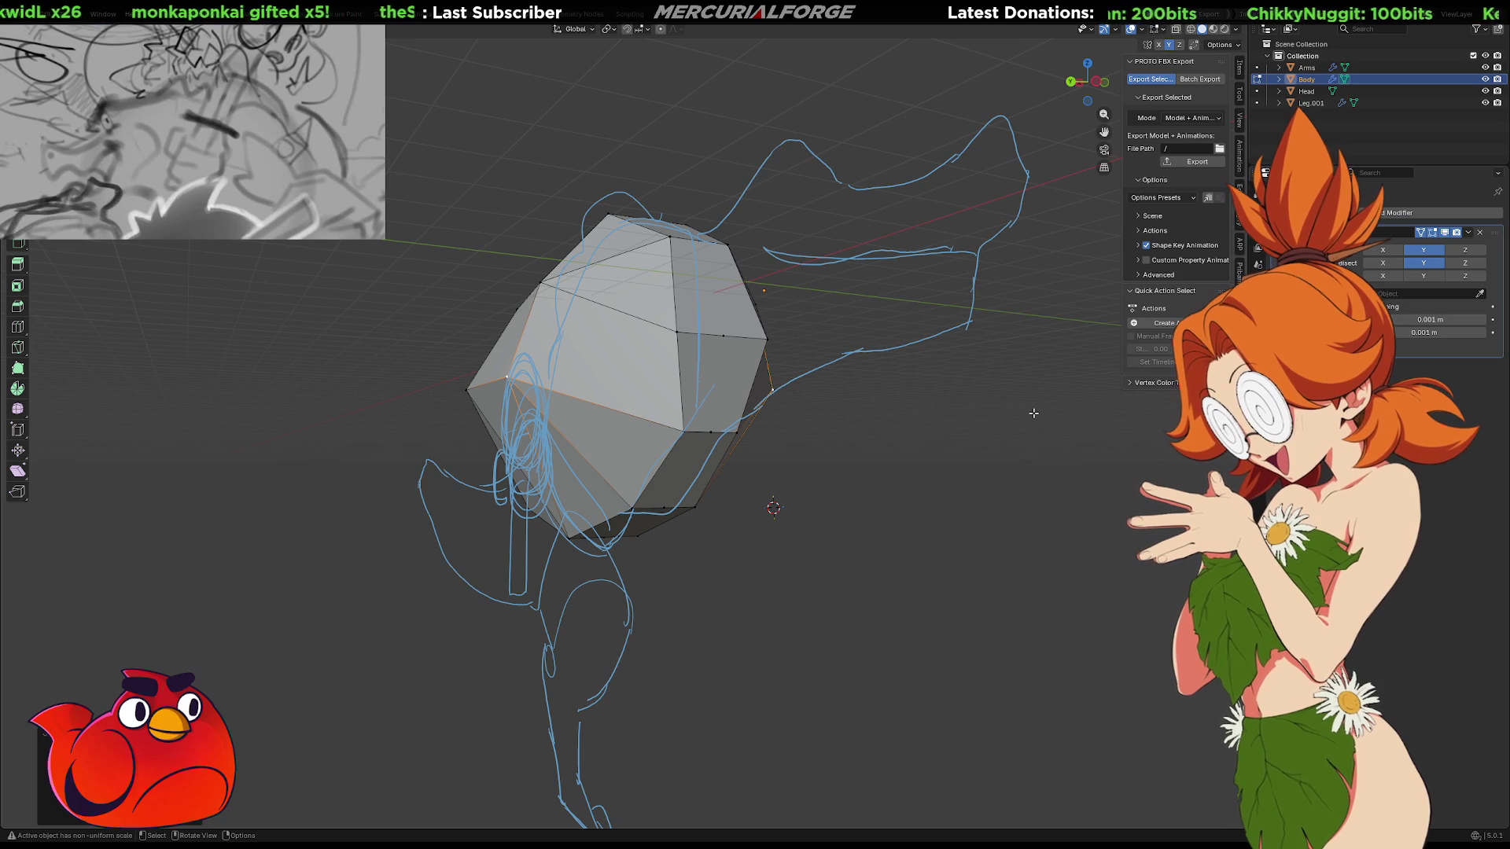
Apply the Mirror modifier in Object Mode, then reselect the Body for editing
left_click(1468, 232)
left_click(1454, 257)
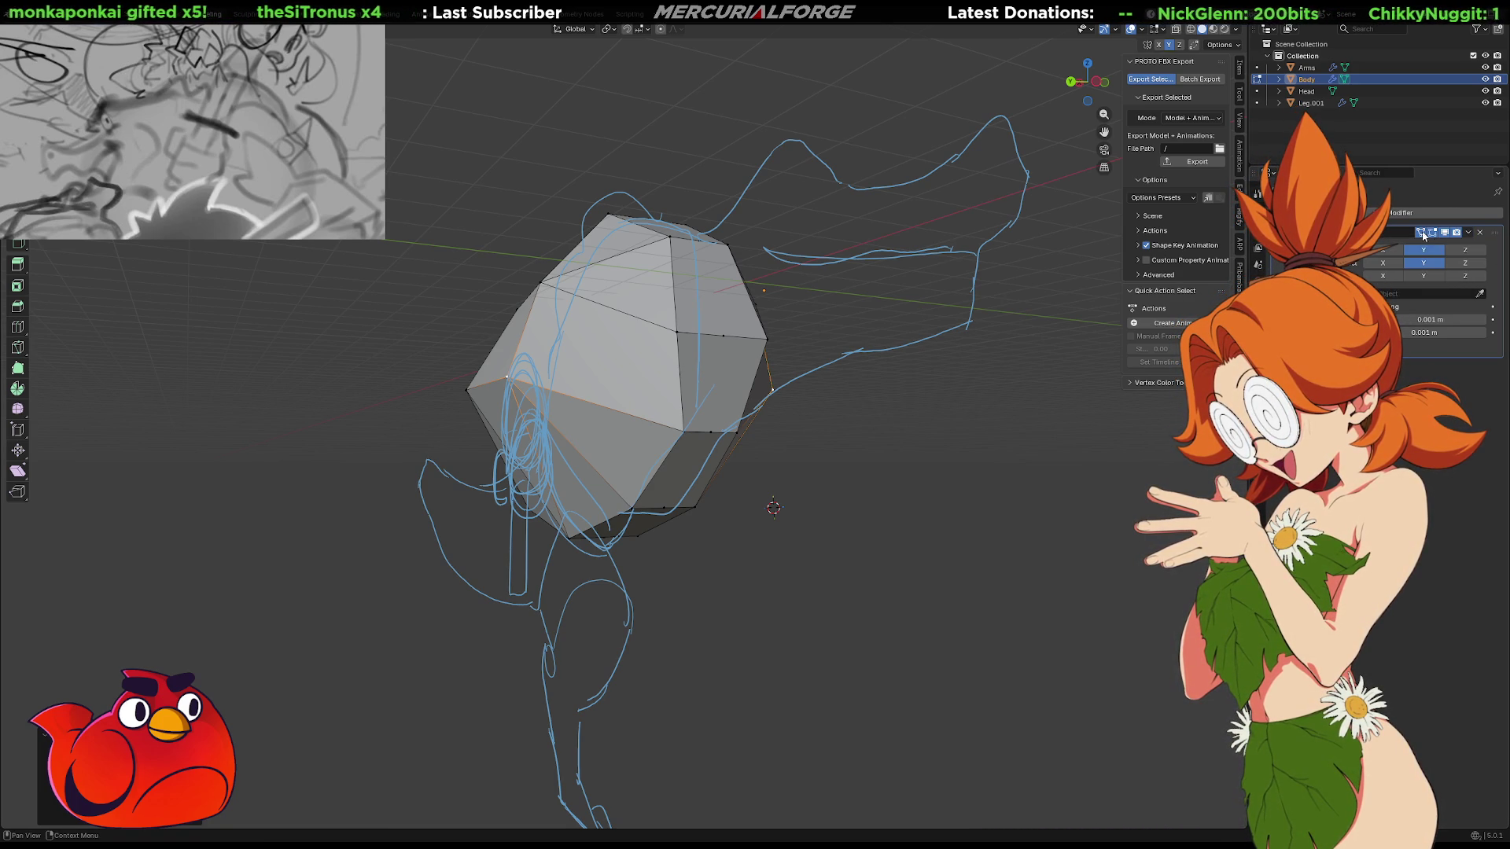
key("Tab")
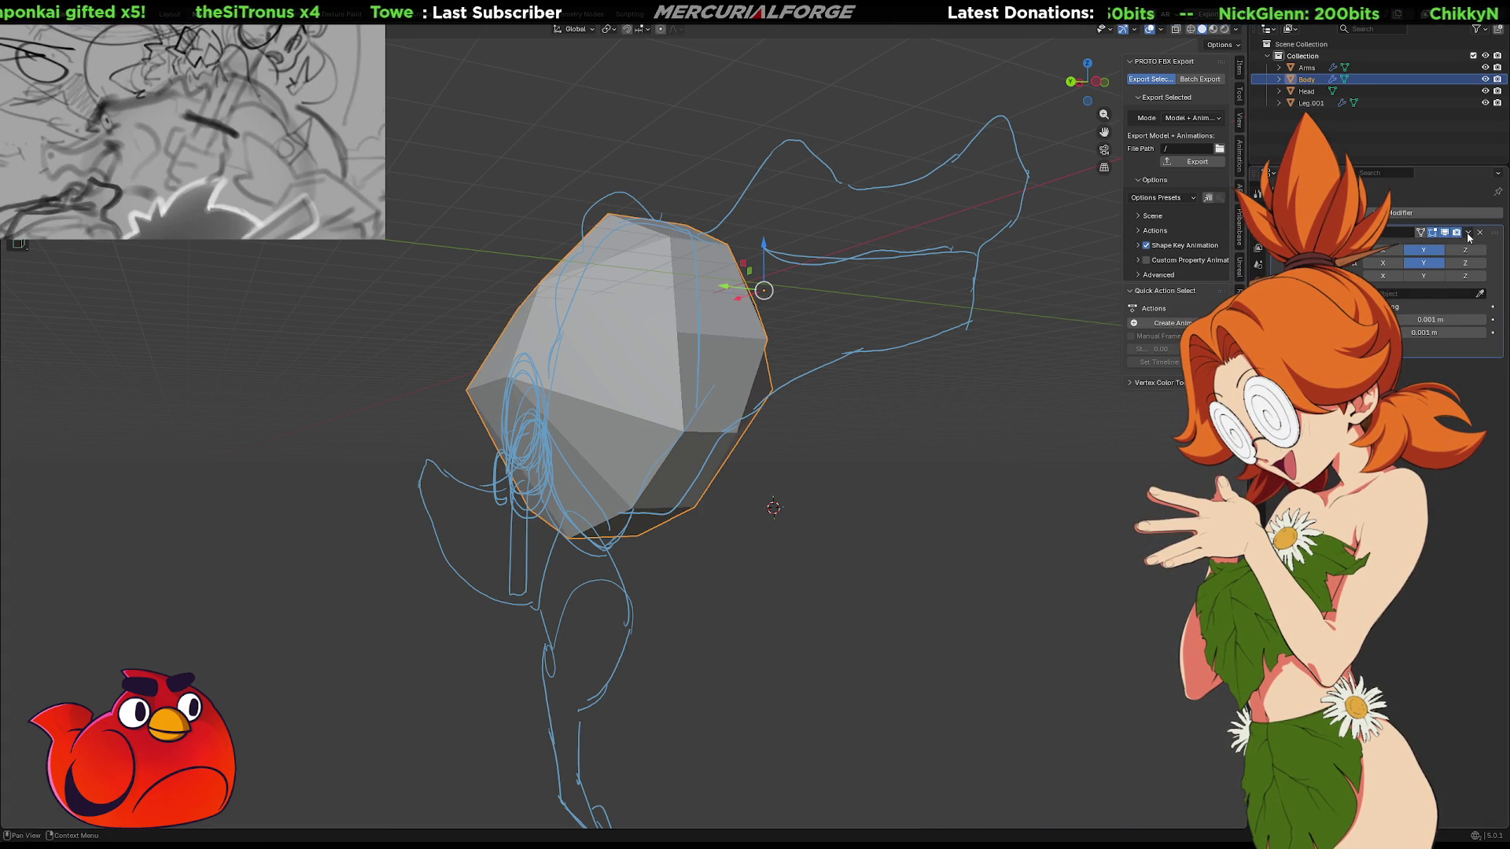
left_click(1466, 233)
left_click(1447, 248)
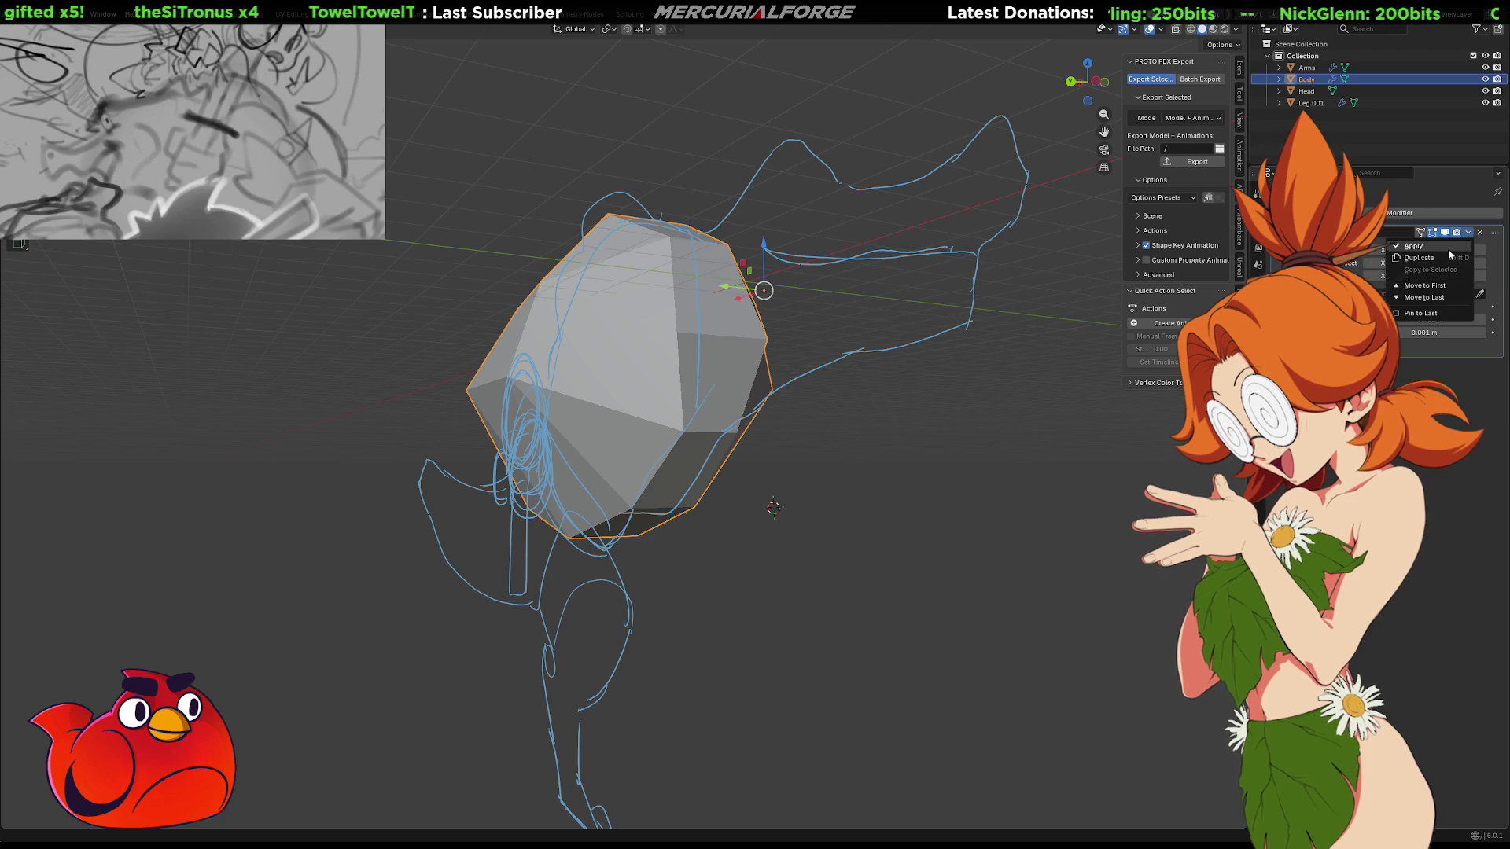
left_click(747, 497)
left_click(733, 360)
key("Tab")
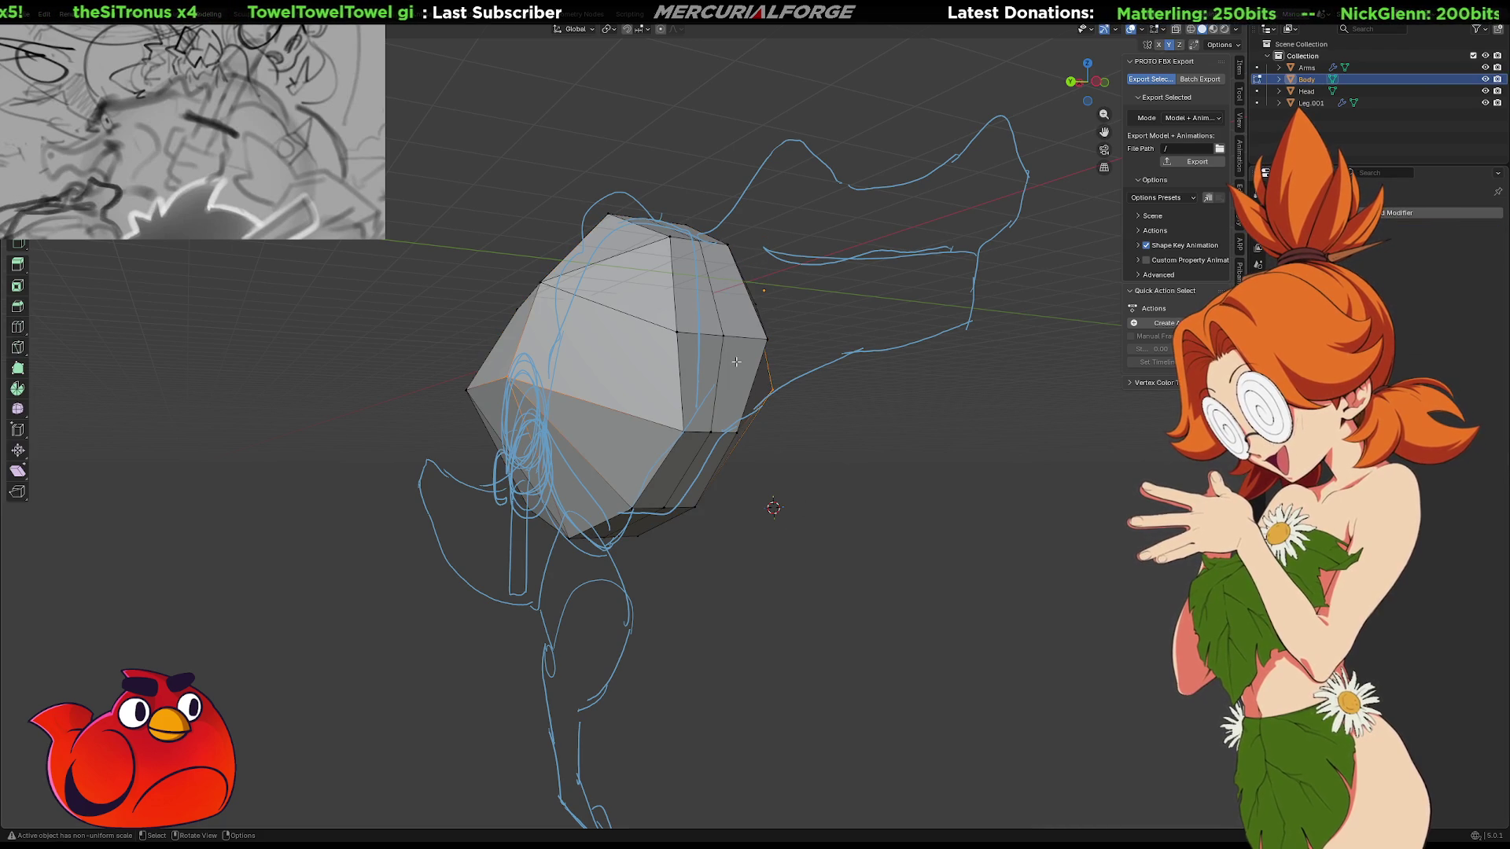
Select an edge loop around the Body and dissolve it
left_click(718, 354, "alt")
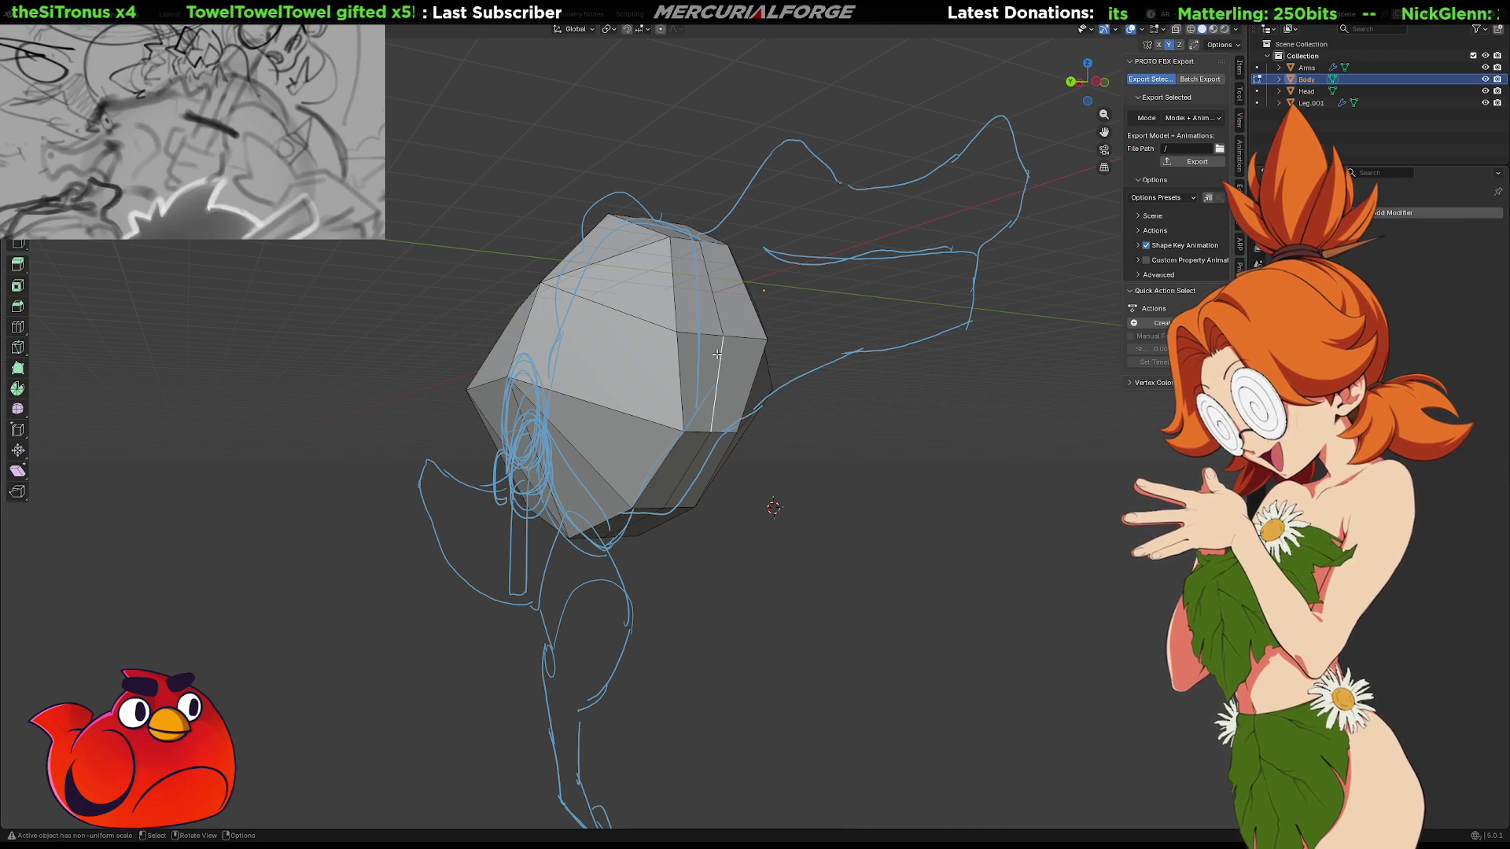
right_click(717, 351)
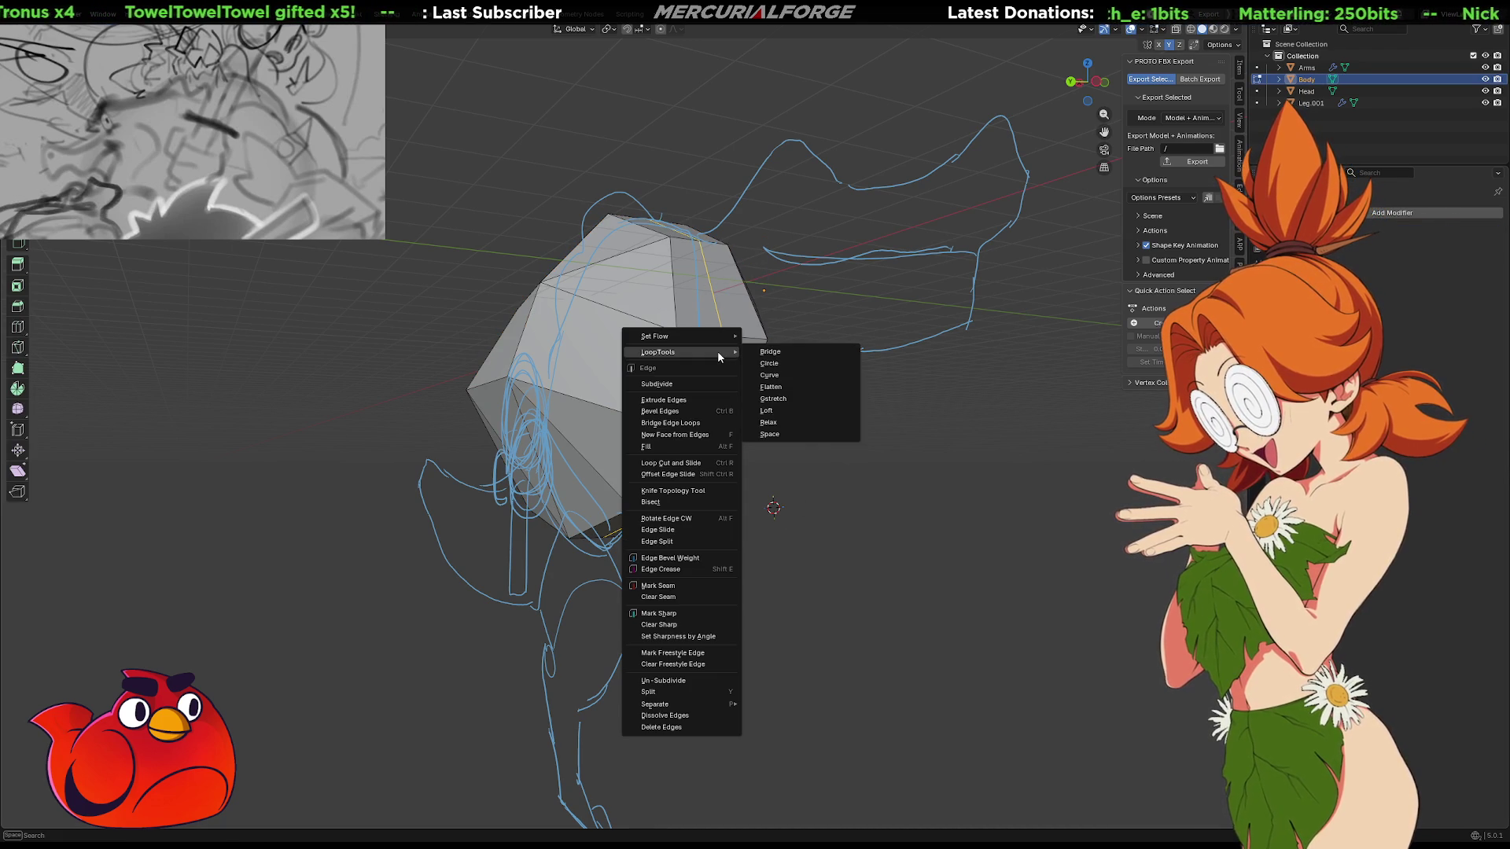
key("Escape")
right_click(714, 351)
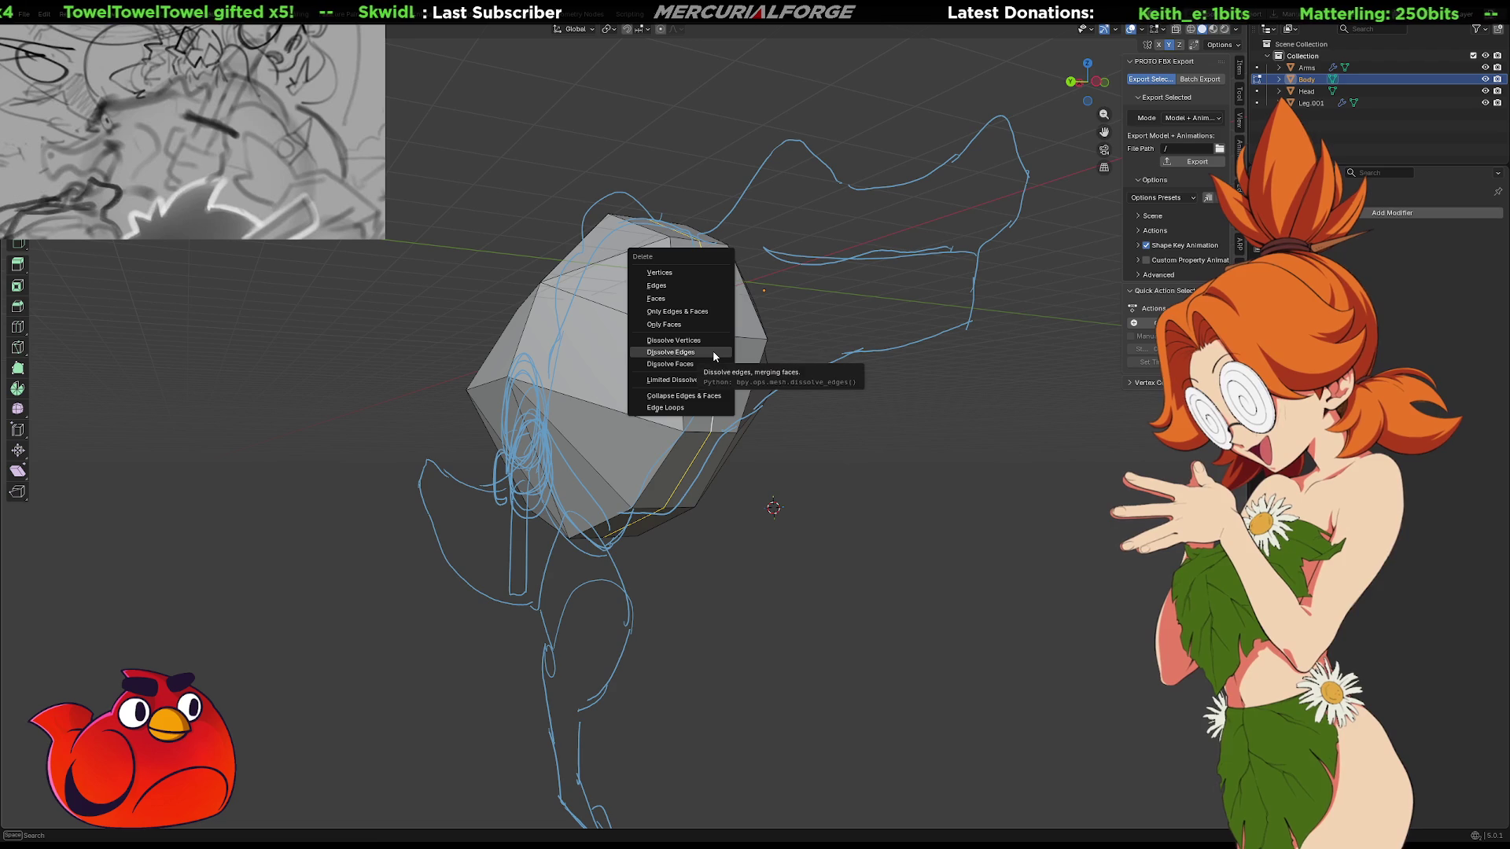
left_click(712, 351)
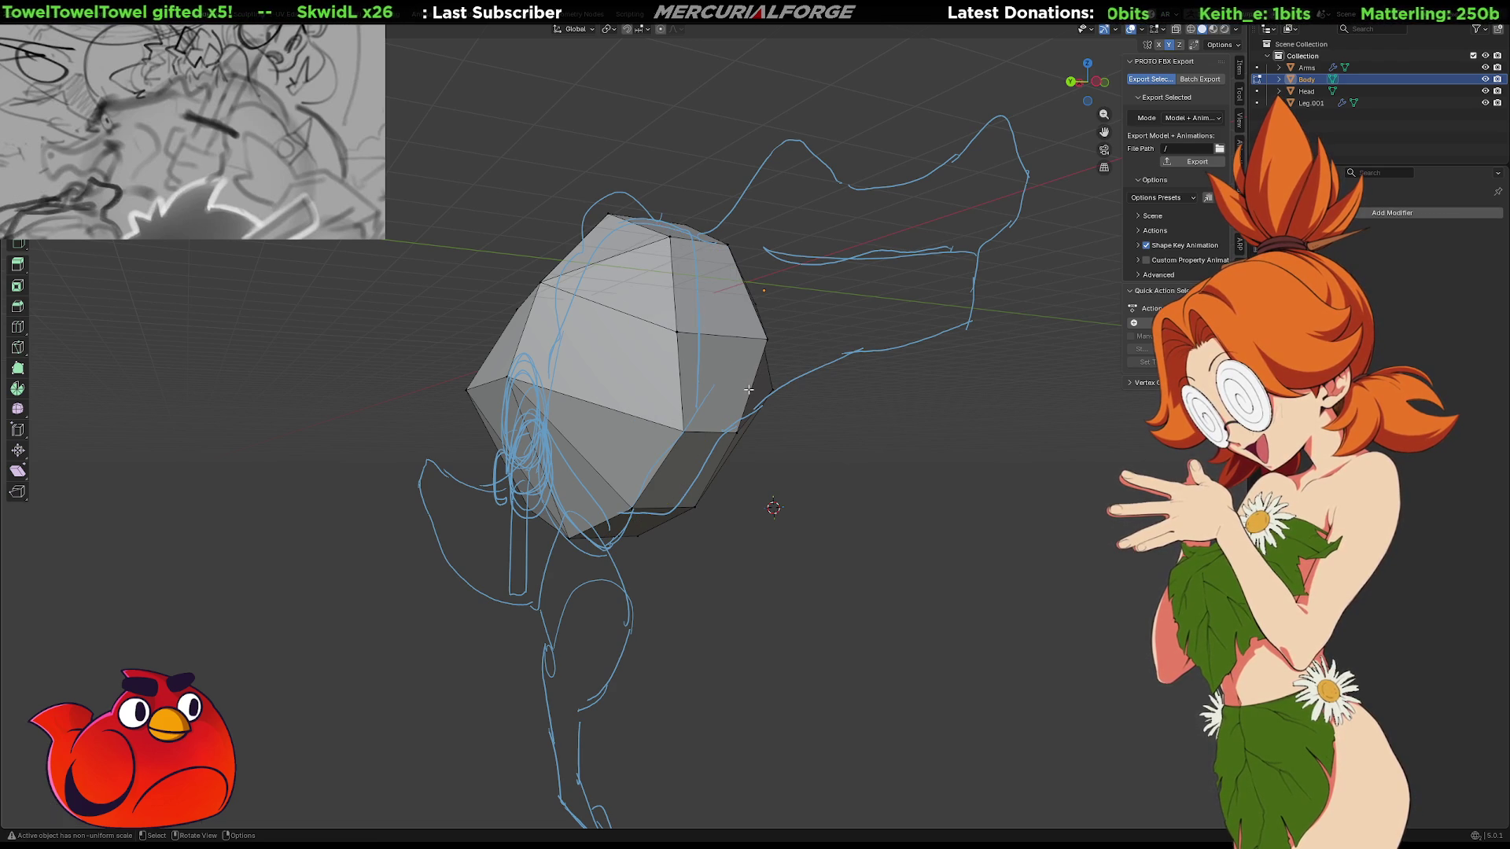
middle_click_drag(750, 392, 627, 371)
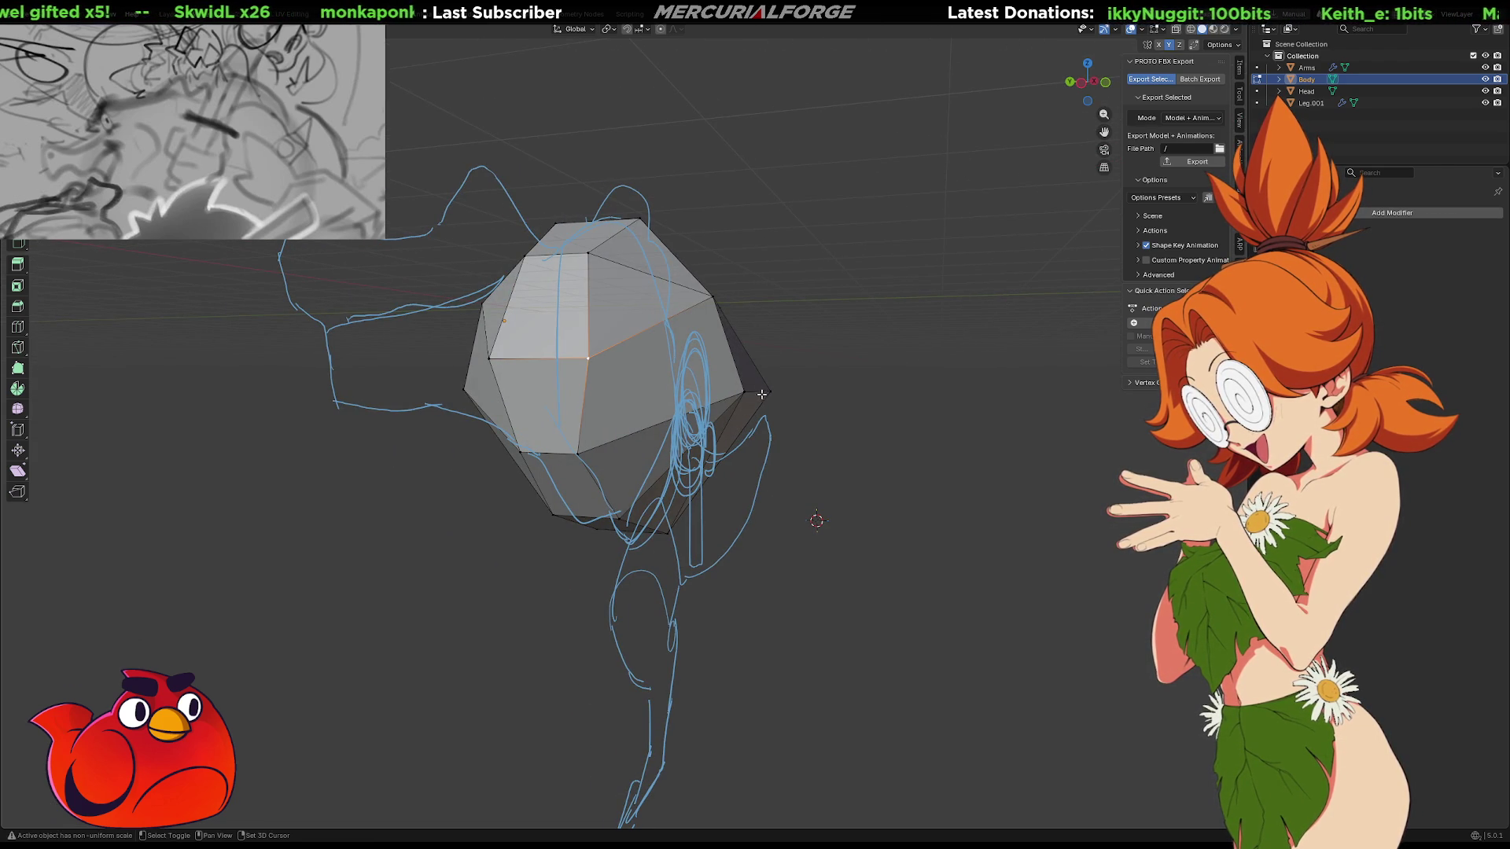
middle_click_drag(743, 389, 693, 367)
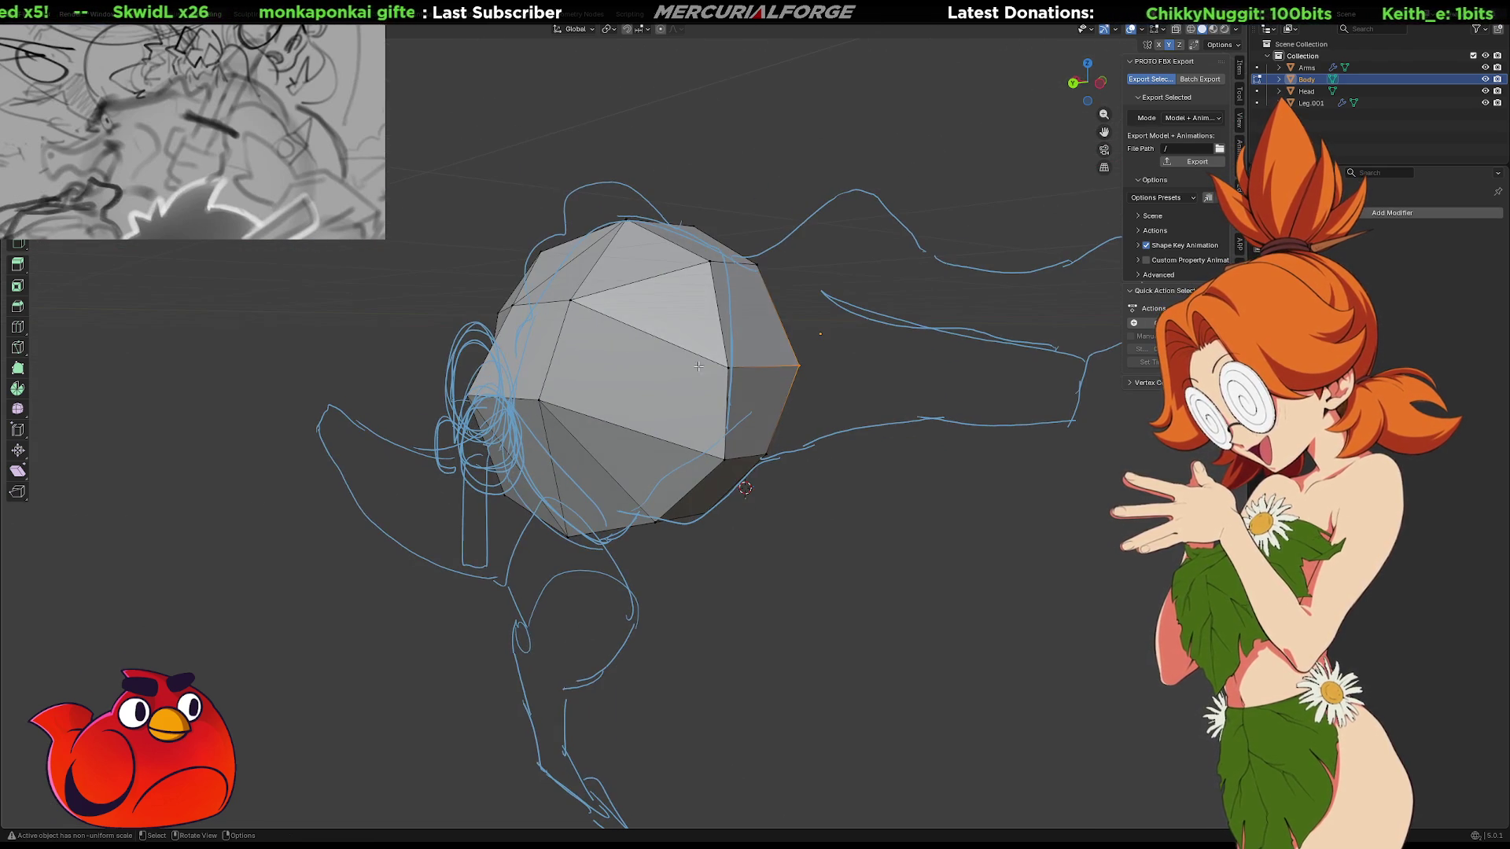
Select vertices on the Body's left side, then restore the full creature view to inspect it
key("alt+a")
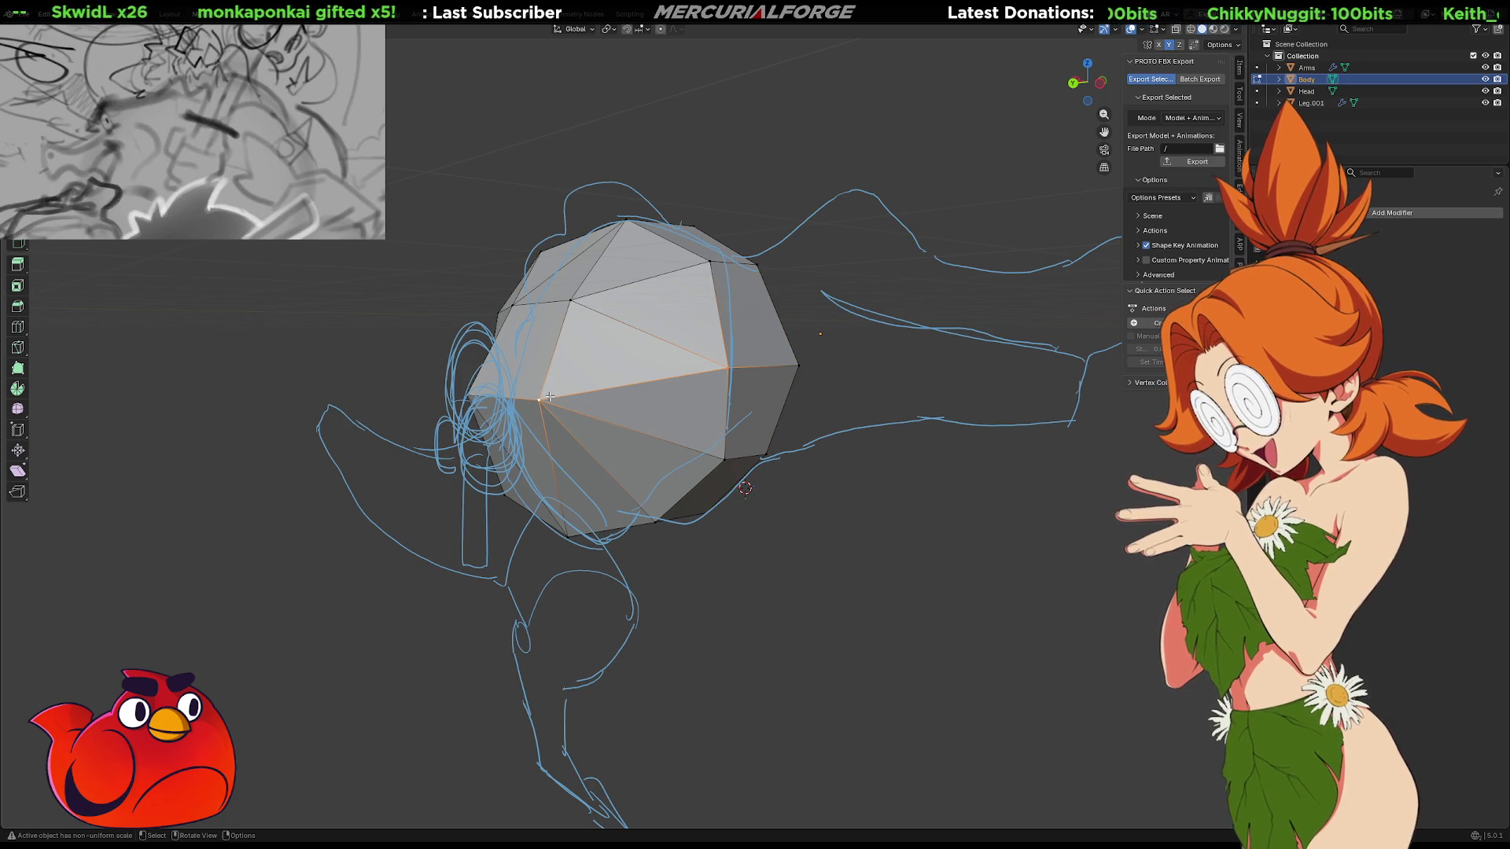
mouse_move(772, 596)
middle_mouse_down()
mouse_move(728, 543)
mouse_move(776, 550)
middle_mouse_up()
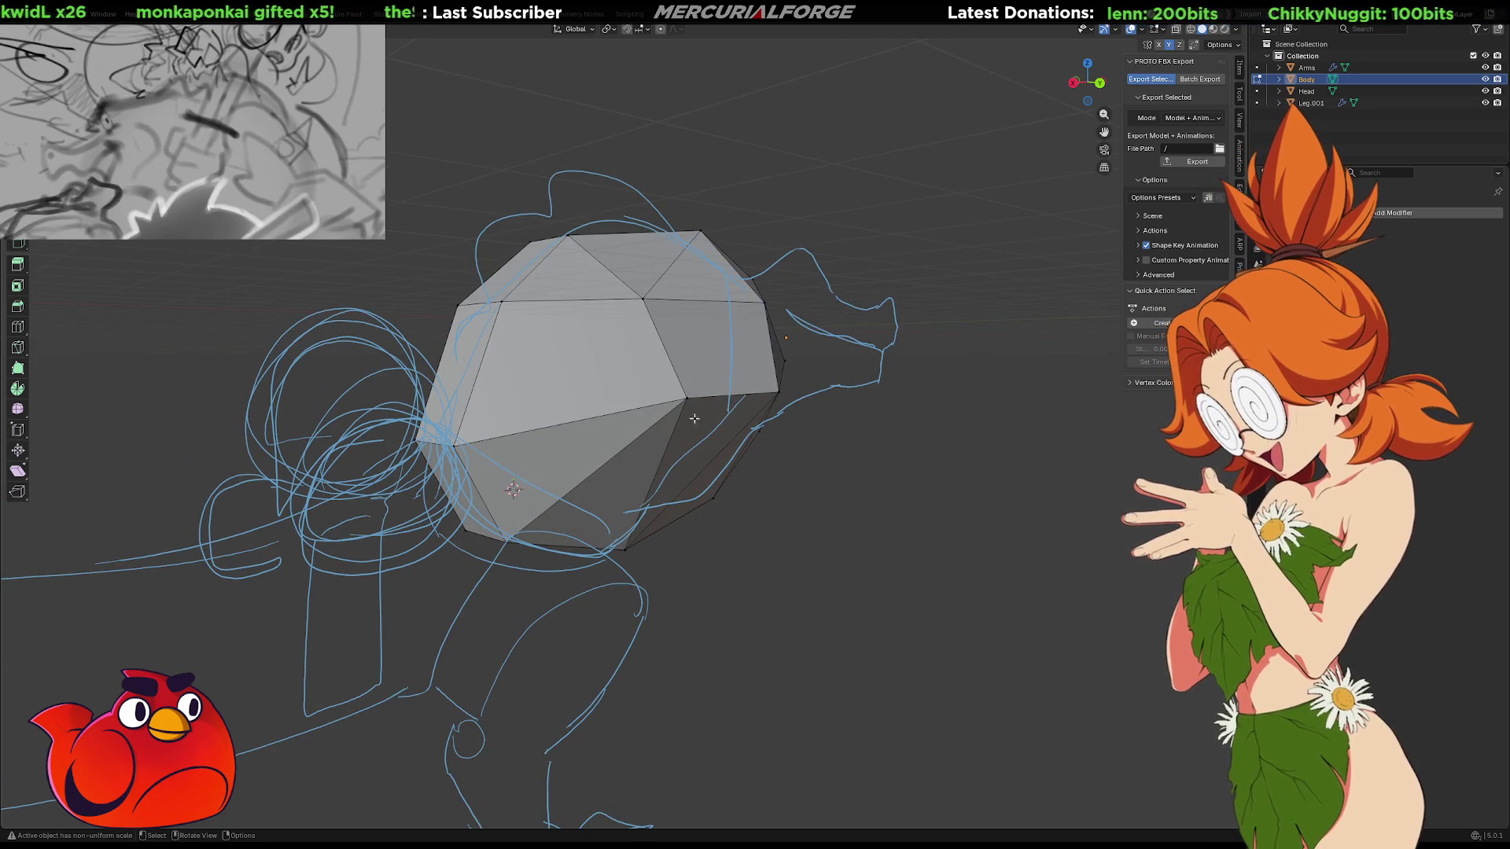
mouse_move(505, 303)
middle_mouse_down()
mouse_move(612, 391)
mouse_move(742, 401)
middle_mouse_up()
left_click(602, 400)
scroll(905, 357, "down", 3)
mouse_move(899, 357)
middle_mouse_down()
mouse_move(936, 370)
mouse_move(933, 418)
mouse_move(846, 446)
mouse_move(550, 425)
middle_mouse_up()
left_click(504, 433)
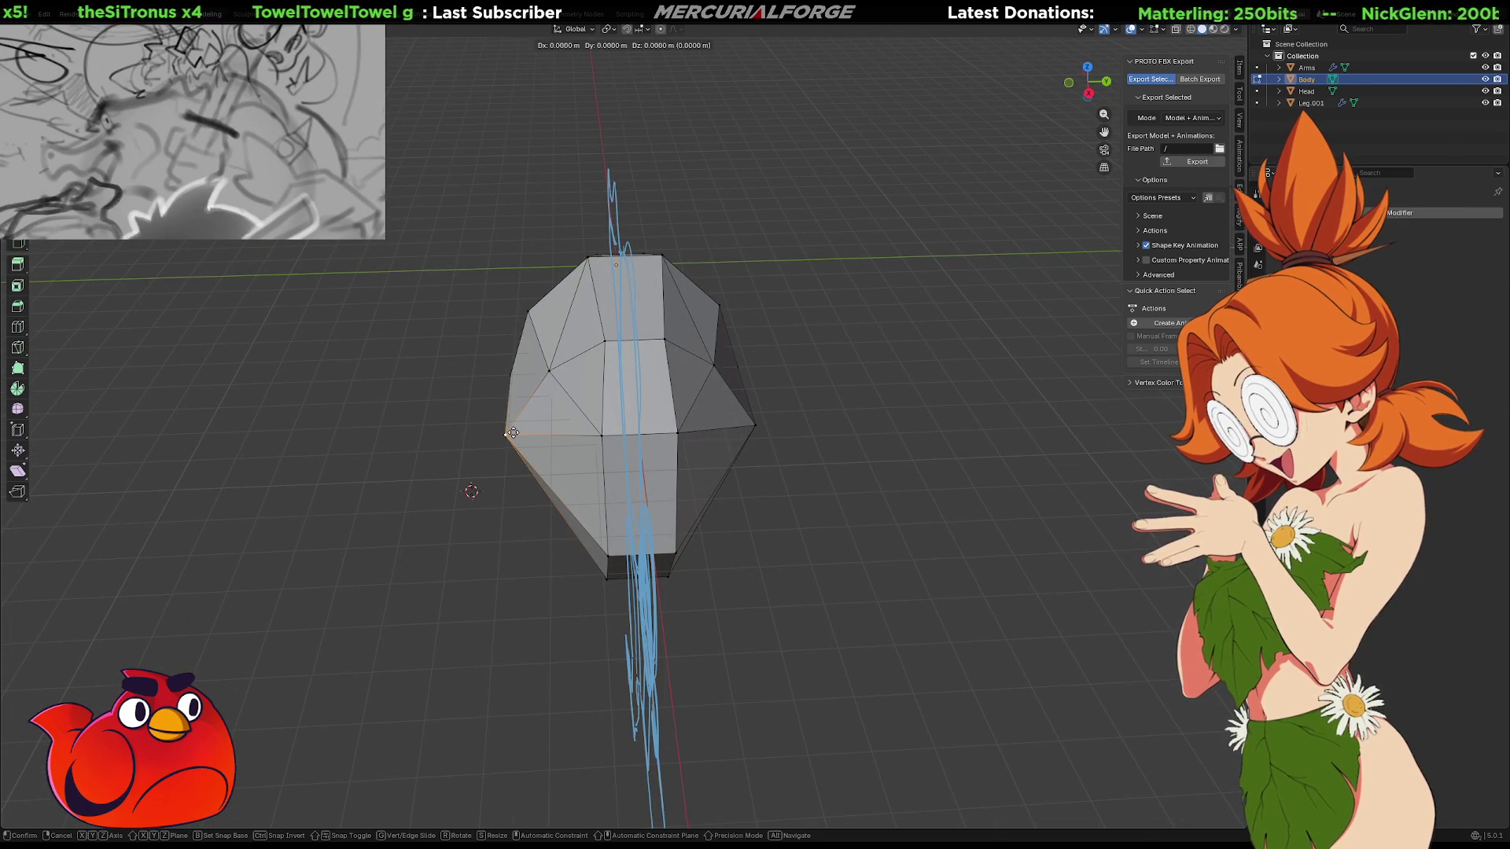
key("KP_Divide")
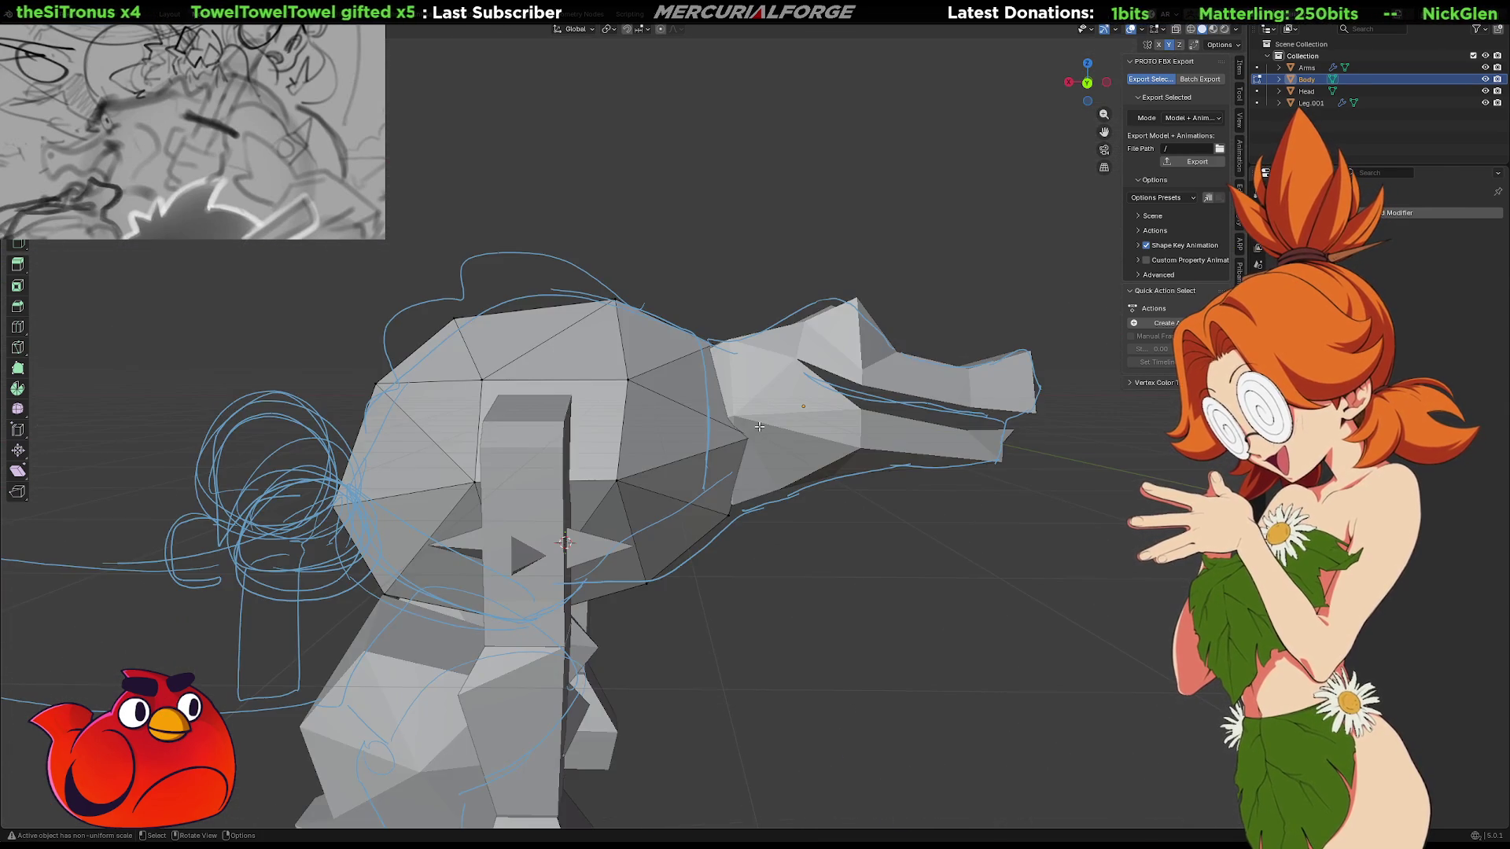
scroll(798, 488, "down", 4)
mouse_move(838, 530)
middle_mouse_down()
mouse_move(878, 512)
mouse_move(675, 502)
mouse_move(743, 460)
middle_mouse_up()
scroll(747, 452, "up", 3)
mouse_move(648, 536)
middle_mouse_down()
mouse_move(630, 448)
mouse_move(658, 394)
mouse_move(897, 404)
mouse_move(579, 422)
mouse_move(738, 416)
mouse_move(820, 379)
mouse_move(746, 455)
mouse_move(920, 475)
mouse_move(879, 497)
mouse_move(876, 546)
mouse_move(744, 445)
mouse_move(448, 445)
mouse_move(674, 438)
middle_mouse_up()
key("shift+a")
Add a cube mesh, undoing an accidentally added plane
mouse_move(846, 356)
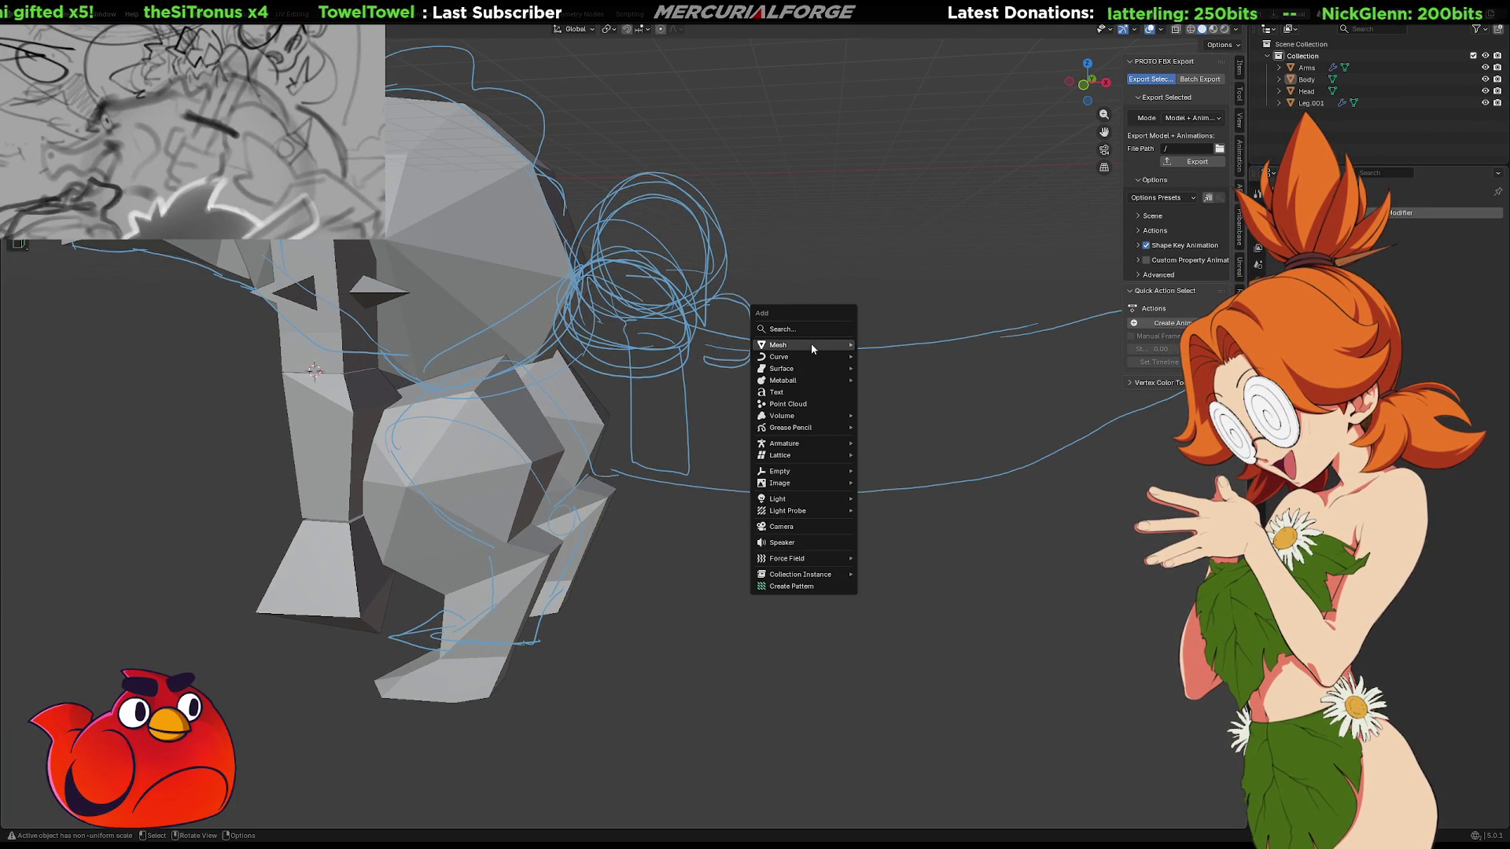
left_click(866, 344)
middle_click_drag(863, 341, 748, 368)
key("ctrl+z")
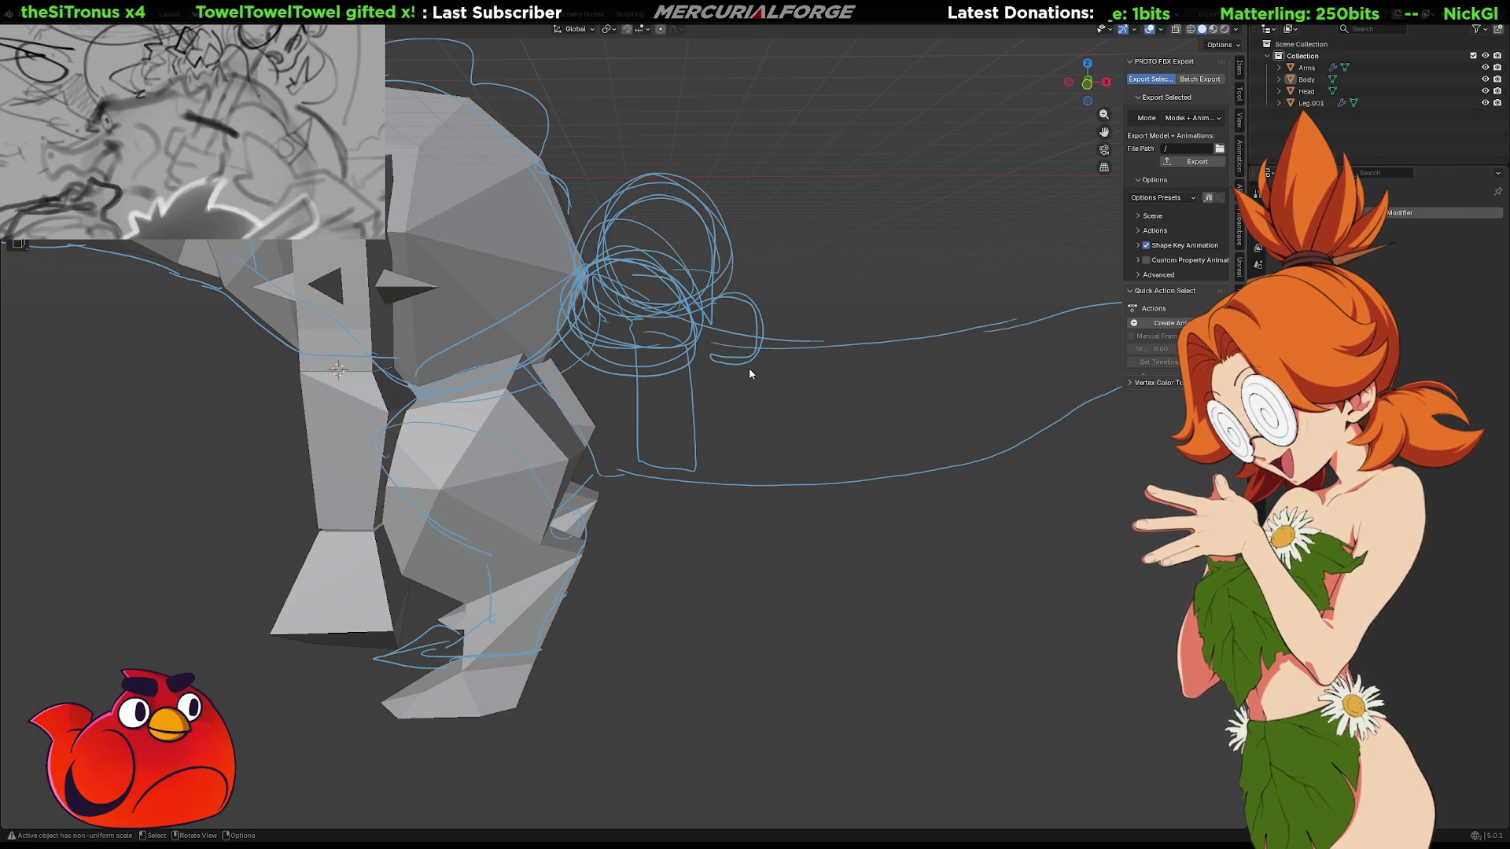
key("shift+s")
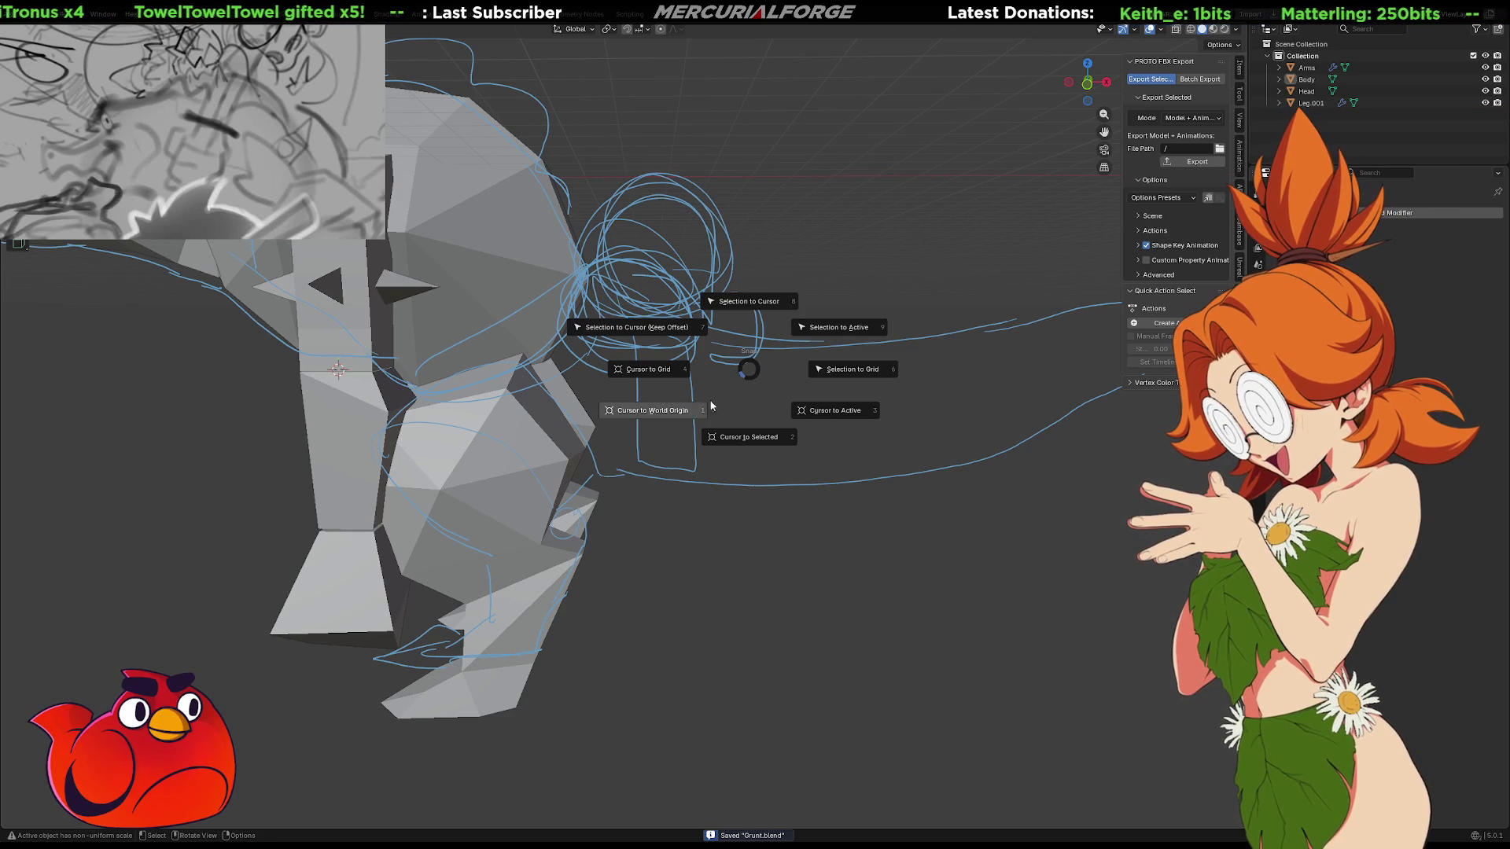
key("shift+a")
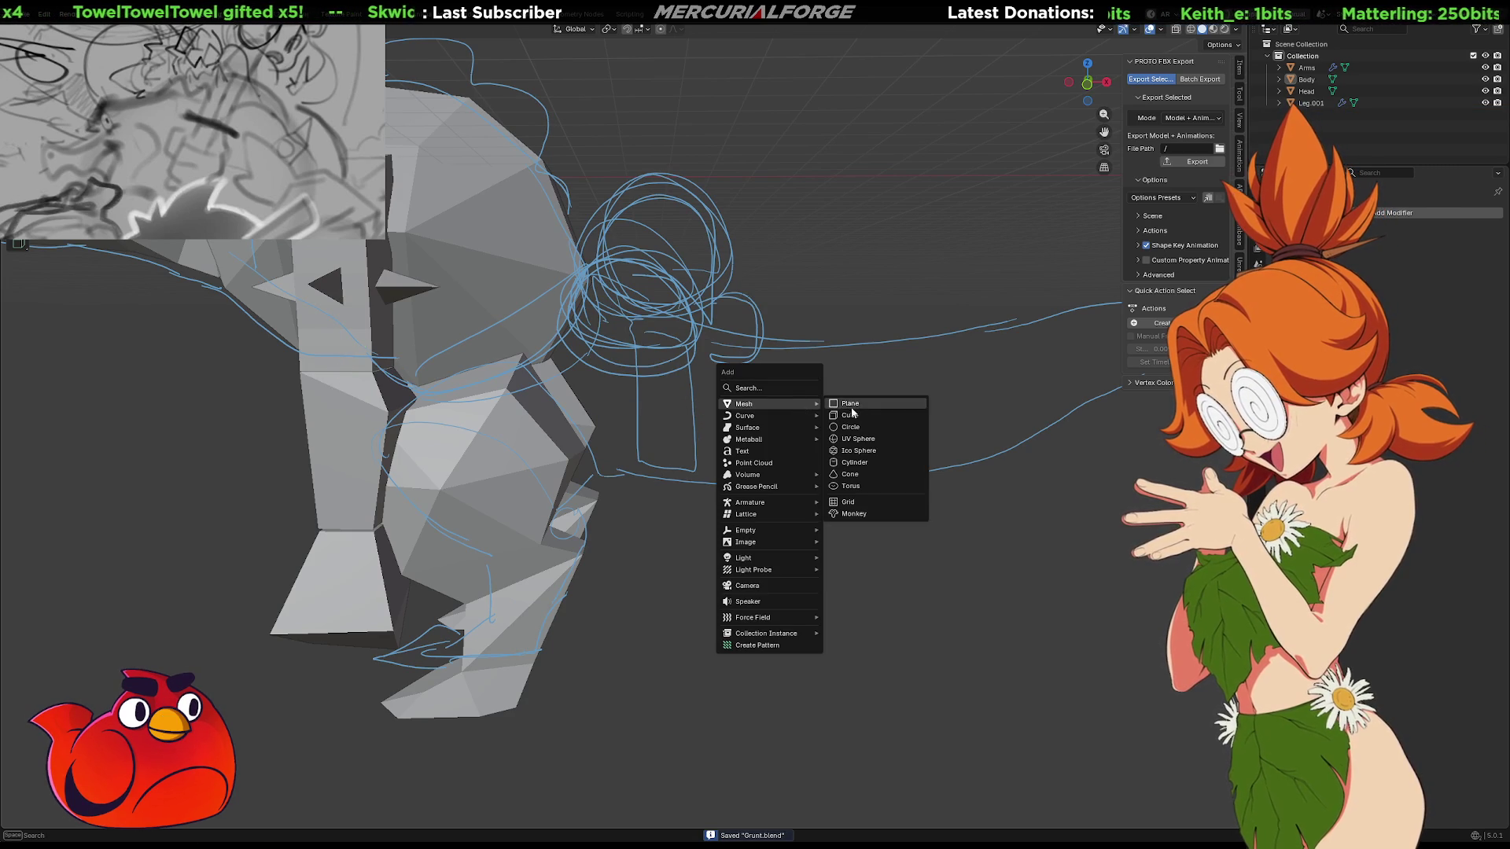
left_click(859, 411)
scroll(742, 420, "down", 4)
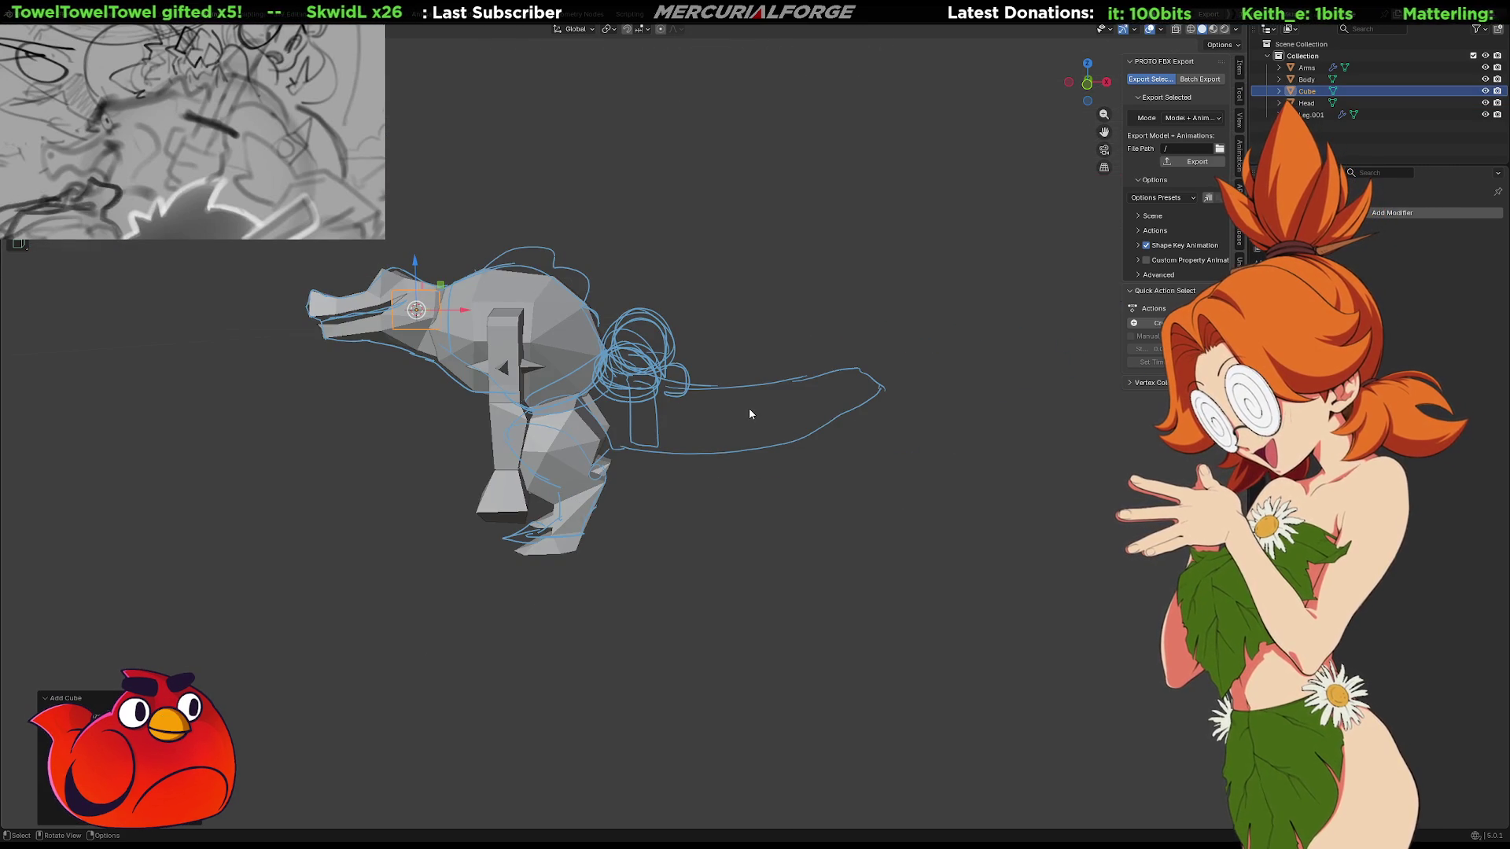
Move the cube to the tail sketch's base in front view
key("KP_1")
key("g")
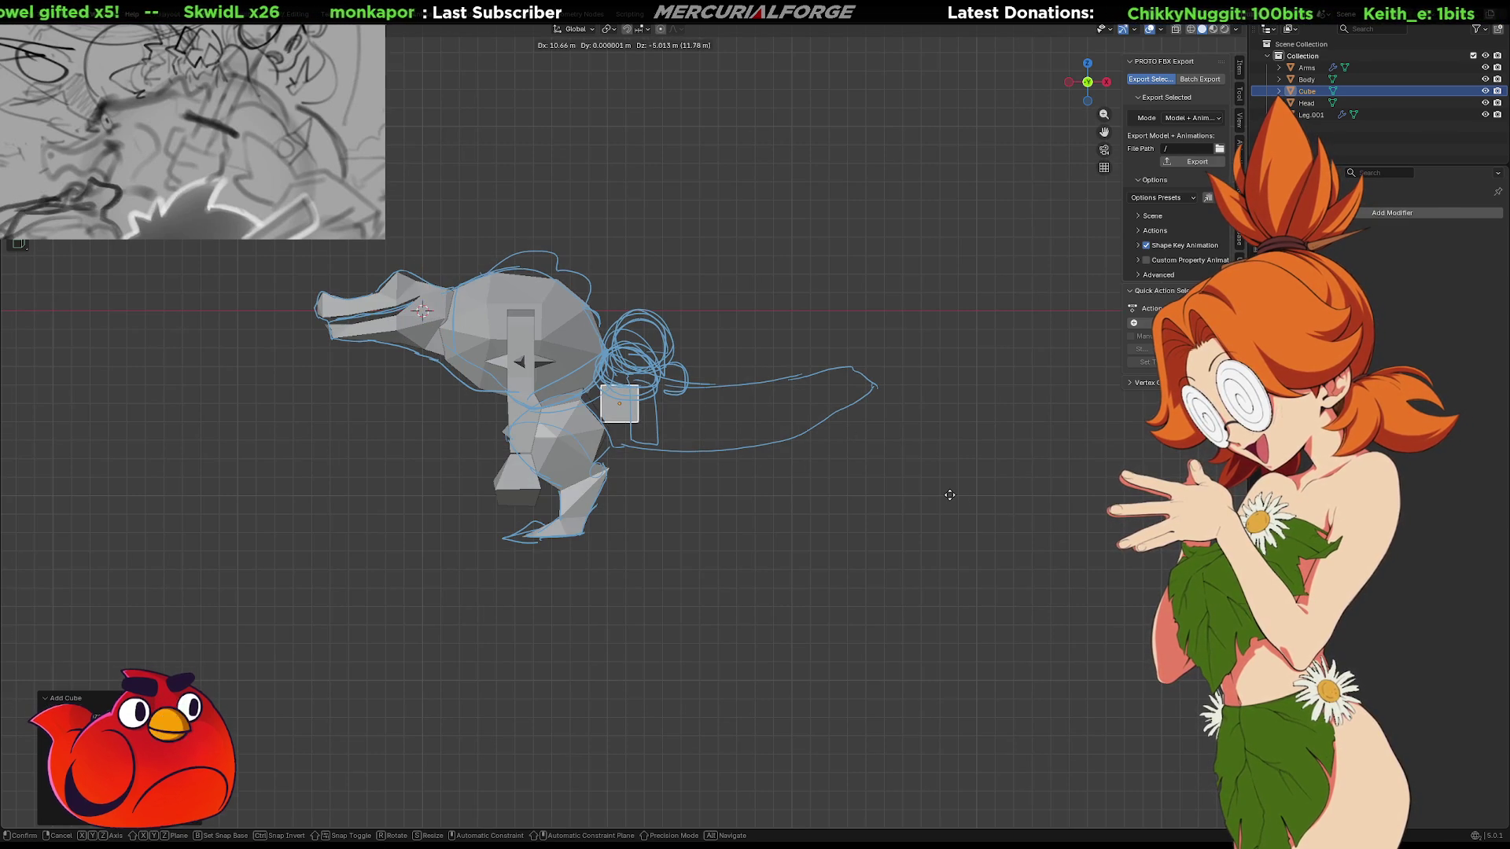
left_click(1037, 511)
scroll(928, 484, "up", 5)
mouse_move(883, 472)
middle_mouse_down()
mouse_move(792, 455)
mouse_move(819, 441)
mouse_move(750, 449)
middle_mouse_up()
Rotate the cube 45° in side view and shift it along X toward the tail
key("KP_3")
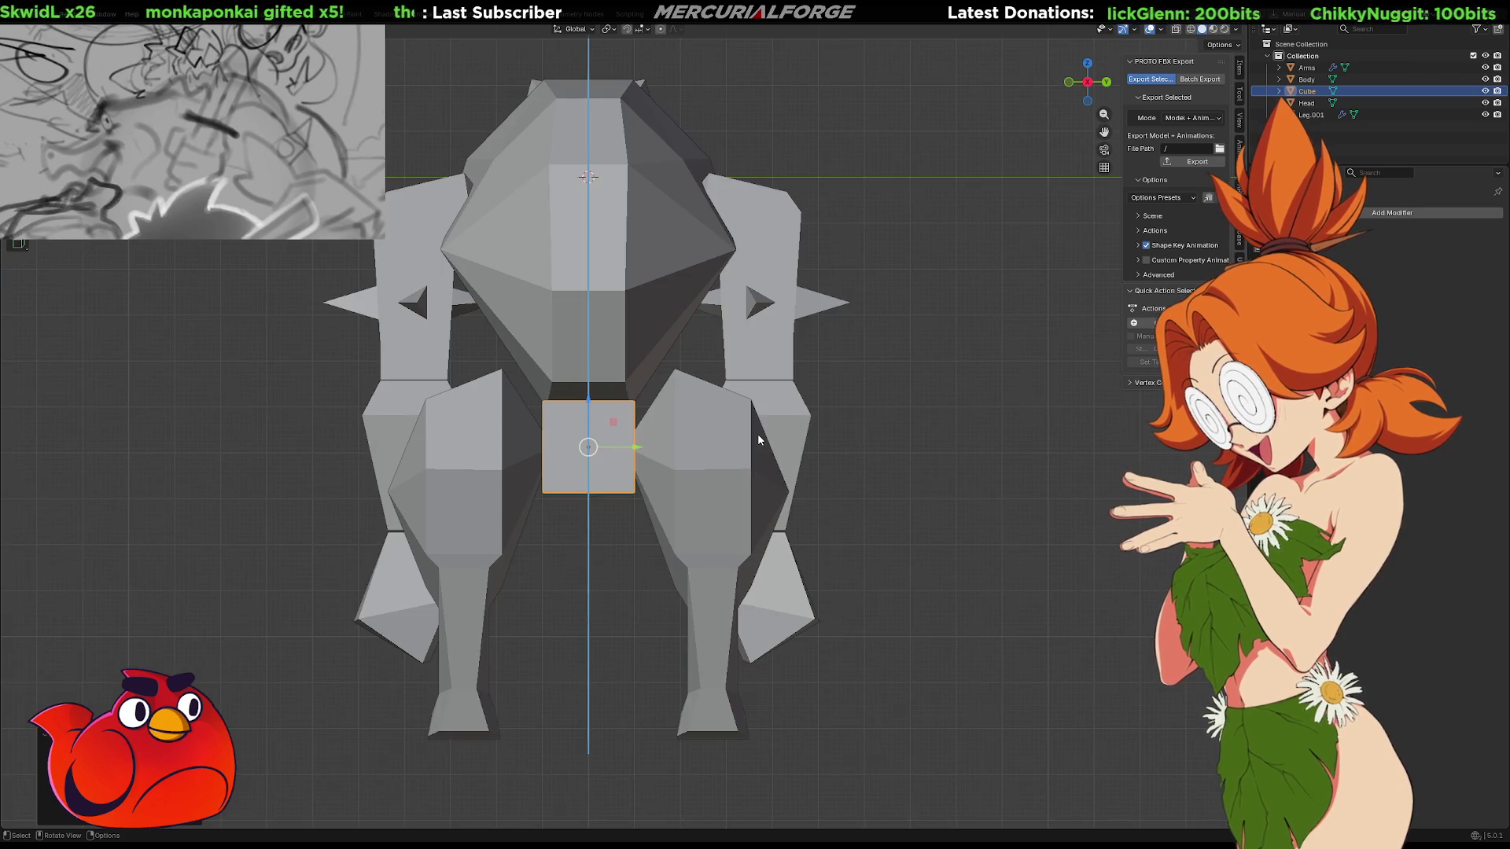
key("r")
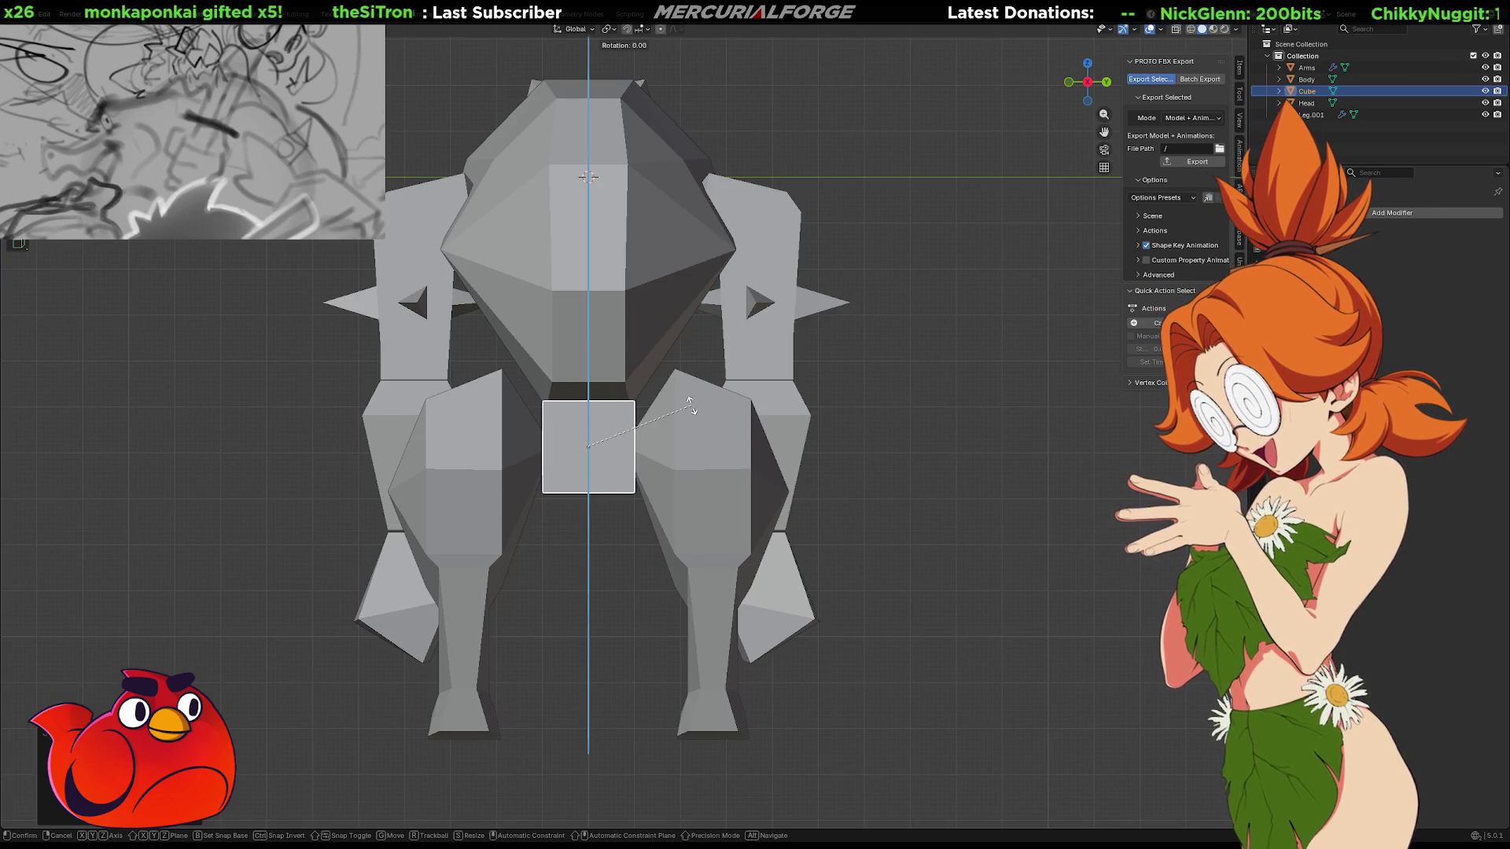
type("45")
key("Return")
key("KP_1")
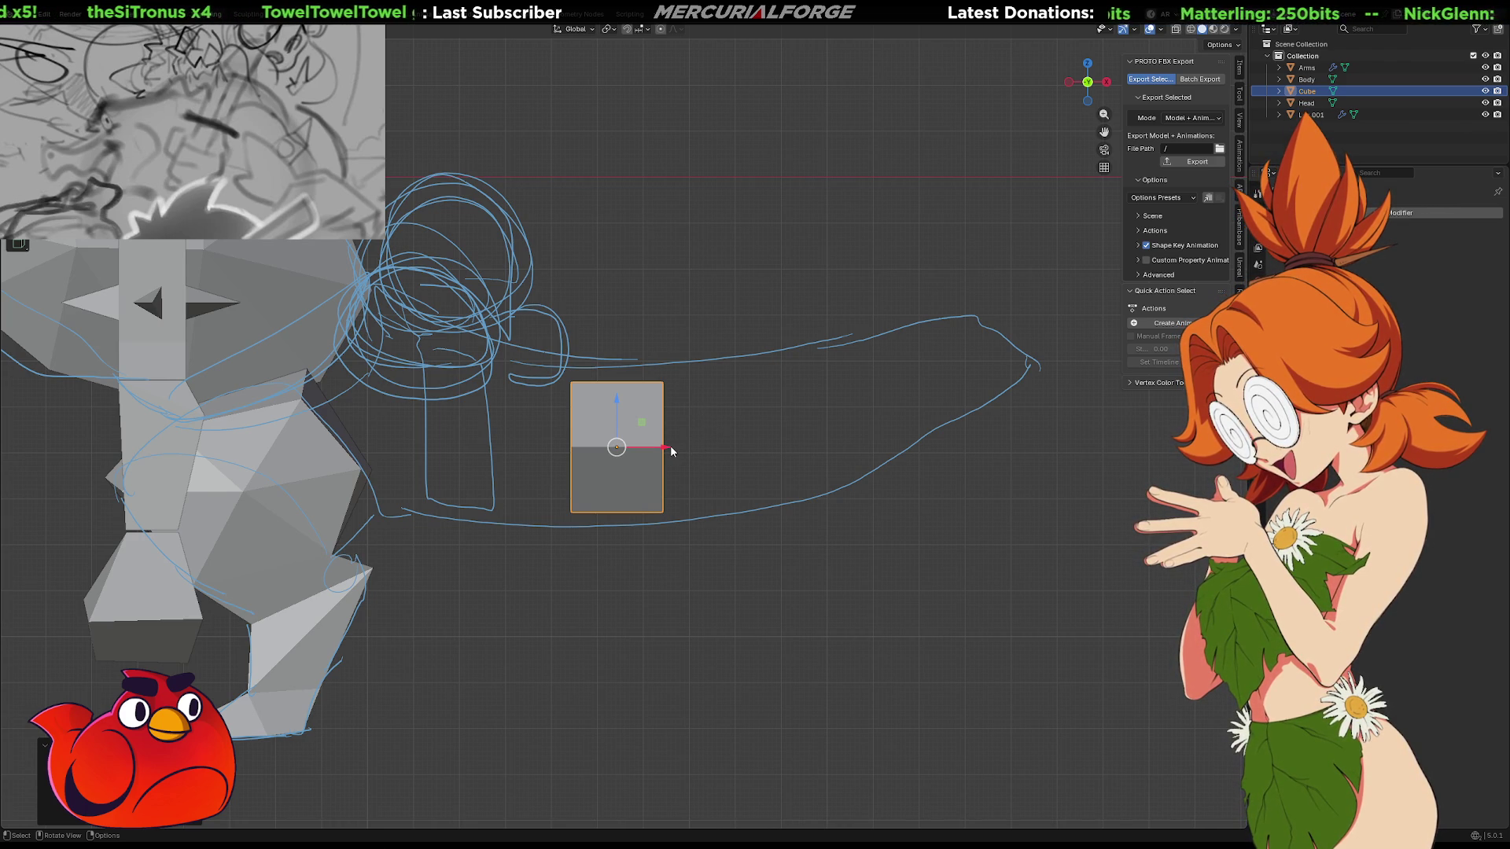
left_click_drag(671, 450, 689, 450)
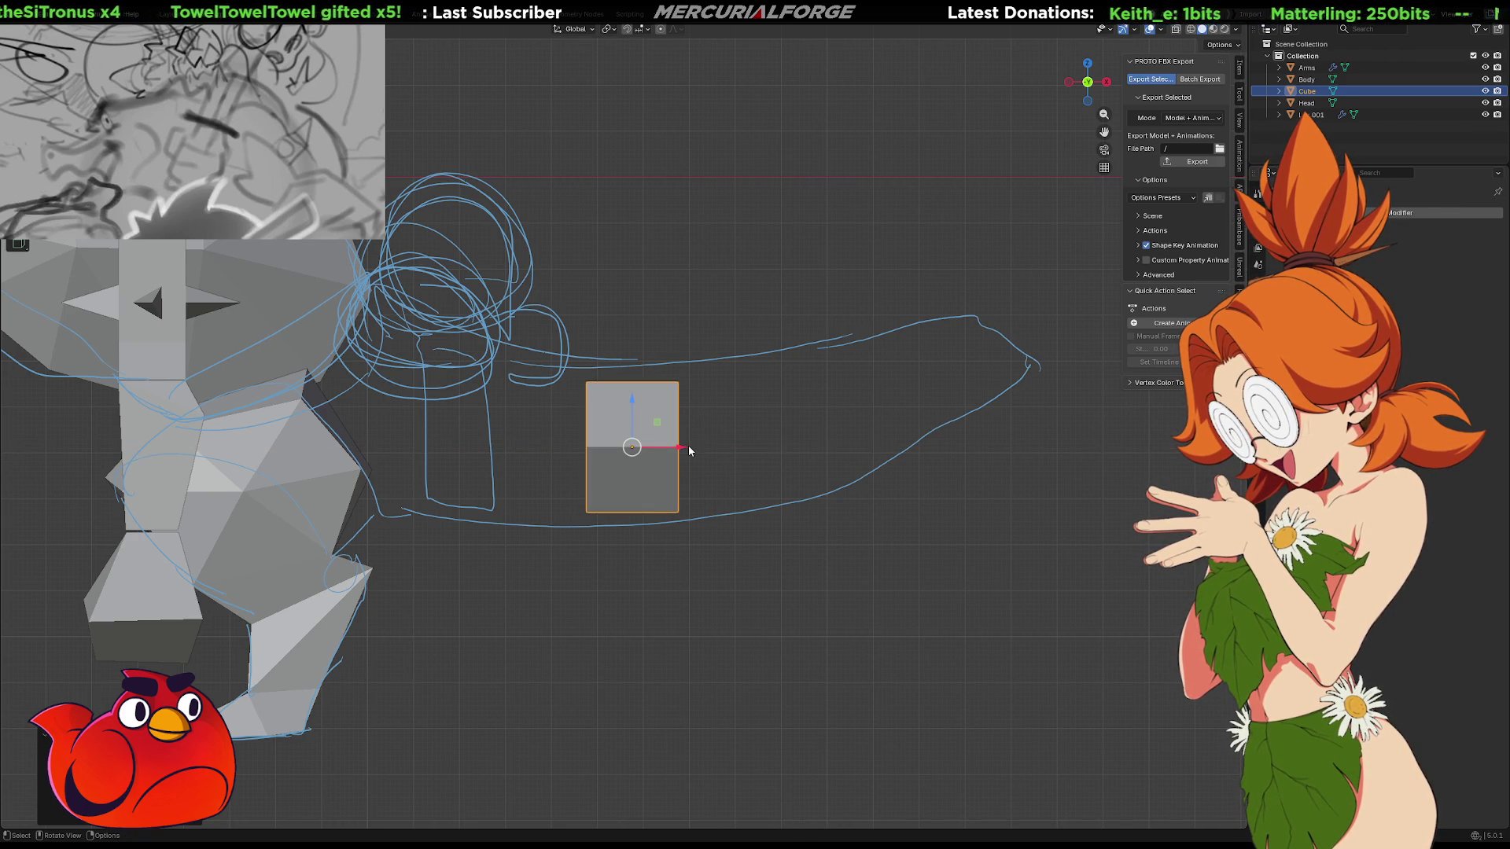
Enter Edit Mode on the small plane and subdivide it into four faces
left_click(711, 403)
left_click(641, 450)
key("Tab")
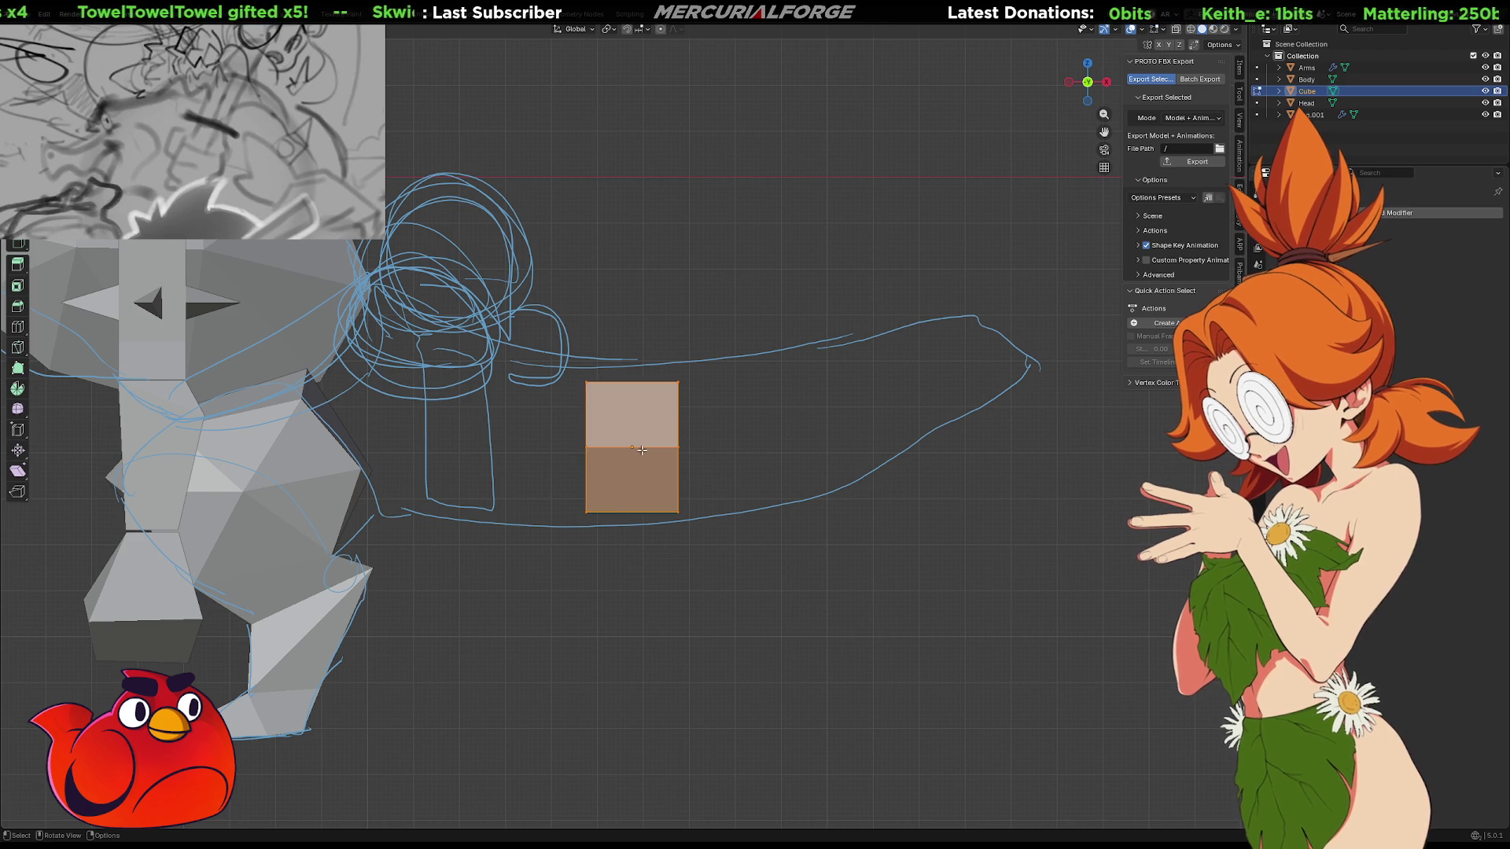
left_click(642, 448)
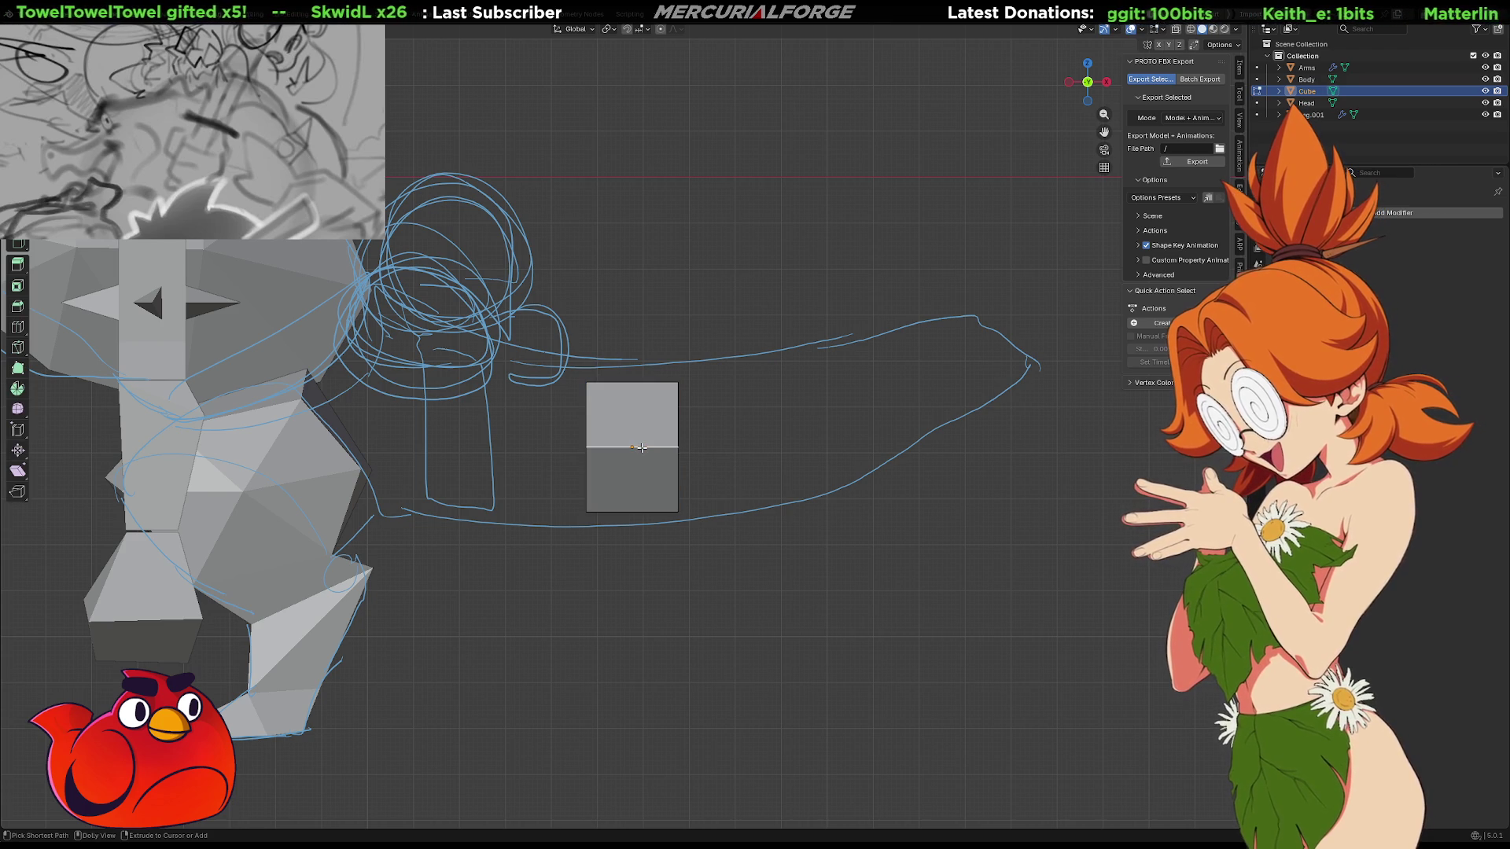
key("ctrl+space")
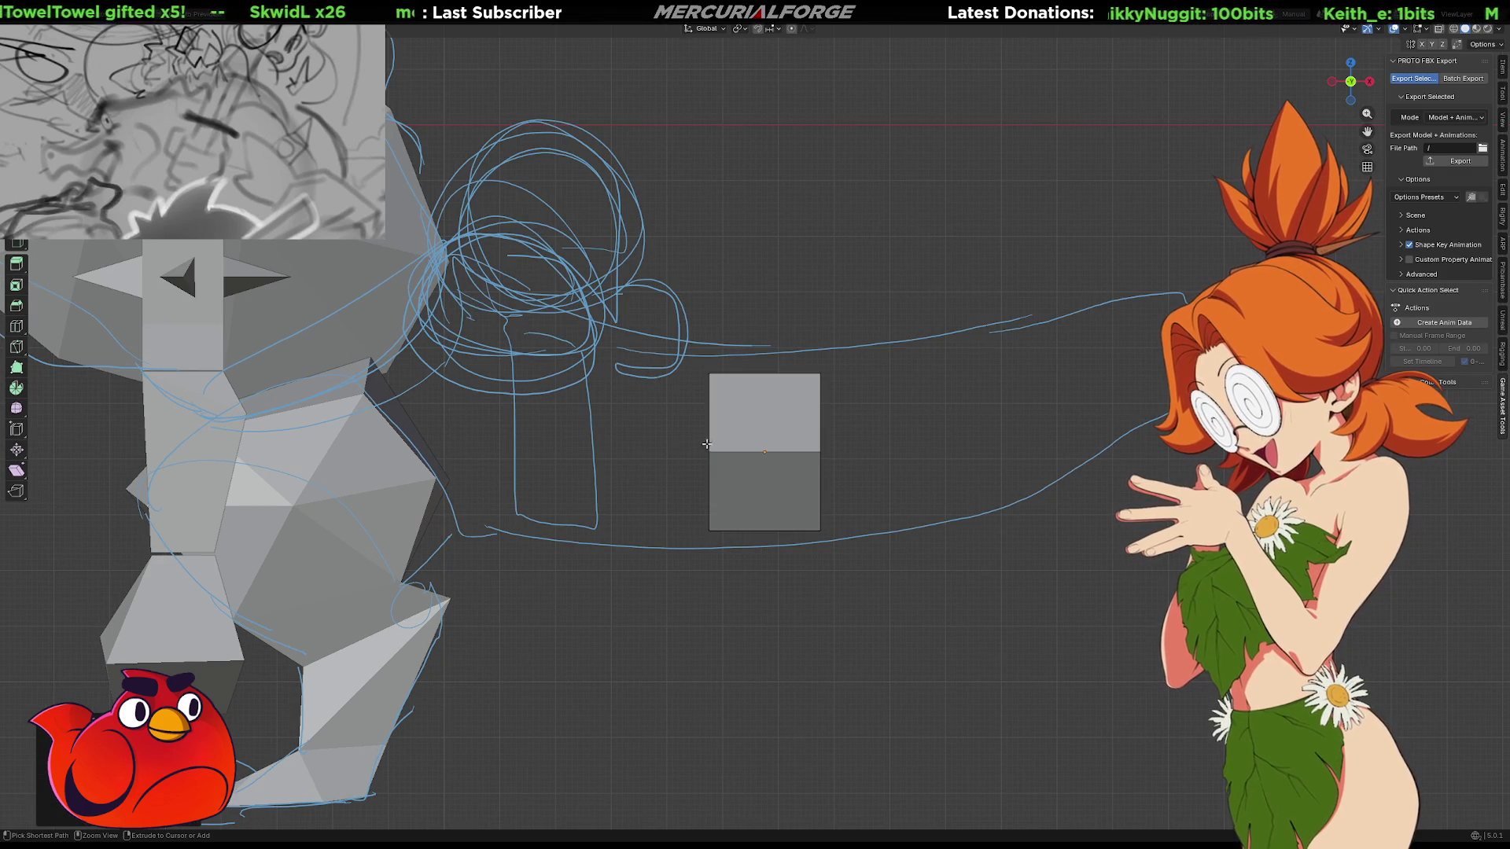
key("ctrl+space")
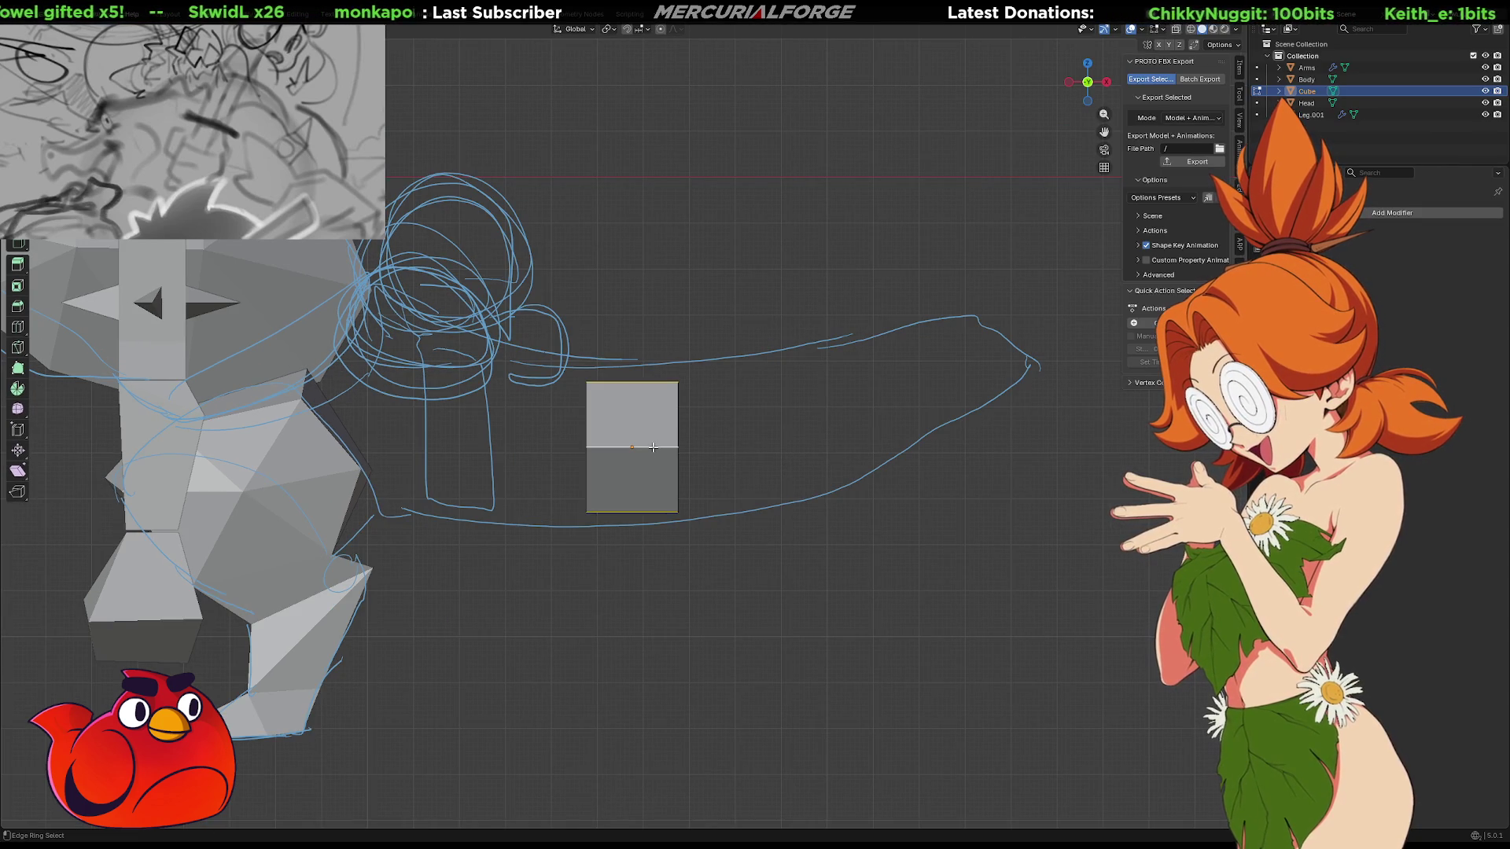
right_click(653, 446)
left_click(639, 479)
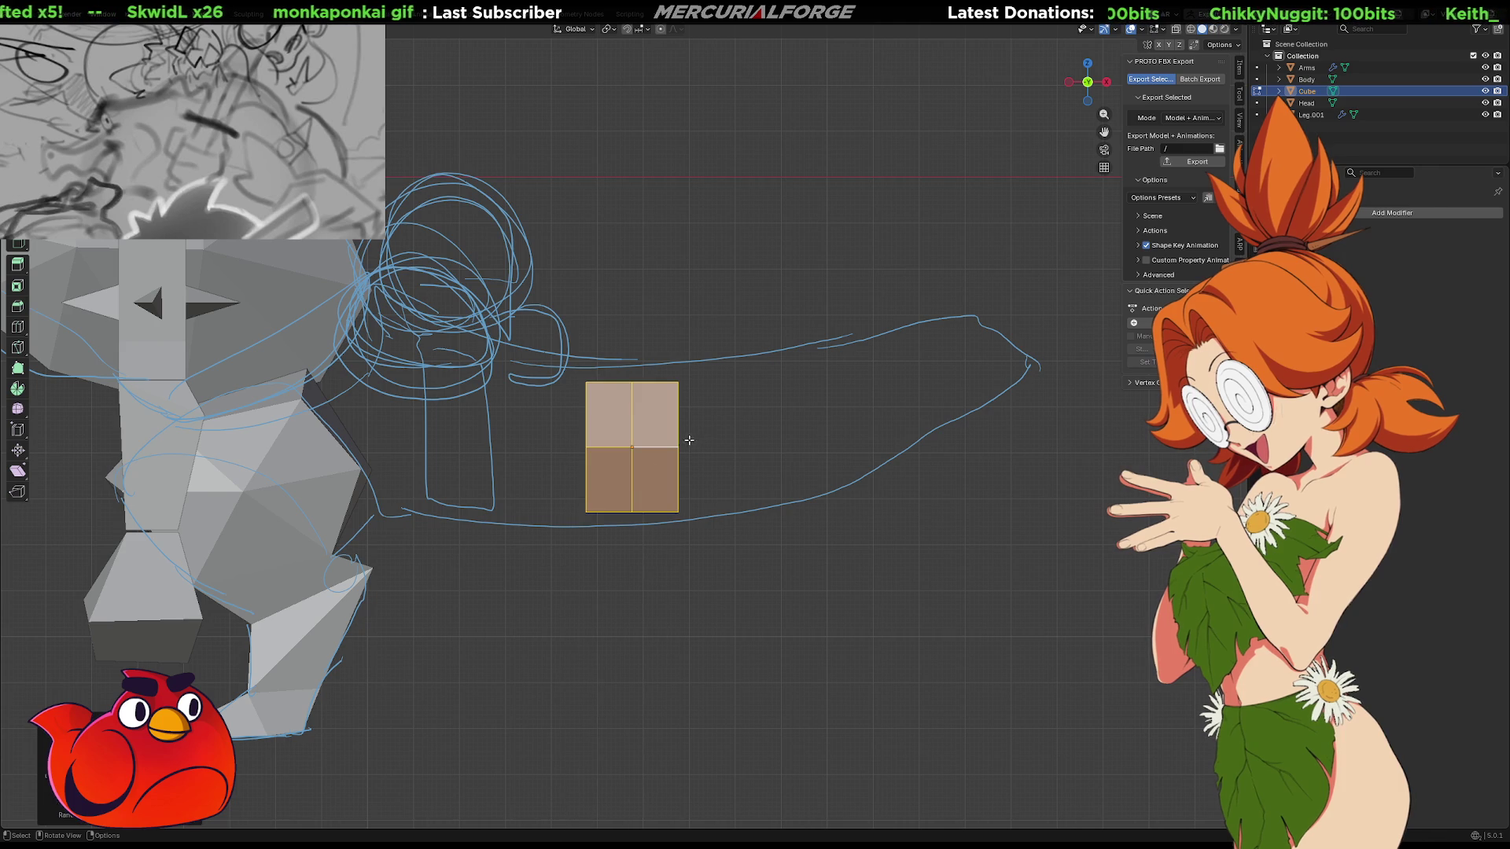
key("ctrl+KP_Subtract")
Pull the plane's right edge out along the sketch, tilting and narrowing the far end
left_click(712, 410, "shift")
key("g")
key("Escape")
key("g")
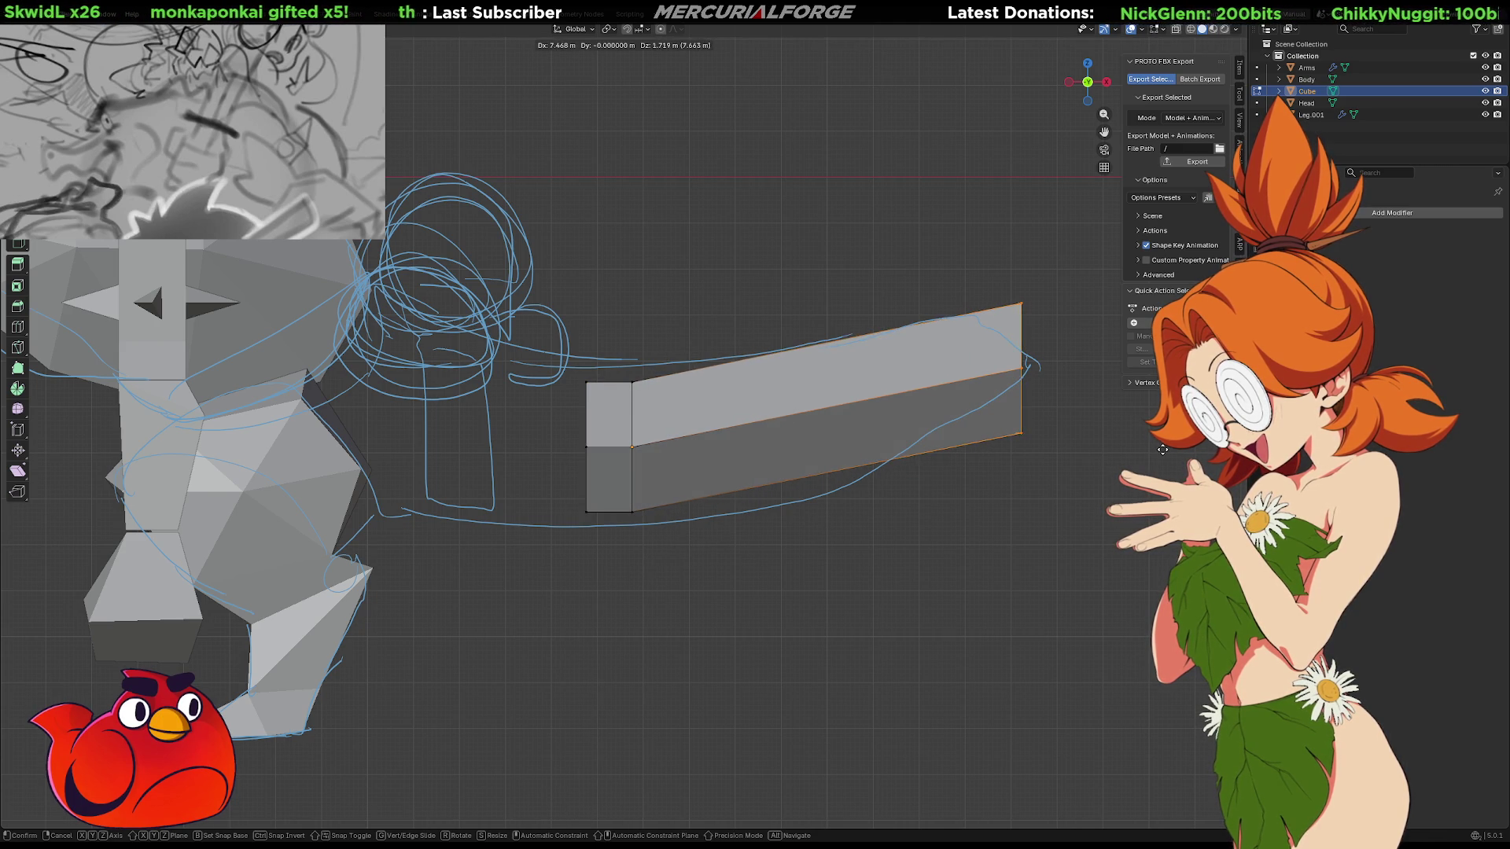
key("r")
left_click(1156, 429)
key("s")
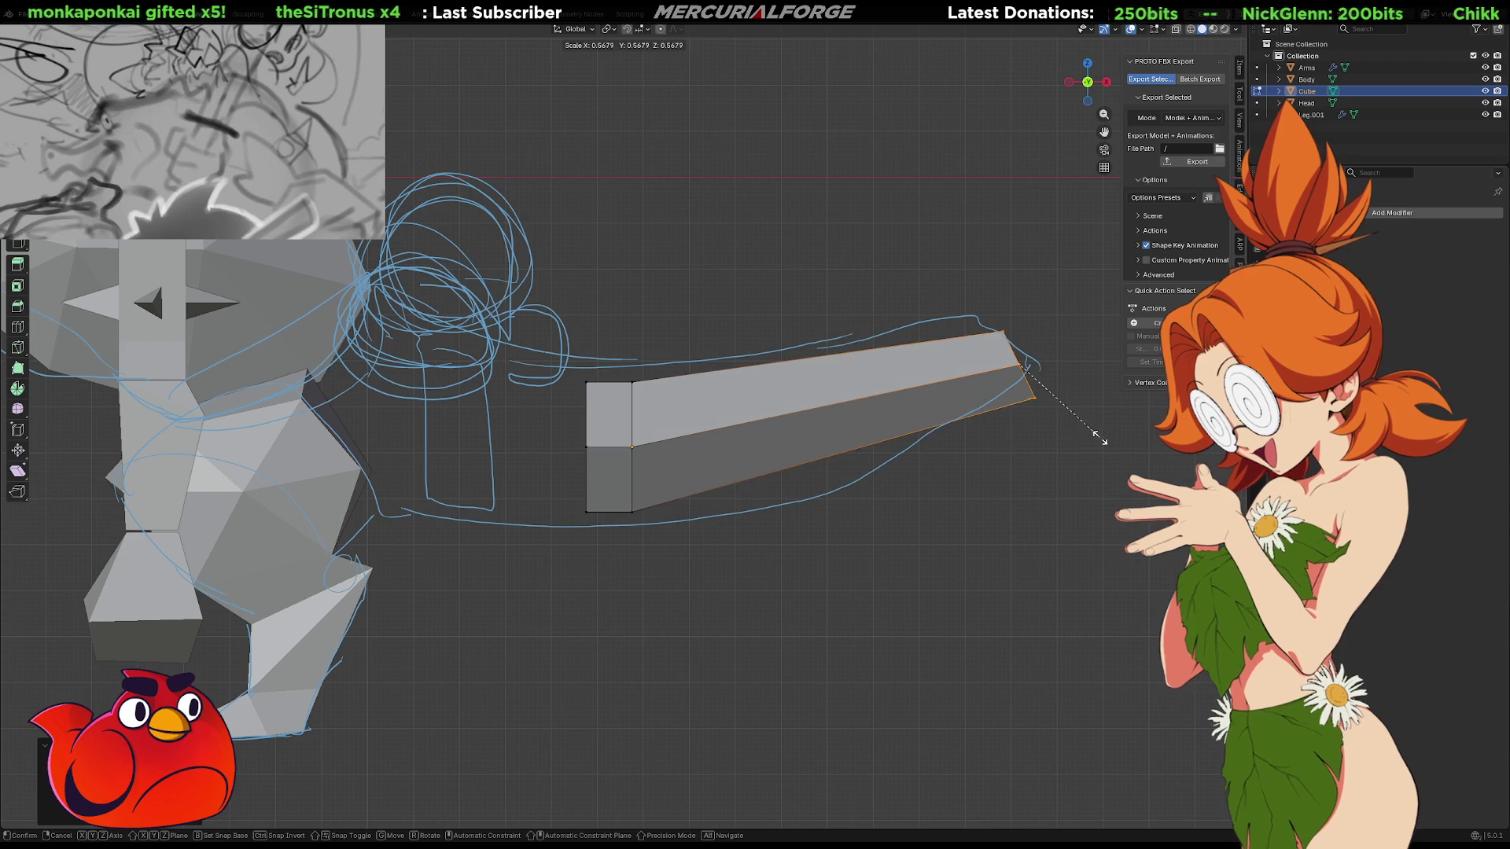
left_click(1054, 413)
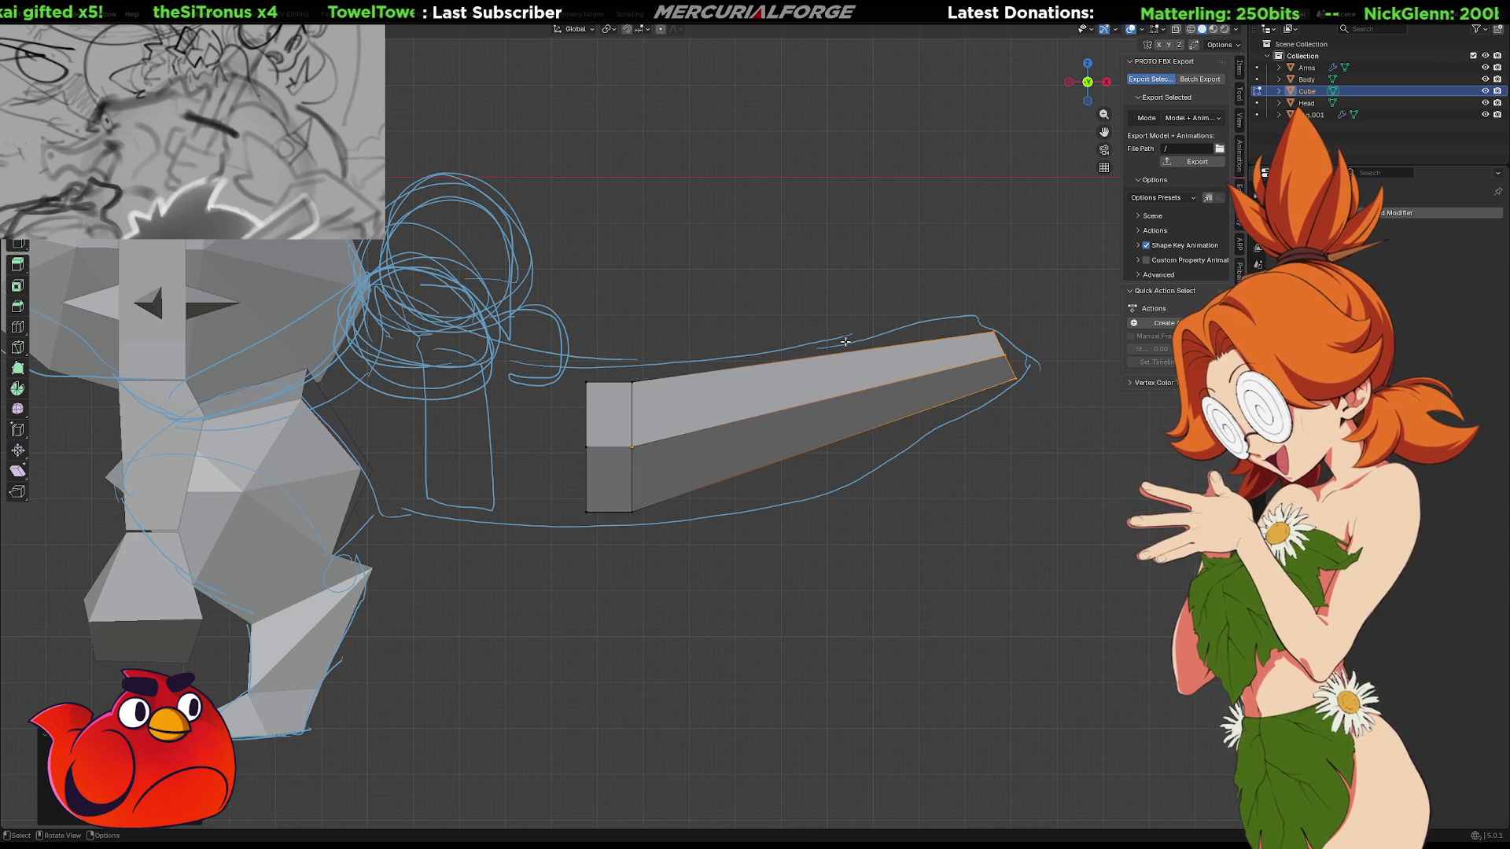
Add a middle loop across the strip, lower it to bend the strip, and enlarge it
left_click(855, 391, "ctrl+alt")
left_click(855, 391, "ctrl+alt")
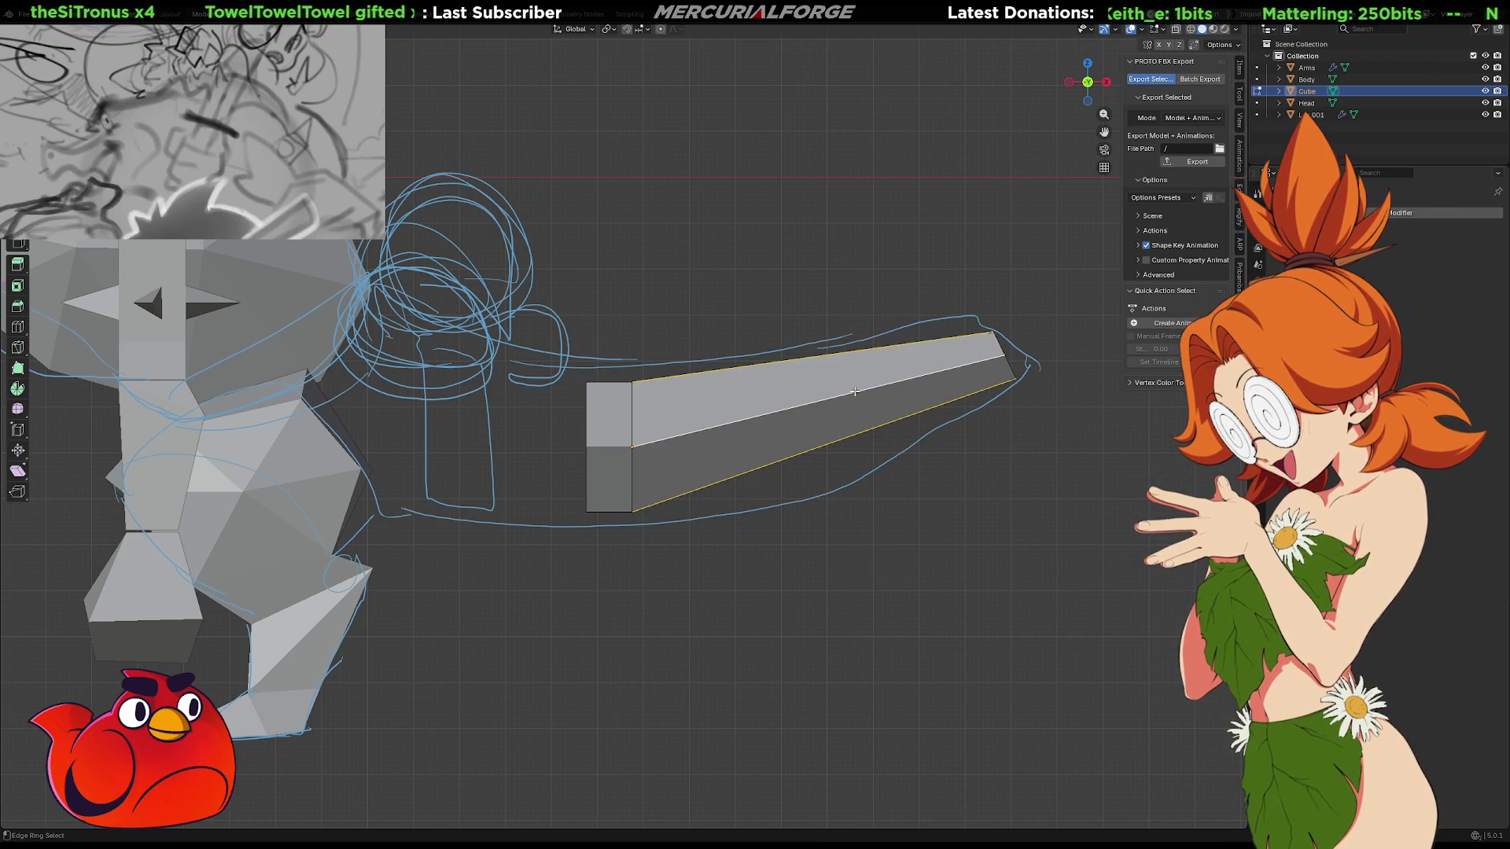
right_click(855, 391)
left_click(854, 389)
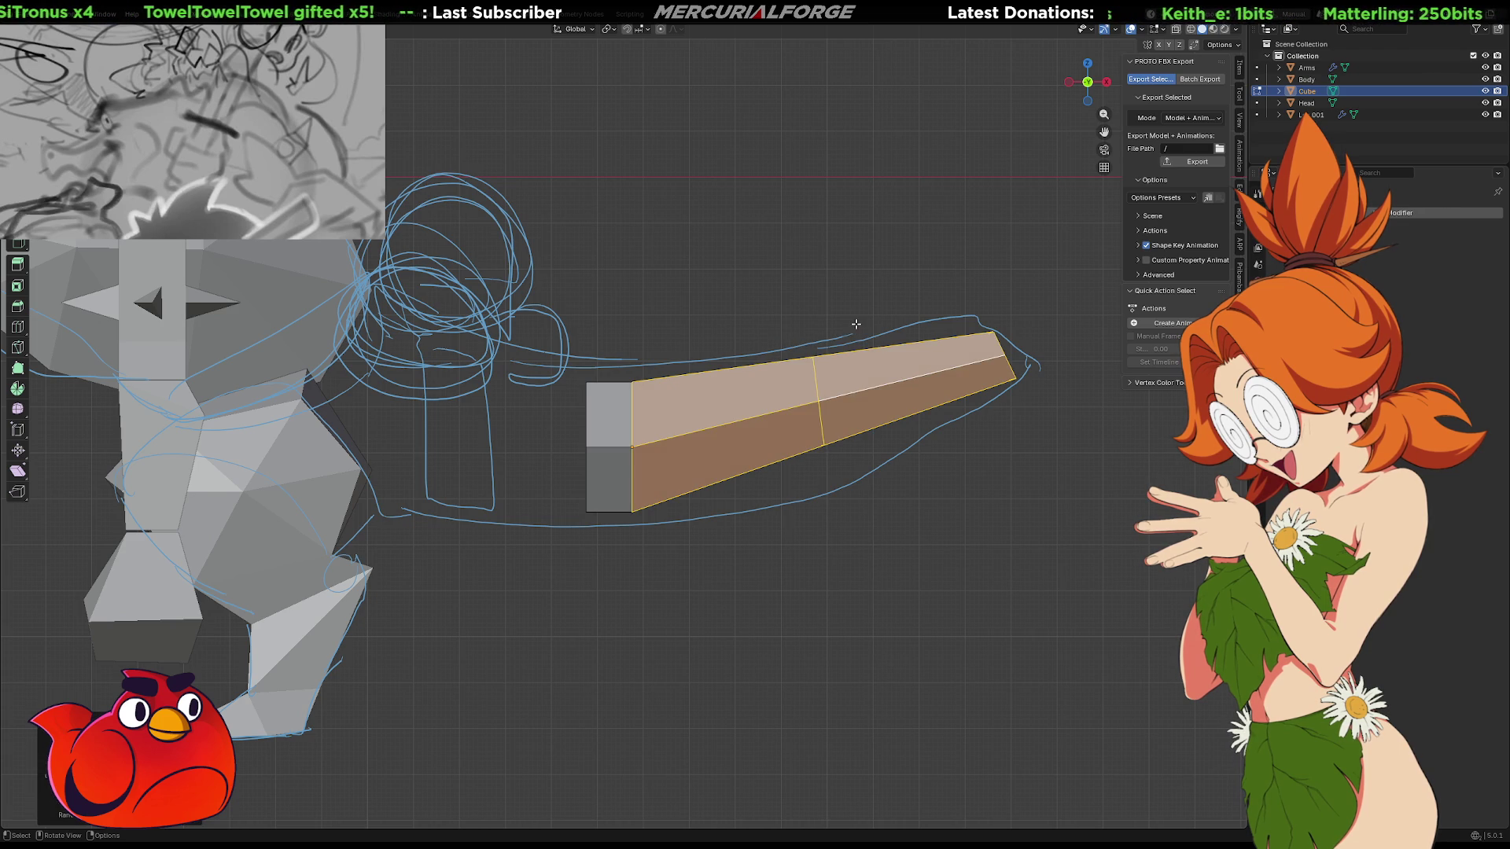
left_click(834, 376, "alt")
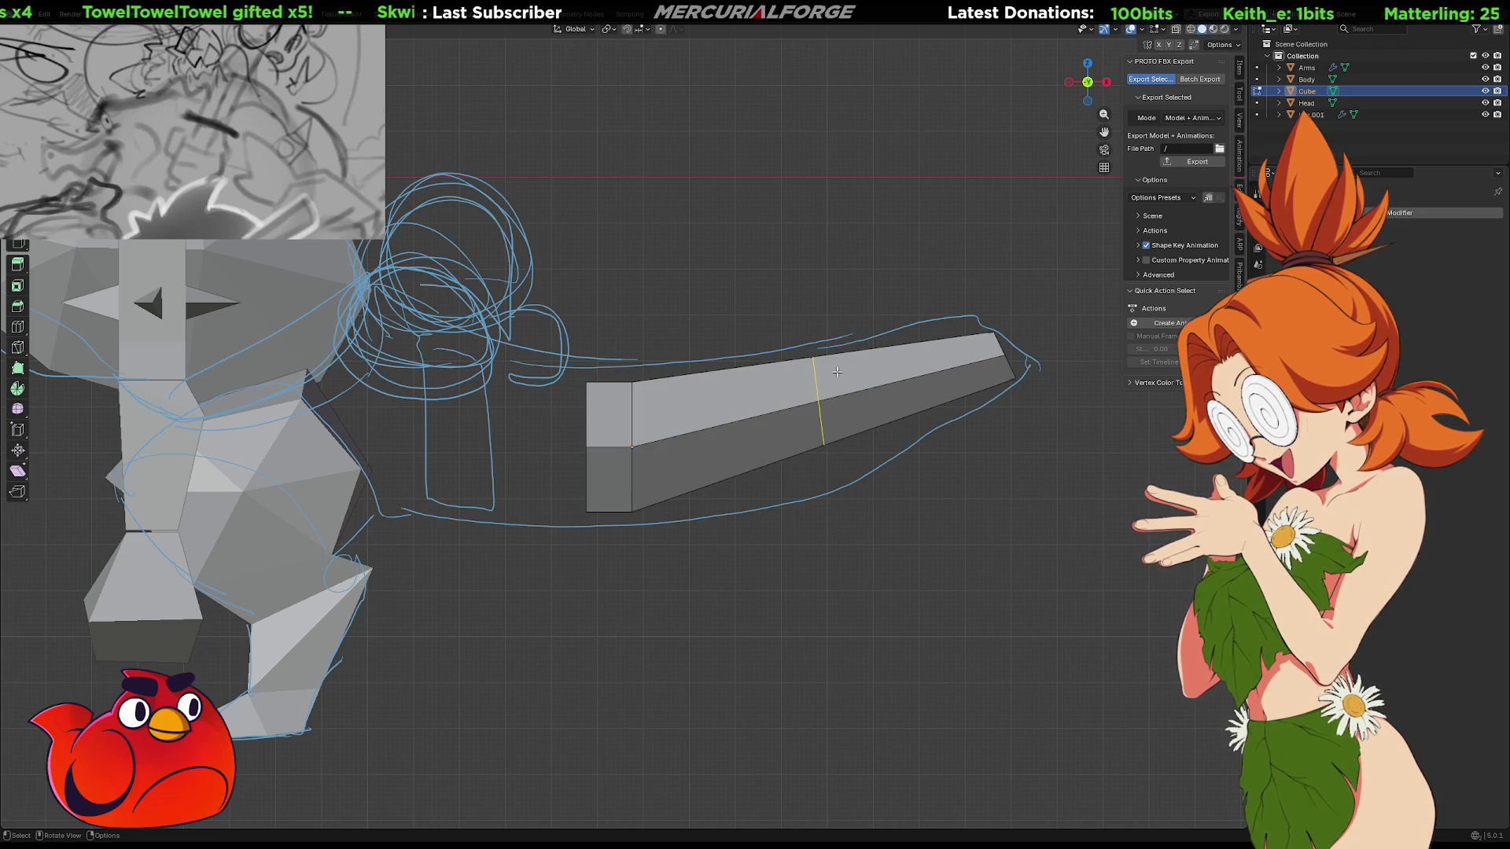
key("g")
left_click(865, 355)
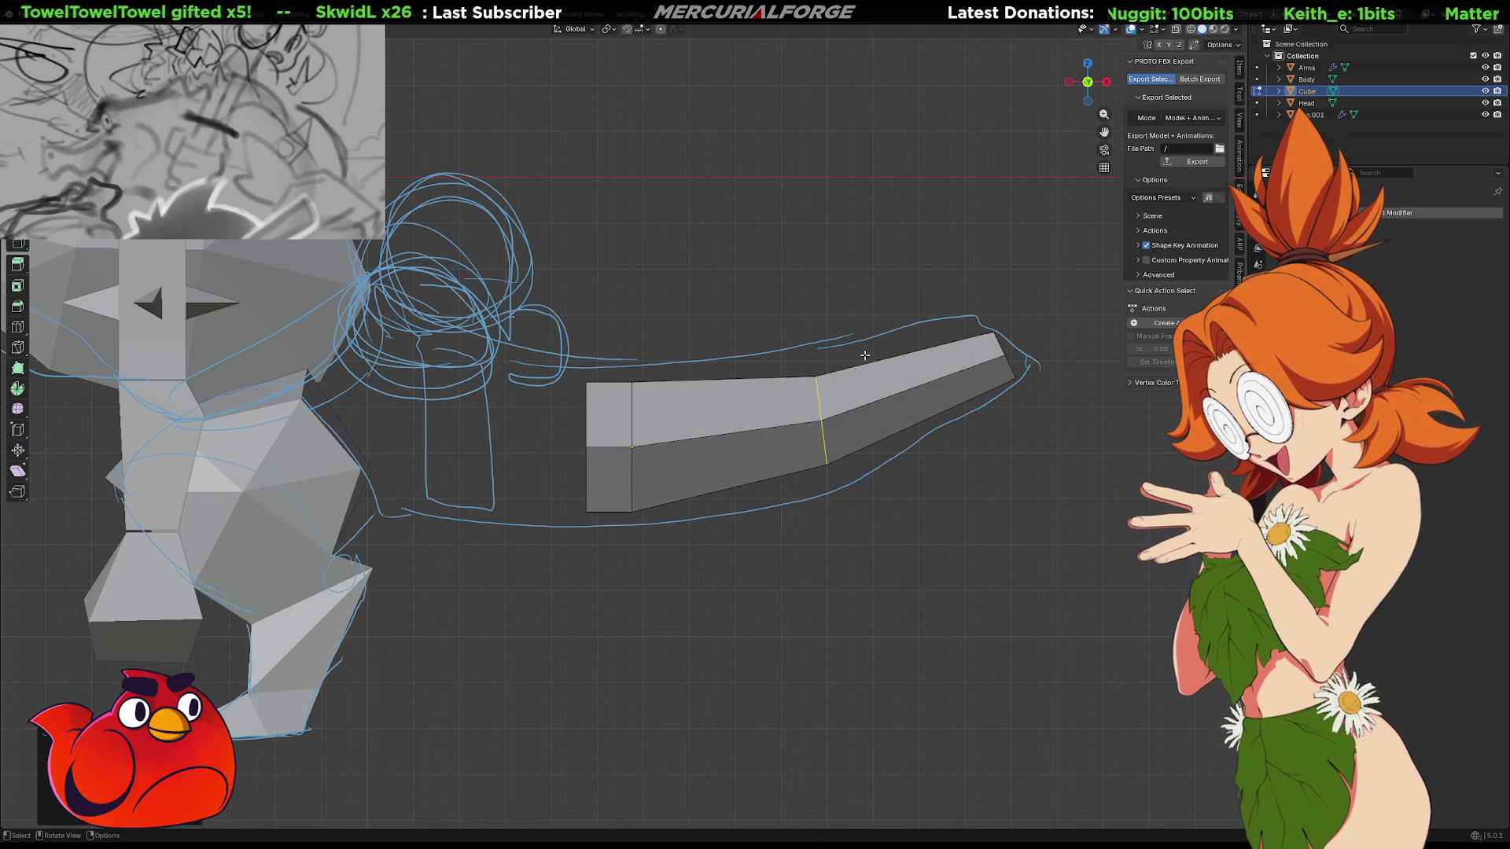
key("s")
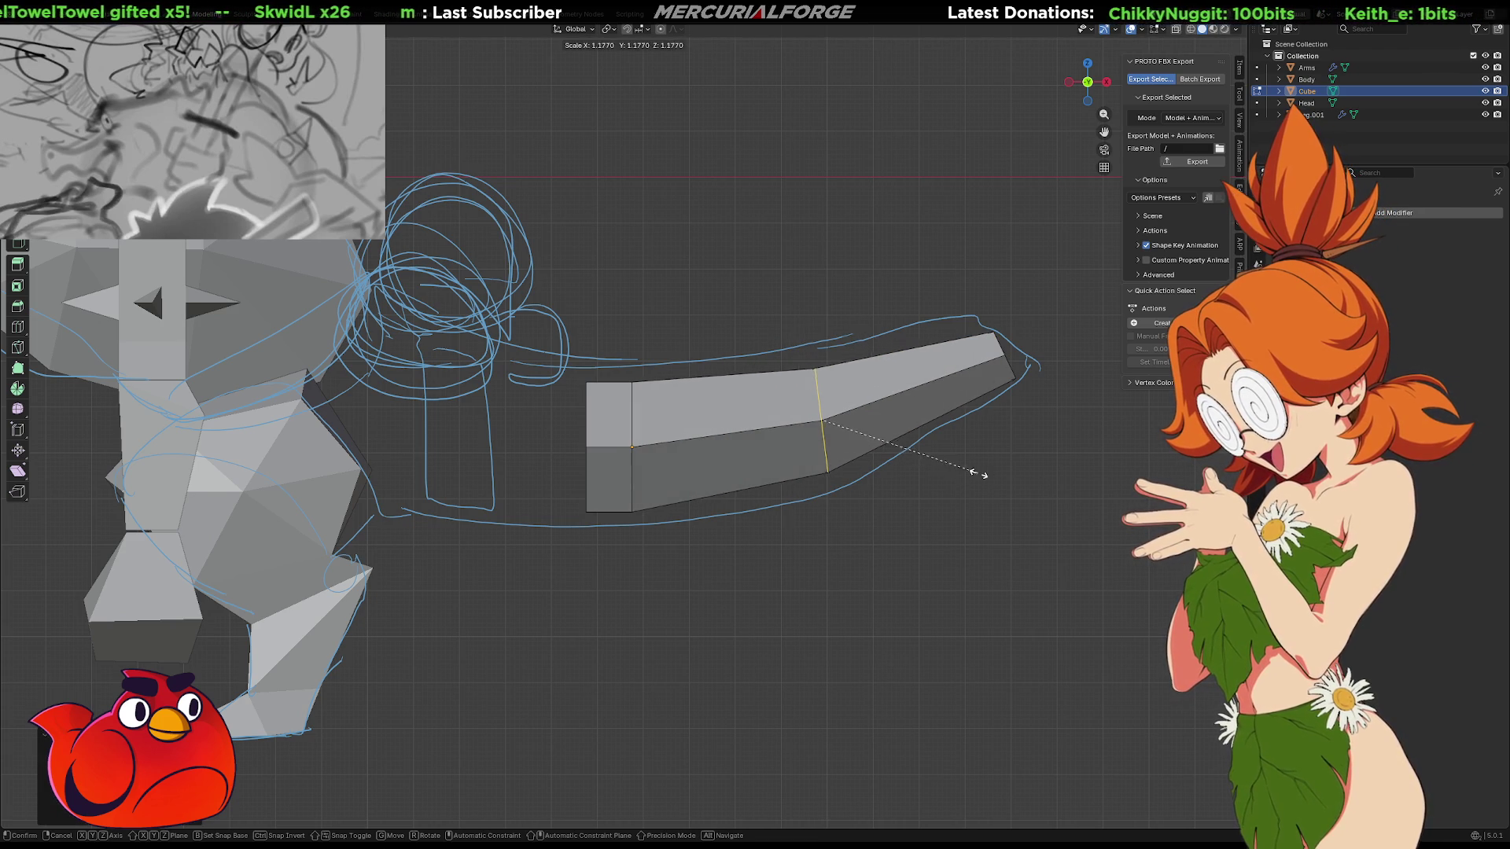
left_click(1013, 469)
Select the strip's left edge, then clear the selection and switch to see-through wireframe display
middle_click_drag(621, 432, 764, 446, "shift")
left_click_drag(749, 370, 687, 569)
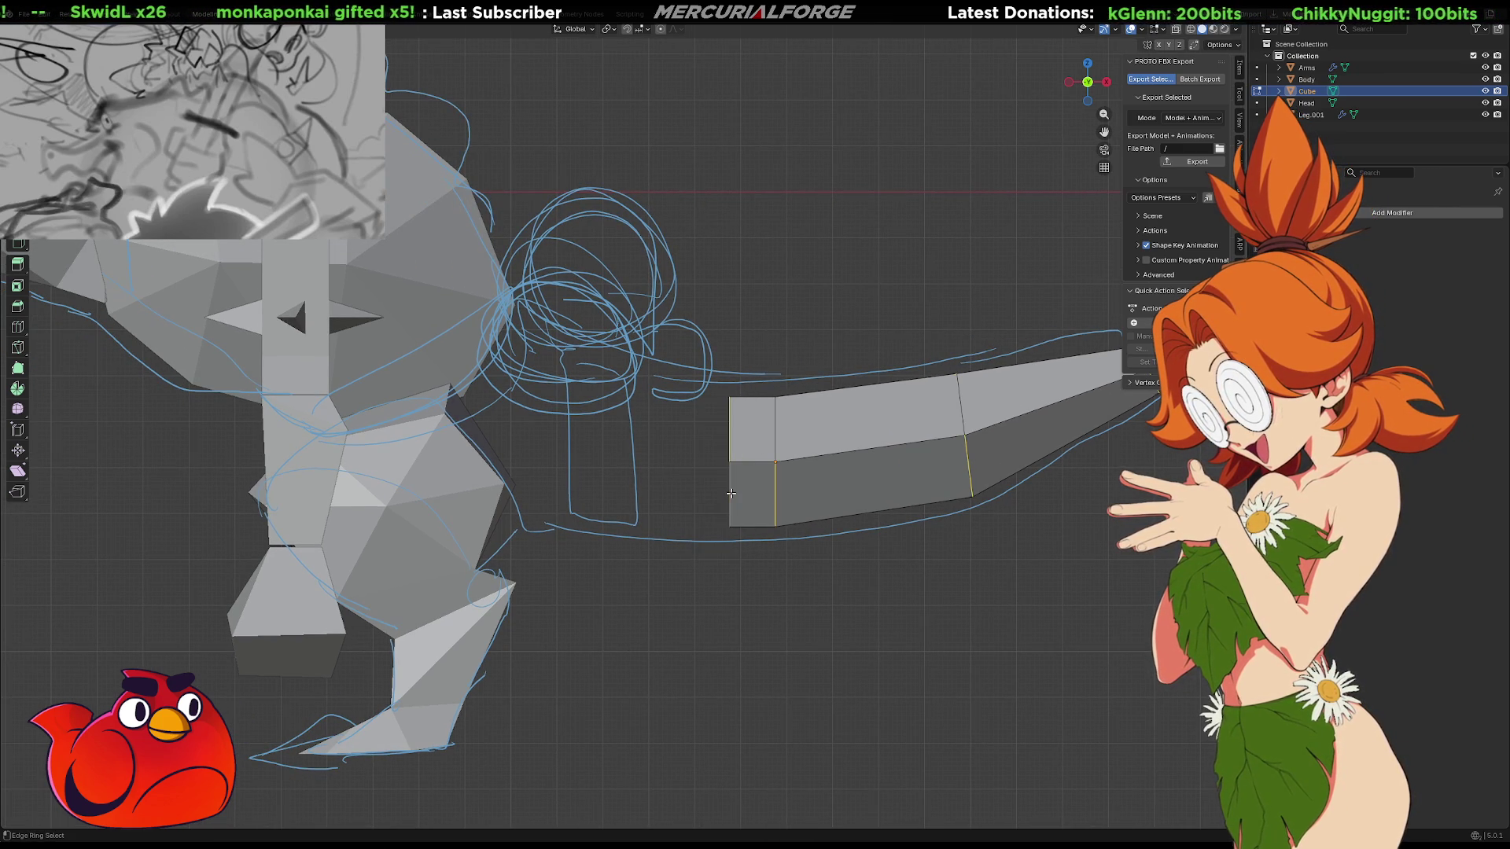
key("alt+a")
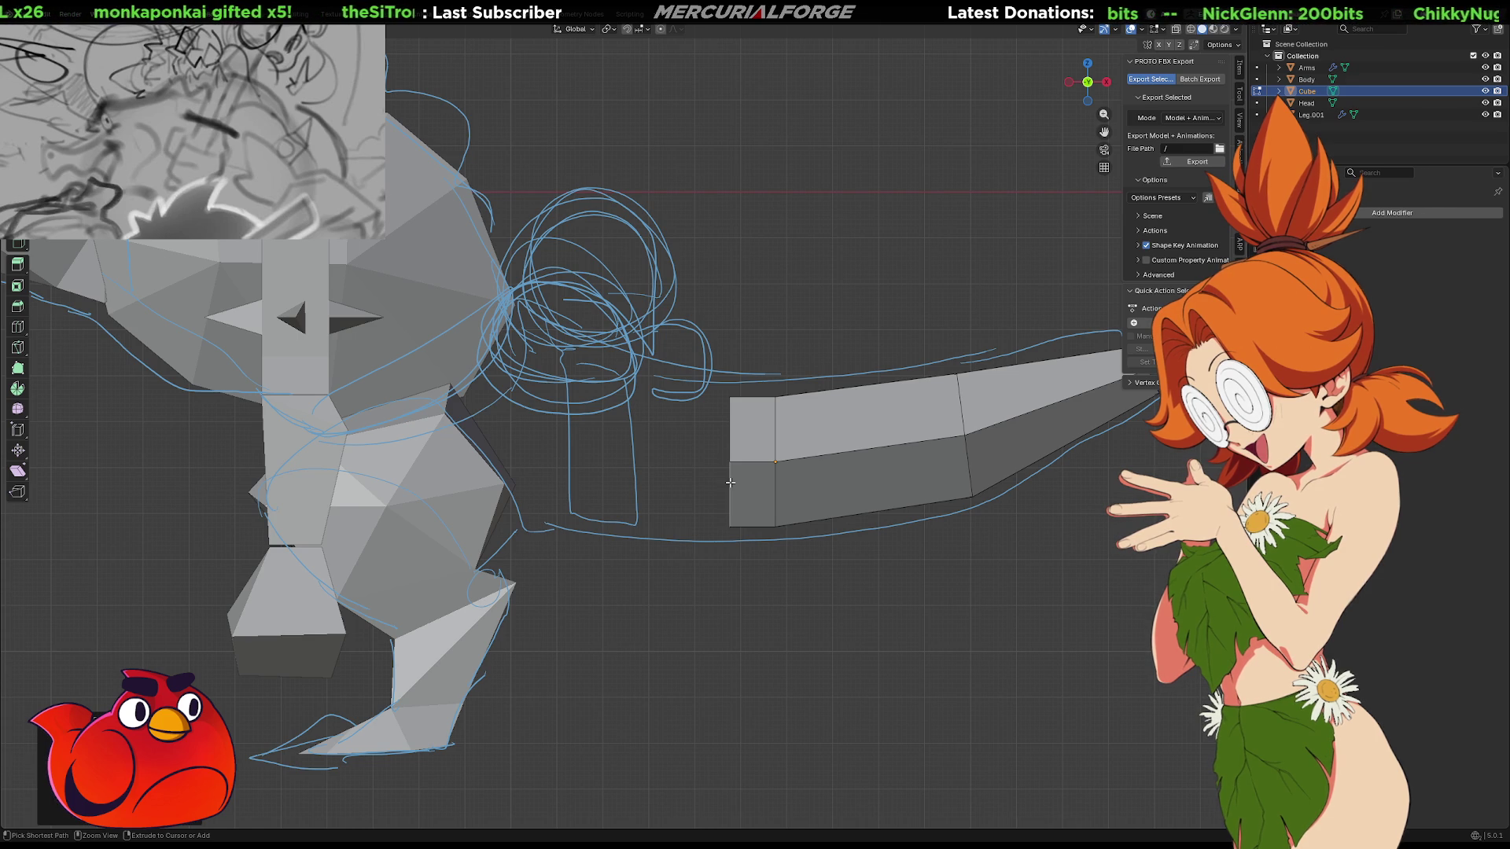
key("shift+z")
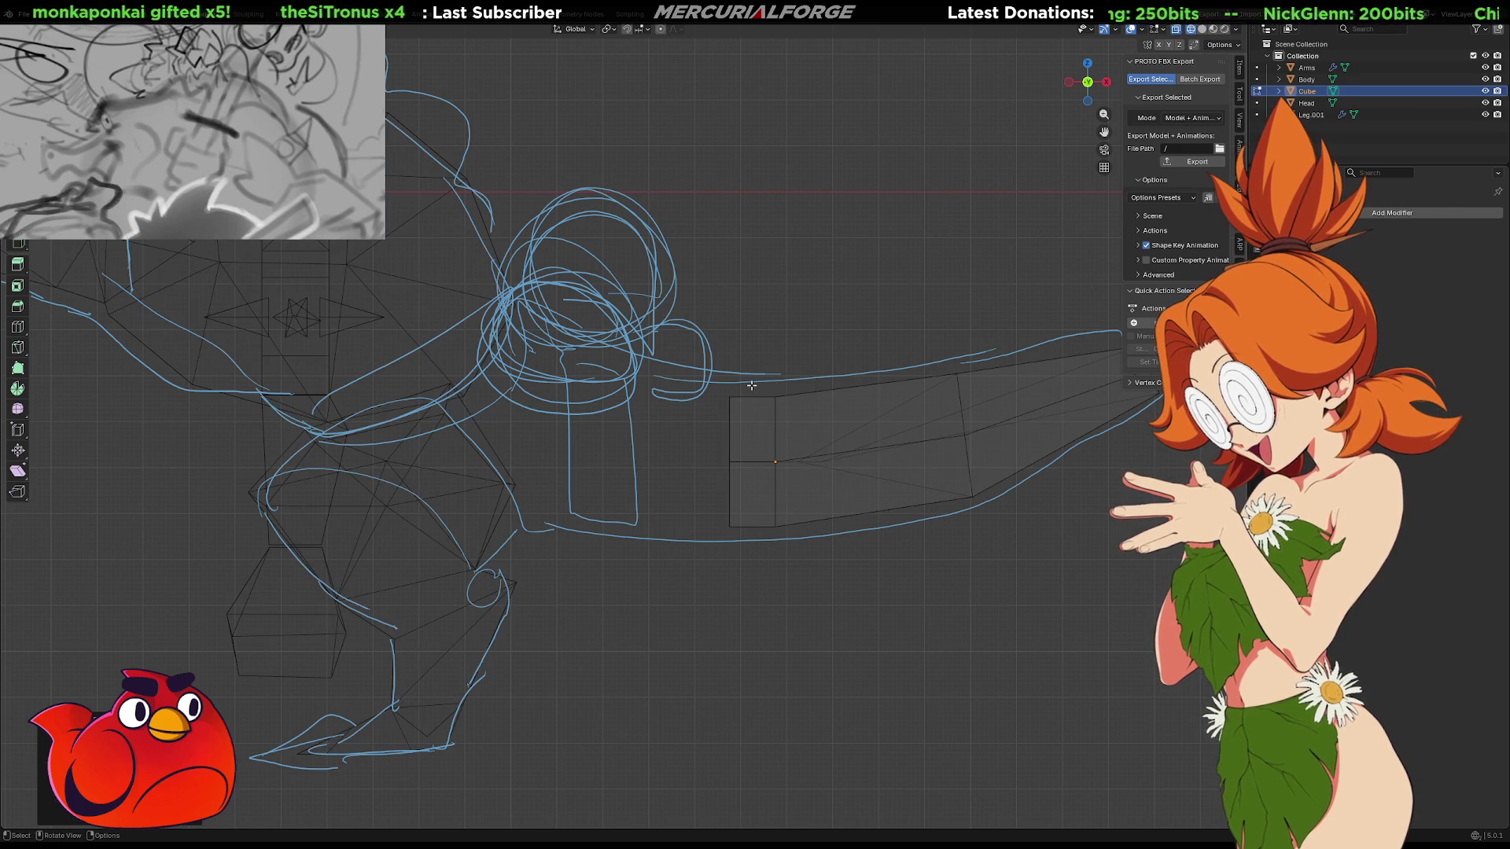
Undo the strip edits back to the small subdivided quad, viewed straight from the front
mouse_move(850, 432)
middle_mouse_down()
mouse_move(866, 482)
mouse_move(846, 583)
mouse_move(894, 472)
middle_mouse_up()
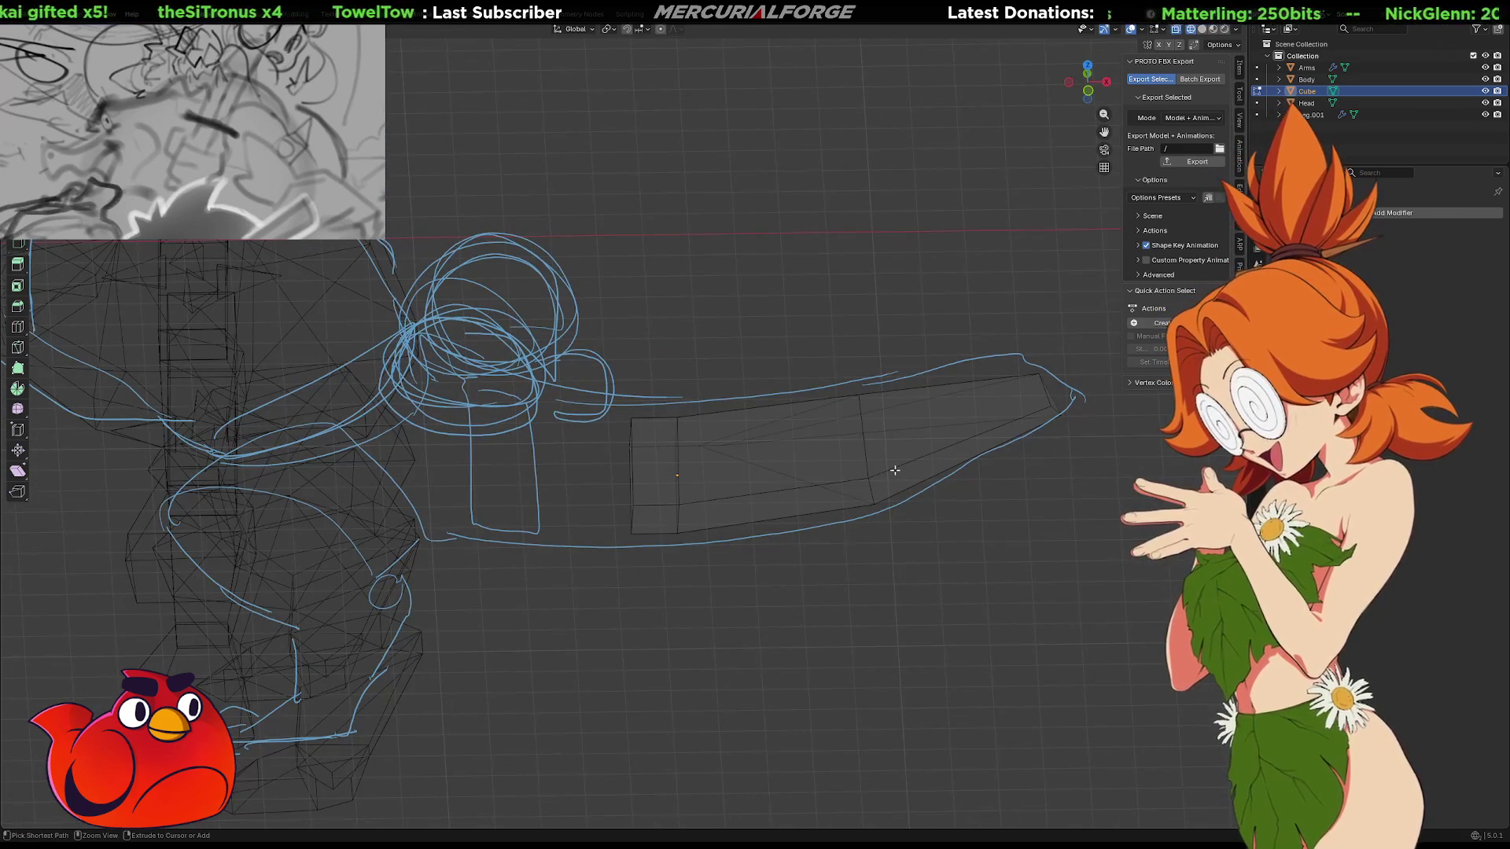
key("ctrl+x")
key("f")
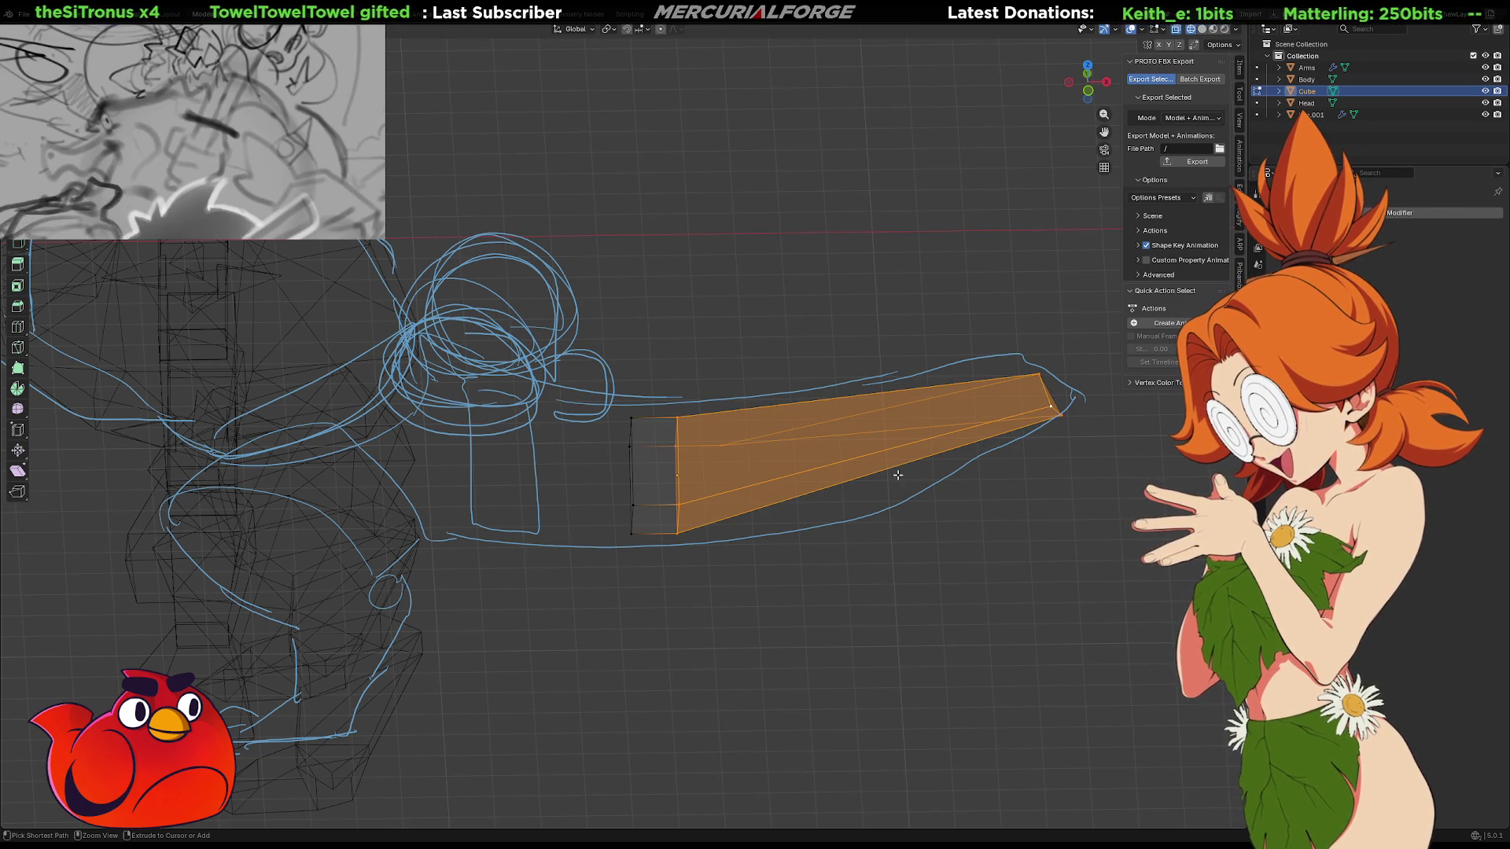
key("ctrl+z")
key("ctrl+z")
key("ctrl+z")
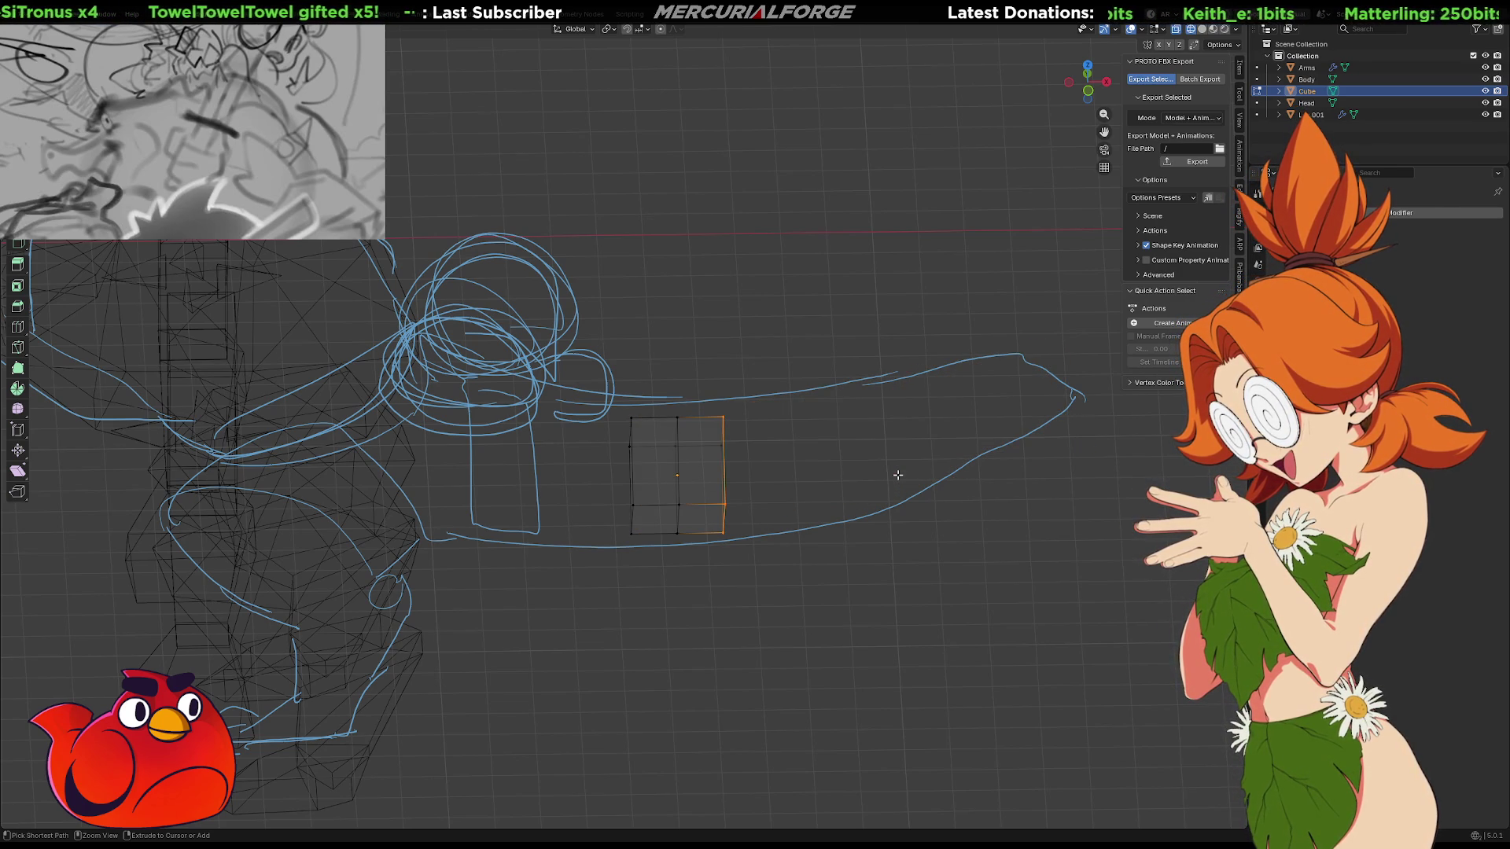
middle_click_drag(897, 474, 863, 408)
Extrude the right edge along the sketch, tilting and narrowing its far end
key("e")
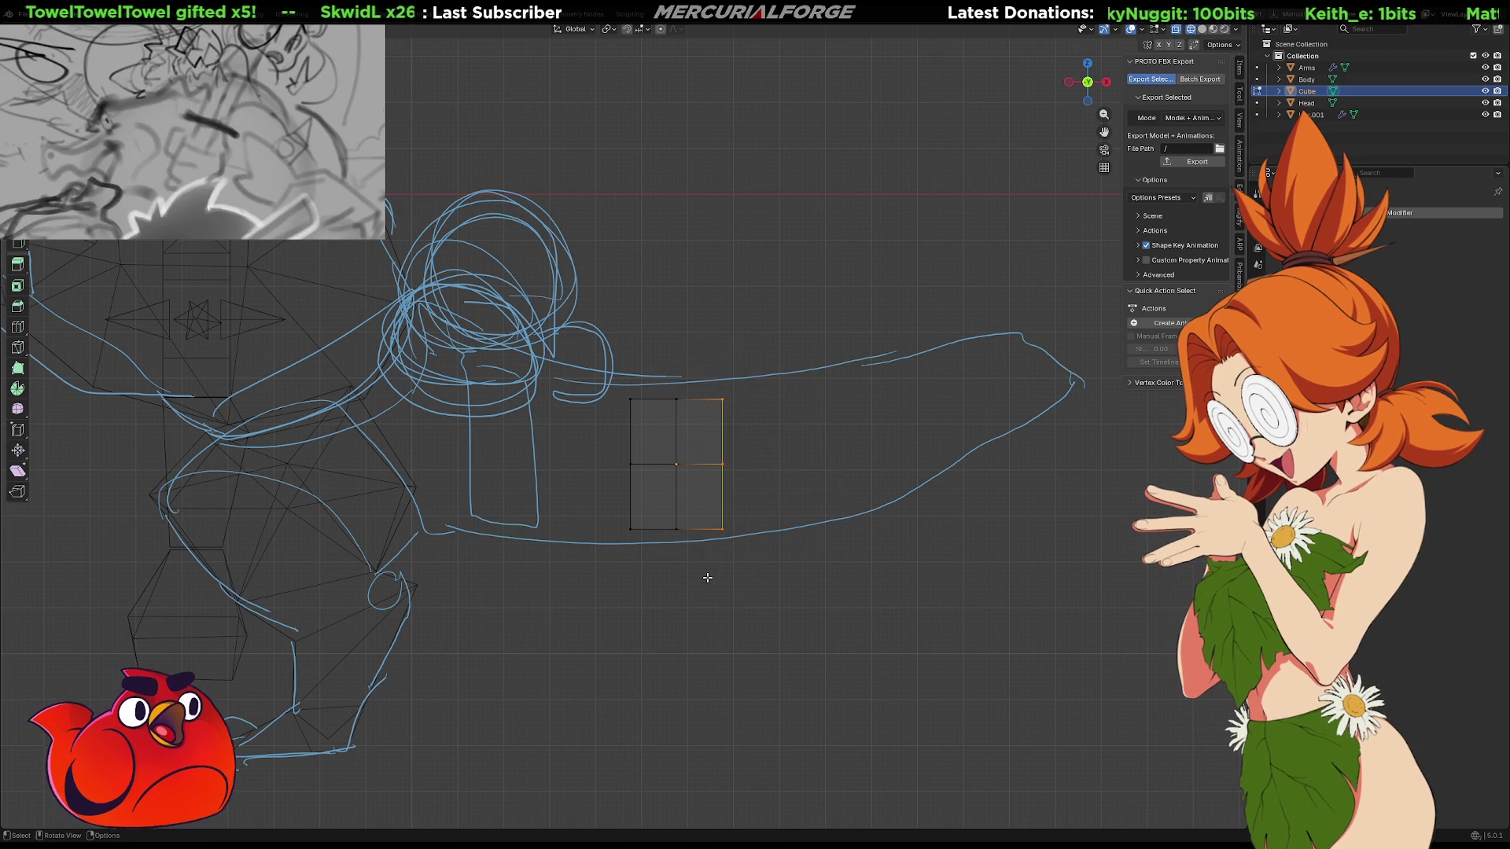
key("r")
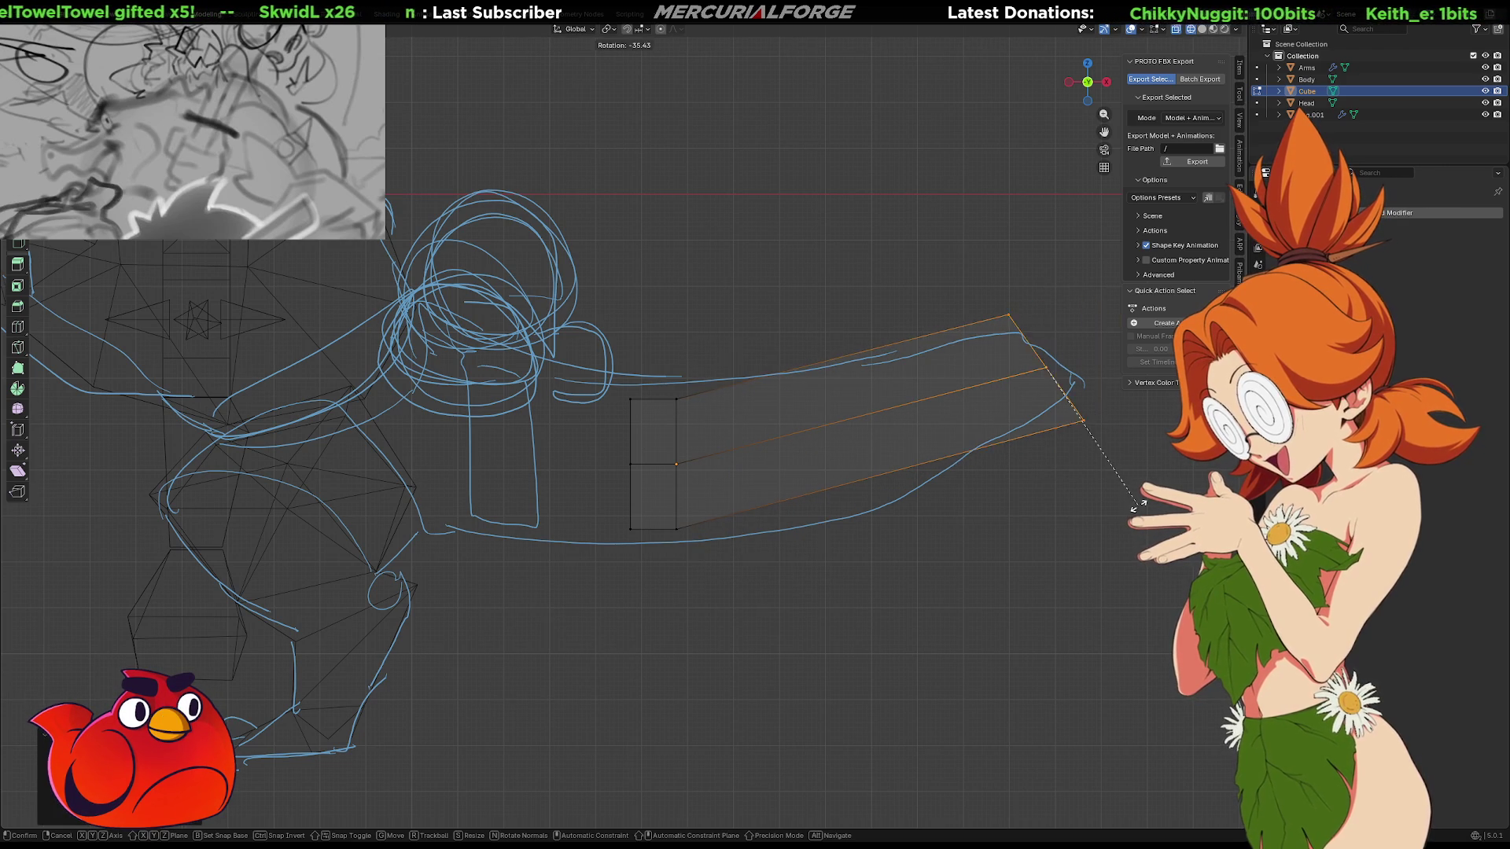
left_click(1141, 448)
key("s")
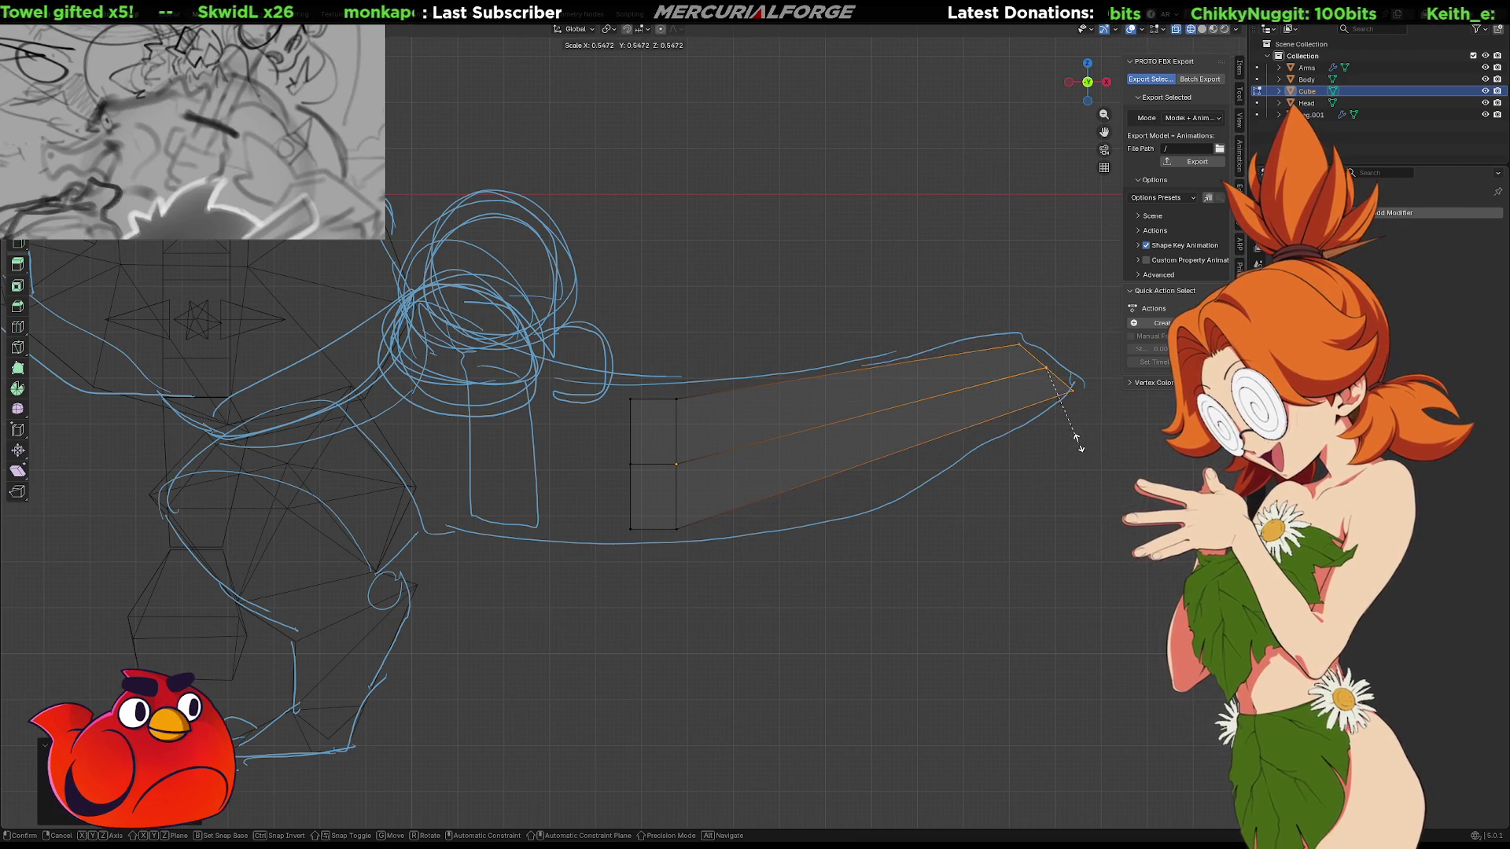
left_click(1061, 432)
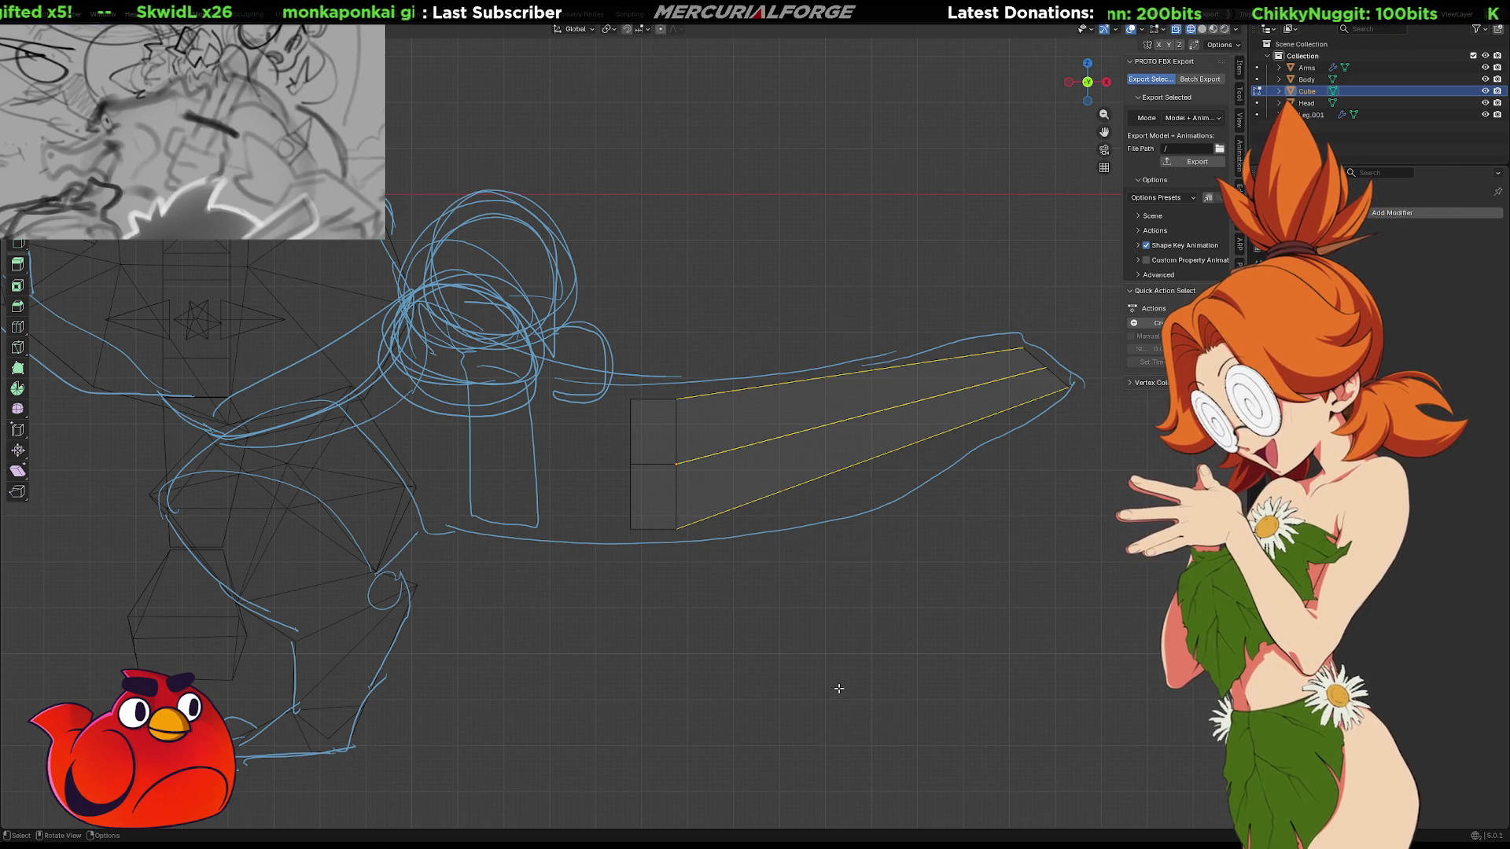
Add a cross loop splitting the extension and resize it
right_click(863, 417)
left_click(861, 422)
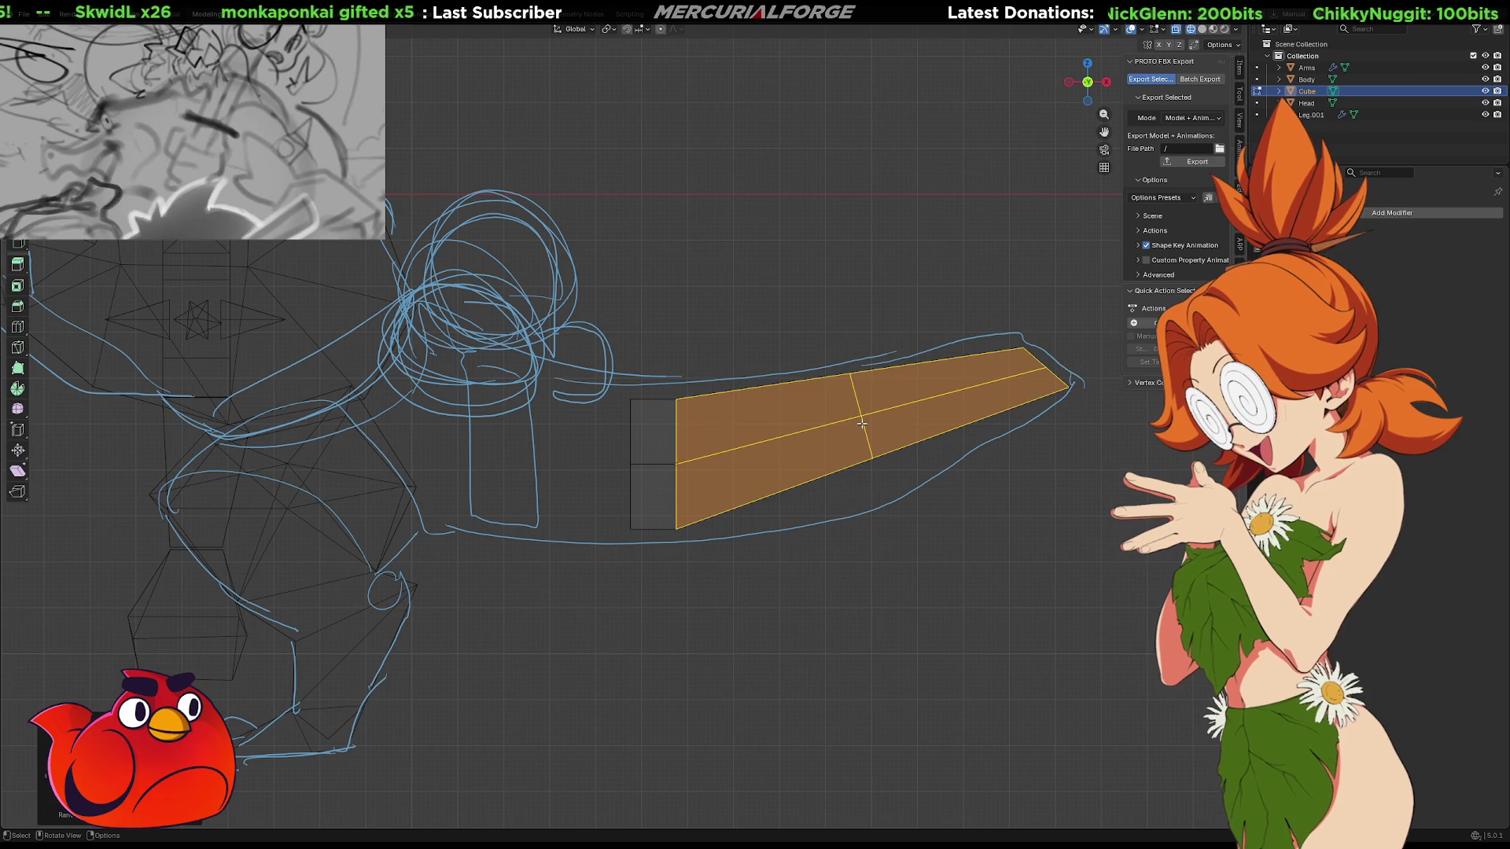
key("s")
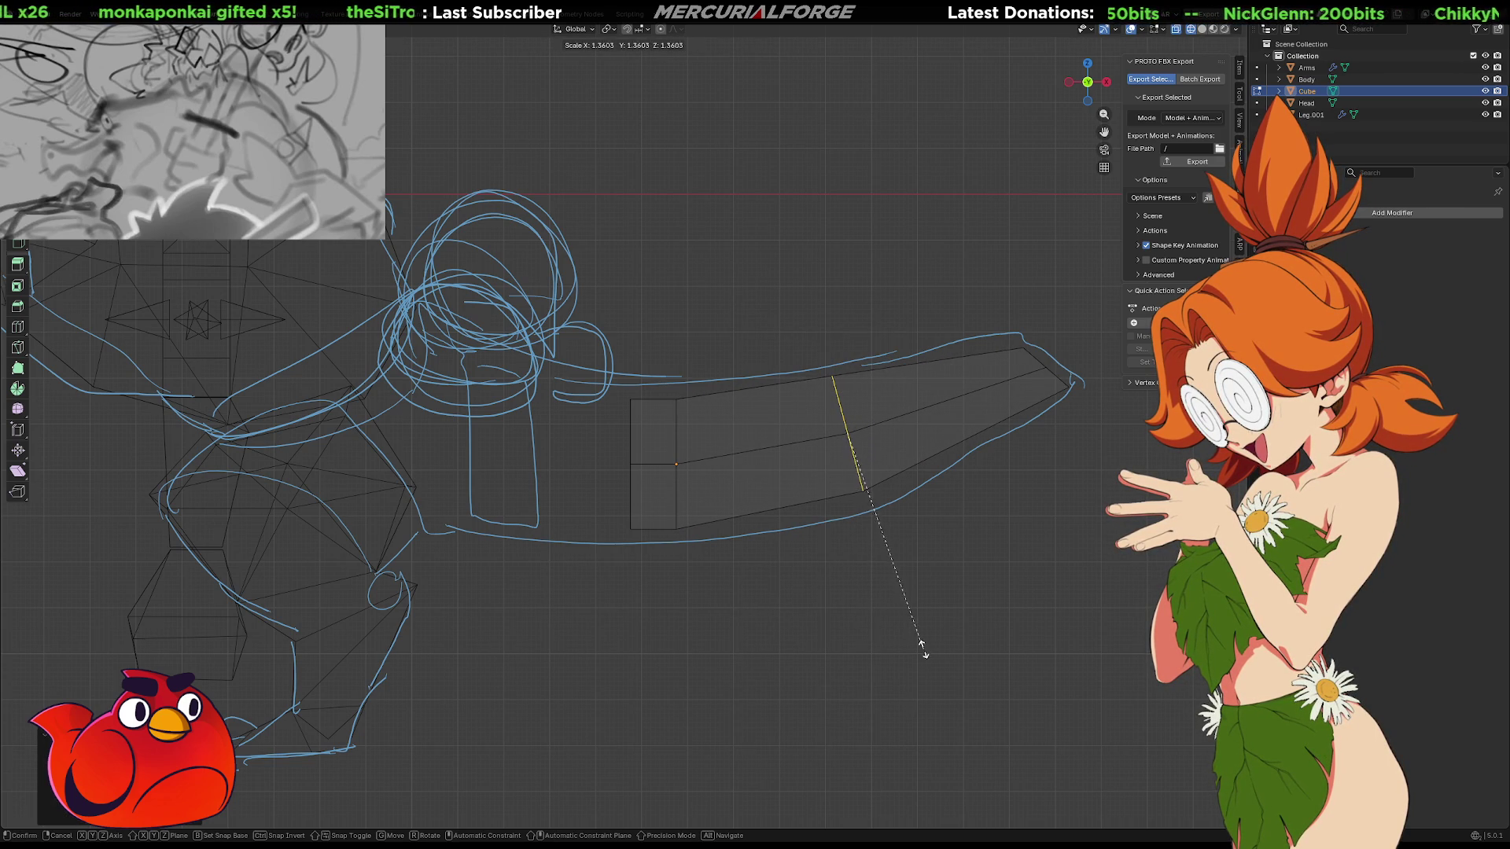
left_click(912, 659)
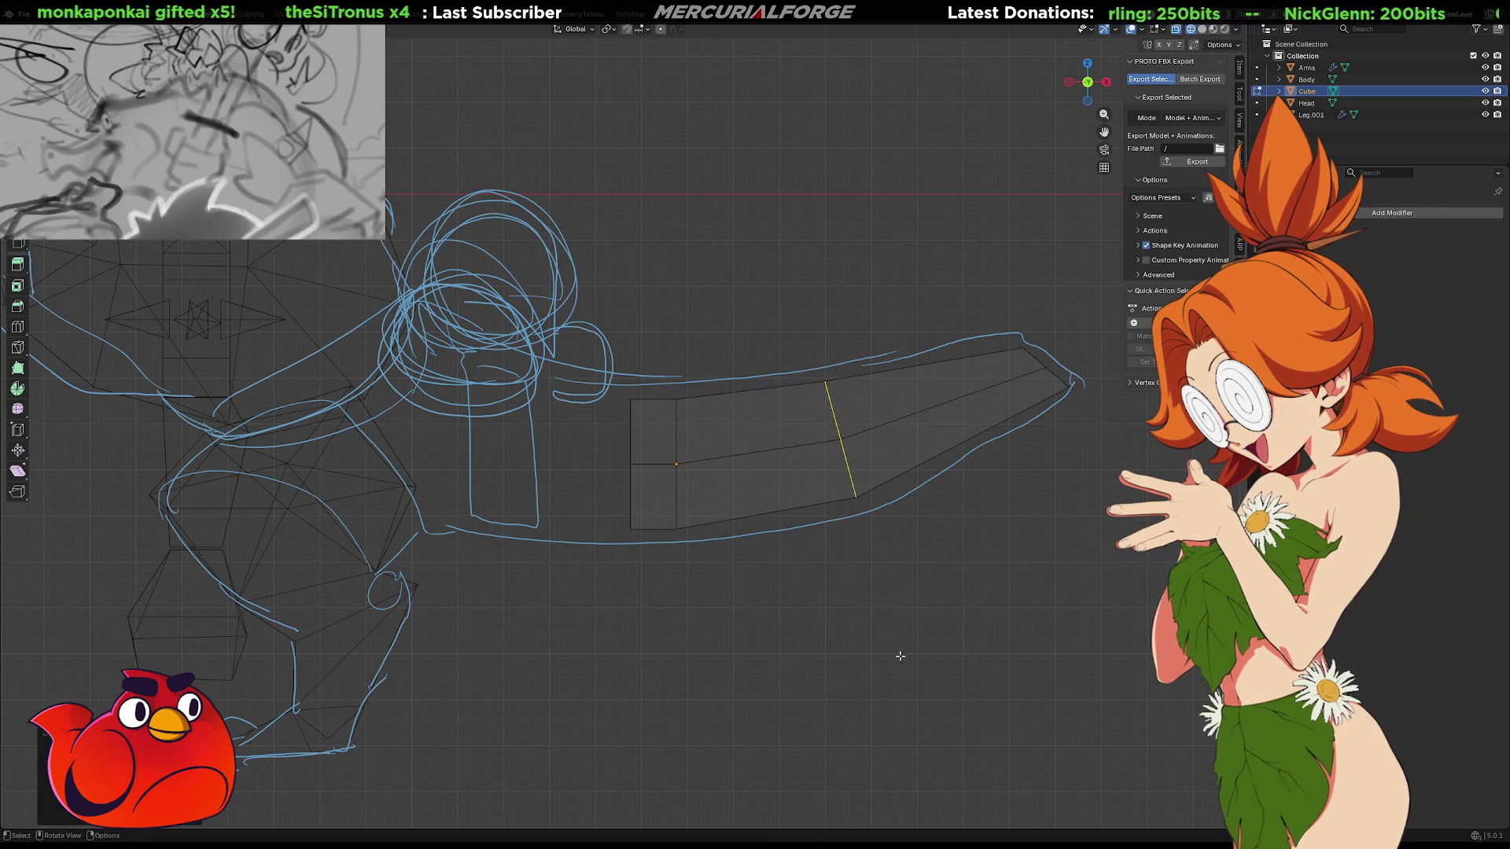
Extrude the left edge toward the body and resize the new edge
left_click(632, 425)
key("e")
left_click(452, 549)
key("s")
left_click(464, 617)
Move the middle edge right and subdivide the left faces with a new middle loop
left_click(683, 402)
key("g")
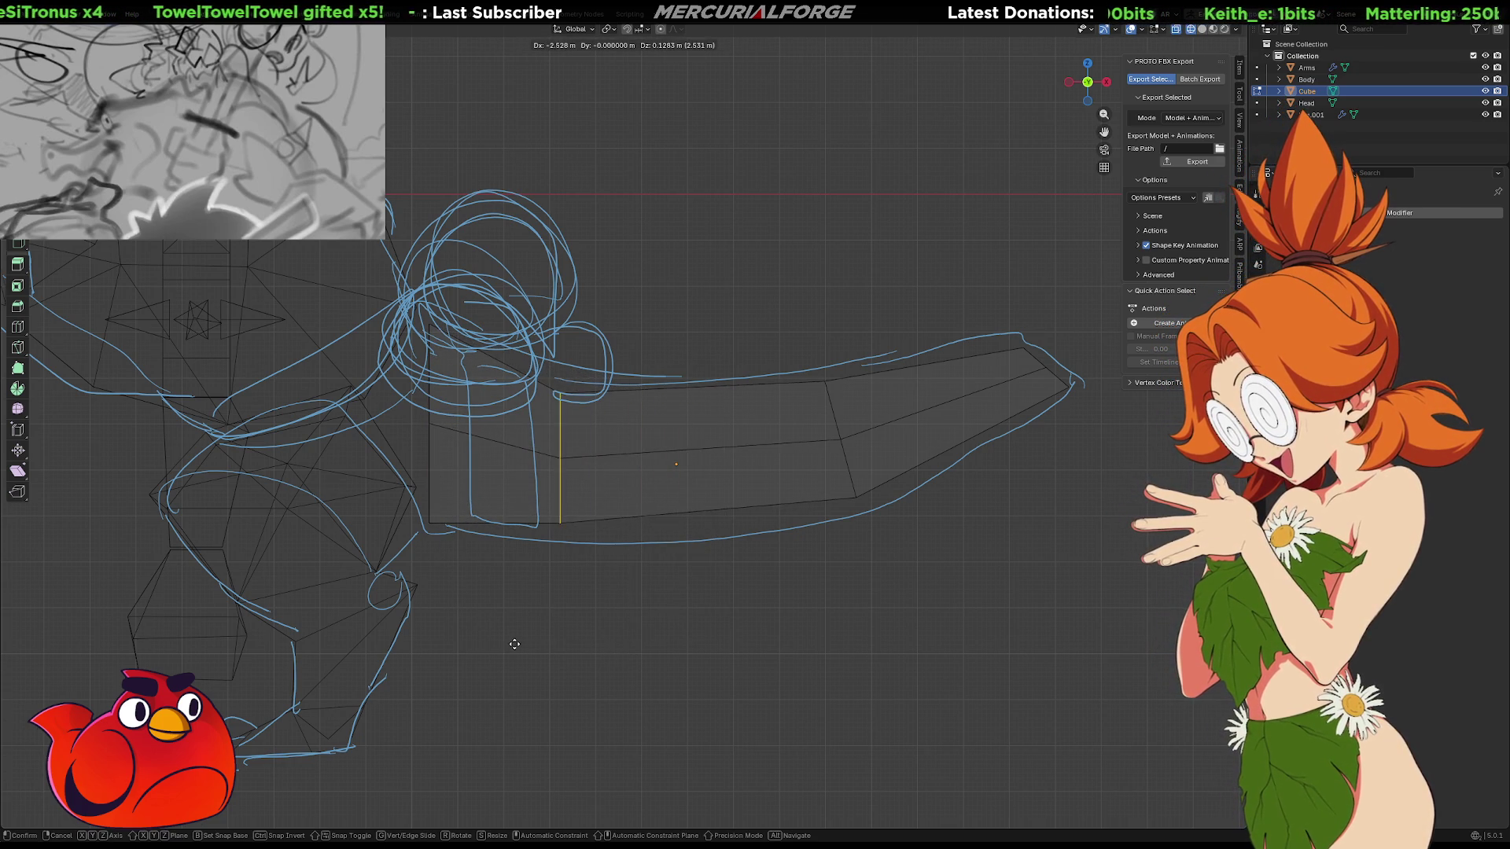
left_click(632, 646)
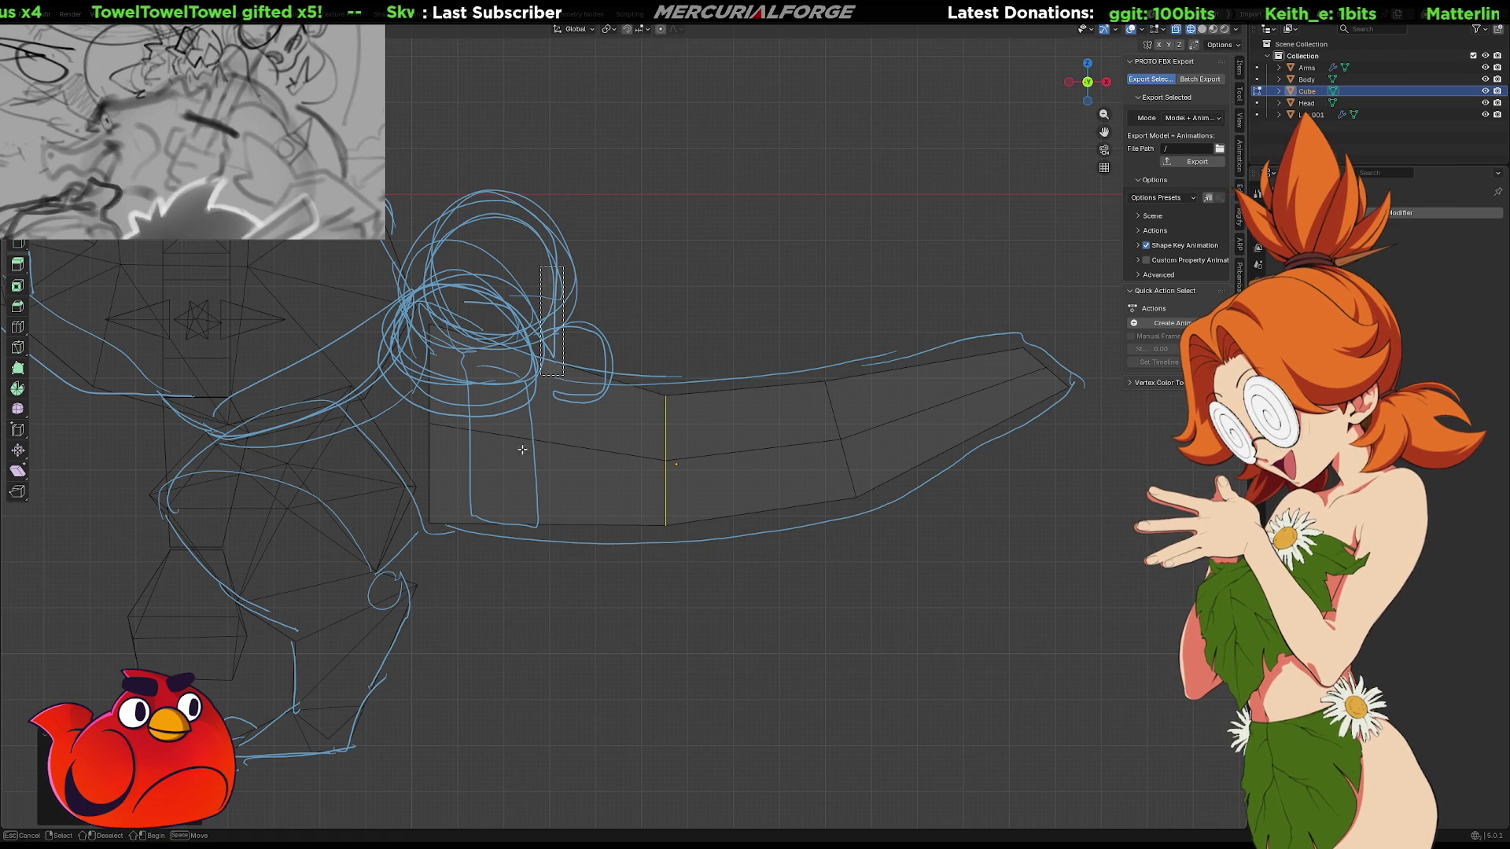
left_click(560, 445, "ctrl+alt")
key("ctrl+e")
left_click(581, 444)
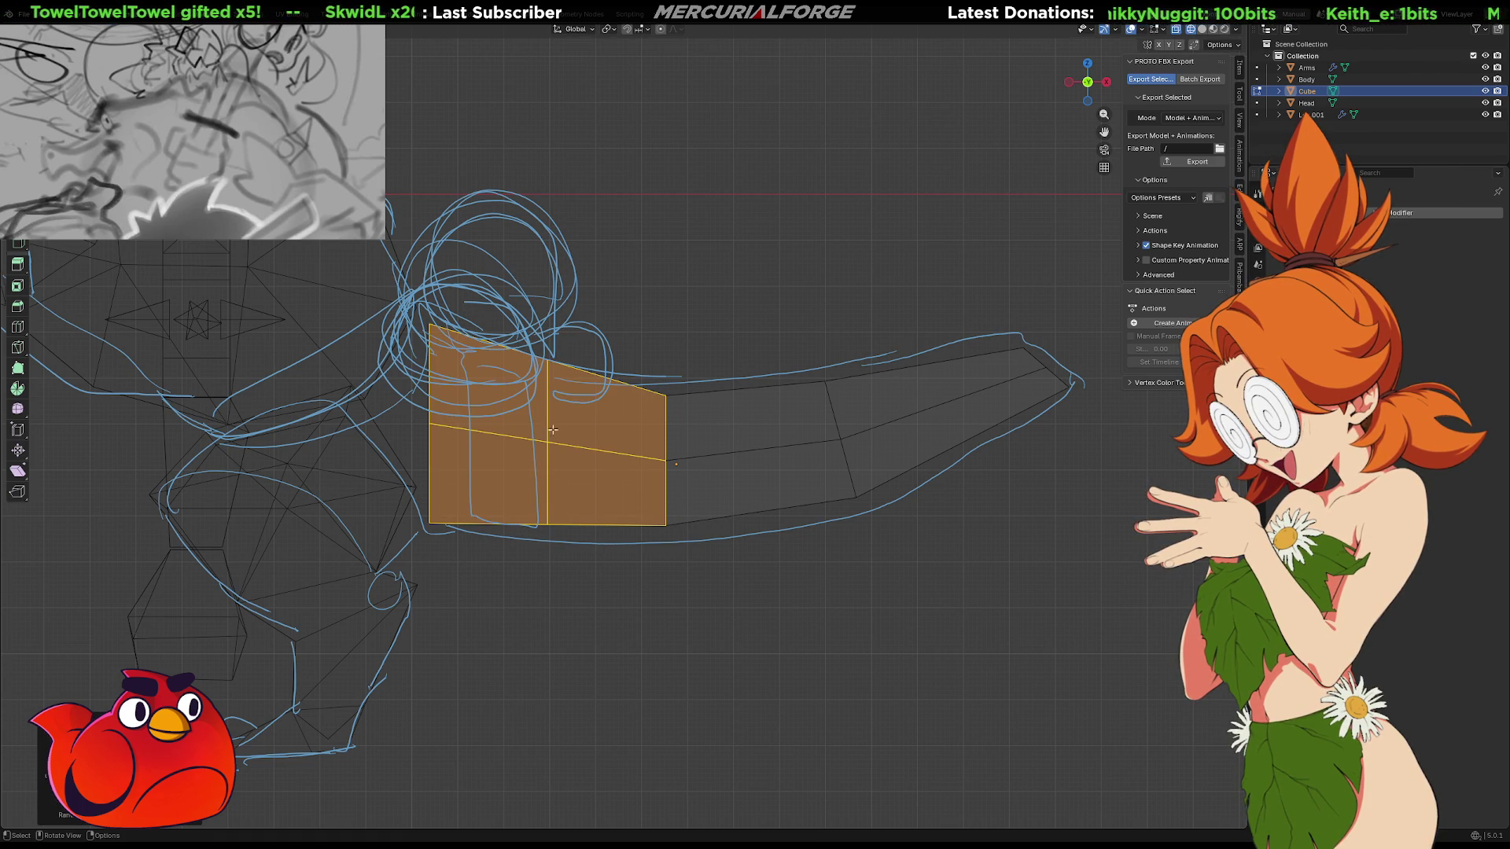
Box-select the middle vertical edge, then move and resize it
key("b")
mouse_move(581, 301)
left_mouse_down()
mouse_move(456, 592)
mouse_move(498, 620)
left_mouse_up()
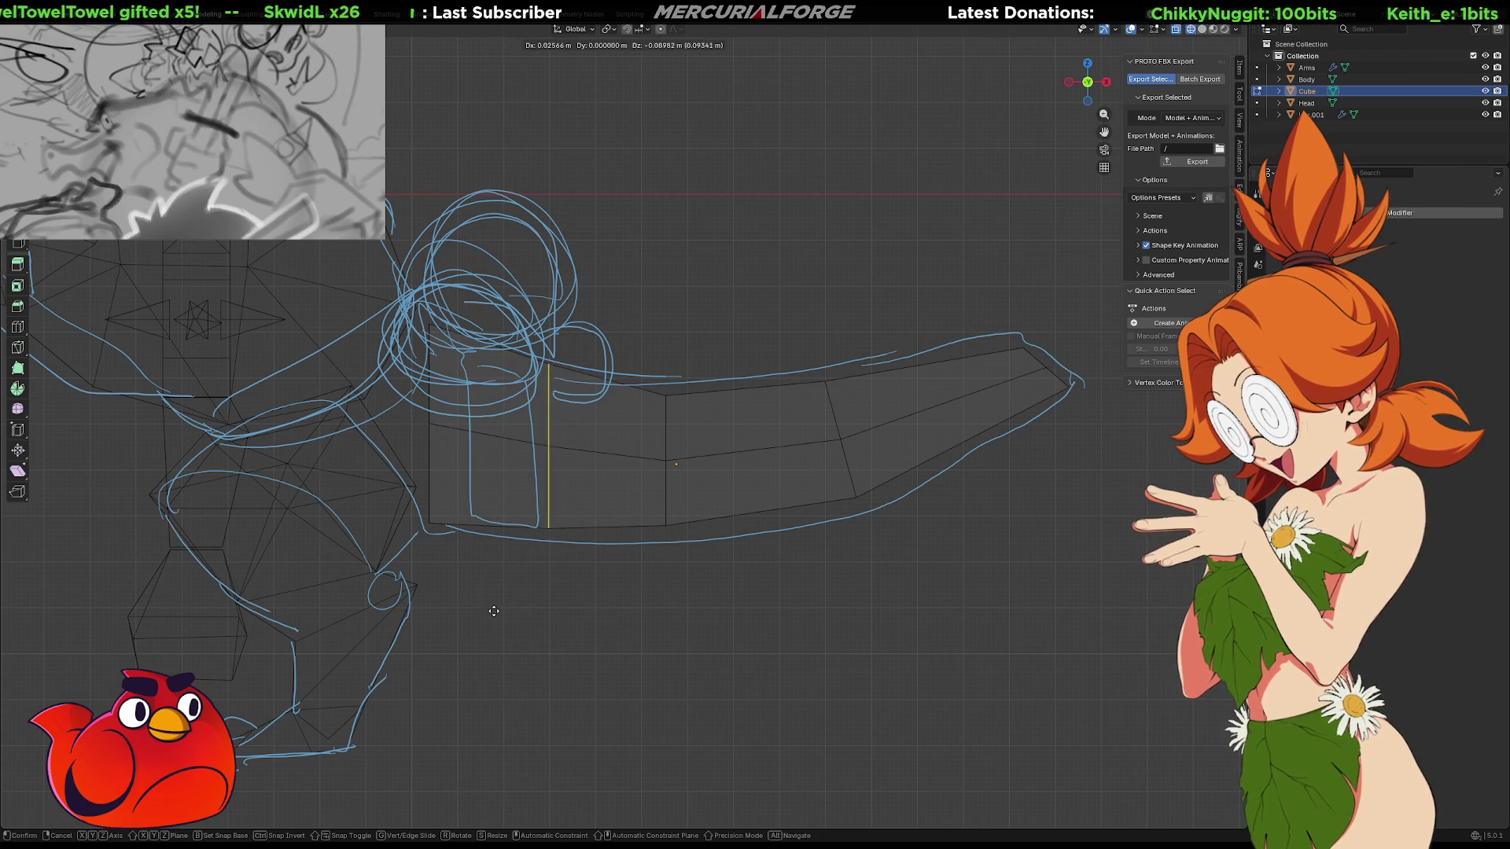
left_click_drag(717, 349, 615, 614)
key("g")
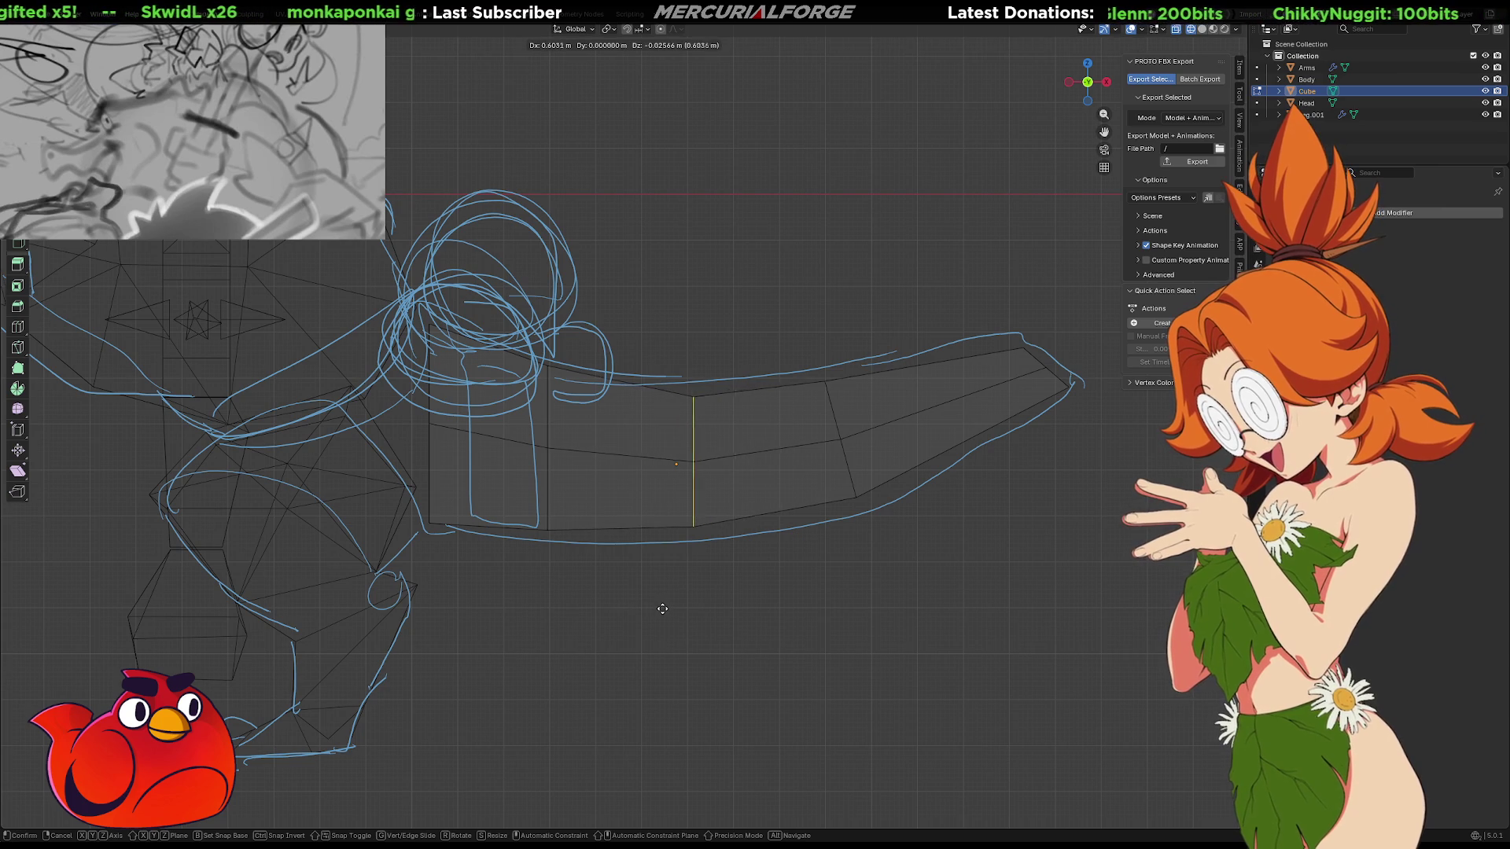
key("s")
left_click(671, 609)
Resize the slanted edge near the tip and move the tip edge out to the tail's far end
left_click_drag(921, 299, 739, 649)
key("s")
left_click(1046, 370)
key("g")
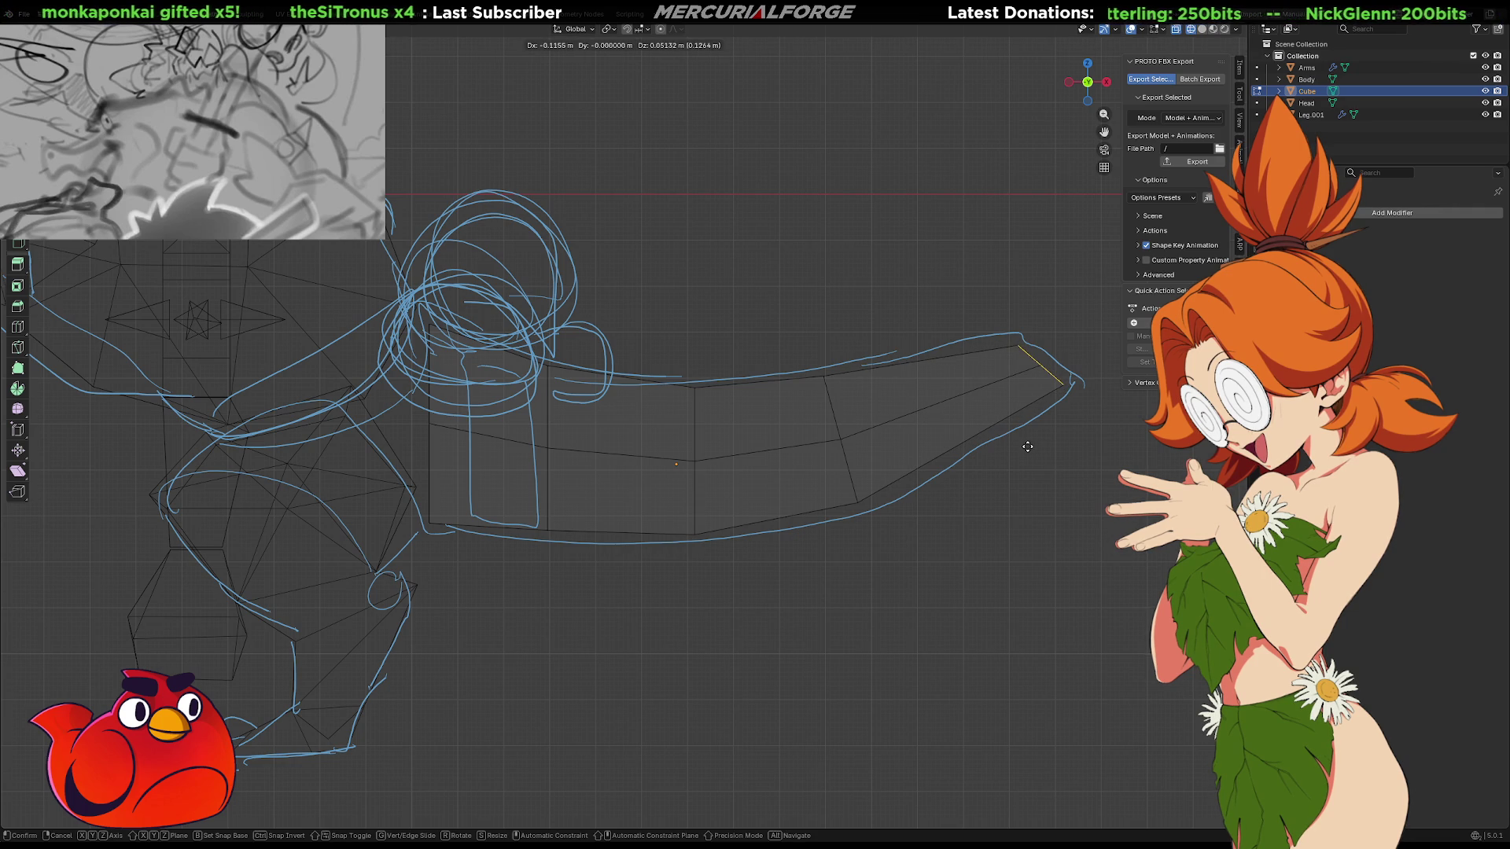
left_click(1028, 447)
middle_click_drag(1044, 328, 1014, 375)
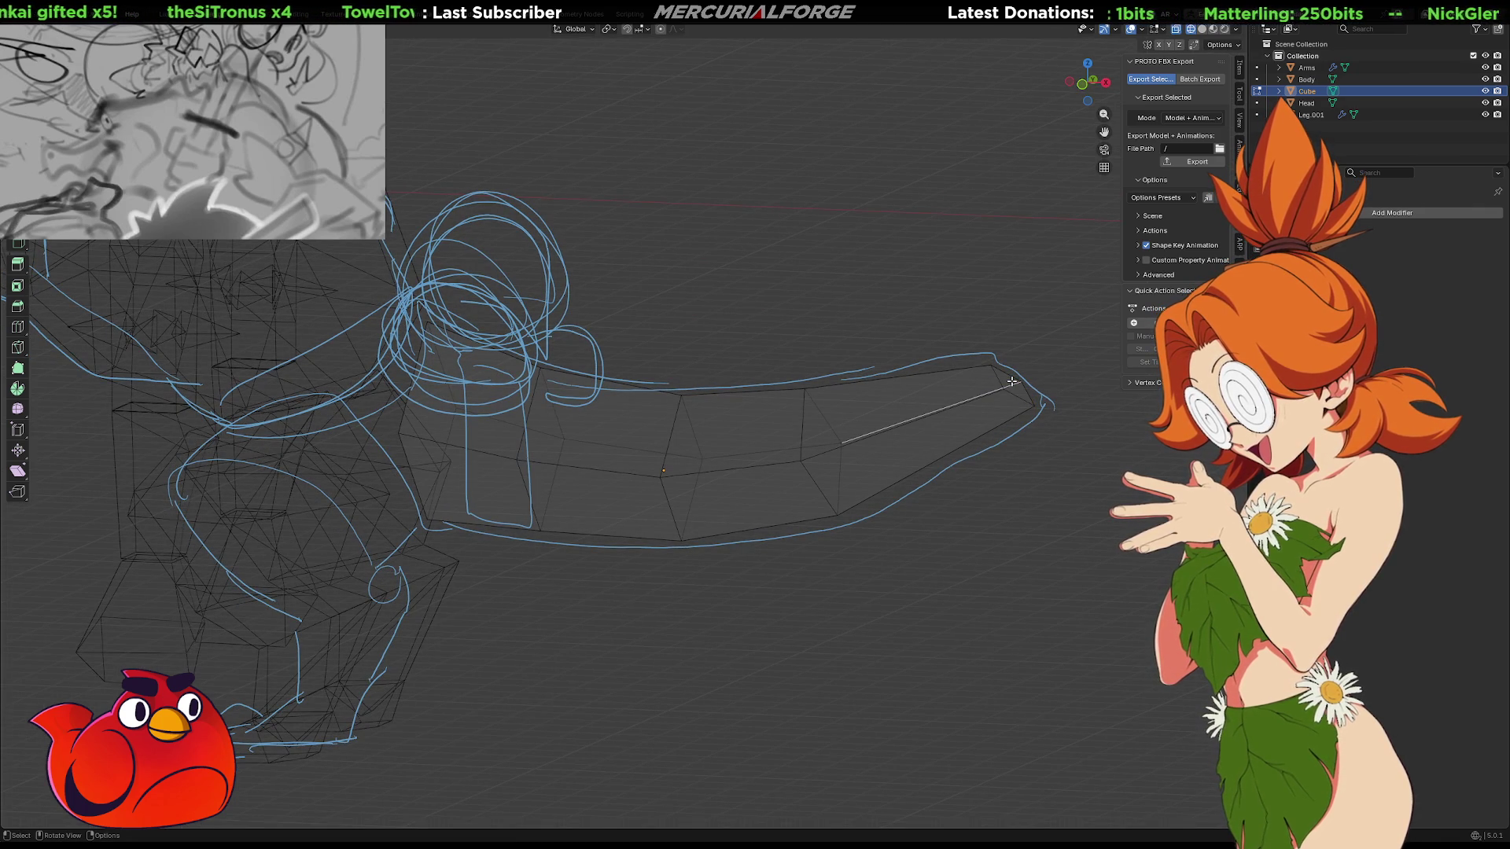
right_click(1011, 381)
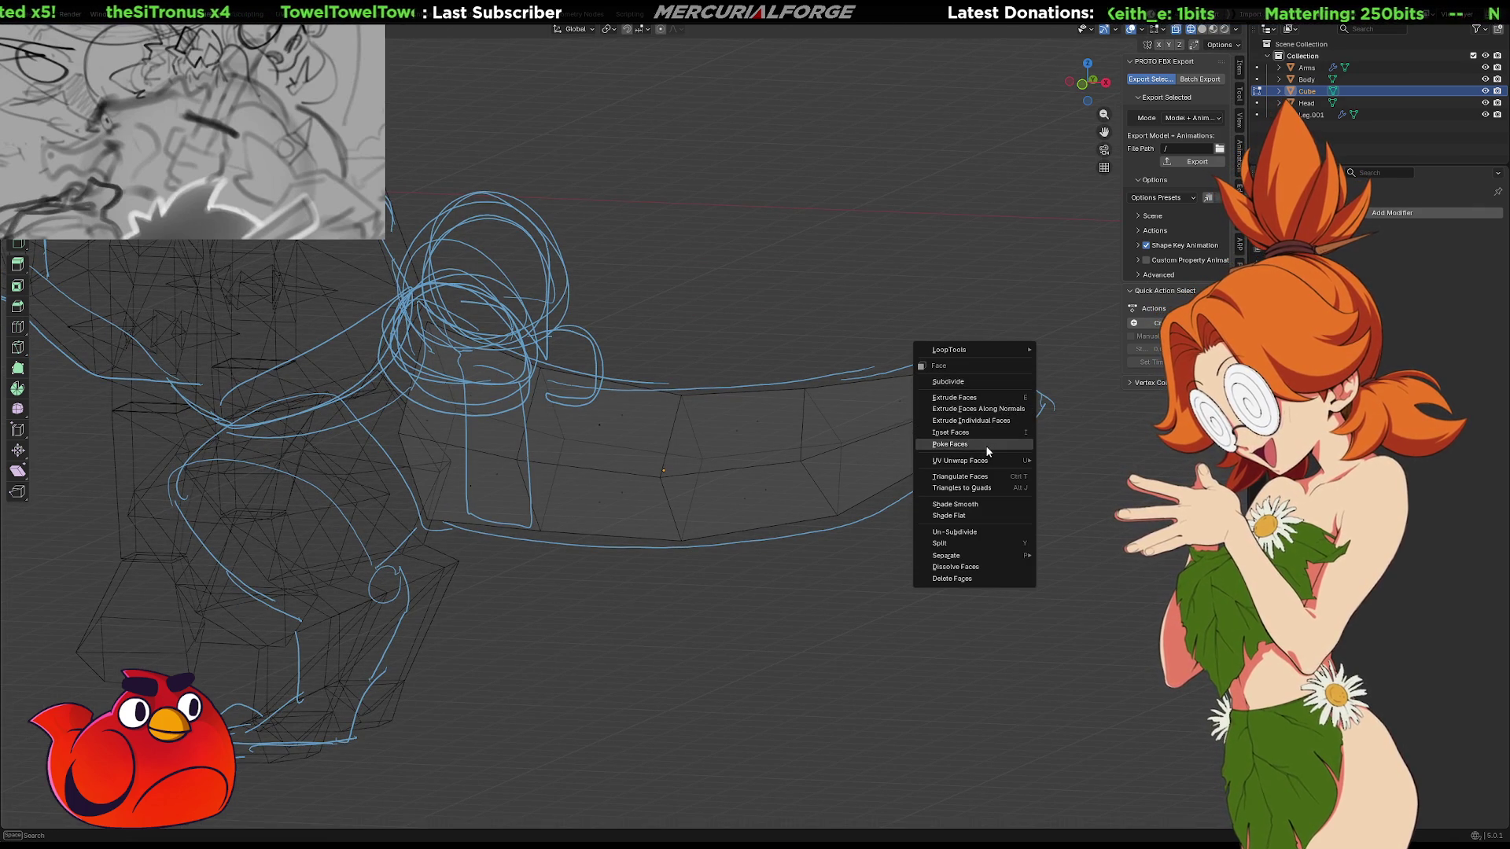
Poke the tail's tip face to split it around a centre vertex
left_click(985, 445)
left_click(1016, 391)
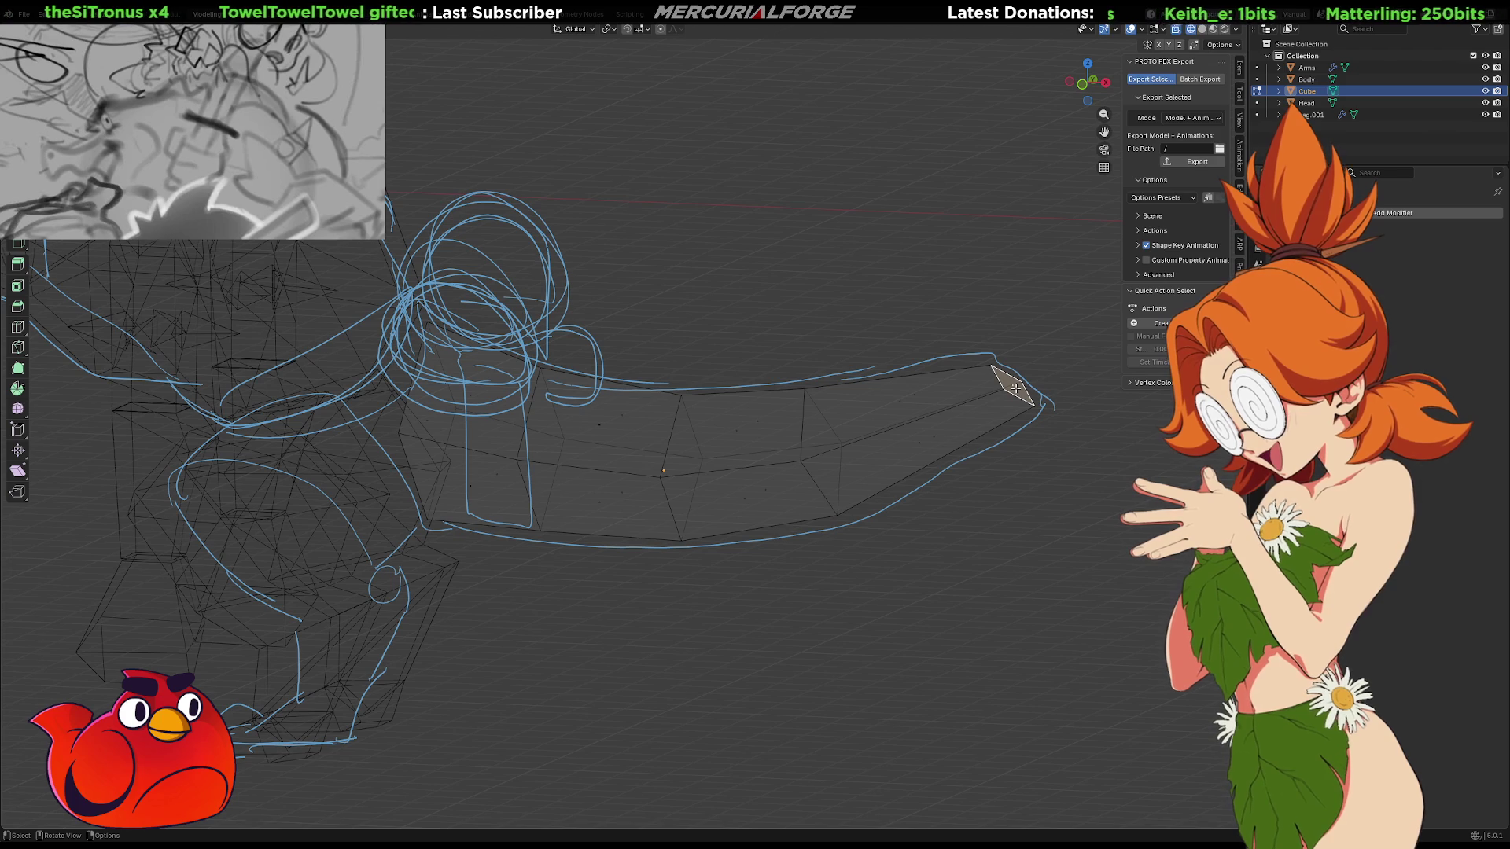
right_click(1012, 386)
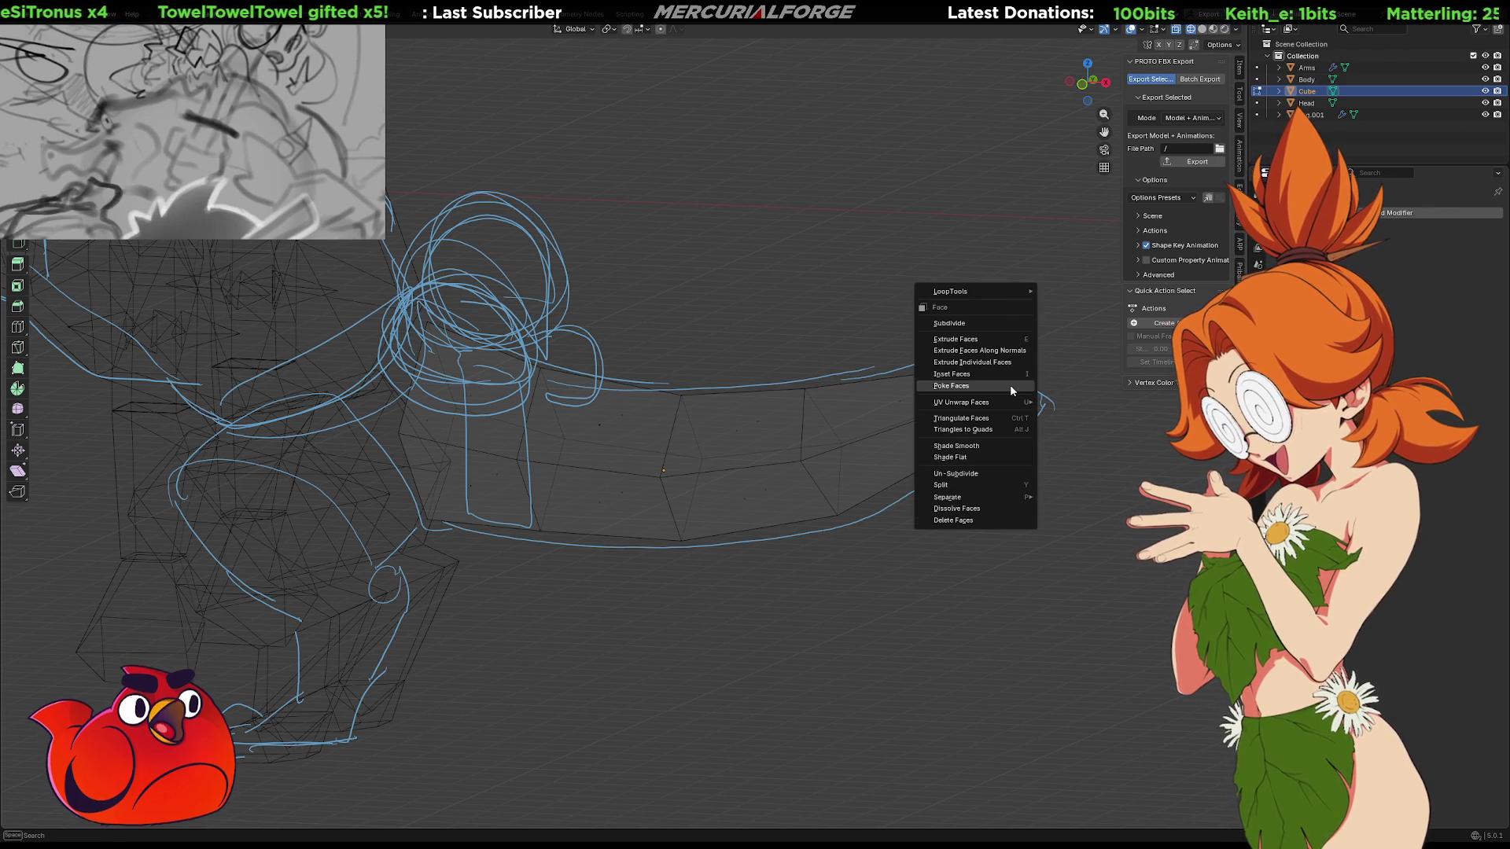
left_click(1010, 385)
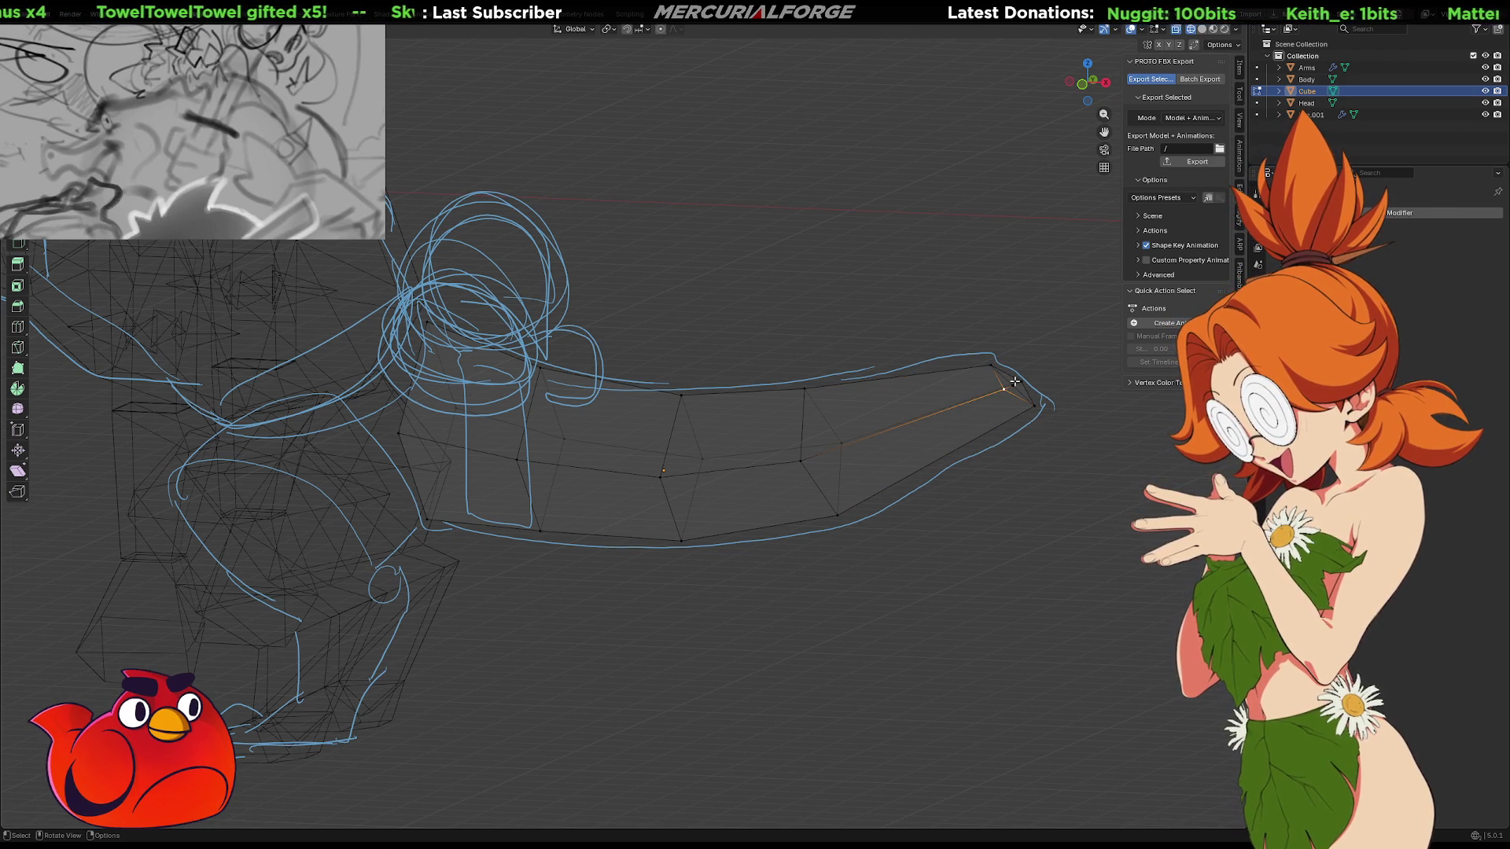
Return to solid shading and pull the centre vertex outward, axis-constrained, into a sharp point
key("alt+a")
key("shift+z")
key("g")
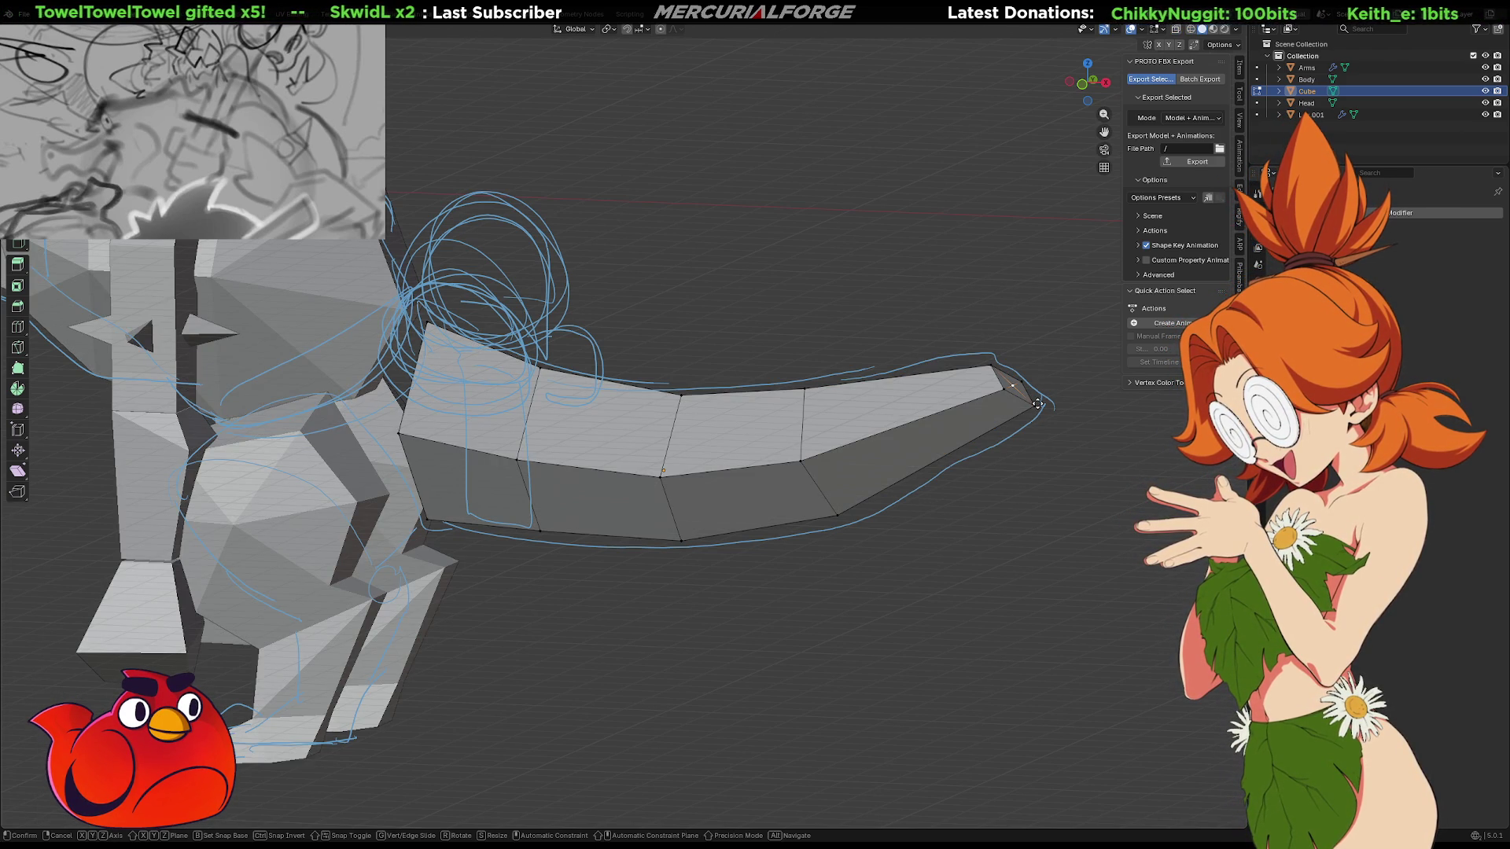
key("y")
key("shift+z")
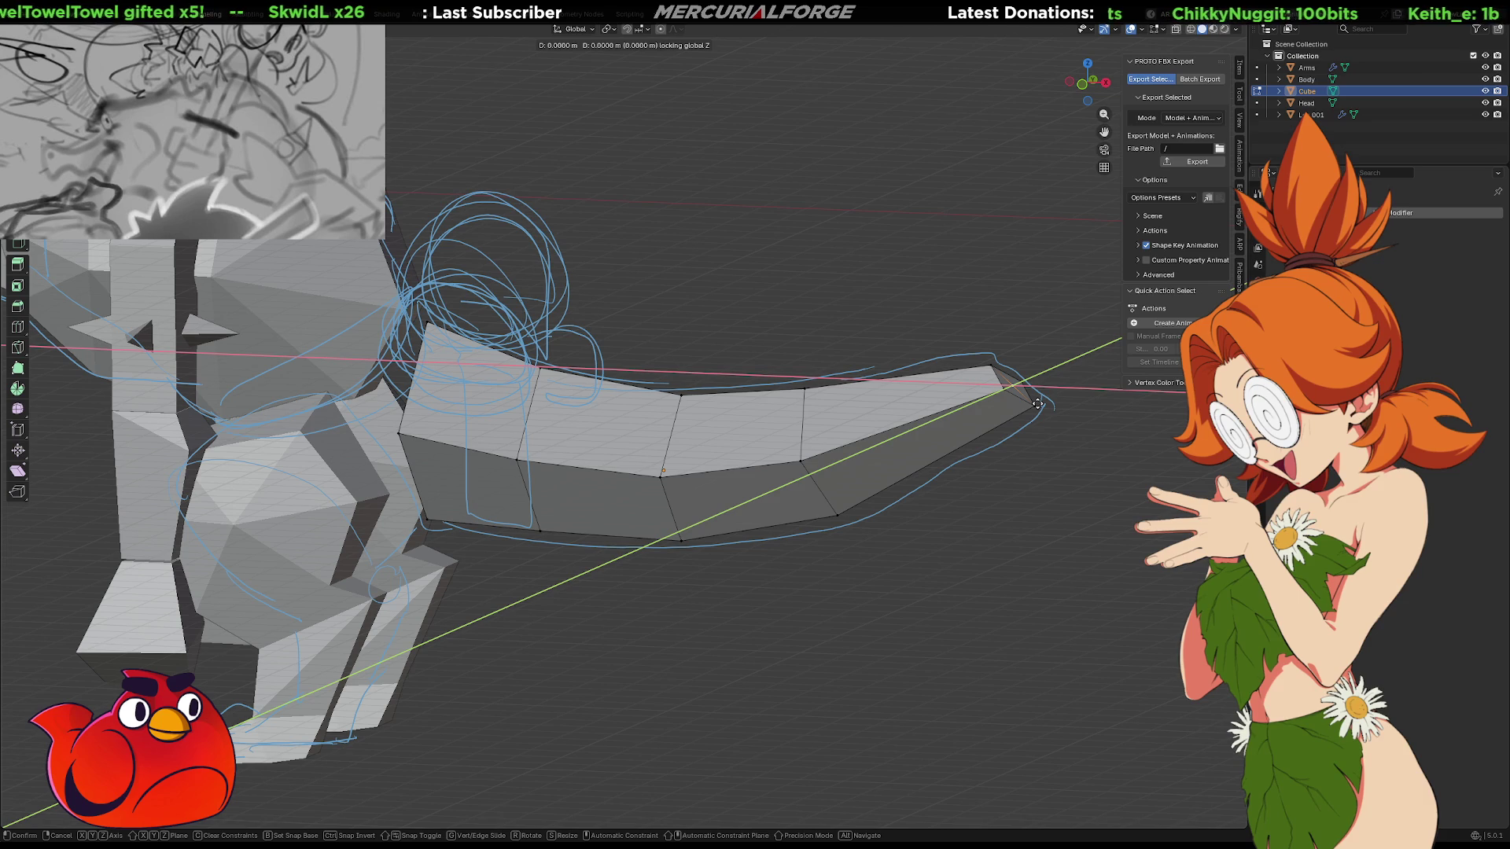
key("shift+y")
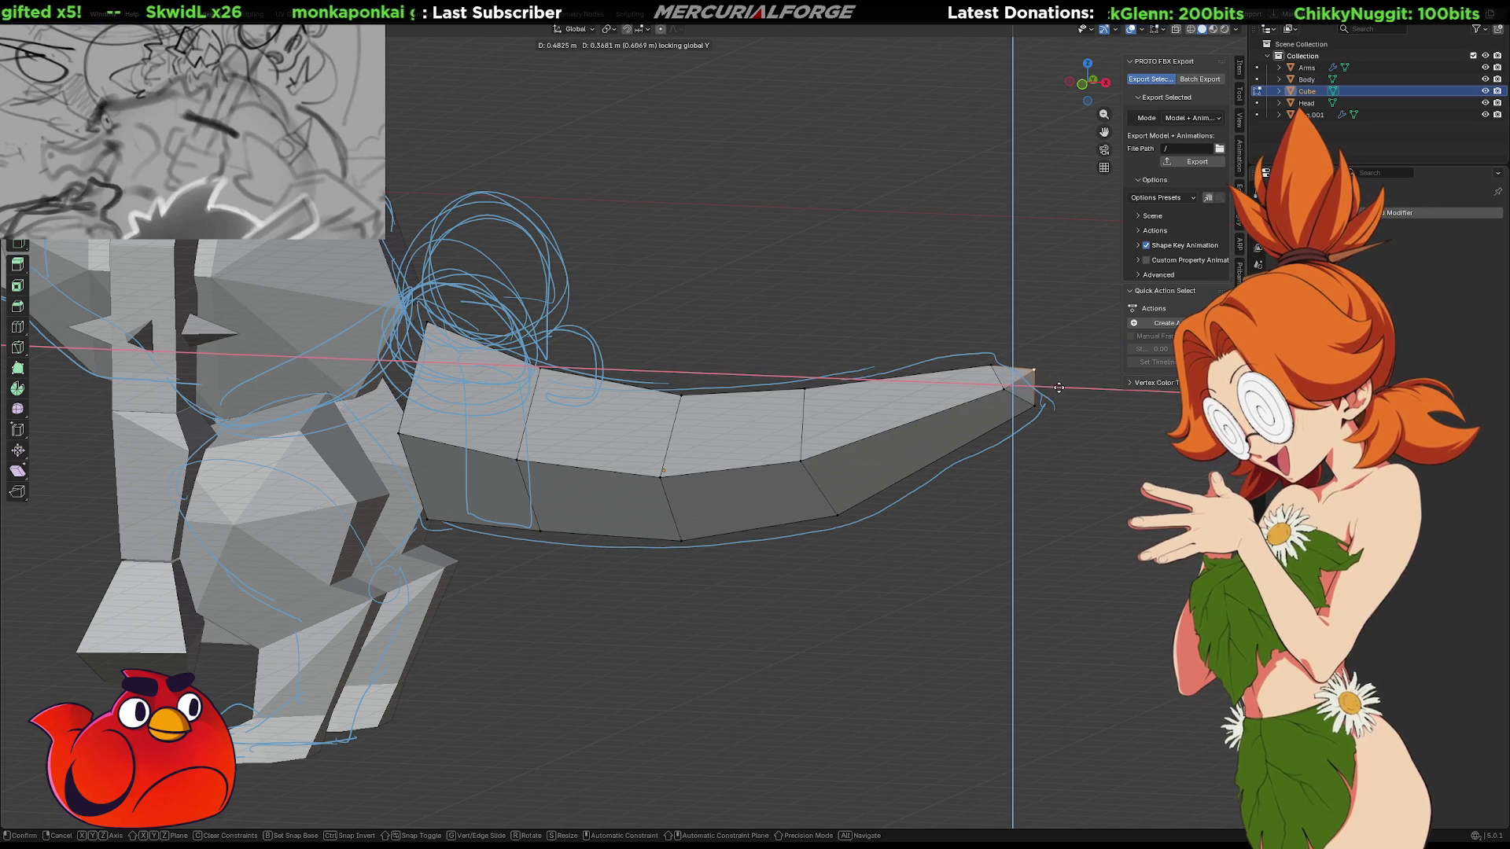
left_click(1058, 387)
mouse_move(822, 464)
middle_mouse_down()
mouse_move(838, 450)
mouse_move(730, 491)
mouse_move(873, 447)
middle_mouse_up()
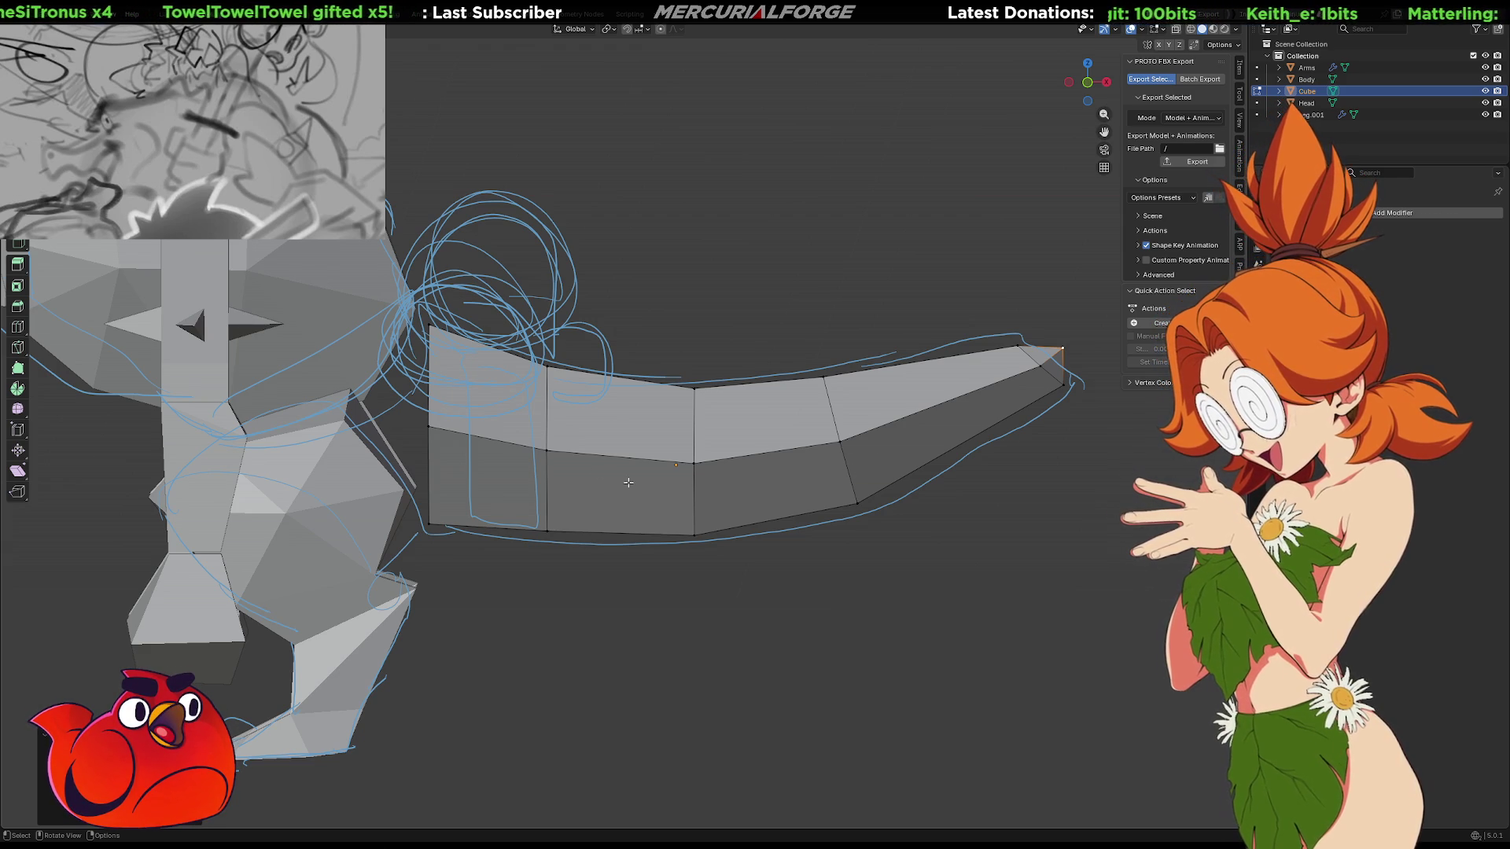
Leave Edit Mode and move the Head object upward on the creature
scroll(598, 438, "down", 3)
mouse_move(572, 442)
middle_mouse_down()
mouse_move(778, 437)
mouse_move(599, 442)
middle_mouse_up()
mouse_move(732, 399)
middle_mouse_down()
mouse_move(682, 431)
mouse_move(614, 393)
mouse_move(424, 344)
middle_mouse_up()
key("Tab")
left_click(503, 350)
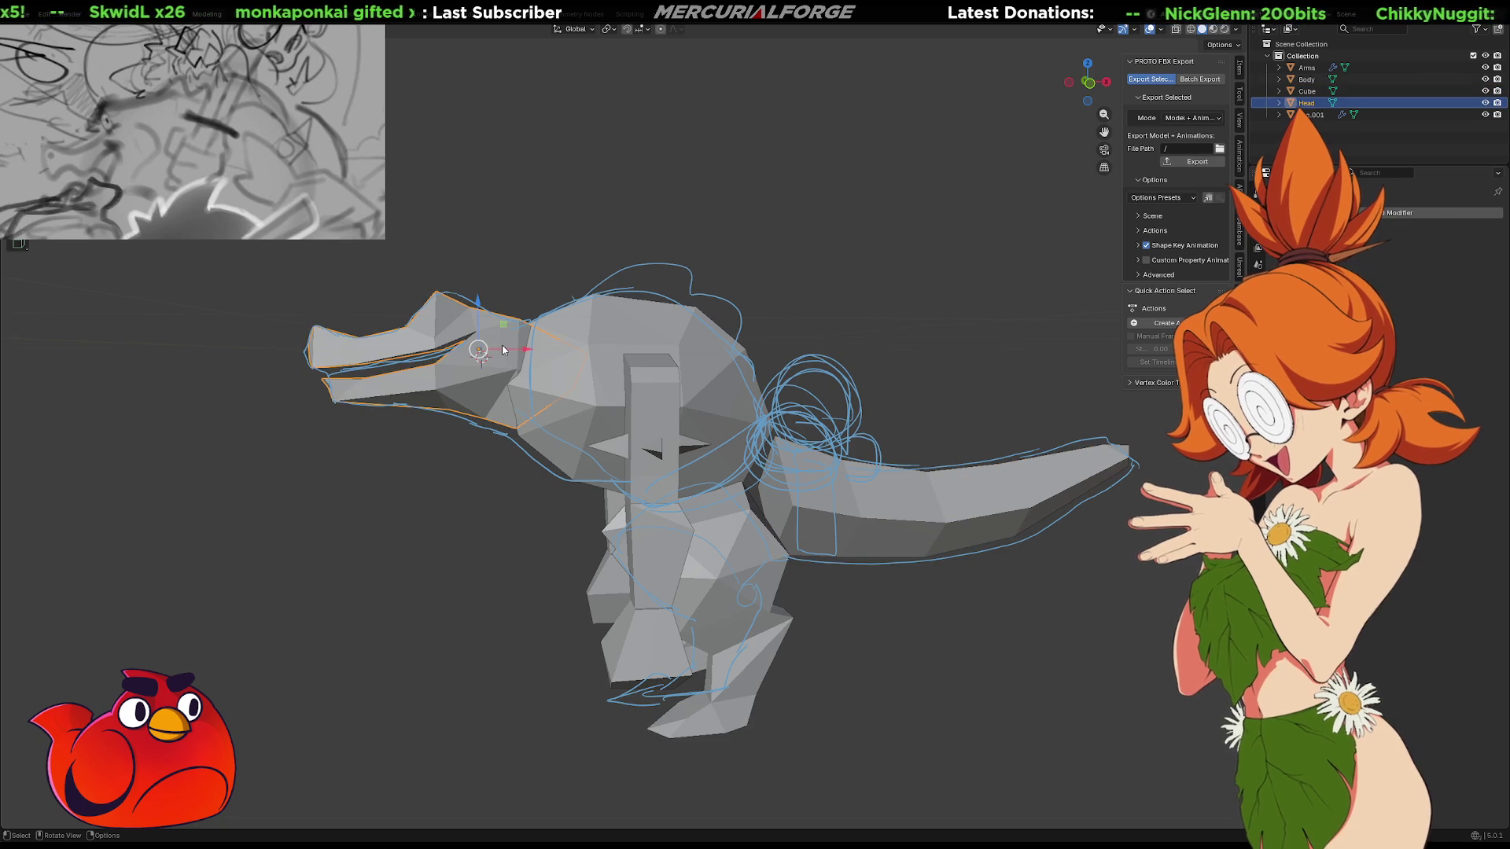
key("g")
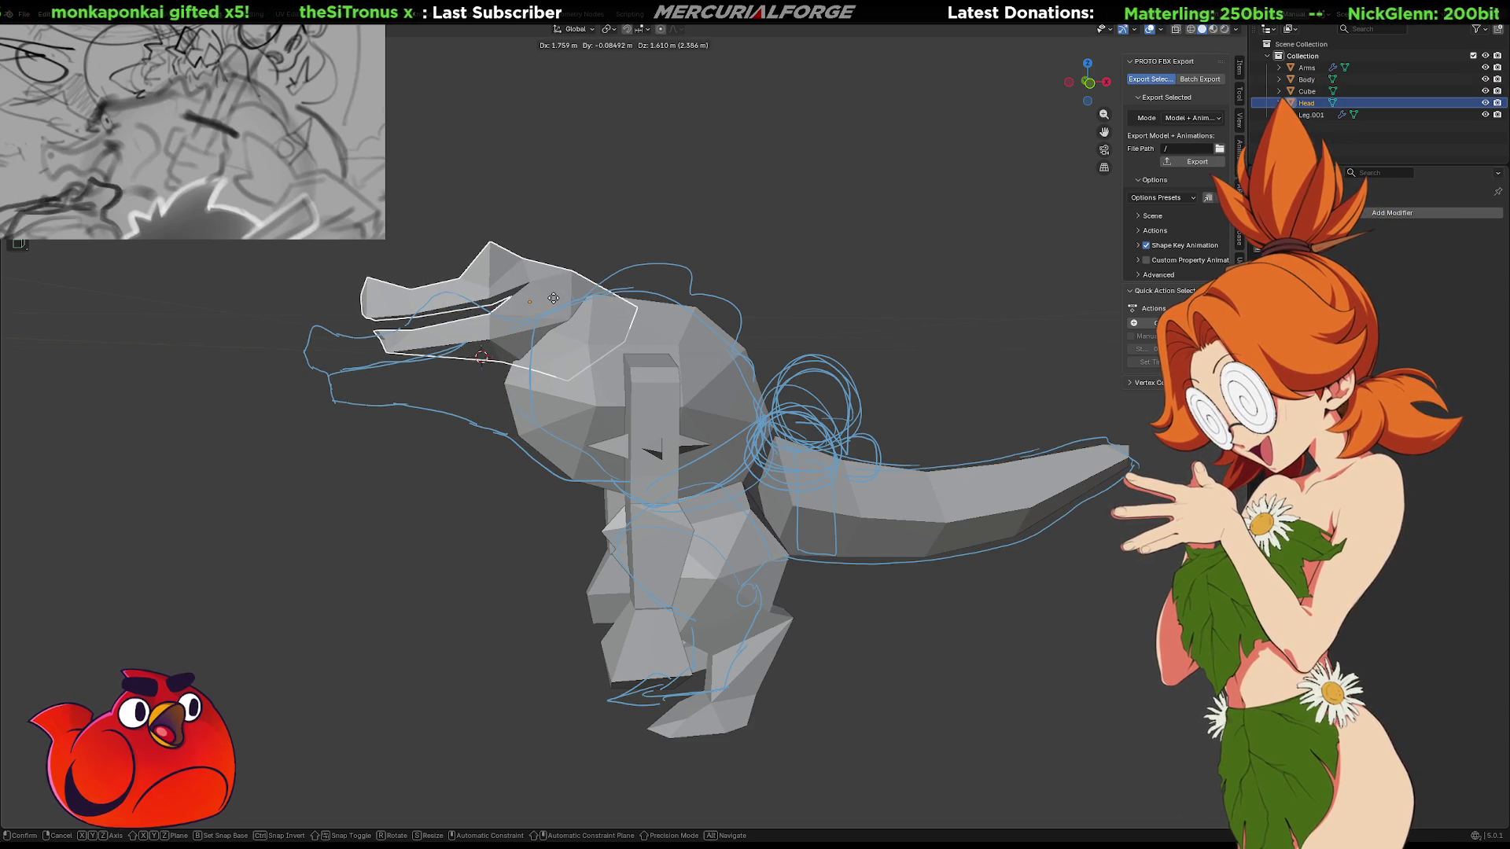
left_click(553, 299)
Select the Body object and switch to the Sculpting workspace
middle_click_drag(522, 314, 835, 327)
left_click(700, 417)
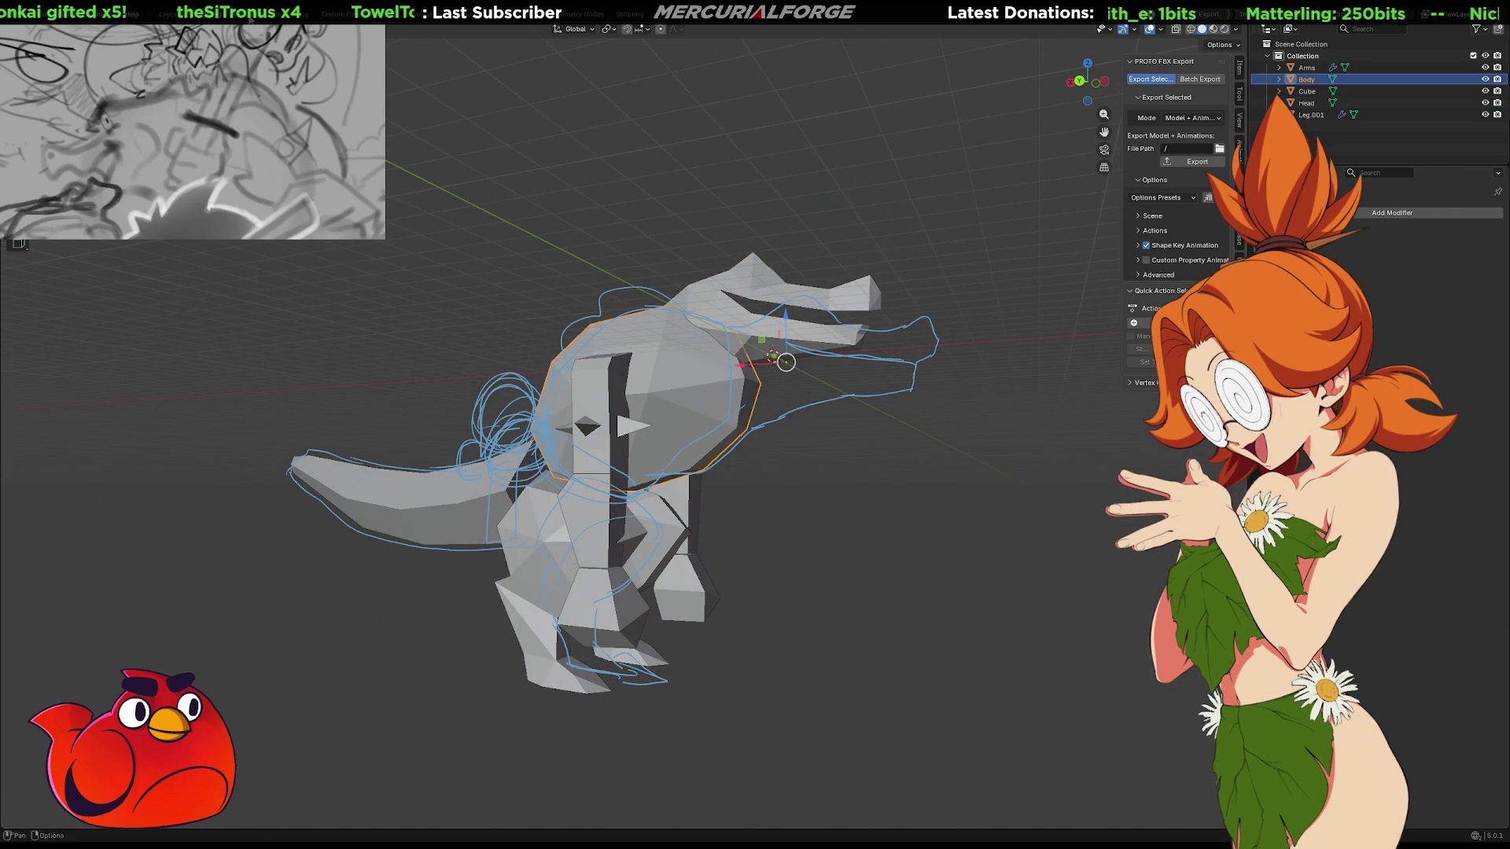
left_click(250, 22)
middle_click_drag(438, 211, 606, 354)
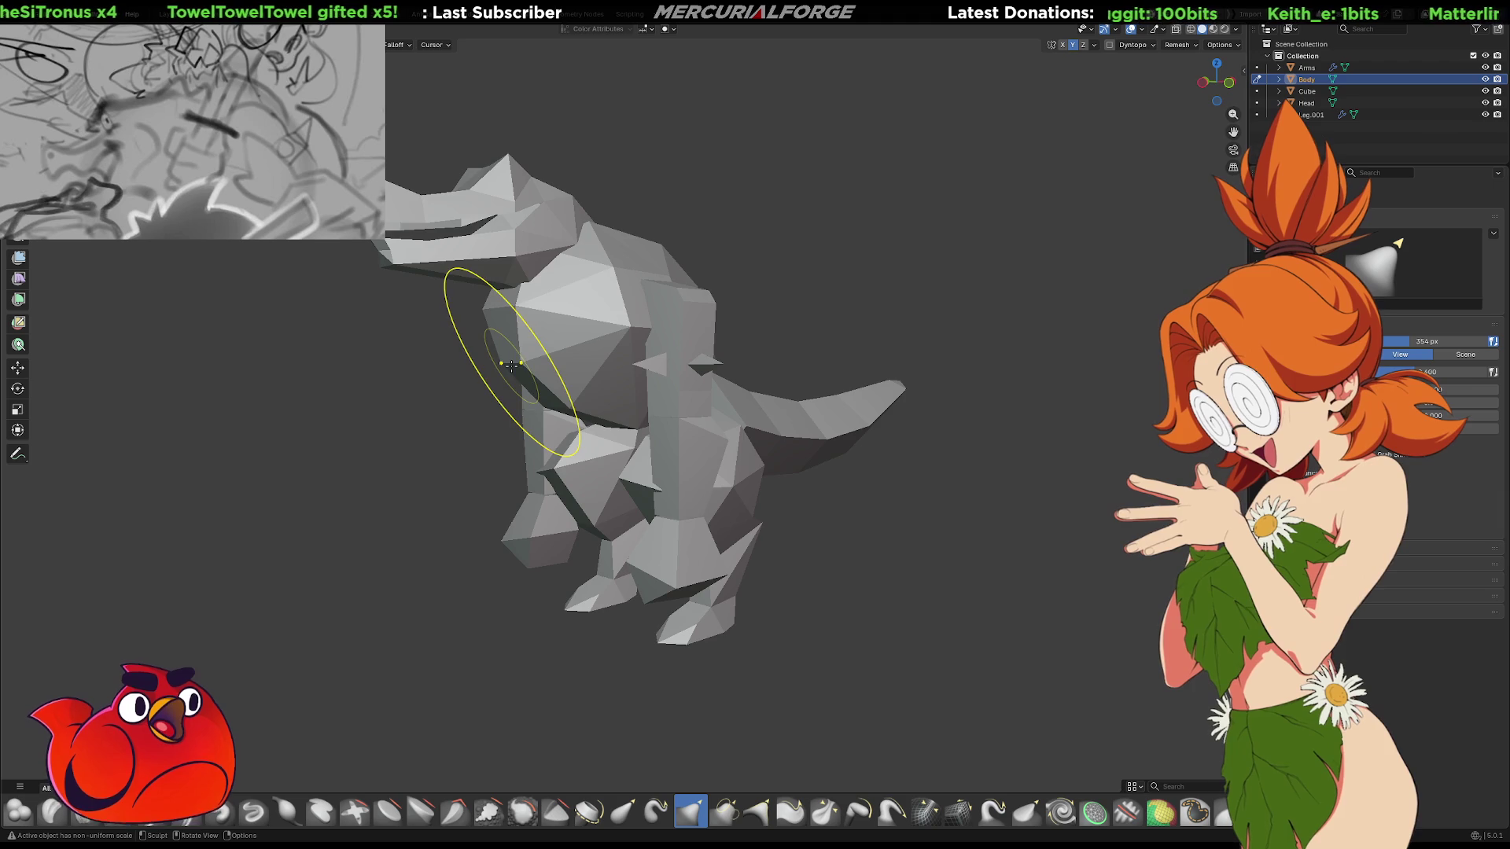
Enlarge the sculpt brush radius to 600 px
key("f")
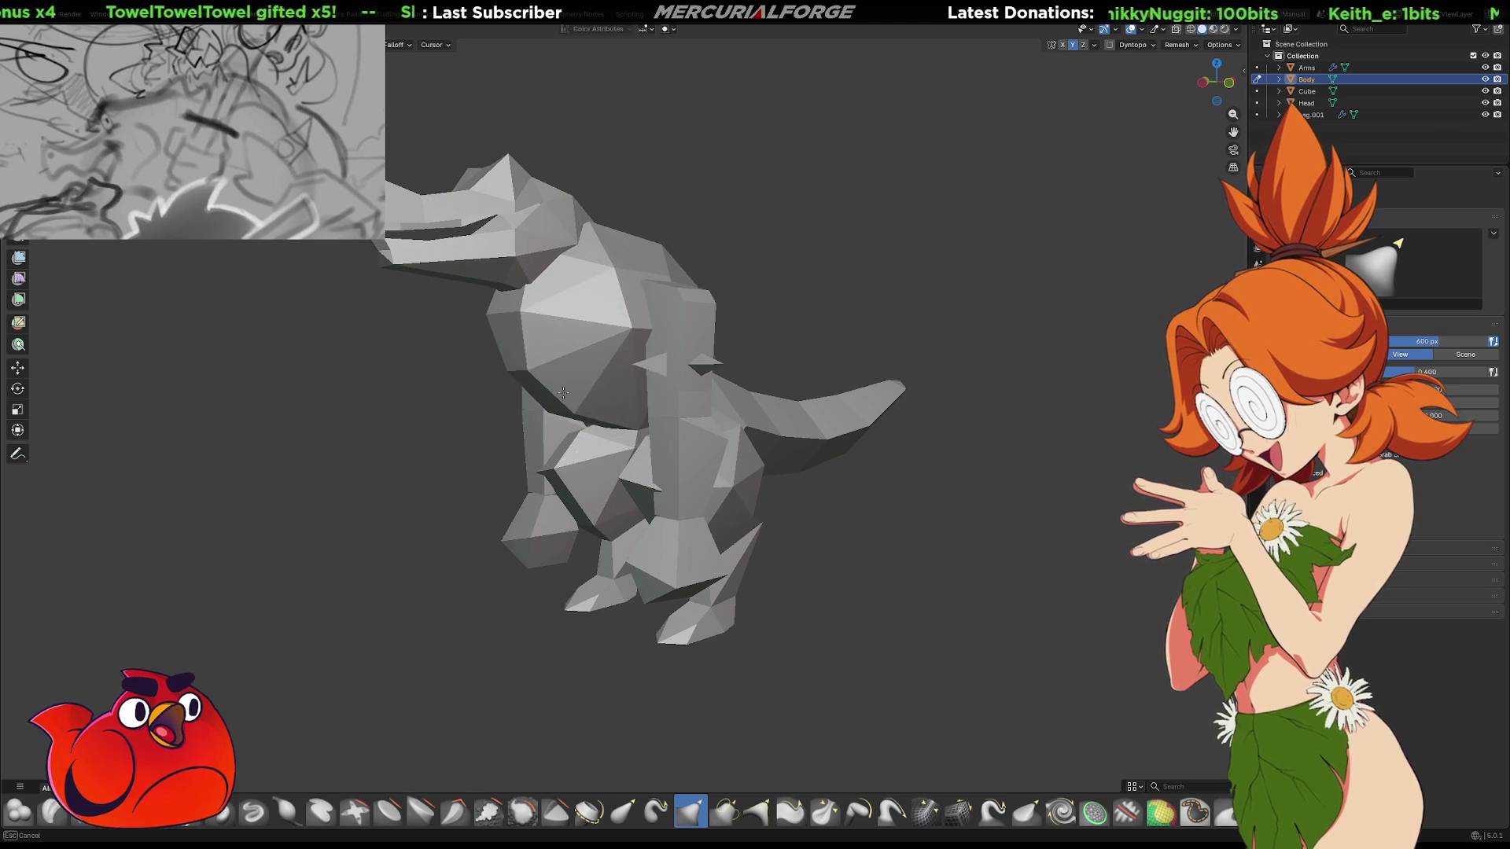
left_click(559, 391)
mouse_move(559, 391)
middle_mouse_down()
mouse_move(540, 368)
mouse_move(507, 398)
mouse_move(684, 409)
middle_mouse_up()
mouse_move(580, 354)
middle_mouse_down()
mouse_move(665, 412)
mouse_move(586, 397)
mouse_move(766, 413)
mouse_move(617, 338)
mouse_move(589, 381)
mouse_move(558, 365)
mouse_move(652, 462)
middle_mouse_up()
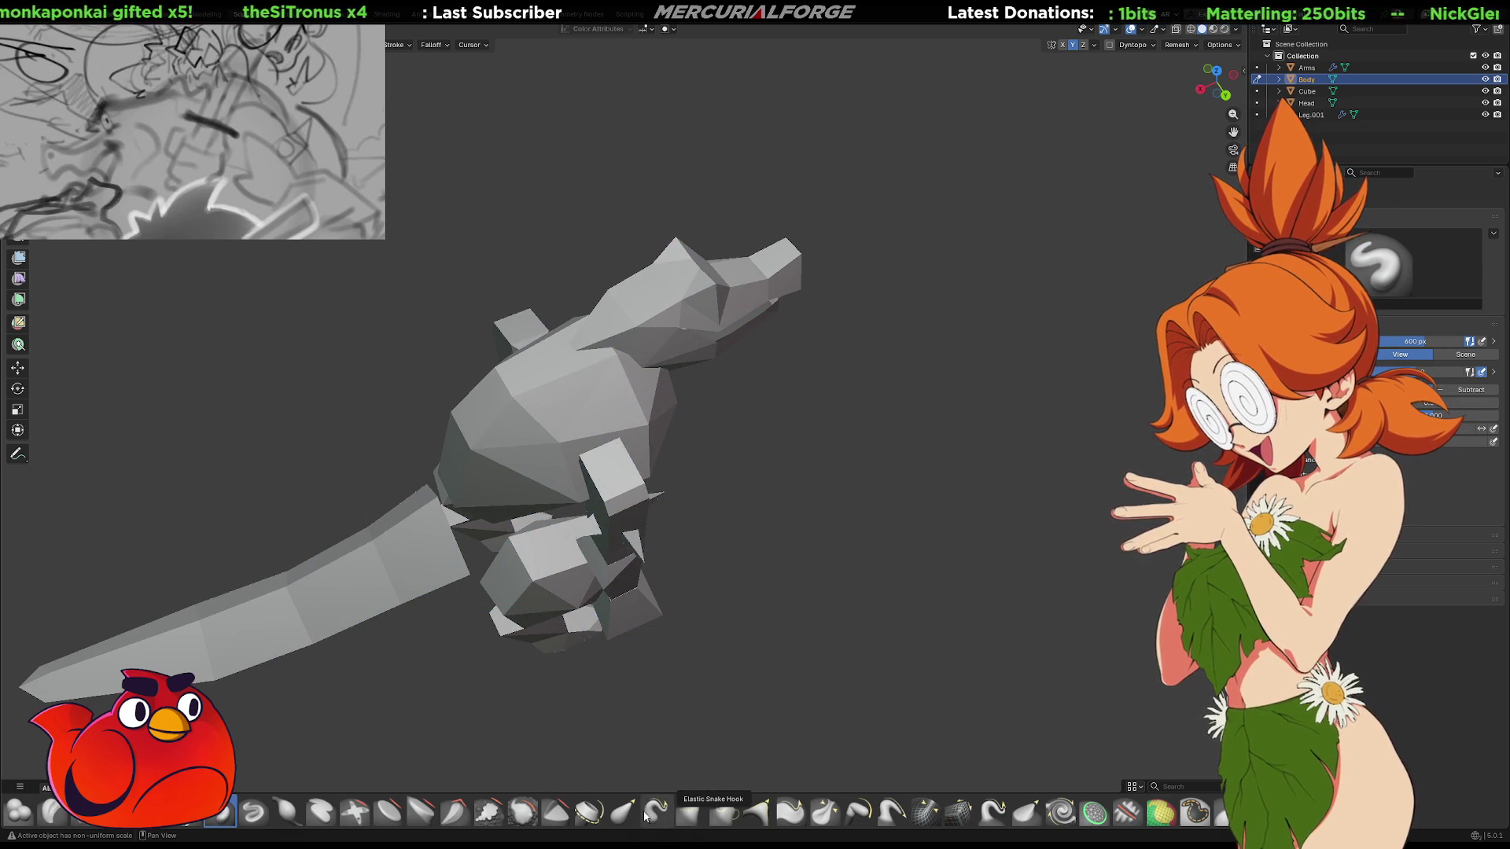
Switch to the Grab brush at 490 px and pull the chest outward and down
left_click(693, 822)
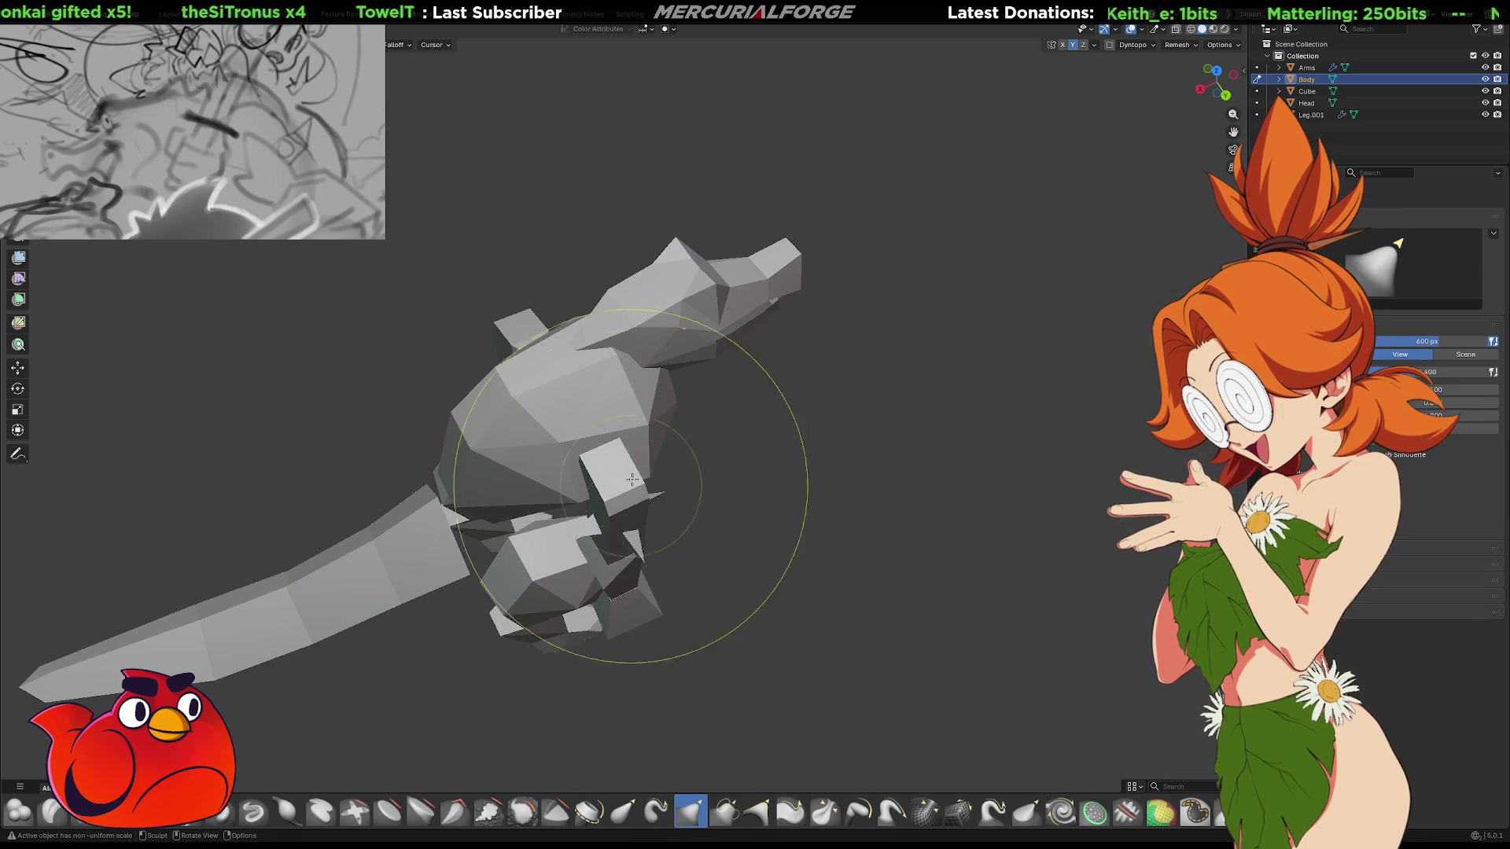
key("f")
left_click(731, 469)
mouse_move(731, 469)
middle_mouse_down()
mouse_move(551, 428)
mouse_move(567, 409)
mouse_move(542, 393)
mouse_move(554, 380)
mouse_move(645, 437)
middle_mouse_up()
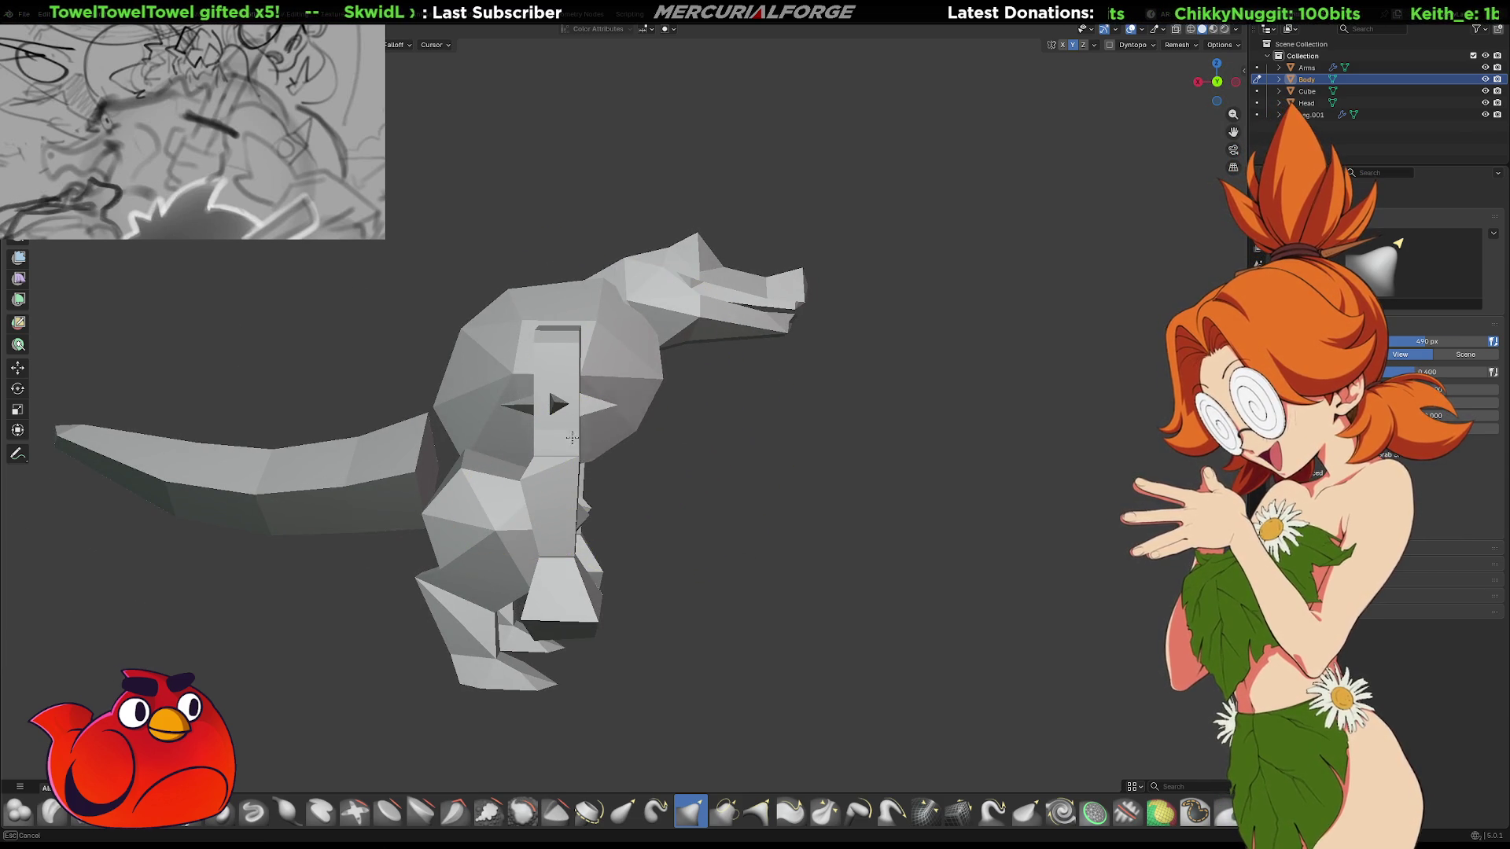
left_click_drag(571, 433, 623, 472)
middle_click_drag(616, 434, 599, 409)
mouse_move(676, 477)
middle_mouse_down()
mouse_move(688, 433)
mouse_move(721, 413)
middle_mouse_up()
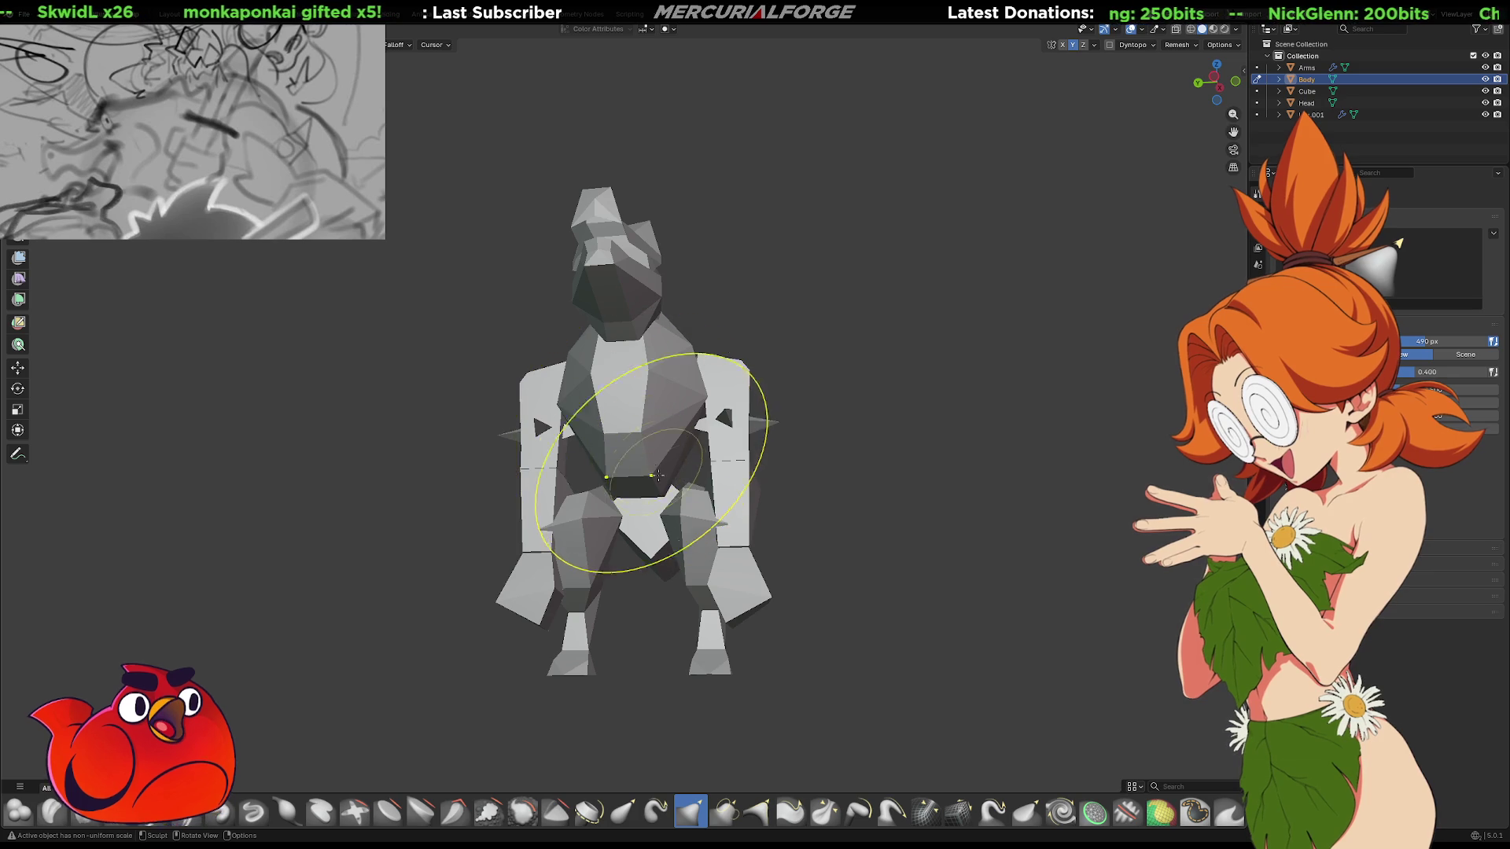
mouse_move(674, 438)
middle_mouse_down()
mouse_move(810, 496)
mouse_move(616, 535)
mouse_move(520, 475)
mouse_move(625, 433)
middle_mouse_up()
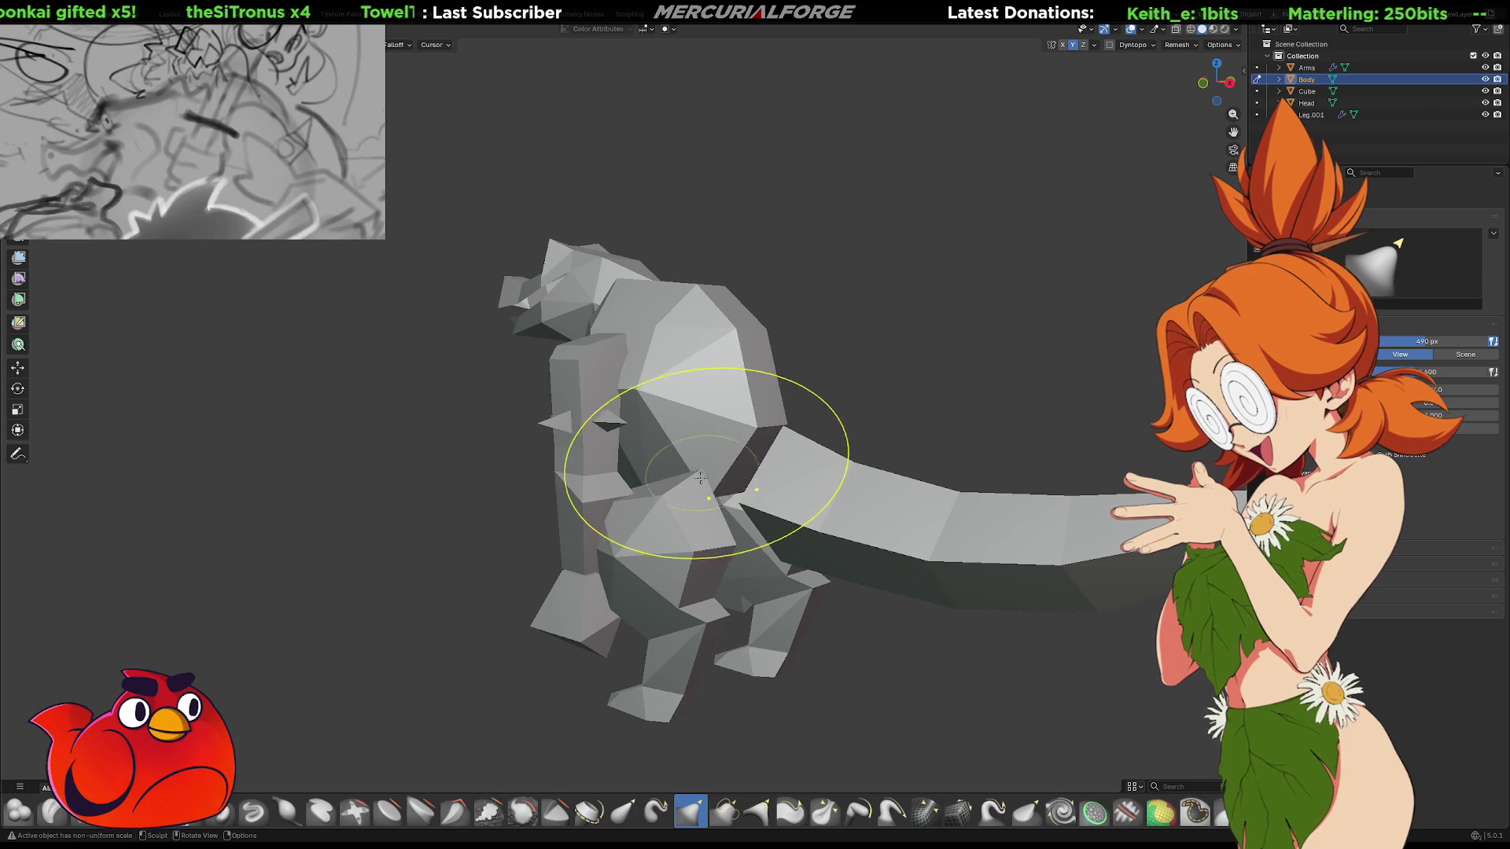
Sculpt the upper back and shoulder, pulling it up and then reshaping the back surface
mouse_move(700, 473)
middle_mouse_down()
mouse_move(777, 456)
mouse_move(792, 426)
mouse_move(762, 435)
middle_mouse_up()
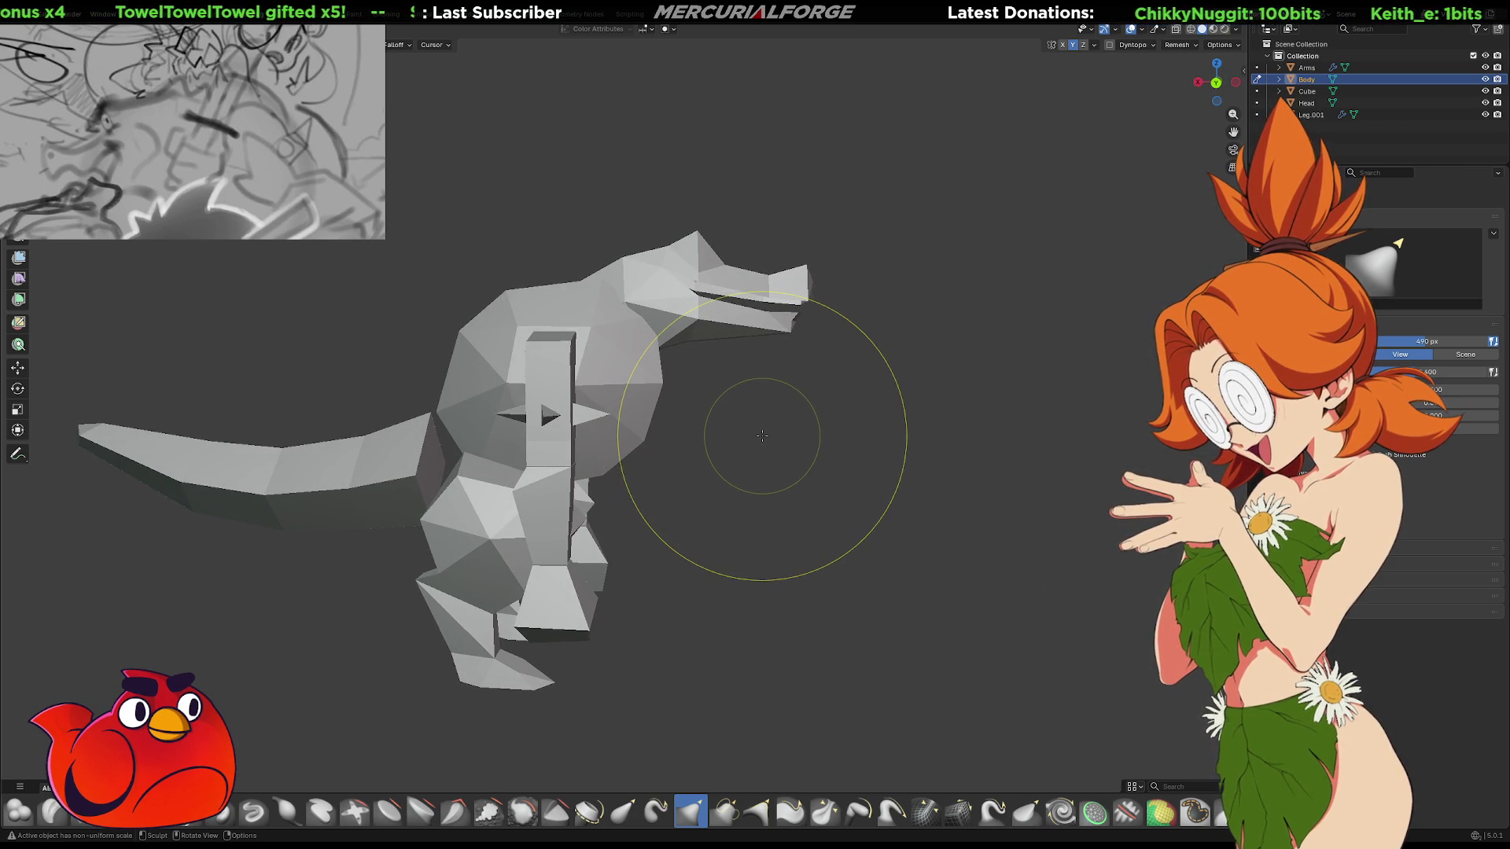
left_click_drag(522, 286, 502, 250)
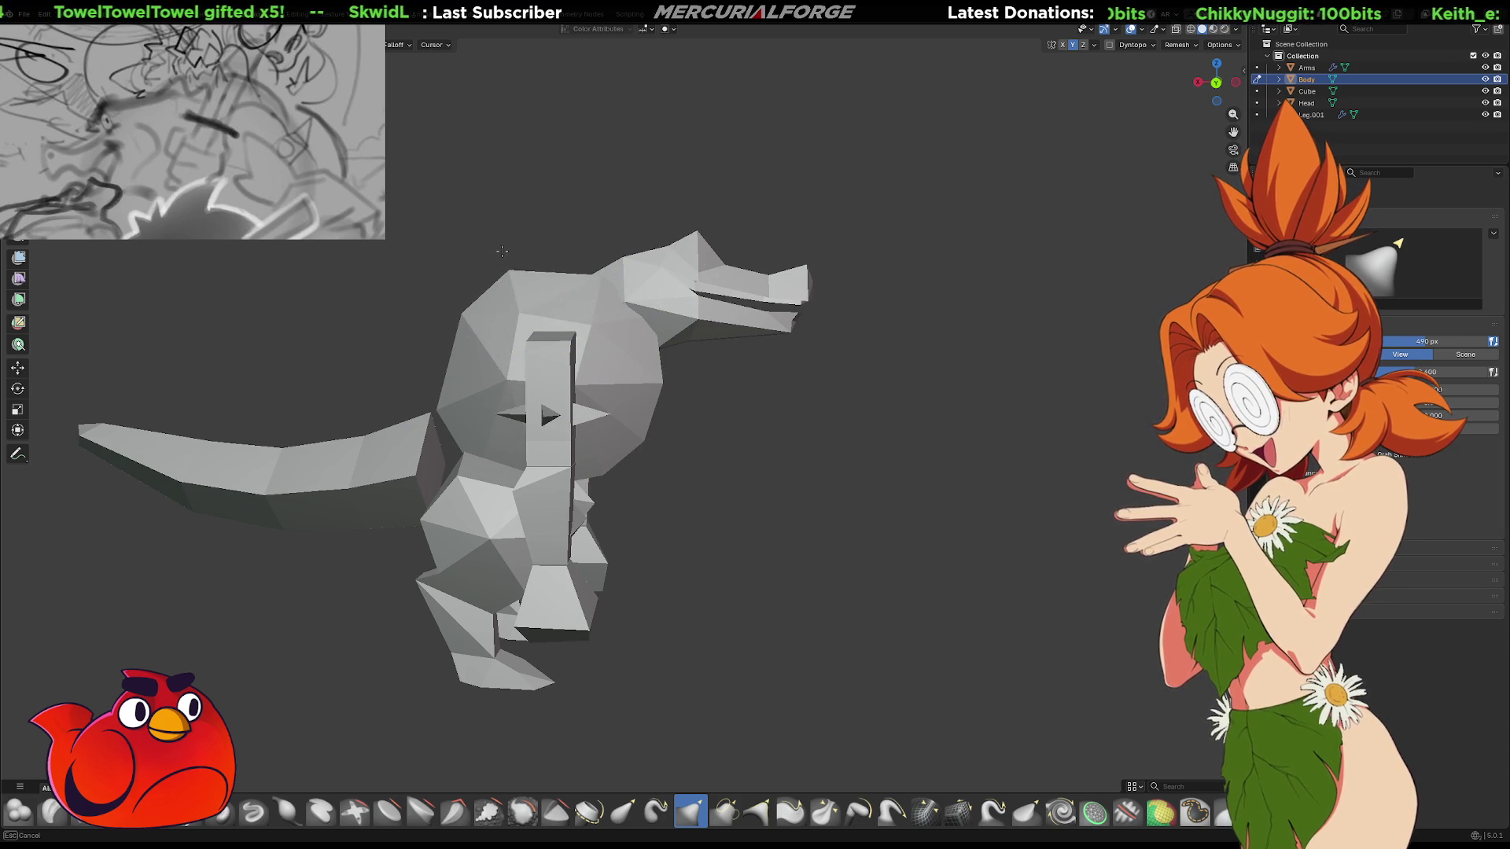
left_click_drag(501, 347, 504, 344)
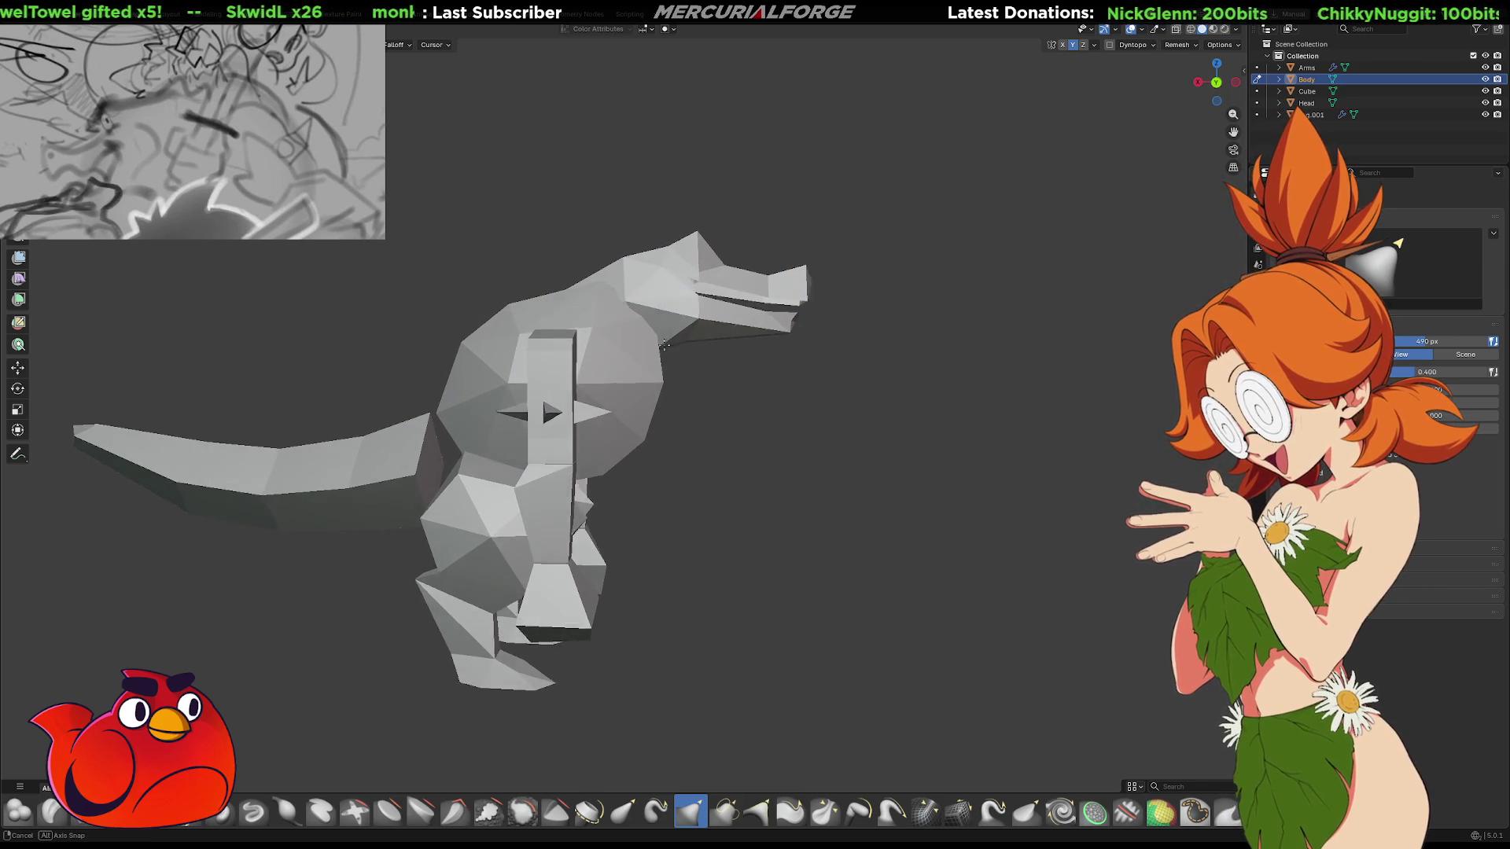
middle_click_drag(663, 345, 715, 356, "shift")
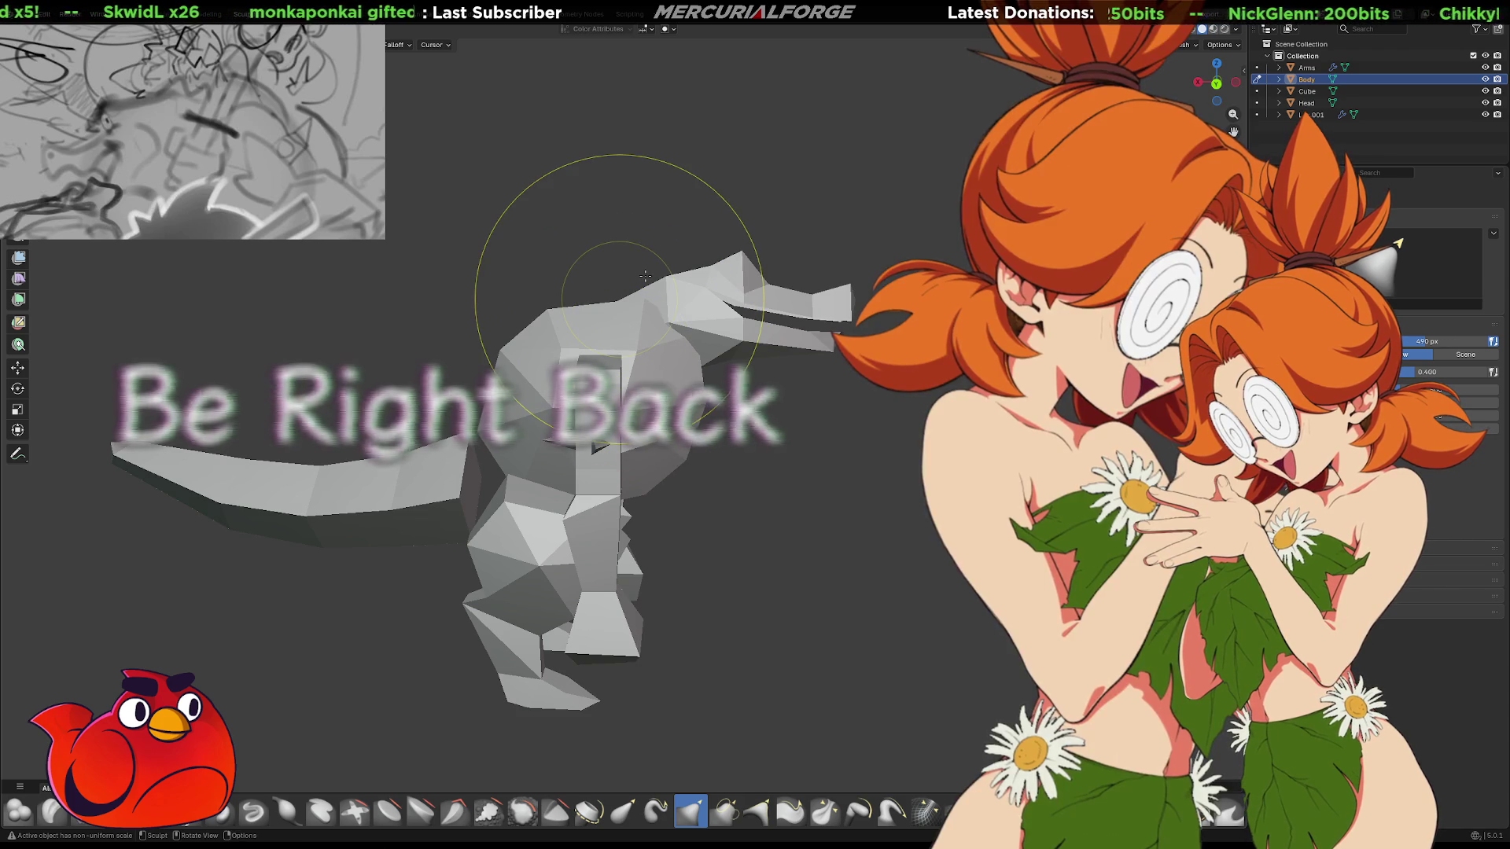
left_click_drag(643, 288, 649, 308)
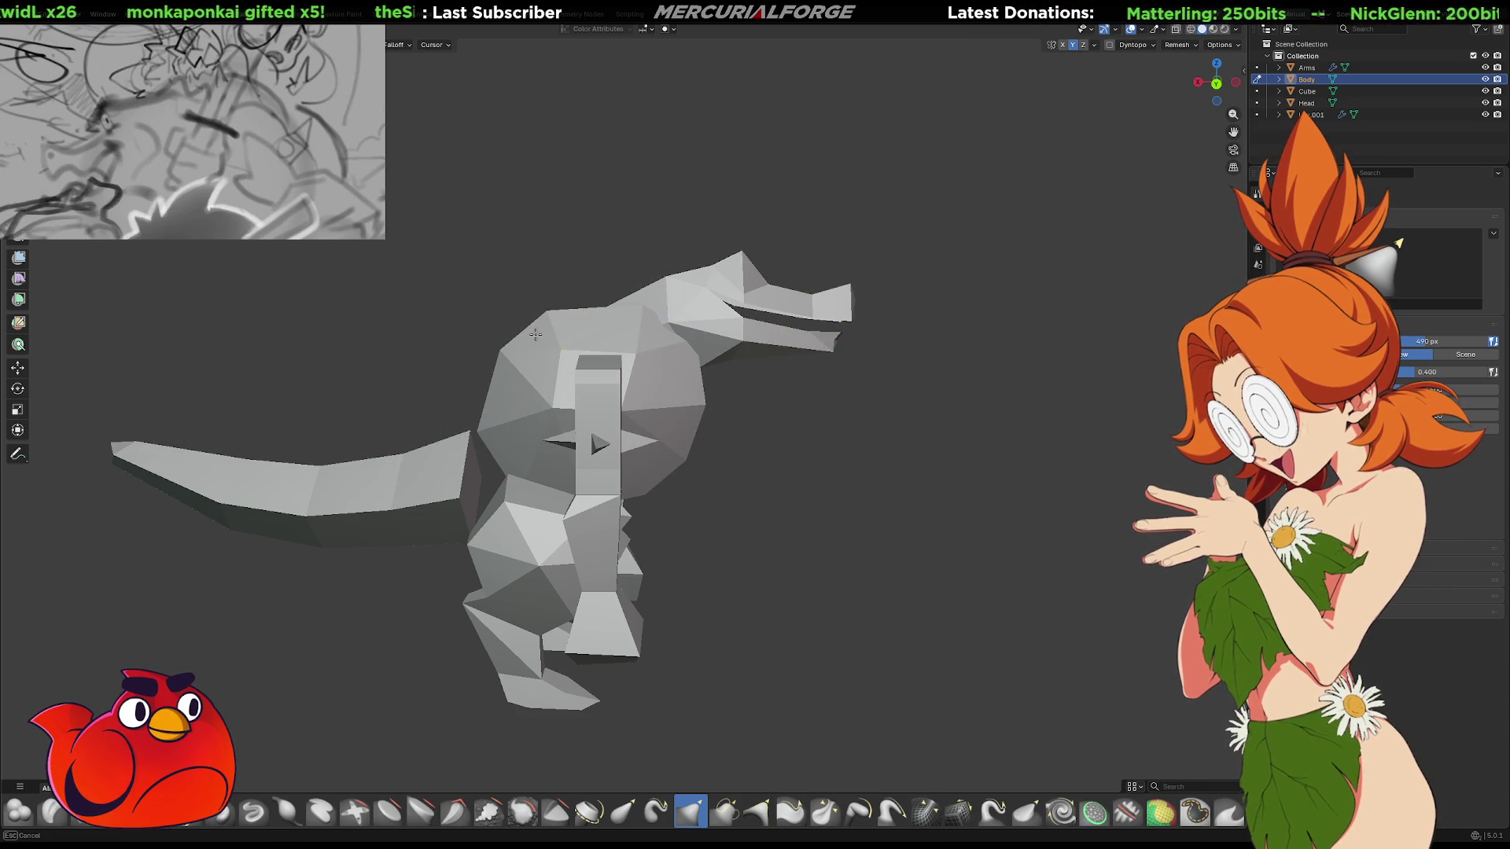
left_click_drag(683, 370, 687, 398)
left_click_drag(658, 346, 659, 381)
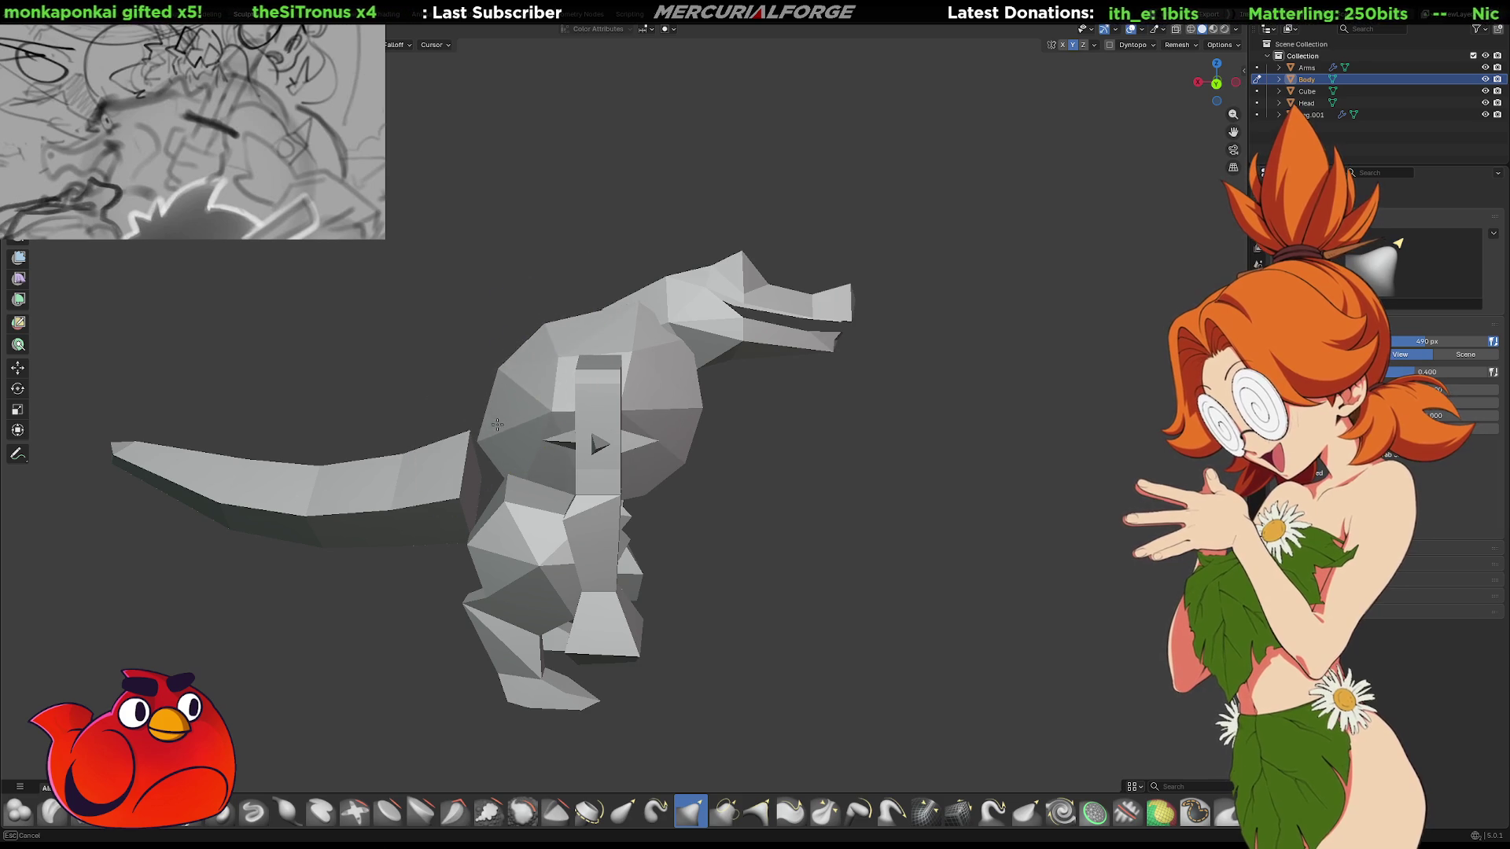
Orbit around the creature to inspect it from the back, side and front
left_click_drag(501, 397, 523, 398)
mouse_move(522, 398)
middle_mouse_down()
mouse_move(754, 343)
mouse_move(722, 343)
mouse_move(743, 359)
mouse_move(715, 368)
mouse_move(732, 357)
mouse_move(684, 322)
middle_mouse_up()
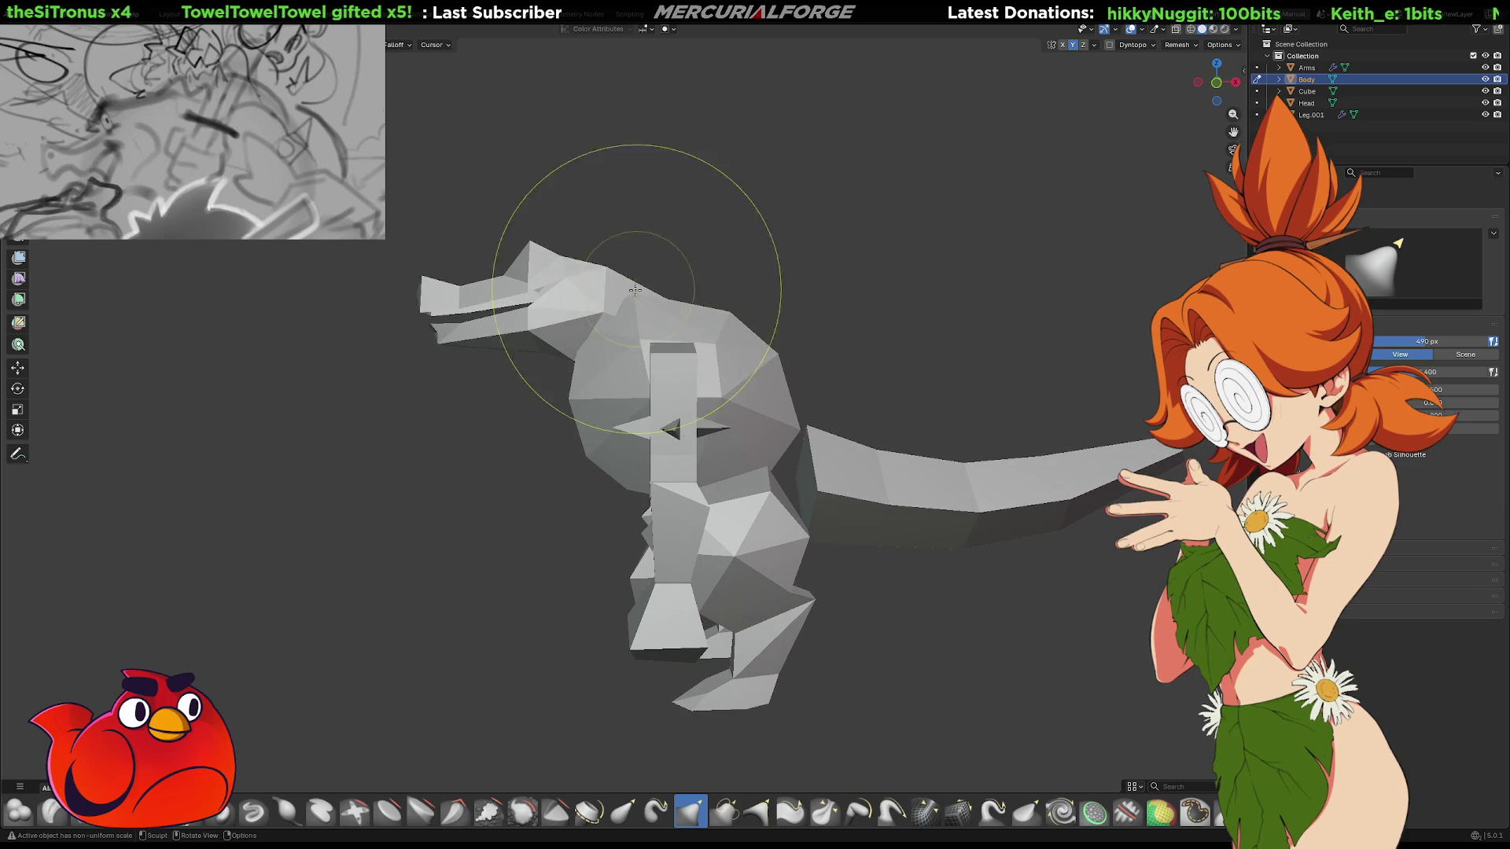
mouse_move(654, 297)
middle_mouse_down()
mouse_move(661, 323)
mouse_move(643, 347)
middle_mouse_up()
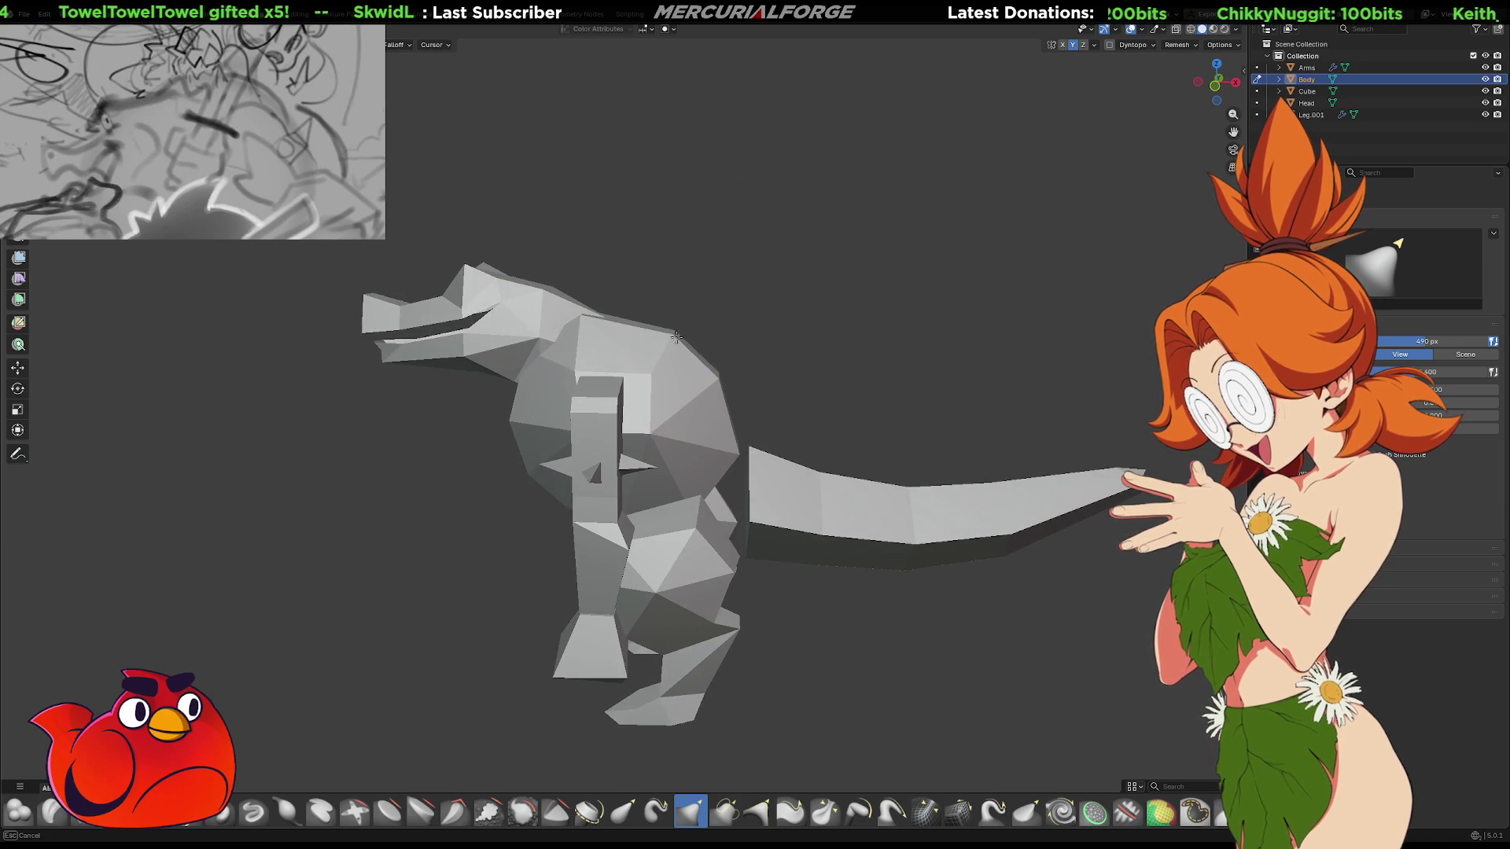
middle_click_drag(732, 374, 739, 464)
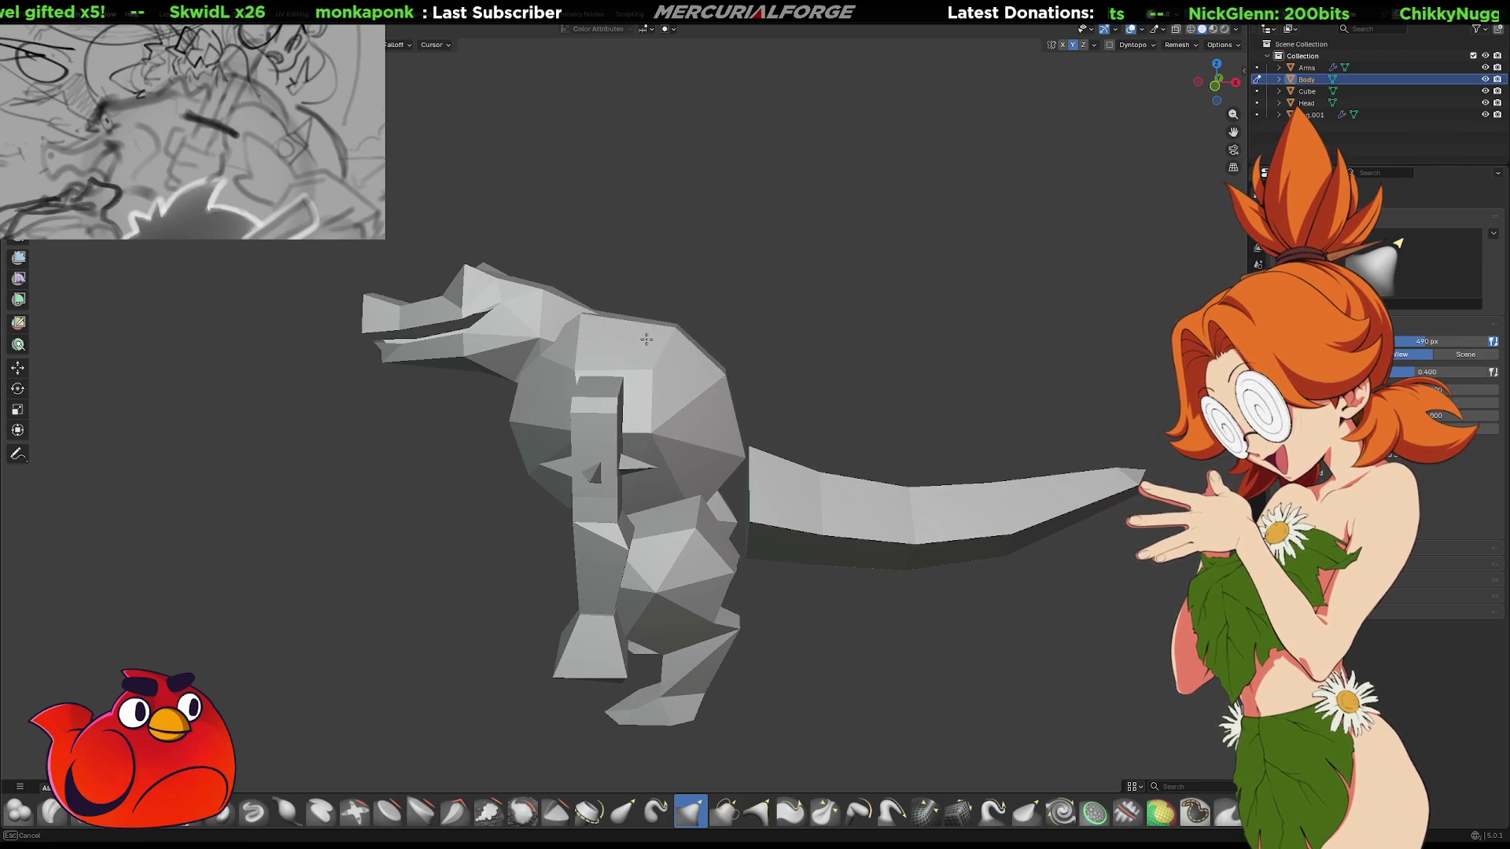
middle_click_drag(698, 396, 643, 390)
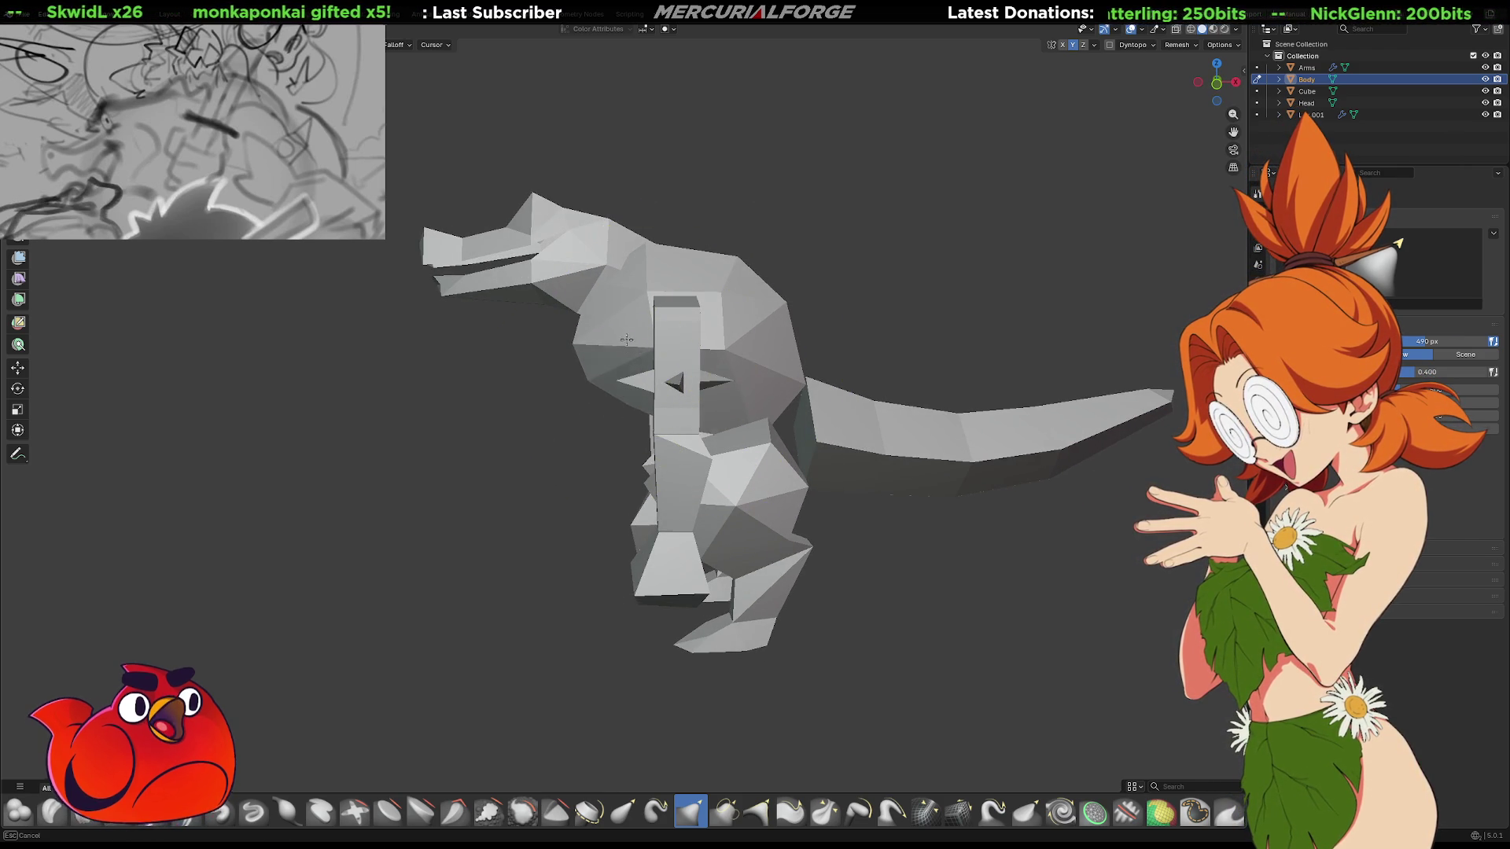
middle_click_drag(618, 366, 656, 369)
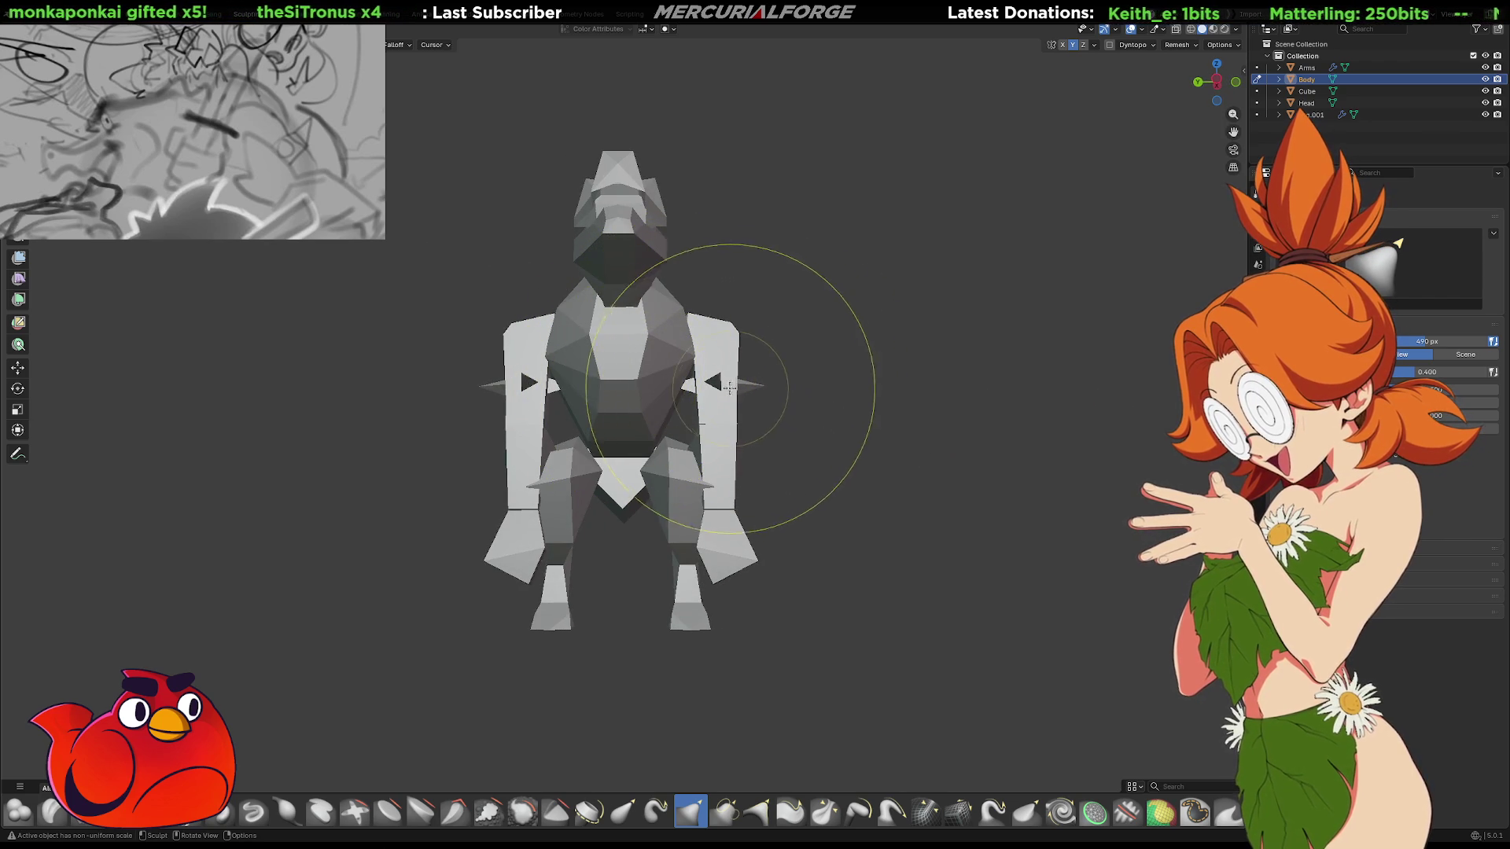
middle_click_drag(732, 375, 789, 370, "shift")
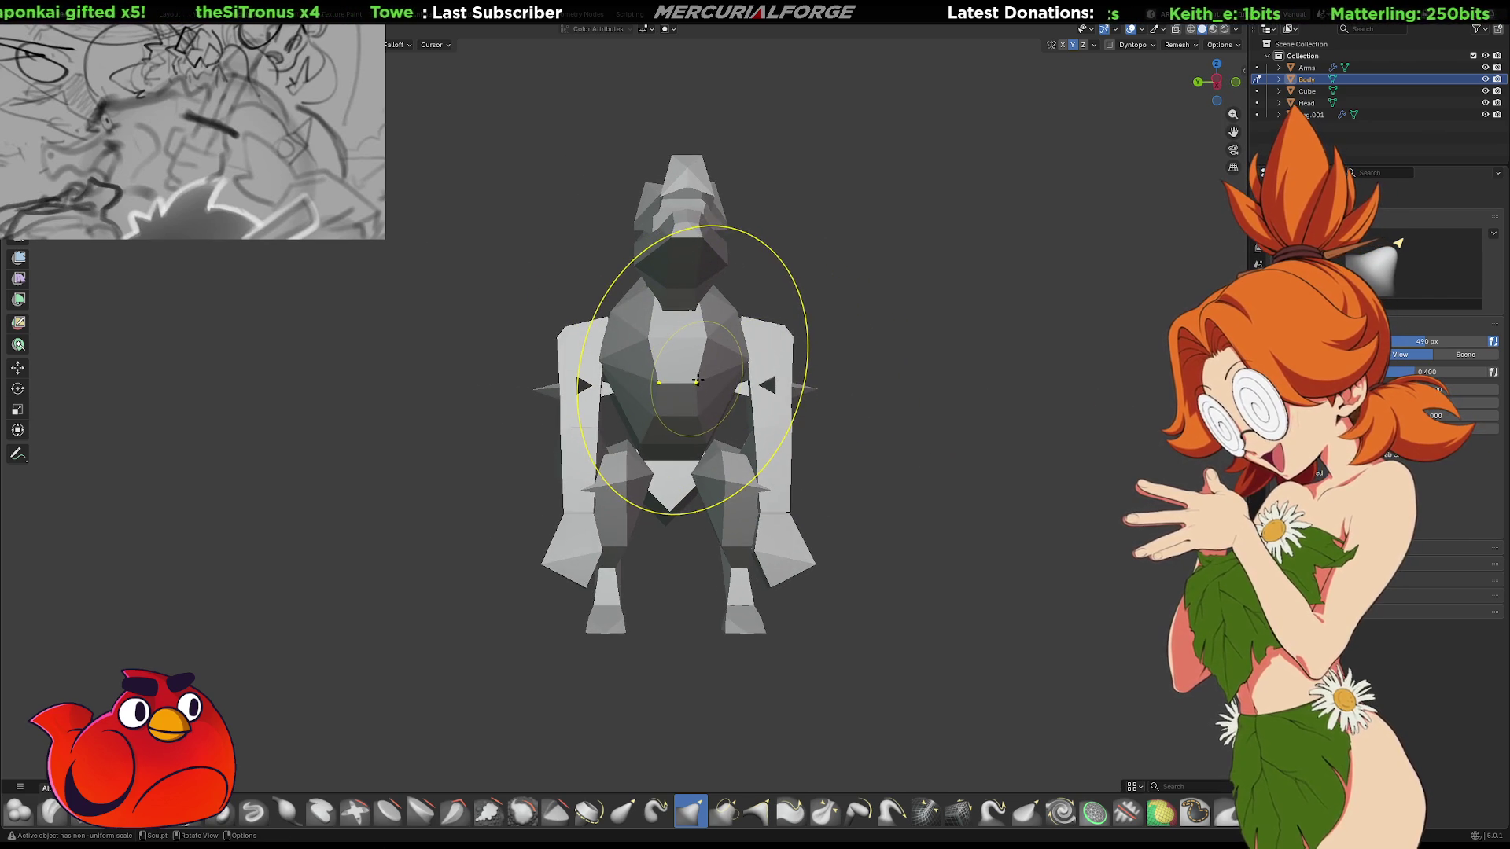
Adjust the brush size, make one stroke over the shoulder, and recheck back and front views
key("f")
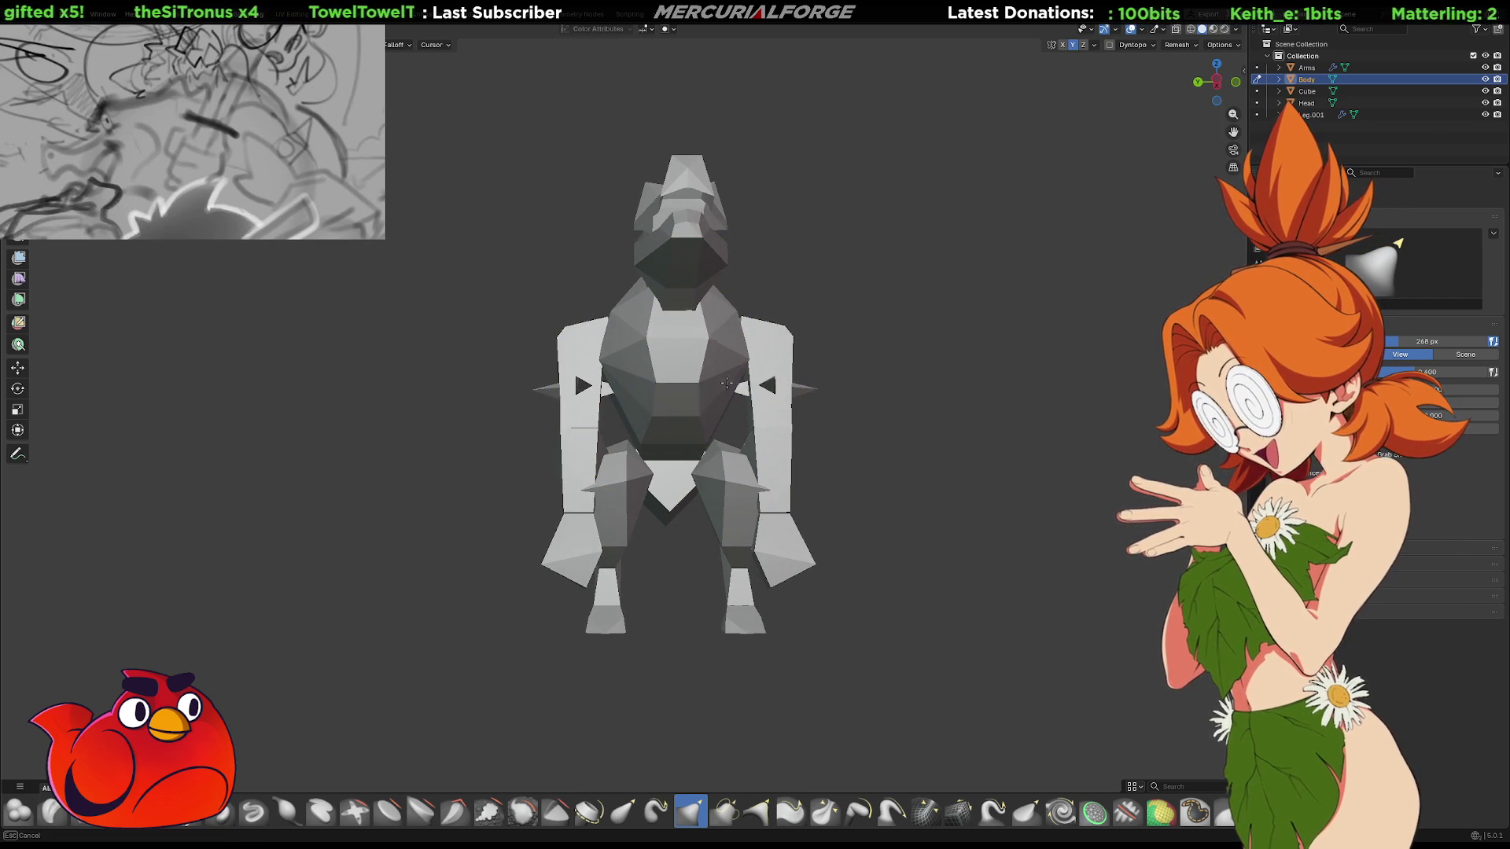
mouse_move(847, 381)
middle_mouse_down()
mouse_move(635, 359)
mouse_move(618, 385)
middle_mouse_up()
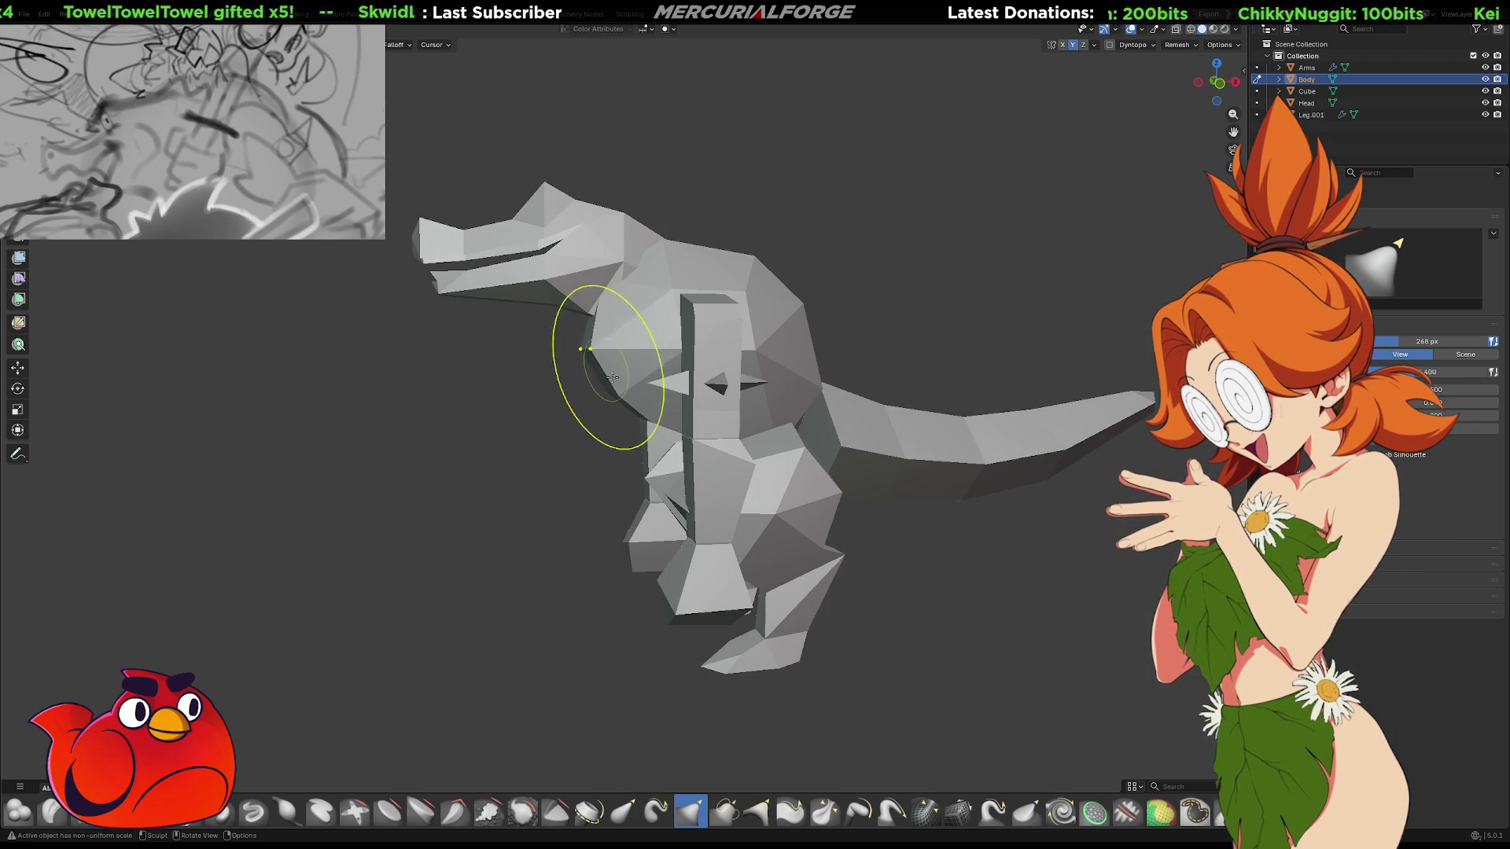
mouse_move(609, 409)
middle_mouse_down()
mouse_move(752, 310)
mouse_move(772, 316)
middle_mouse_up()
left_click_drag(768, 350, 777, 387)
mouse_move(779, 362)
middle_mouse_down()
mouse_move(575, 407)
mouse_move(597, 370)
middle_mouse_up()
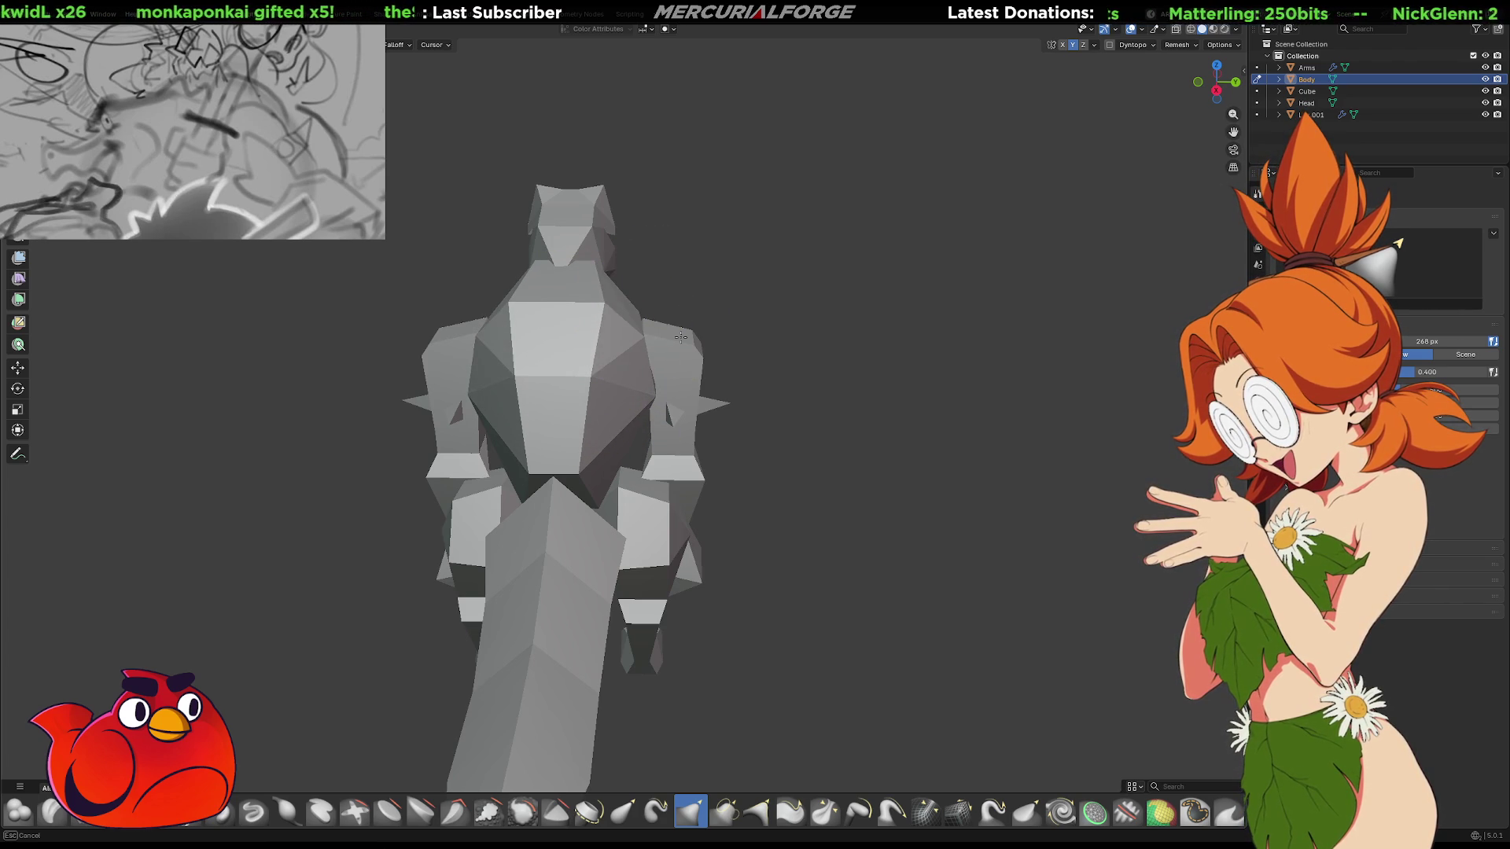
middle_click_drag(681, 337, 908, 328)
mouse_move(966, 332)
middle_mouse_down()
mouse_move(943, 304)
mouse_move(809, 380)
mouse_move(769, 378)
mouse_move(802, 388)
mouse_move(509, 393)
mouse_move(665, 372)
mouse_move(802, 381)
mouse_move(826, 341)
mouse_move(802, 417)
mouse_move(538, 409)
mouse_move(574, 405)
mouse_move(658, 336)
mouse_move(796, 330)
mouse_move(857, 360)
mouse_move(794, 378)
mouse_move(834, 358)
mouse_move(718, 354)
middle_mouse_up()
Move the Head forward, away from the body, with Shift+Z and Shift+Y axis locks
scroll(636, 339, "up", 2)
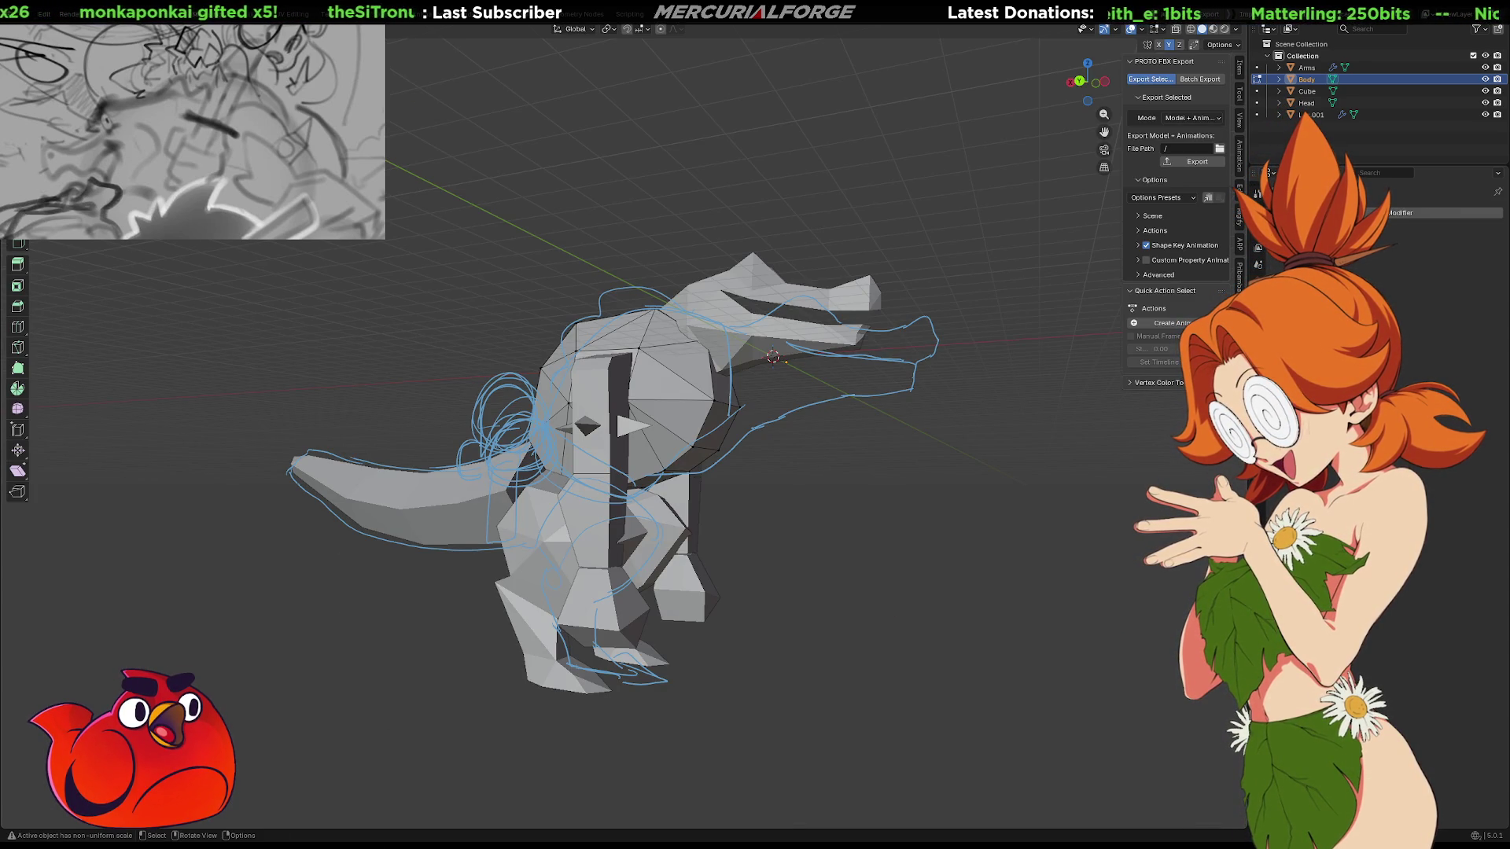
mouse_move(1006, 435)
middle_mouse_down()
mouse_move(852, 469)
mouse_move(664, 305)
middle_mouse_up()
left_click(665, 305)
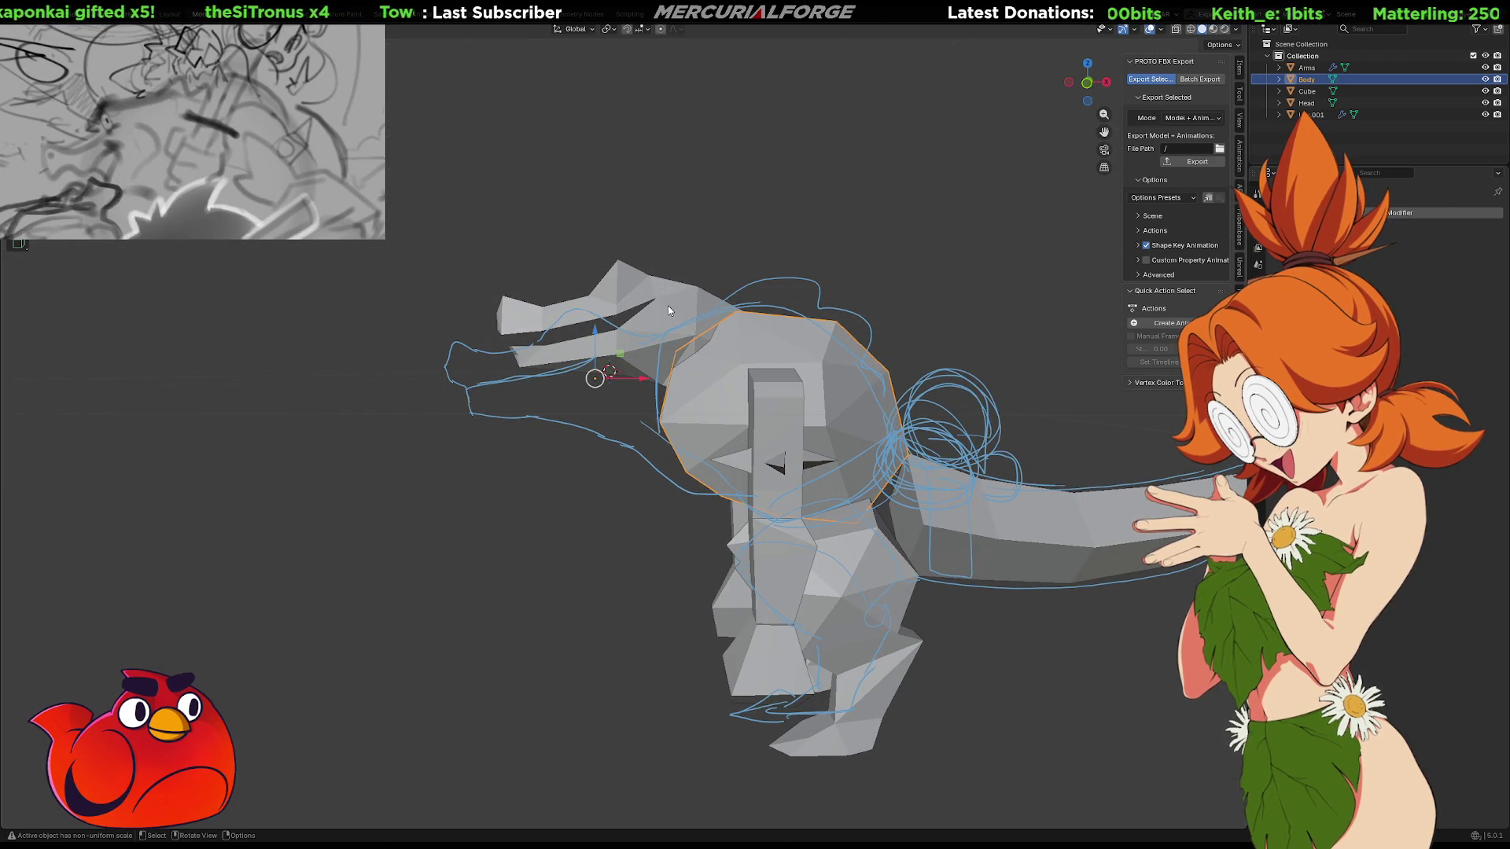
key("g")
key("y")
key("shift+z")
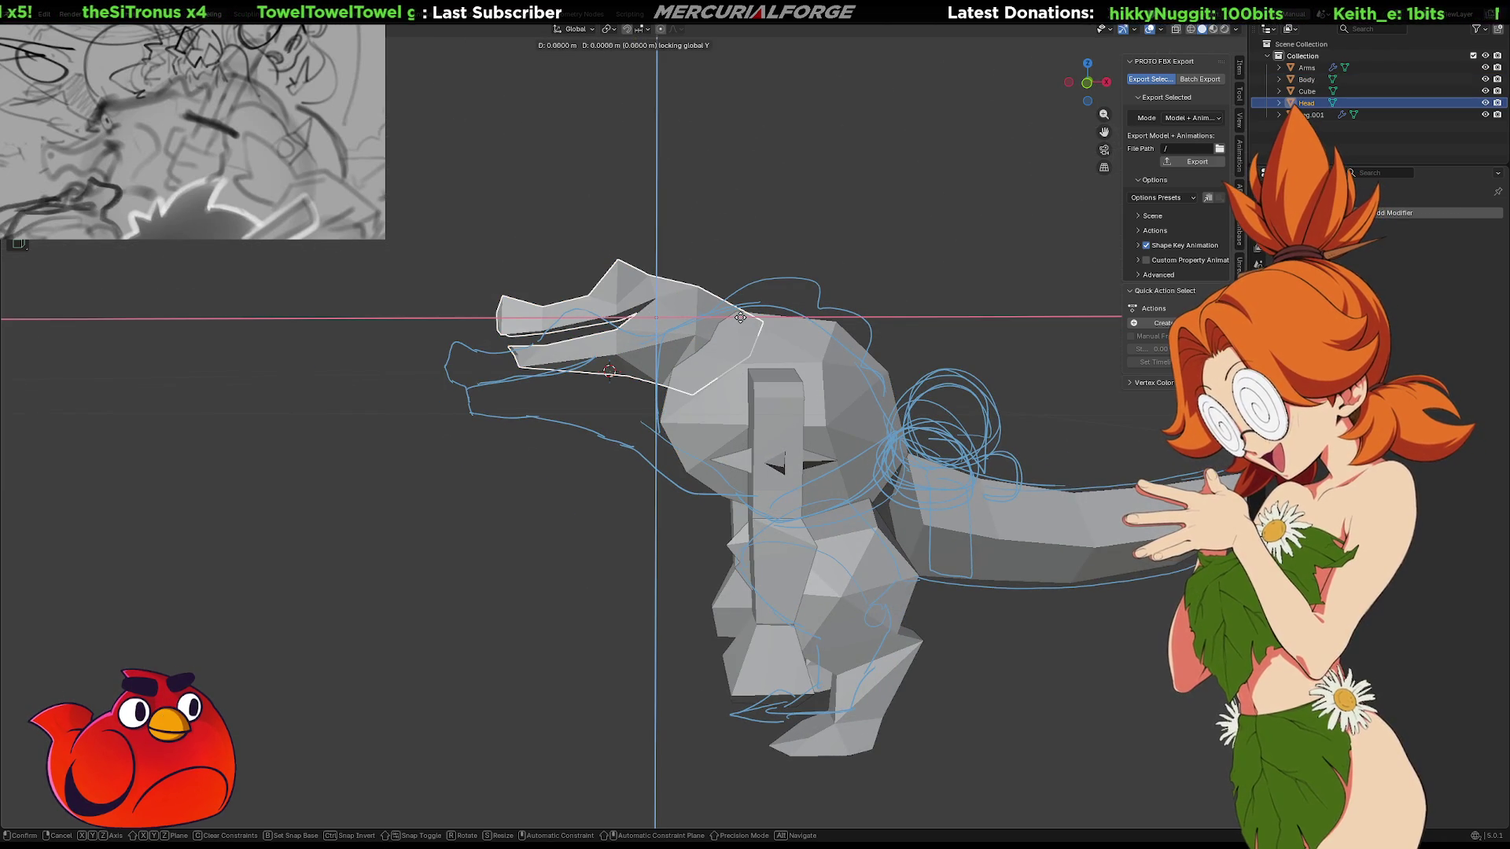
key("shift+y")
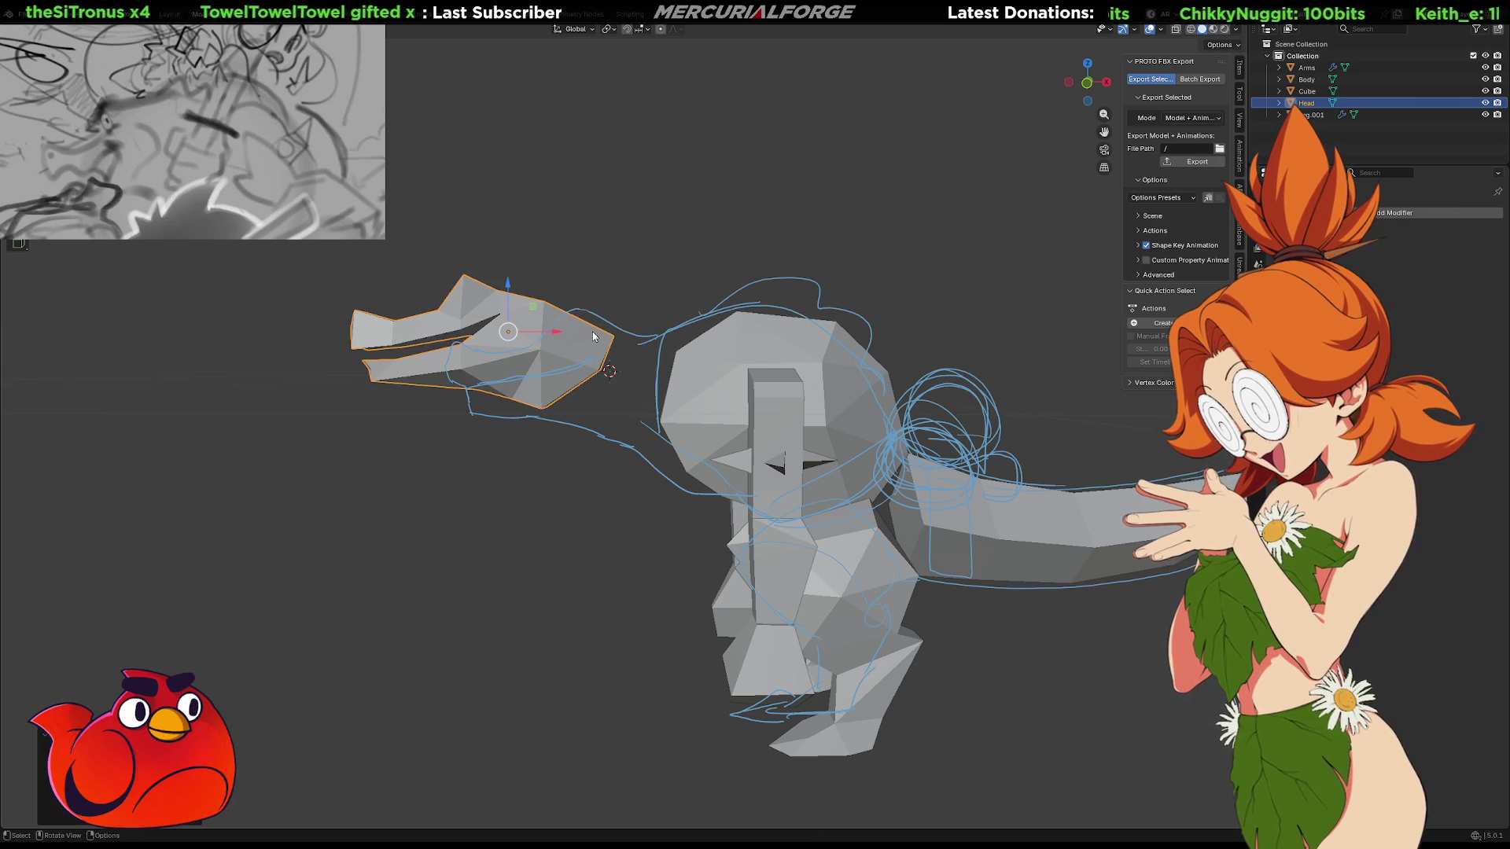
Check the head's new placement from the side and bring up the Add Mesh menu
mouse_move(676, 253)
middle_mouse_down()
mouse_move(702, 365)
mouse_move(681, 281)
middle_mouse_up()
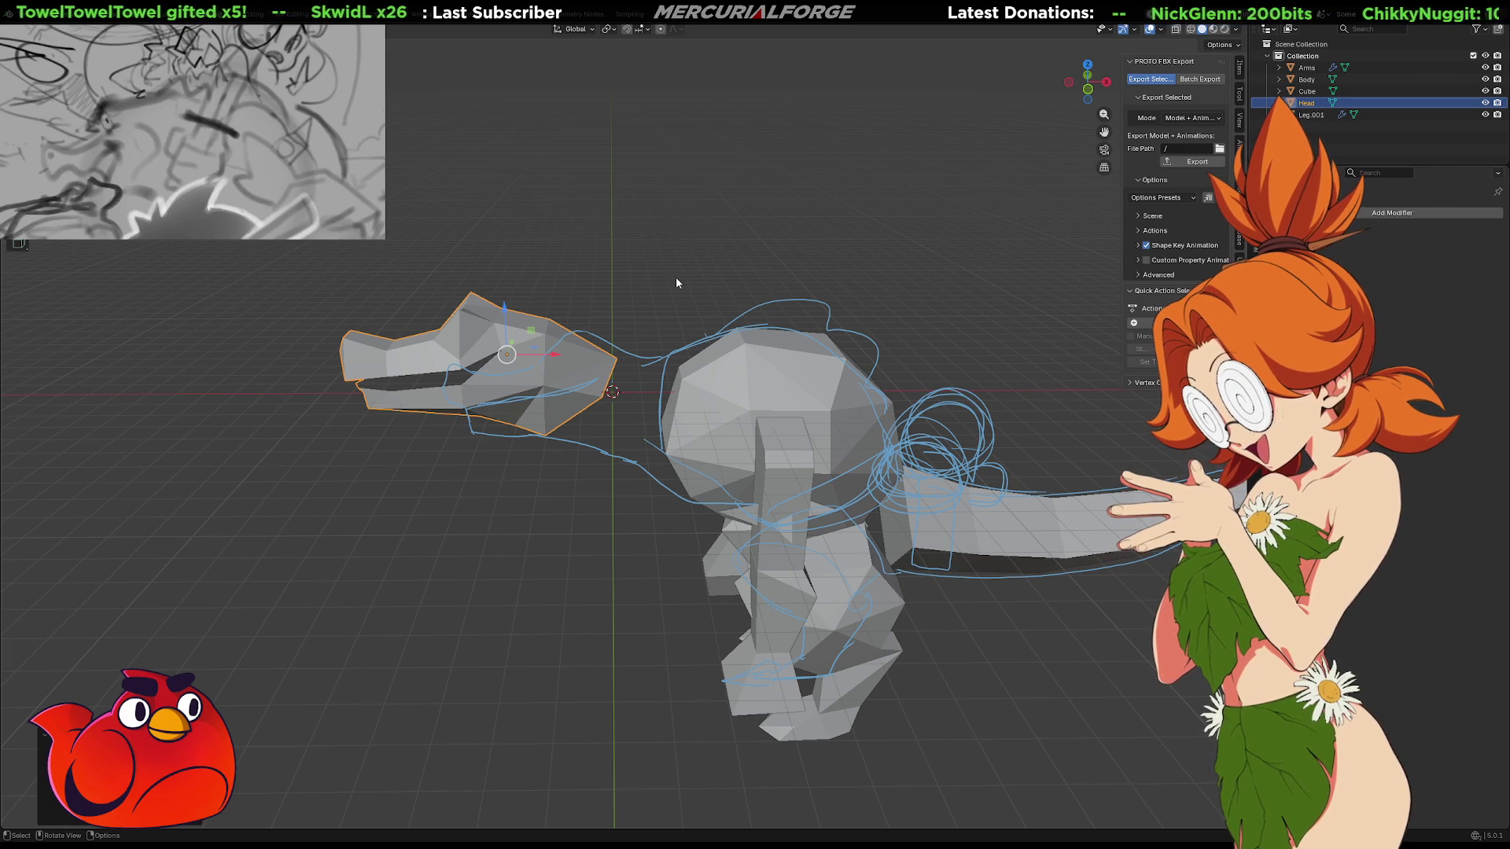
mouse_move(677, 284)
middle_mouse_down()
mouse_move(658, 295)
mouse_move(659, 282)
middle_mouse_up()
key("shift+a")
mouse_move(659, 282)
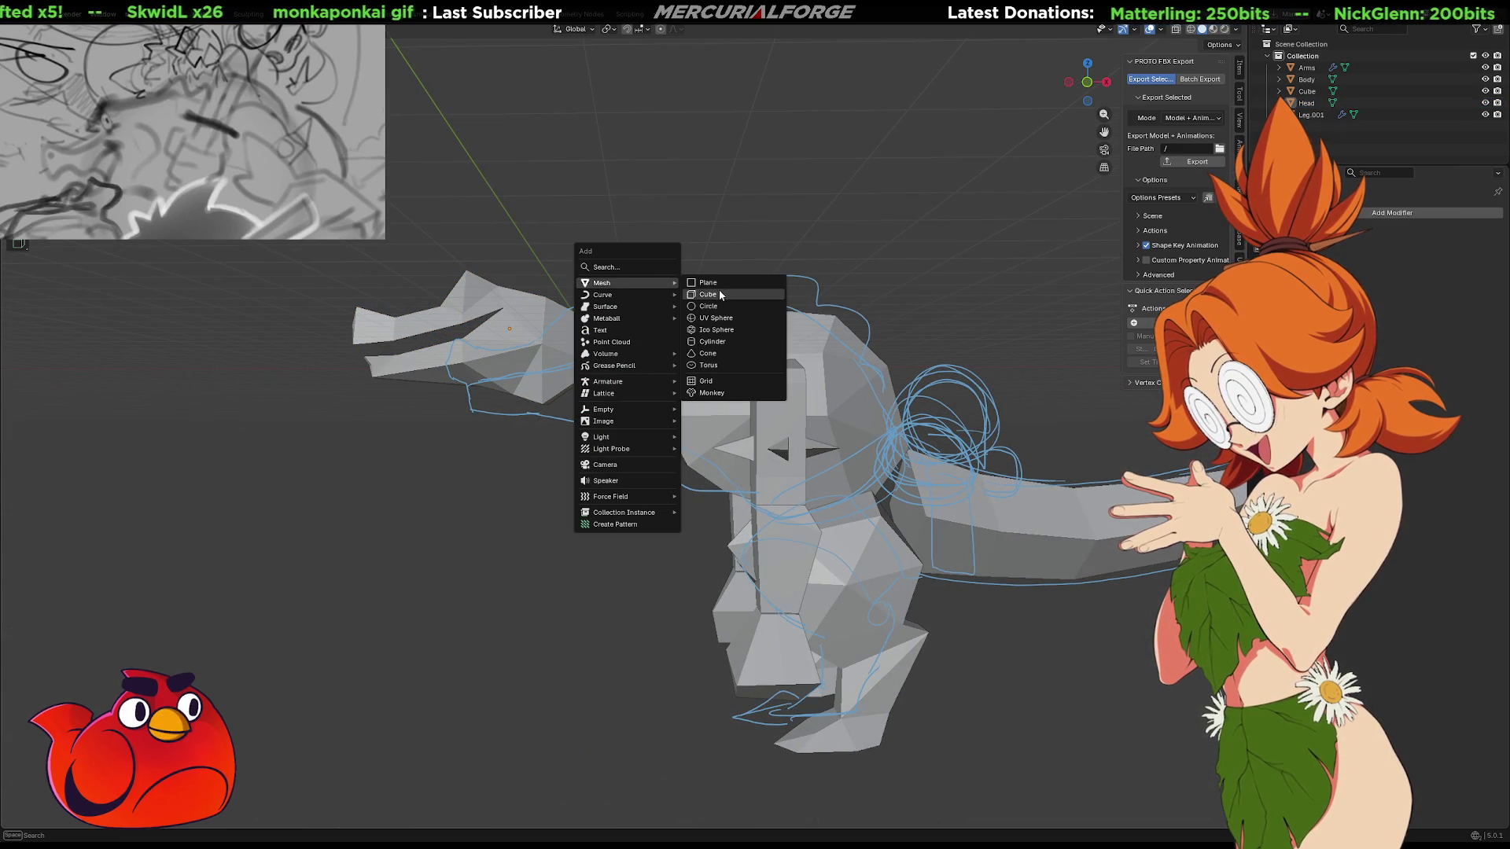
Add a new cube between the head and body and scale it up
left_click(718, 295)
middle_click_drag(677, 346, 677, 358)
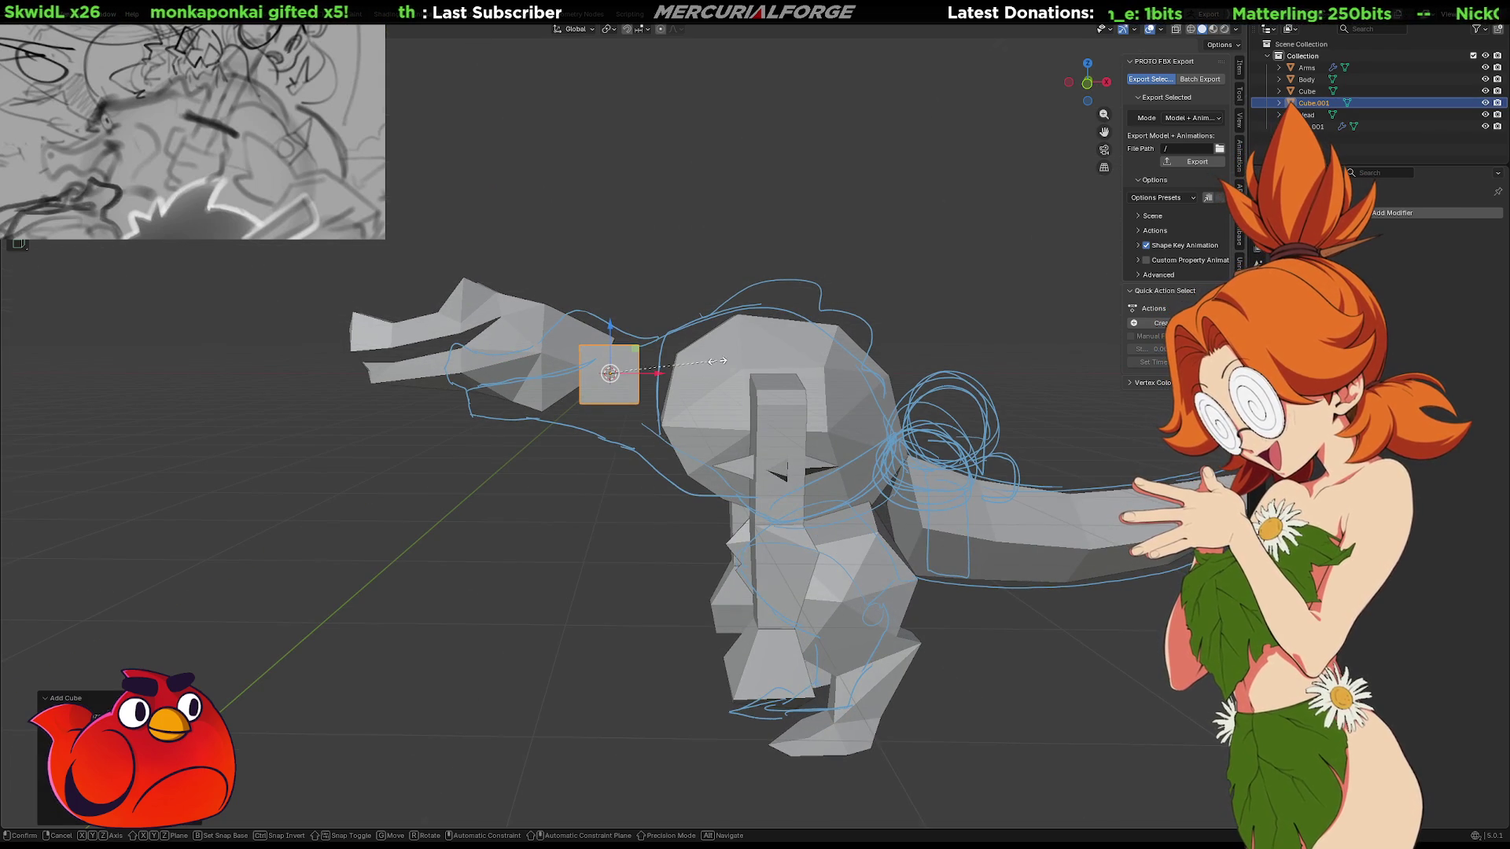
key("s")
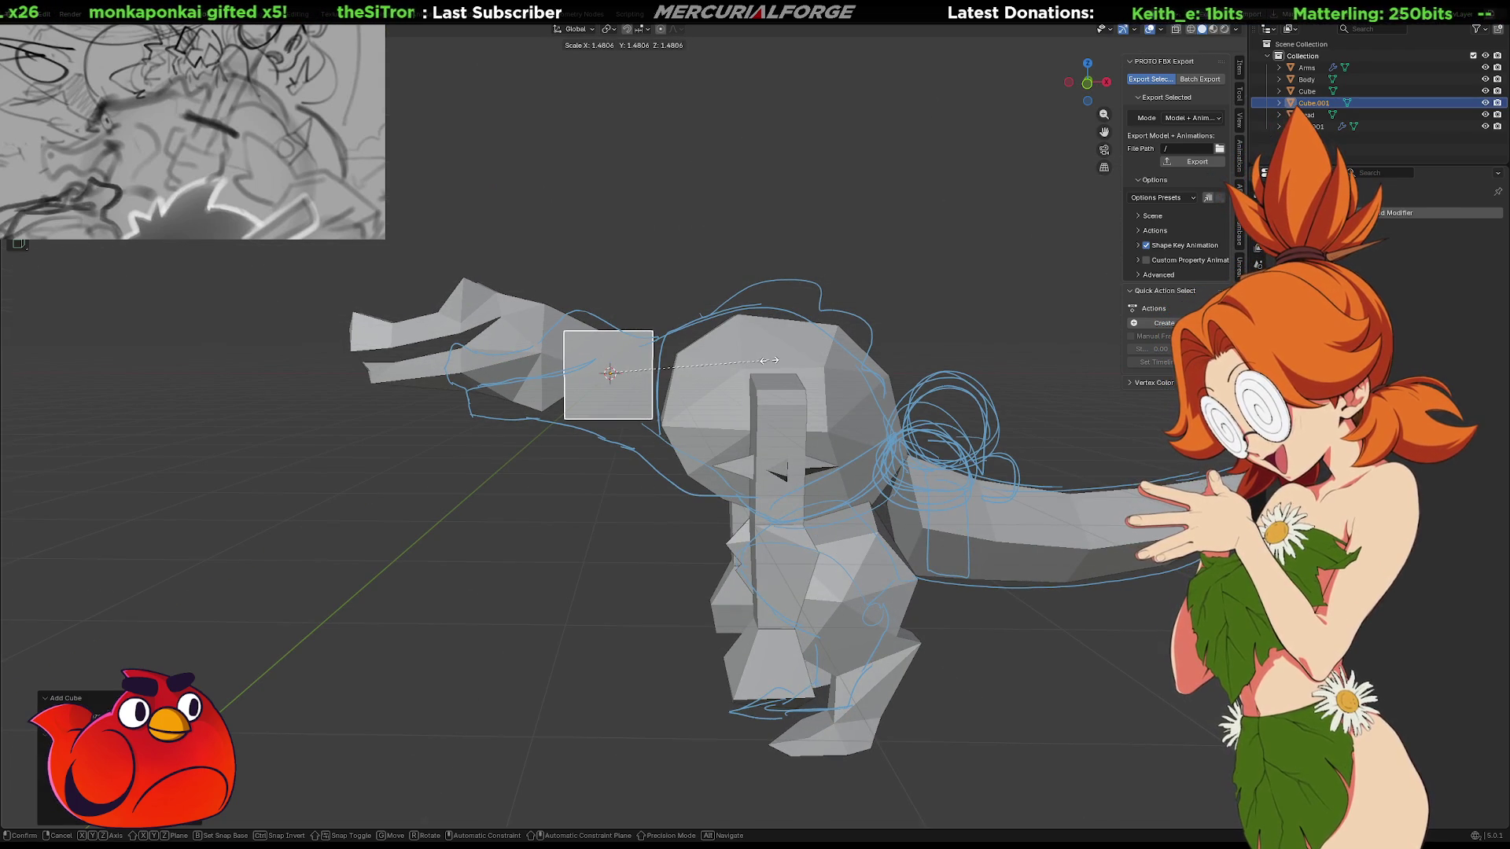
left_click(769, 360)
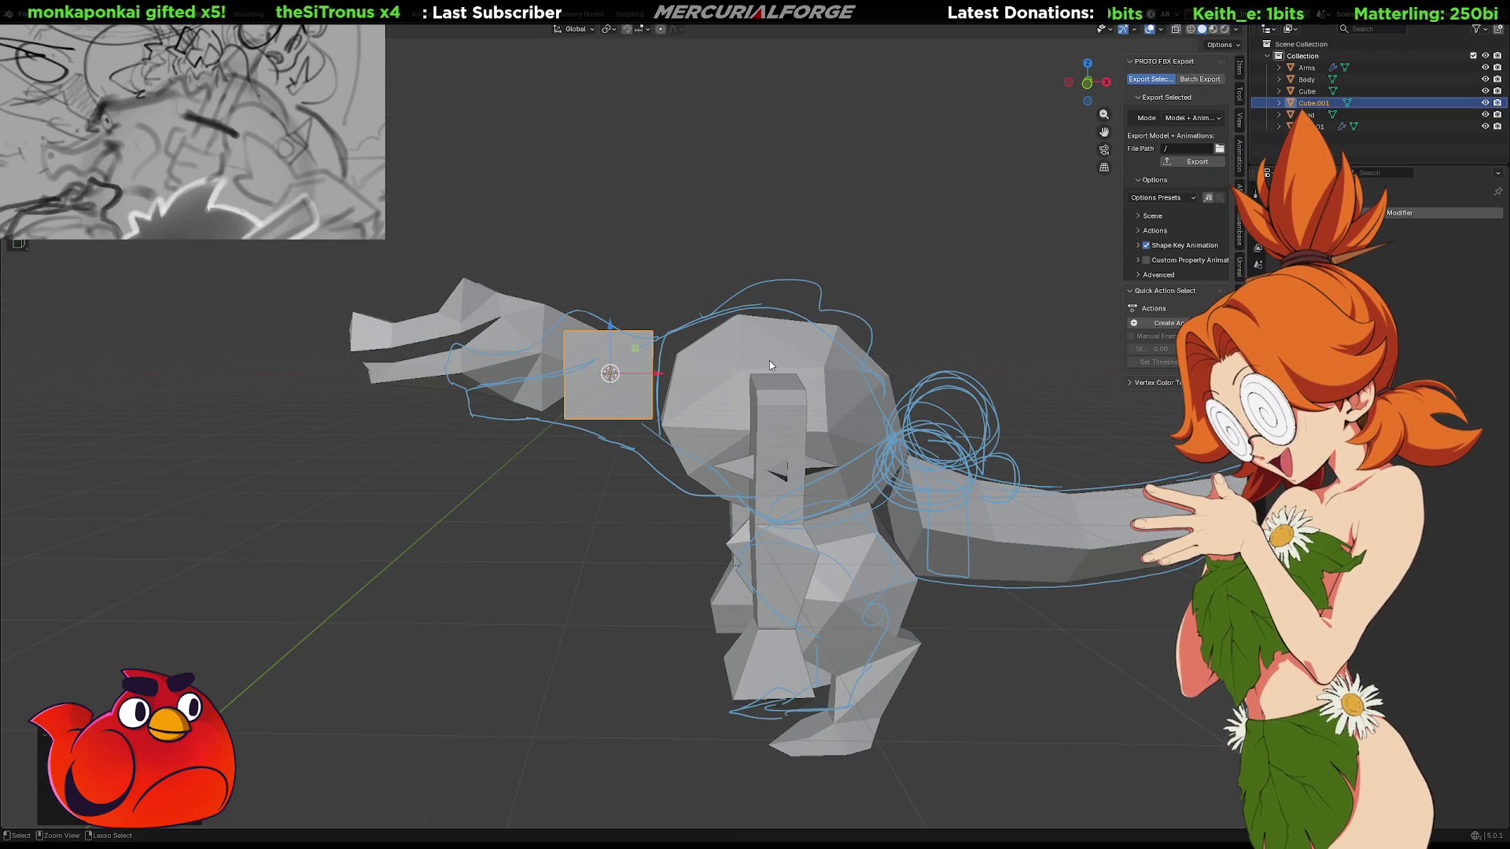
Switch the cube to Edit Mode in face select and subdivide its faces
right_click(649, 365)
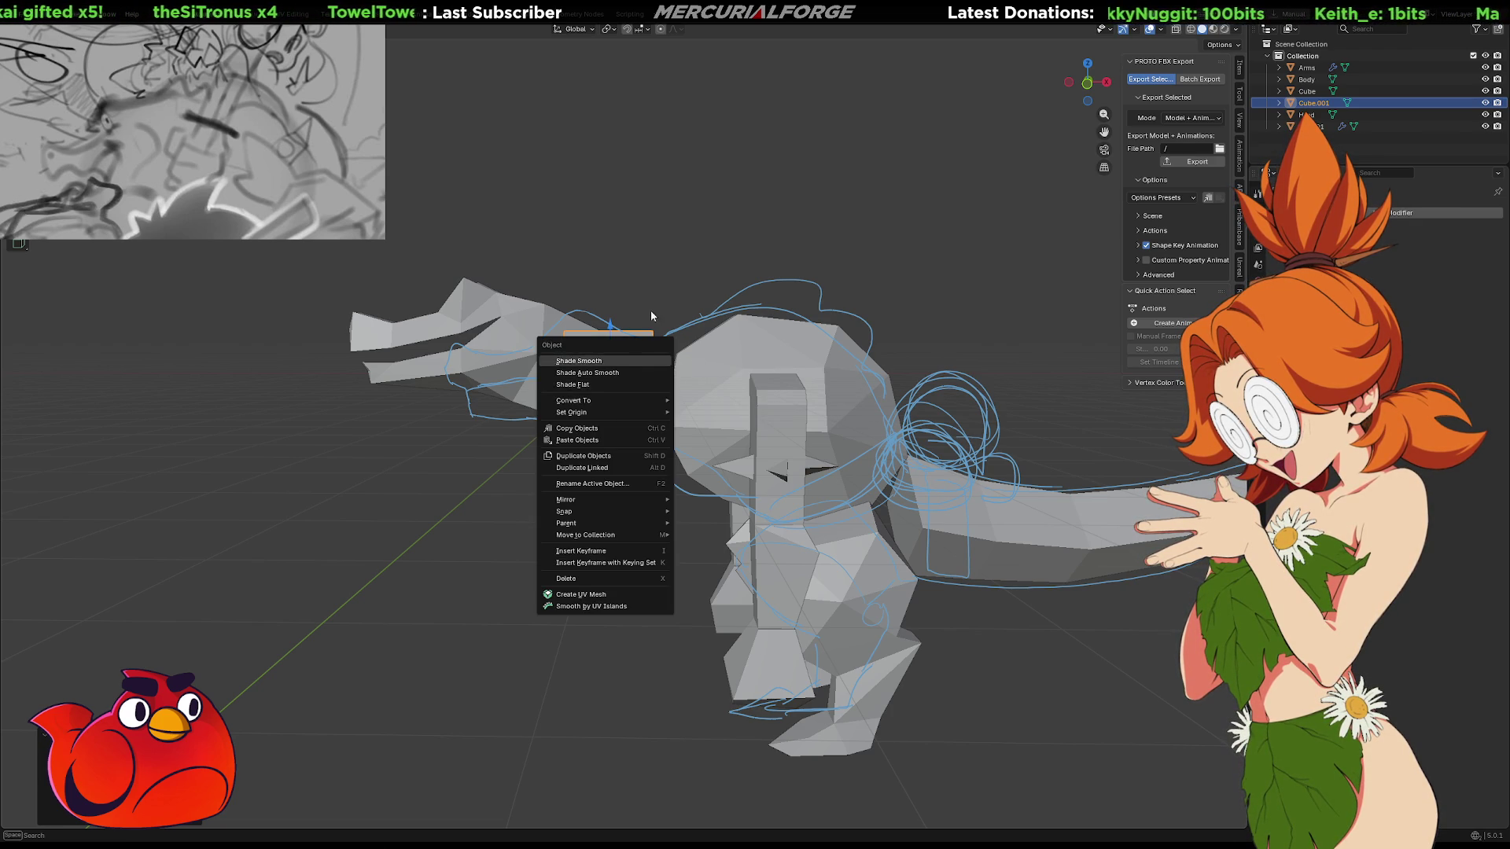
key("Escape")
key("Tab")
right_click(629, 365)
mouse_move(629, 365)
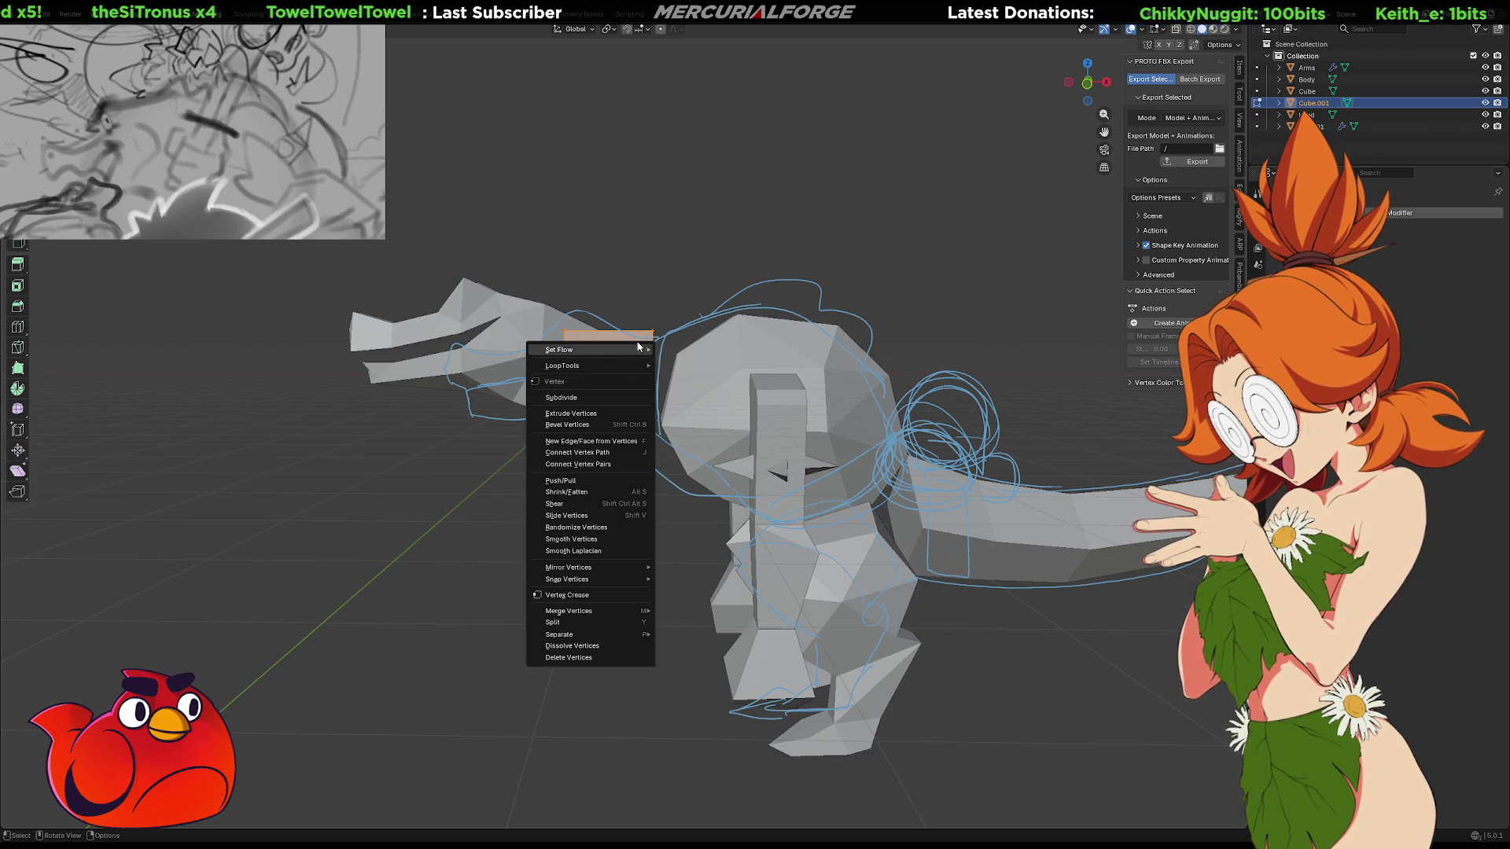
key("Escape")
key("3")
right_click(636, 379)
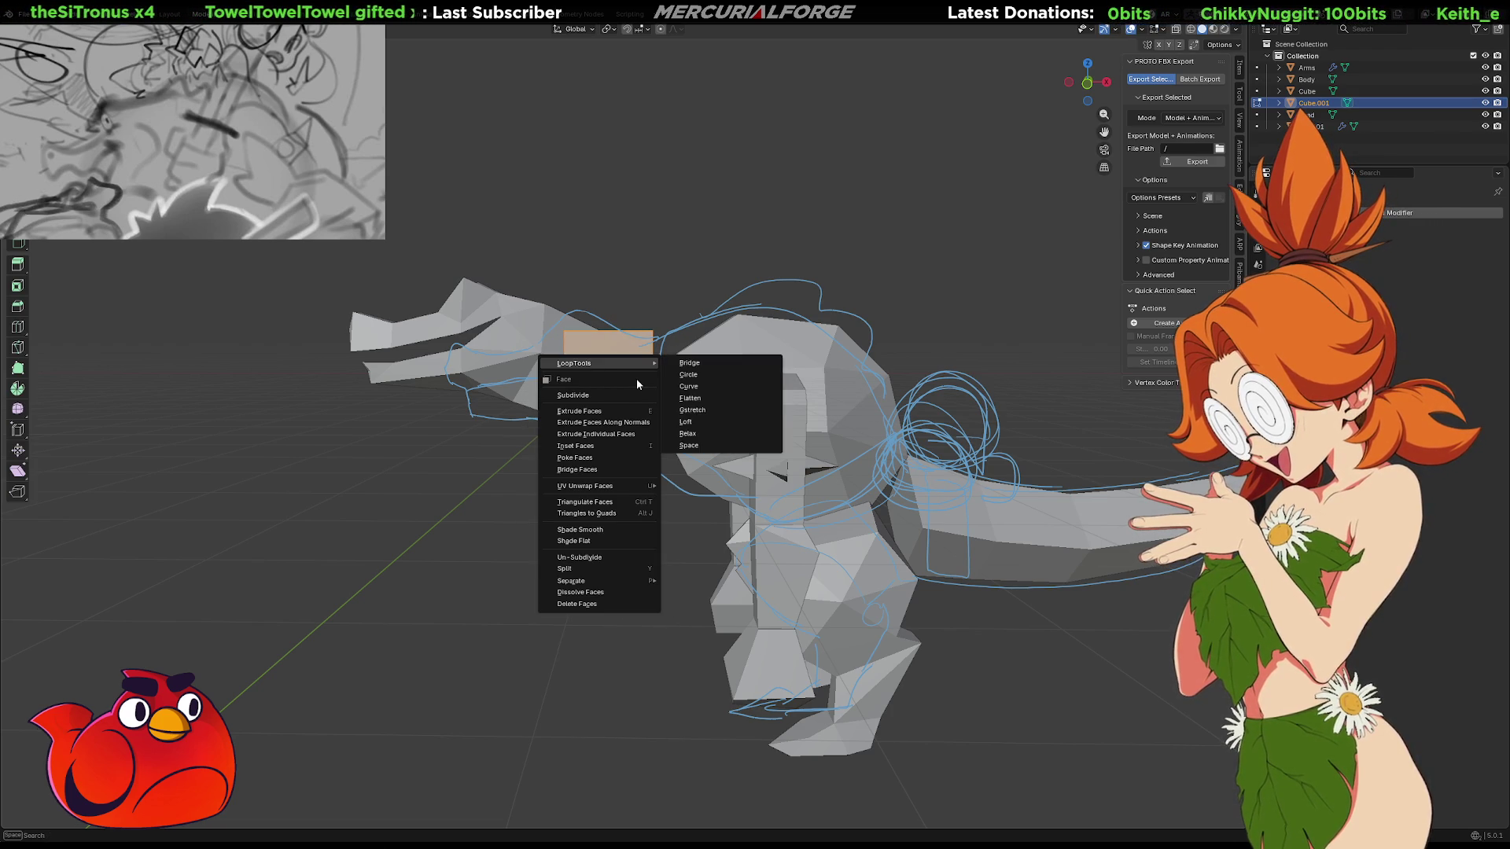
left_click(626, 394)
Round the subdivided cube toward a sphere with the To Sphere command
middle_click_drag(633, 368, 670, 389)
key("F3")
type("sphere")
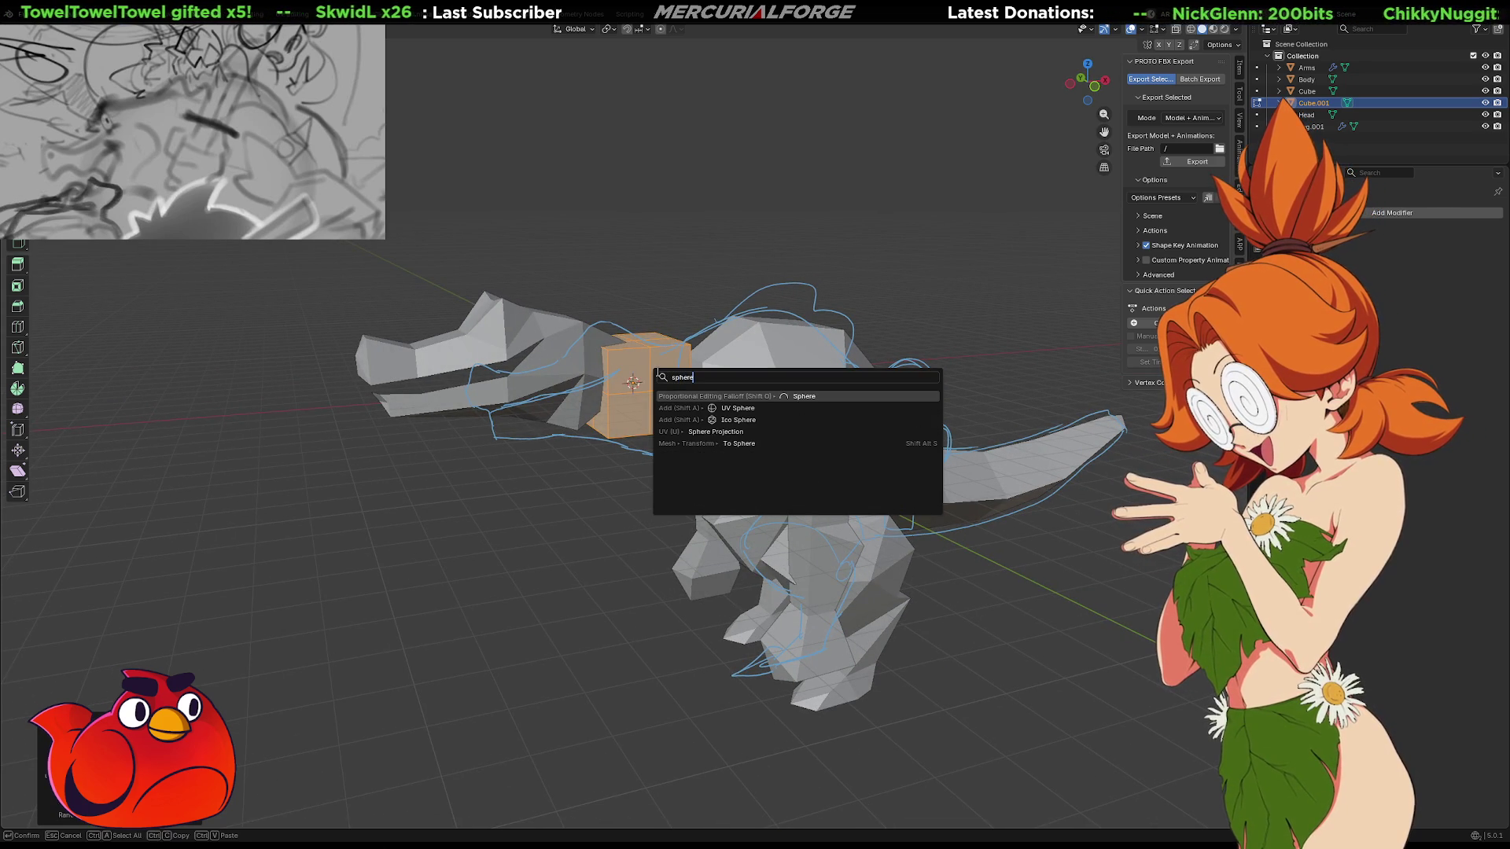
key("Down")
key("Down")
key("Down")
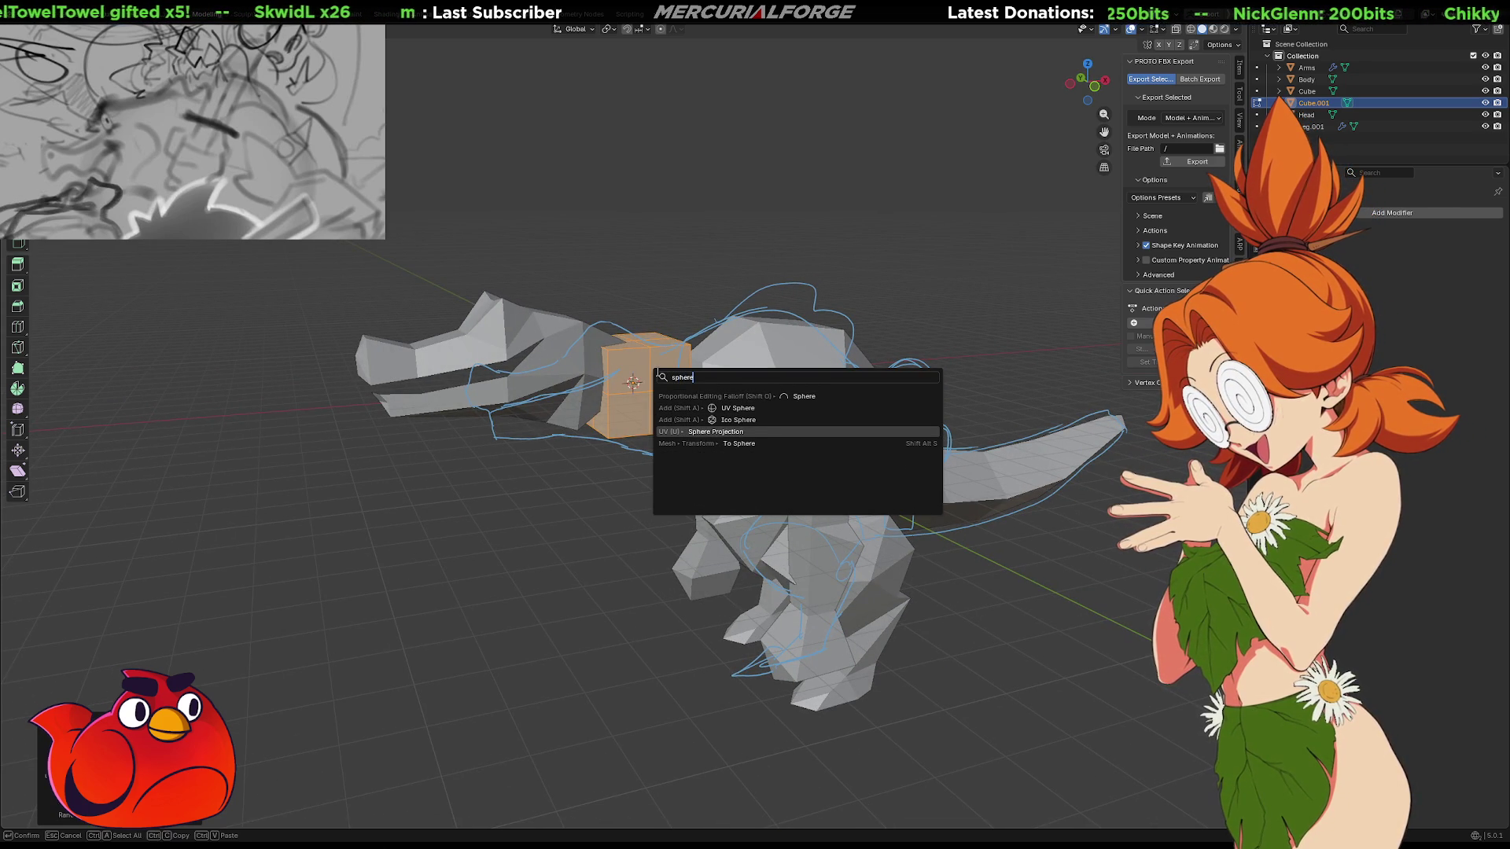
key("Down")
key("Return")
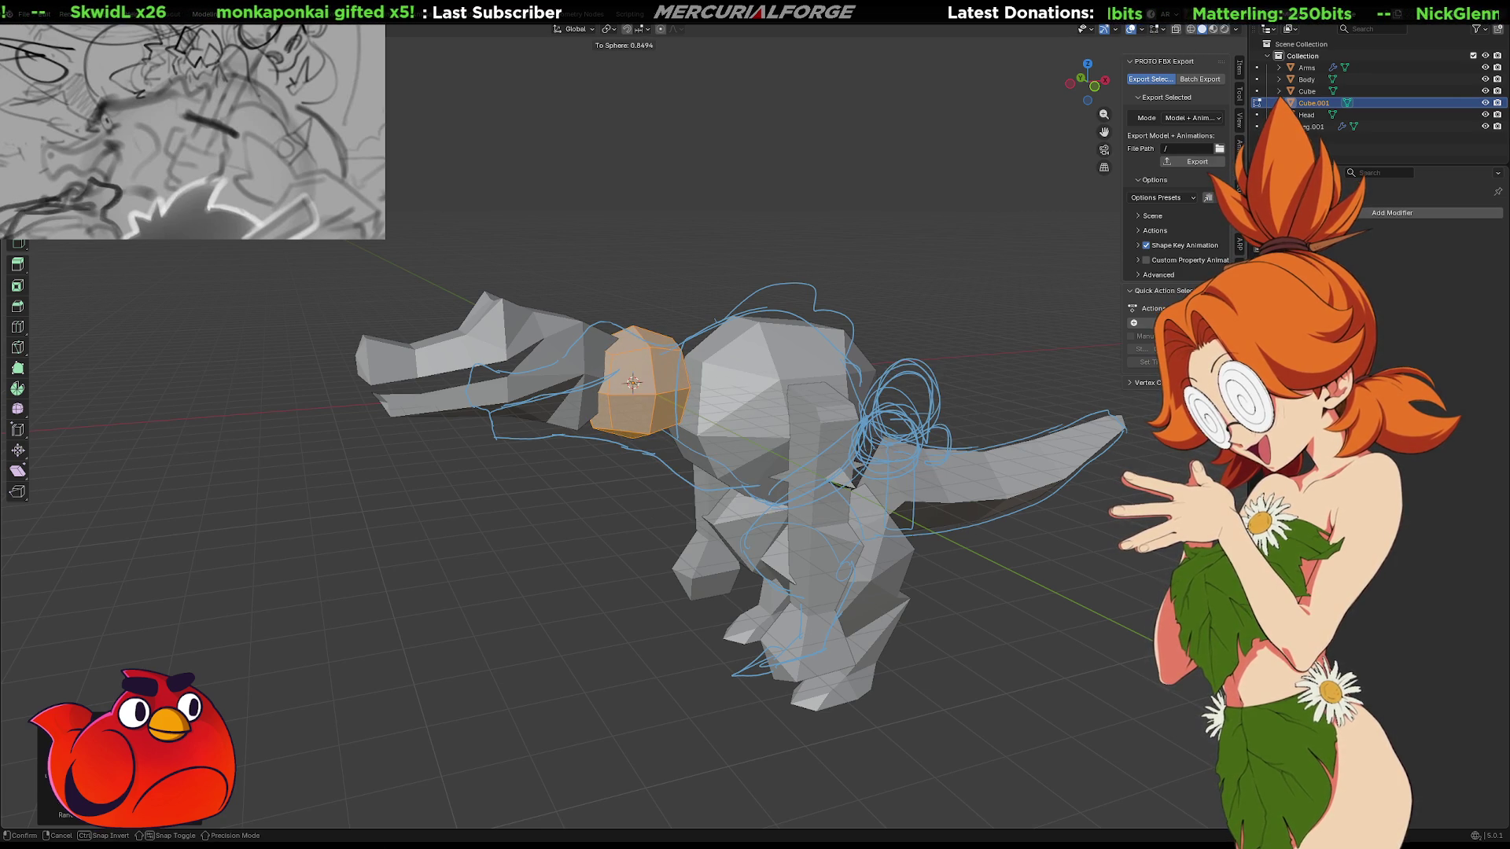
Stretch the rounded block along X and place it between head and body
middle_click_drag(958, 347, 929, 336)
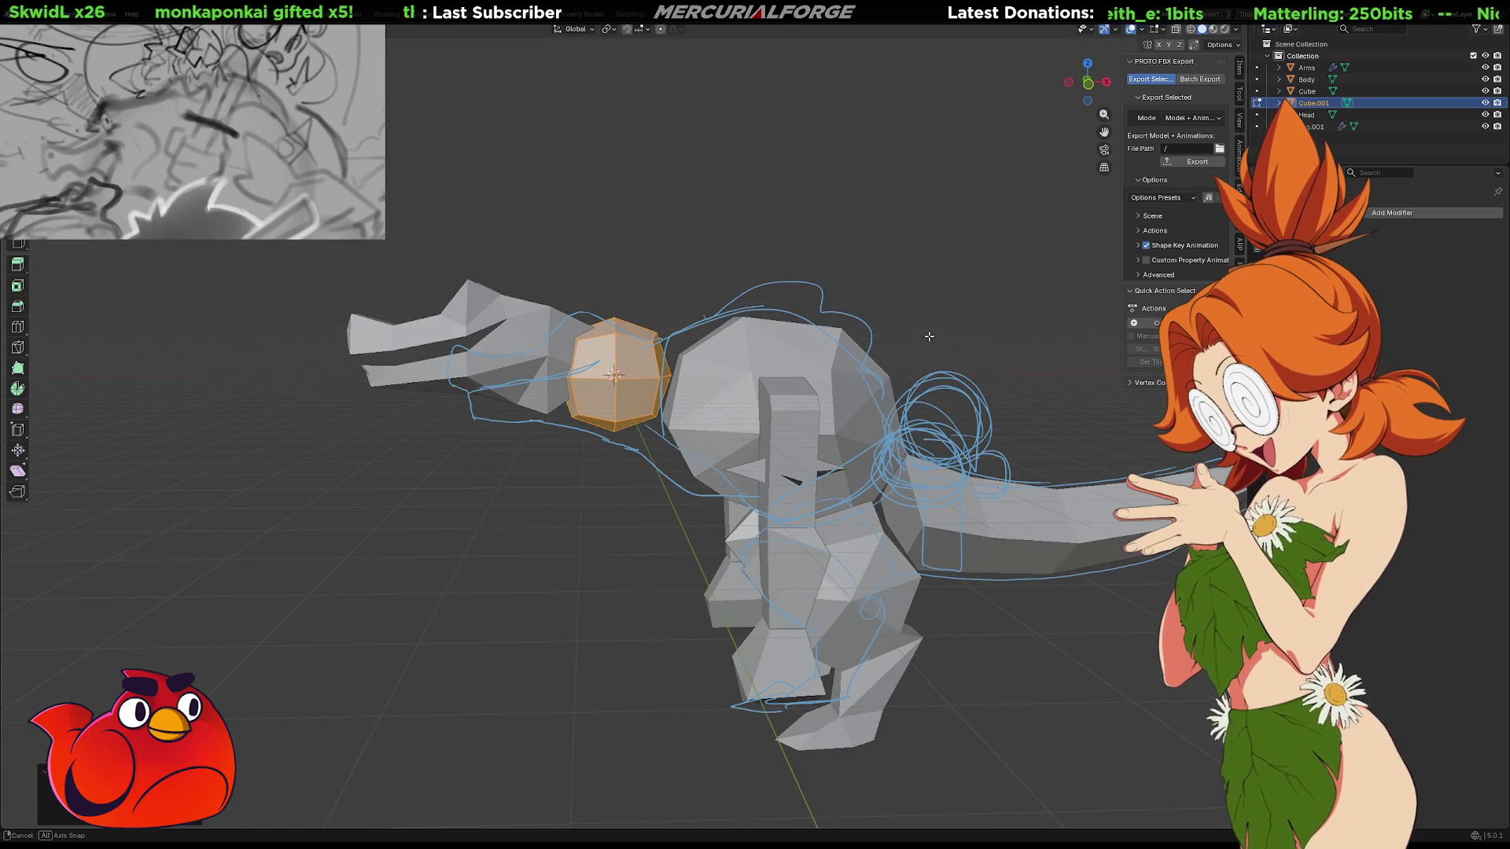
key("s")
key("z")
key("x")
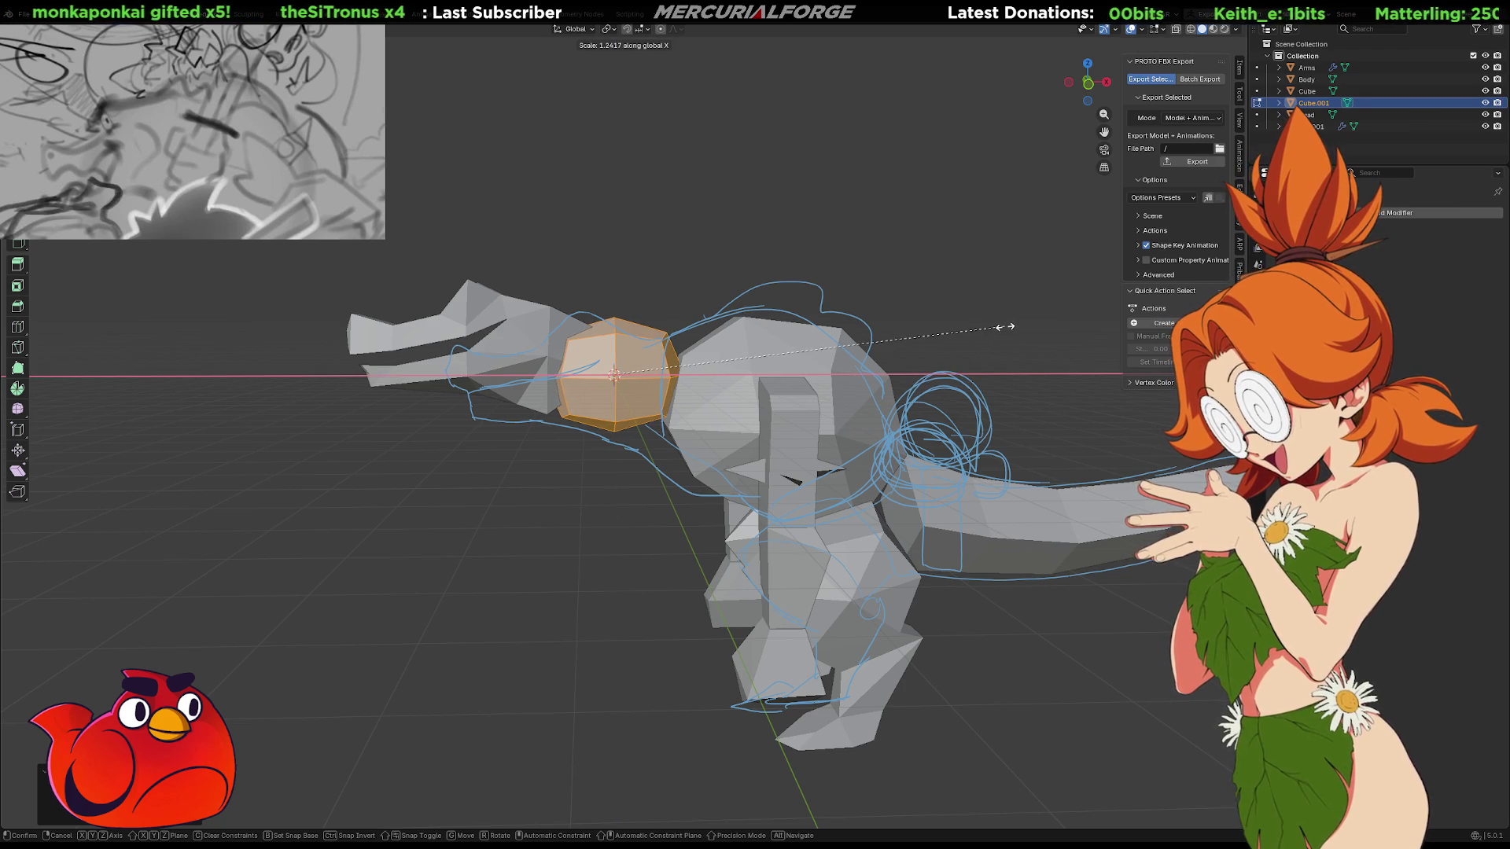
left_click(1005, 327)
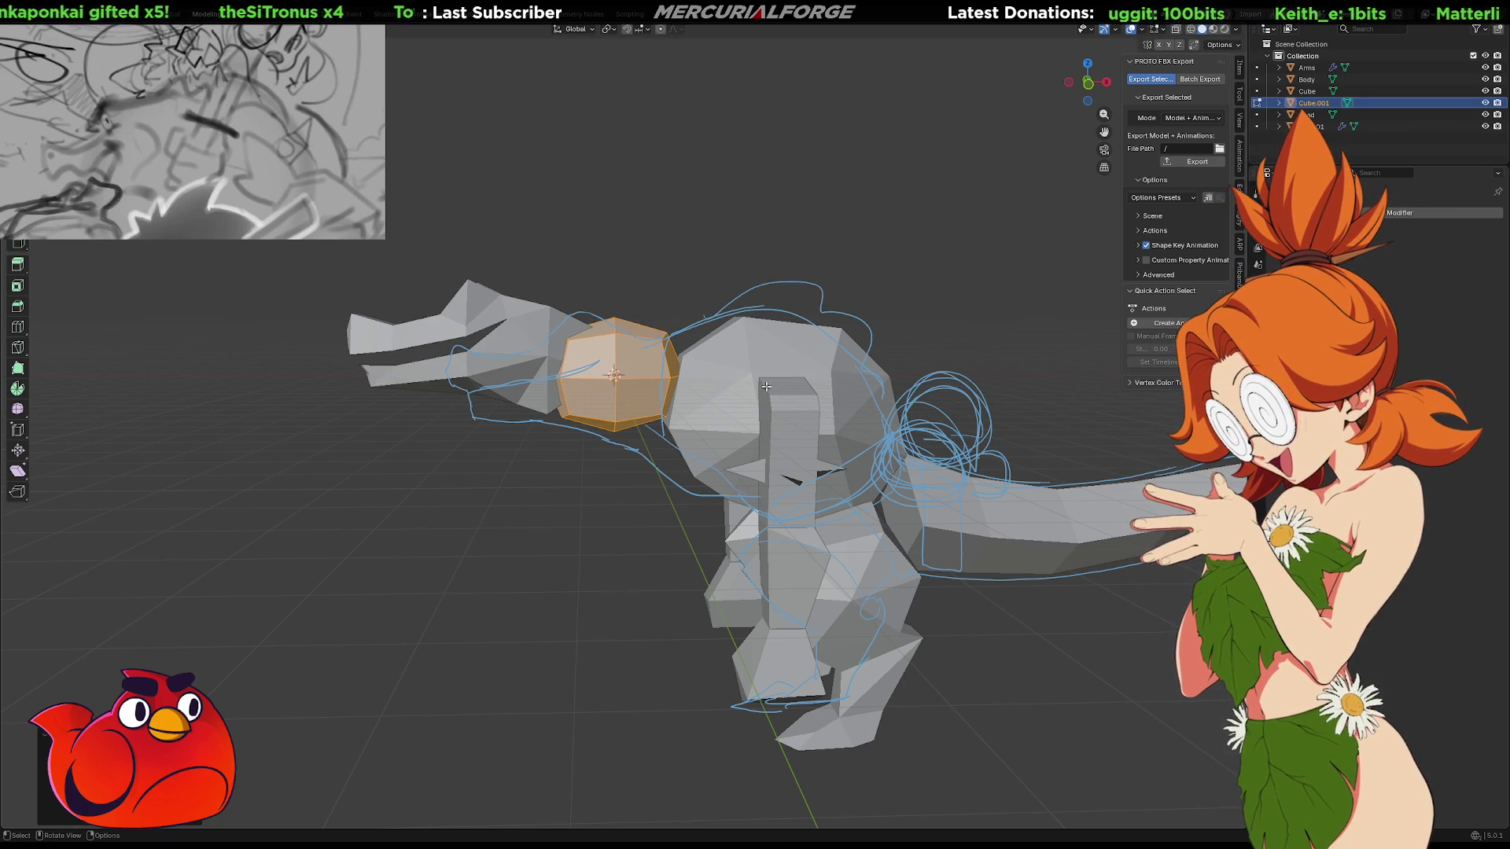
key("g")
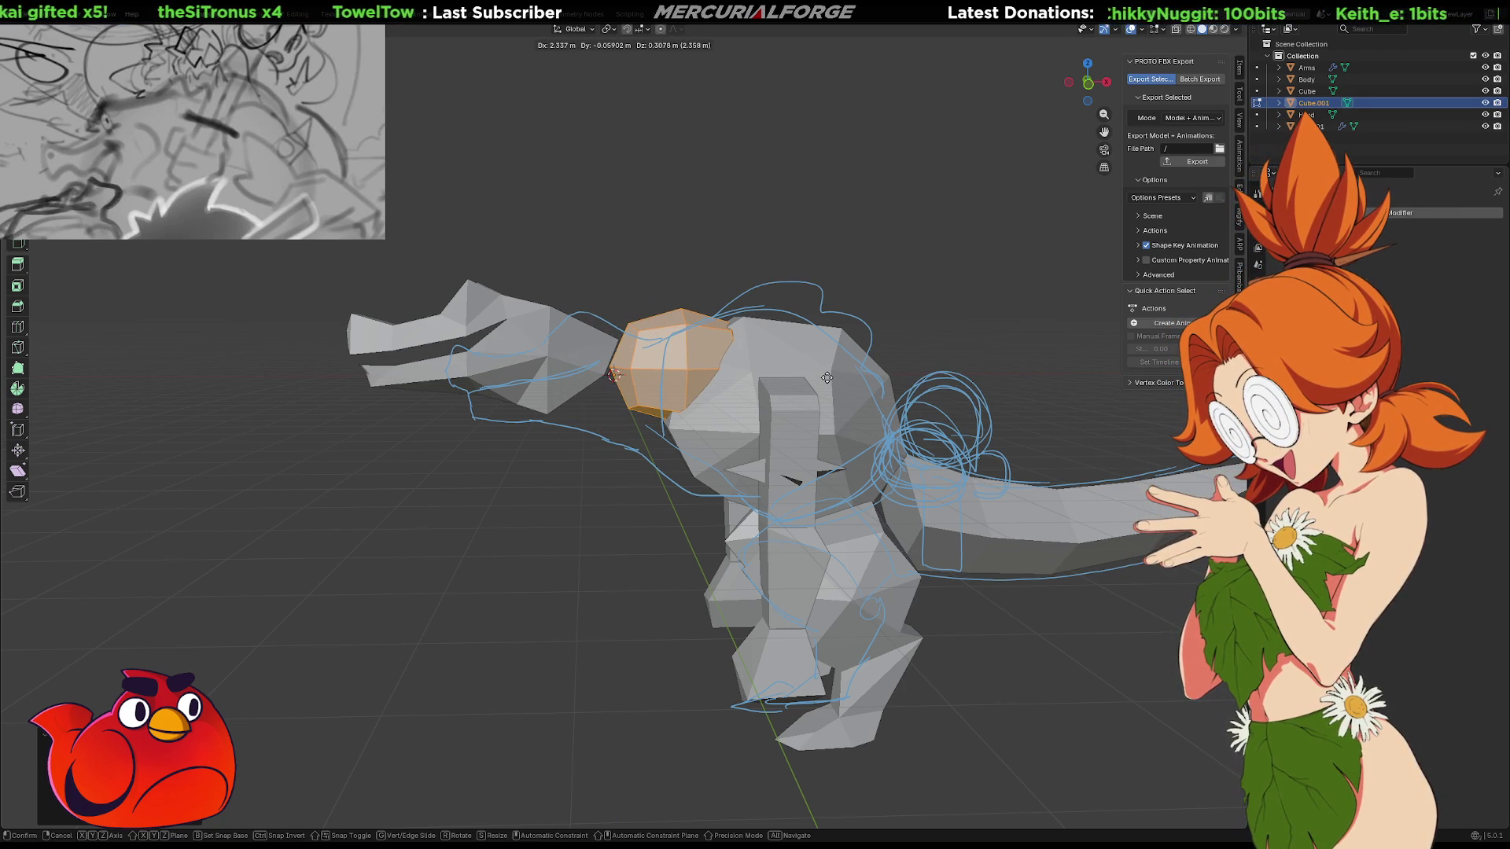
left_click(827, 378)
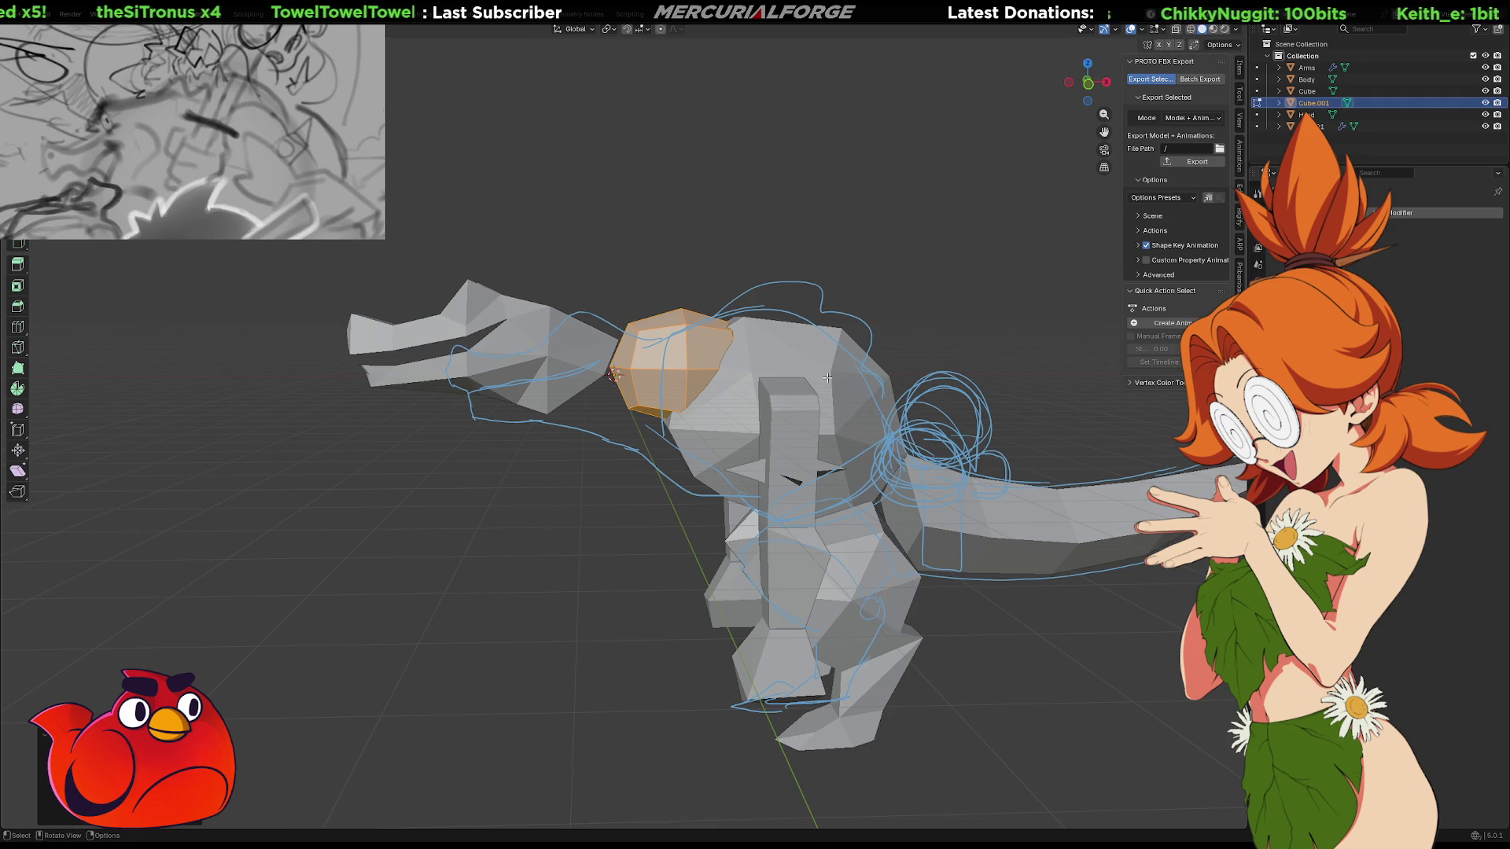
mouse_move(702, 281)
middle_mouse_down()
mouse_move(735, 315)
mouse_move(741, 375)
middle_mouse_up()
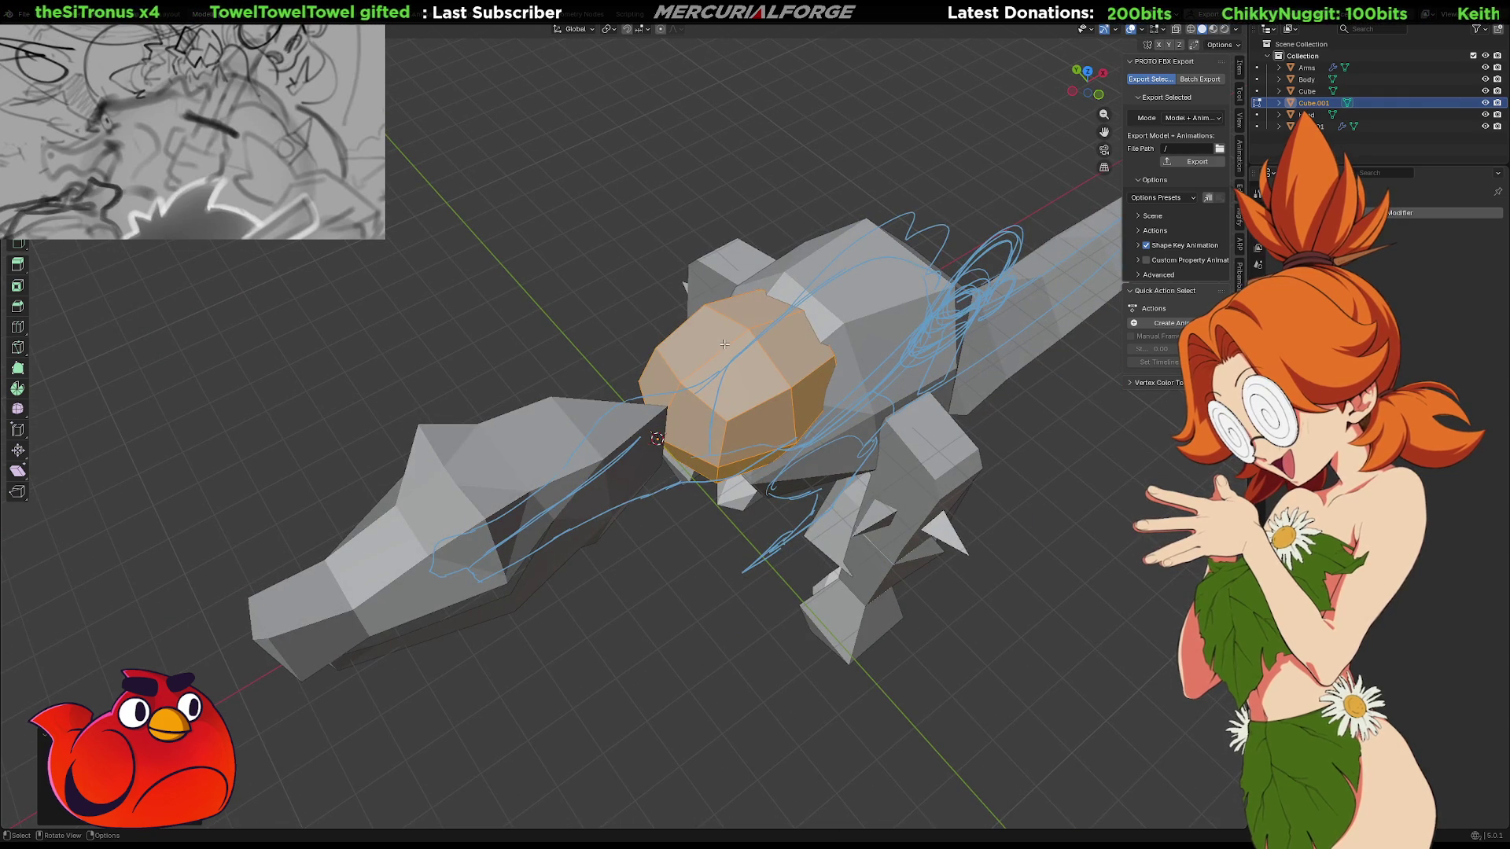
In Edit Mode, dissolve the selected edges of the neck block
key("Tab")
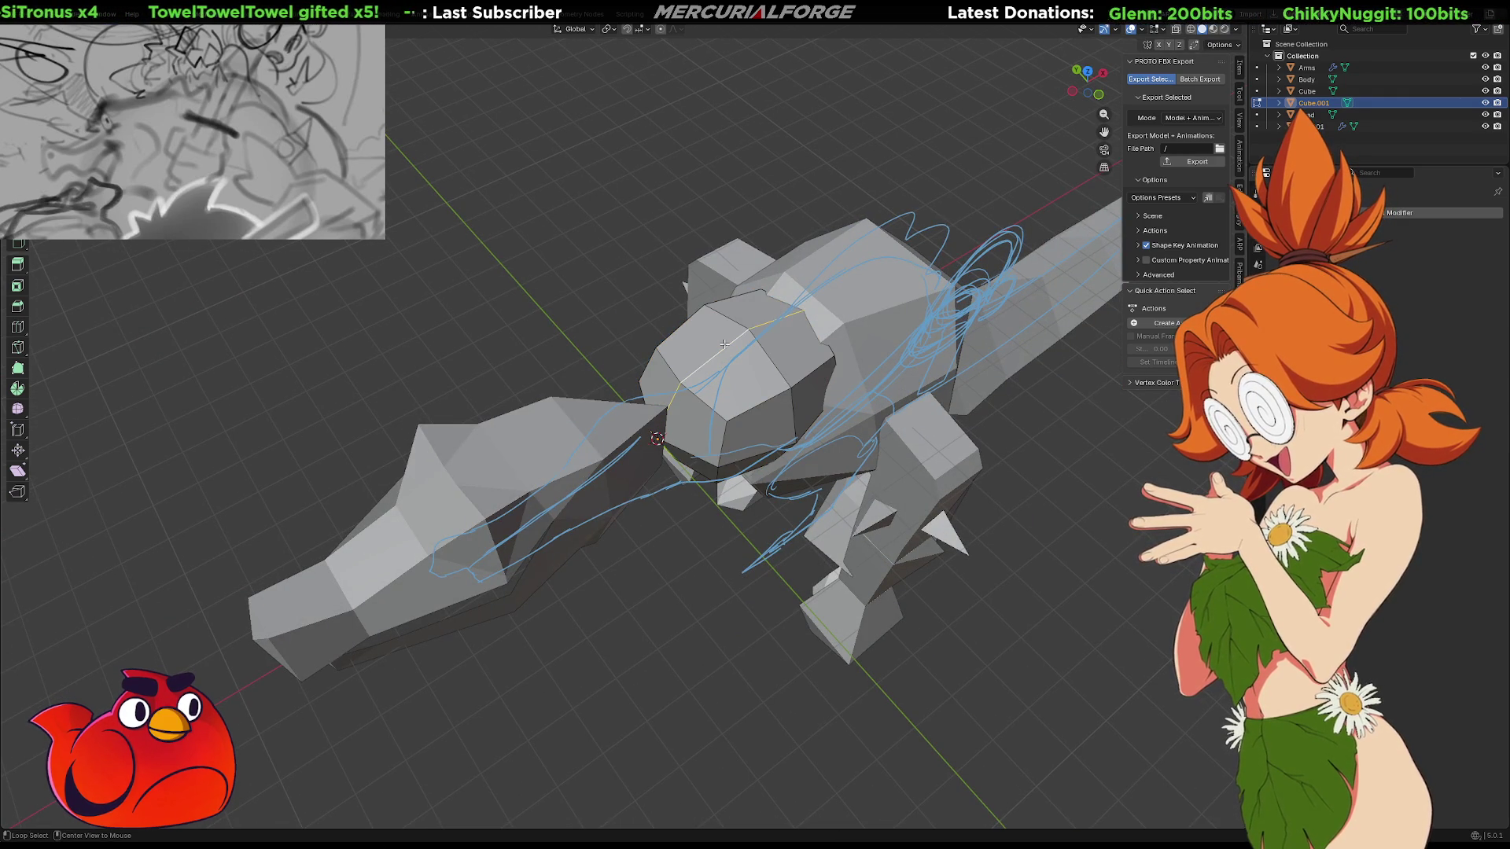
mouse_move(724, 344)
middle_mouse_down()
mouse_move(681, 291)
mouse_move(743, 543)
mouse_move(743, 460)
middle_mouse_up()
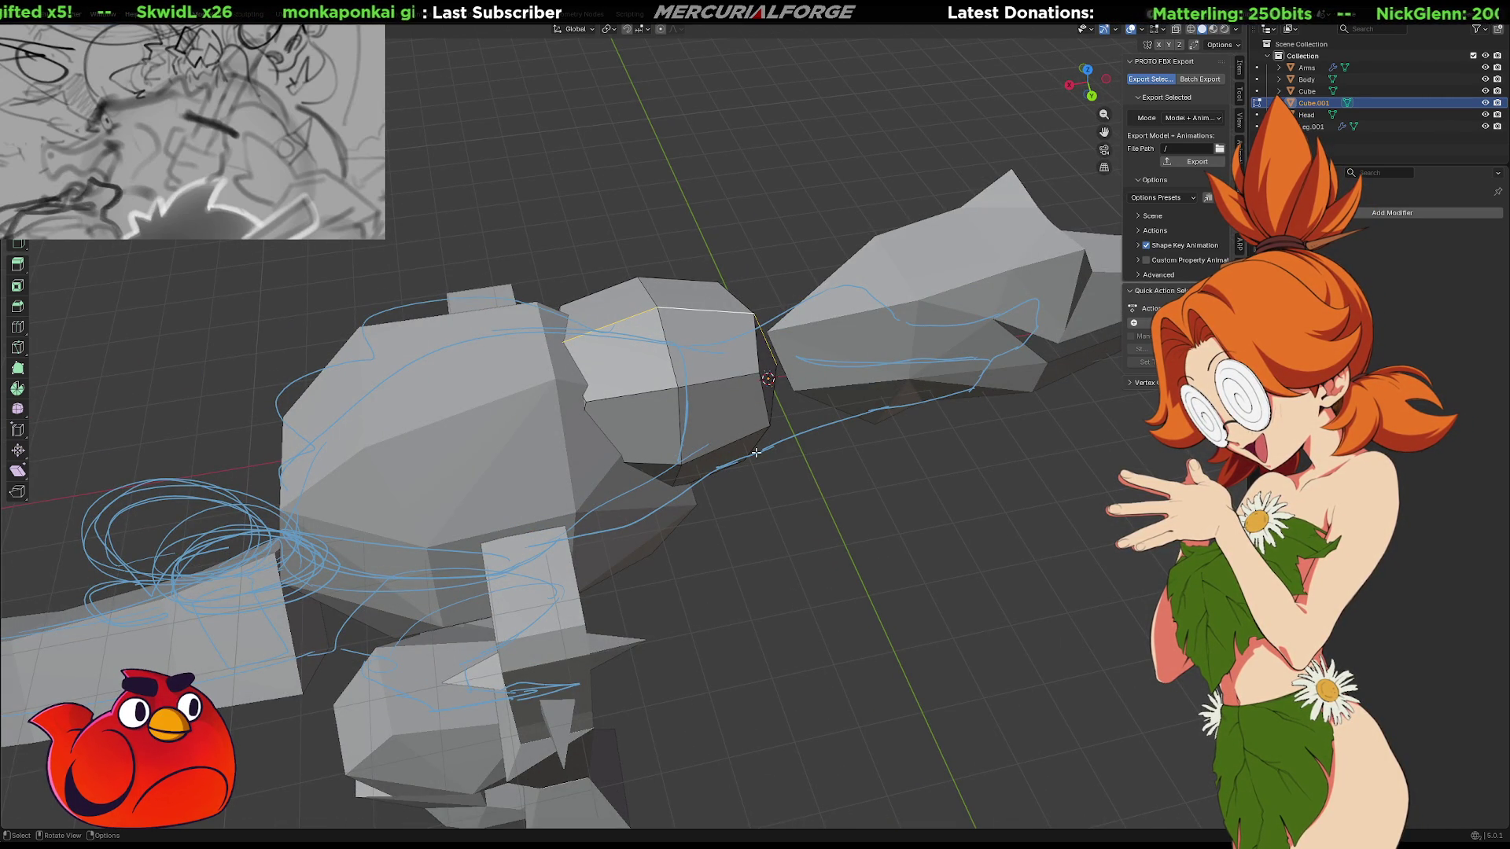
key("x")
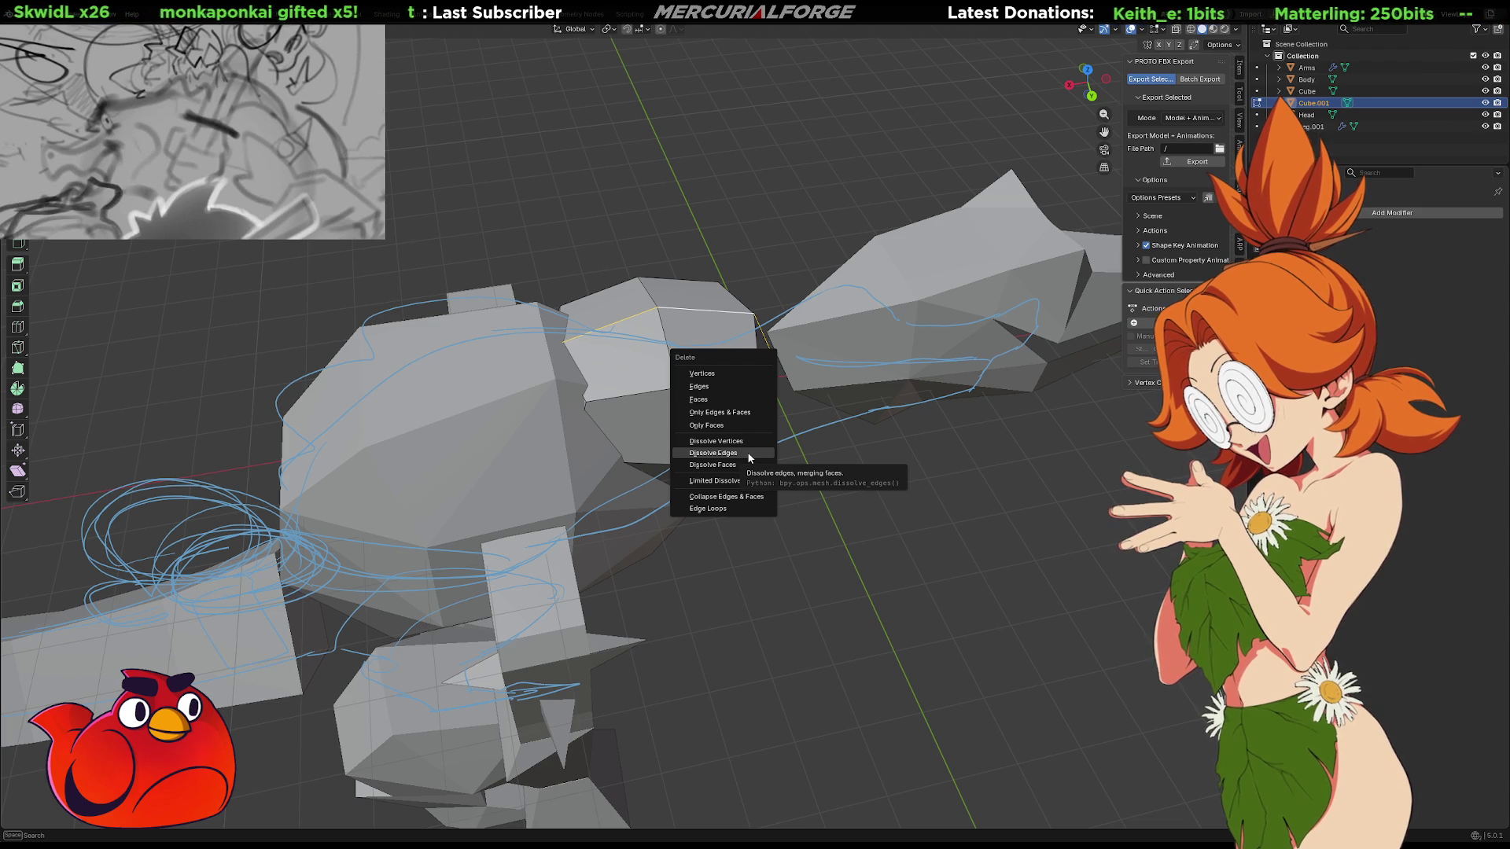
left_click(748, 454)
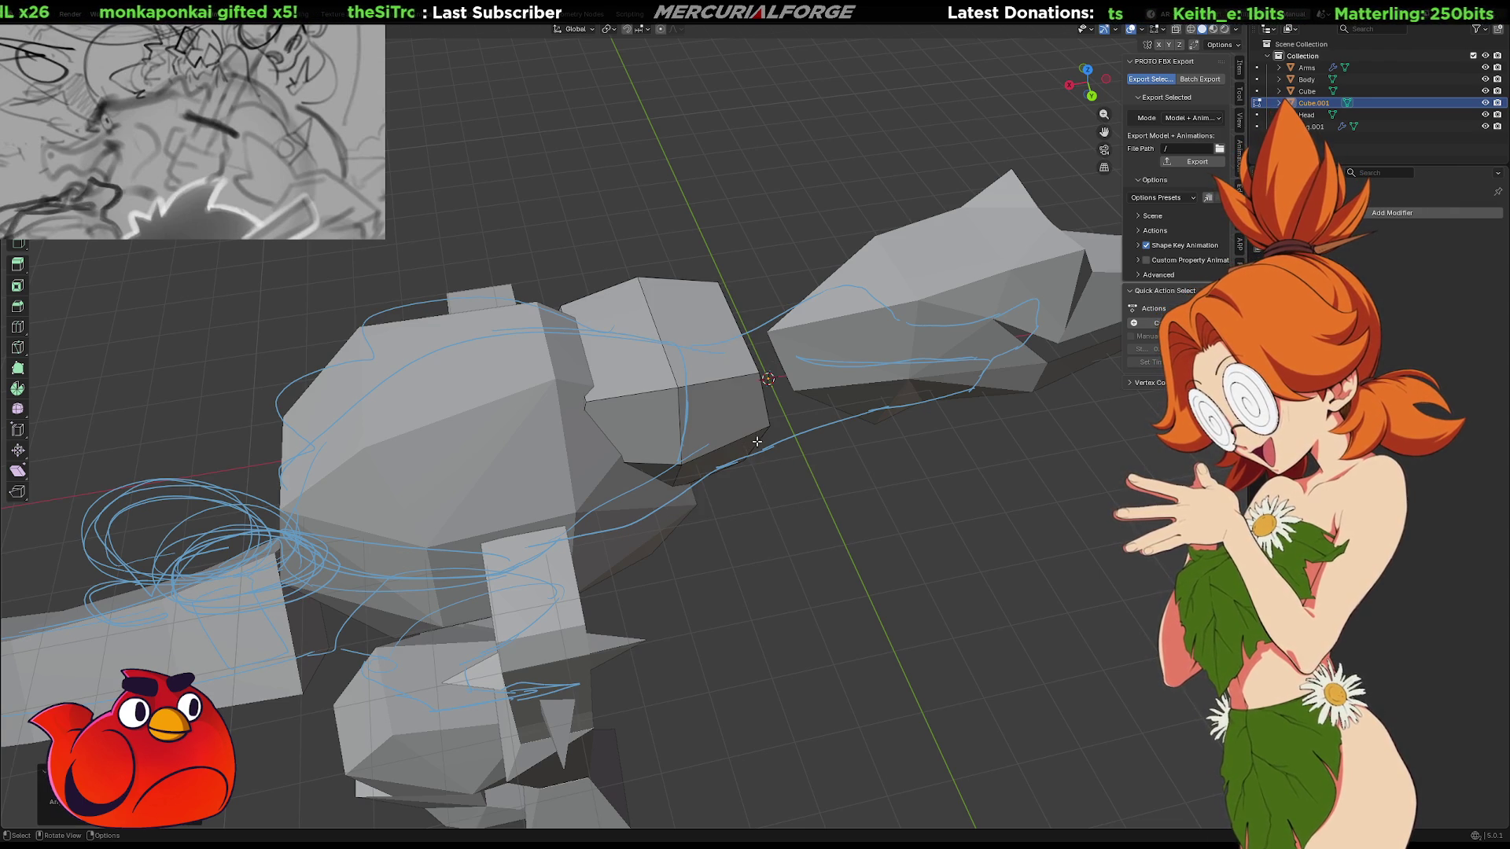
middle_click_drag(756, 442, 871, 459)
scroll(871, 459, "up", 3)
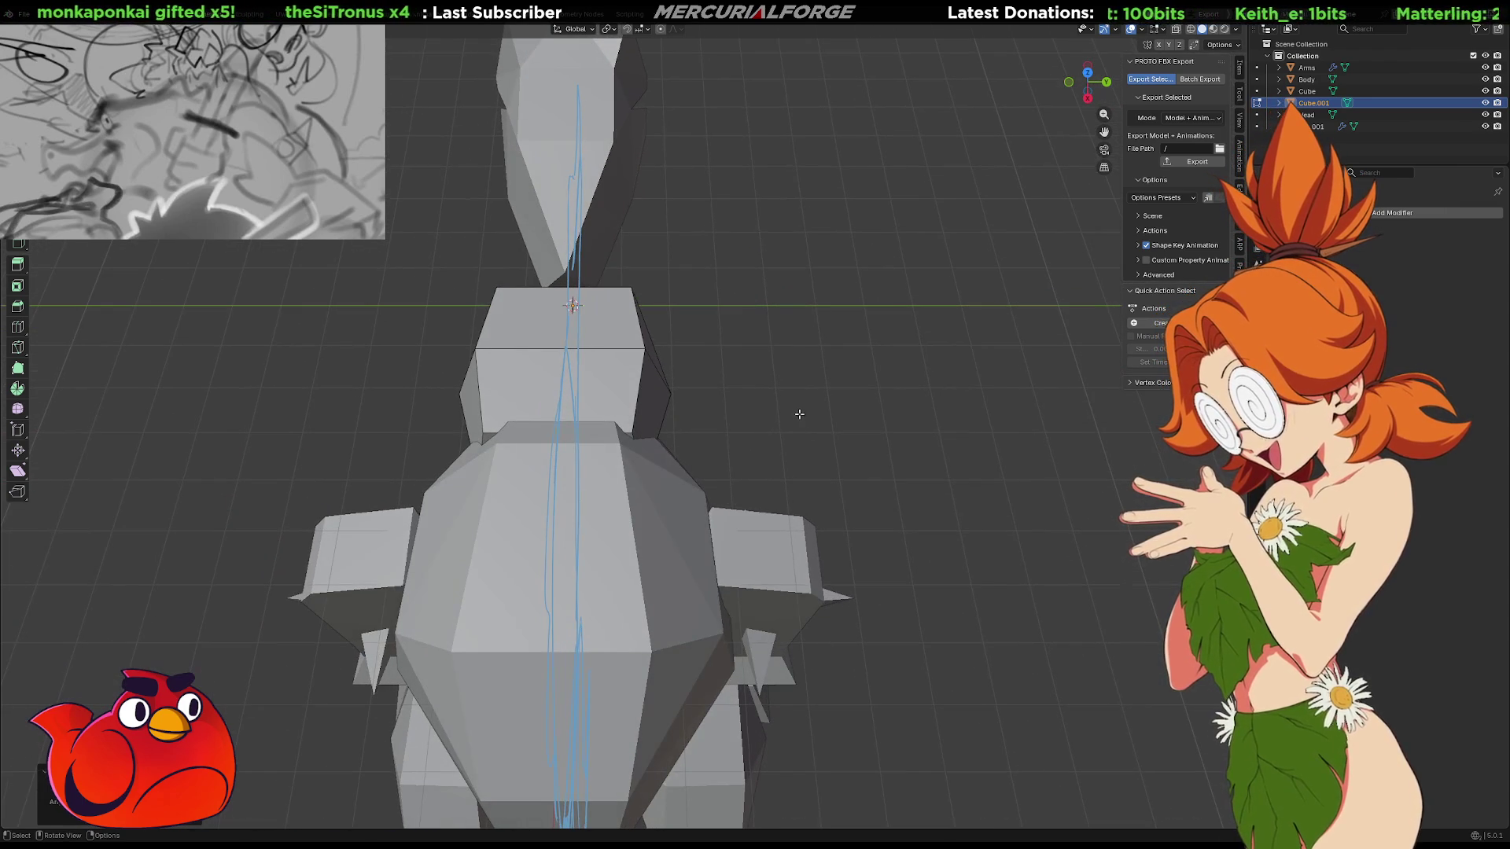
Select the whole neck block with L and narrow it along Y
key("l")
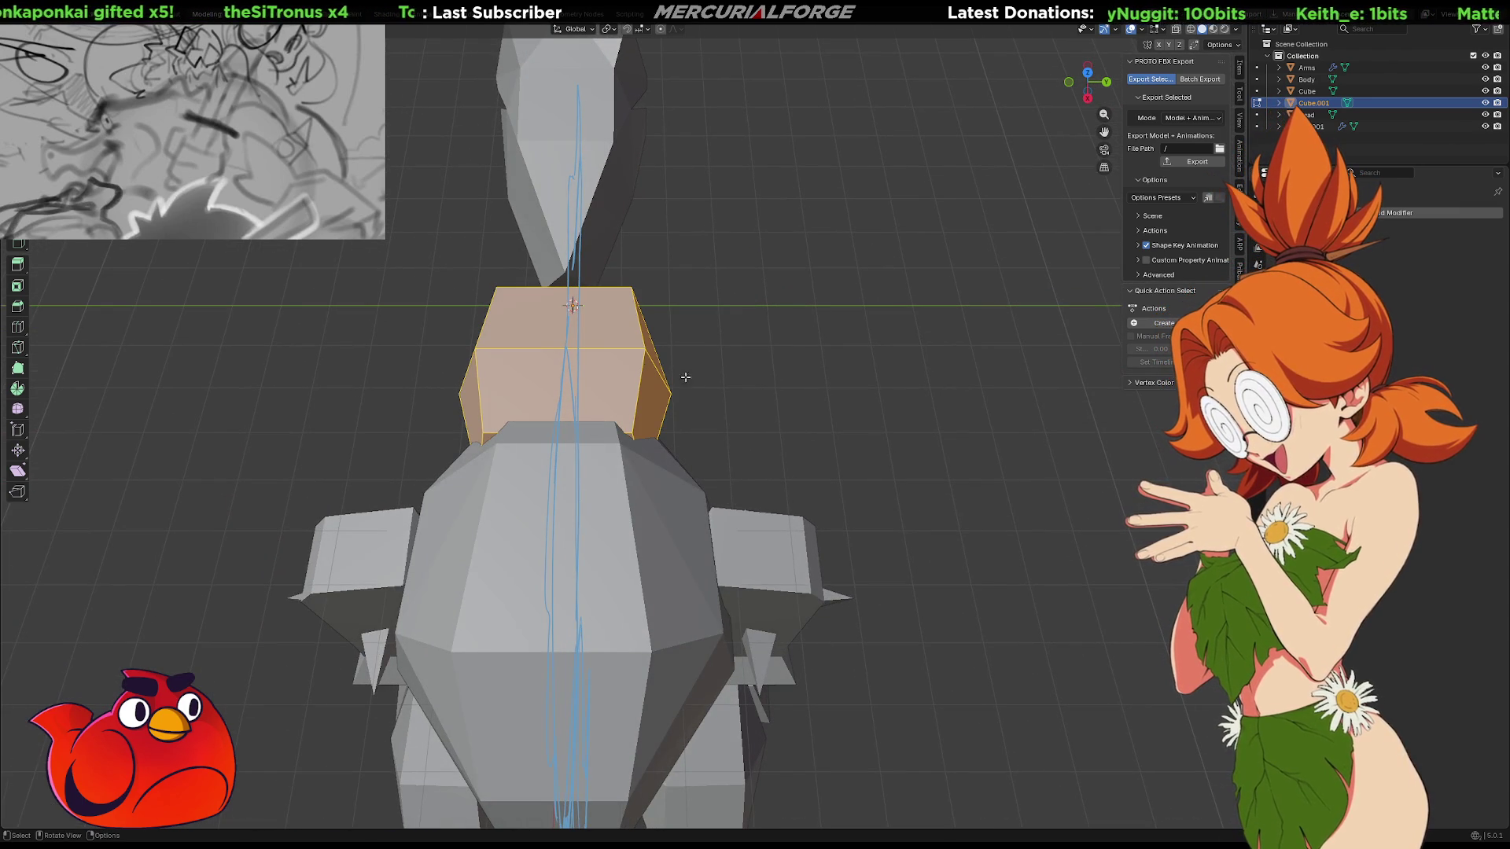
key("s")
key("x")
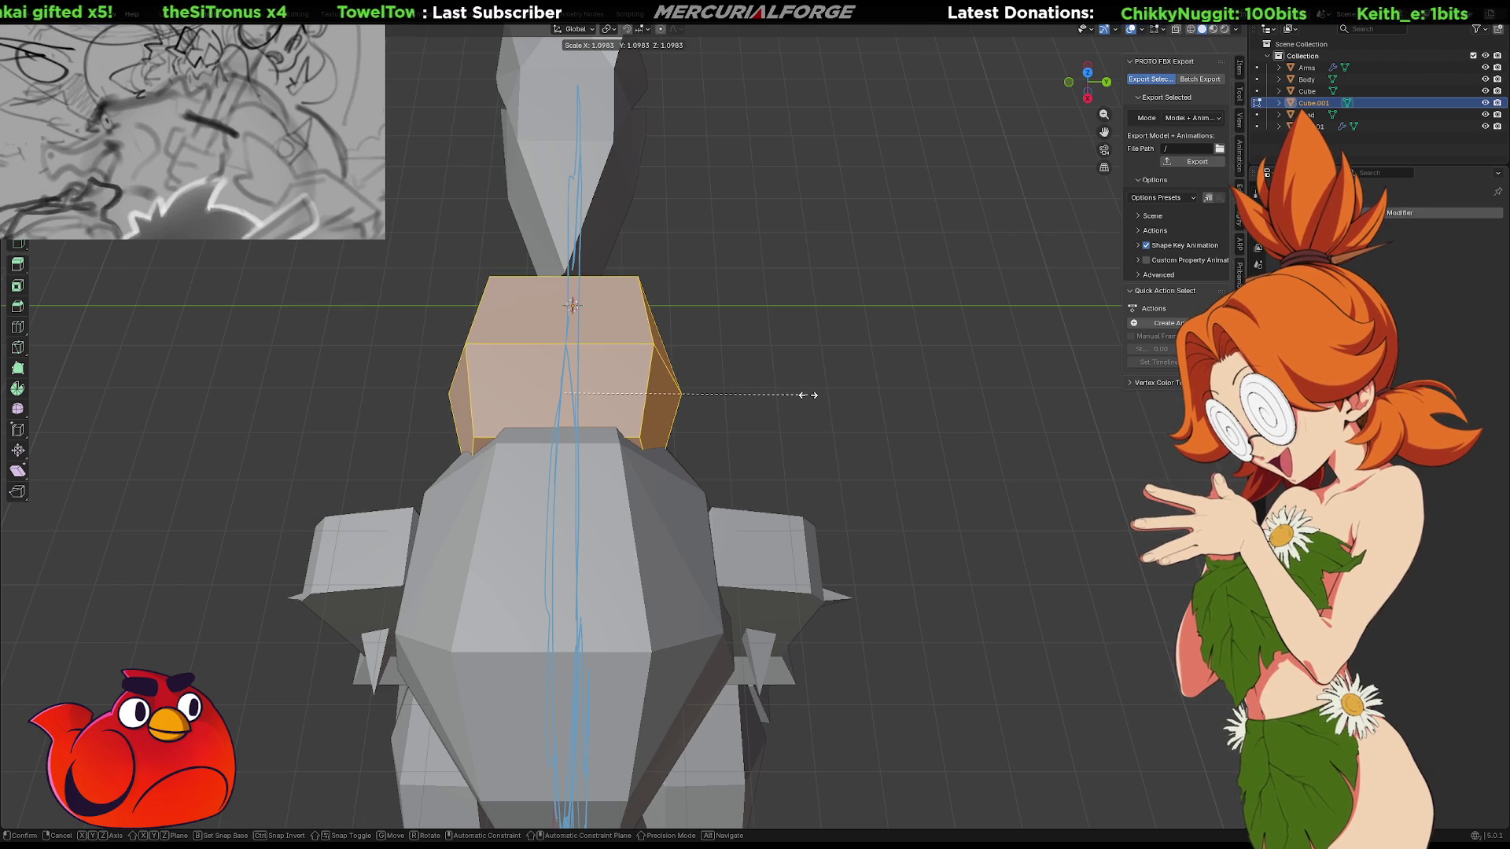
key("z")
key("y")
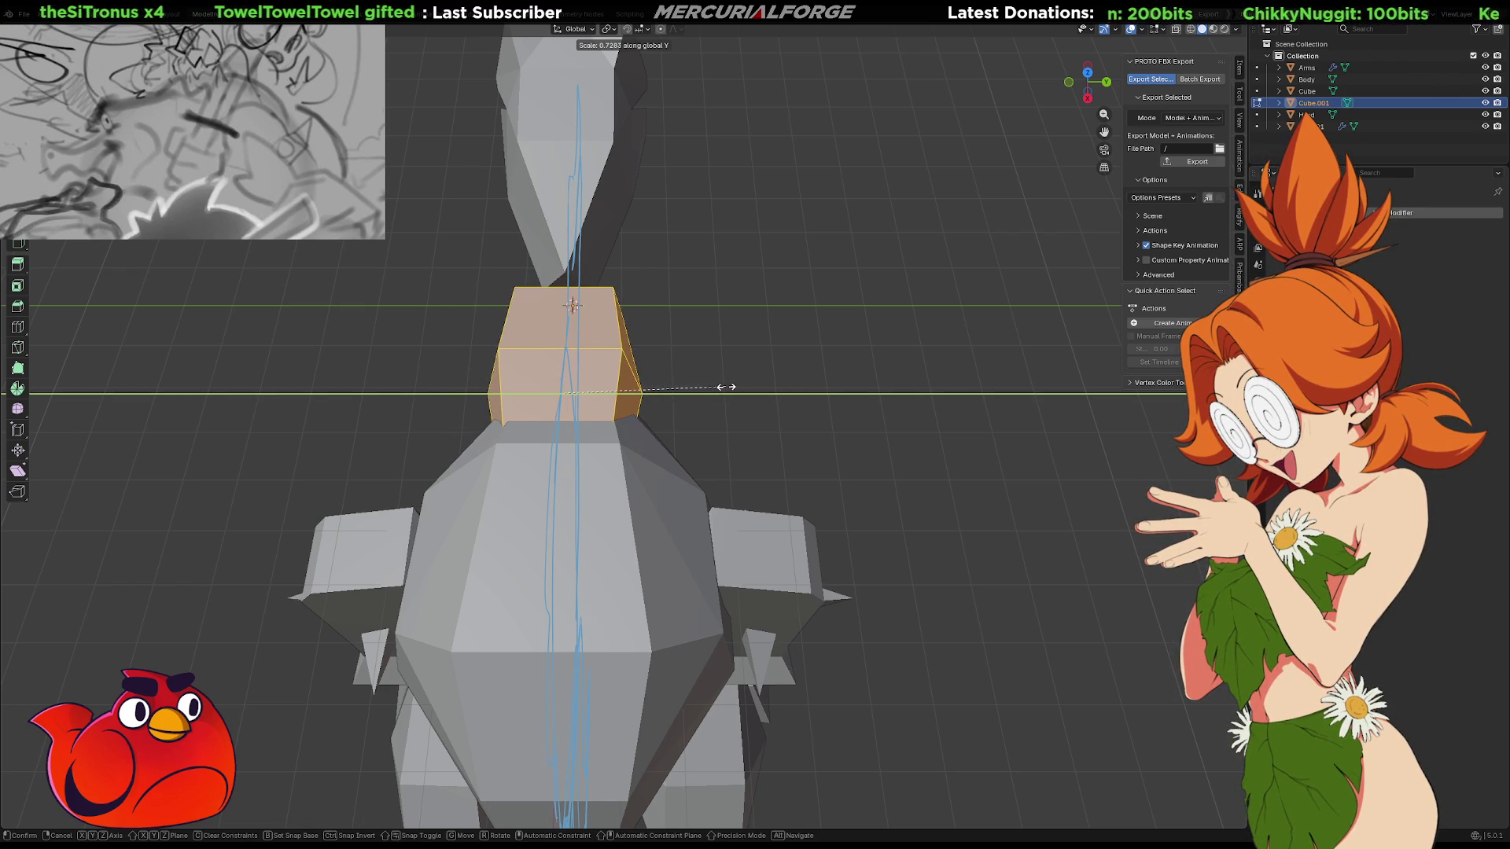
mouse_move(722, 386)
middle_mouse_down()
mouse_move(733, 429)
mouse_move(771, 397)
mouse_move(708, 424)
mouse_move(747, 369)
mouse_move(778, 354)
mouse_move(798, 396)
middle_mouse_up()
Stretch the neck along X, then enlarge it about 1.3× excluding the X axis
key("g")
key("s")
key("z")
key("x")
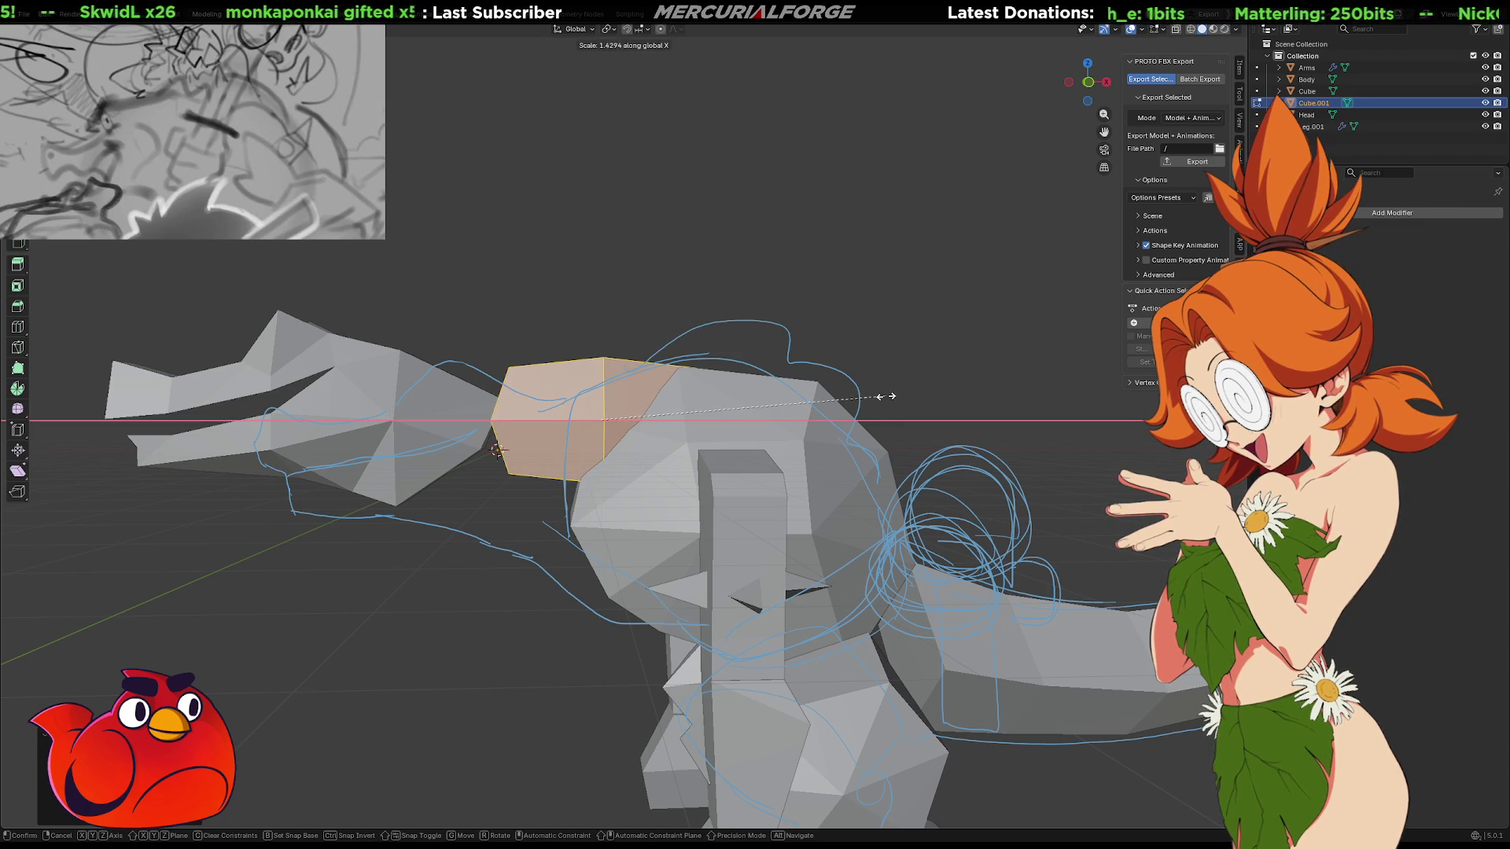
left_click(868, 396)
mouse_move(869, 396)
middle_mouse_down()
mouse_move(709, 403)
mouse_move(893, 422)
middle_mouse_up()
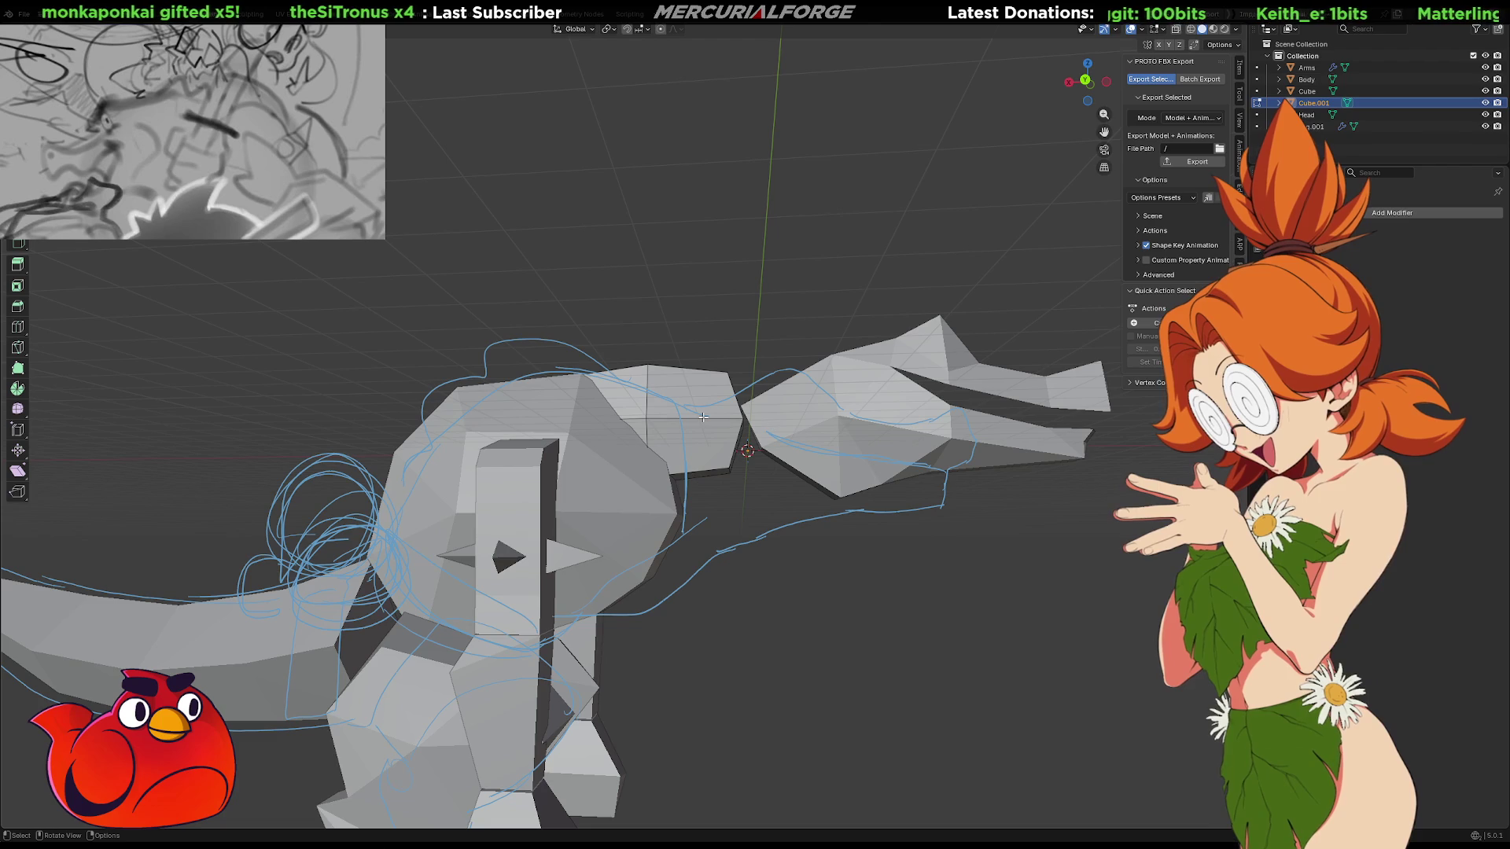
key("s")
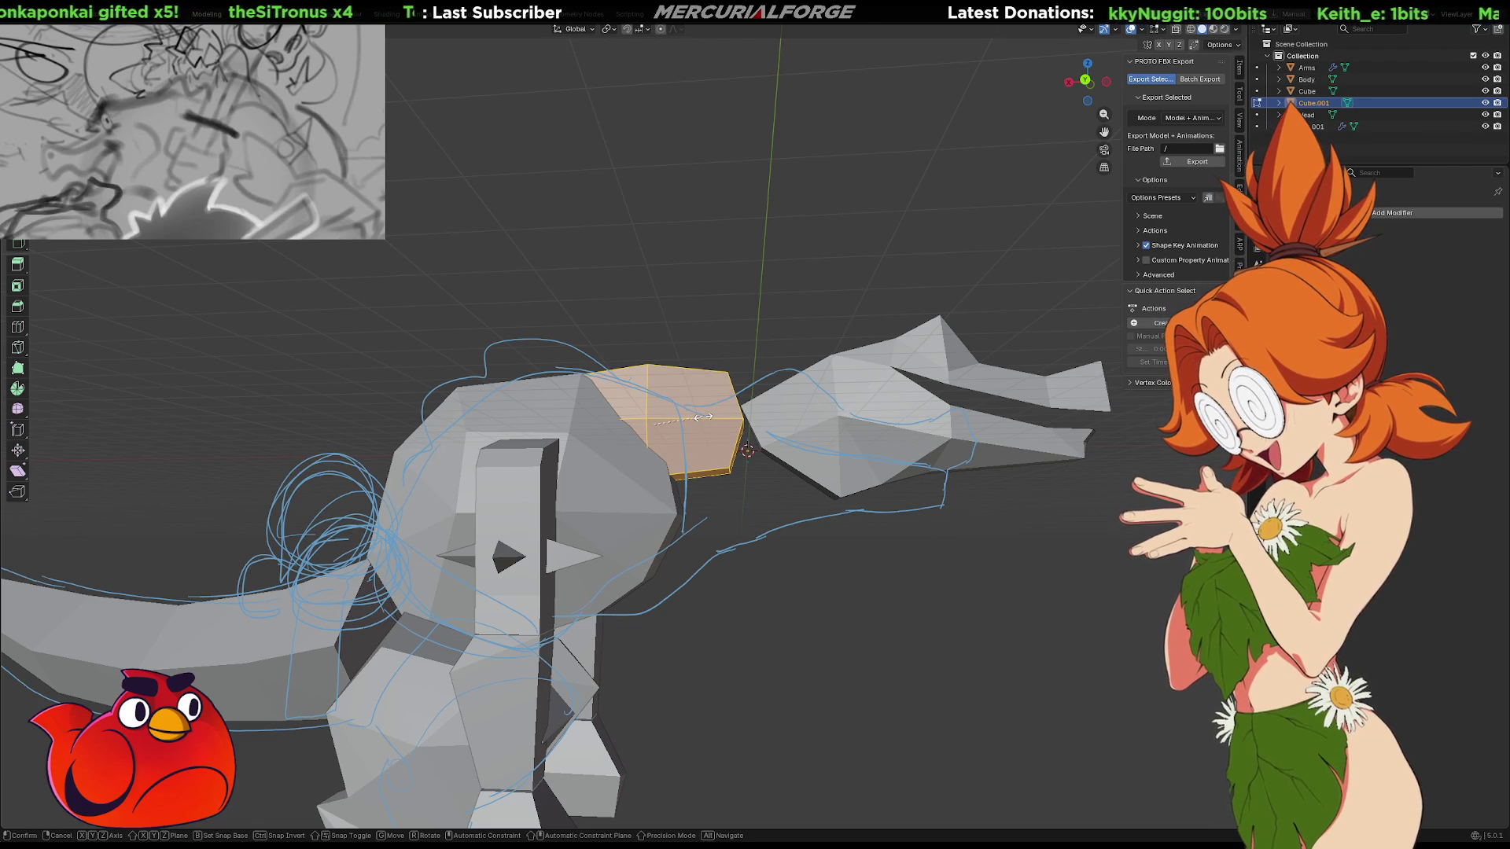
key("shift+x")
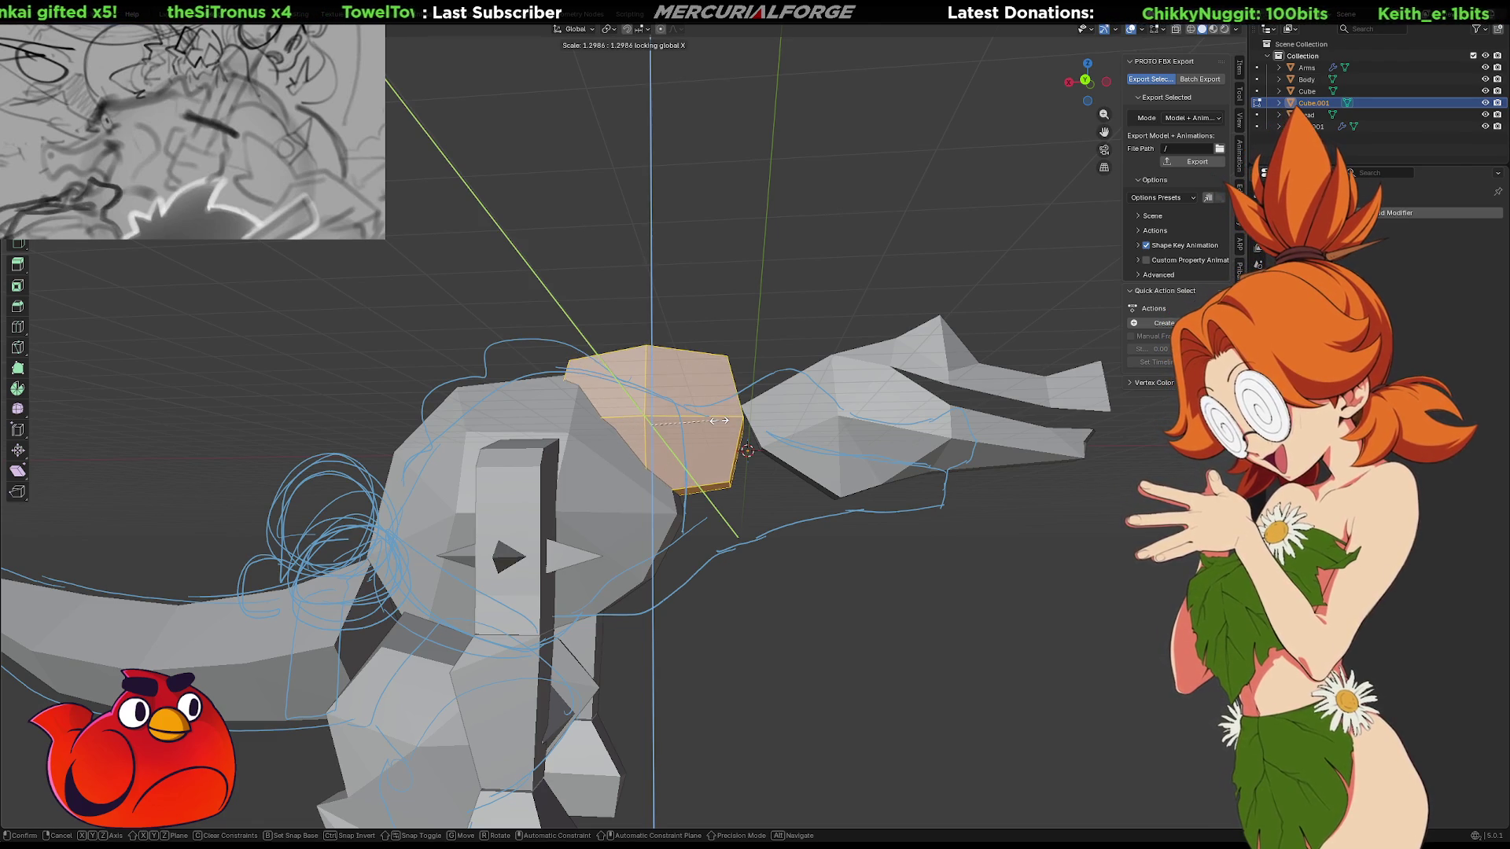
key("Return")
Lower the neck block along Z, then slide the head back along X onto it
key("g")
key("z")
left_click(711, 430)
key("Tab")
left_click(861, 432)
key("g")
key("x")
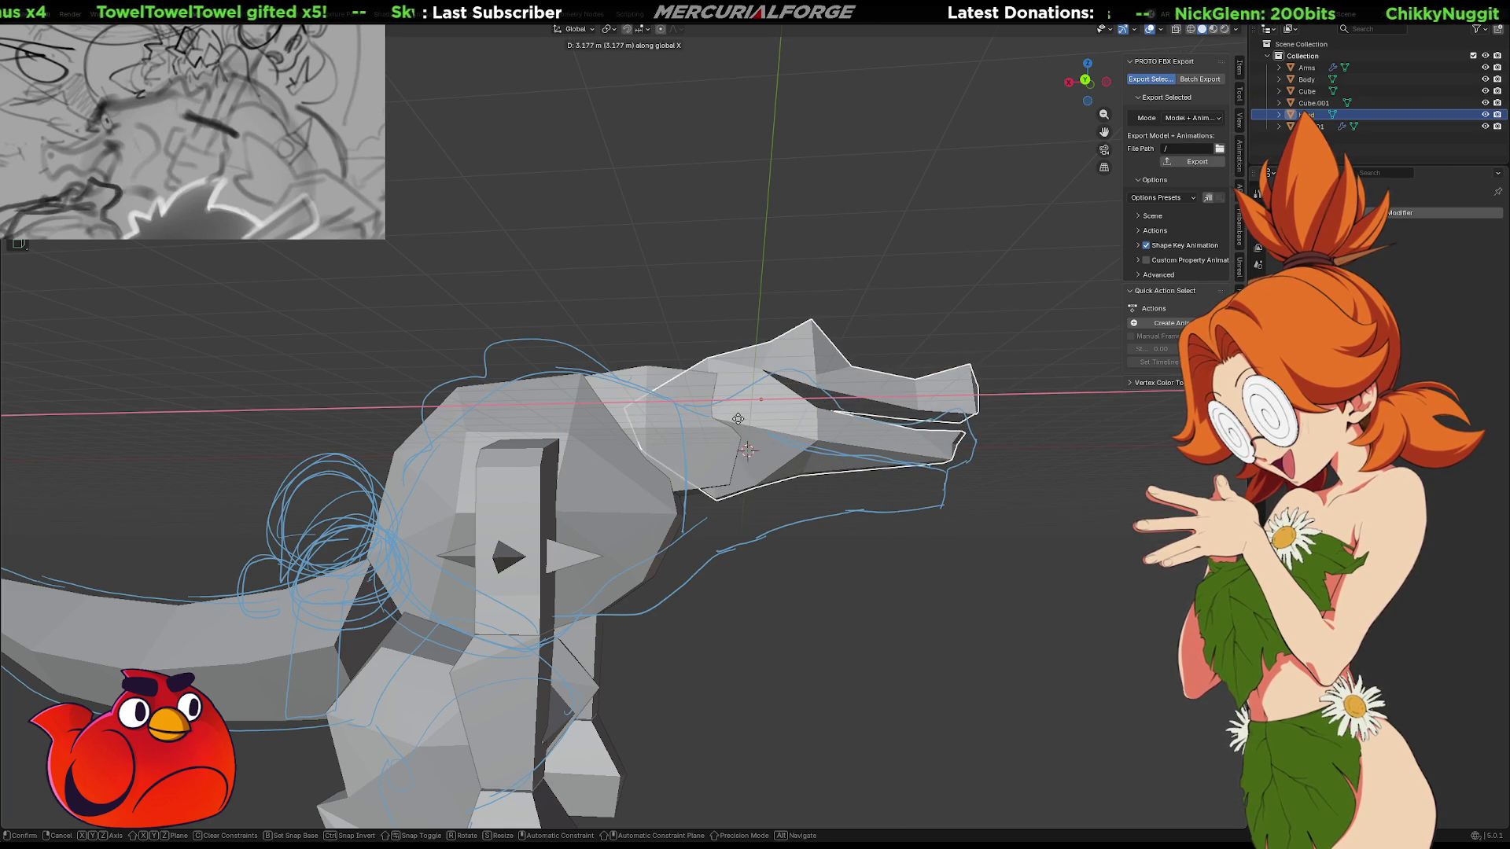
left_click(737, 419)
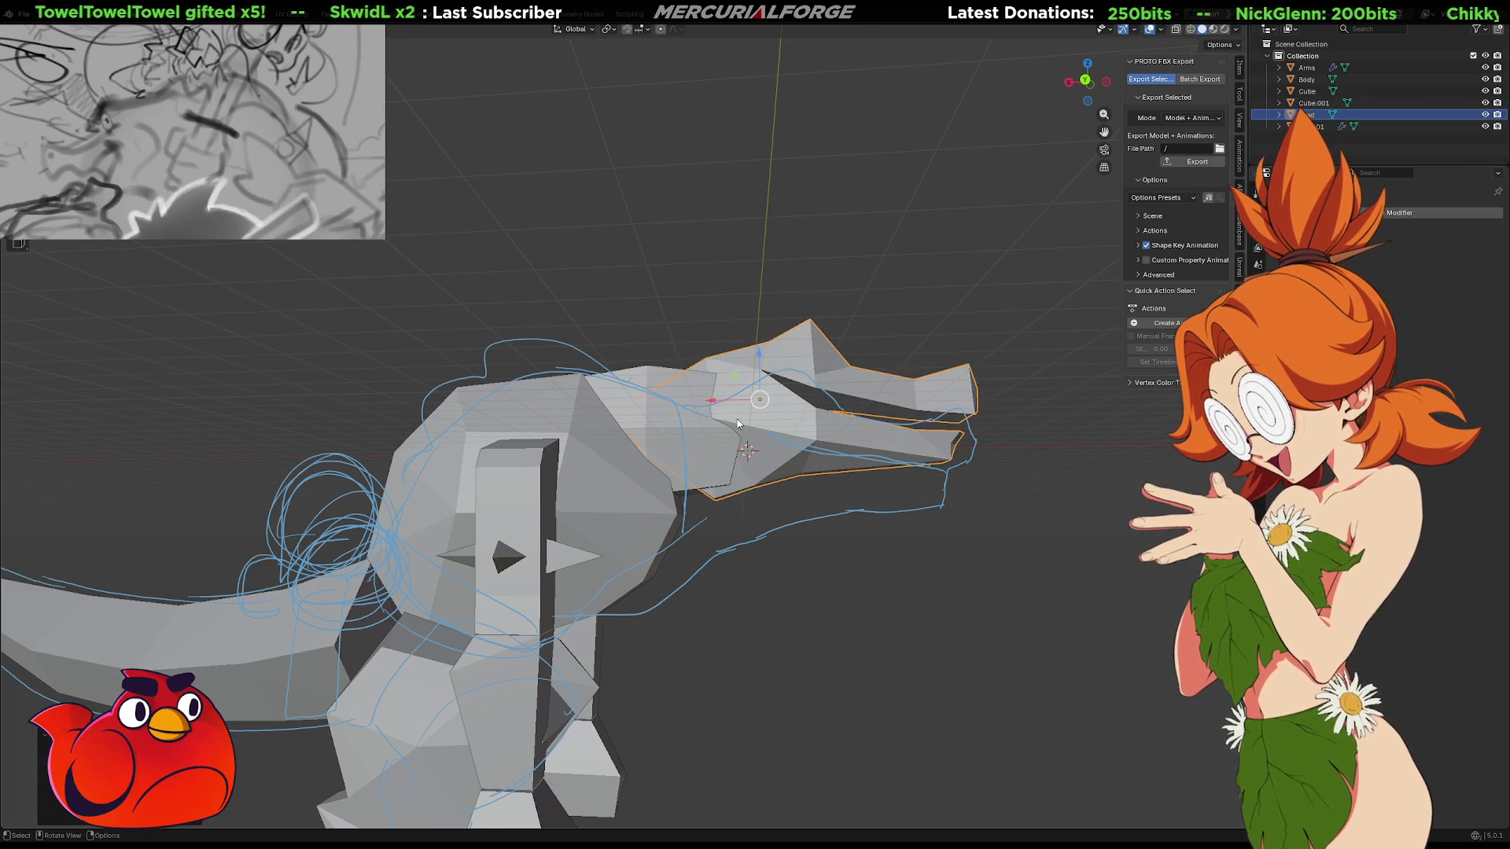
In side view, stretch the Cube.001 neck block taller along Z and reposition it
key("KP_1")
key("ctrl+KP_1")
key("g")
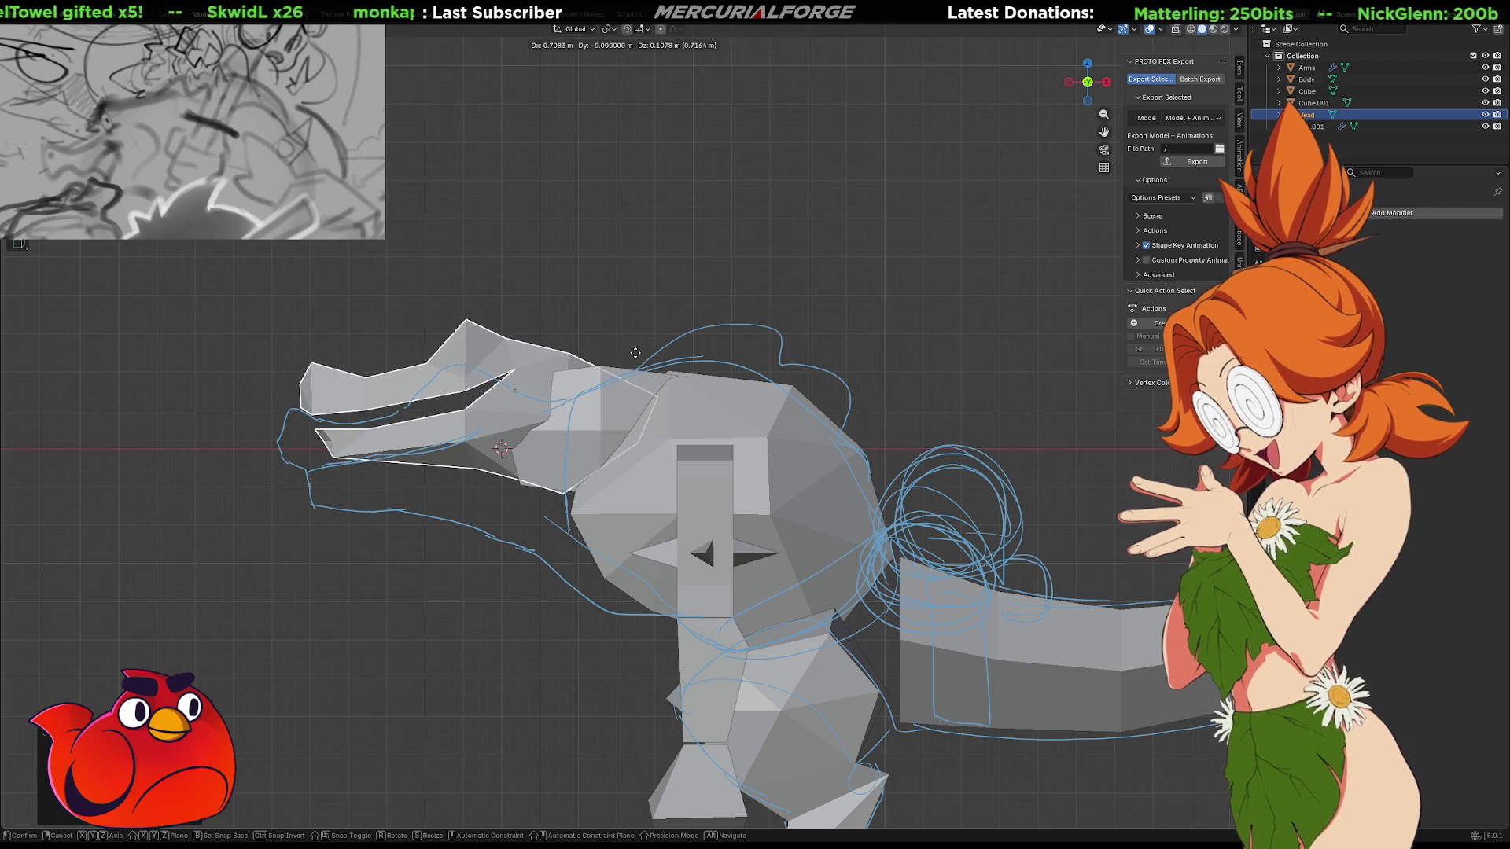
left_click(634, 353)
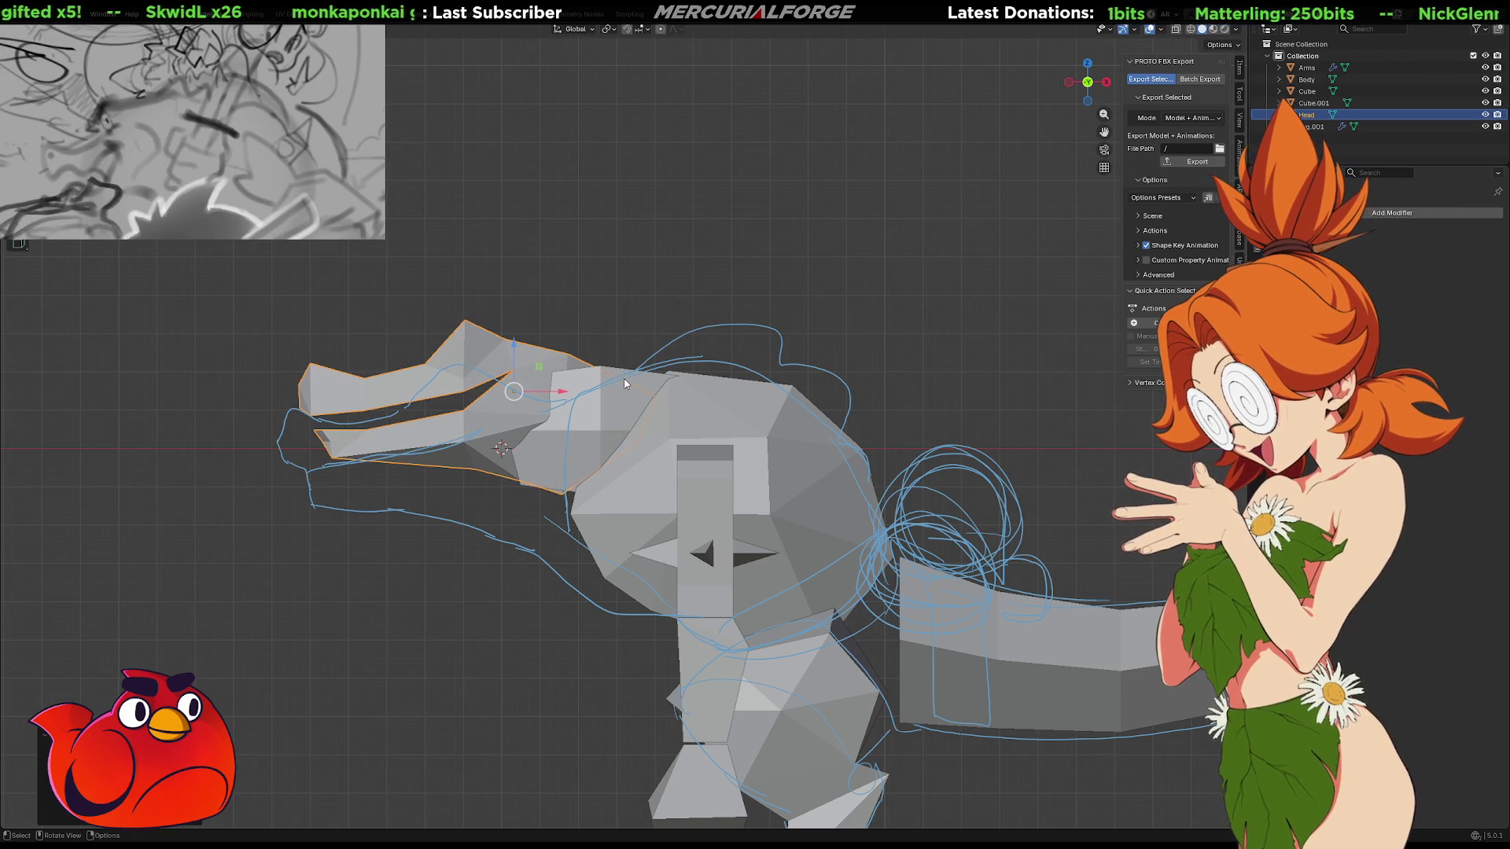
left_click(608, 420)
key("g")
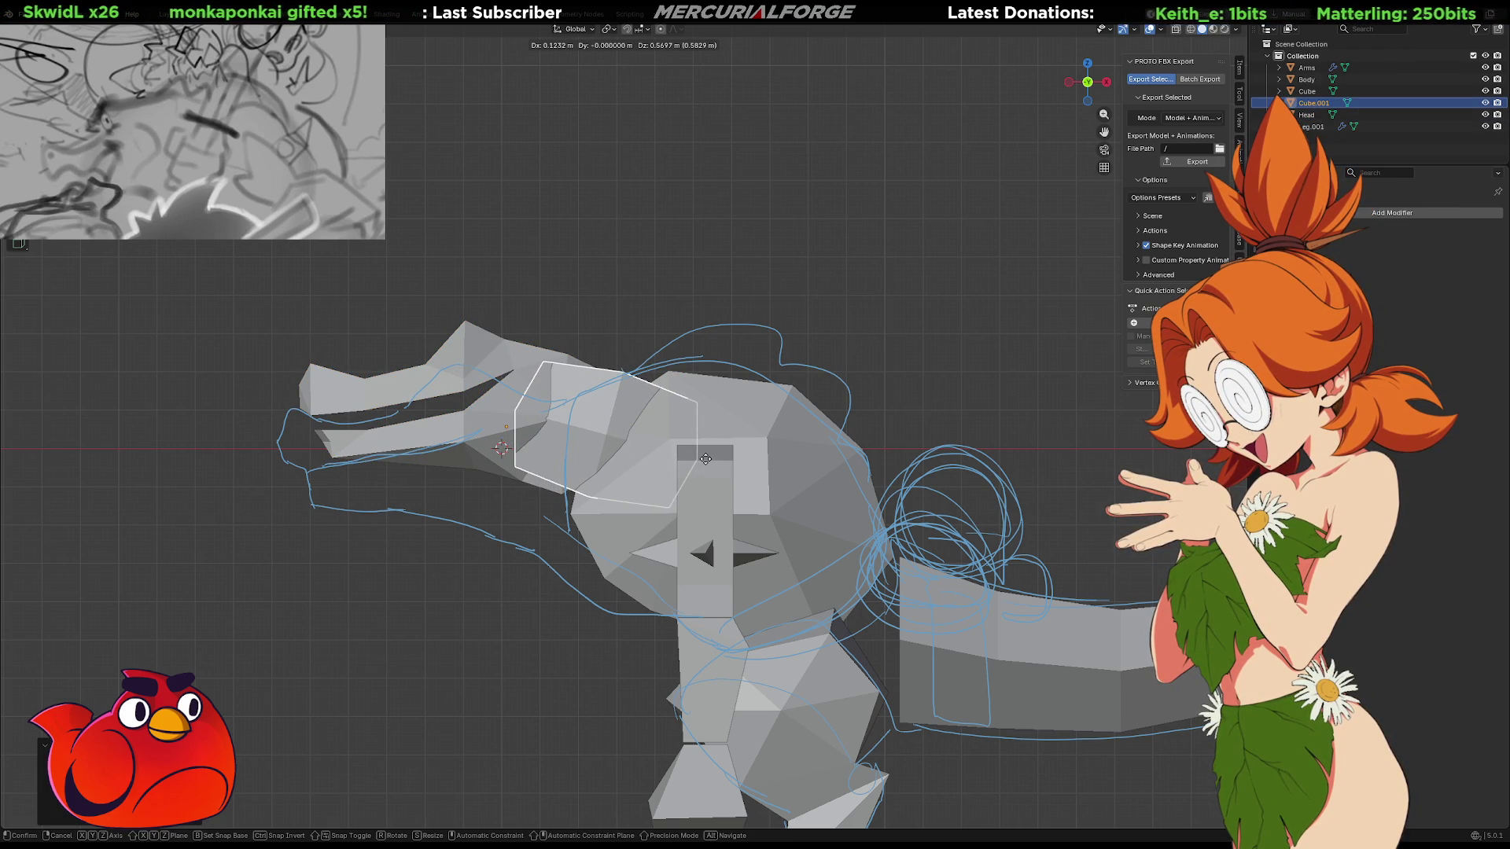
key("s")
key("z")
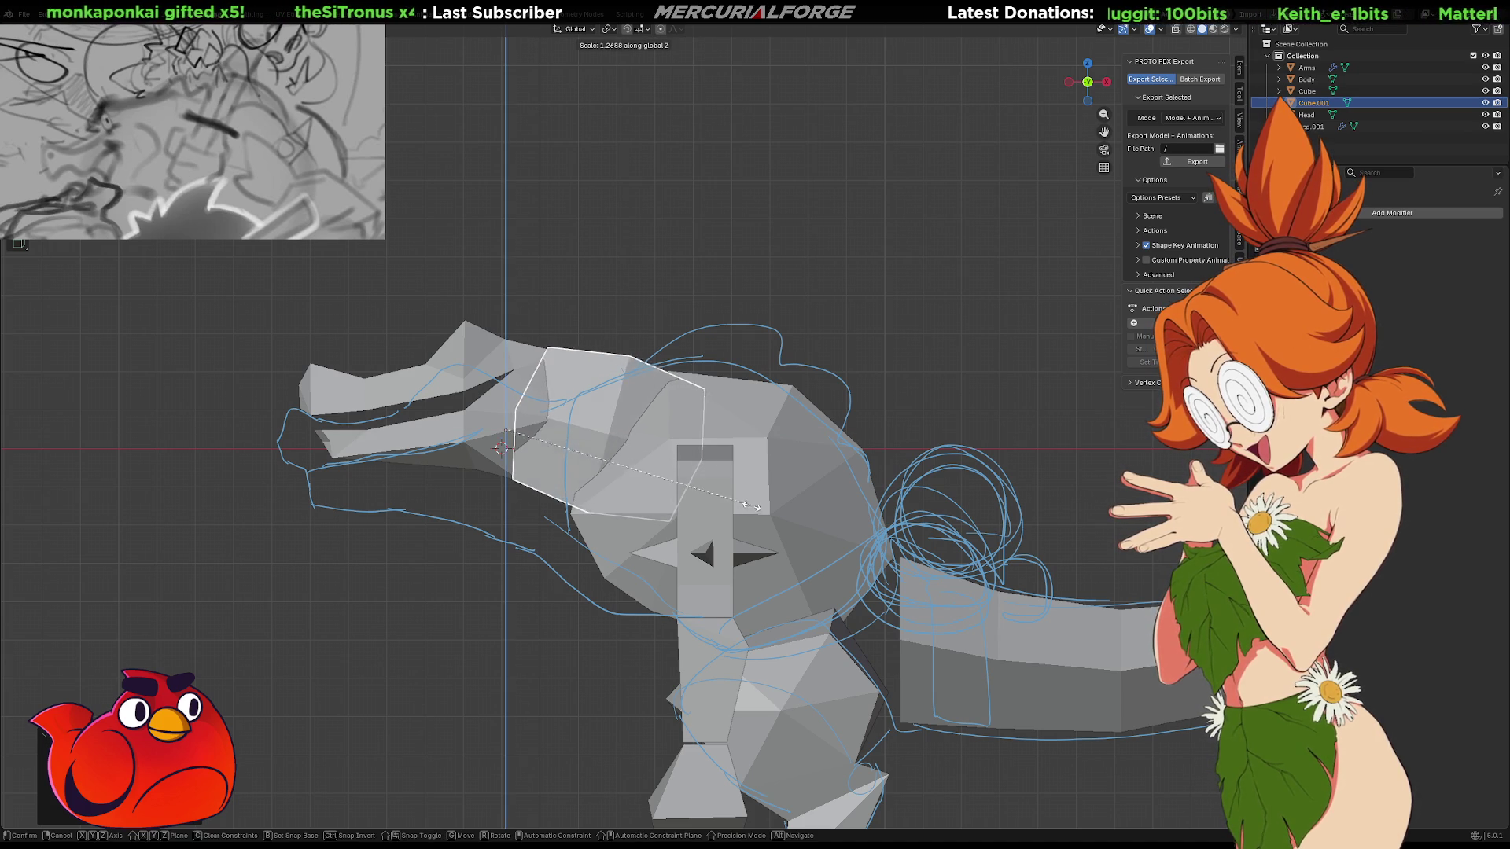
key("g")
left_click(725, 500)
Select the Cube.001 neck block and hide it from the viewport
mouse_move(641, 303)
middle_mouse_down()
mouse_move(733, 367)
mouse_move(802, 317)
mouse_move(894, 358)
mouse_move(617, 333)
mouse_move(609, 416)
middle_mouse_up()
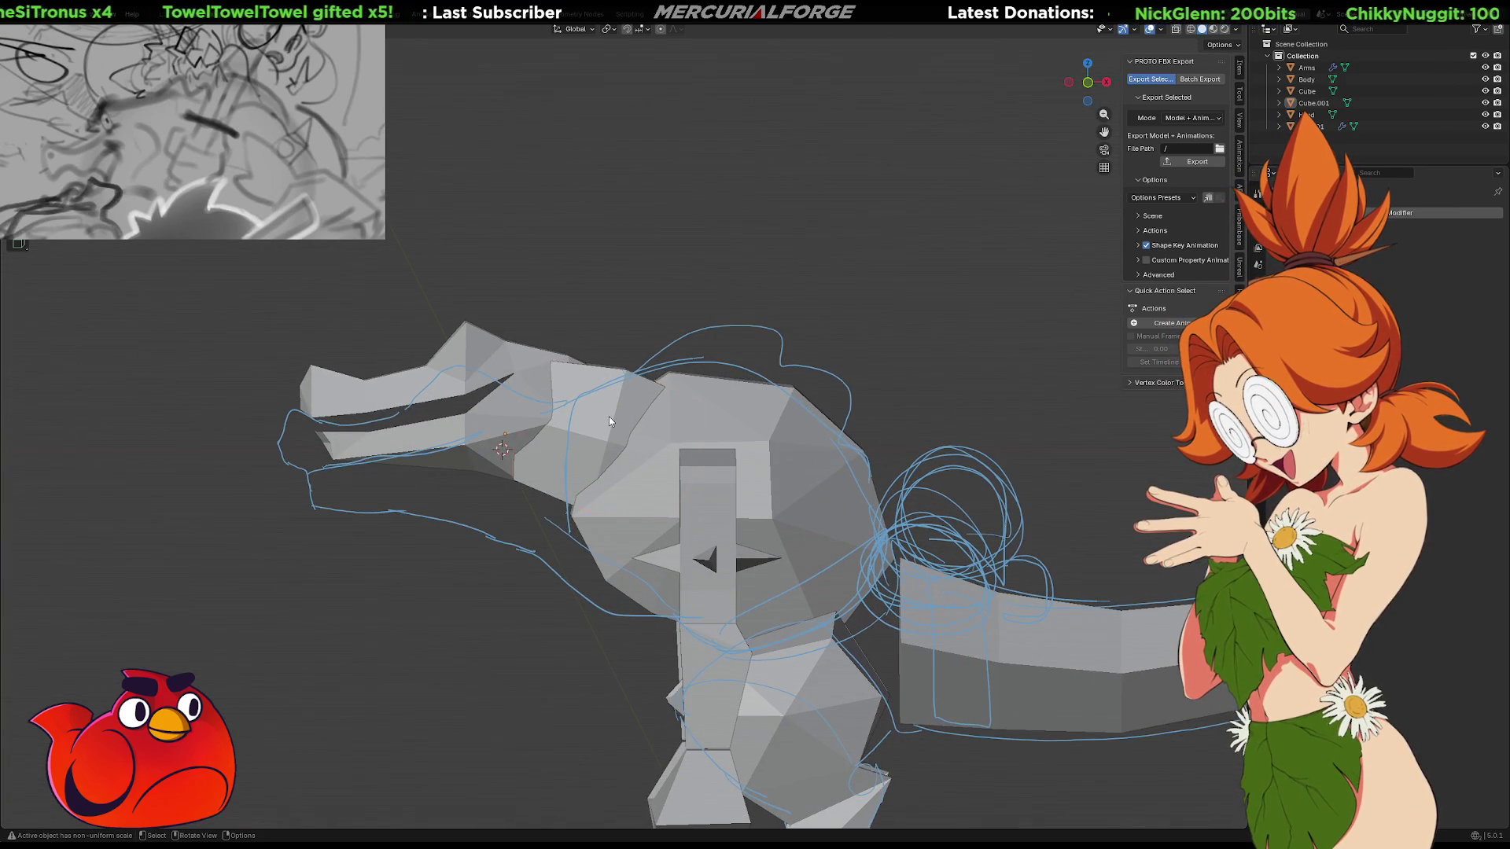
left_click(608, 417)
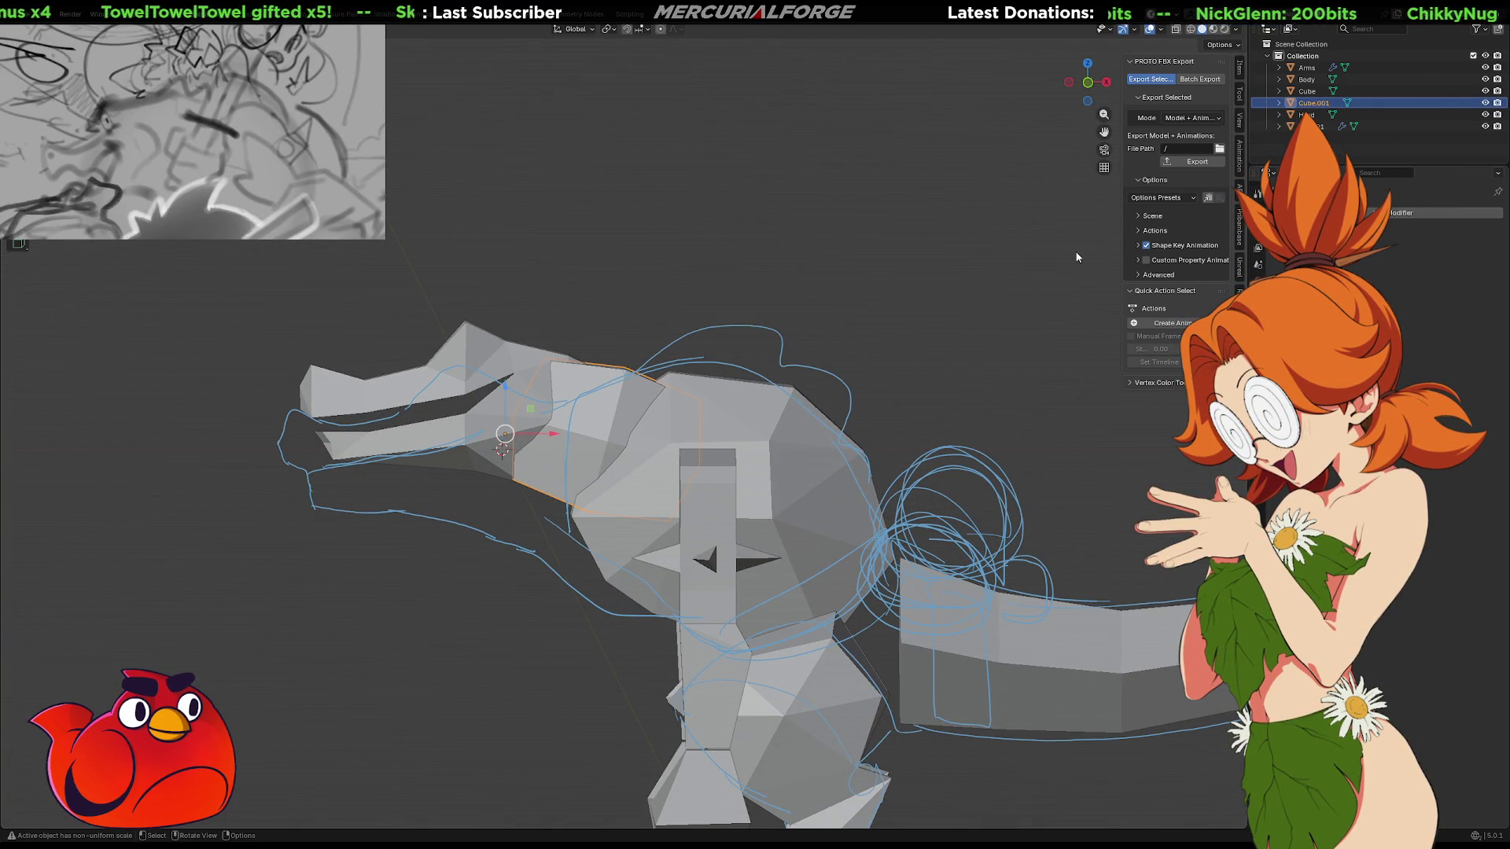
key("h")
mouse_move(855, 396)
middle_mouse_down()
mouse_move(839, 409)
mouse_move(985, 426)
middle_mouse_up()
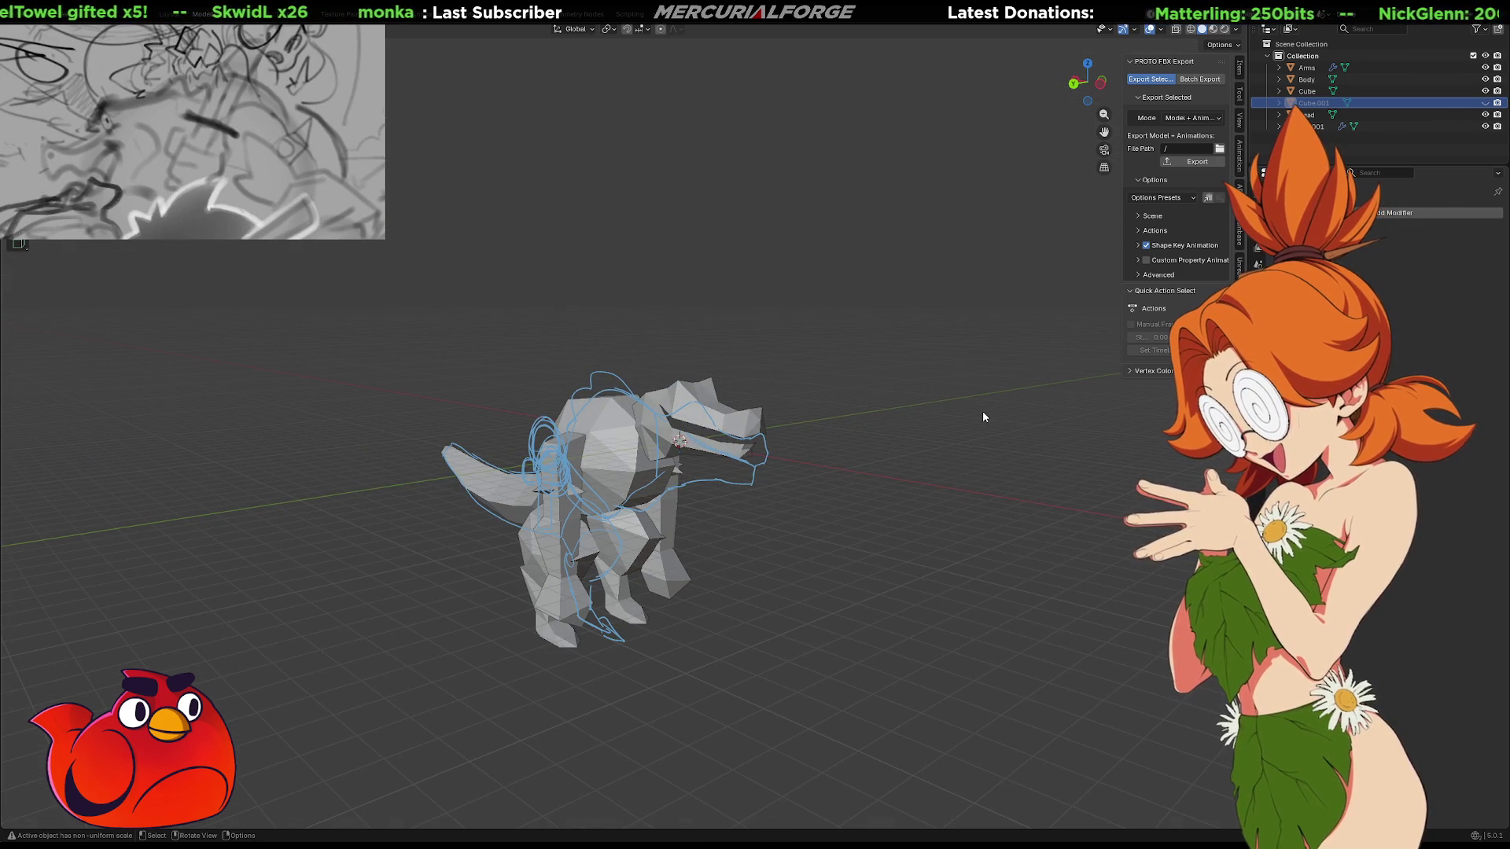
middle_click_drag(819, 441, 748, 486)
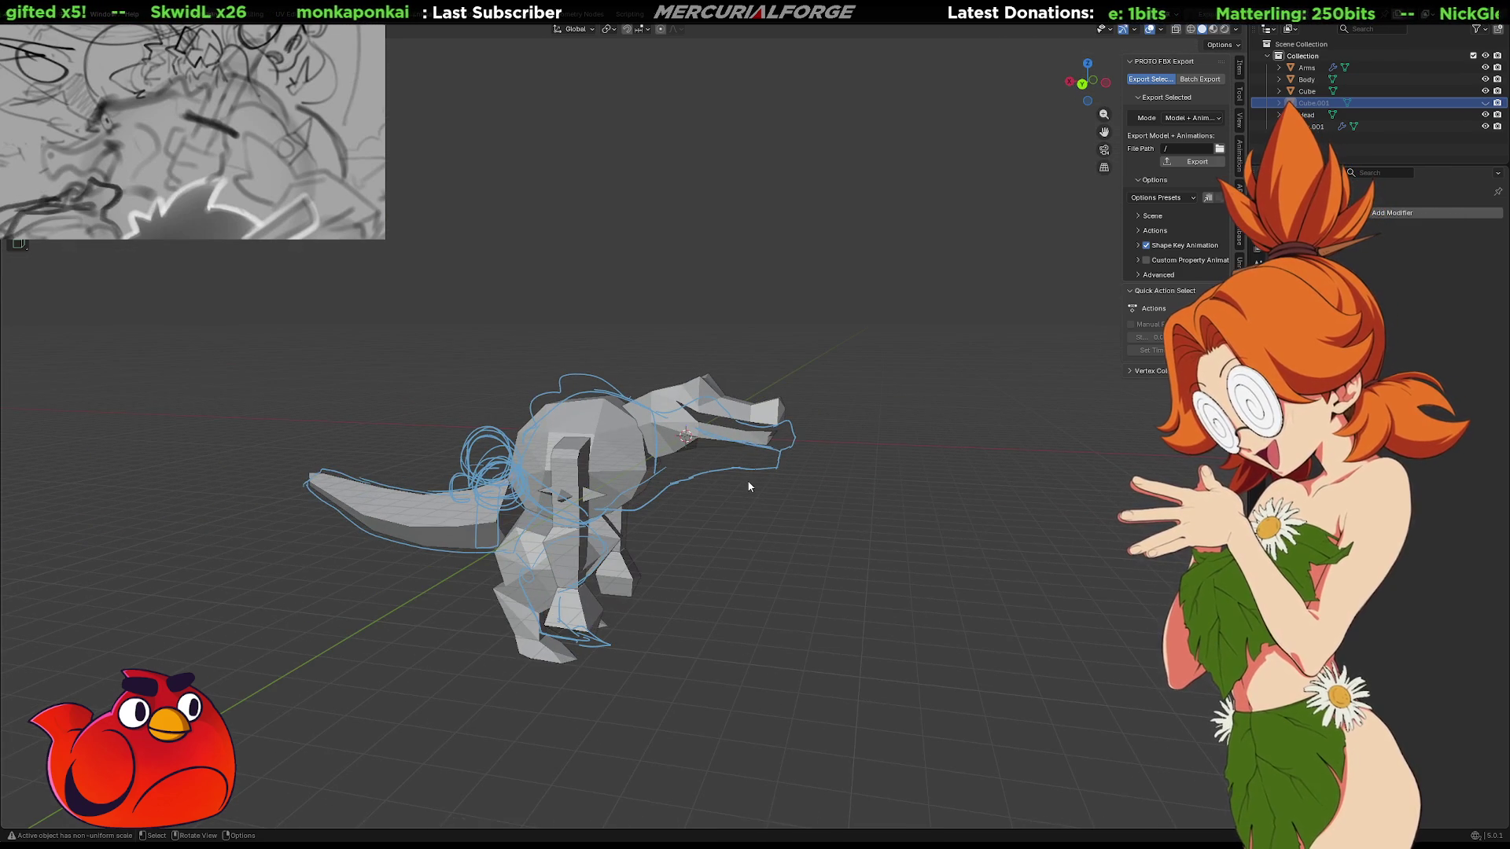
key("alt+h")
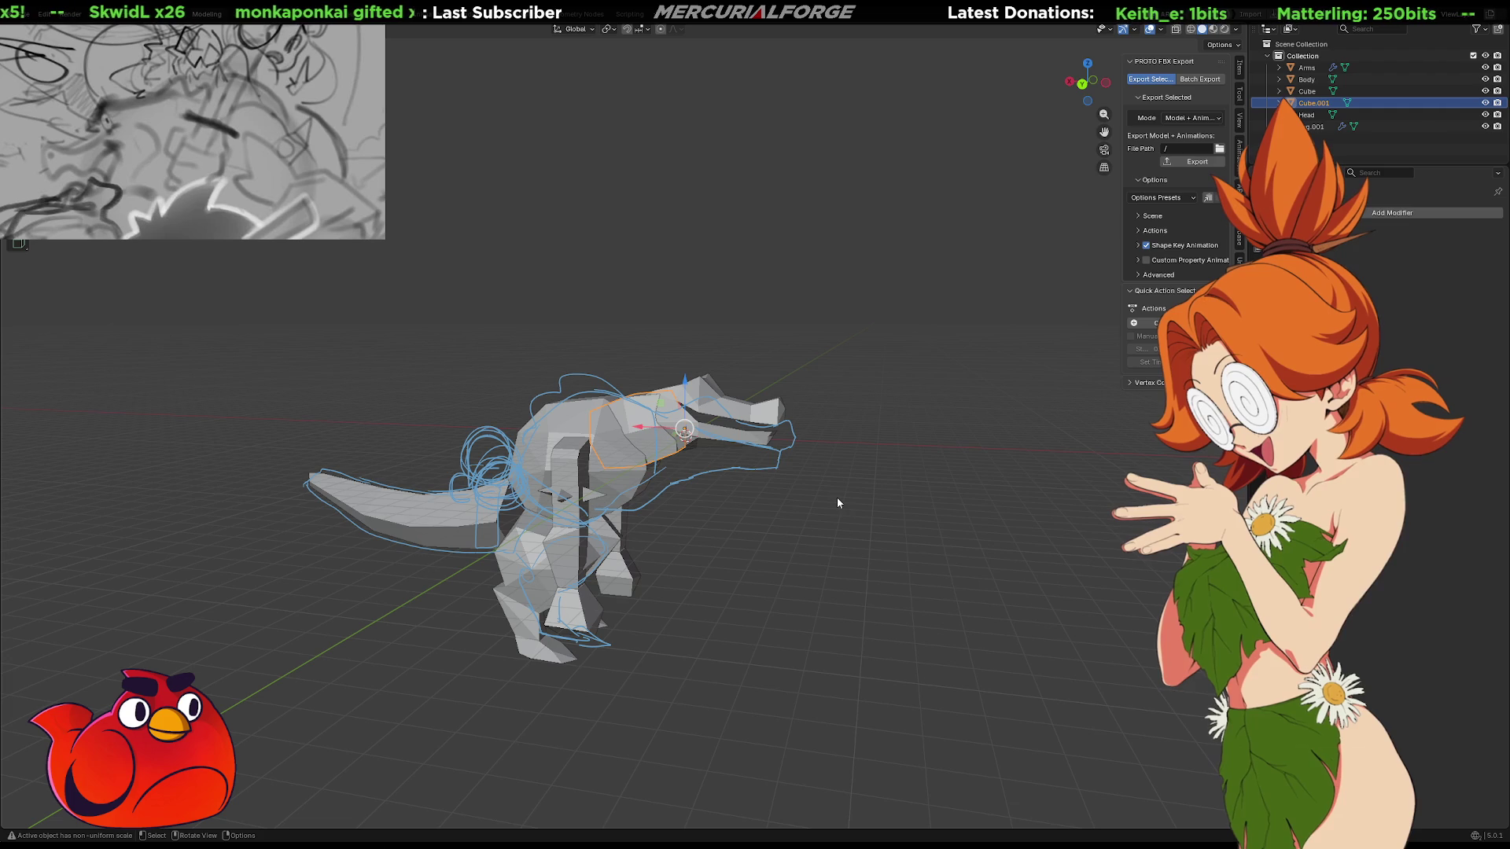
key("h")
mouse_move(866, 500)
middle_mouse_down()
mouse_move(332, 463)
mouse_move(106, 468)
middle_mouse_up()
middle_click_drag(706, 577, 667, 522, "shift")
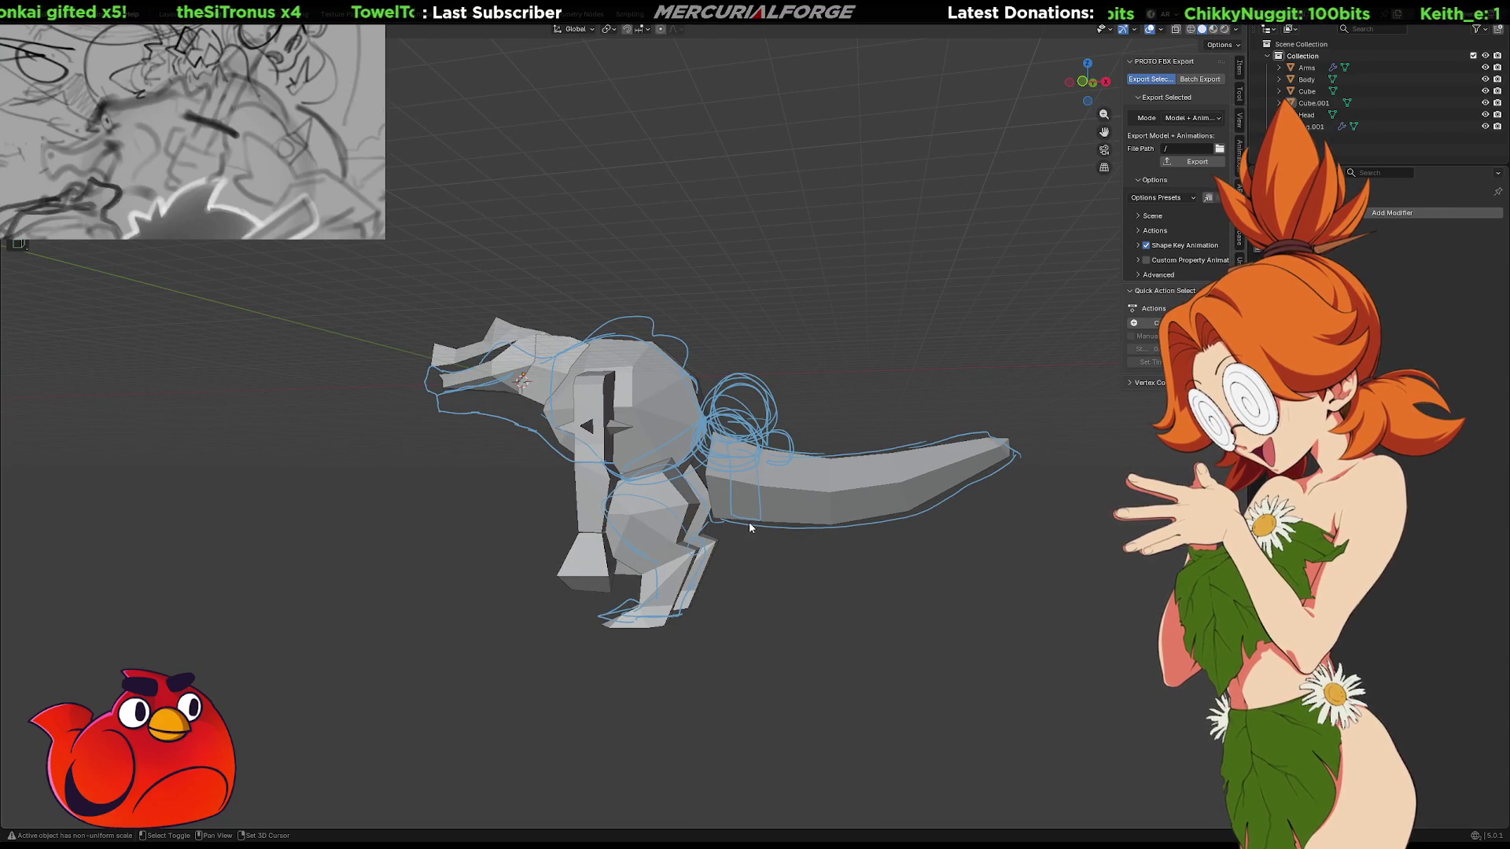
left_click(543, 391)
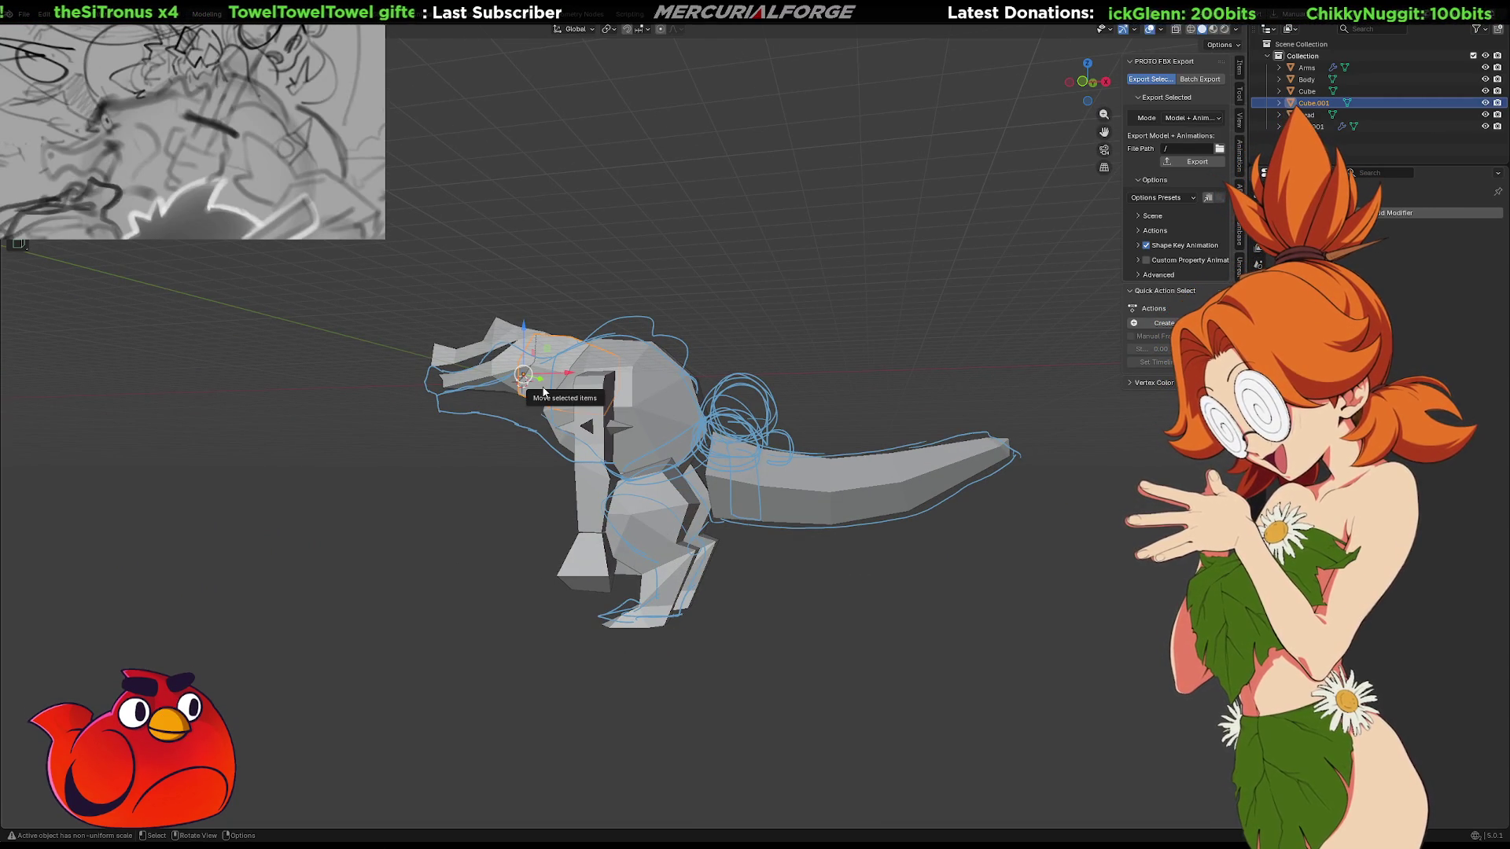
Duplicate the neck block, move the copy to the hip and tilt it about -9°
key("shift+d")
key("Escape")
key("ctrl+z")
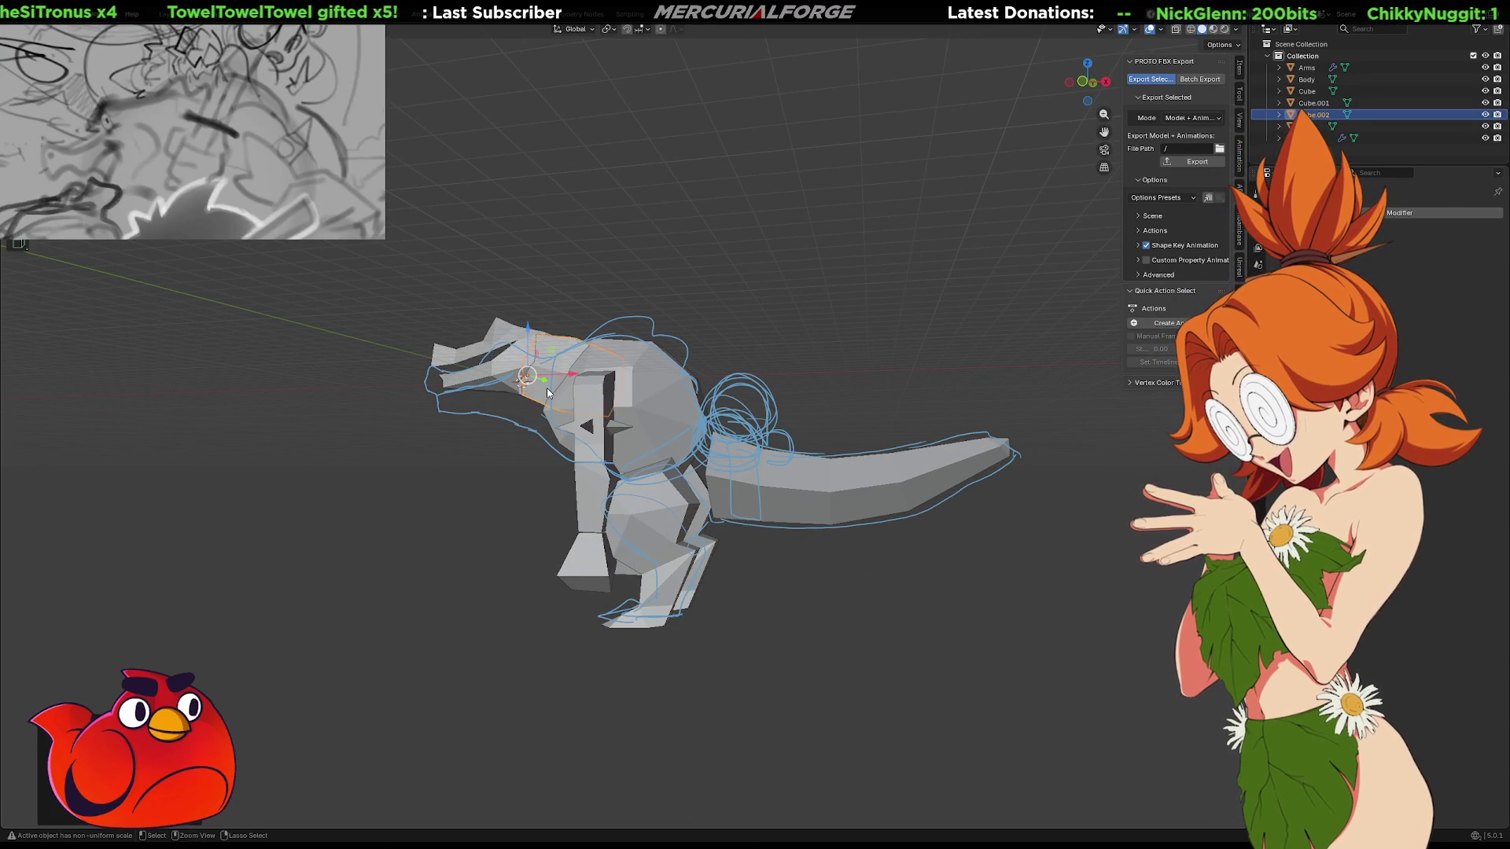
key("shift+d")
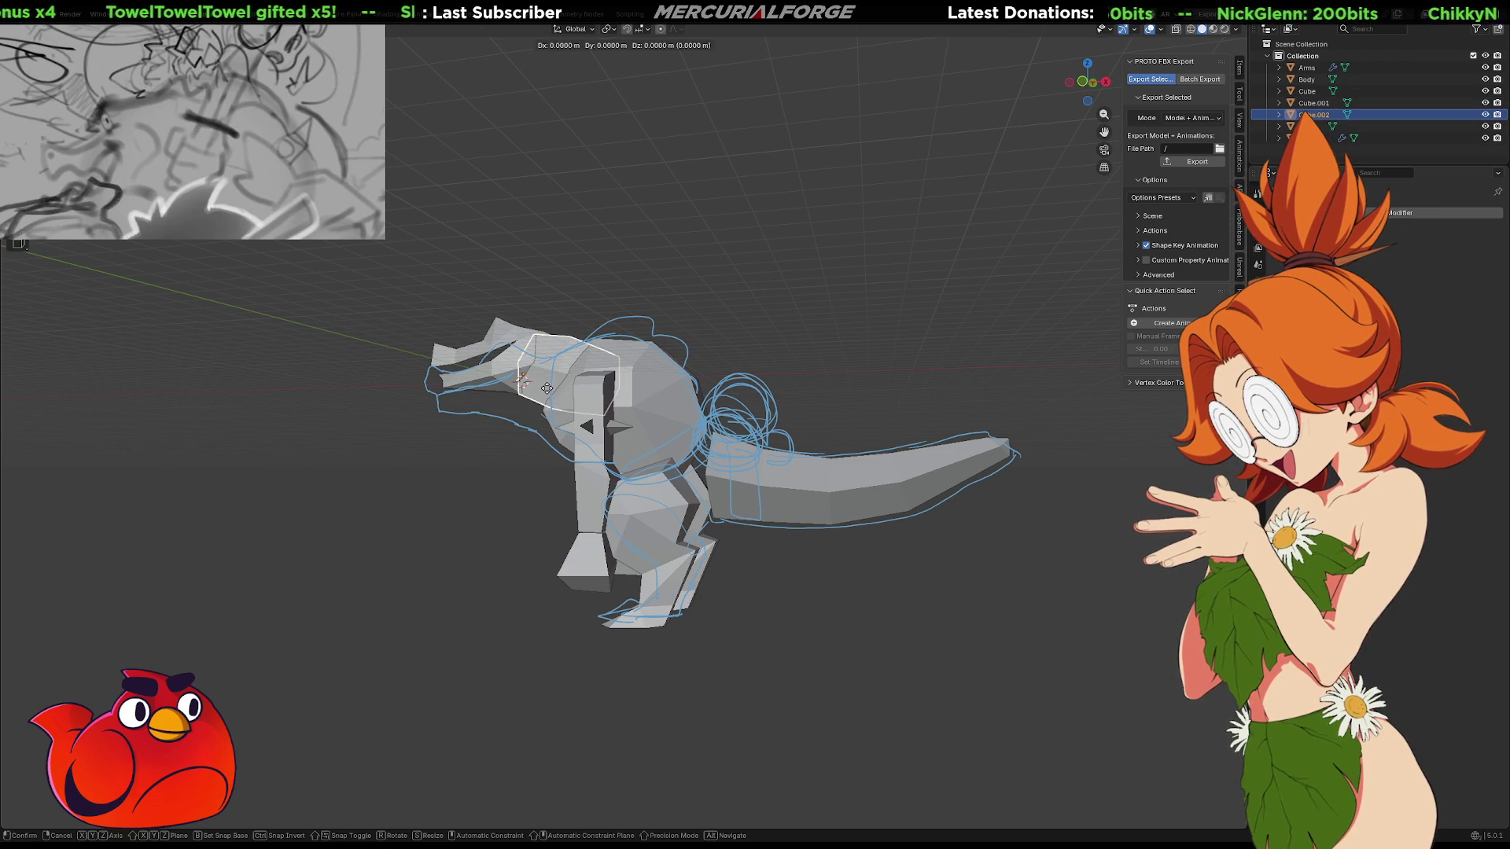
key("Escape")
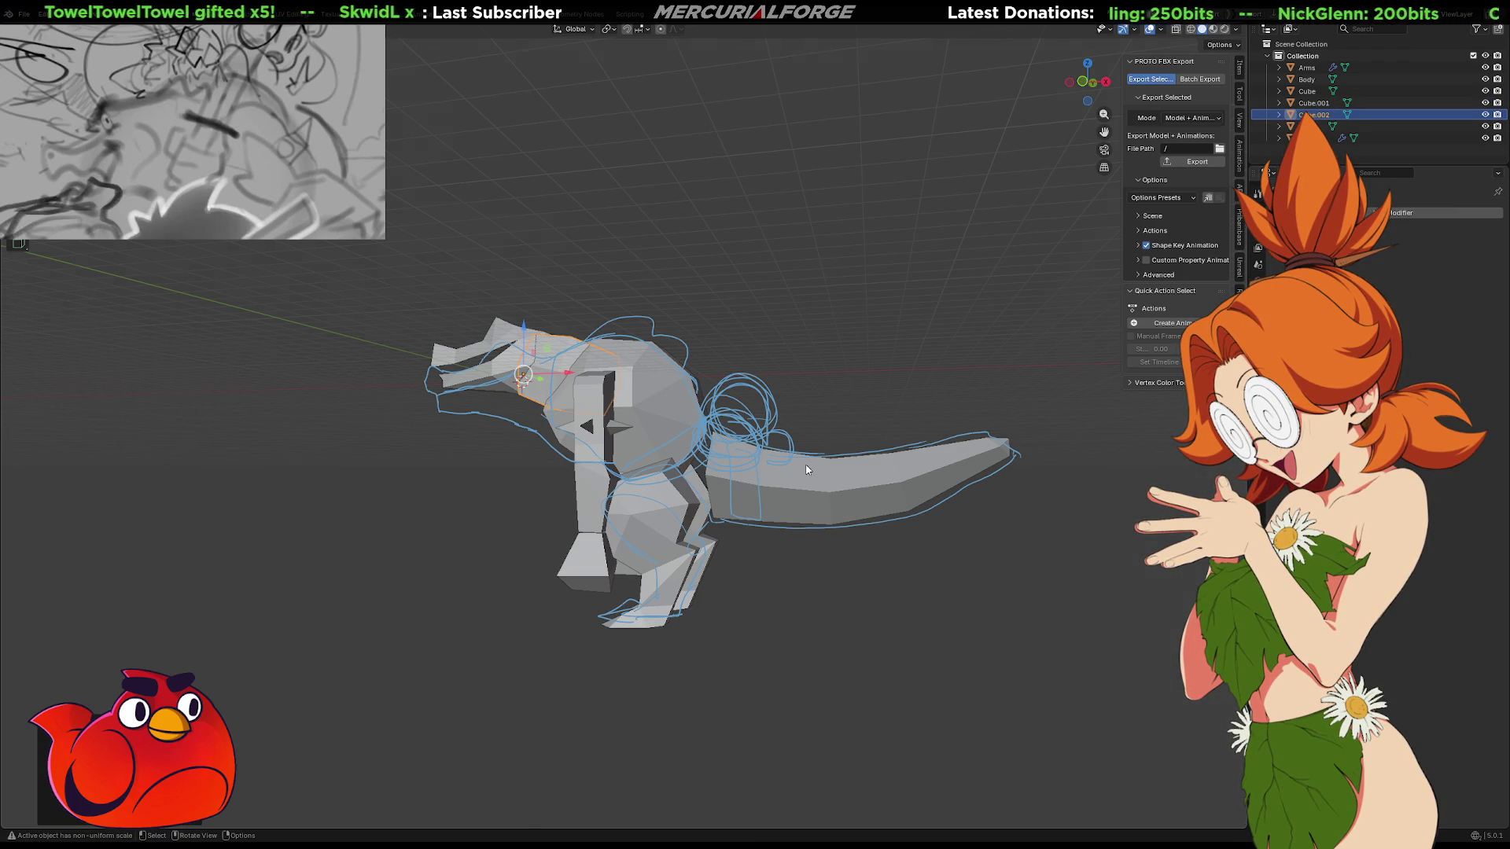
key("KP_1")
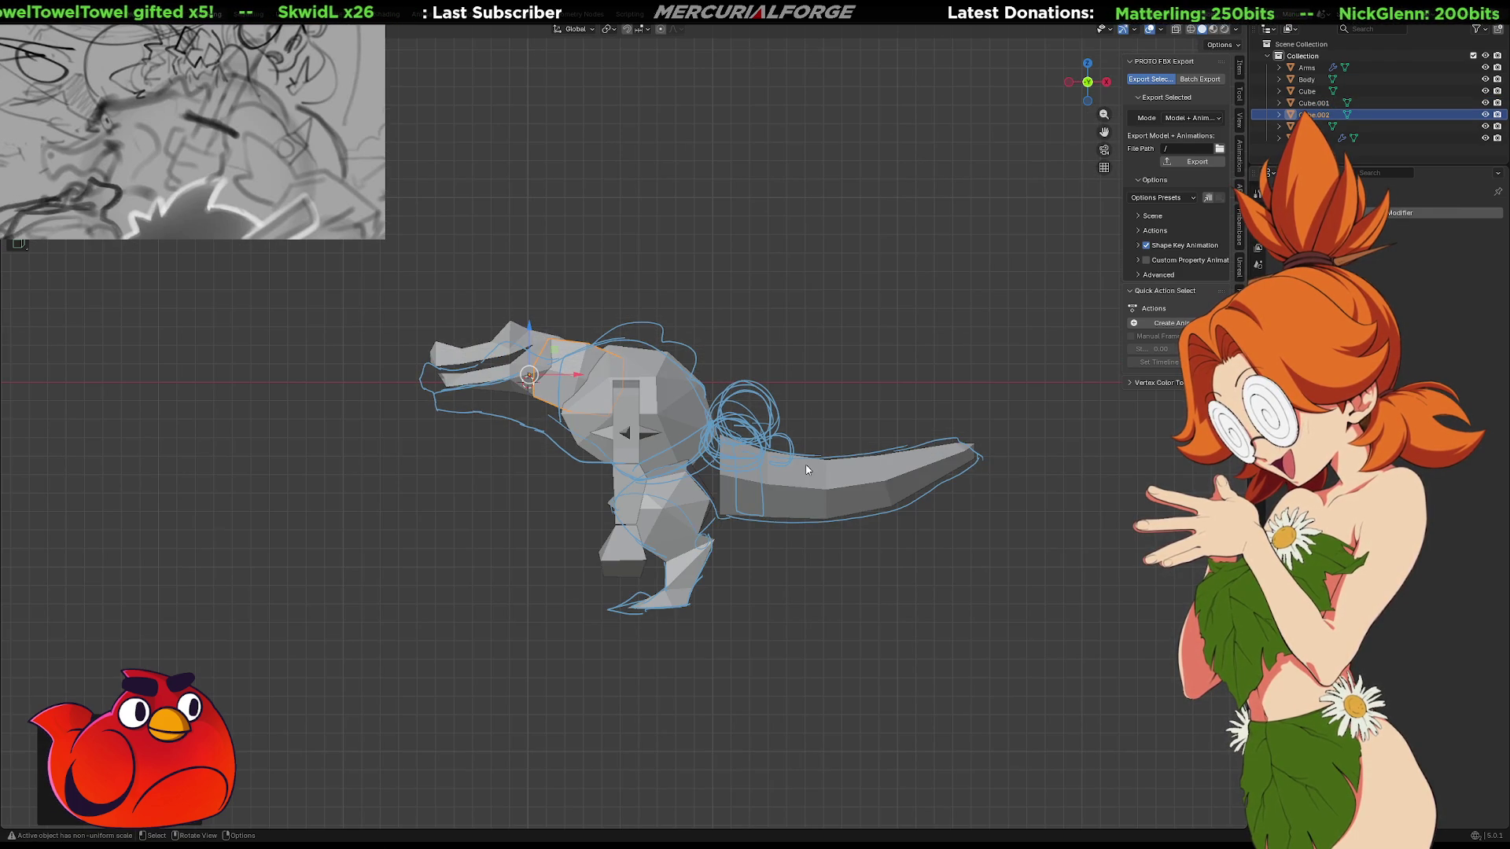
key("g")
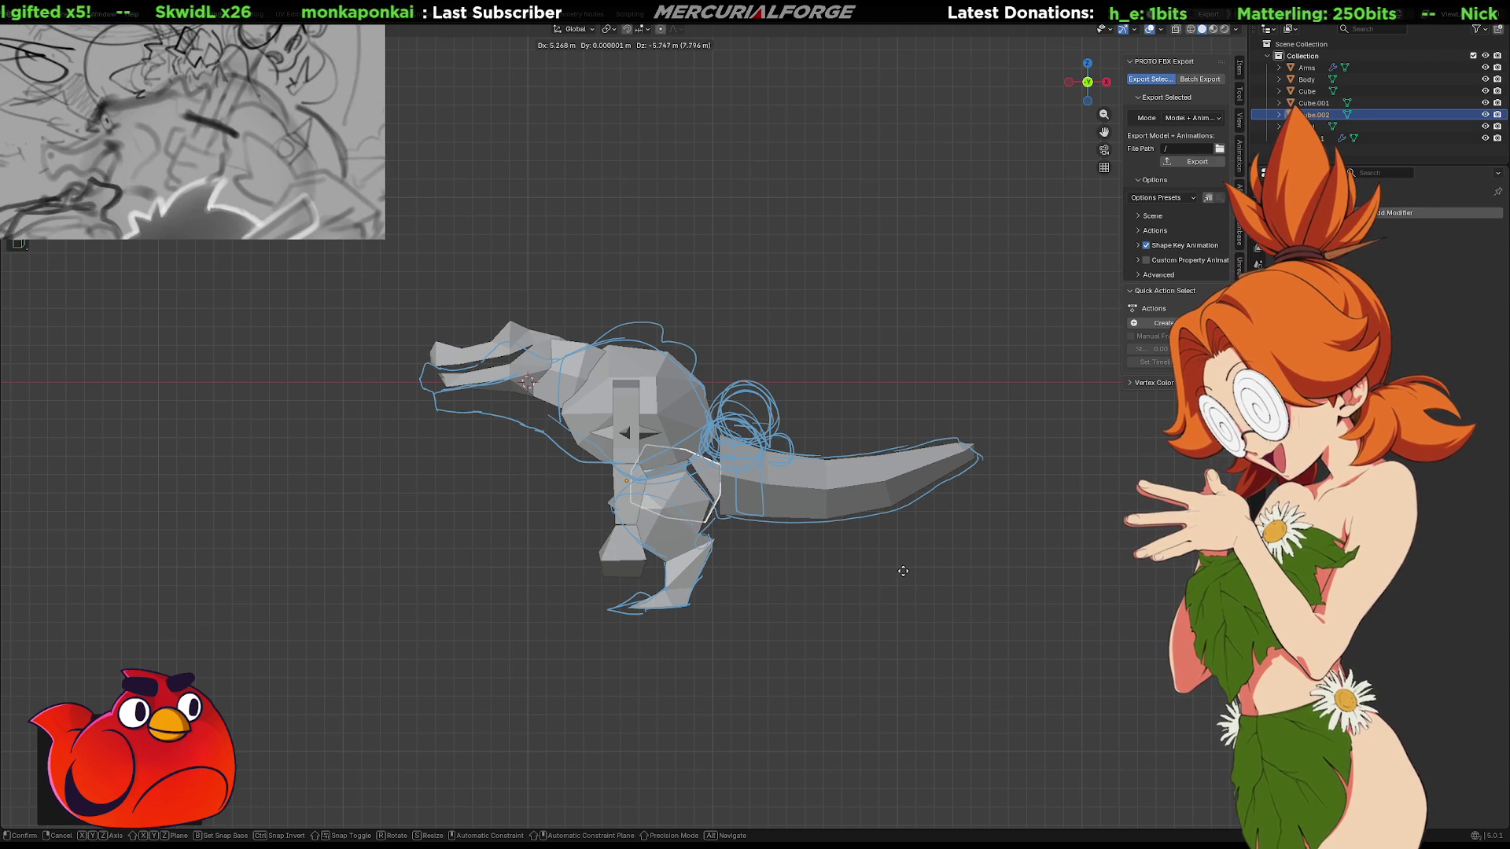
key("r")
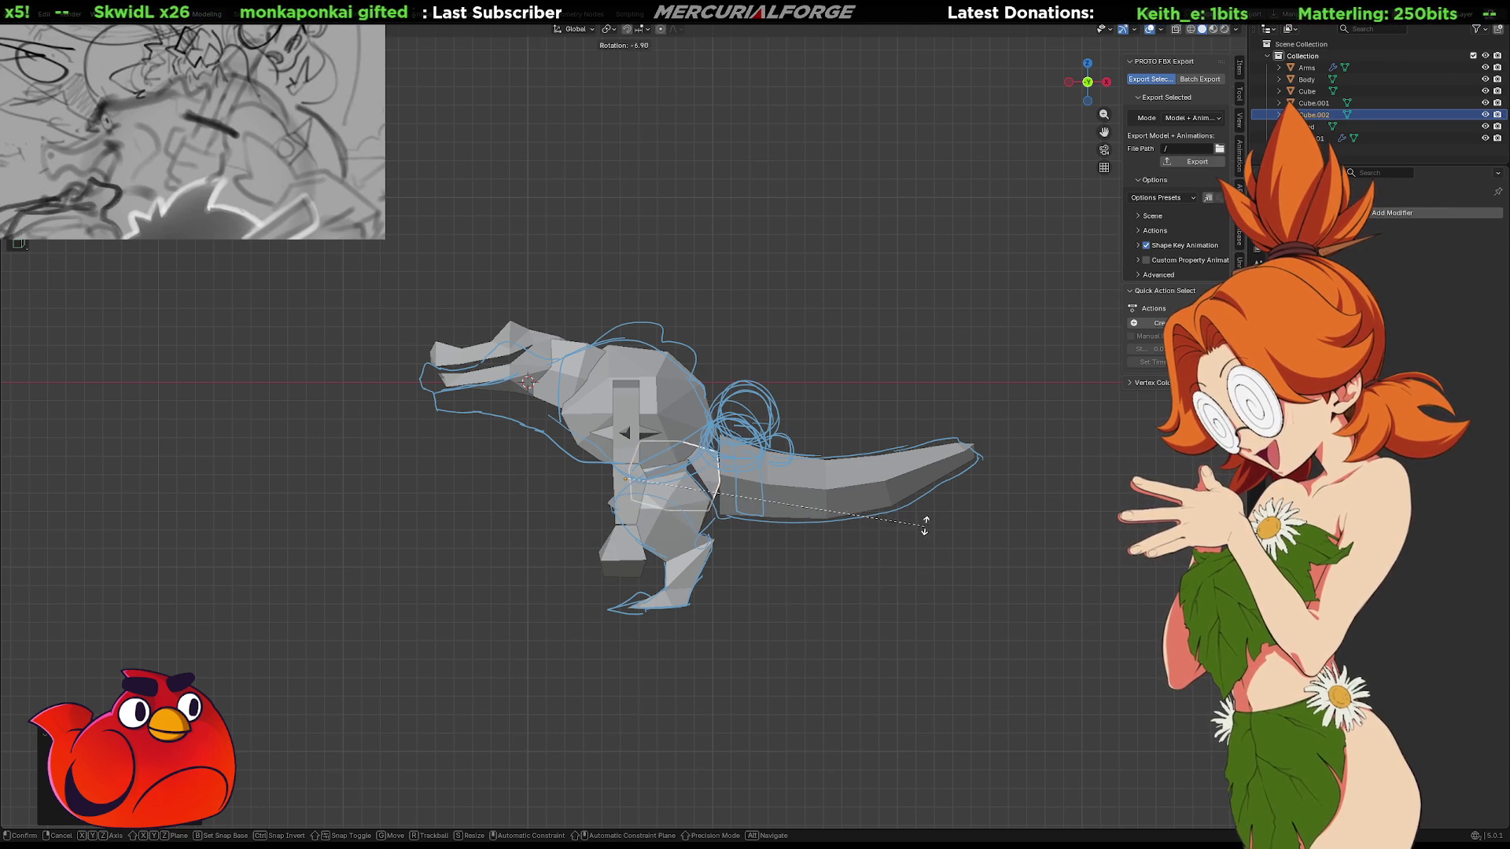
left_click(912, 475)
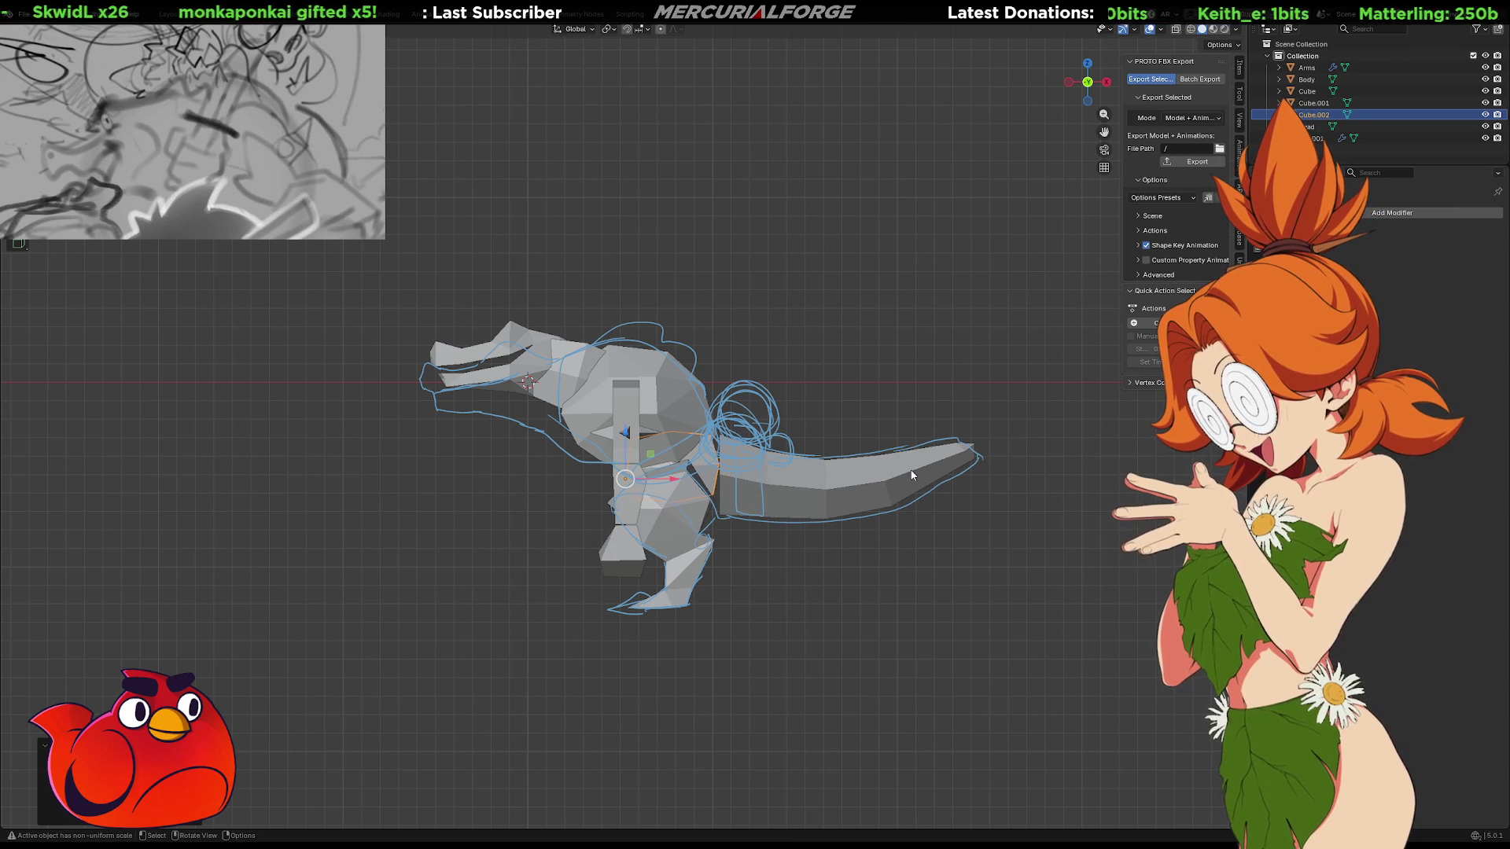
Apply All Transforms to the tilted hip block and enter Edit Mode
key("period")
left_click(916, 402)
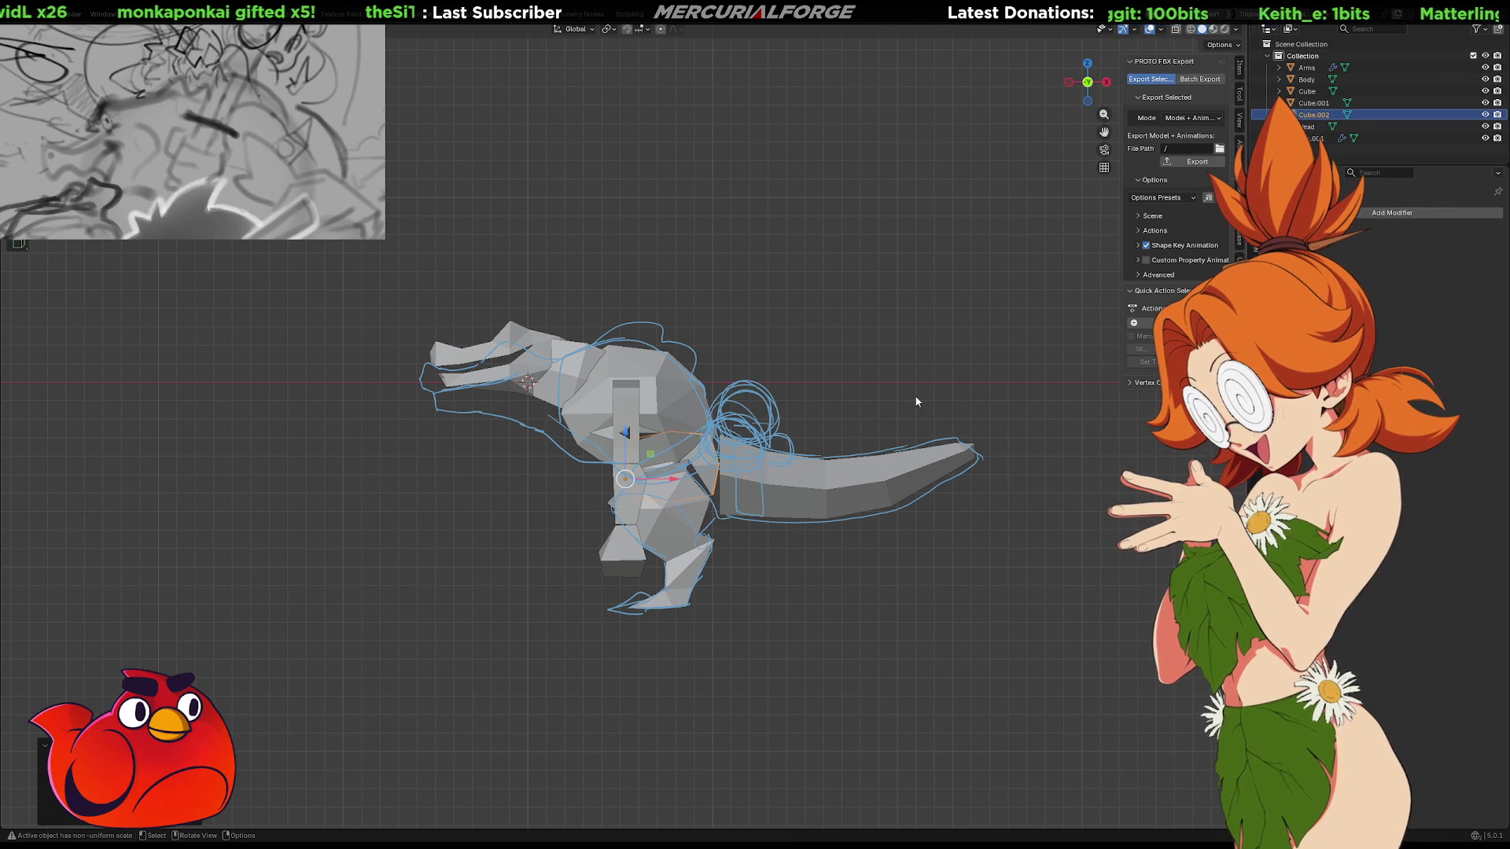
key("shift+a")
mouse_move(760, 481)
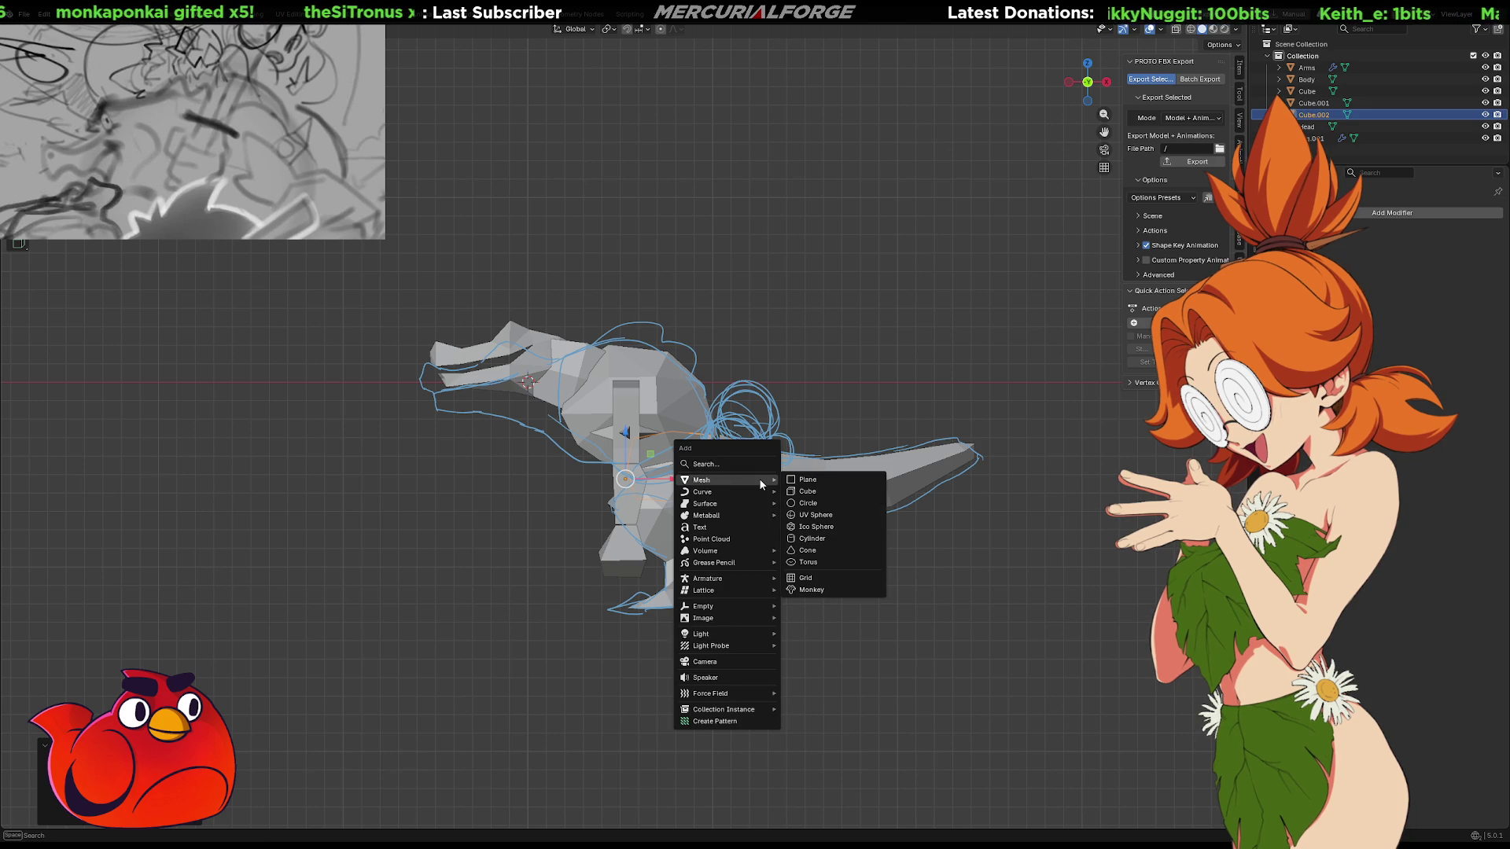
key("ctrl+a")
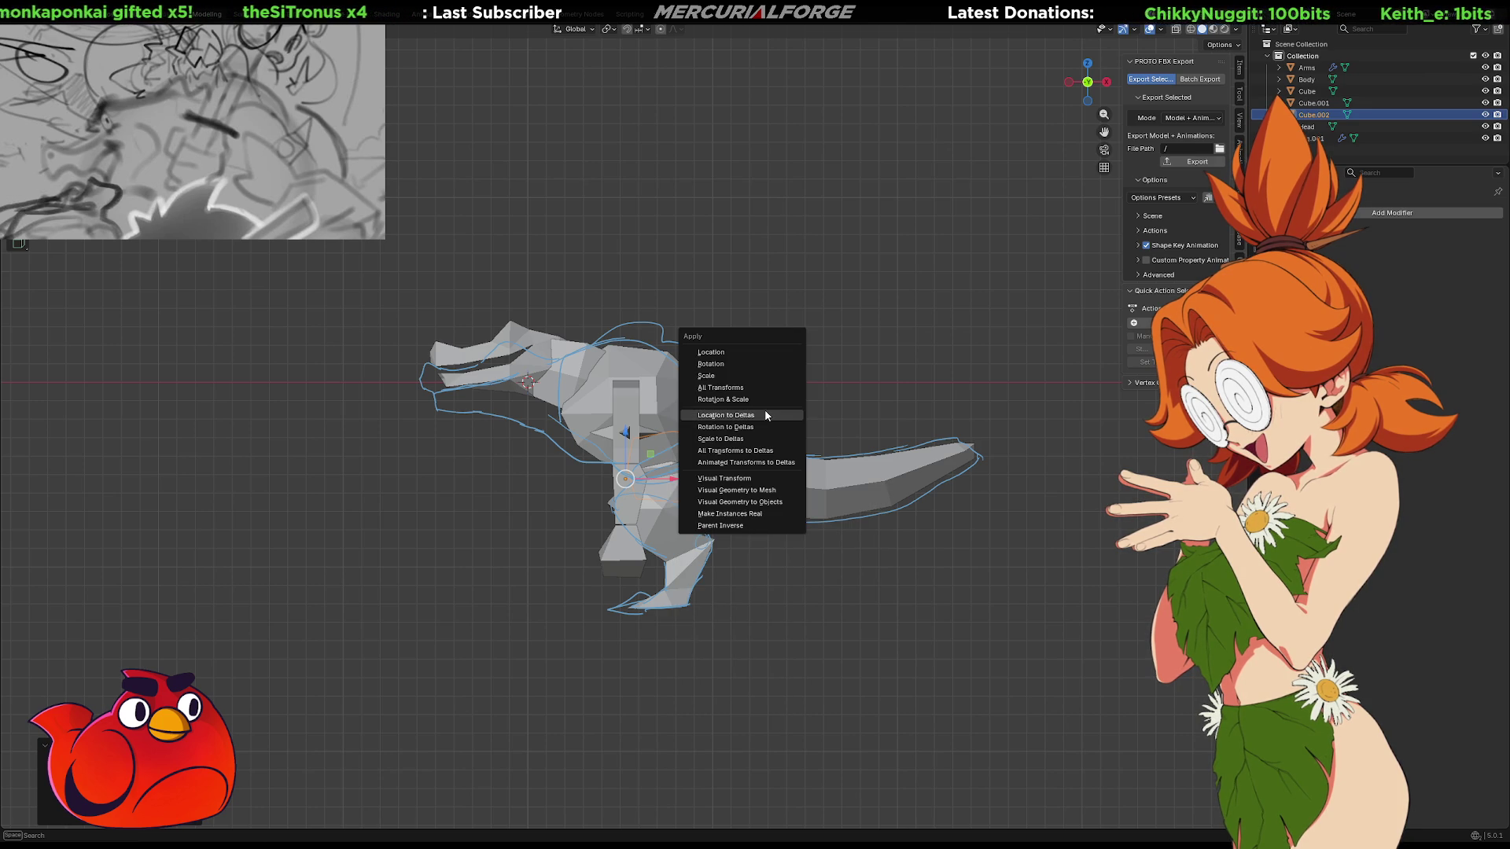
left_click(764, 394)
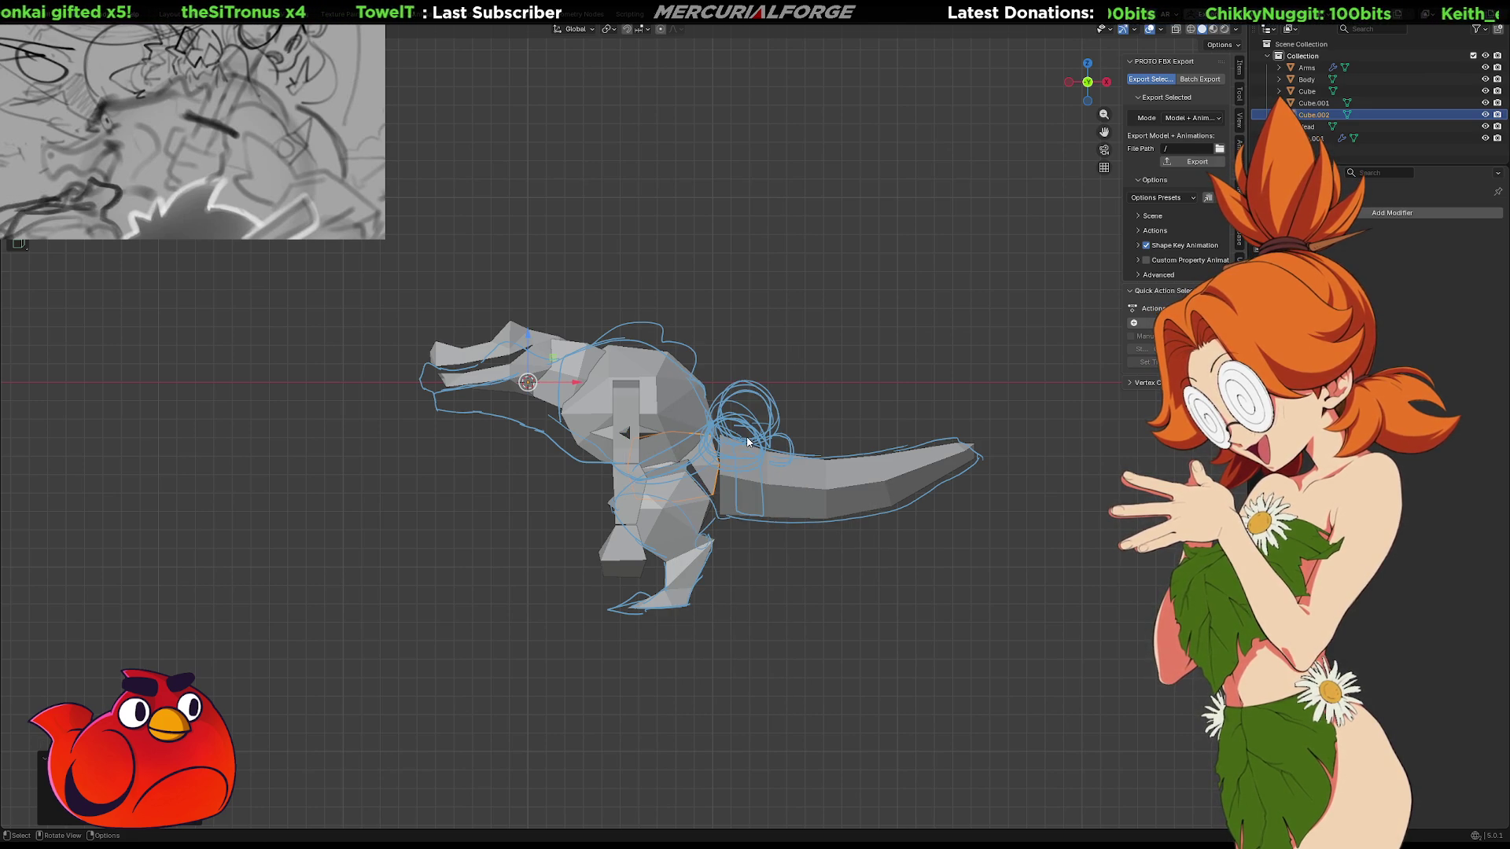
key("Tab")
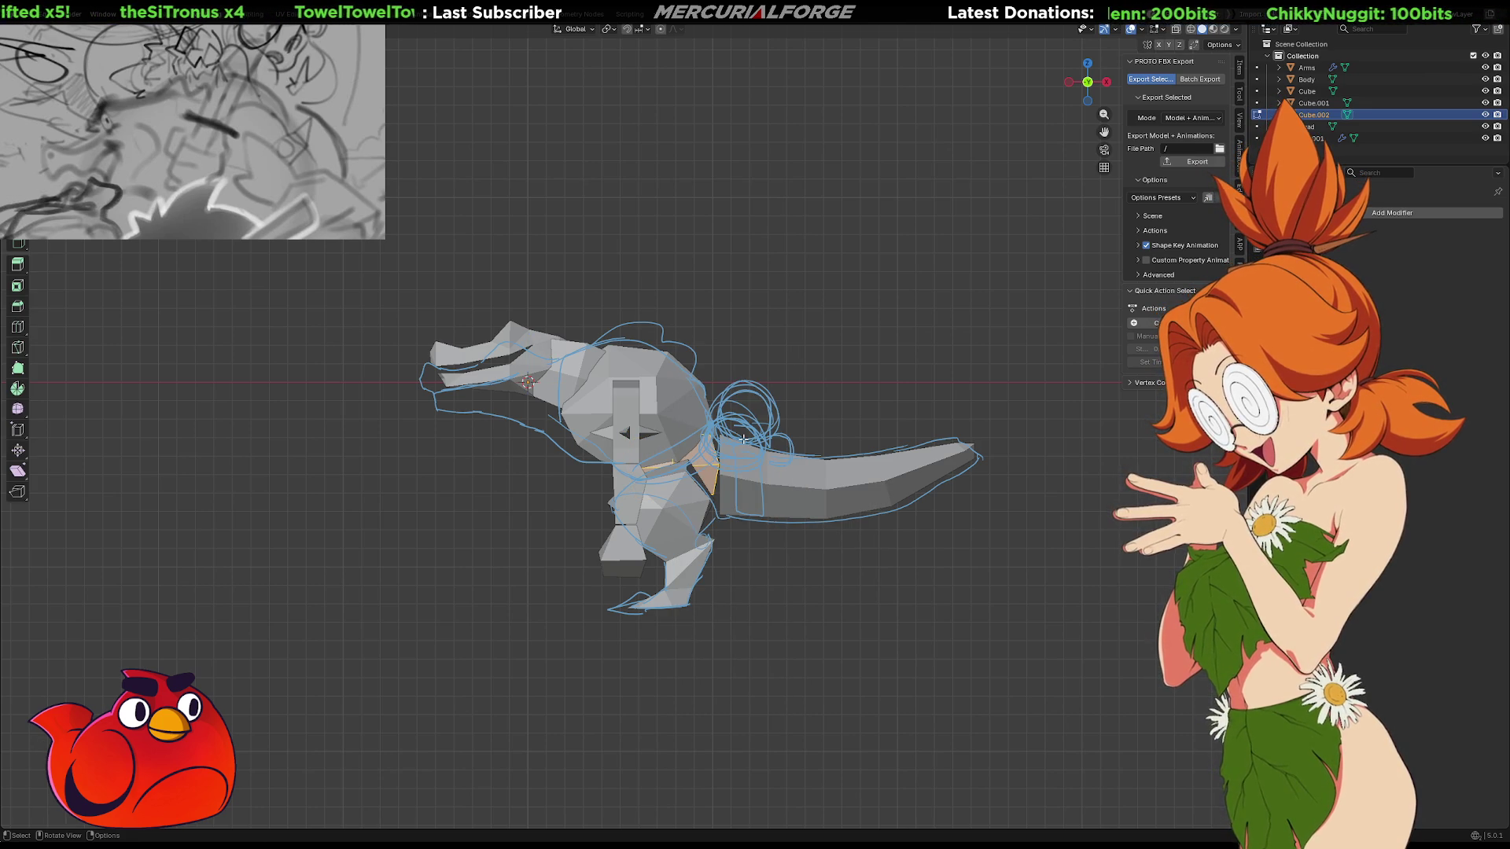
Widen the selected faces along Y, then invert the selection and lower it along Z
mouse_move(743, 439)
middle_mouse_down()
mouse_move(775, 513)
mouse_move(853, 512)
middle_mouse_up()
key("s")
key("x")
key("y")
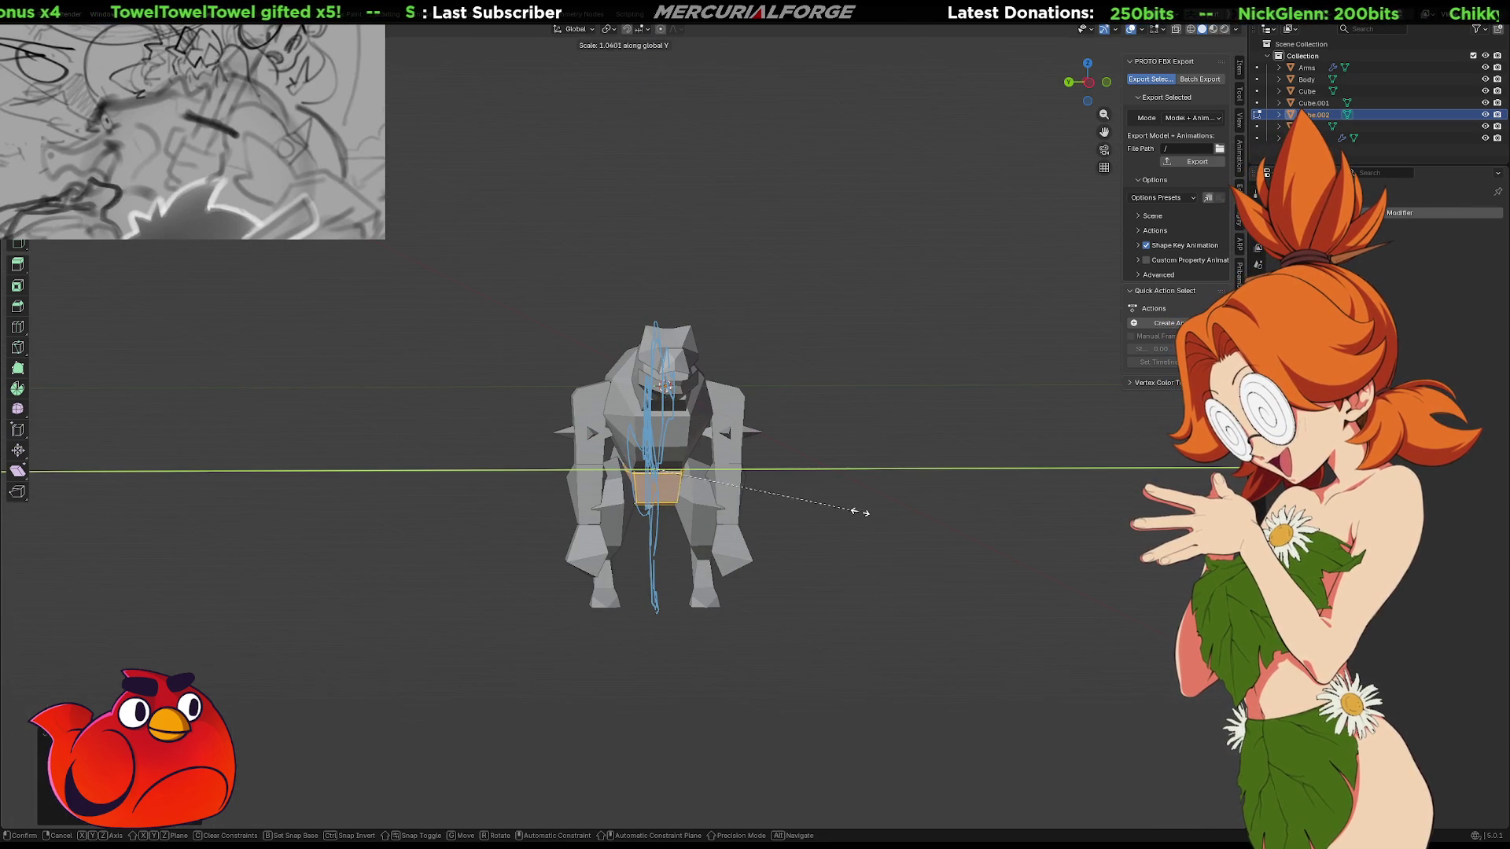
left_click(891, 508)
mouse_move(887, 506)
middle_mouse_down()
mouse_move(759, 500)
mouse_move(976, 496)
middle_mouse_up()
mouse_move(912, 543)
middle_mouse_down()
mouse_move(852, 503)
mouse_move(601, 476)
middle_mouse_up()
key("alt+a")
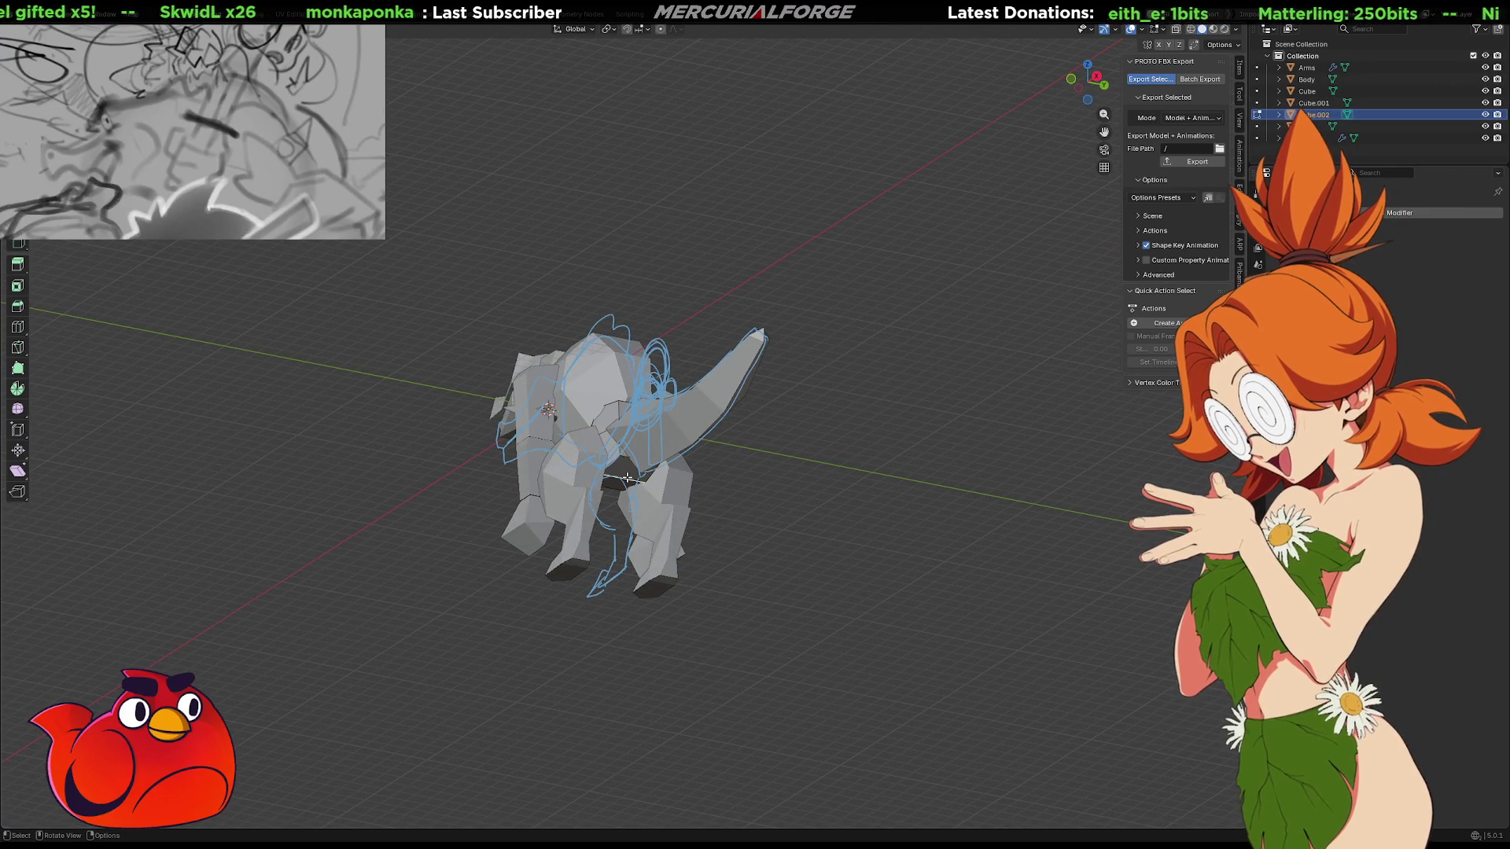
key("g")
key("x")
key("z")
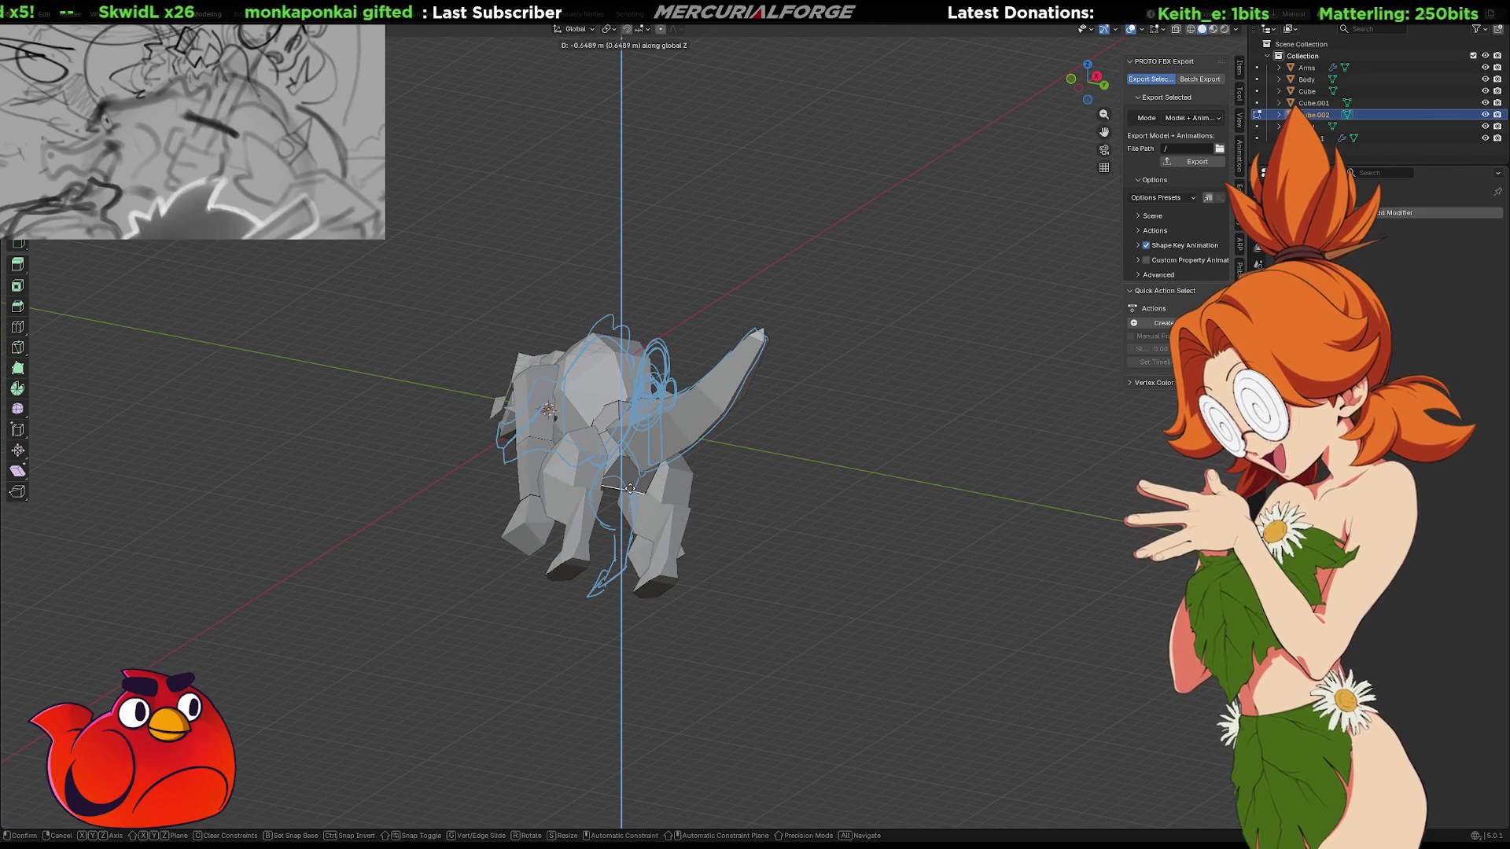
left_click(630, 487)
Nudge the vertices near the belly and dissolve the selected edges
middle_click_drag(630, 487, 659, 479)
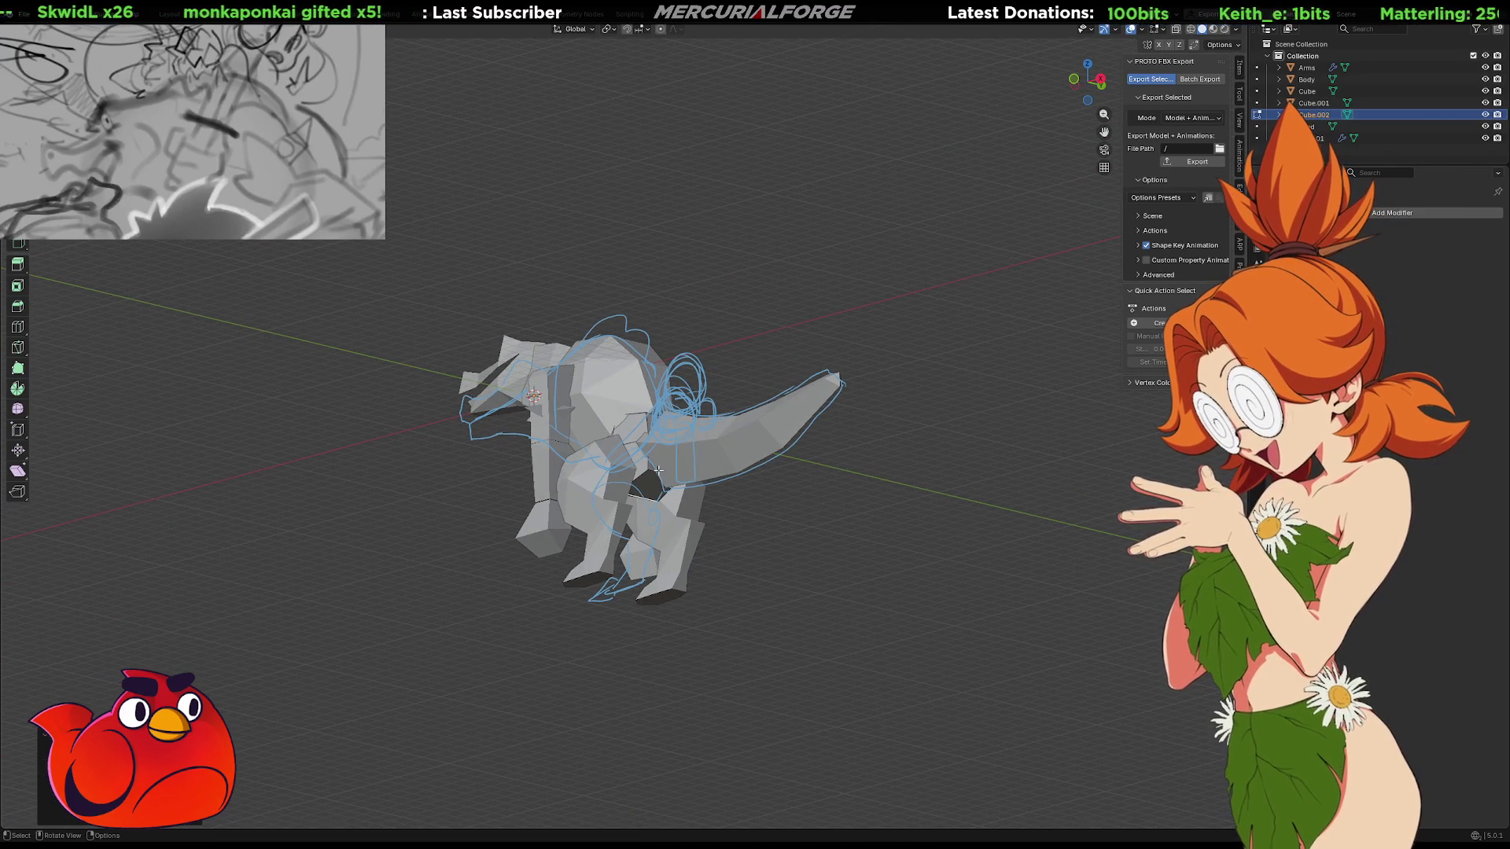
key("g")
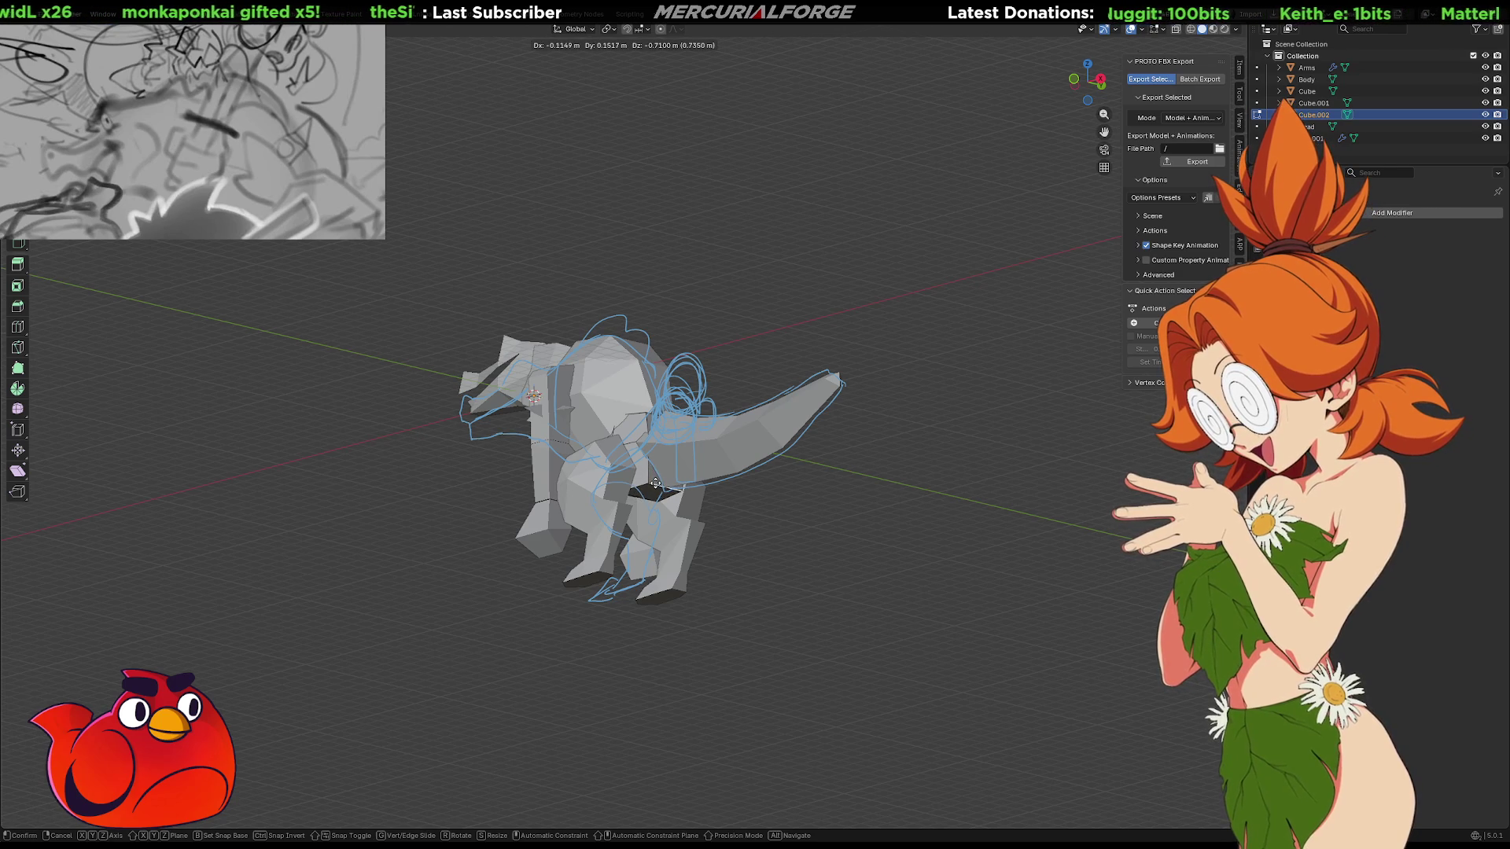
left_click(656, 483)
right_click(656, 483)
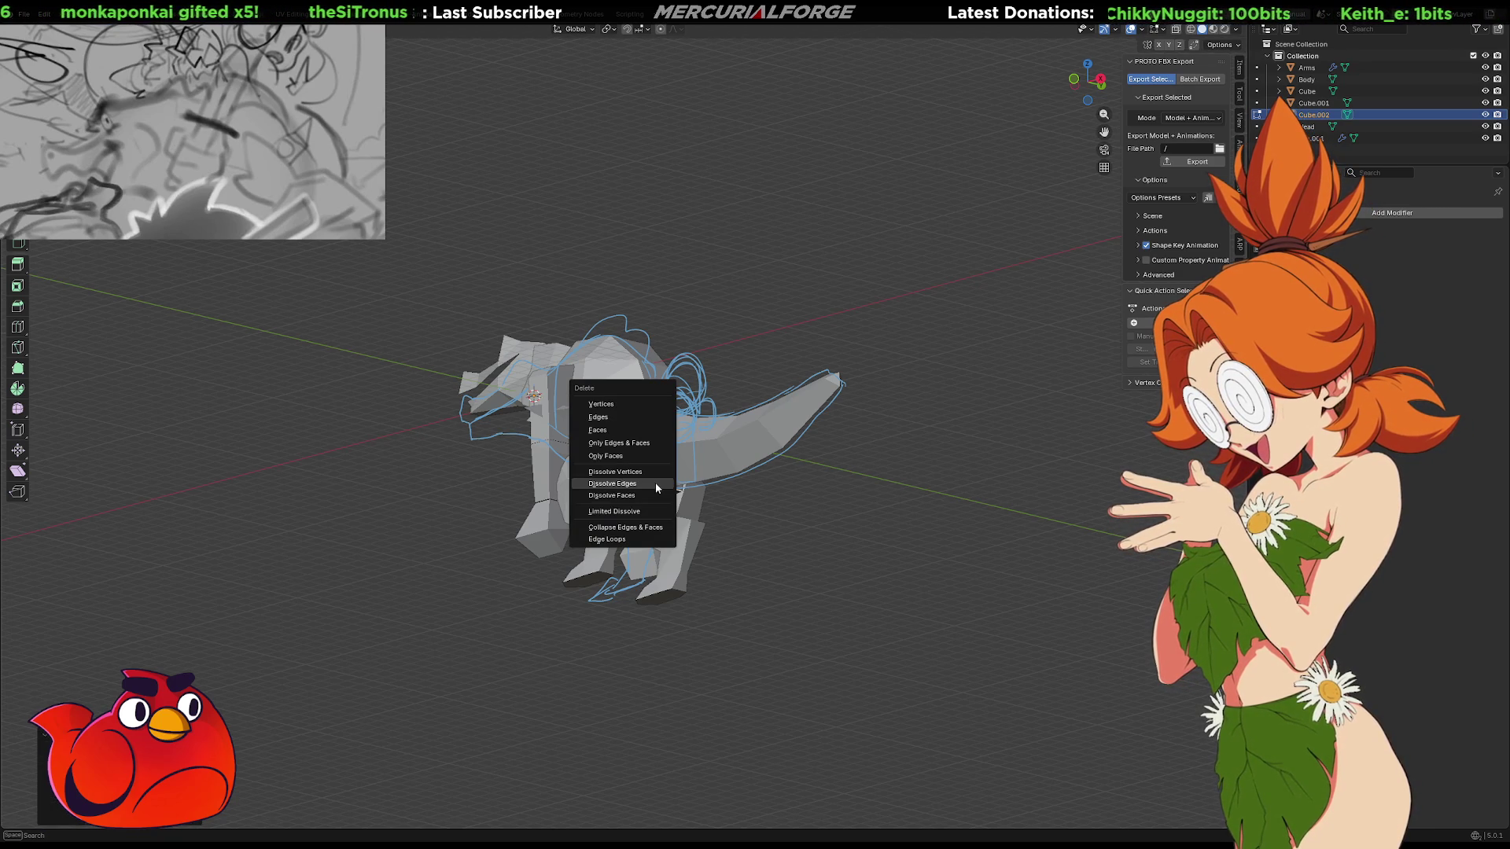
left_click(645, 522)
Move the rear geometry into place and return to Object Mode
mouse_move(824, 519)
middle_mouse_down()
mouse_move(763, 507)
mouse_move(857, 550)
mouse_move(945, 535)
mouse_move(810, 565)
mouse_move(699, 519)
middle_mouse_up()
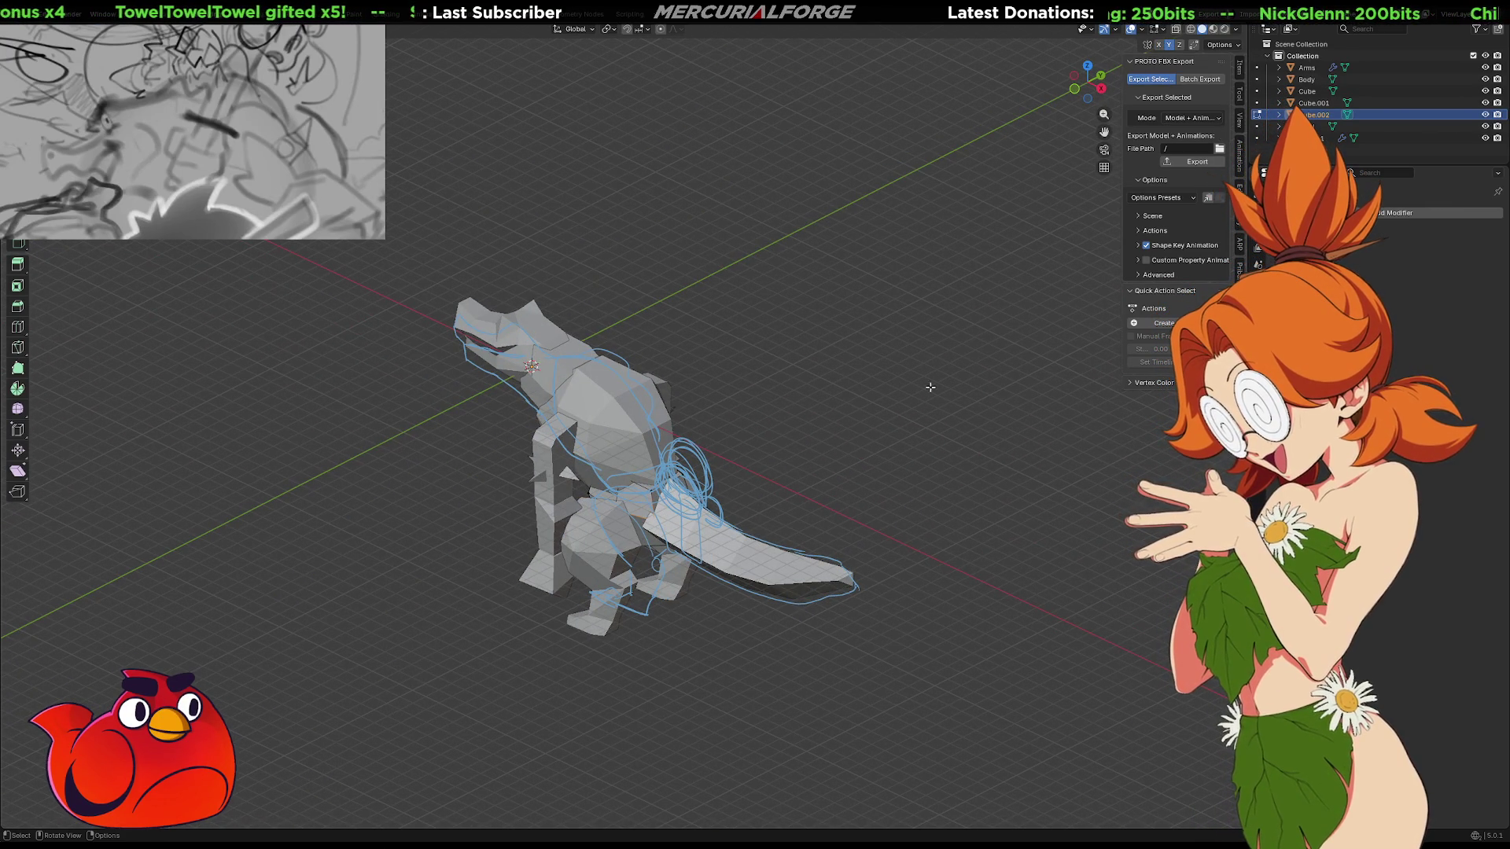
mouse_move(913, 407)
middle_mouse_down()
mouse_move(742, 401)
mouse_move(582, 470)
mouse_move(598, 503)
mouse_move(629, 509)
middle_mouse_up()
key("g")
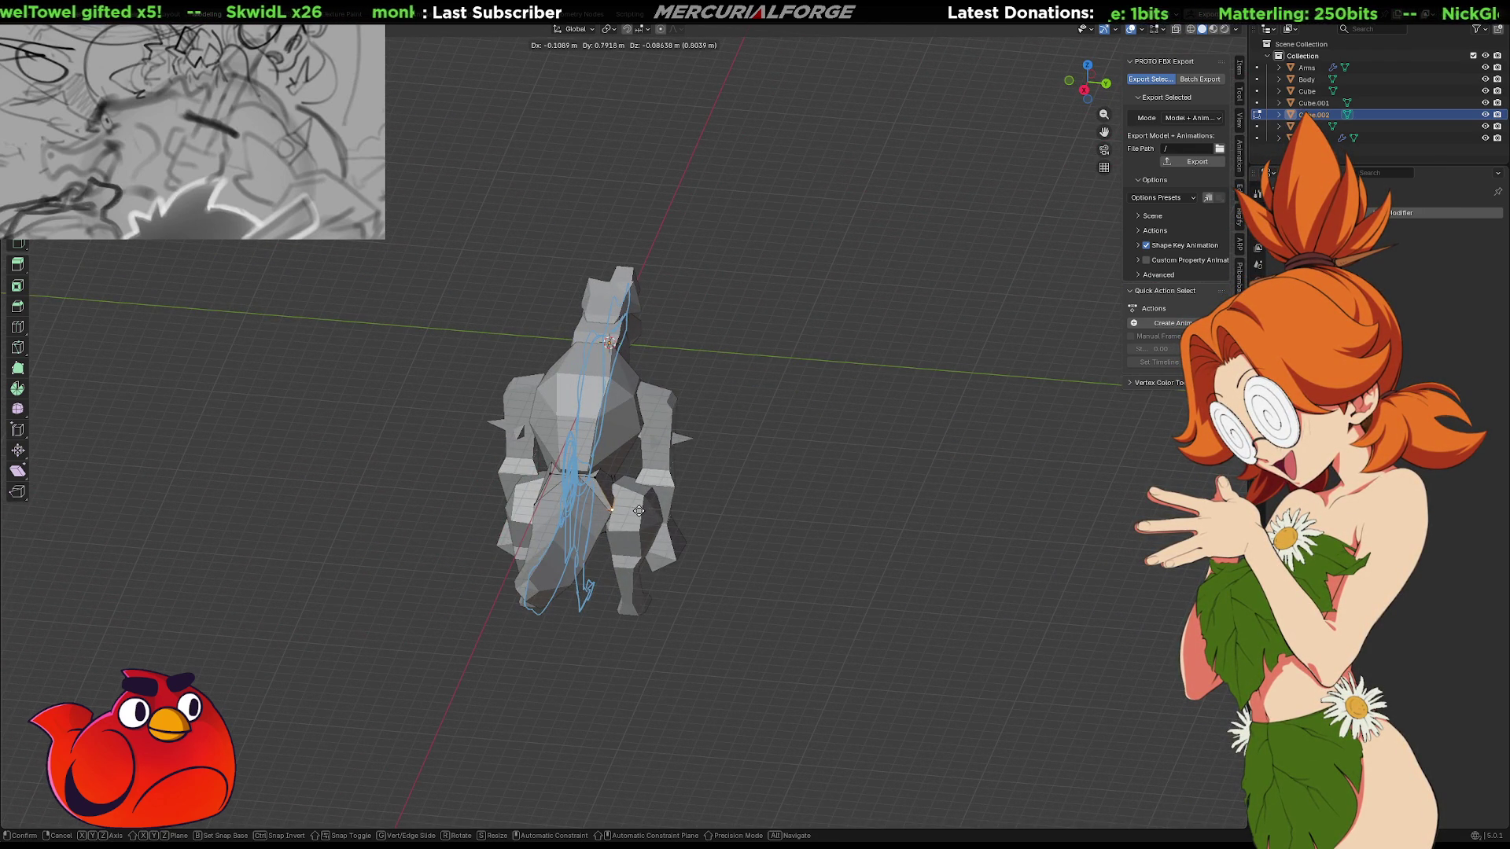
left_click(635, 512)
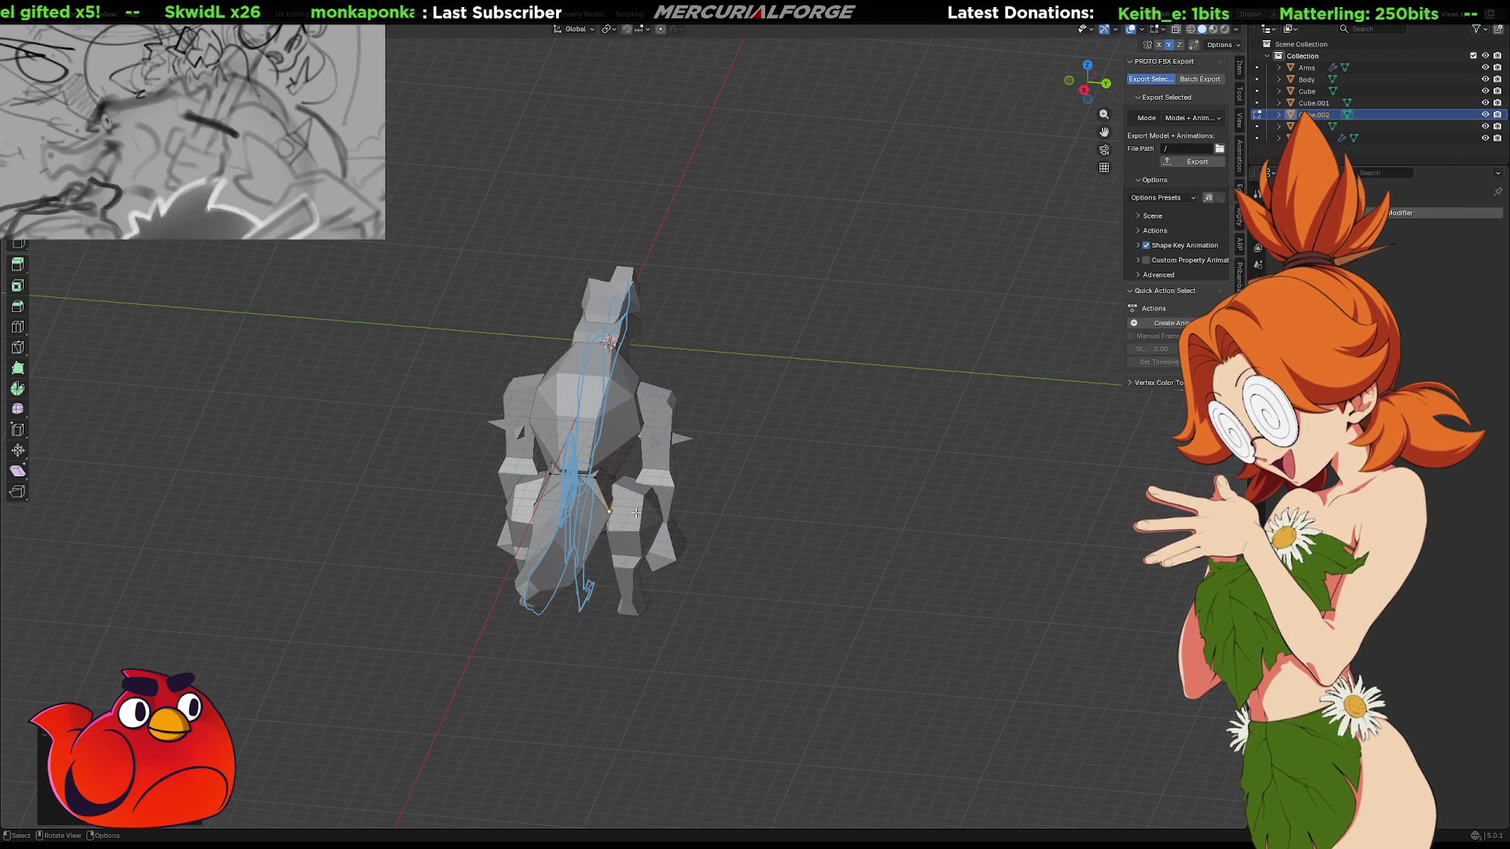
middle_click_drag(631, 510, 791, 435)
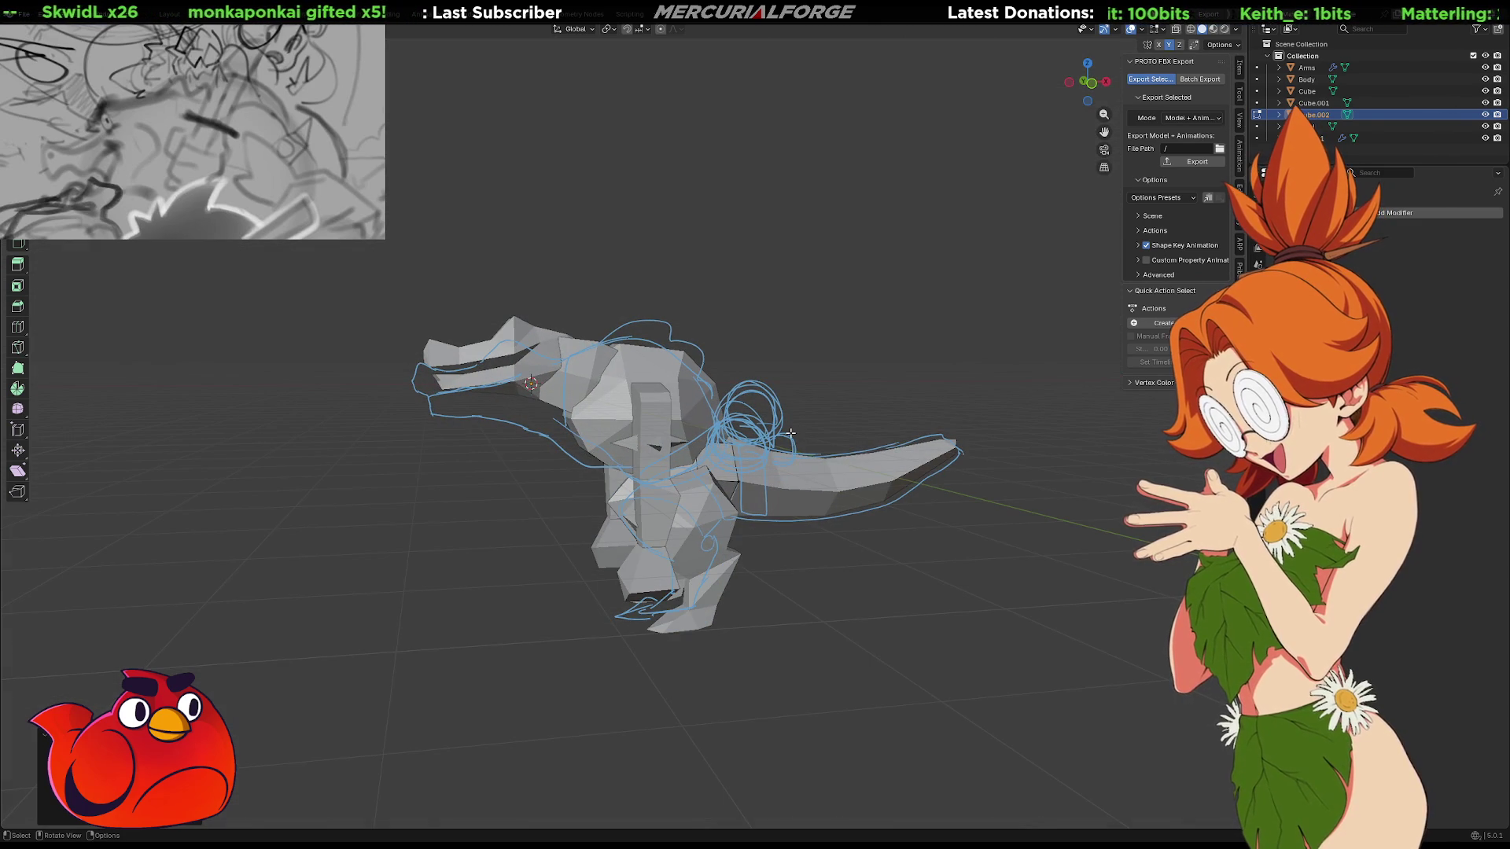
key("Tab")
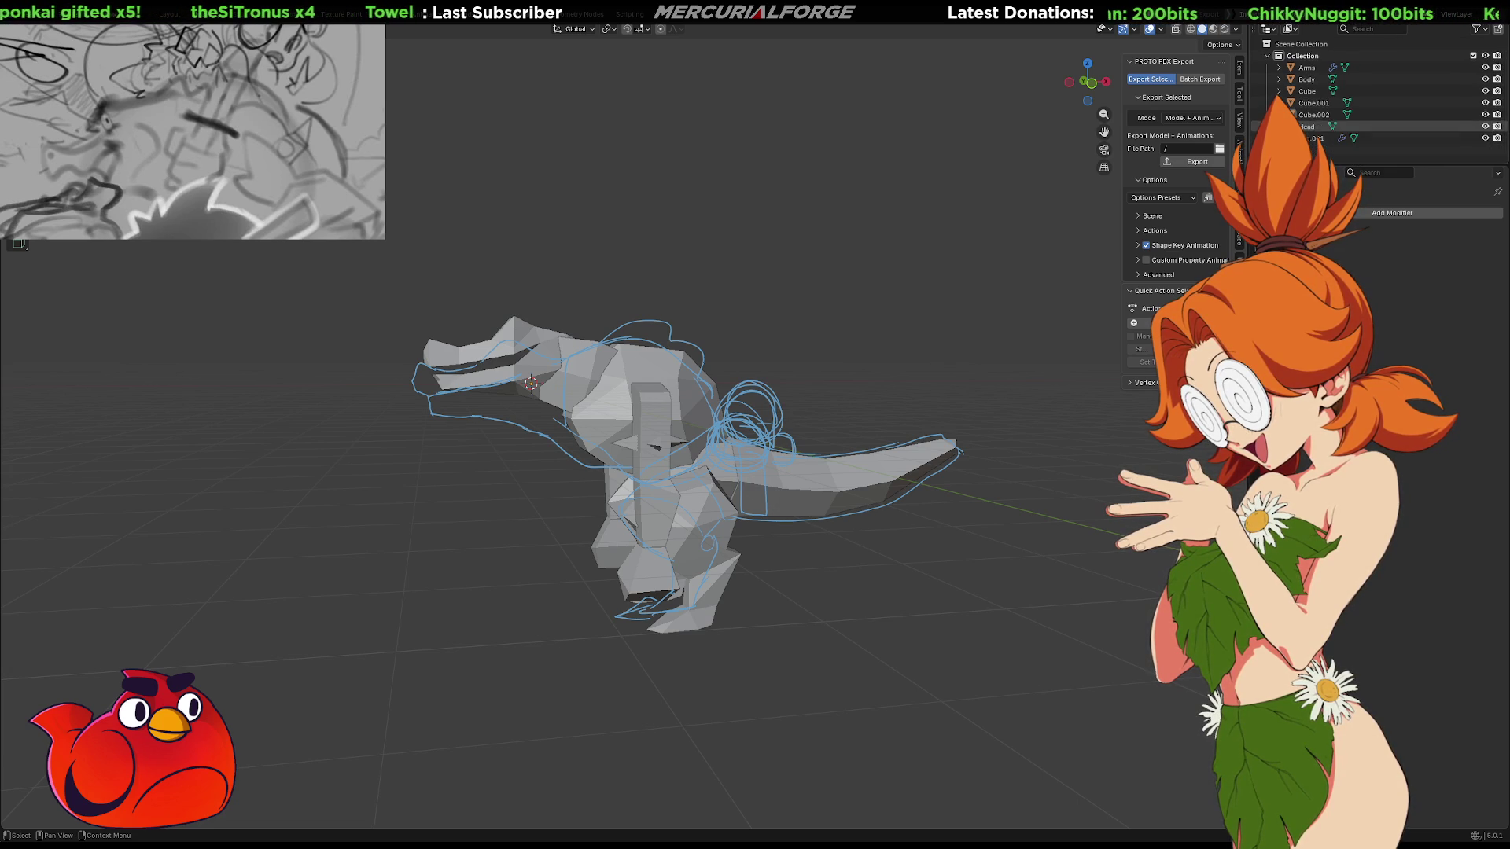
Toggle visibility of the Arms, tail and head parts to check them, then select Arms
left_click(1485, 67)
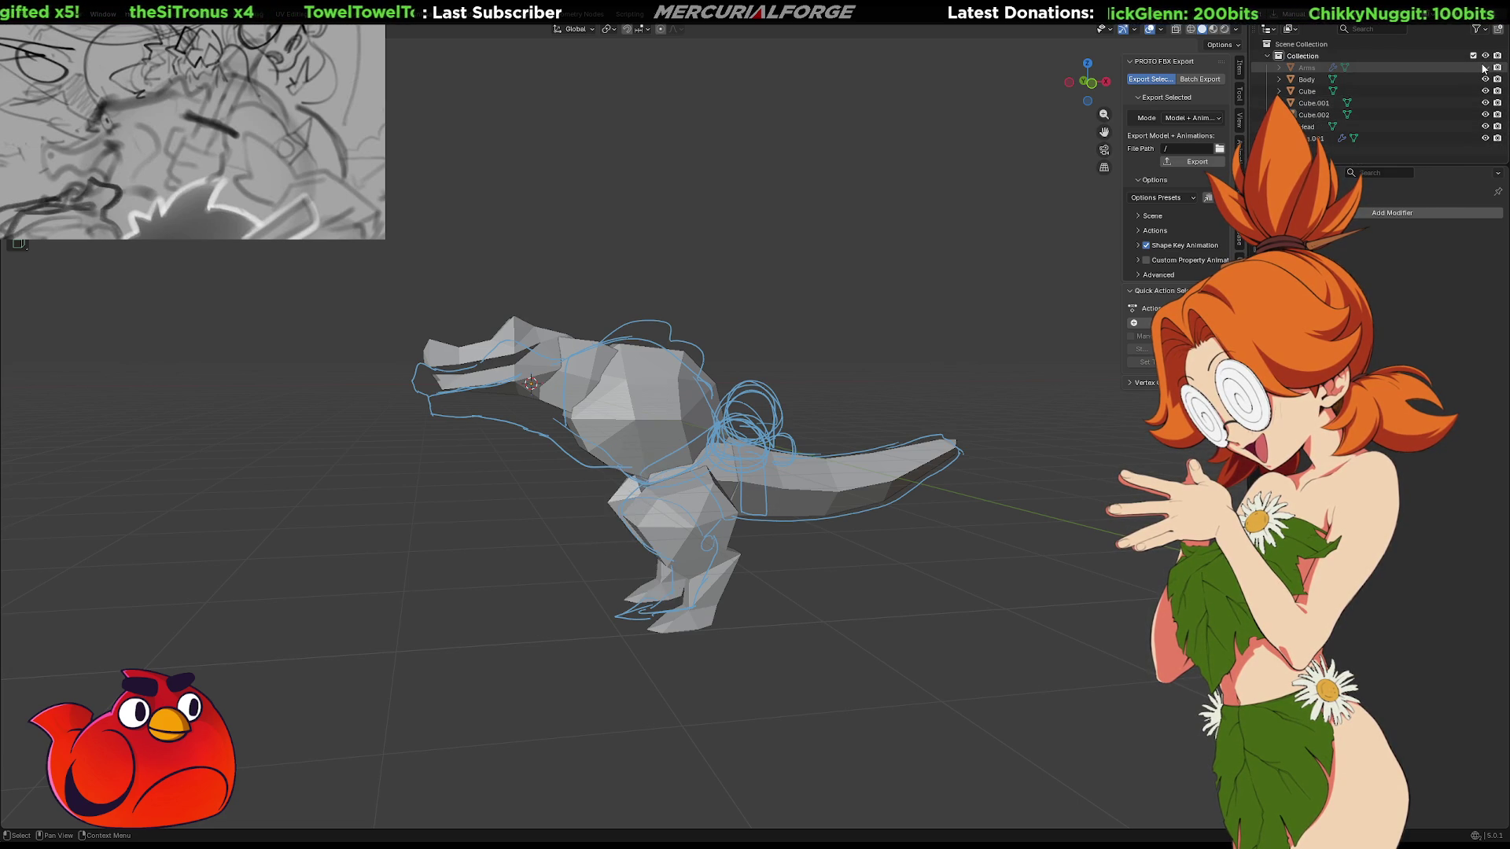
left_click(1485, 67)
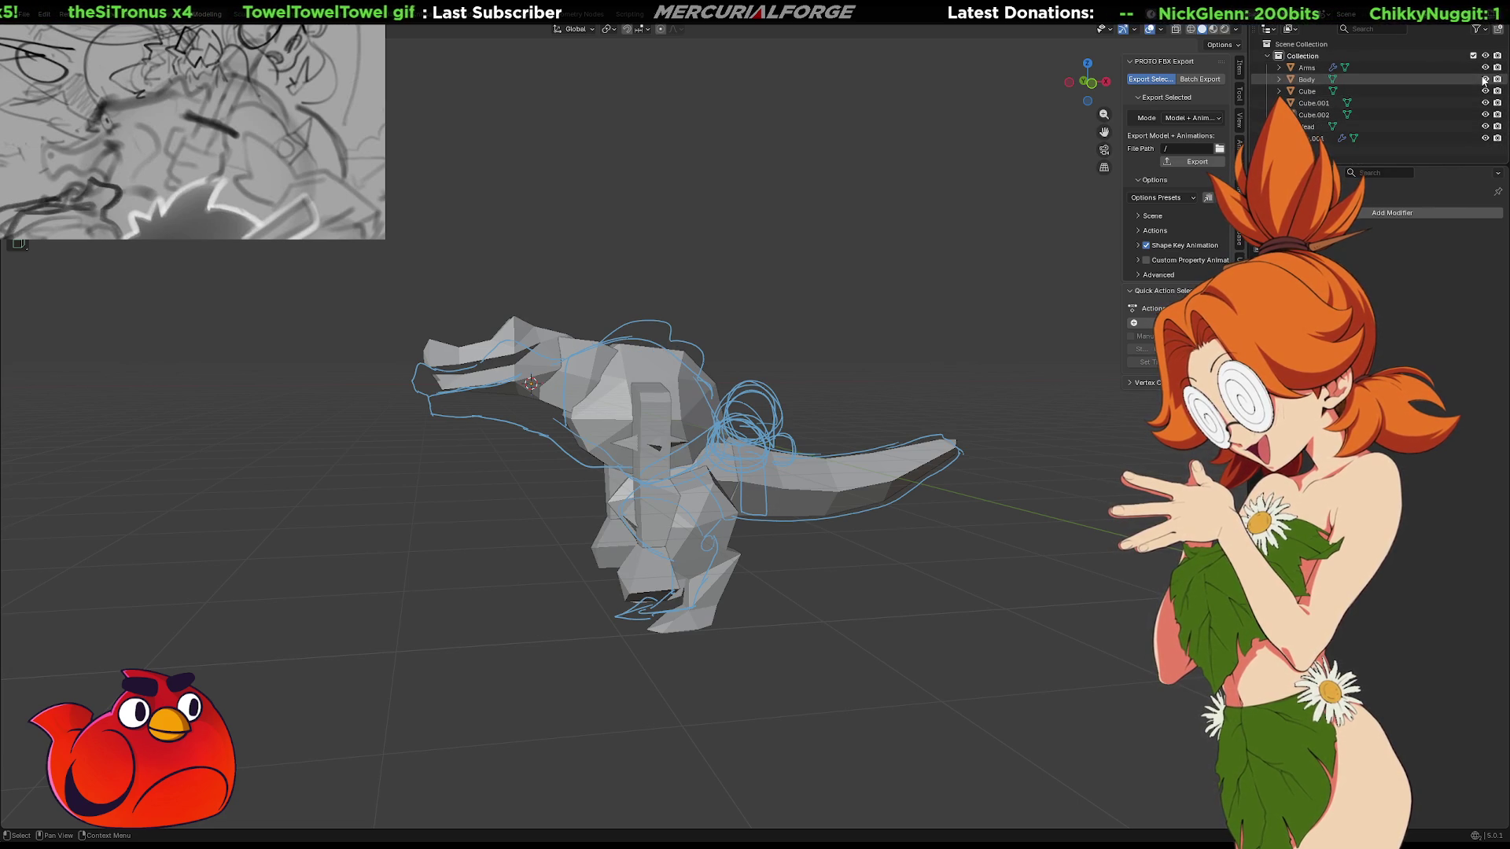
left_click(1485, 92)
left_click(1485, 91)
left_click(1485, 103)
left_click(1485, 103)
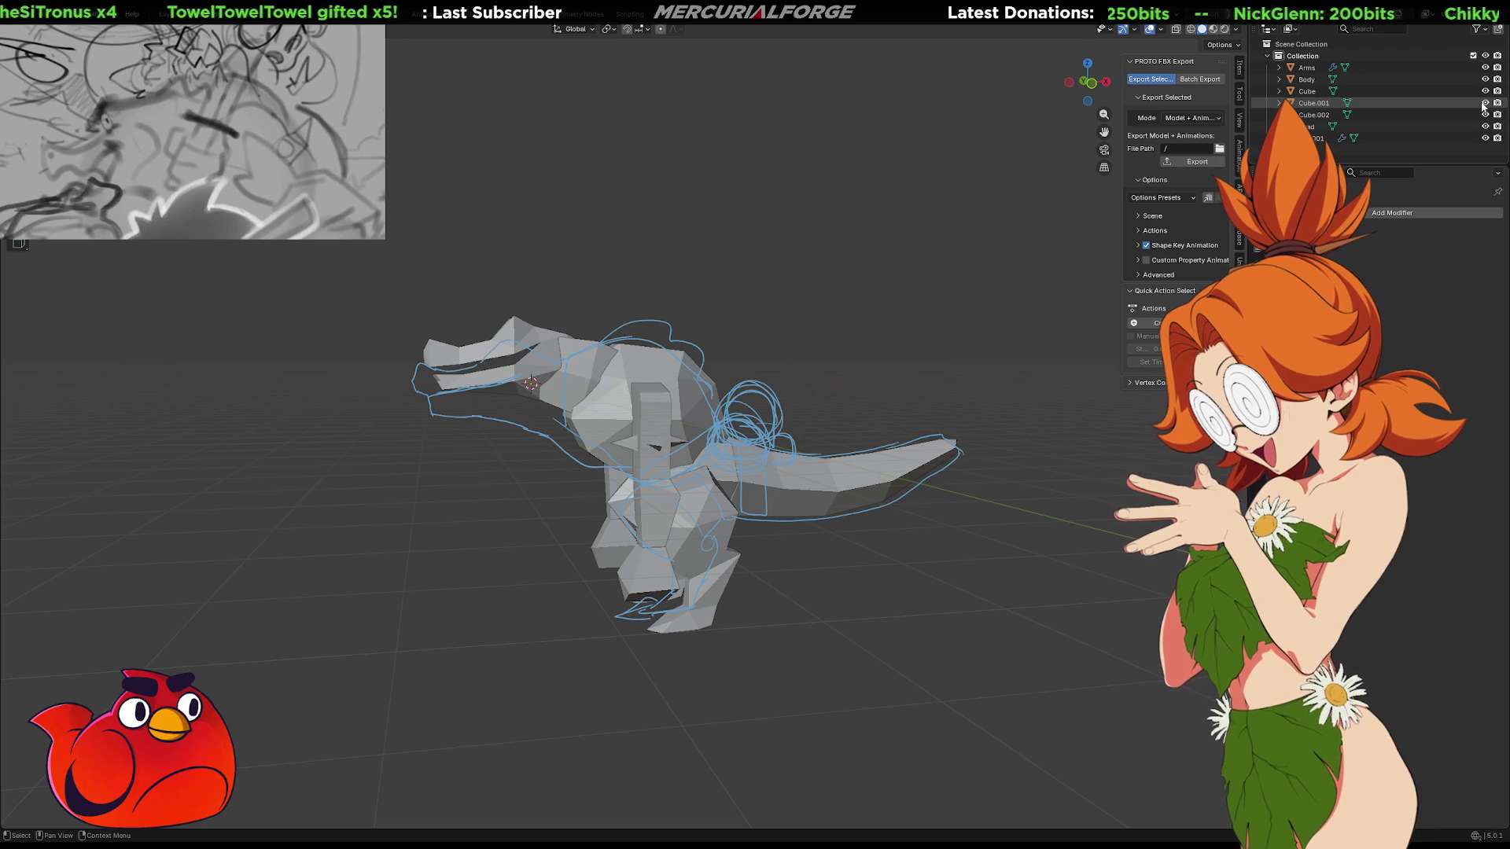
left_click(1307, 68)
Select all parts and move the creature up and left, clear of the sketch, in front view
key("a")
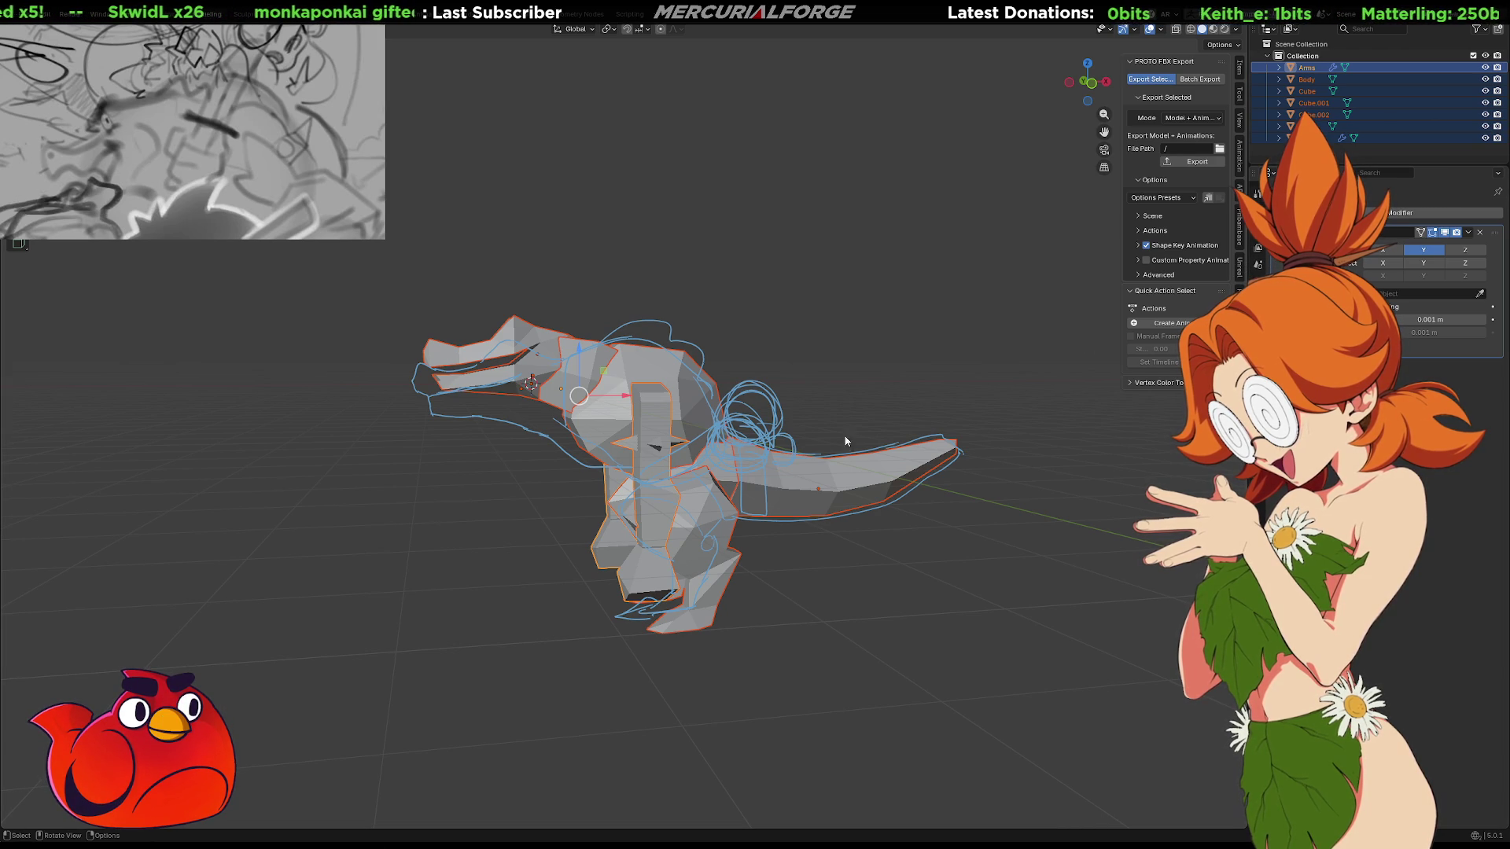
mouse_move(890, 456)
middle_mouse_down()
mouse_move(858, 447)
mouse_move(884, 440)
middle_mouse_up()
key("g")
left_click(929, 395)
key("ctrl+z")
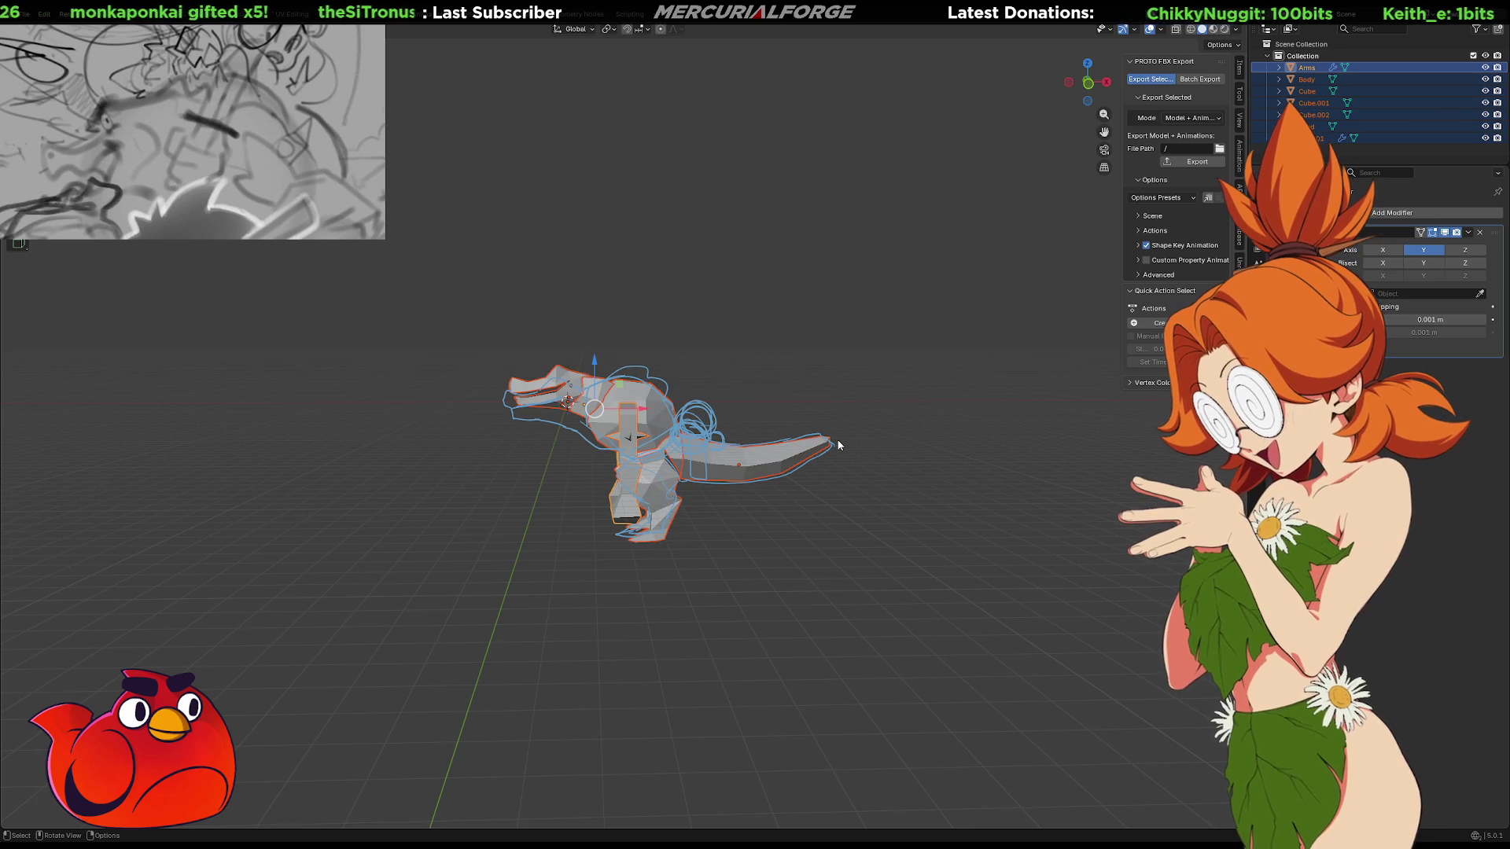
key("KP_1")
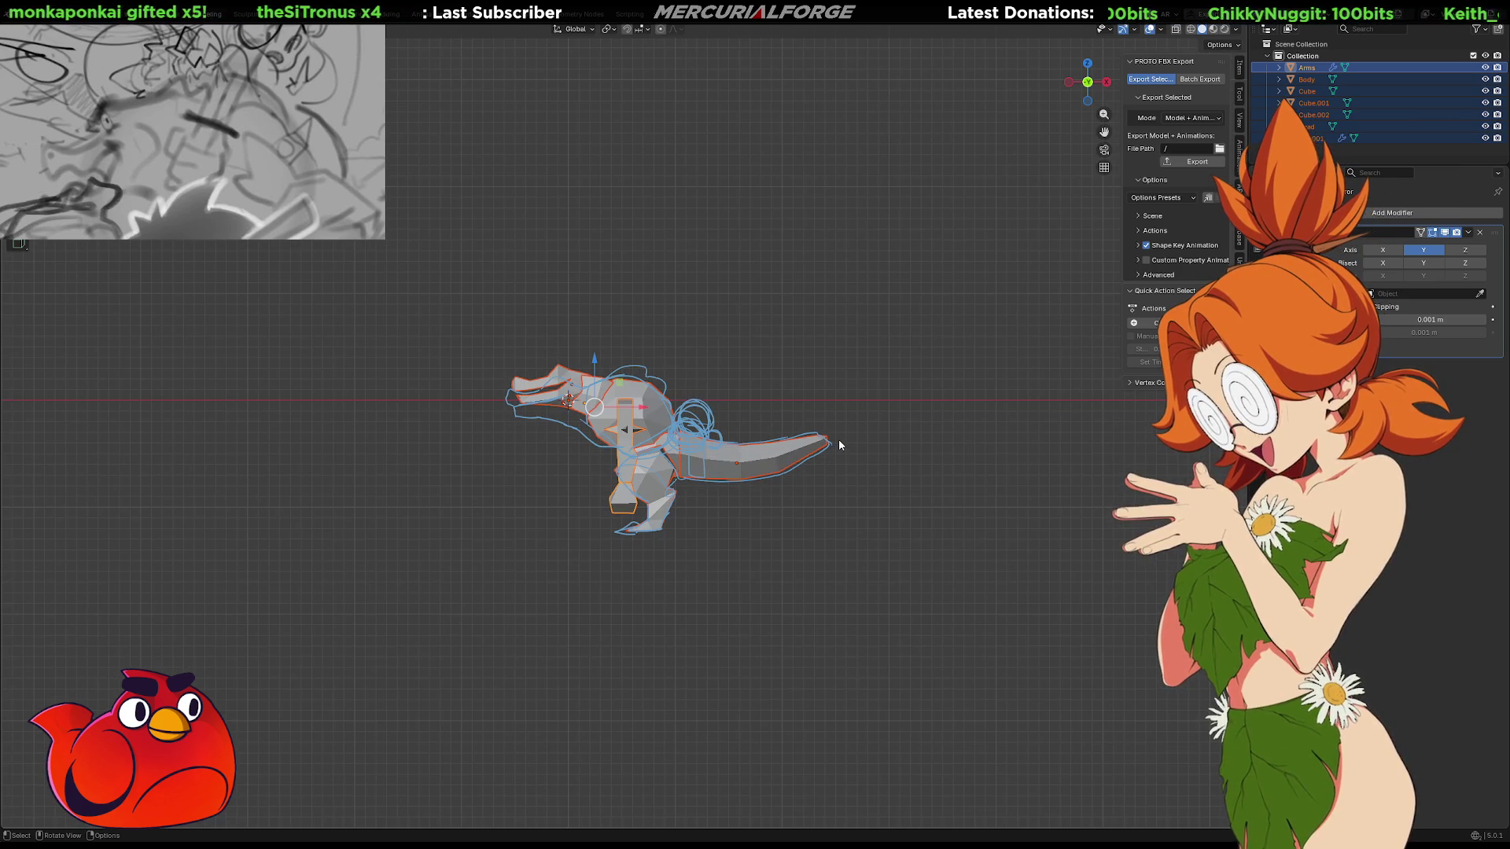
key("g")
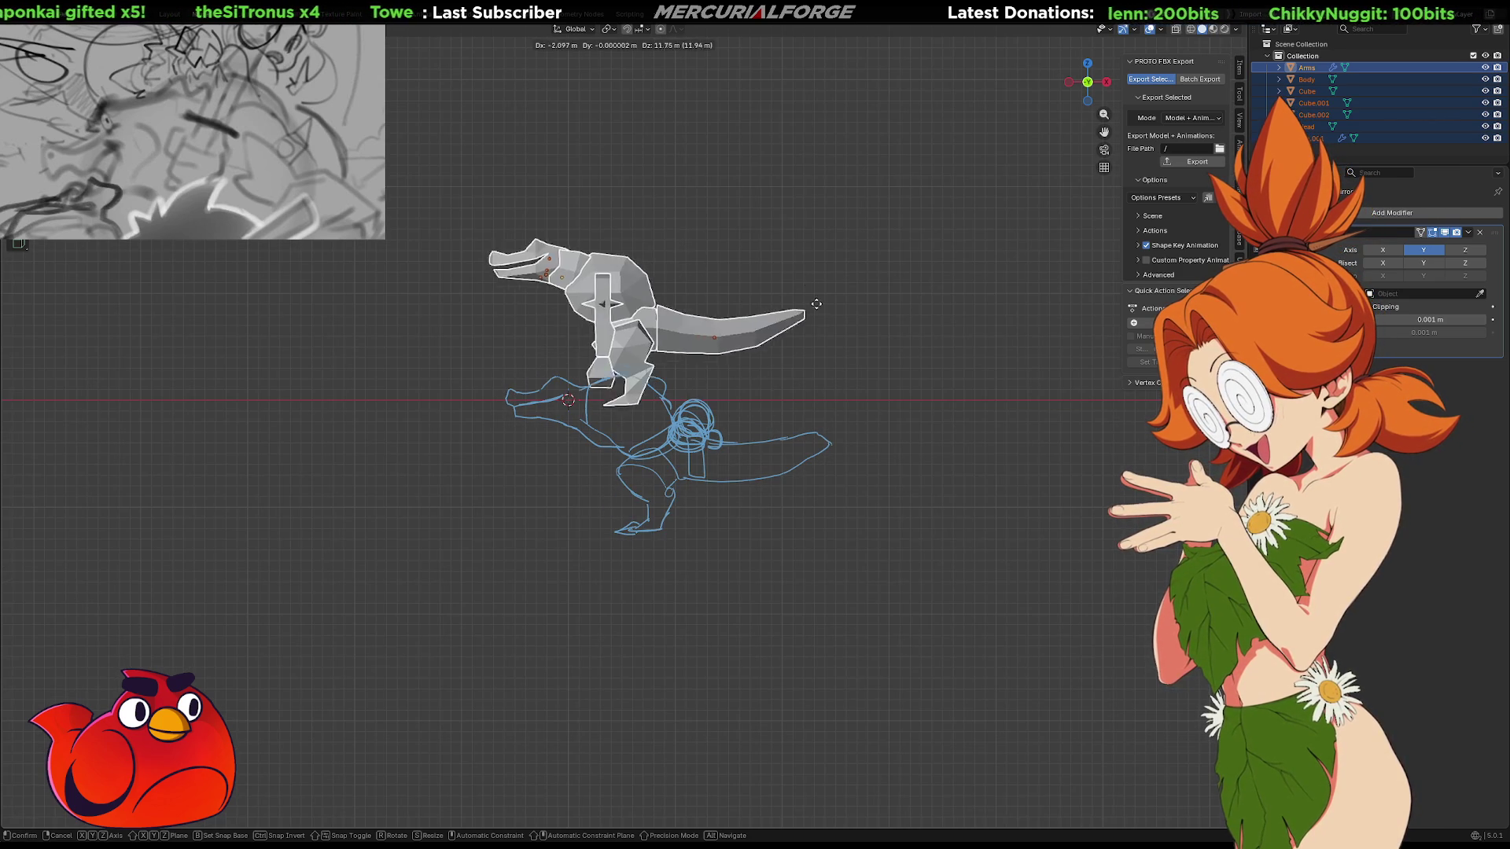
left_click(761, 309)
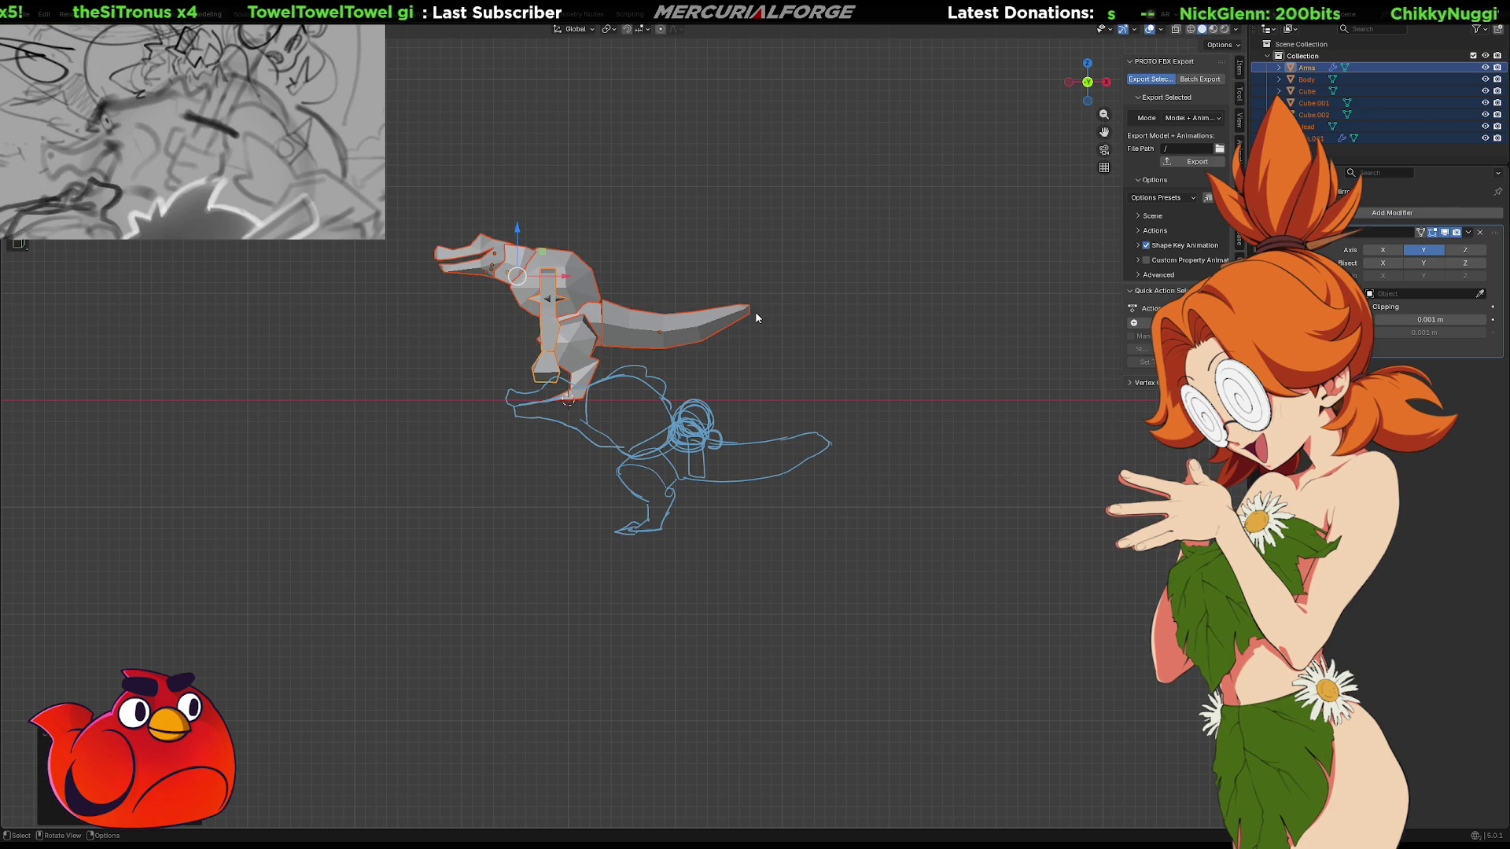
key("KP_3")
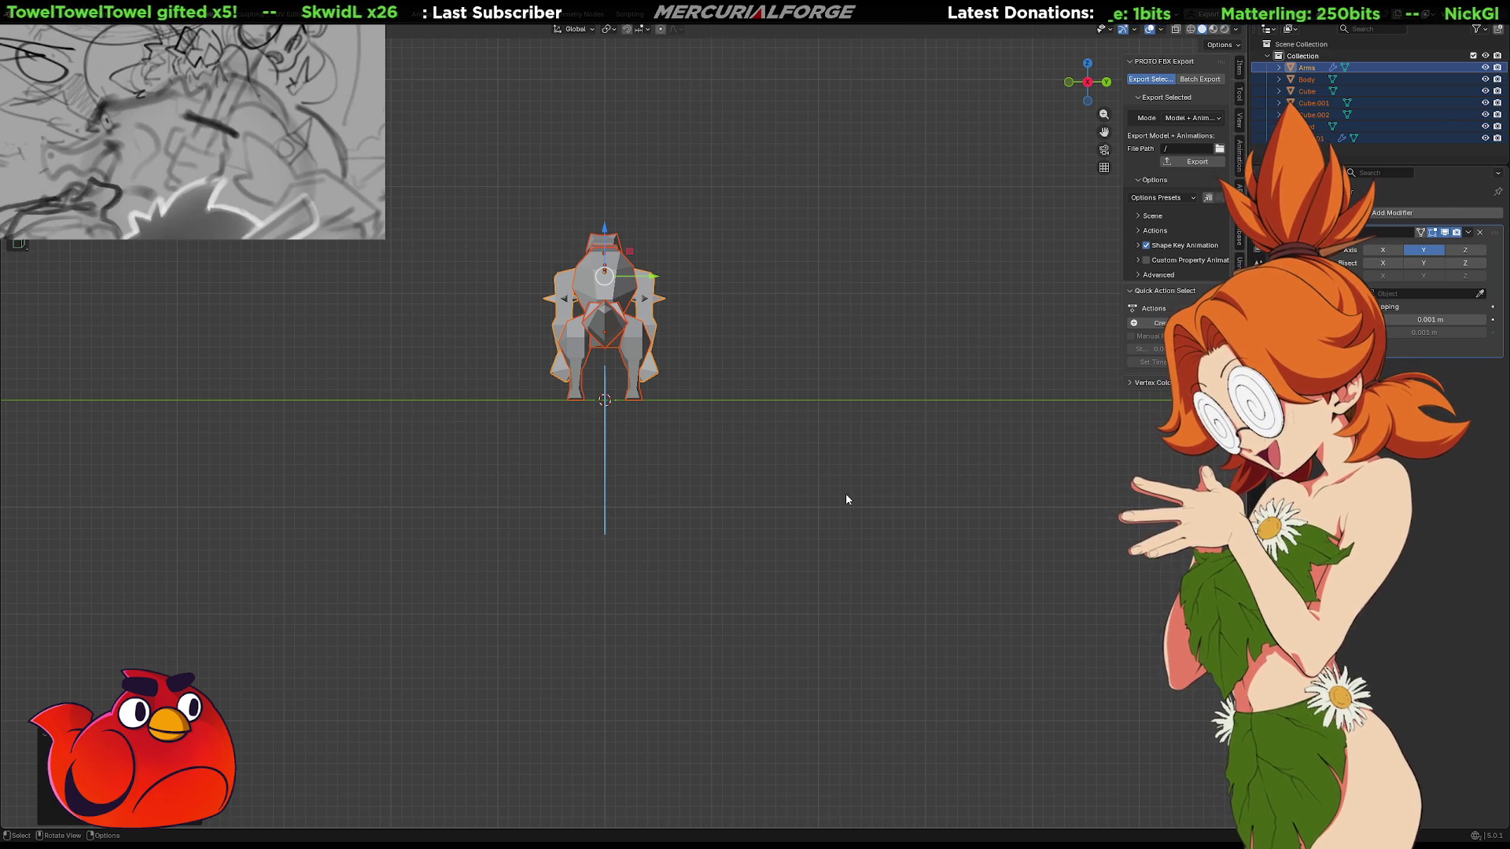
Frame the creature in perspective, orbit to a three-quarter view, and show the Unreal sidebar tab
key("KP_Decimal")
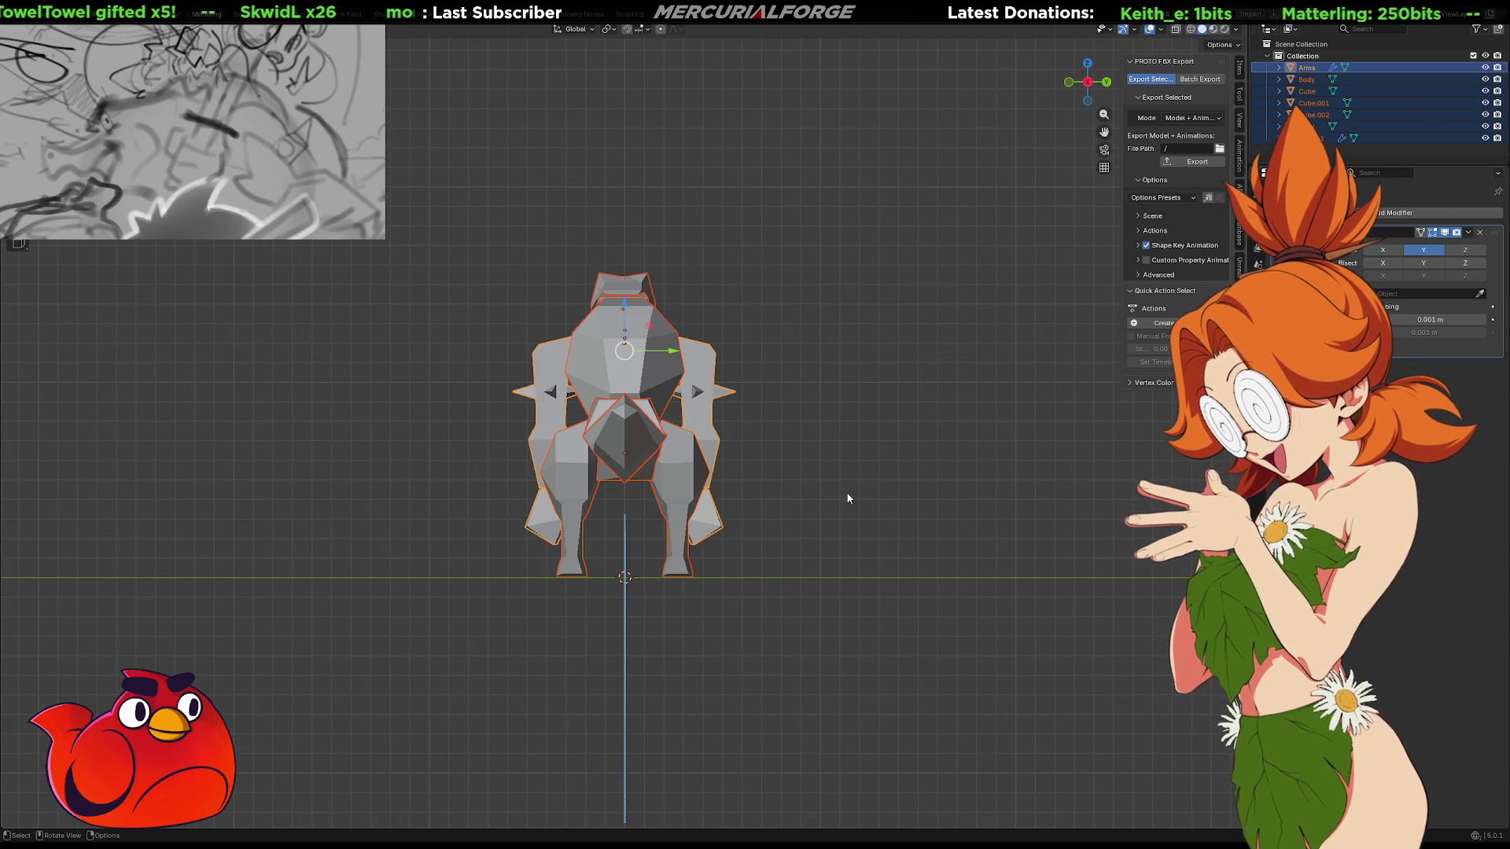
scroll(828, 495, "down", 3)
scroll(820, 501, "up", 3)
scroll(820, 500, "down", 3)
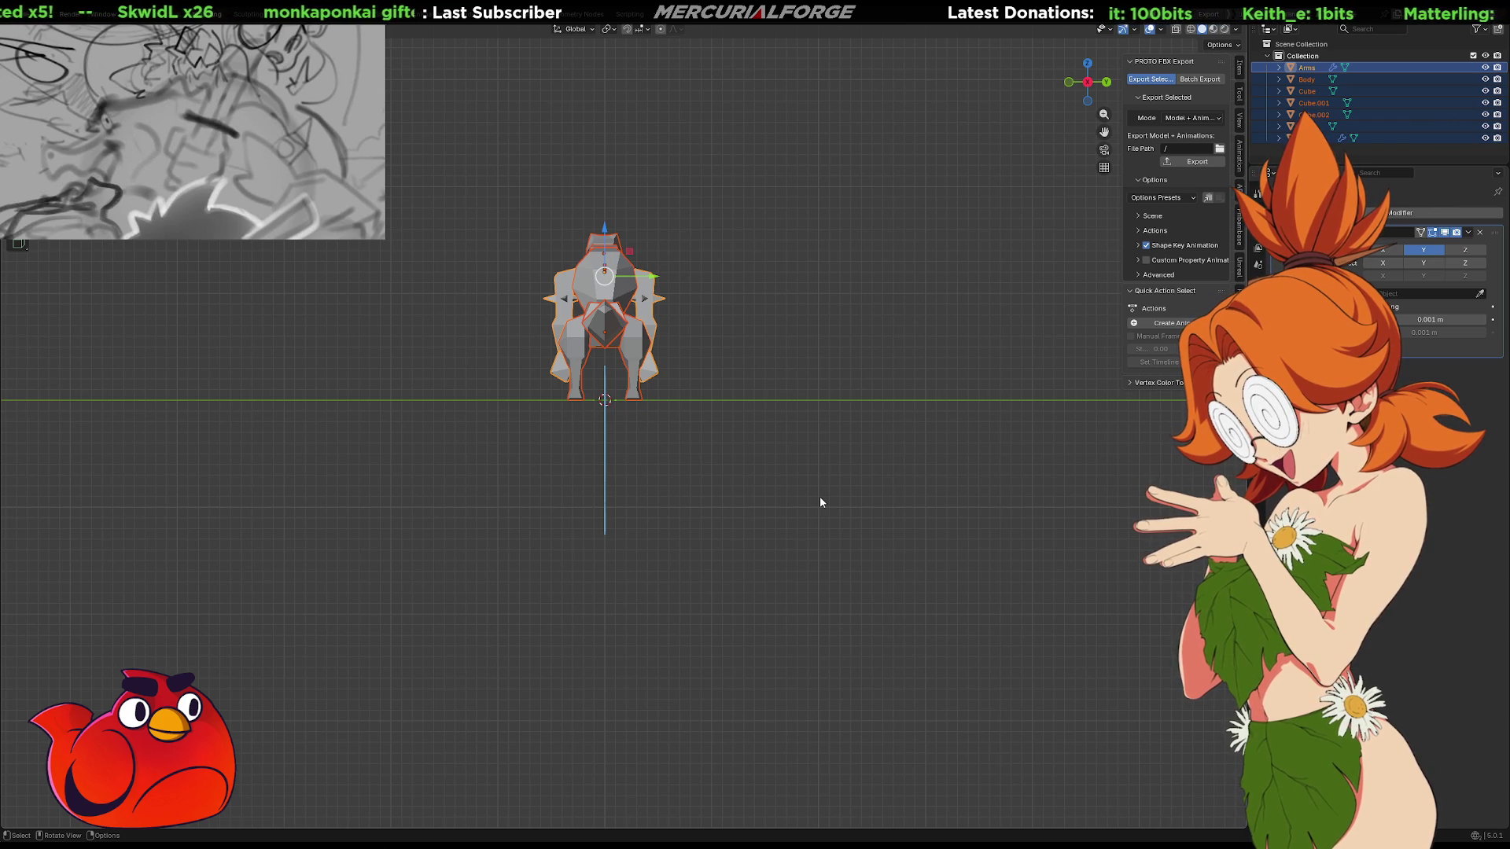
key("KP_5")
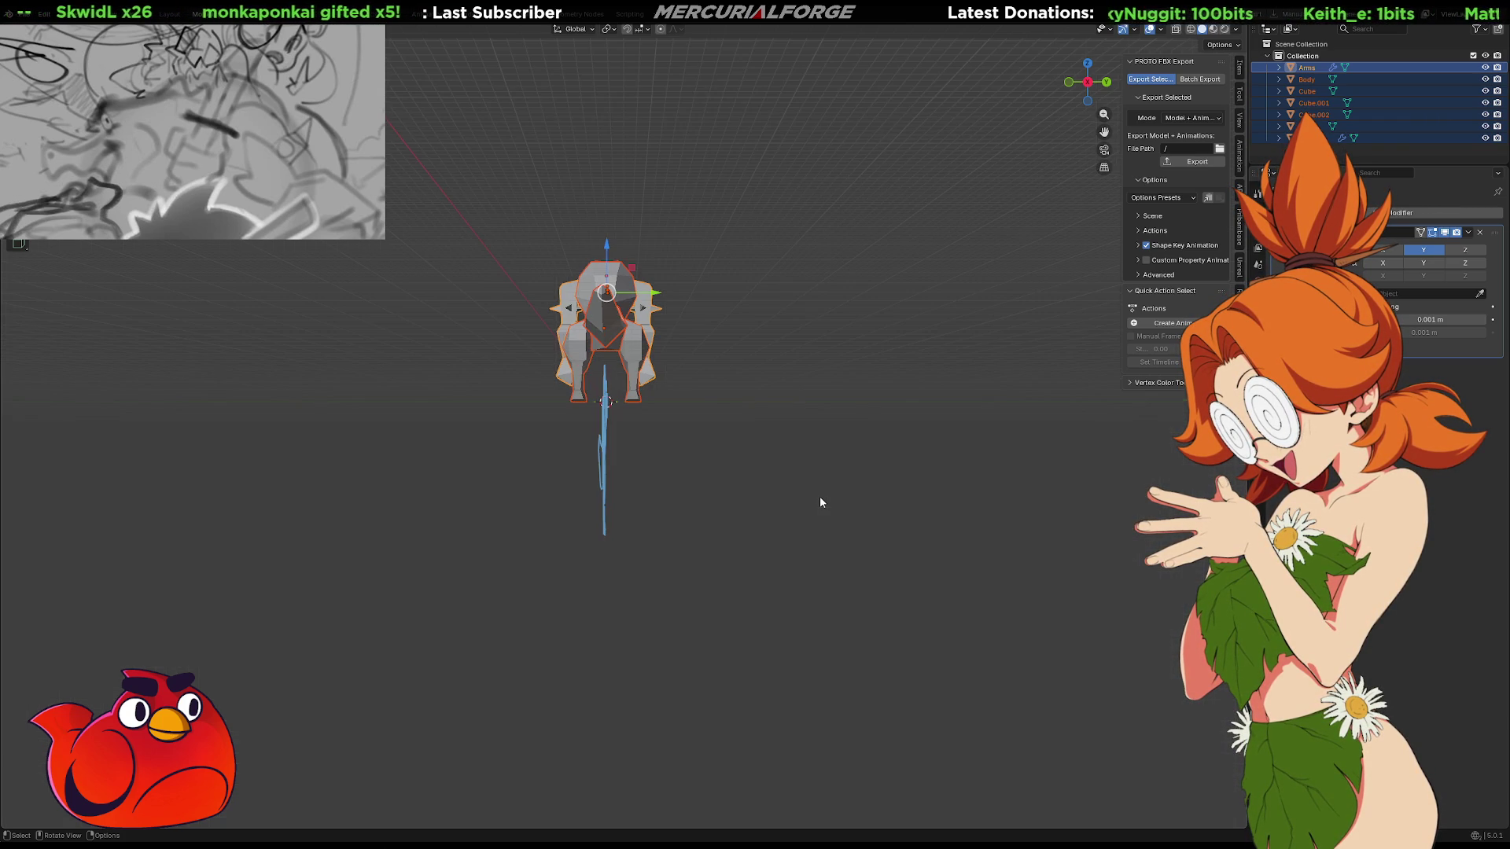
mouse_move(639, 428)
middle_mouse_down()
mouse_move(839, 444)
mouse_move(846, 581)
mouse_move(1086, 340)
middle_mouse_up()
left_click(1240, 262)
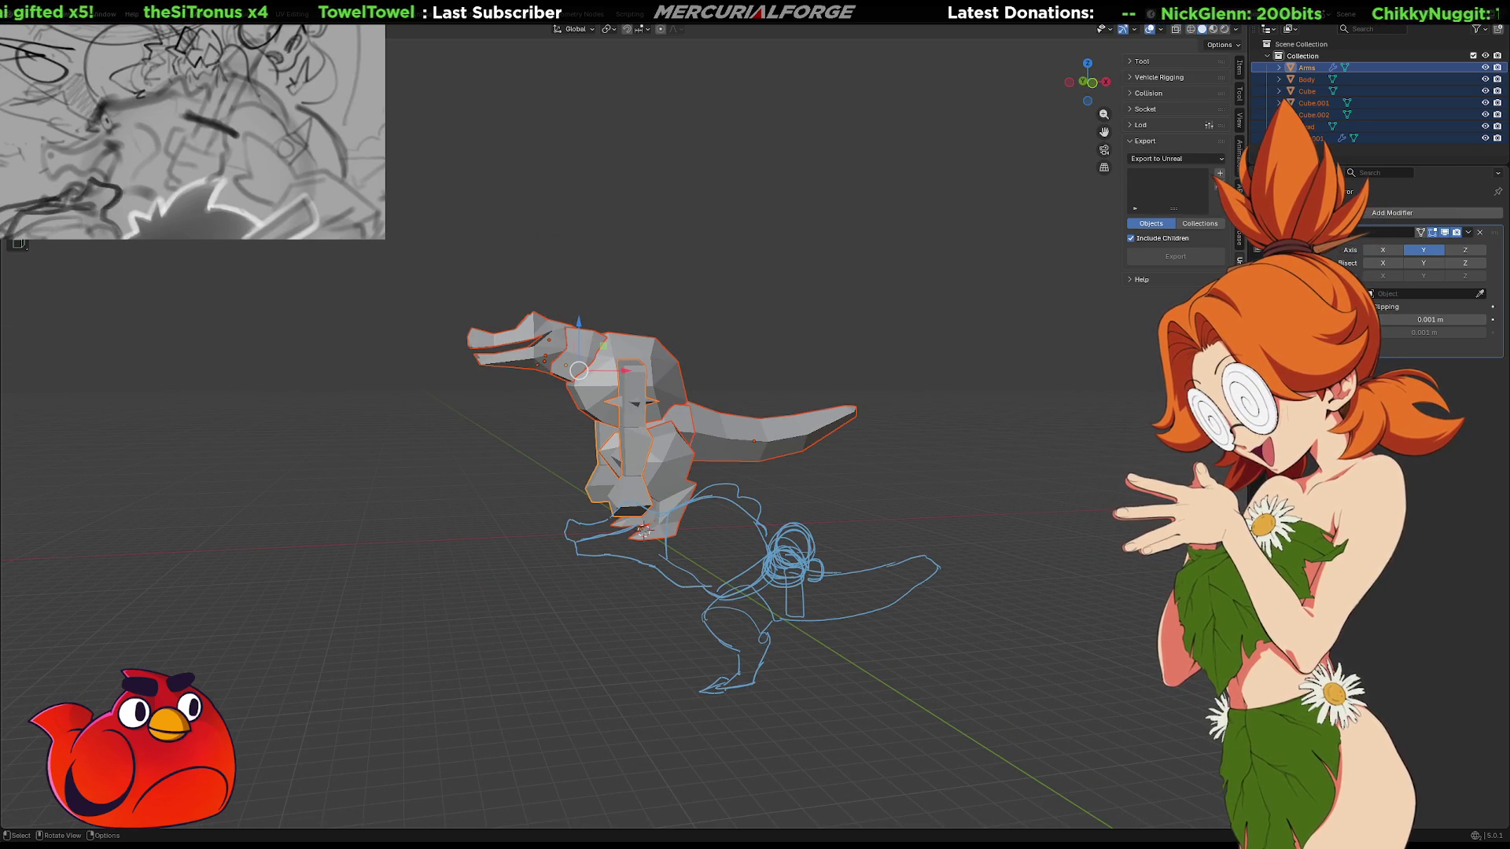
Export the creature from the PROTO FBX Export panel in Model + Animations (1 File) mode
middle_click_drag(1050, 386, 955, 423)
left_click(1240, 169)
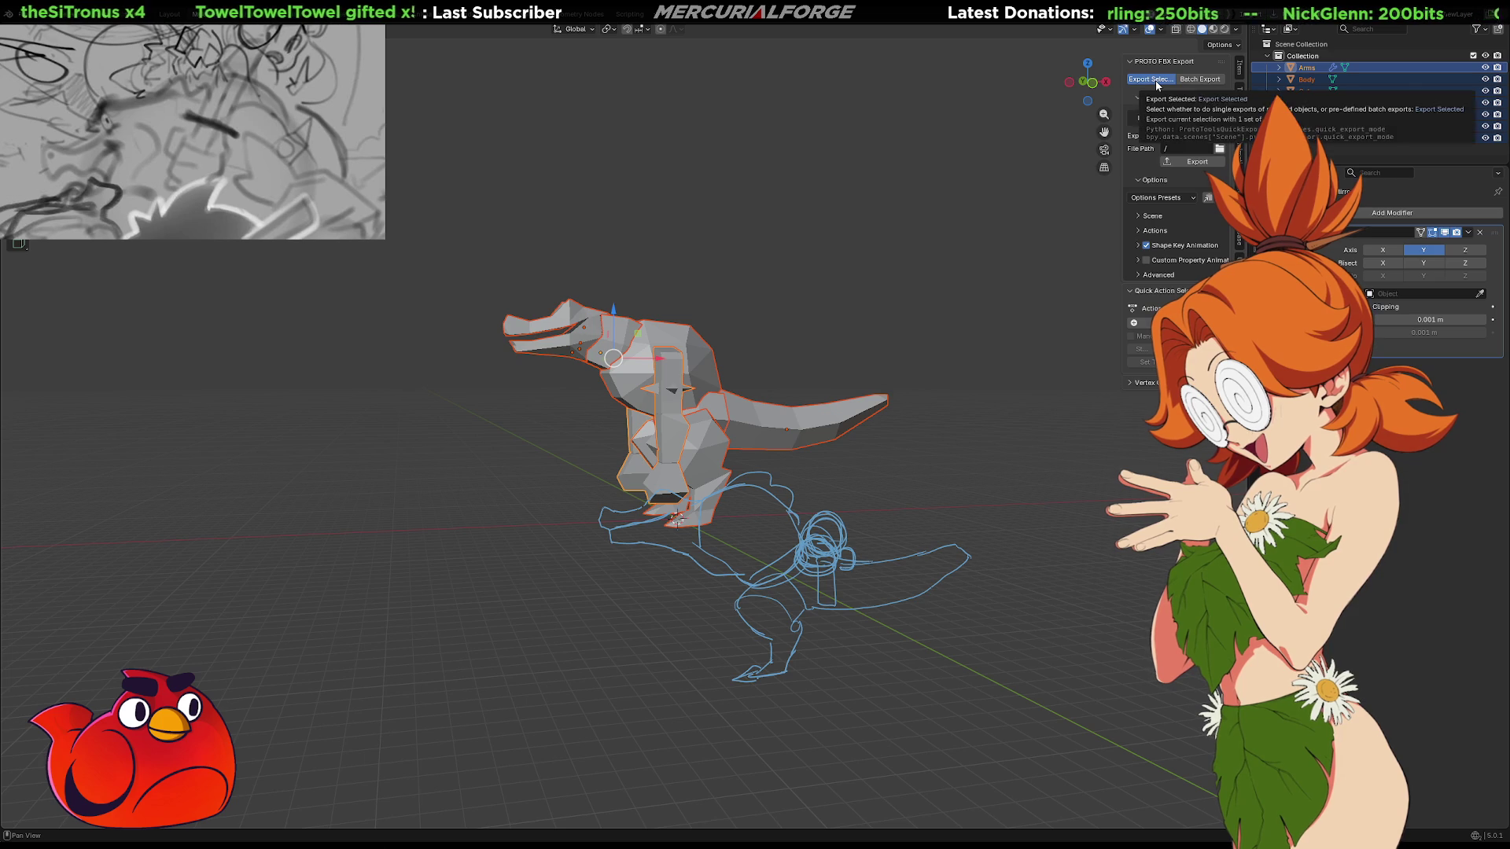
left_click(1194, 118)
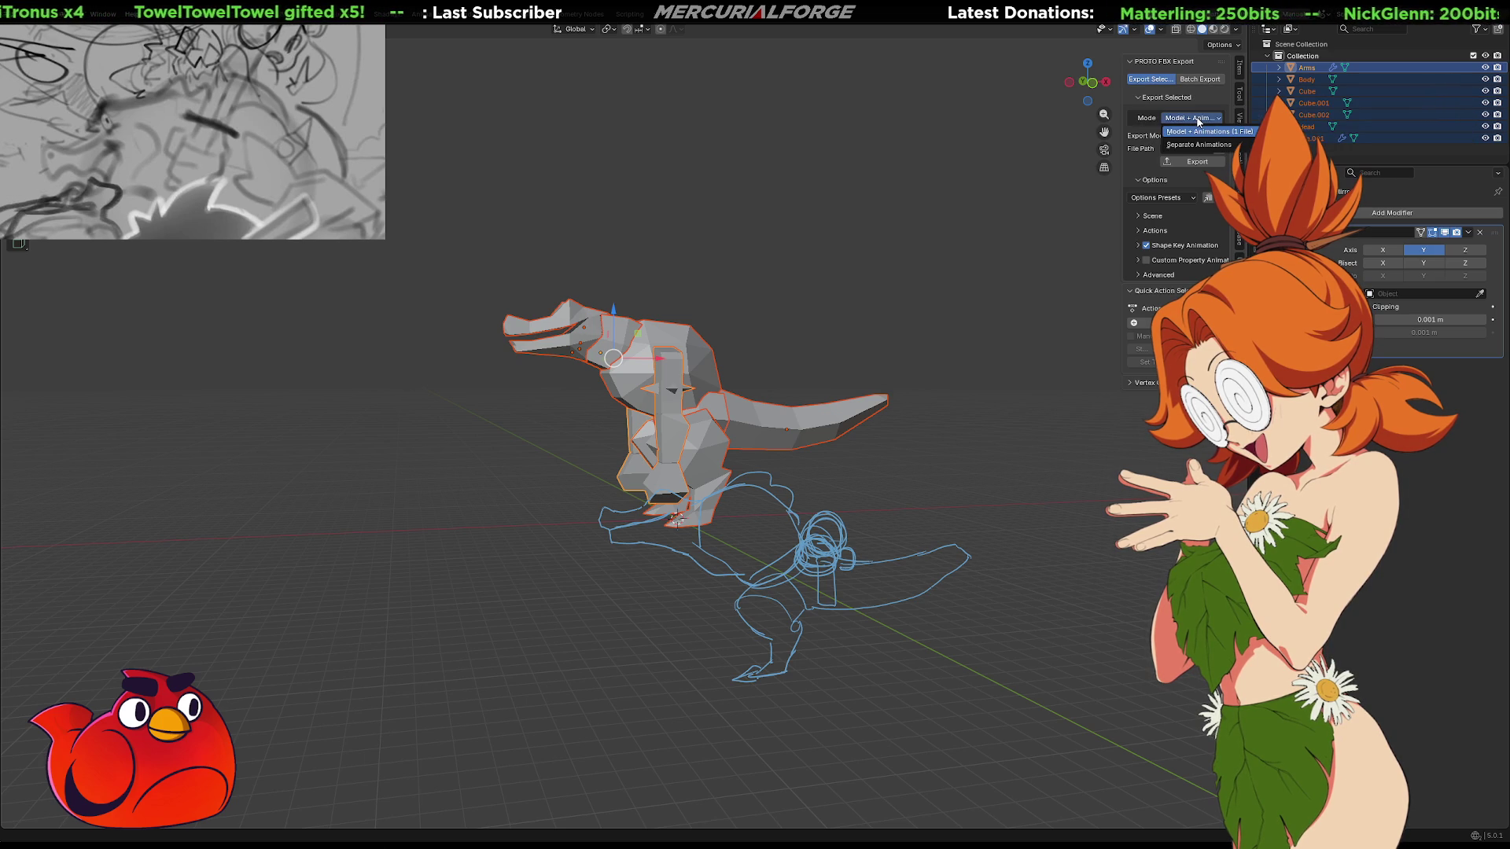
left_click(1200, 132)
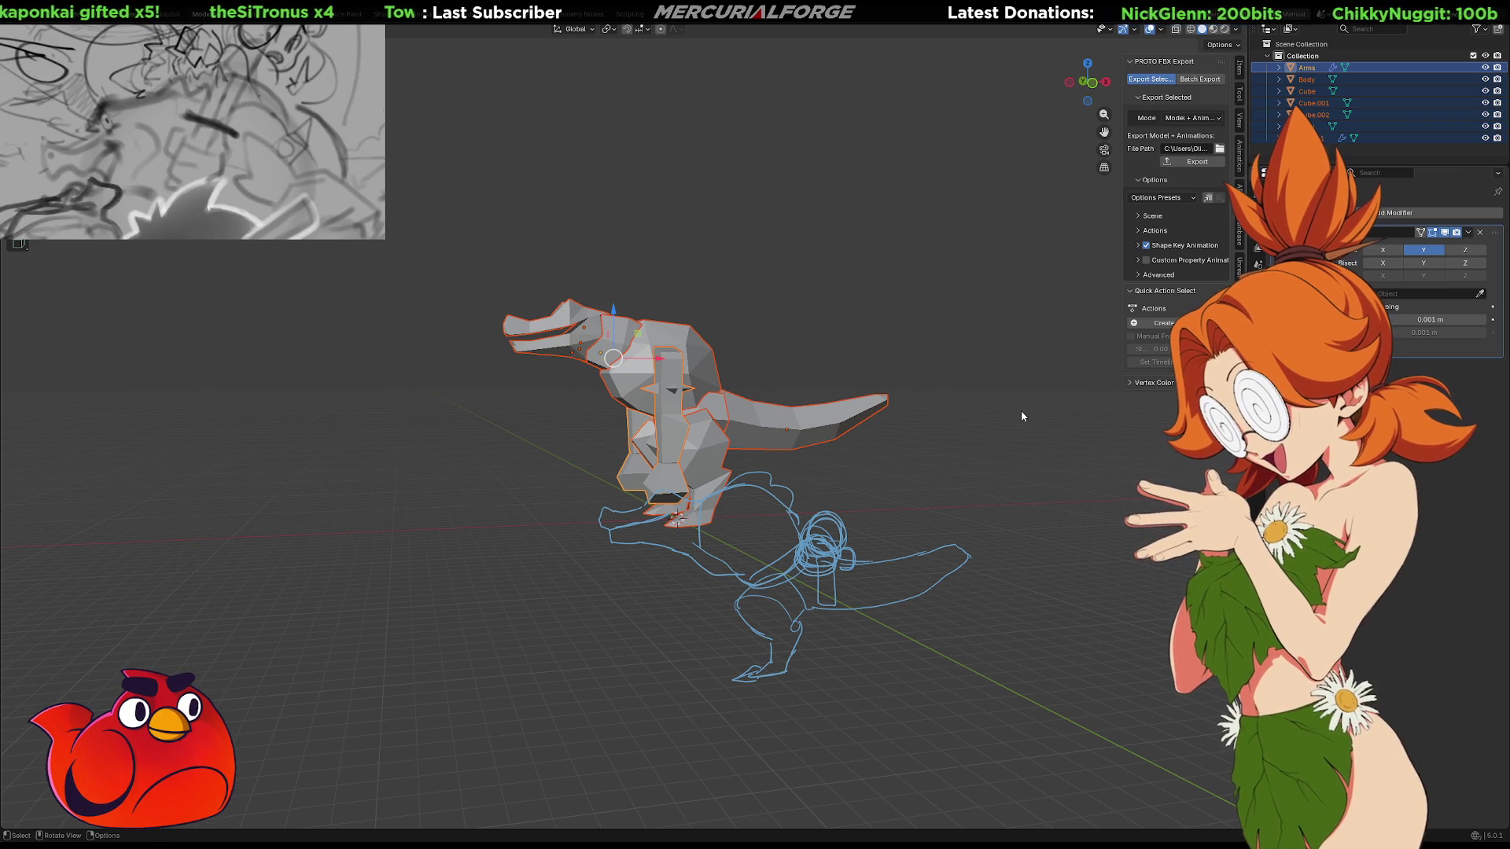
left_click(1193, 165)
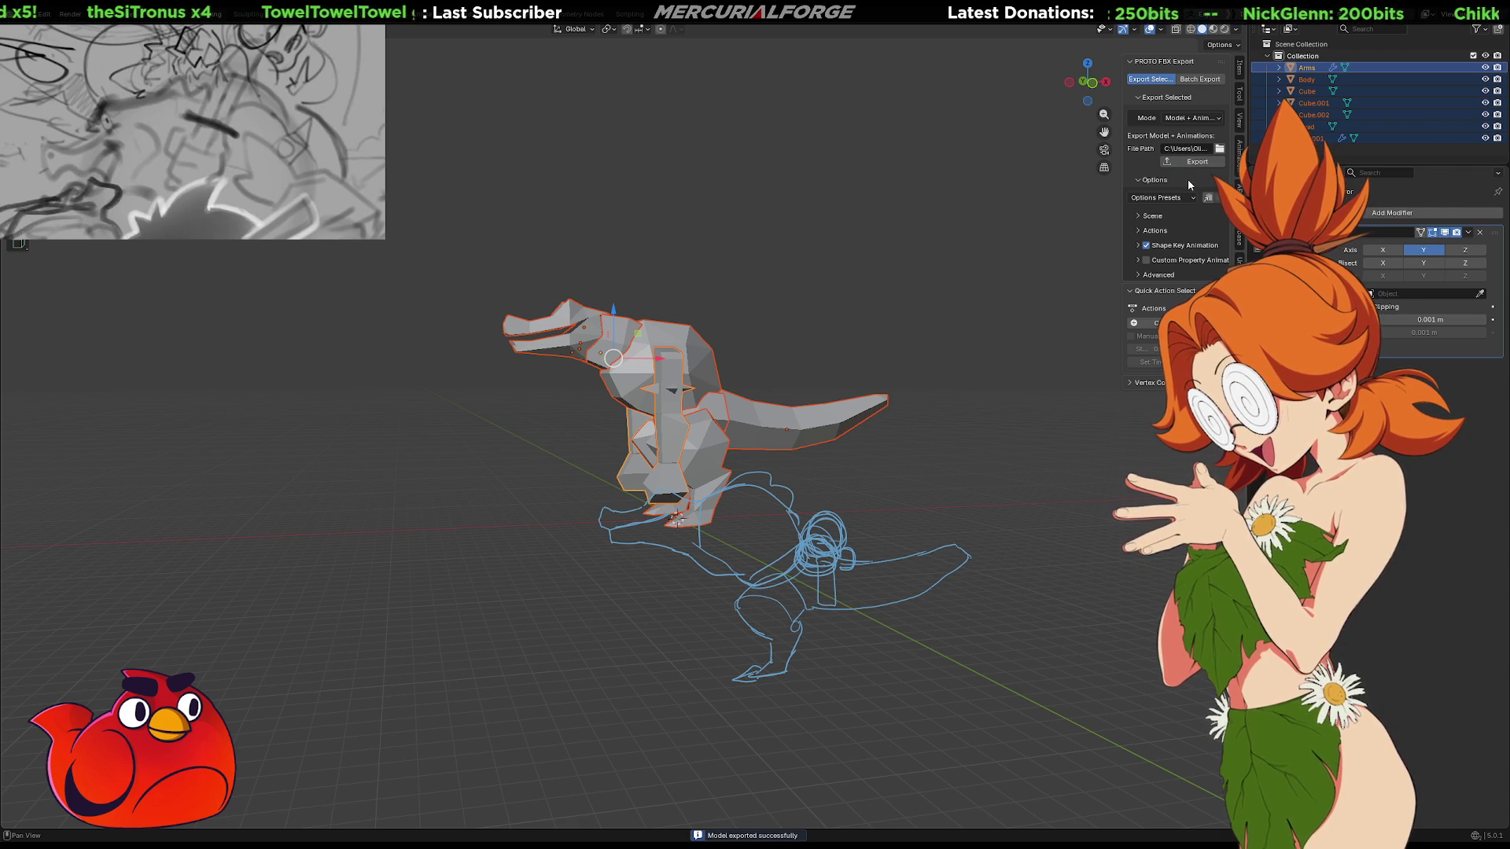
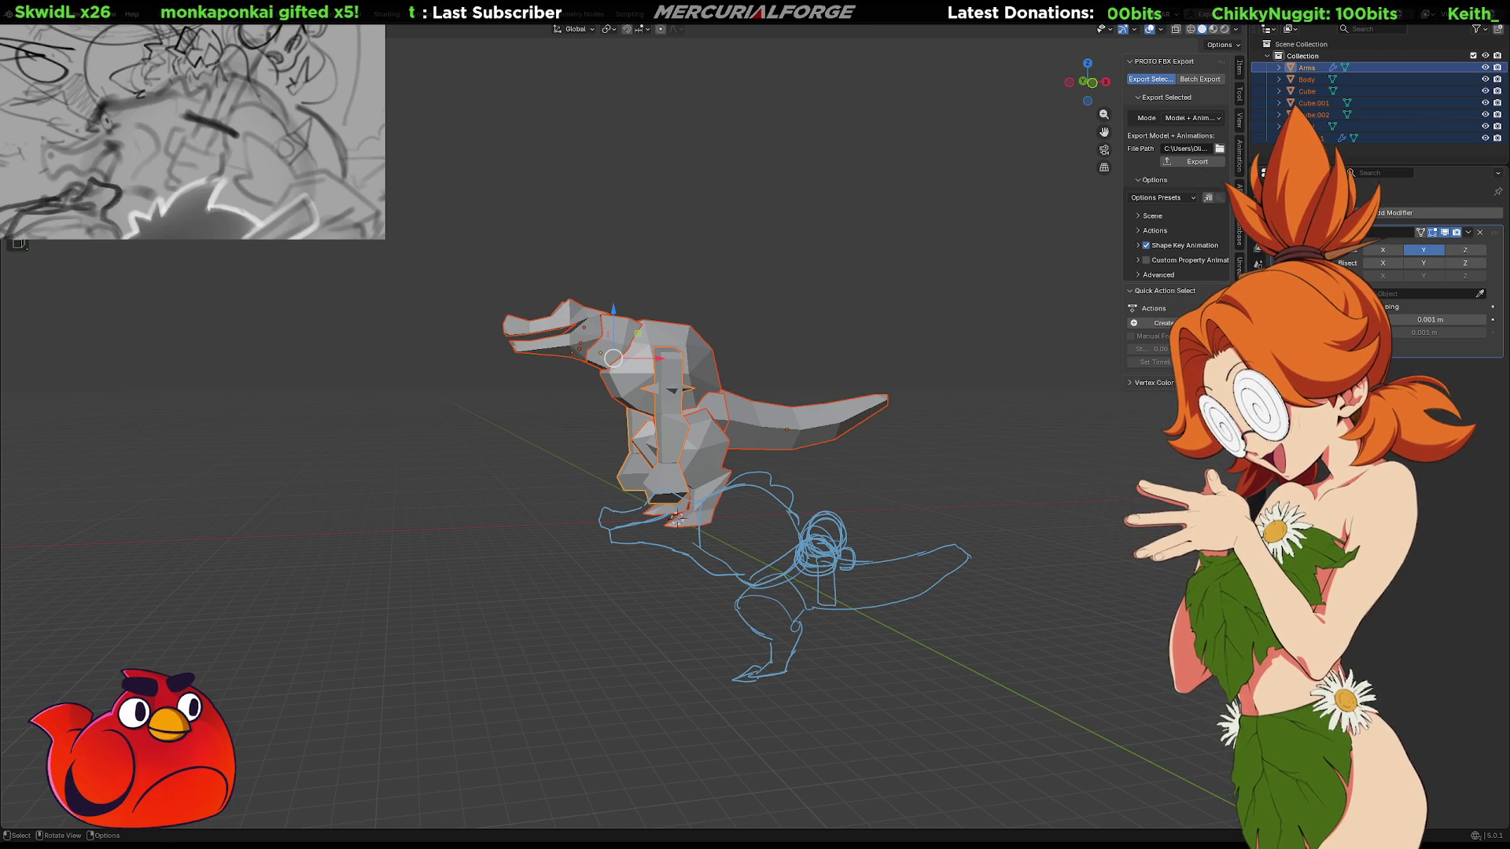
Set the export Options Presets to Unreal and confirm
scroll(641, 435, "up", 2)
left_click(1189, 200)
left_click(1169, 216)
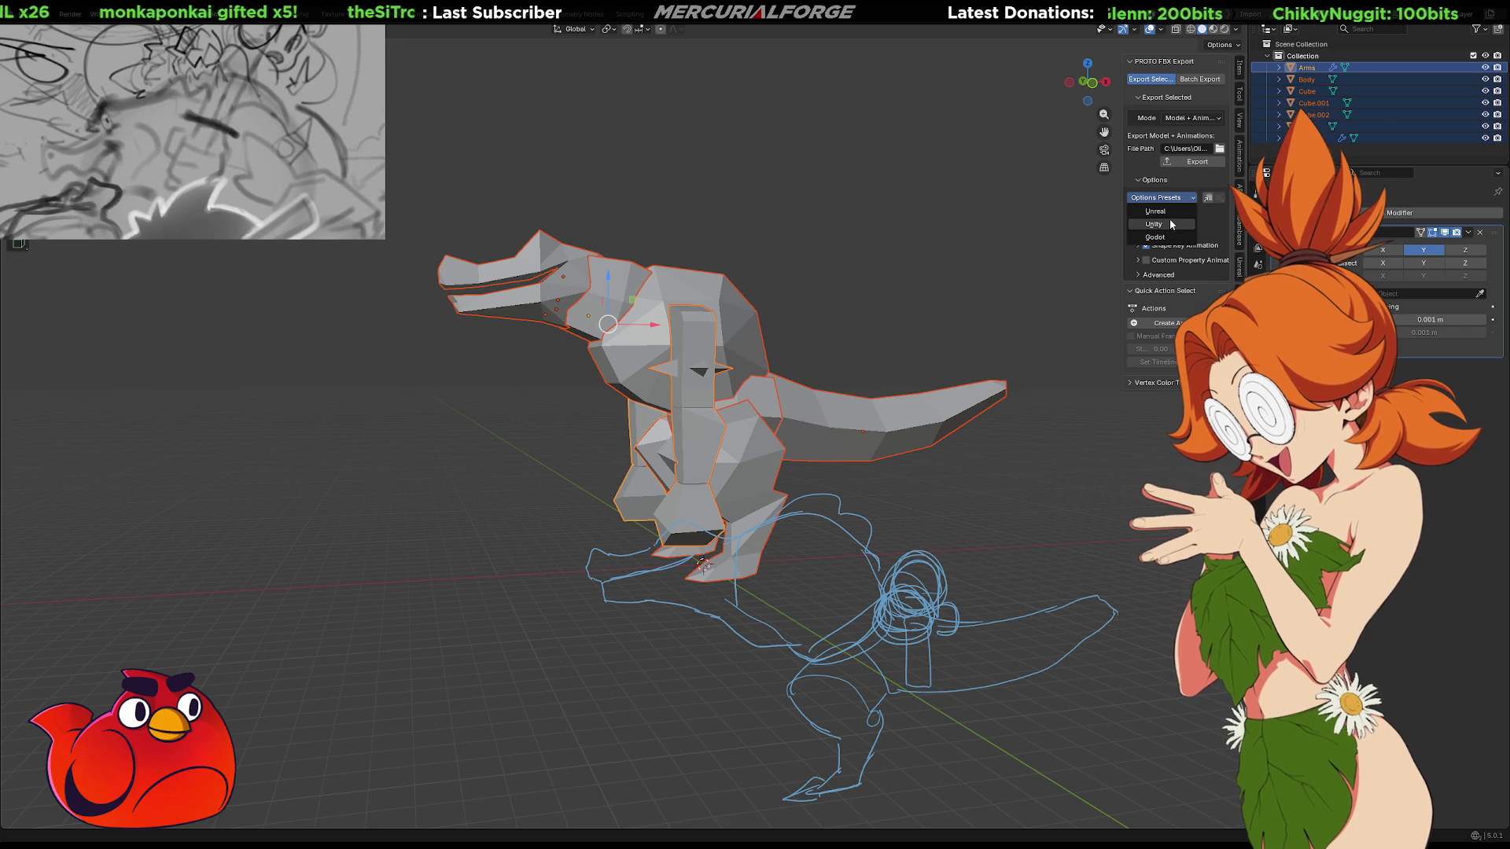
left_click(1172, 216)
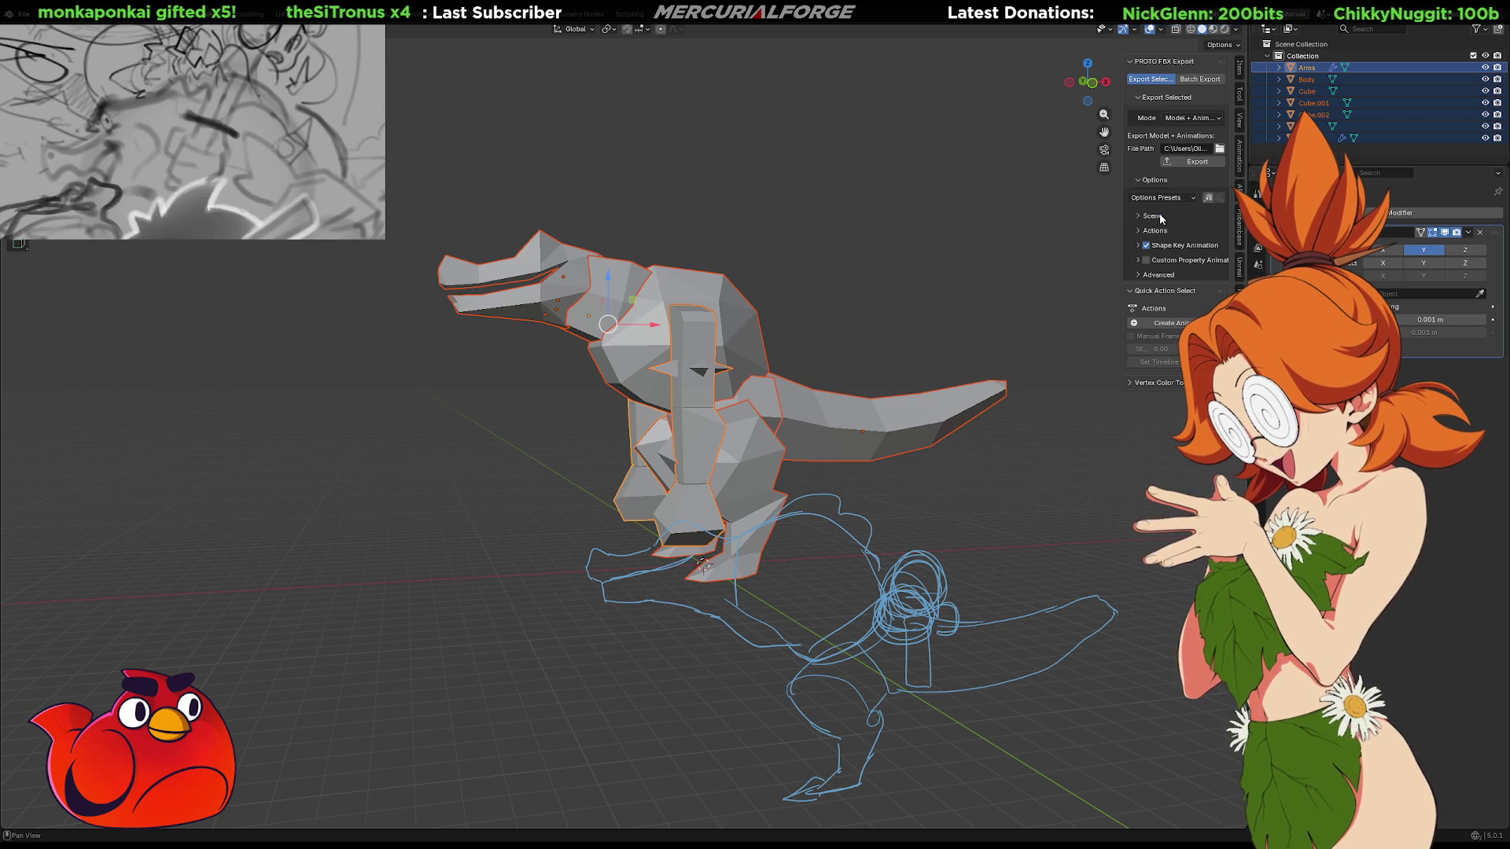
Apply the Mirror modifier on the reptile's legs piece
left_click(1011, 443)
left_click(745, 406)
middle_click_drag(722, 405, 784, 405)
key("shift+a")
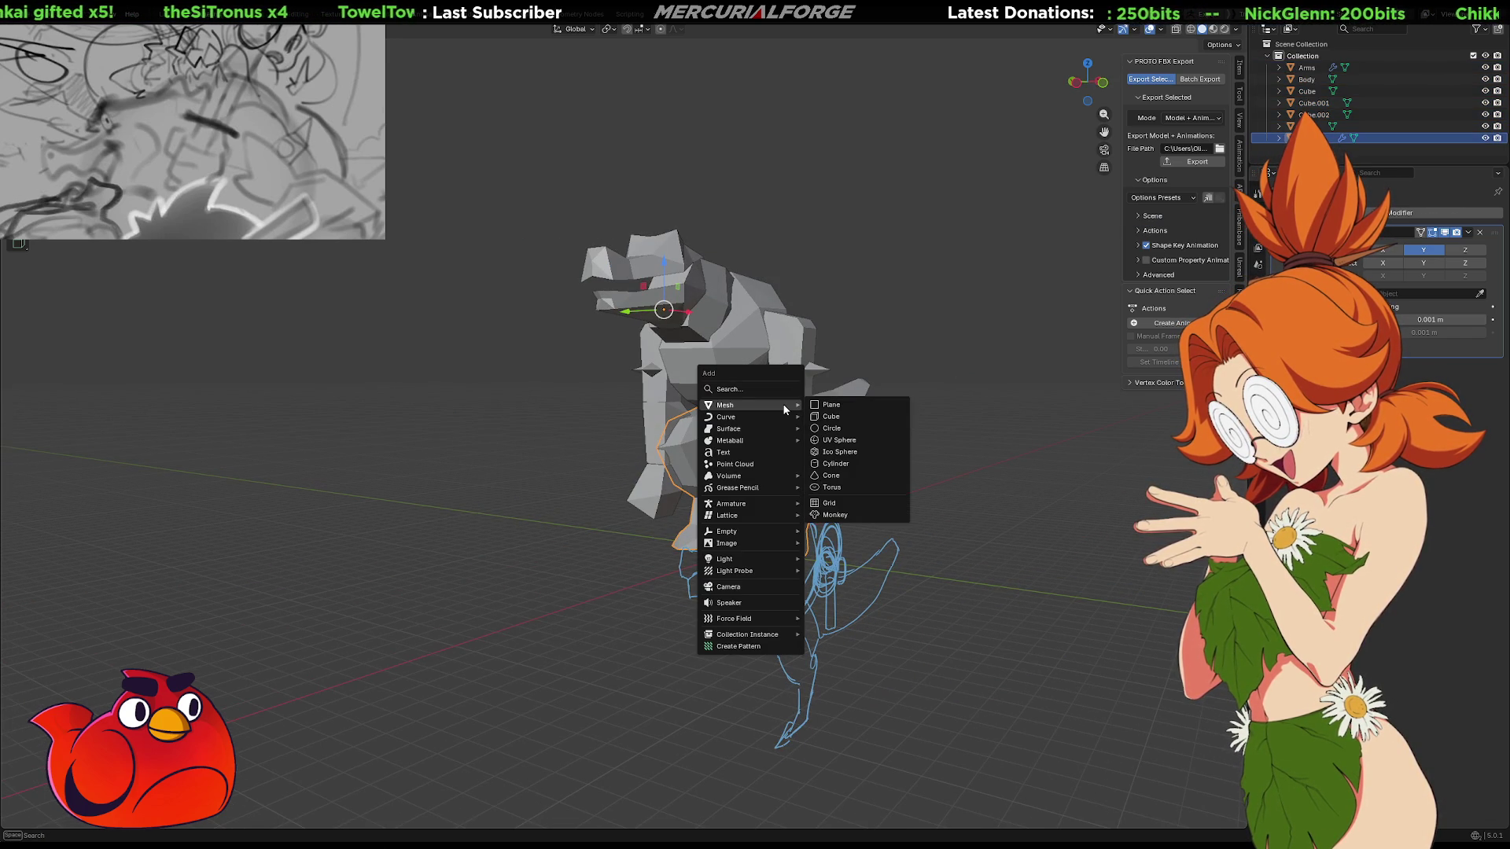
key("Escape")
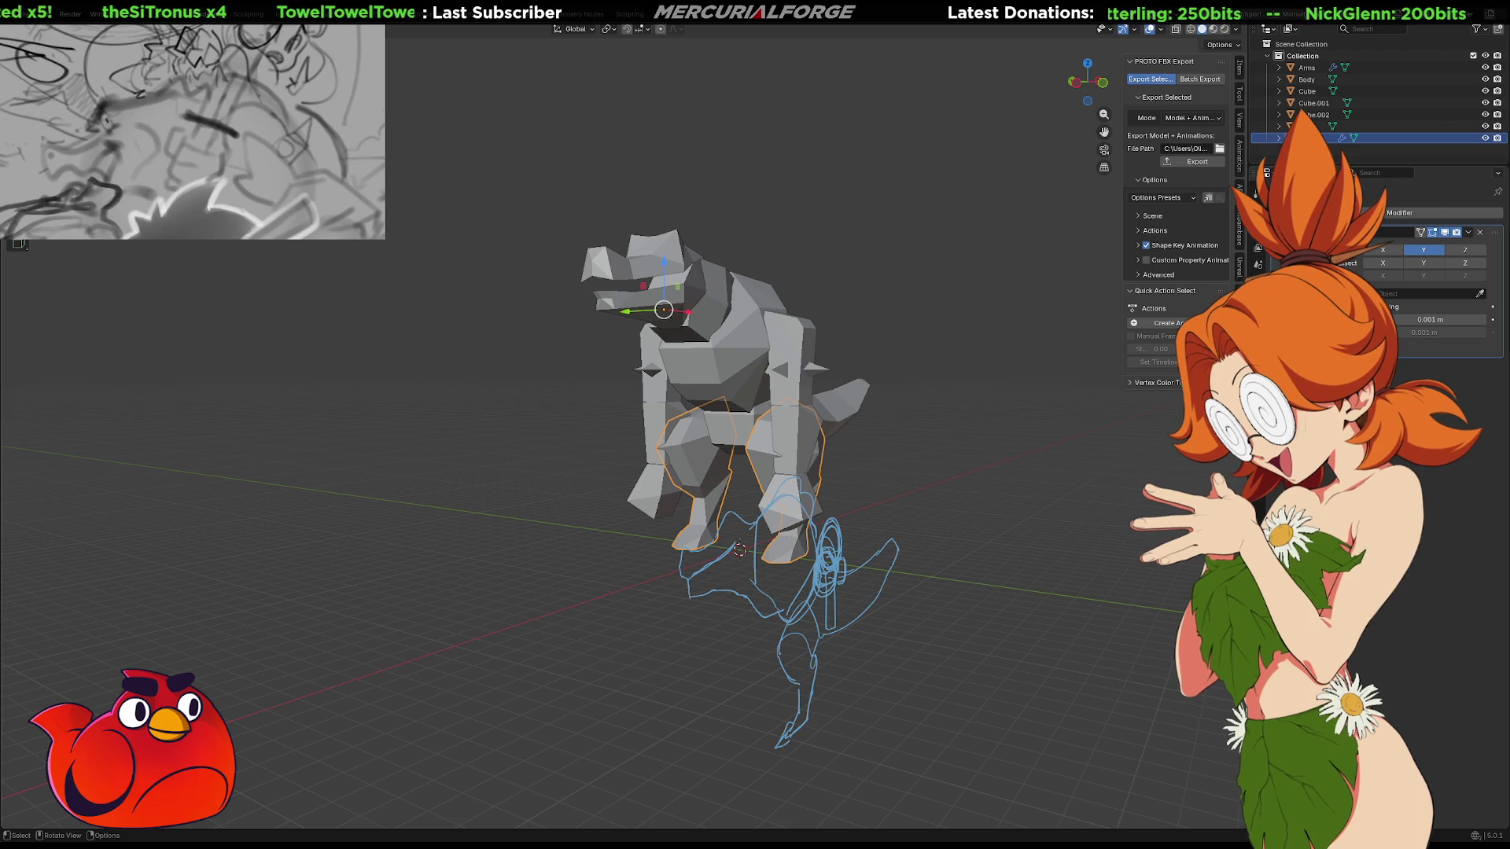
left_click(1469, 232)
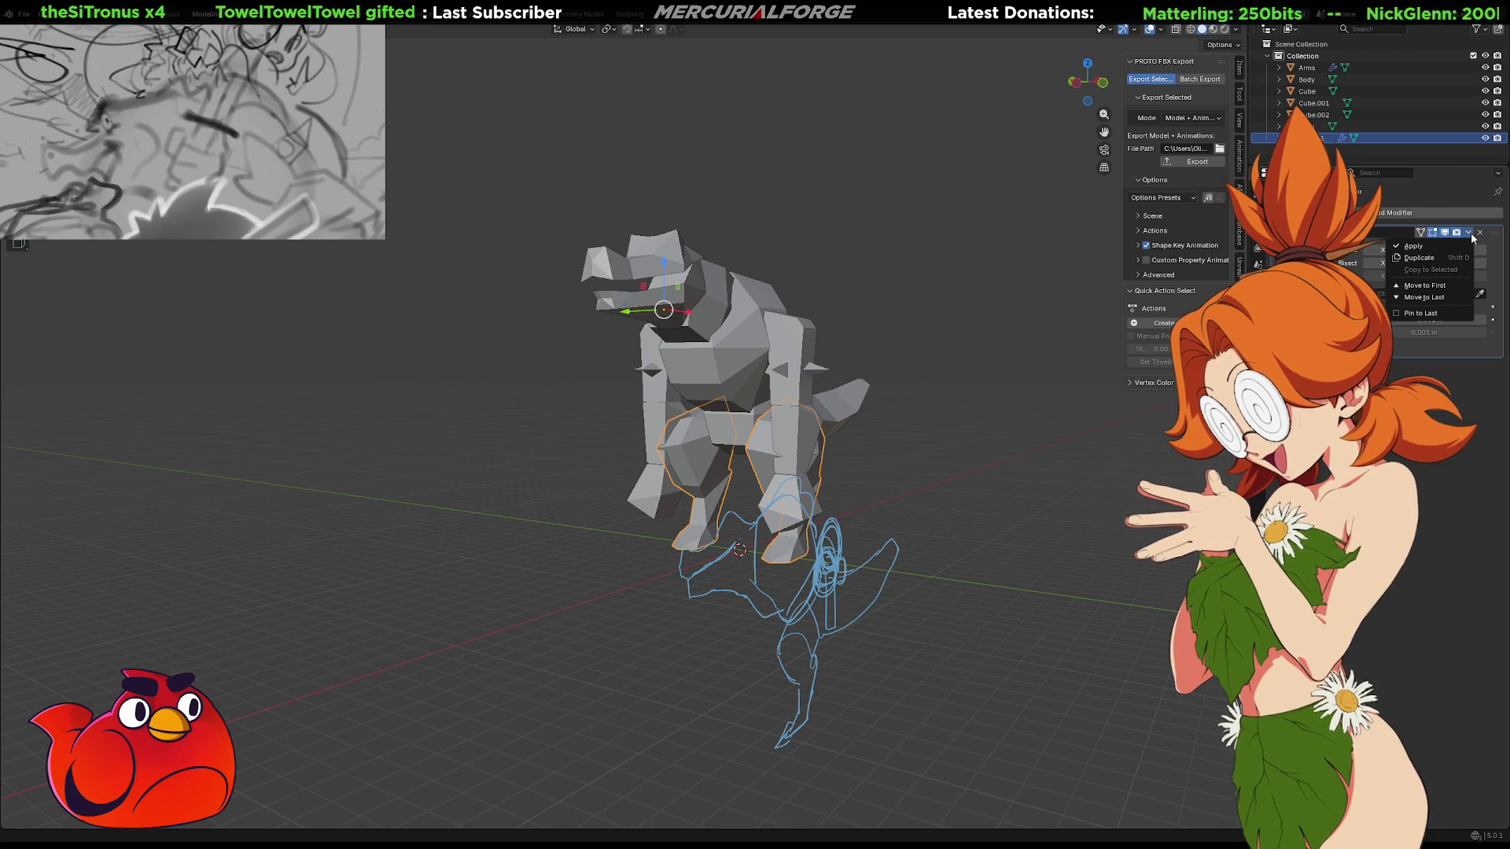
left_click(1452, 247)
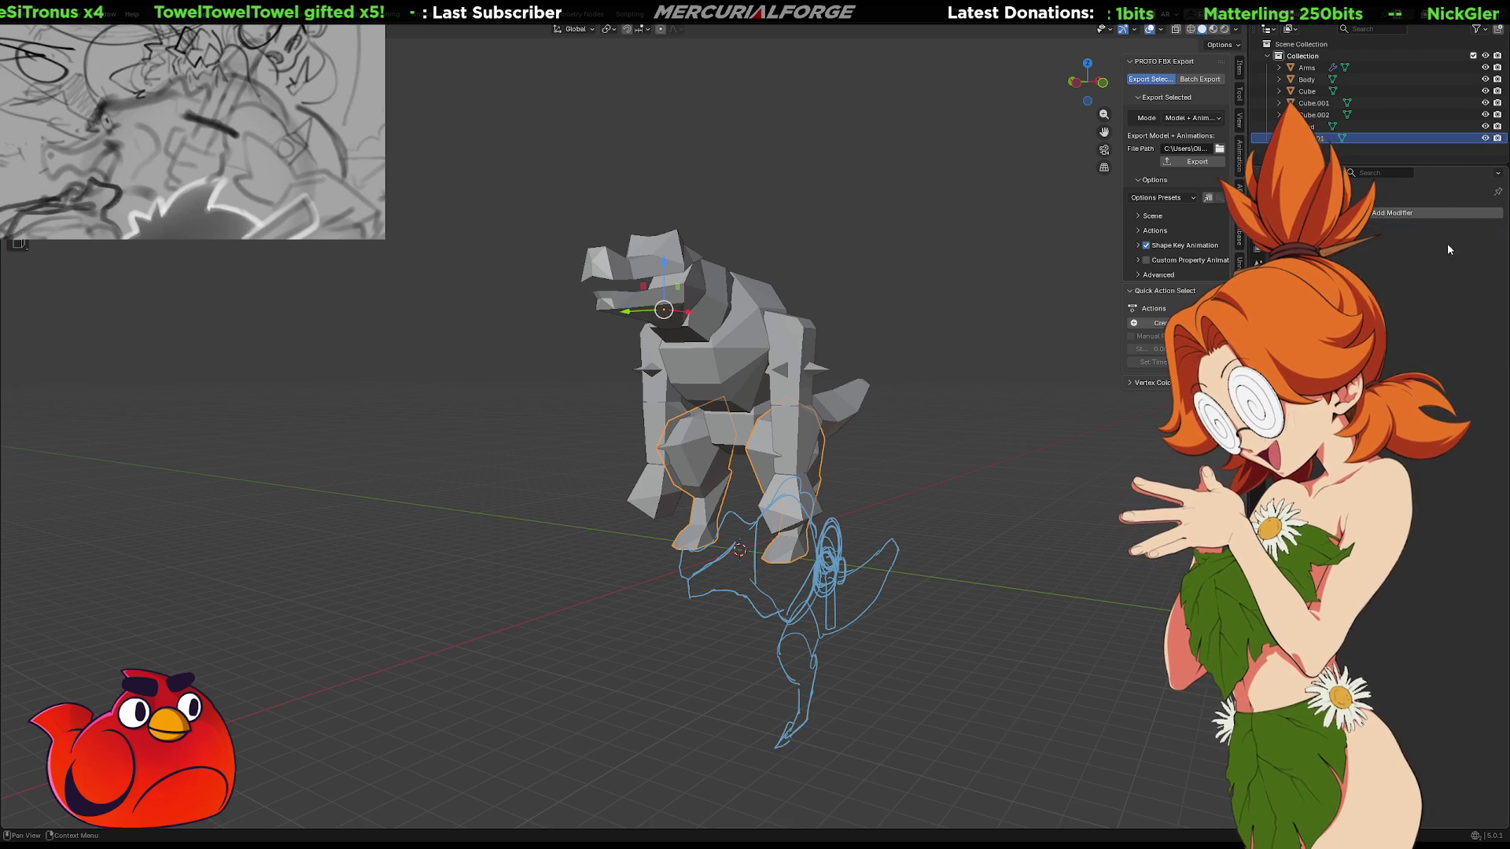
Apply the Arms' Mirror modifier, then select the whole model and export it
left_click(1307, 67)
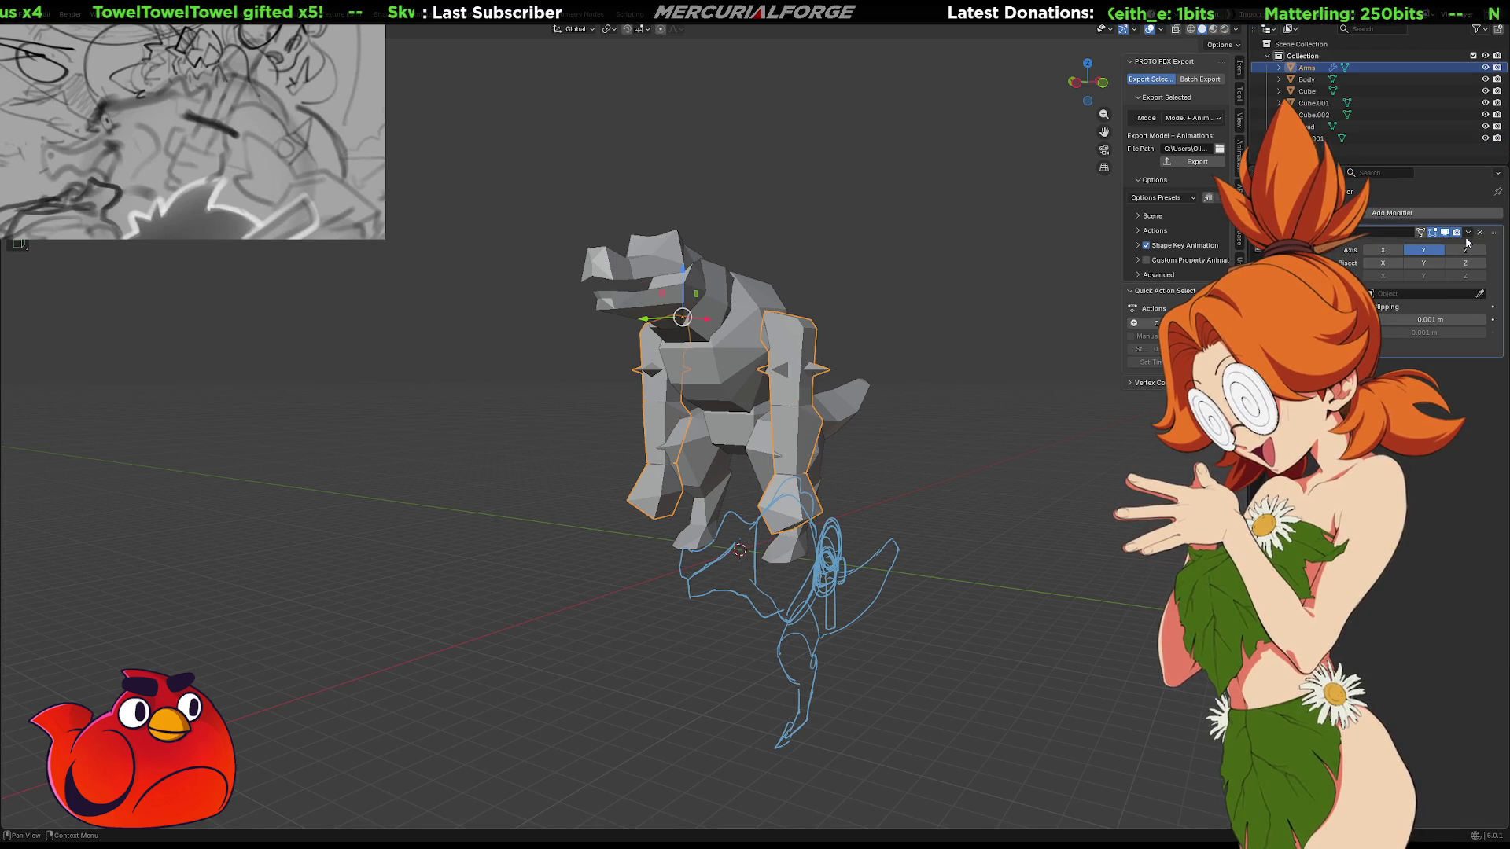
key("ctrl+a")
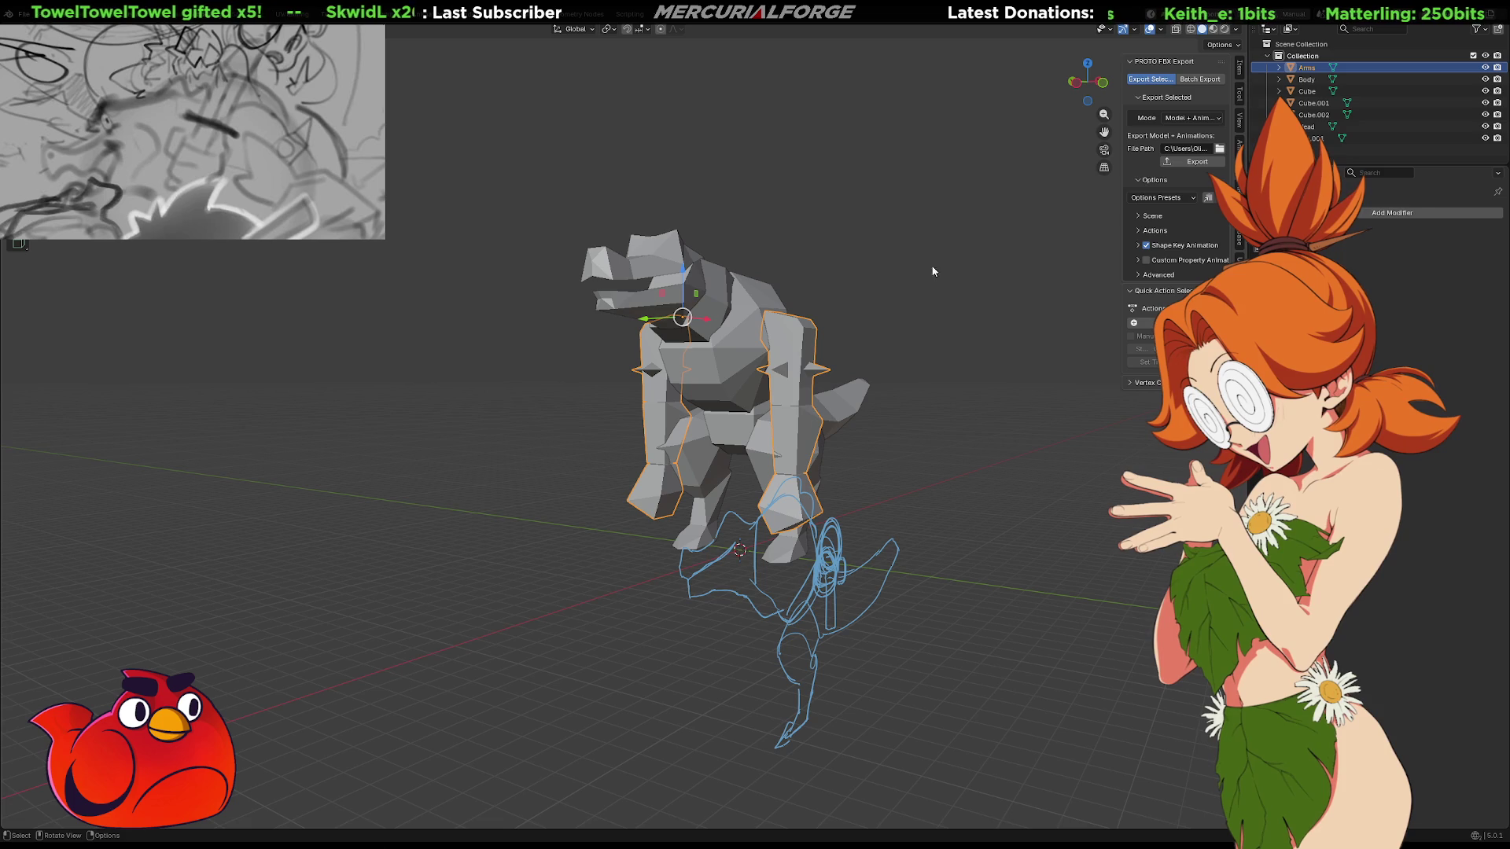
key("a")
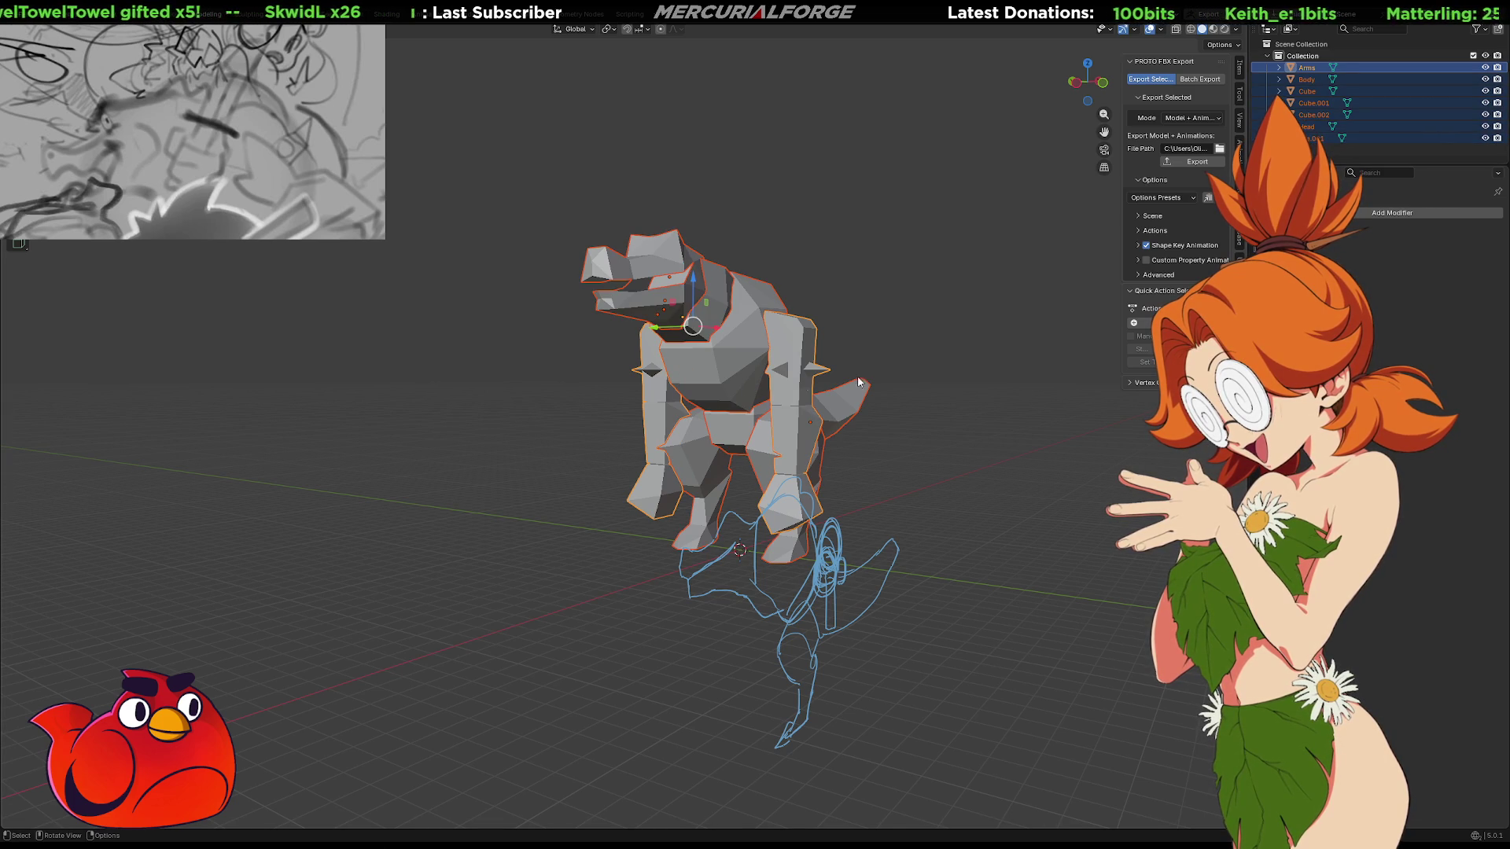
left_click(1189, 161)
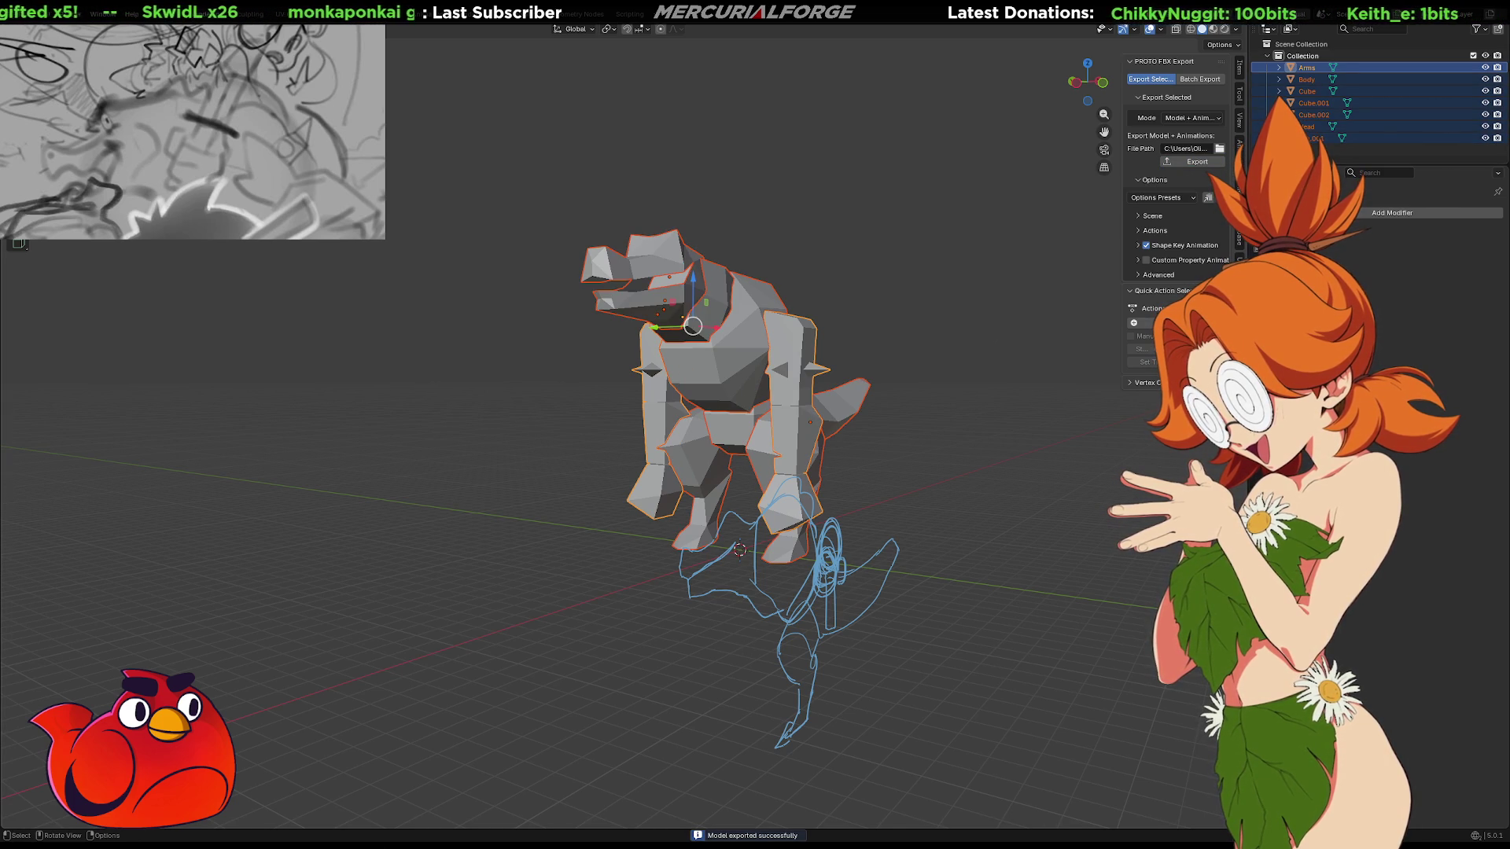
In Unreal, place the Reptile Prototype mesh from the Reptile folder into the level
key("alt+Tab")
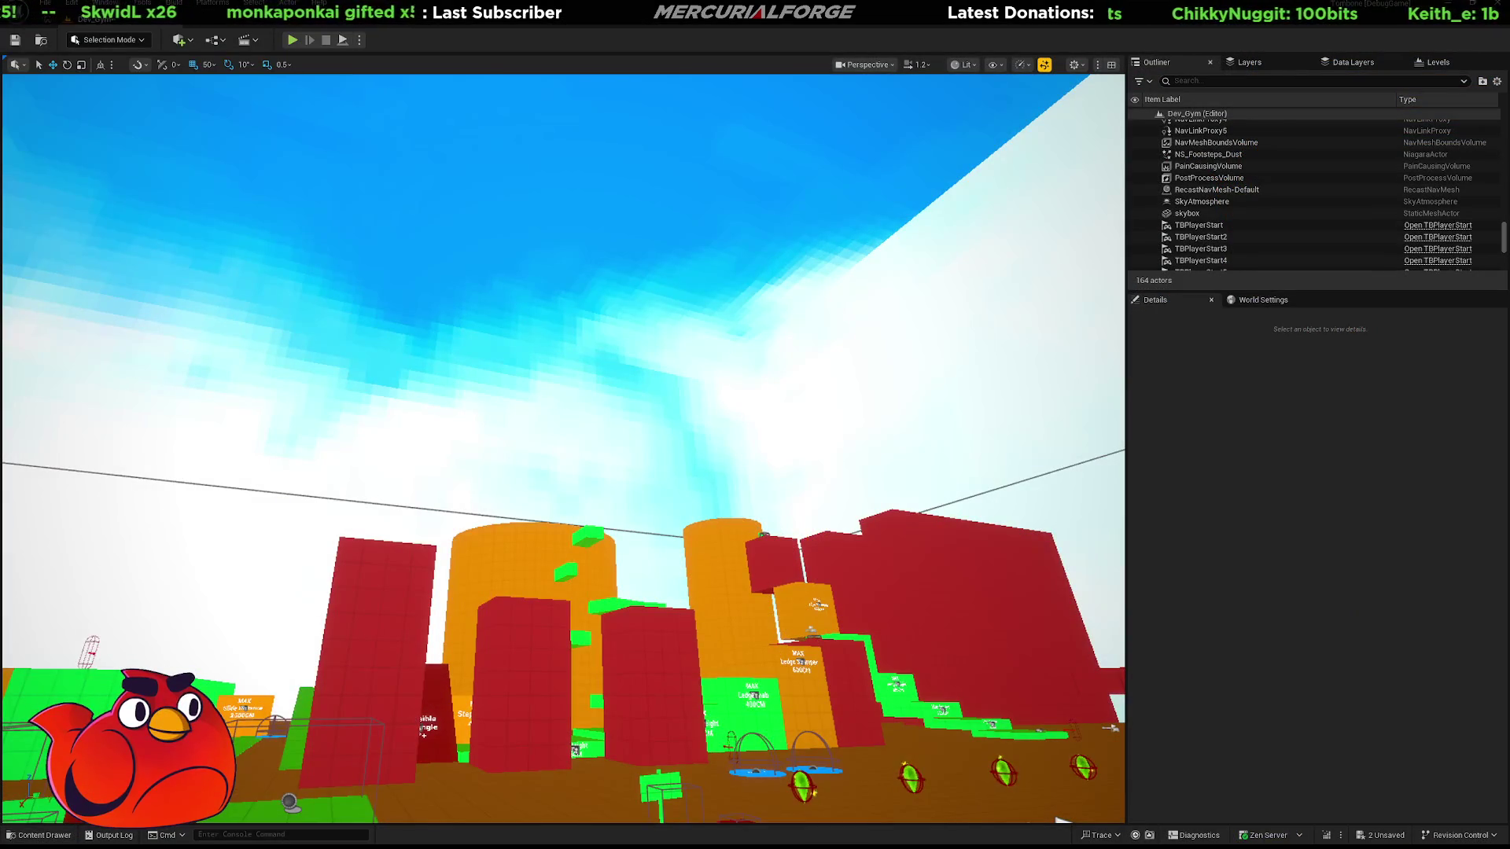
key("ctrl+space")
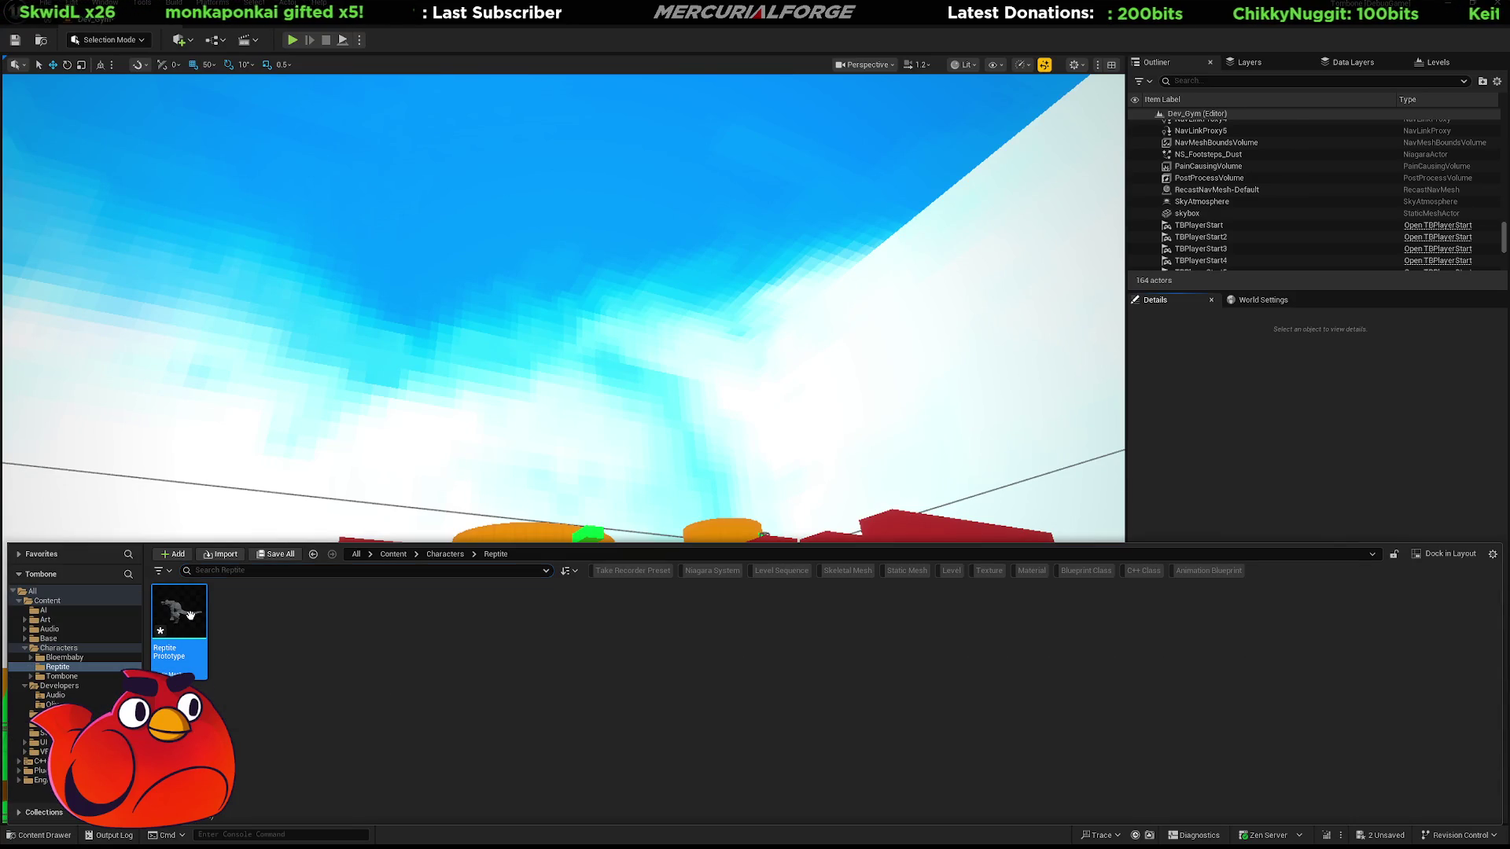
right_click_drag(540, 323, 541, 322)
key("ctrl+space")
mouse_move(177, 629)
left_mouse_down()
mouse_move(668, 405)
mouse_move(607, 361)
mouse_move(706, 409)
left_mouse_up()
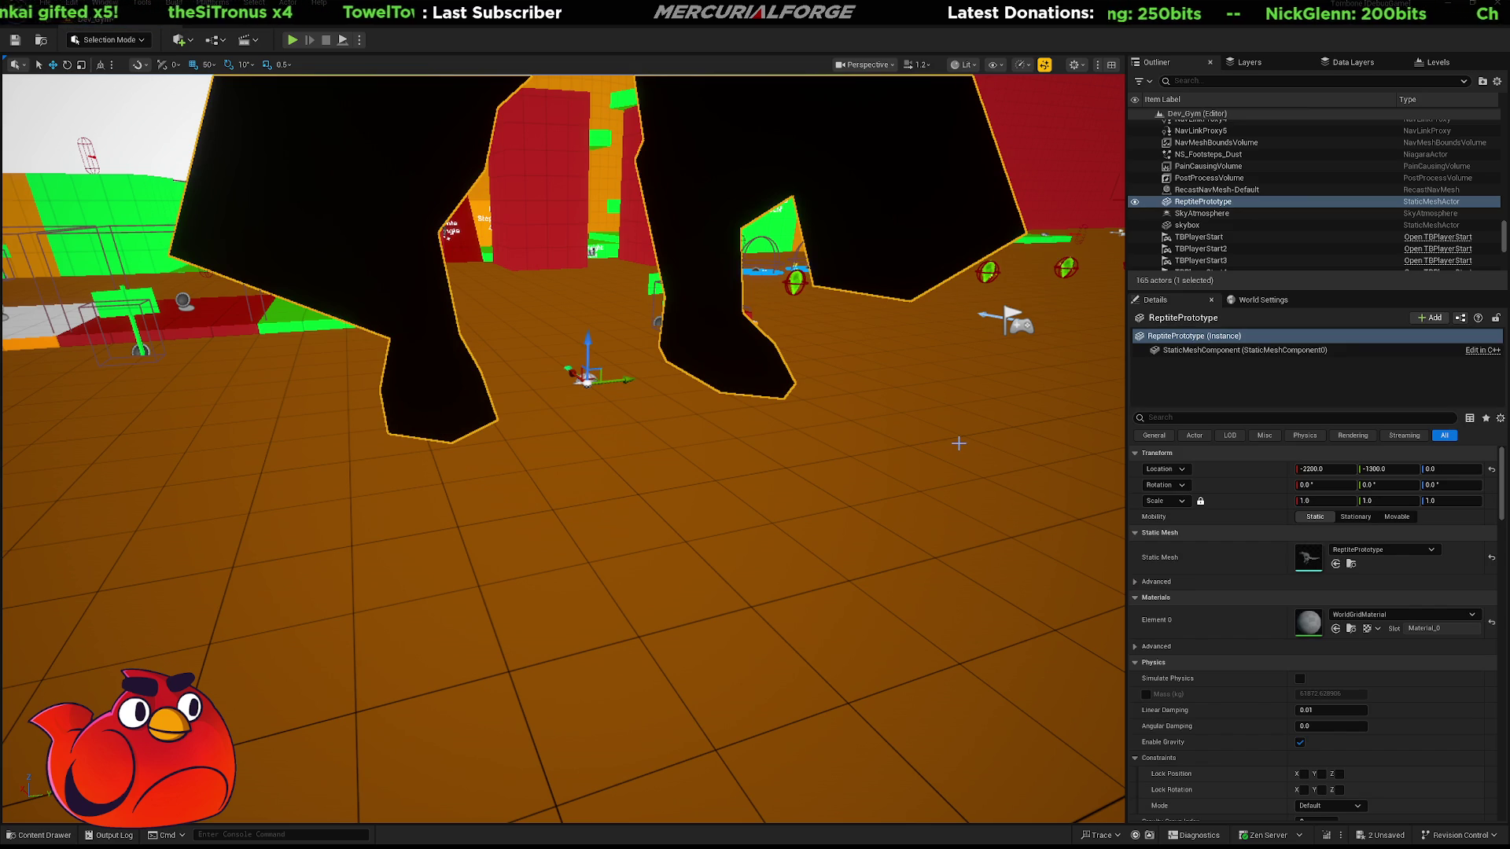
mouse_move(965, 443)
right_mouse_down()
mouse_move(865, 370)
mouse_move(904, 436)
right_mouse_up()
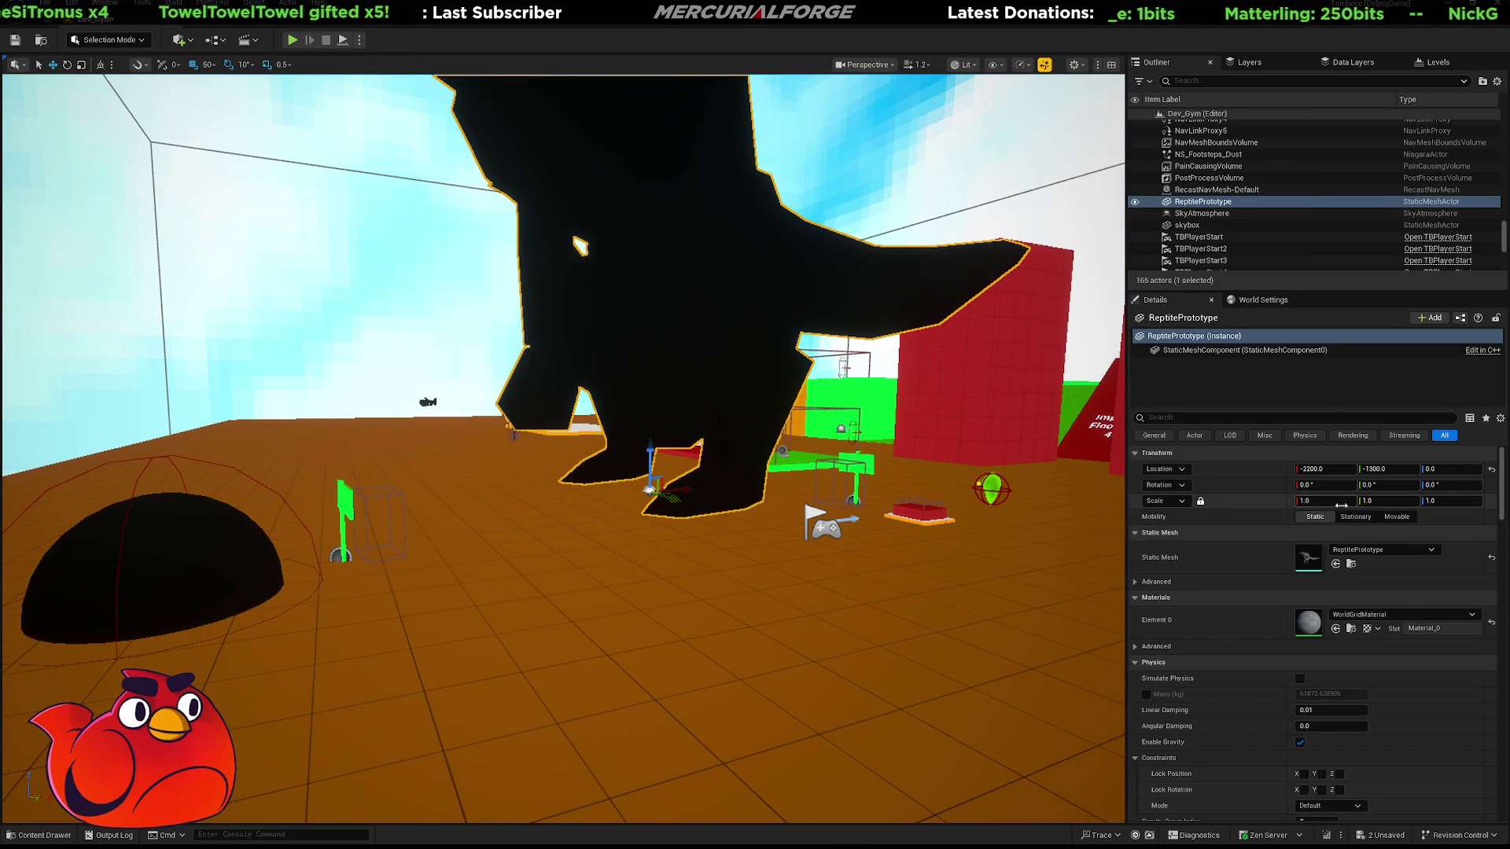
Scale the reptile to 0.1575 and give it the M_Mothercrystal material
left_click_drag(1337, 501, 1258, 501)
key("f")
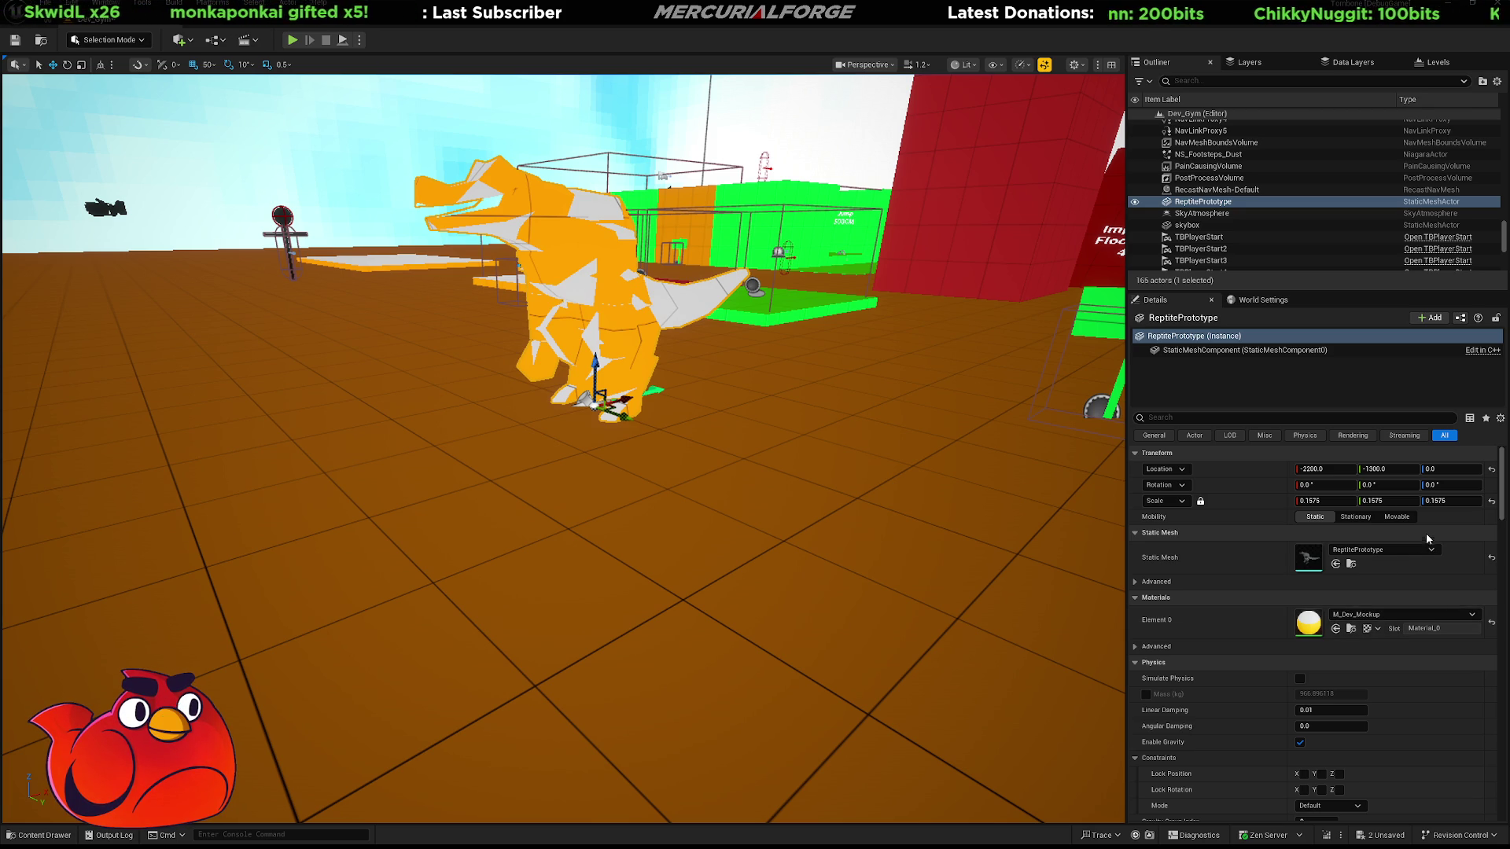
key("ctrl+z")
Review the reptile's Details and reset its material to the default WorldGridMaterial
left_click_drag(598, 409, 197, 415, "alt")
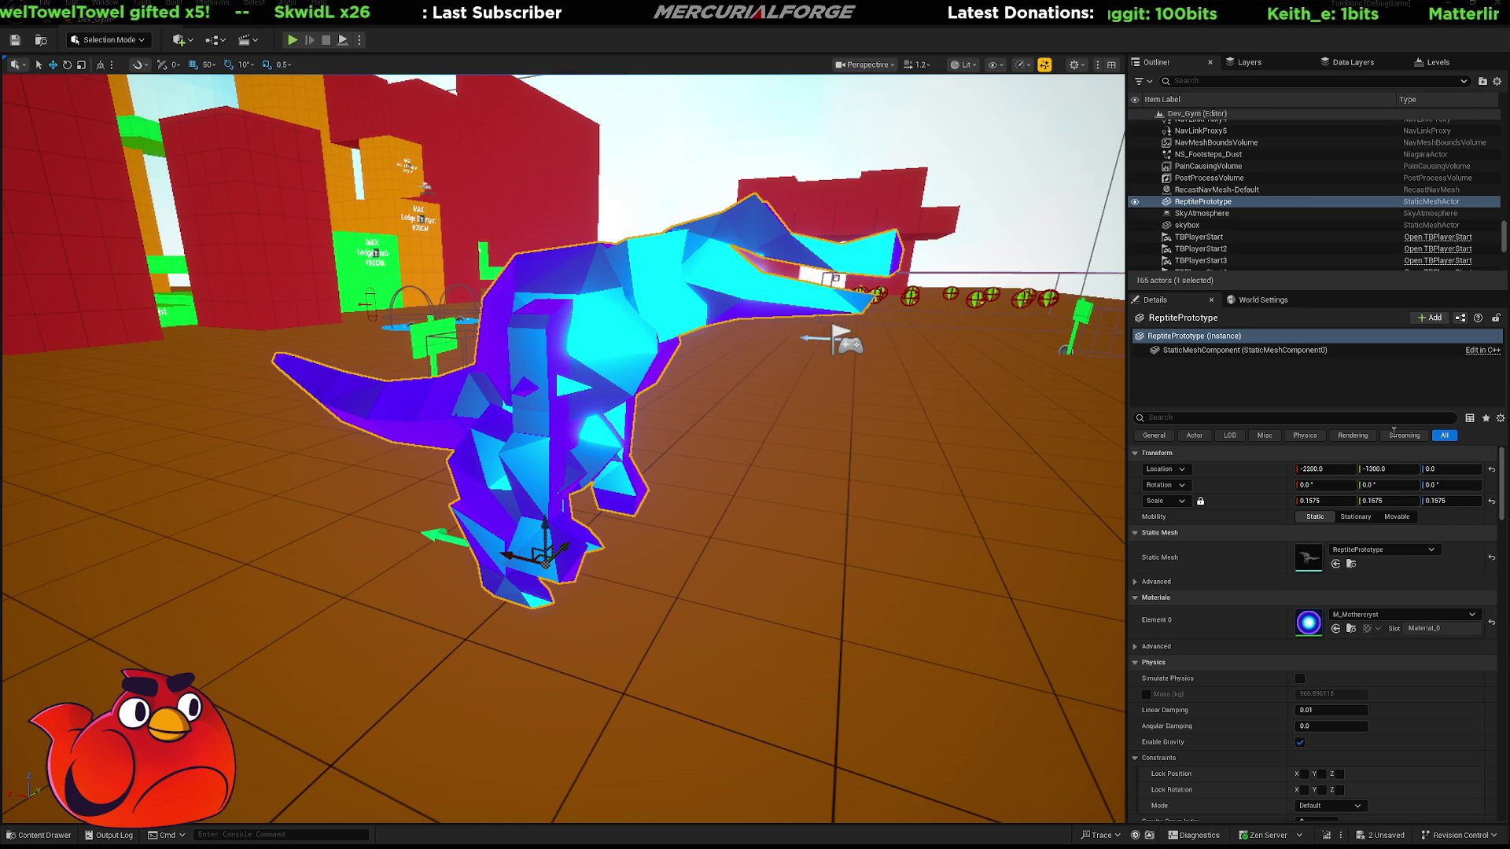
left_click(1463, 598)
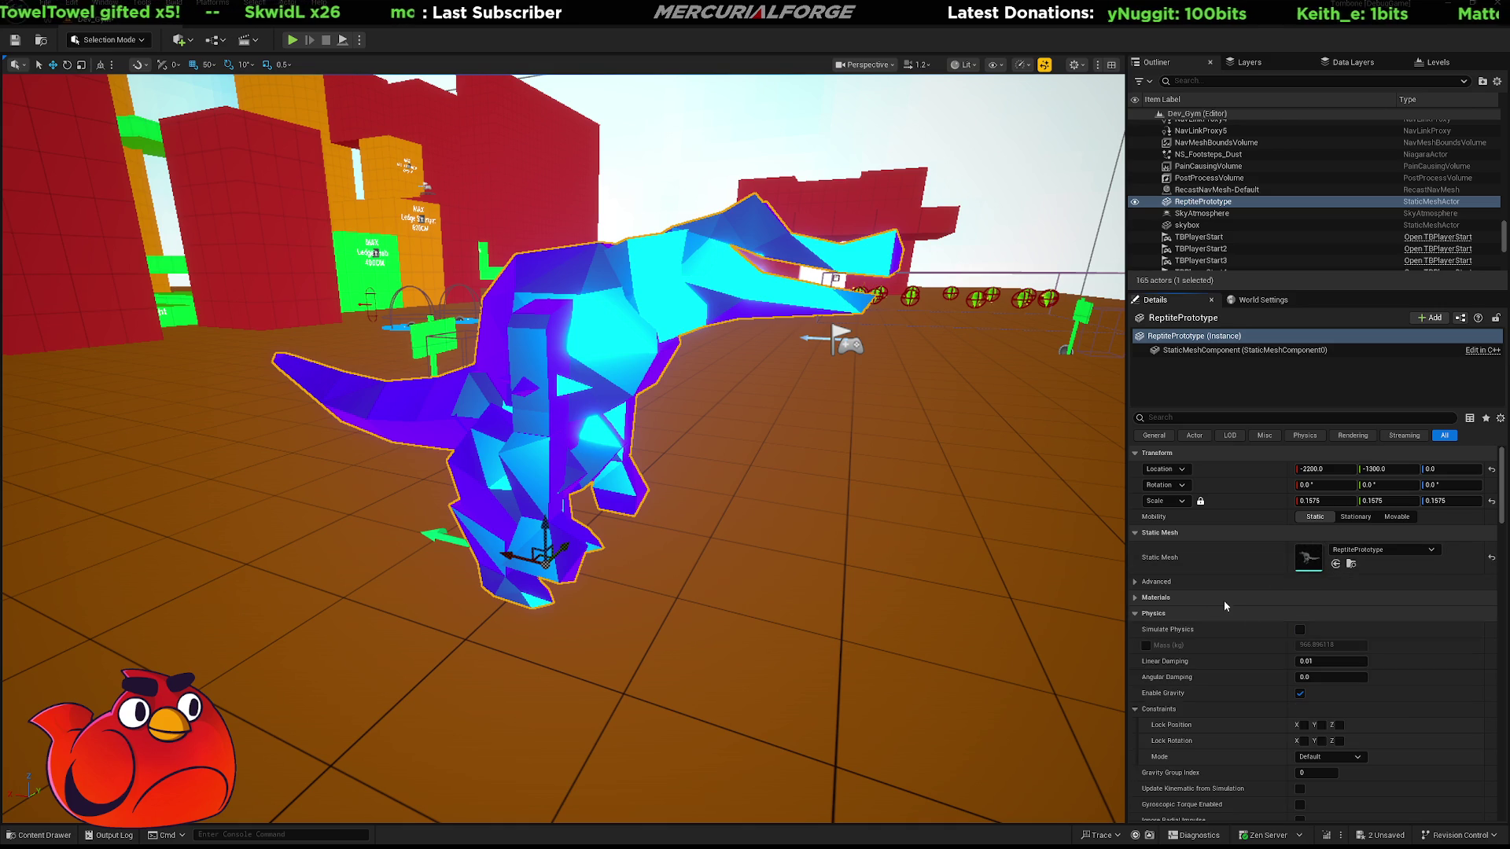
left_click(1491, 559)
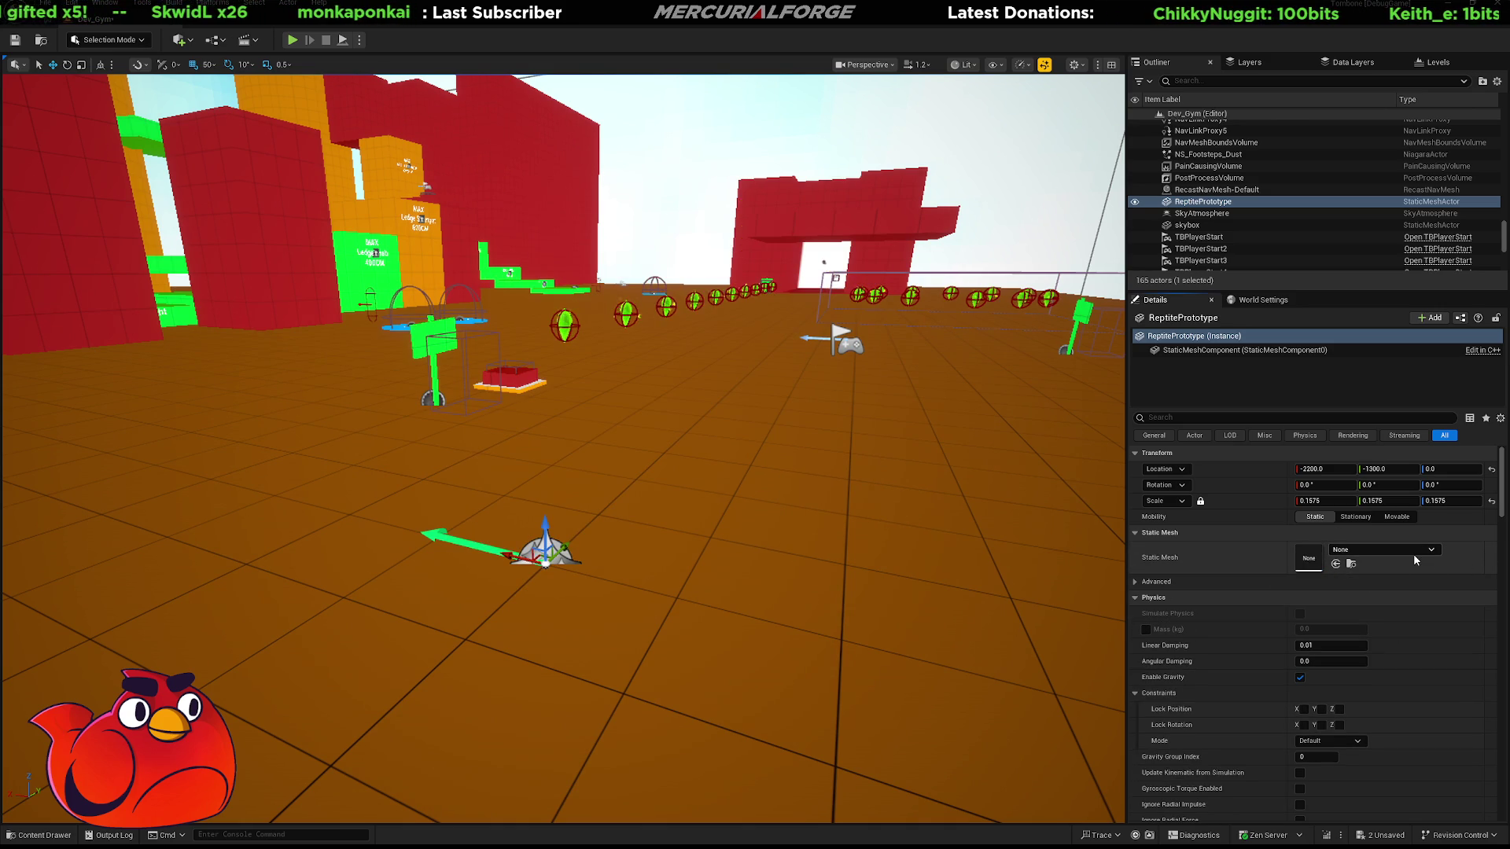
key("ctrl+z")
left_click(1144, 598)
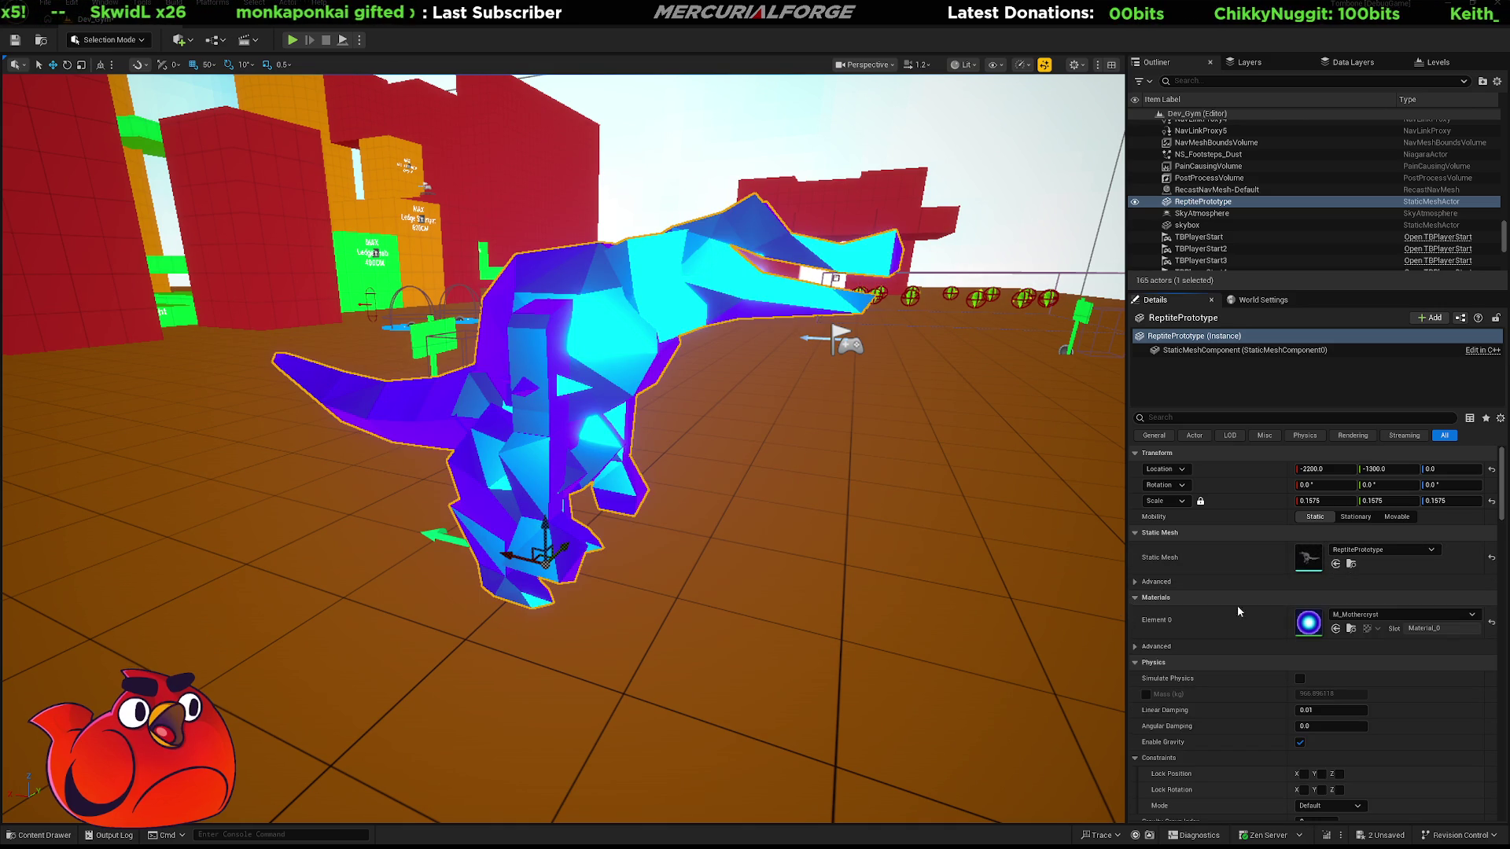
left_click(1492, 624)
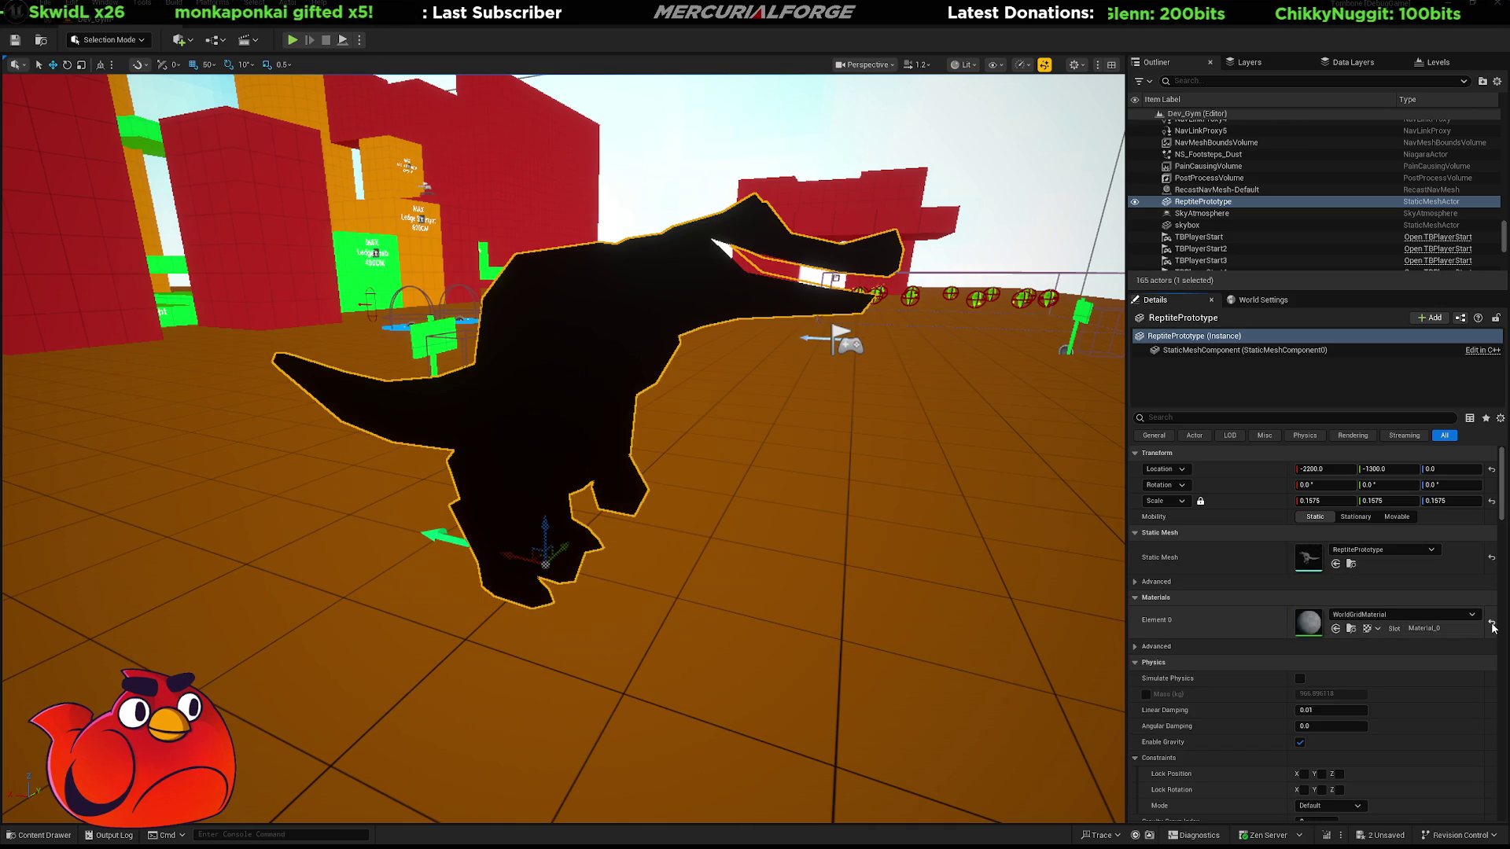
key("f")
left_click_drag(609, 395, 550, 394, "alt")
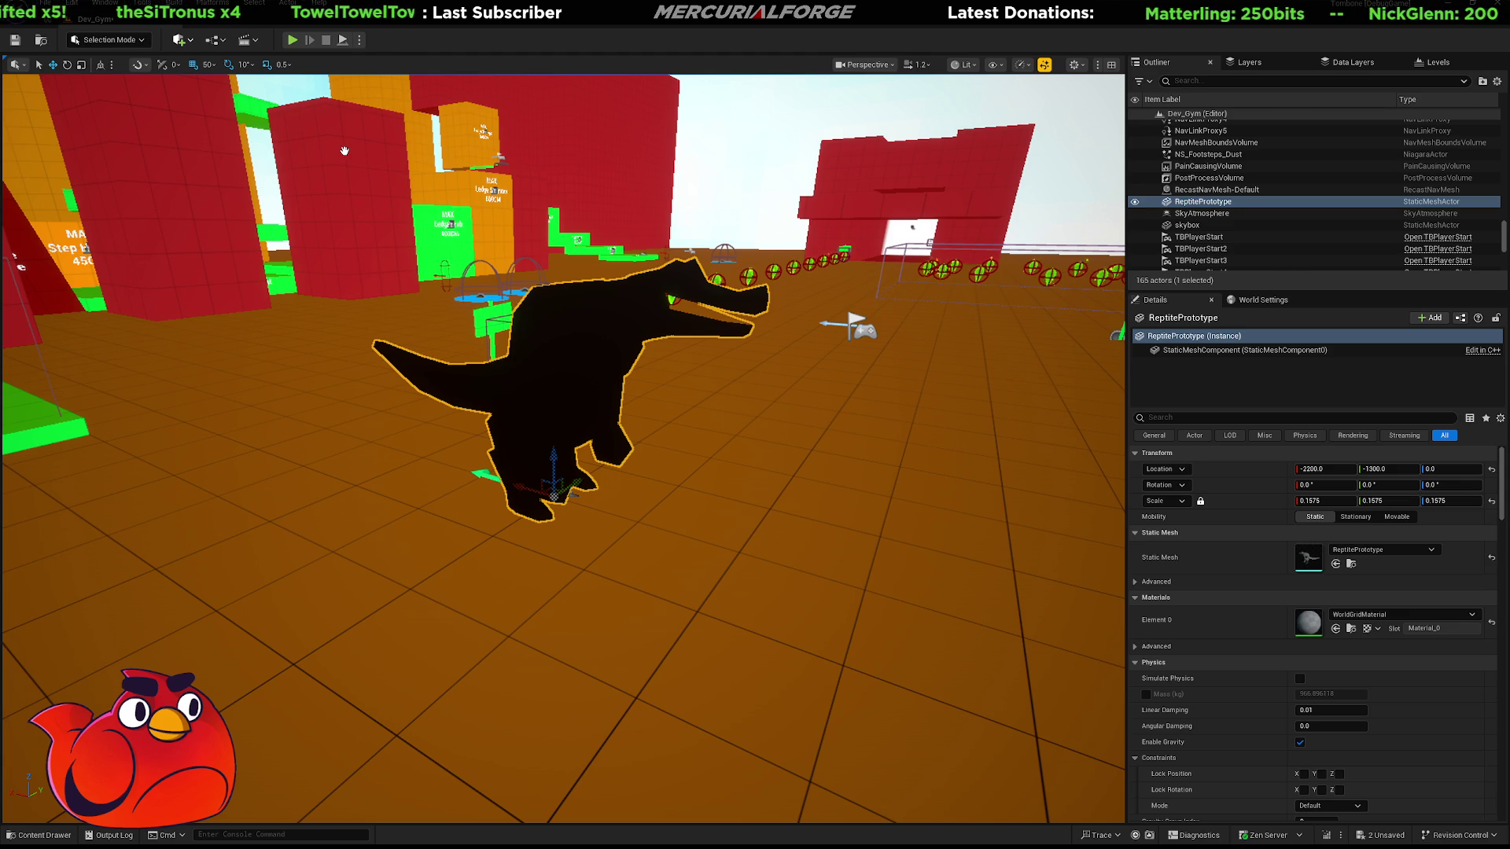
Add a Sky Light with Source Type SLS Specified Cubemap, then delete it
left_click_drag(351, 200, 357, 481)
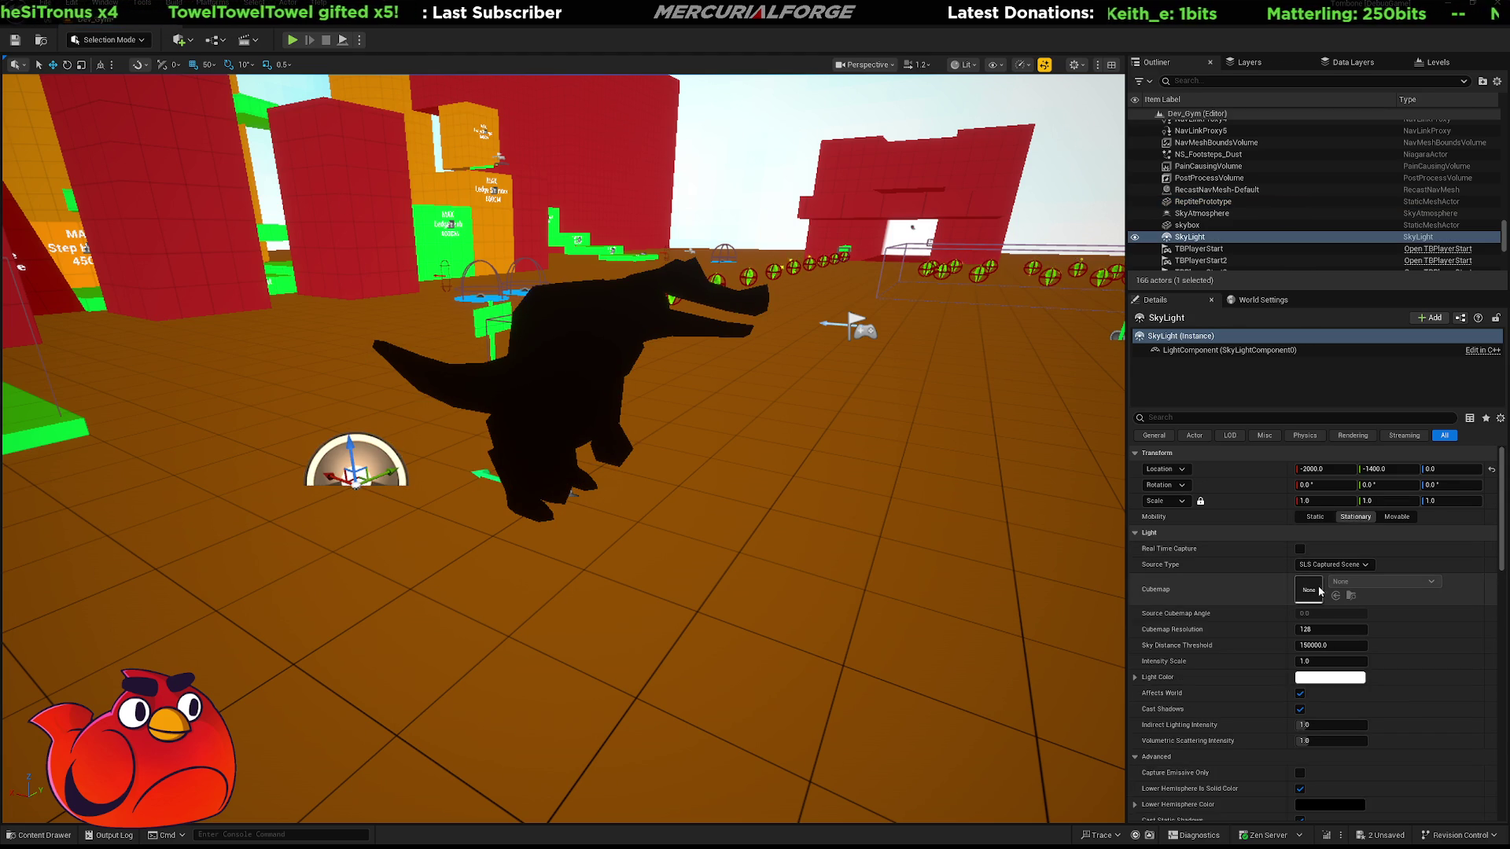
left_click(1356, 565)
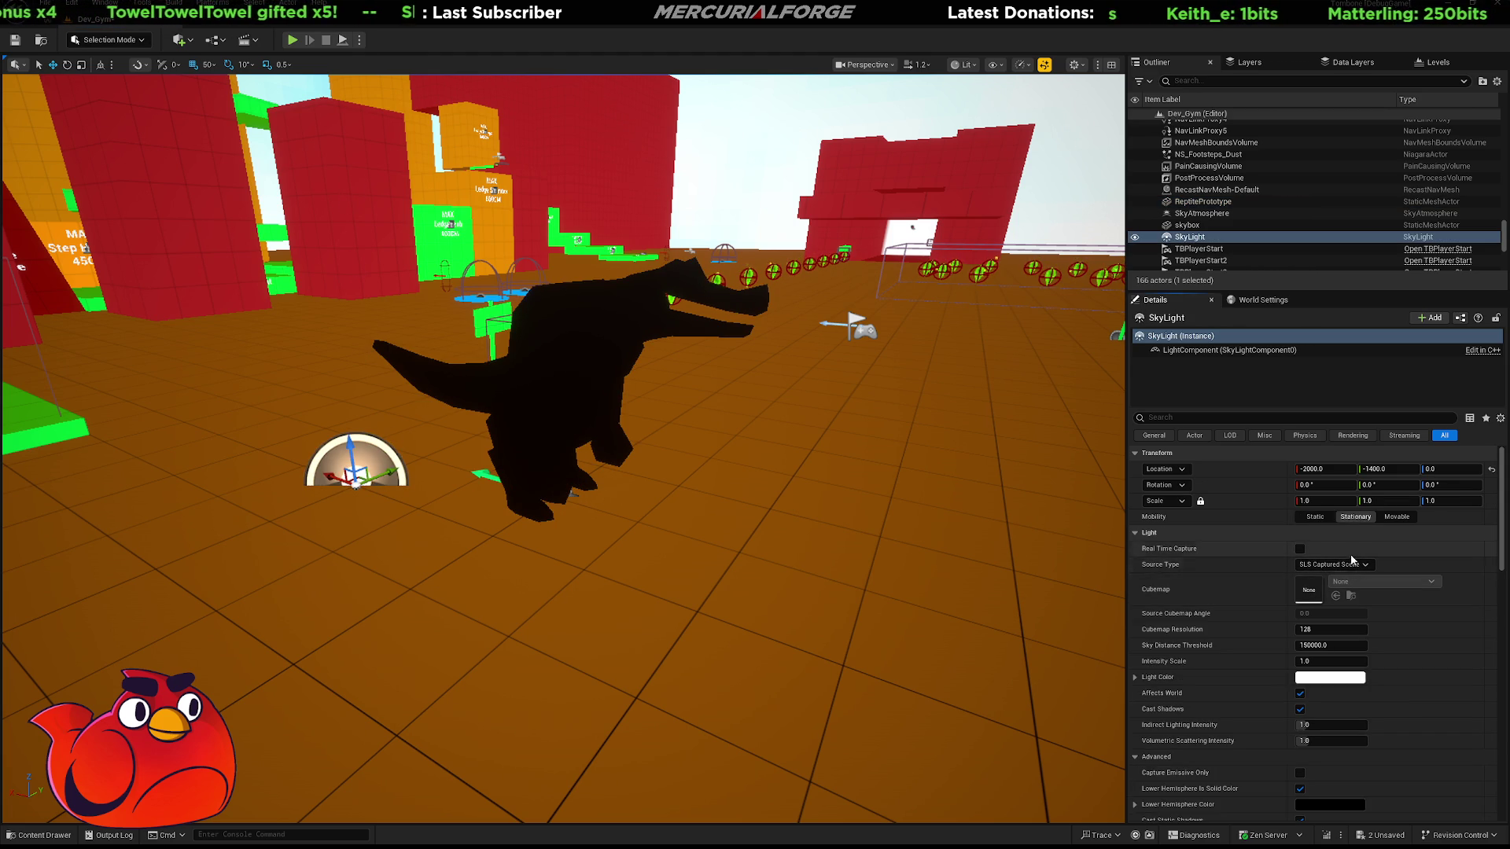
left_click(1347, 578)
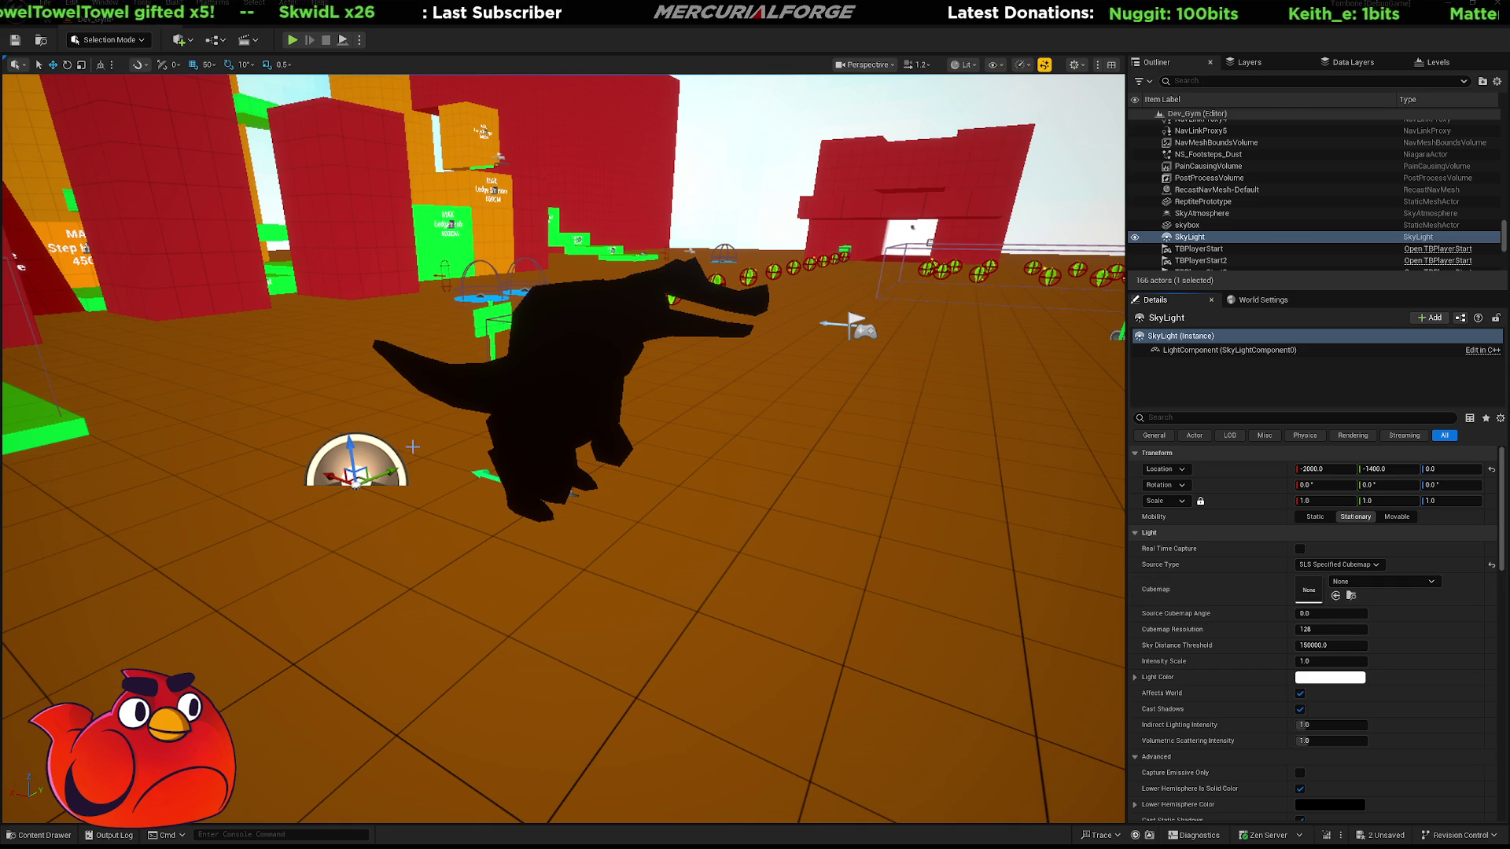
key("Delete")
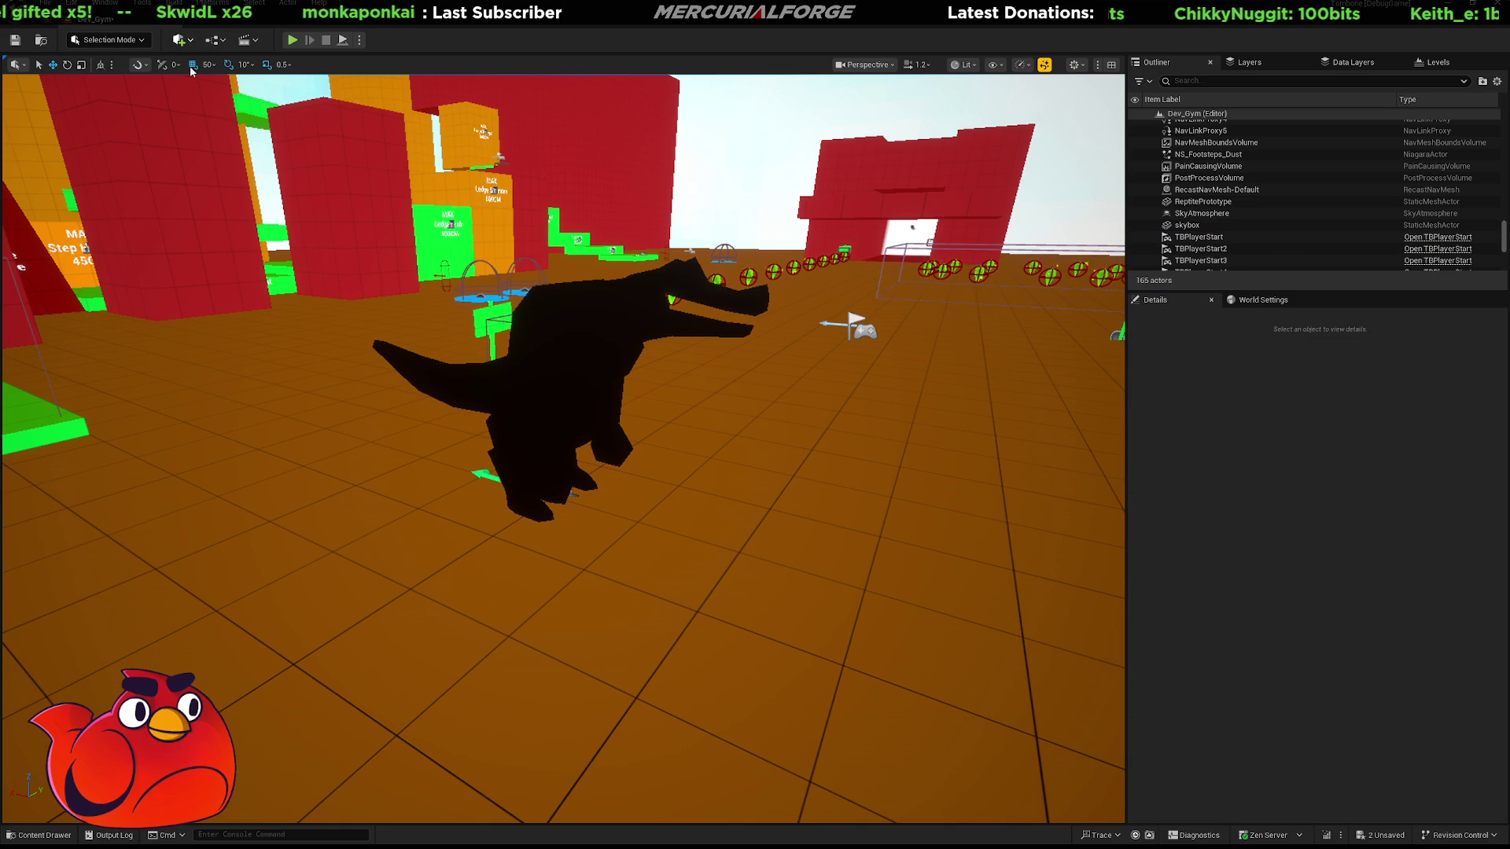
Delete the DirectionalLight from the level and start play-testing with Alt+P
key("ctrl+z")
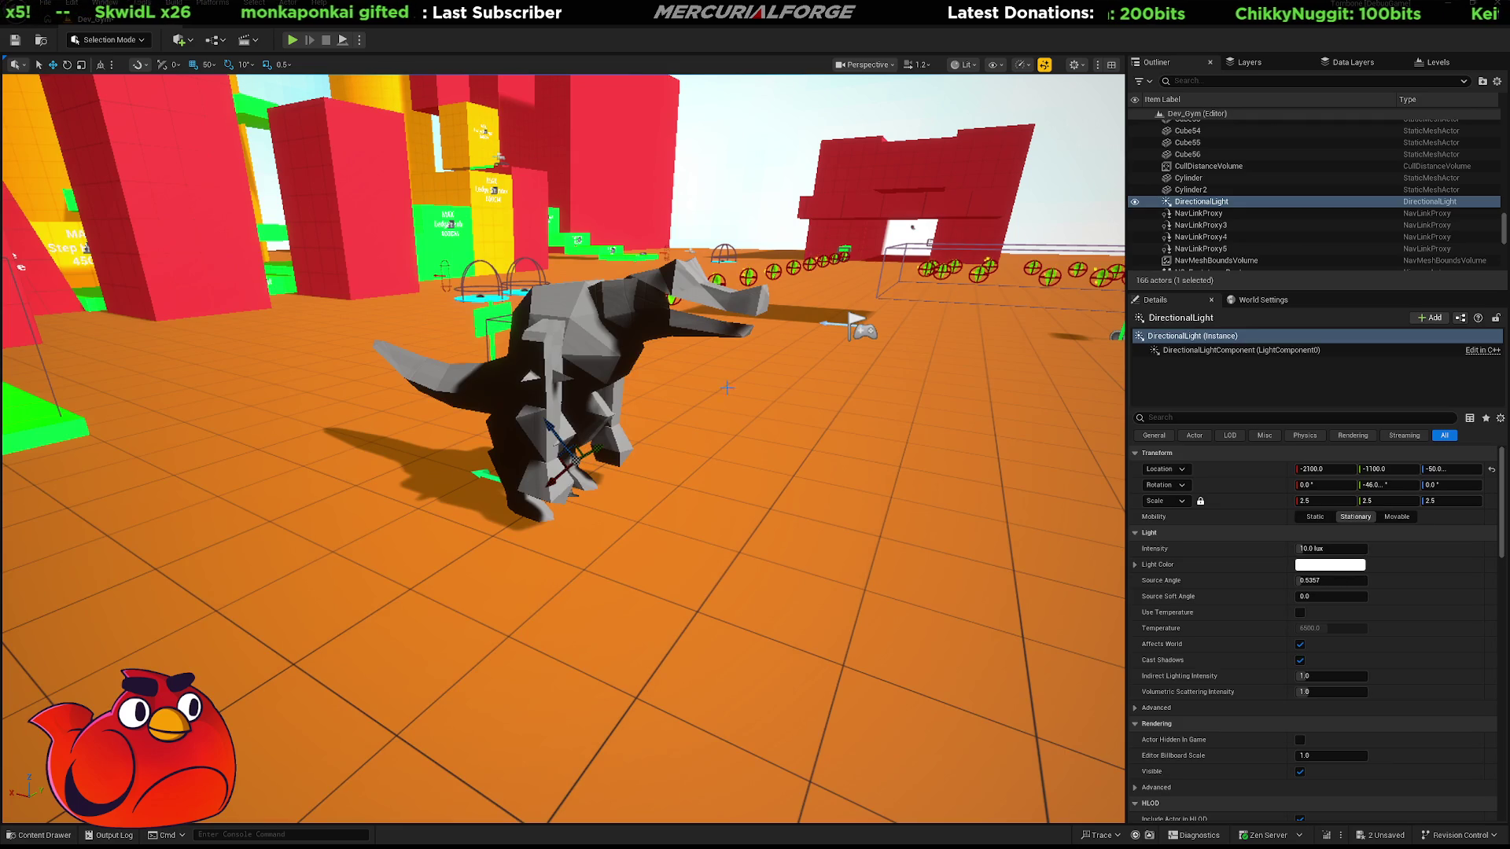
mouse_move(797, 408)
left_mouse_down()
mouse_move(795, 471)
mouse_move(785, 354)
mouse_move(787, 393)
left_mouse_up()
left_click(1225, 213)
left_click(1227, 202)
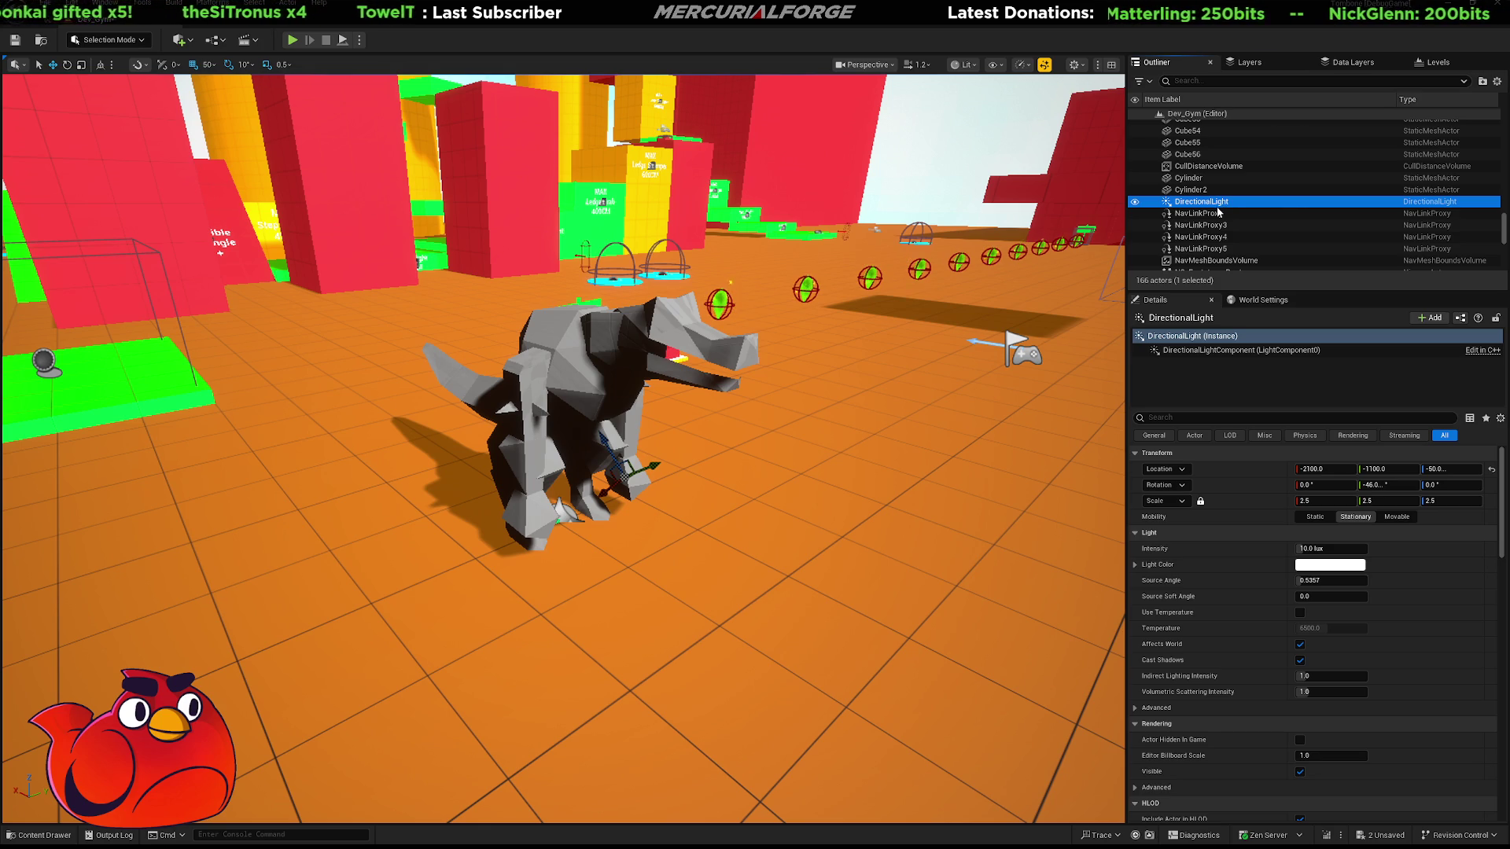
key("Delete")
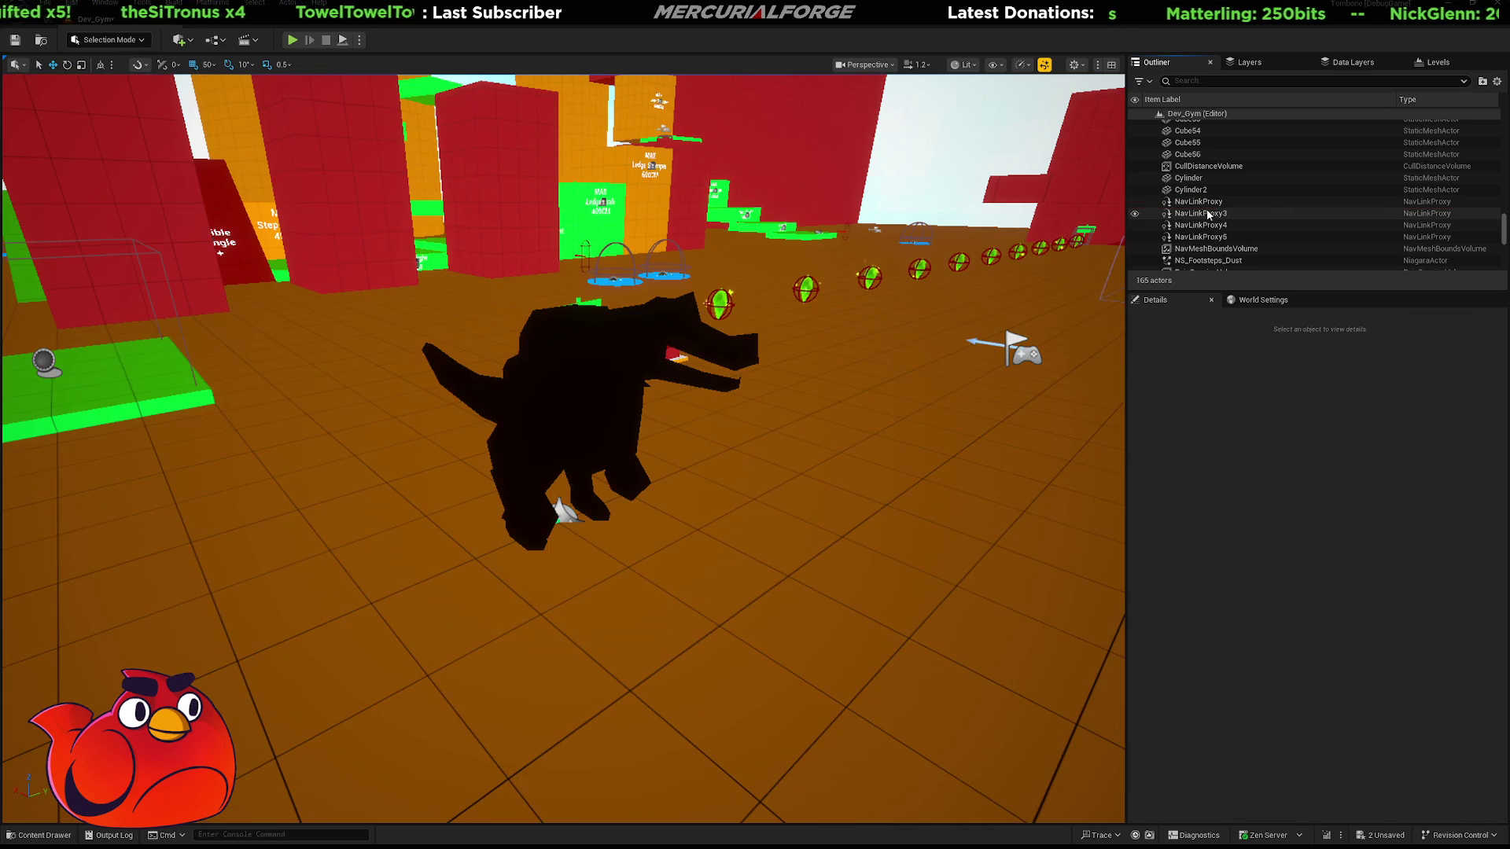
right_click_drag(666, 535, 722, 625)
left_click(722, 625)
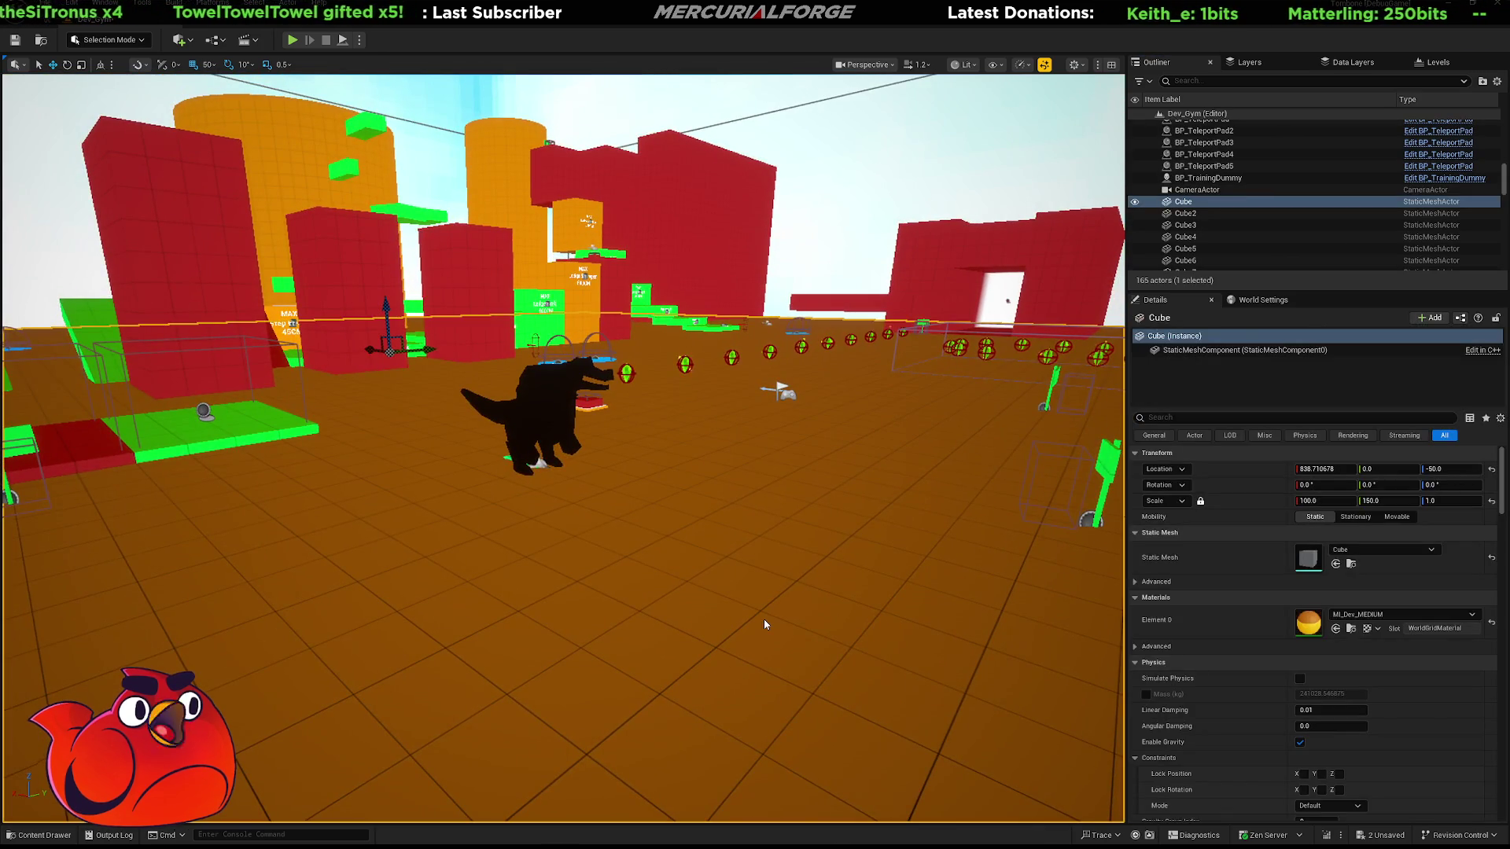
key("alt+p")
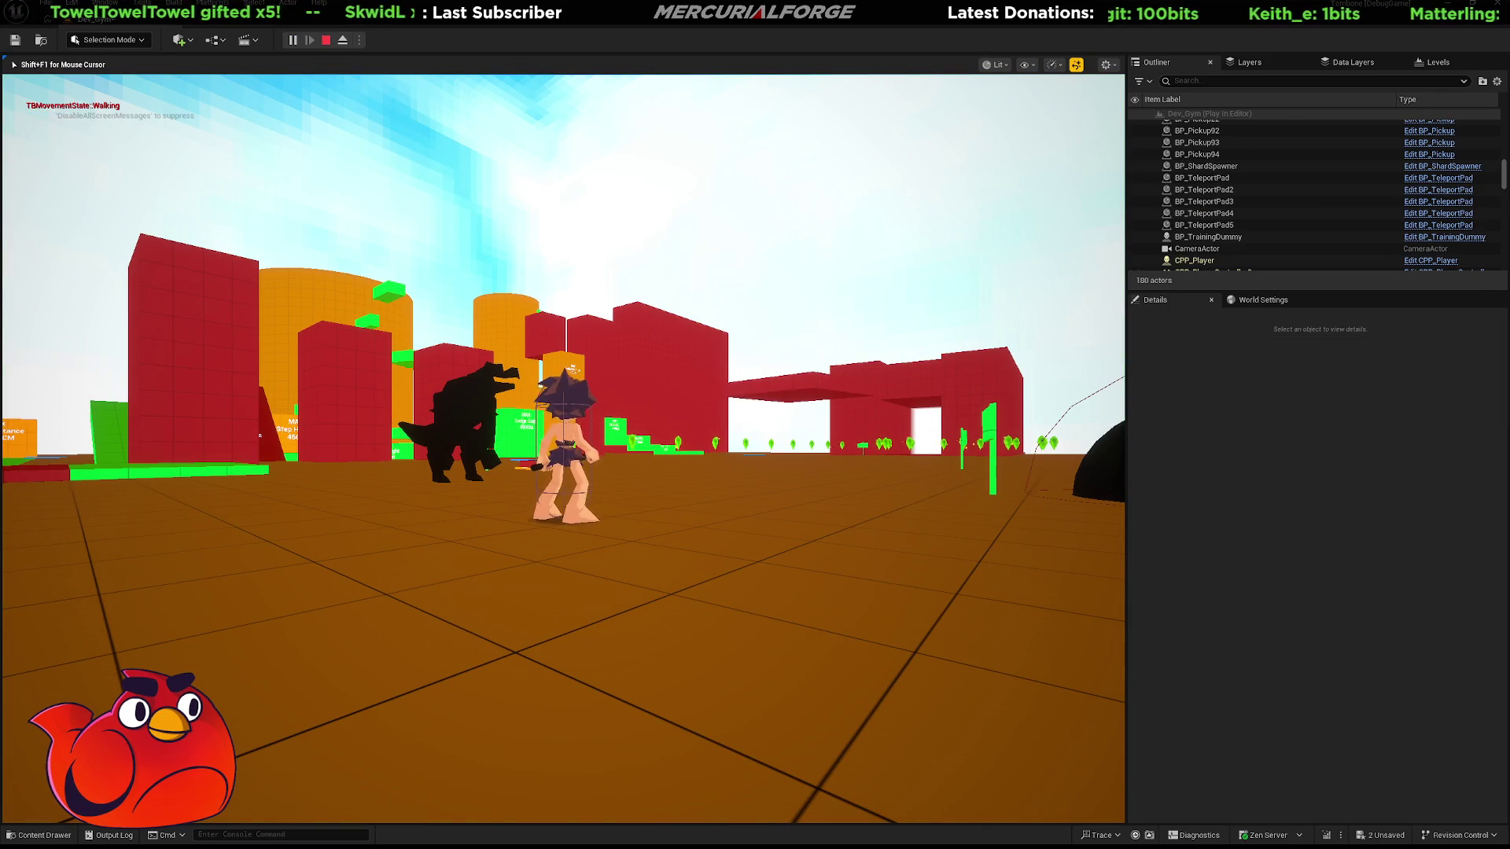
Swing, run and repeatedly dash the character around the black reptile, then end the session
left_click(564, 448)
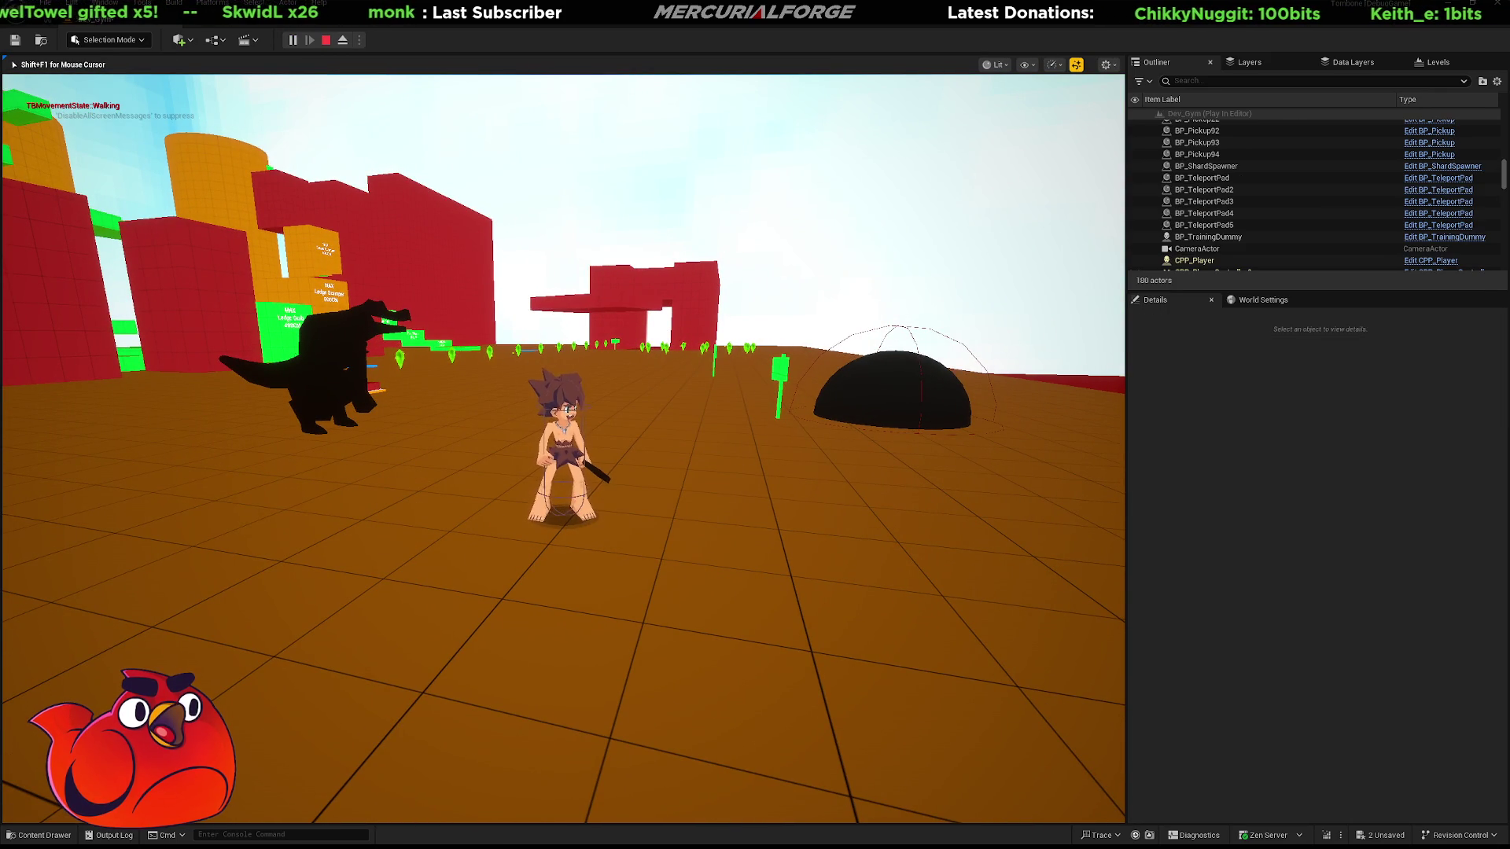
key("d")
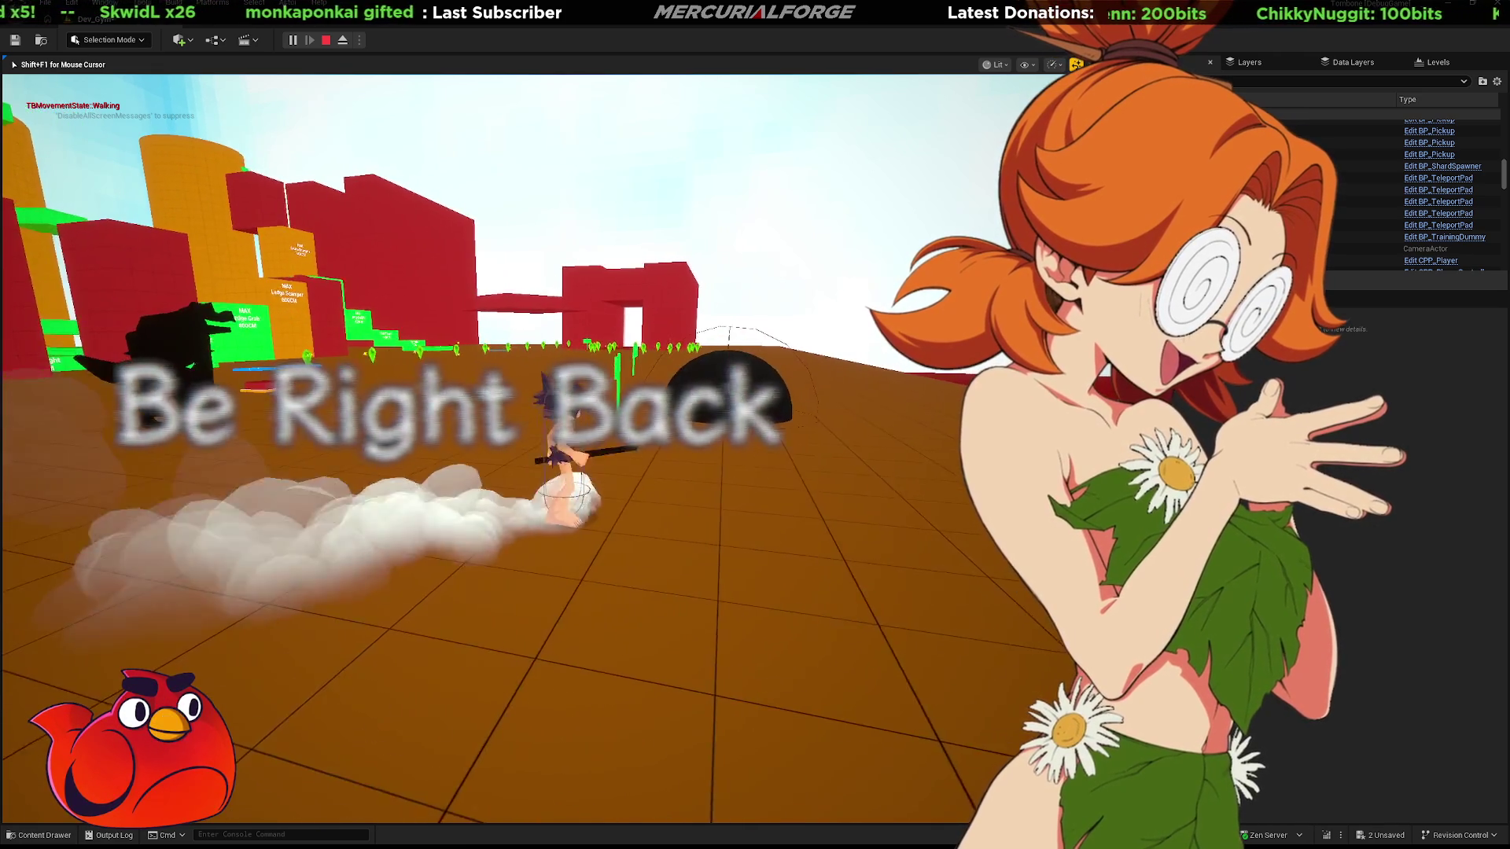
key("w")
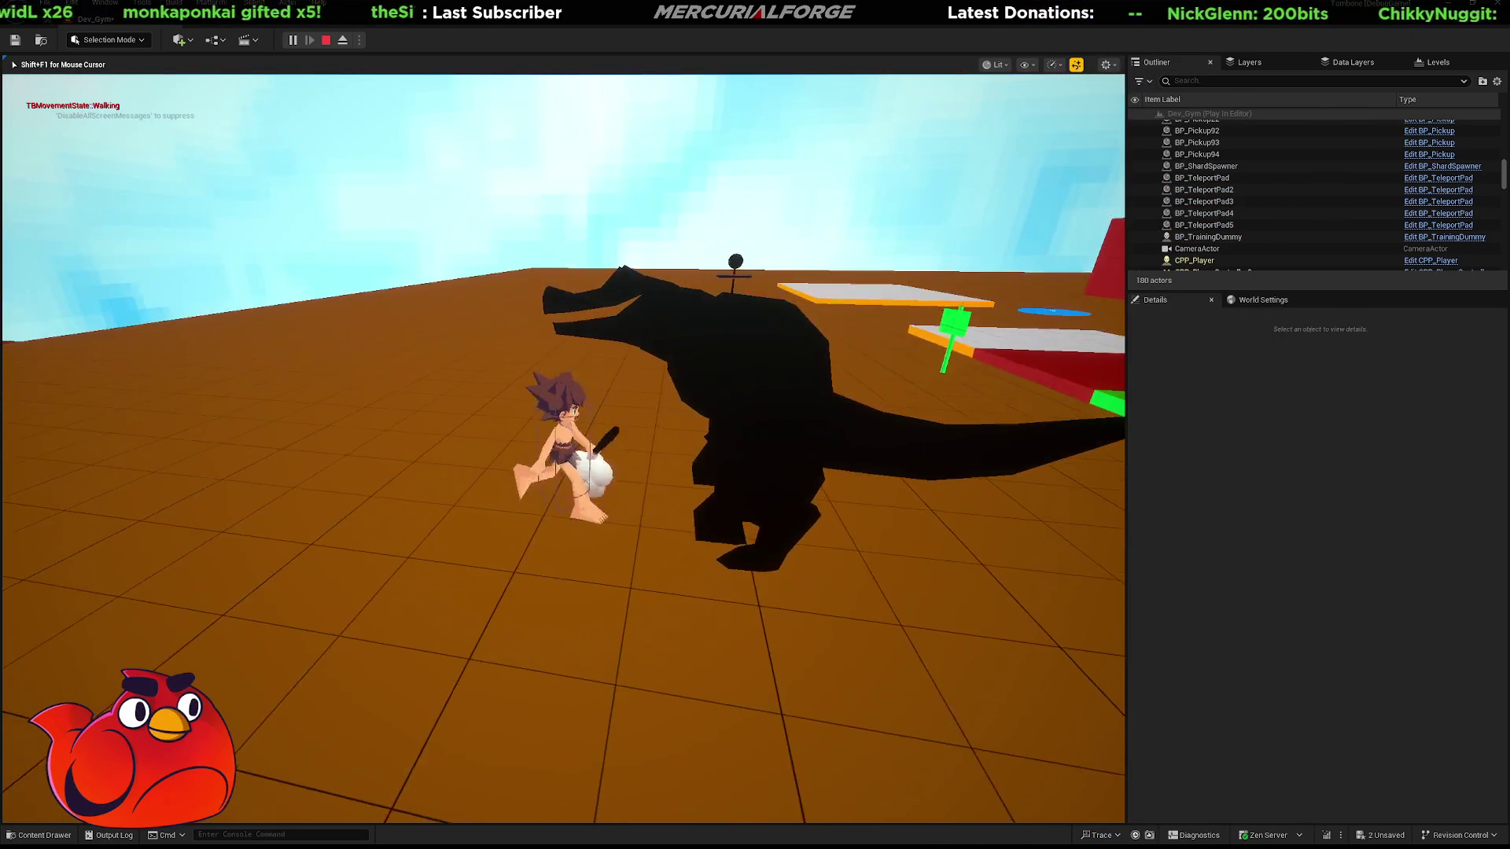
key("shift")
key("w")
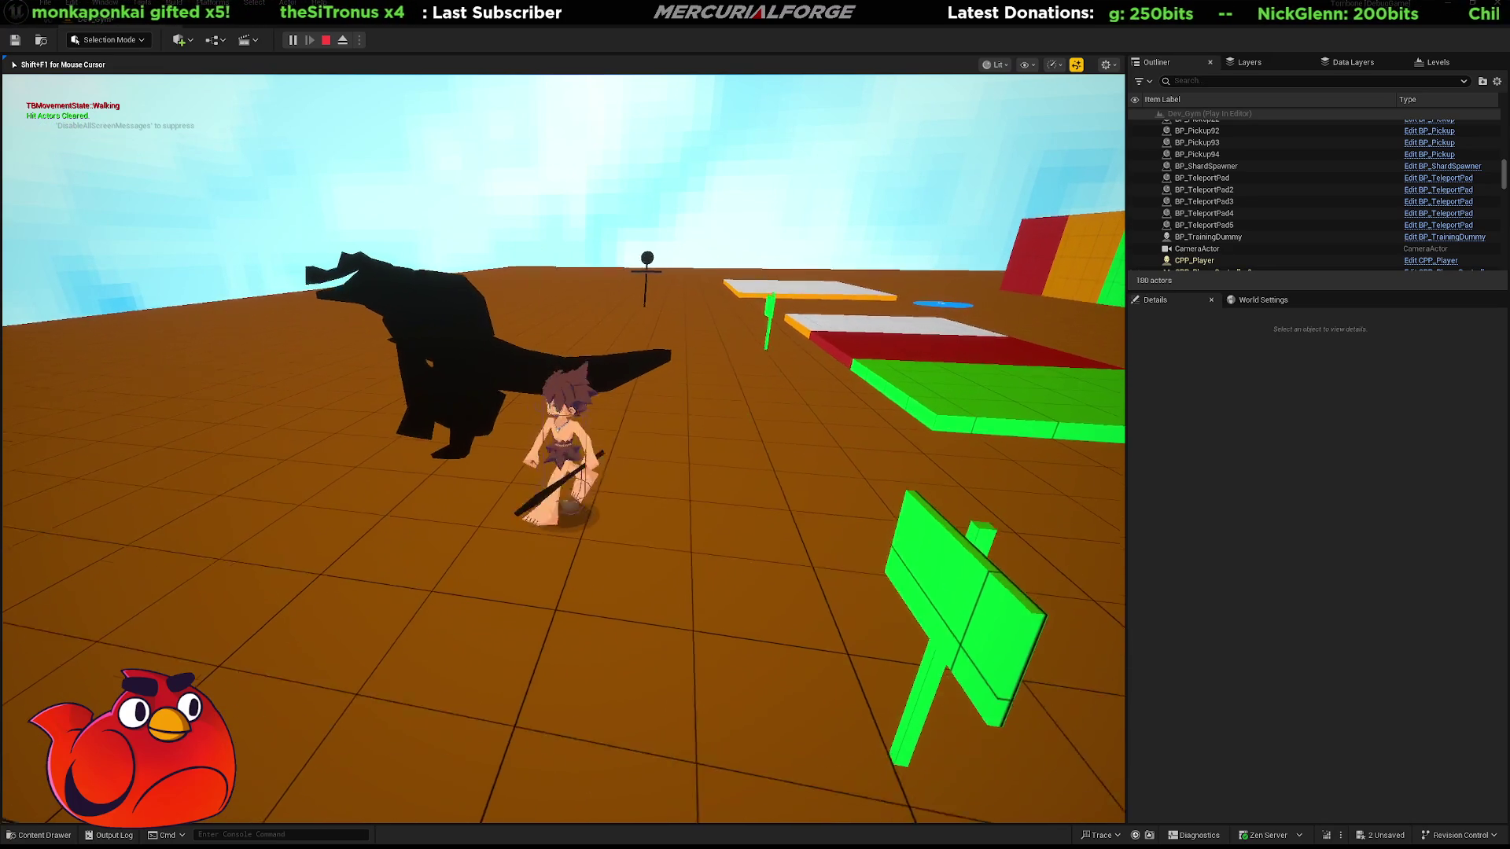
key("shift")
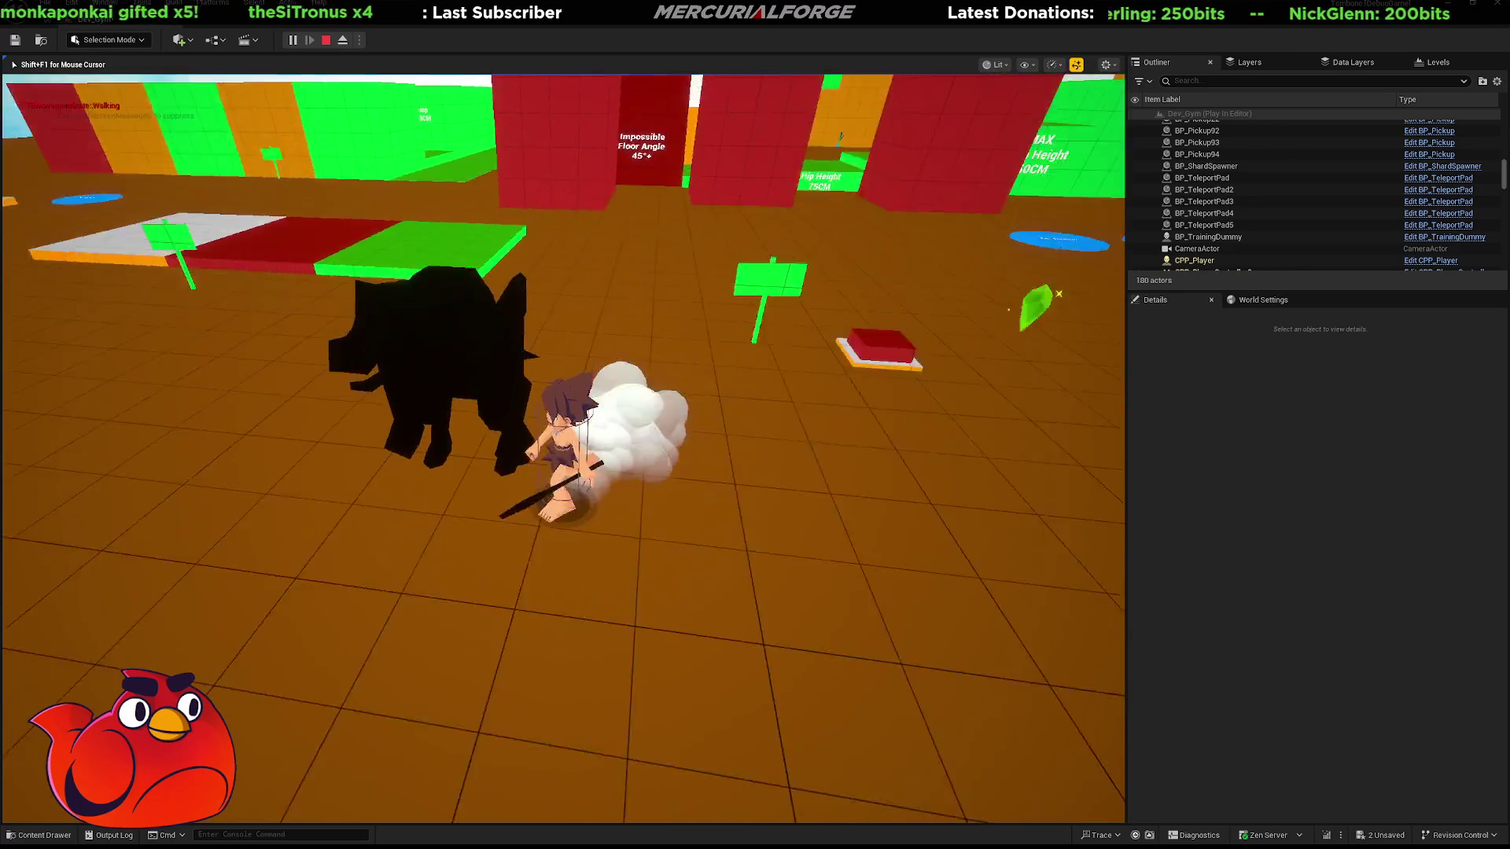
key("shift")
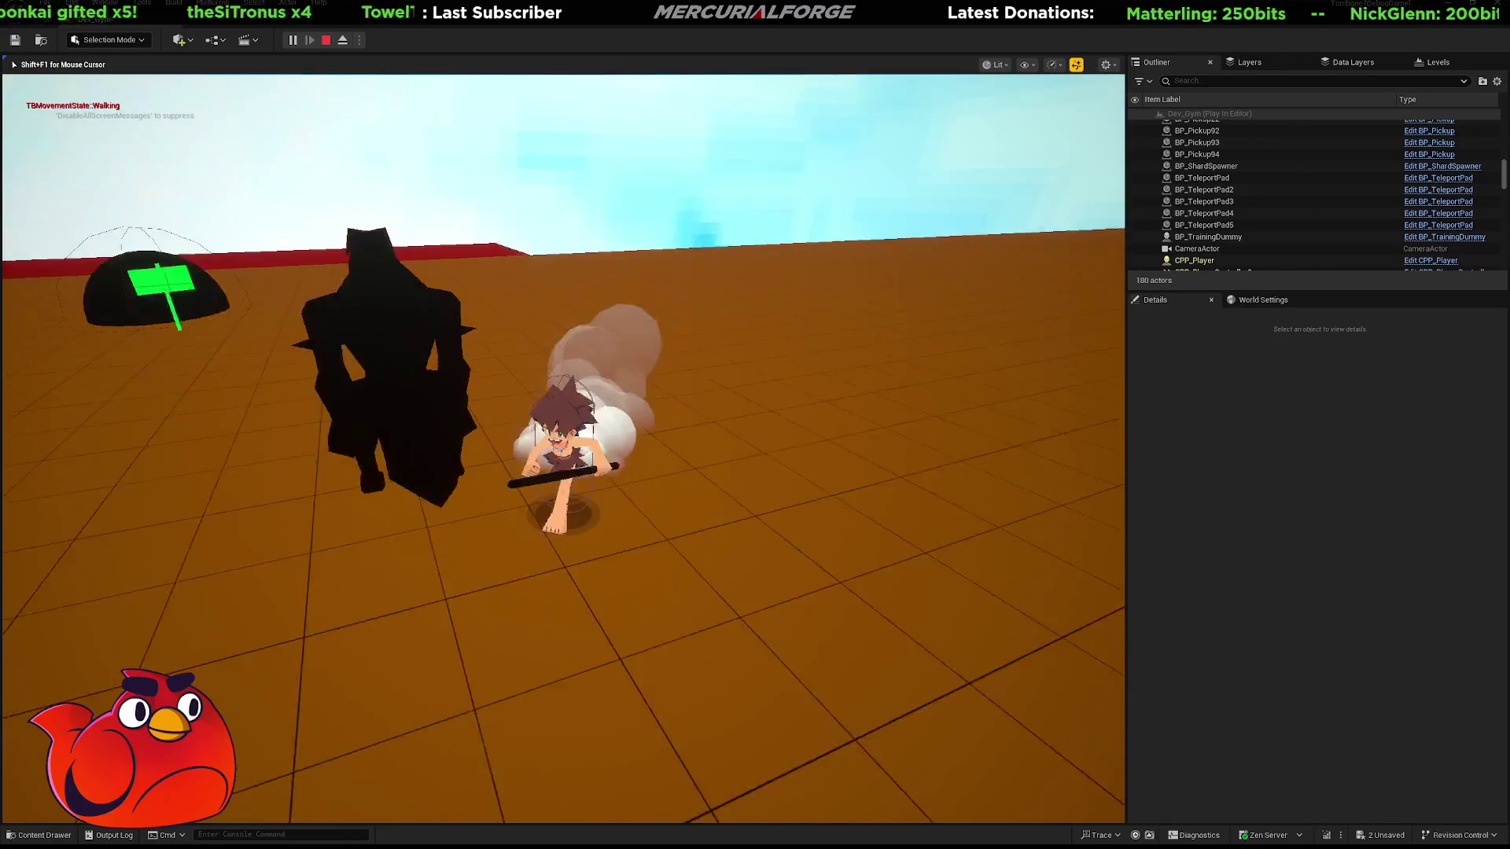
key("shift")
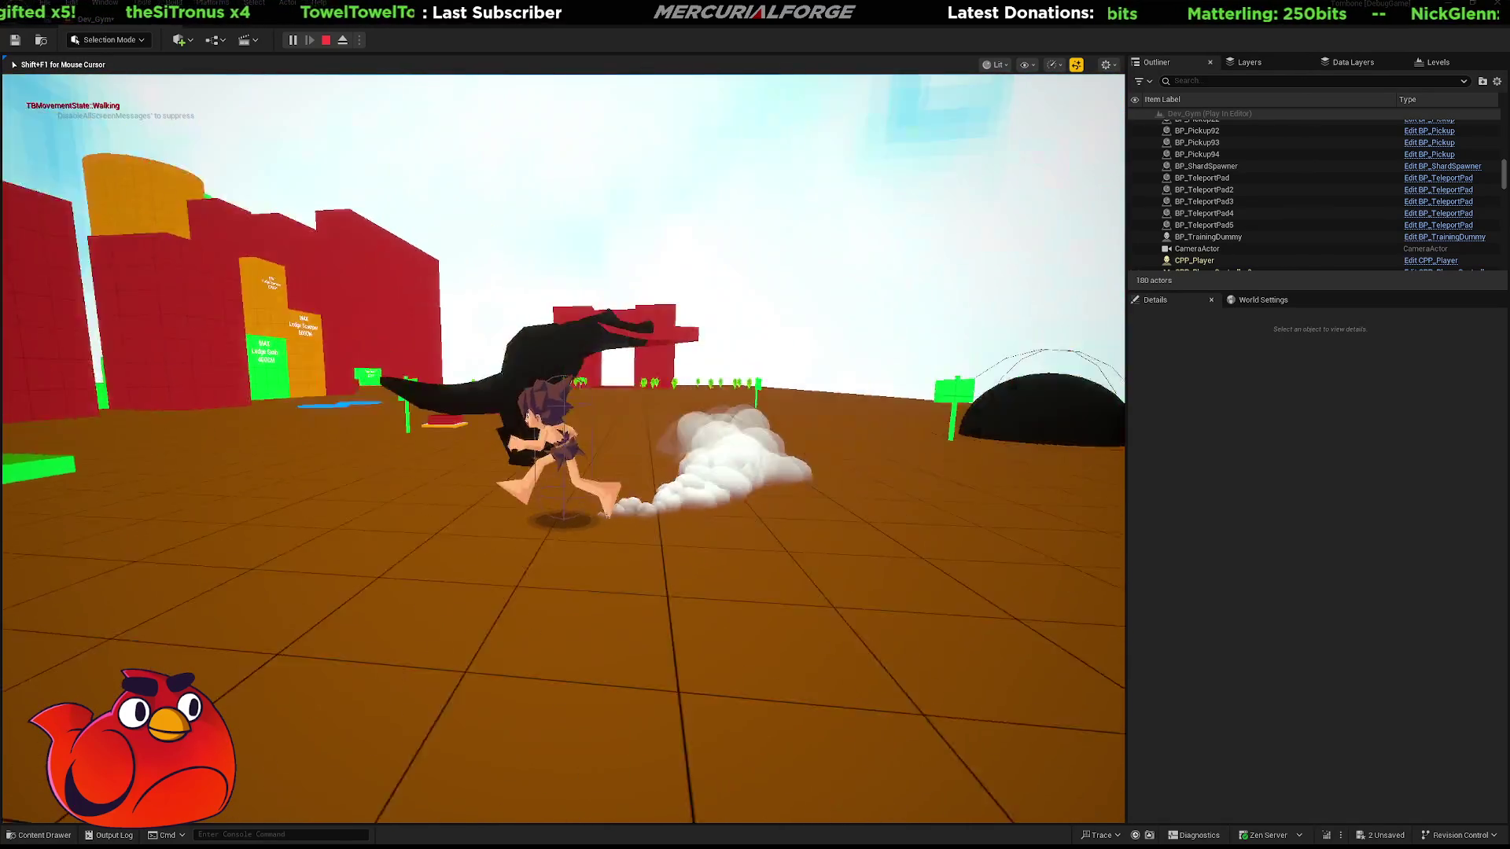
key("shift")
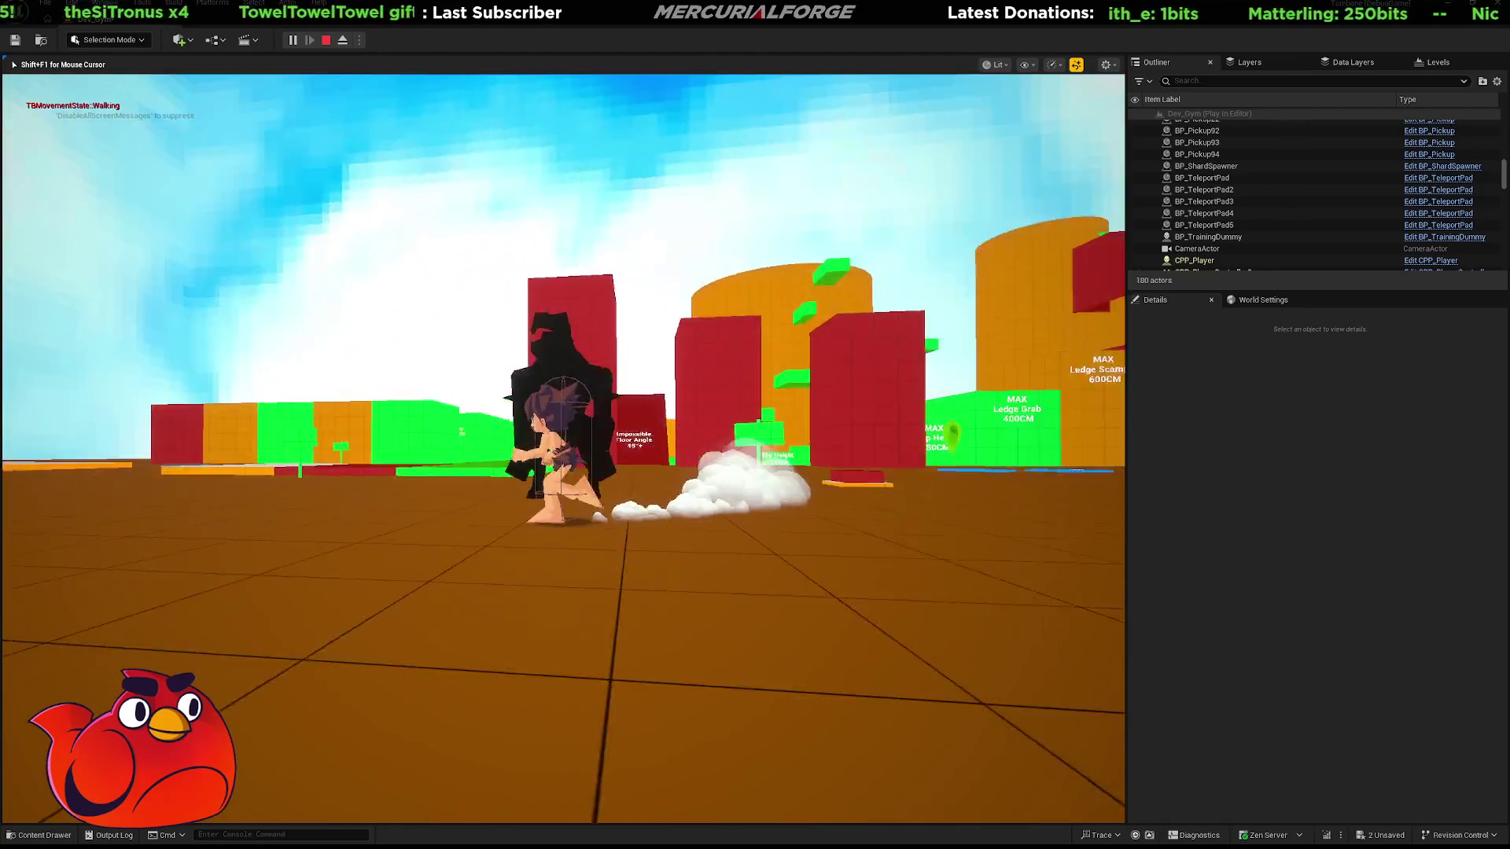
key("shift")
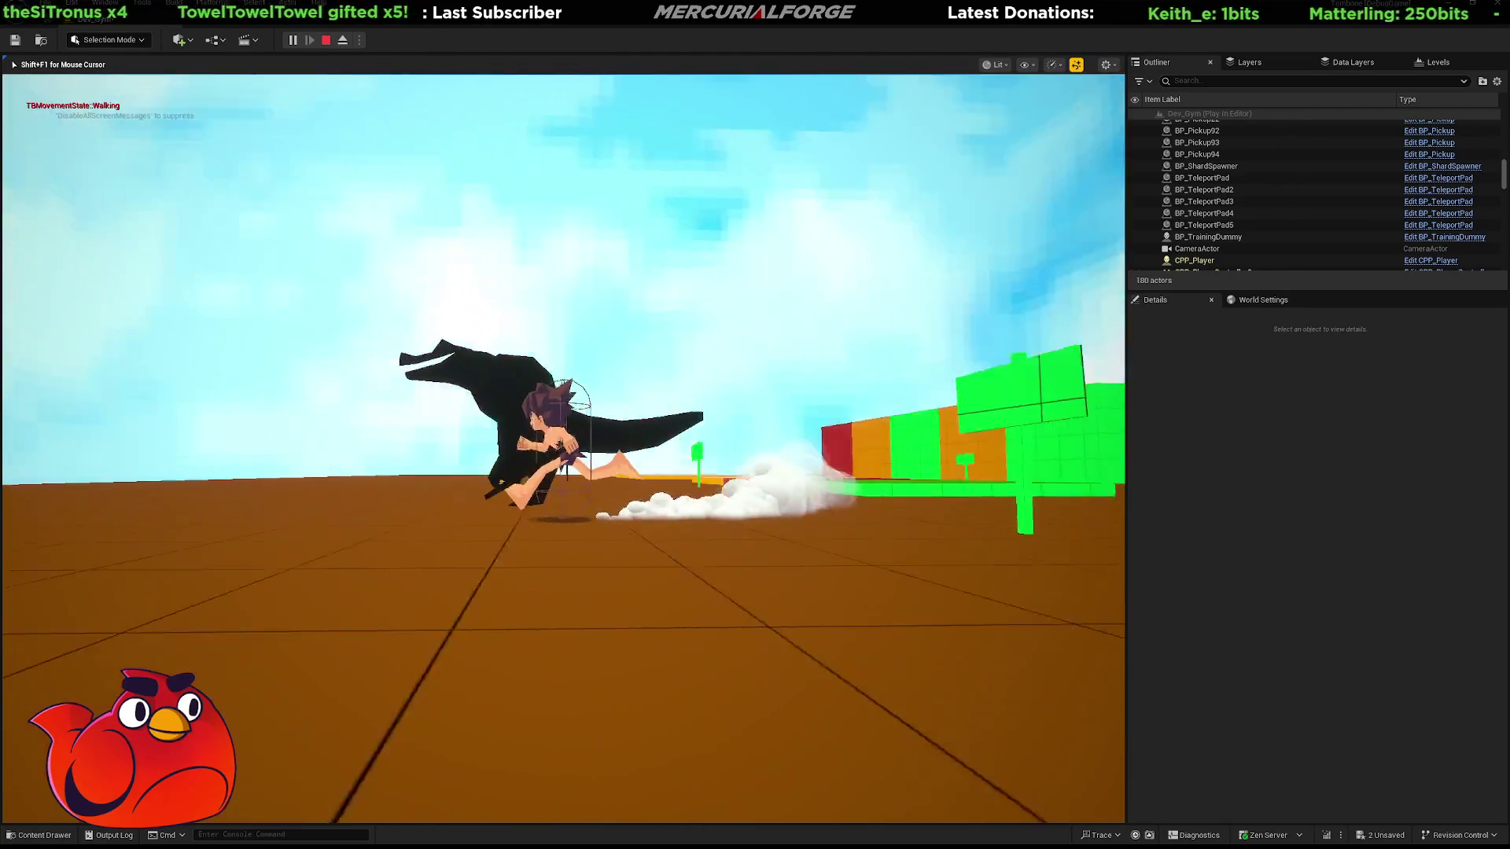
key("shift")
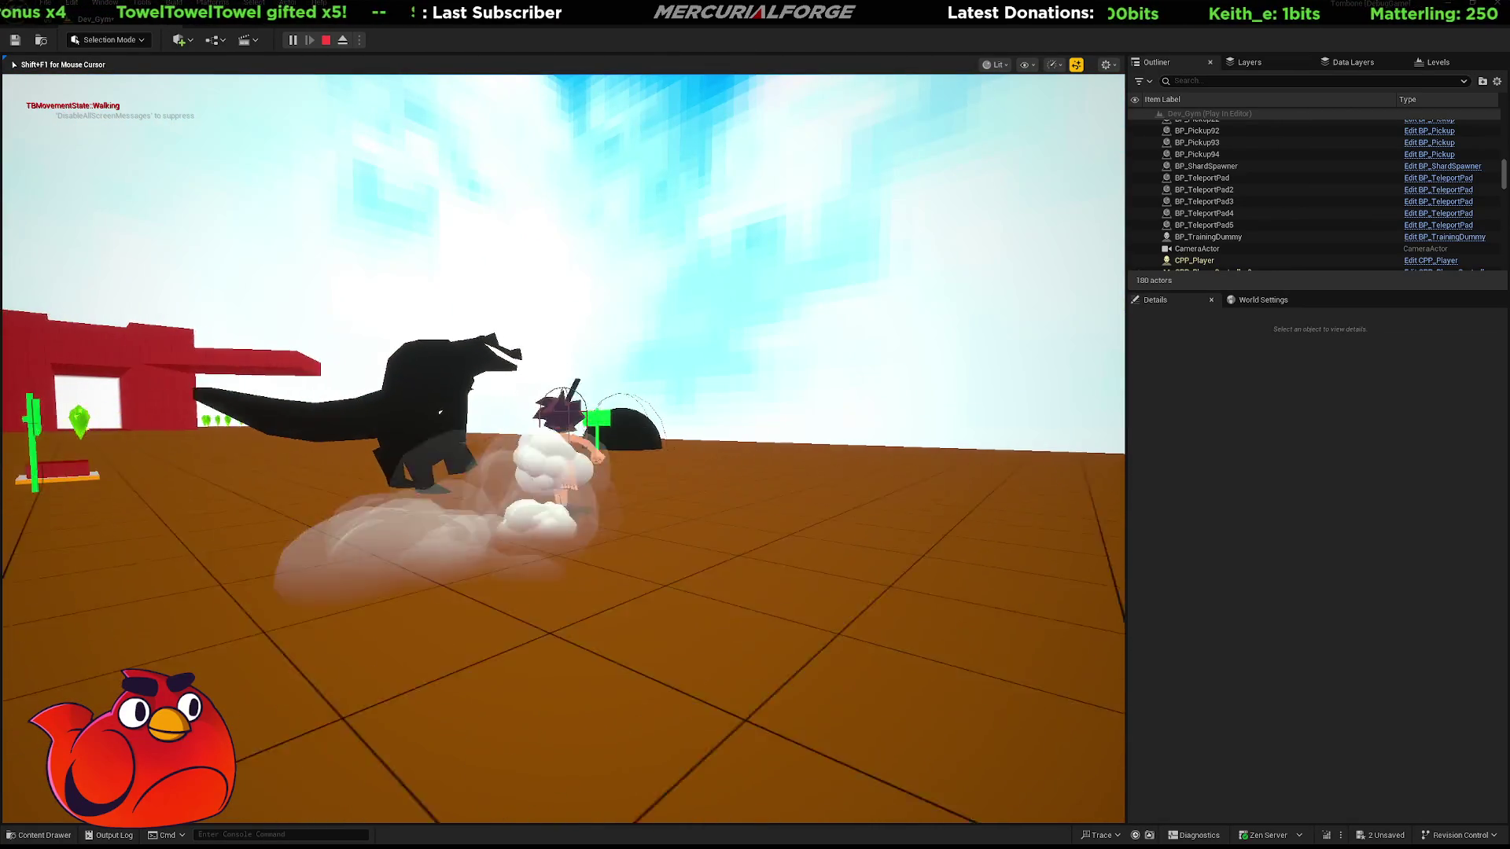
key("shift")
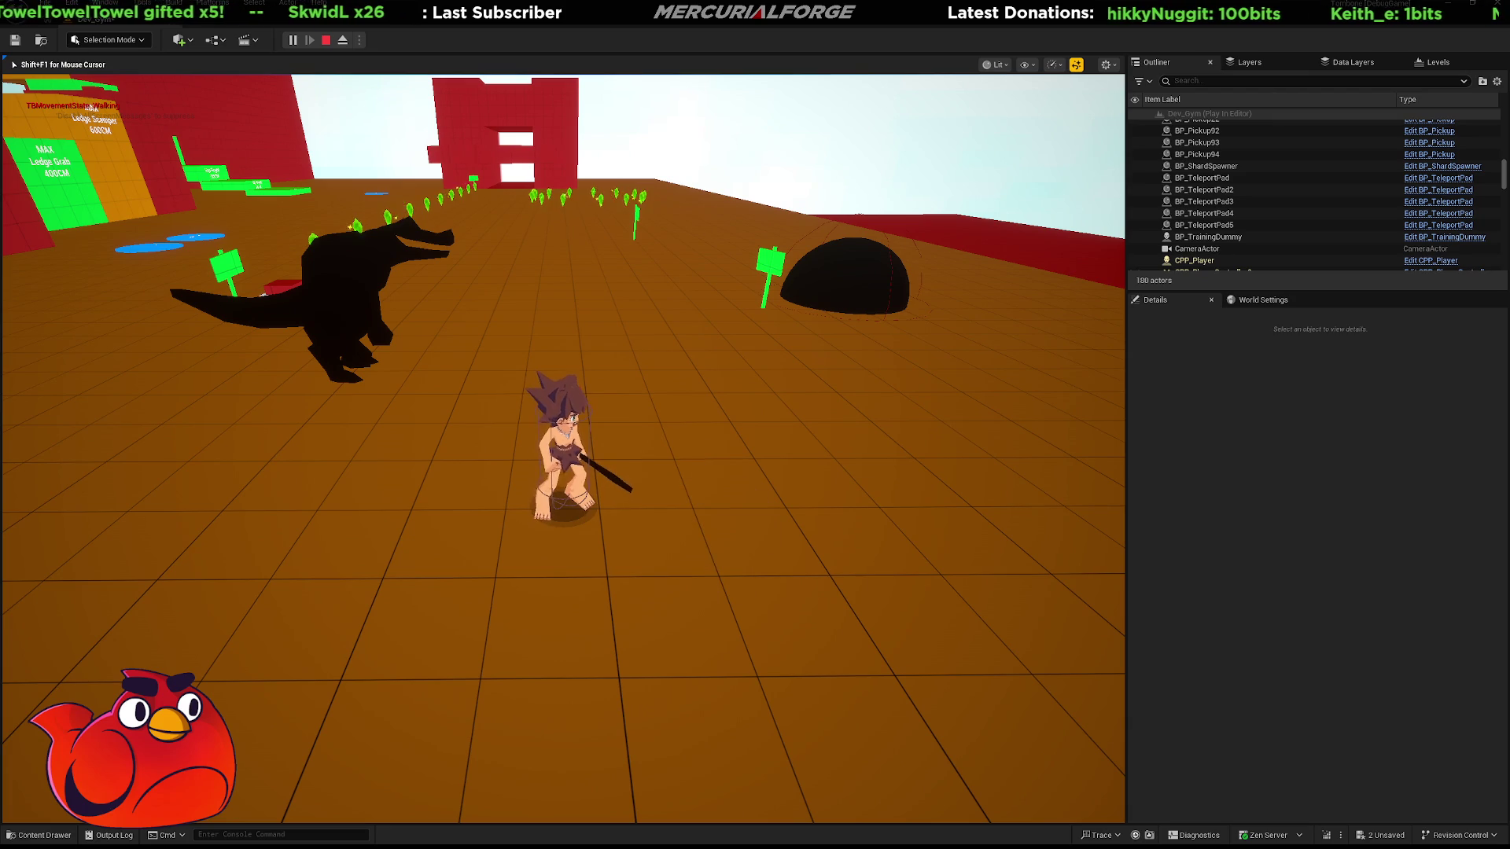
key("F8")
left_click(314, 291)
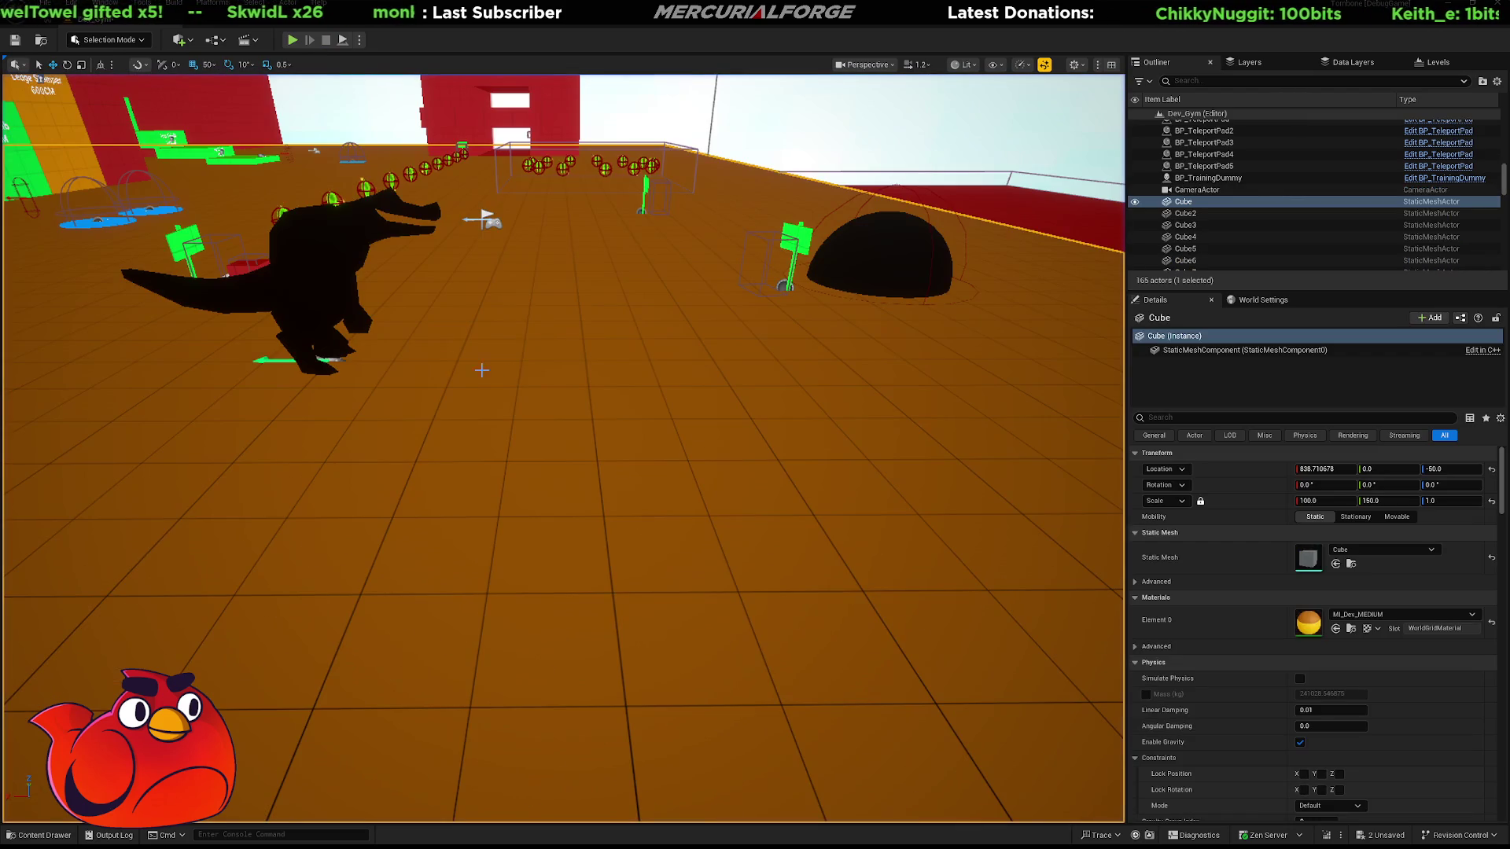
Raise the reptile's TBShadow component to Location Z 317.46, then launch another play test
key("Escape")
mouse_move(564, 409)
right_mouse_down()
mouse_move(543, 413)
mouse_move(566, 417)
right_mouse_up()
mouse_move(404, 342)
right_mouse_down()
mouse_move(417, 353)
mouse_move(404, 342)
right_mouse_up()
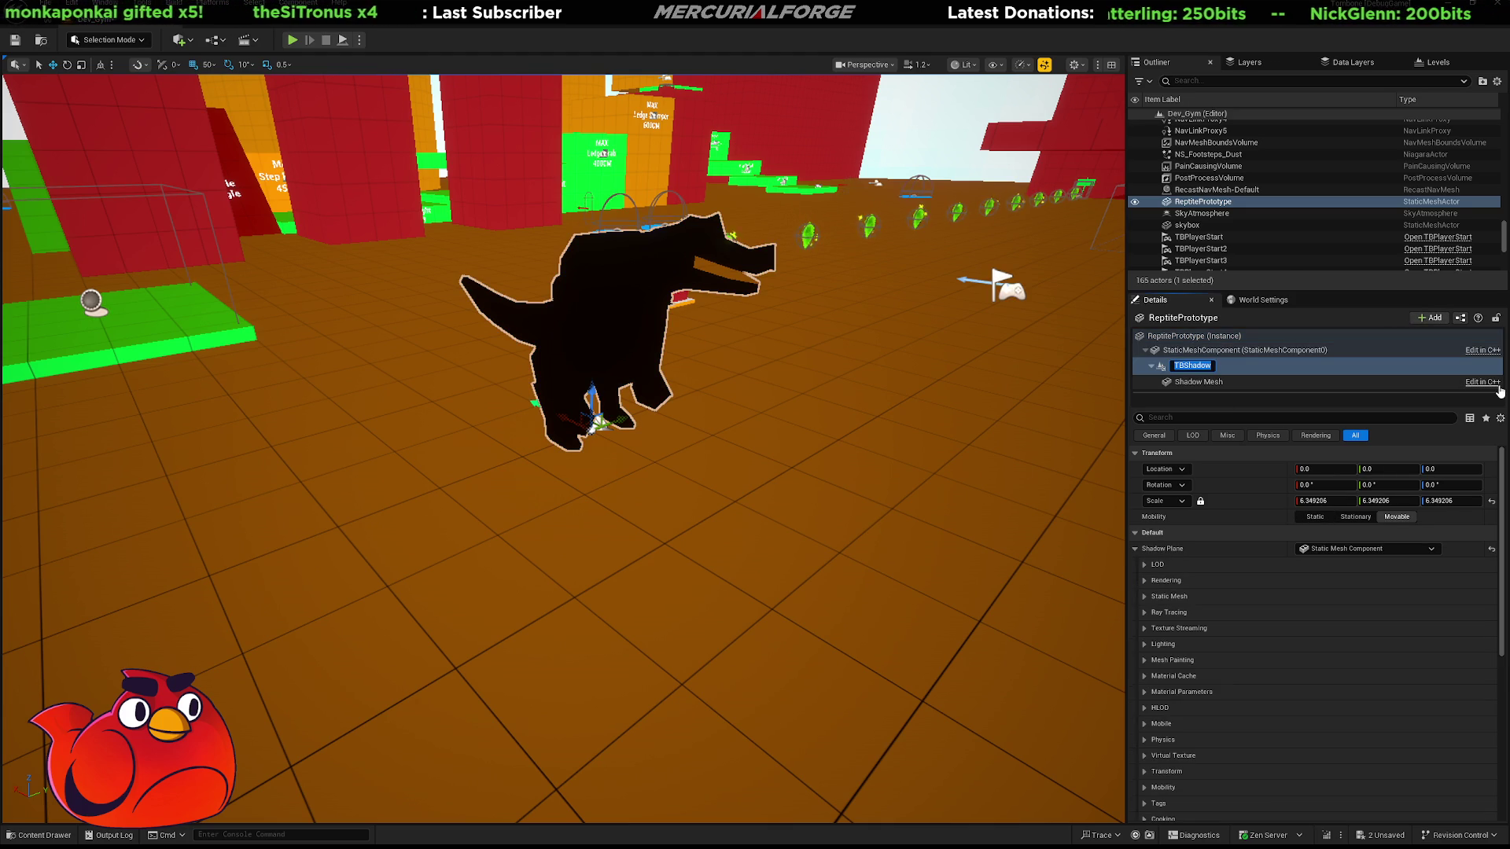
key("Return")
left_click_drag(588, 389, 594, 350)
right_click_drag(625, 397, 732, 449)
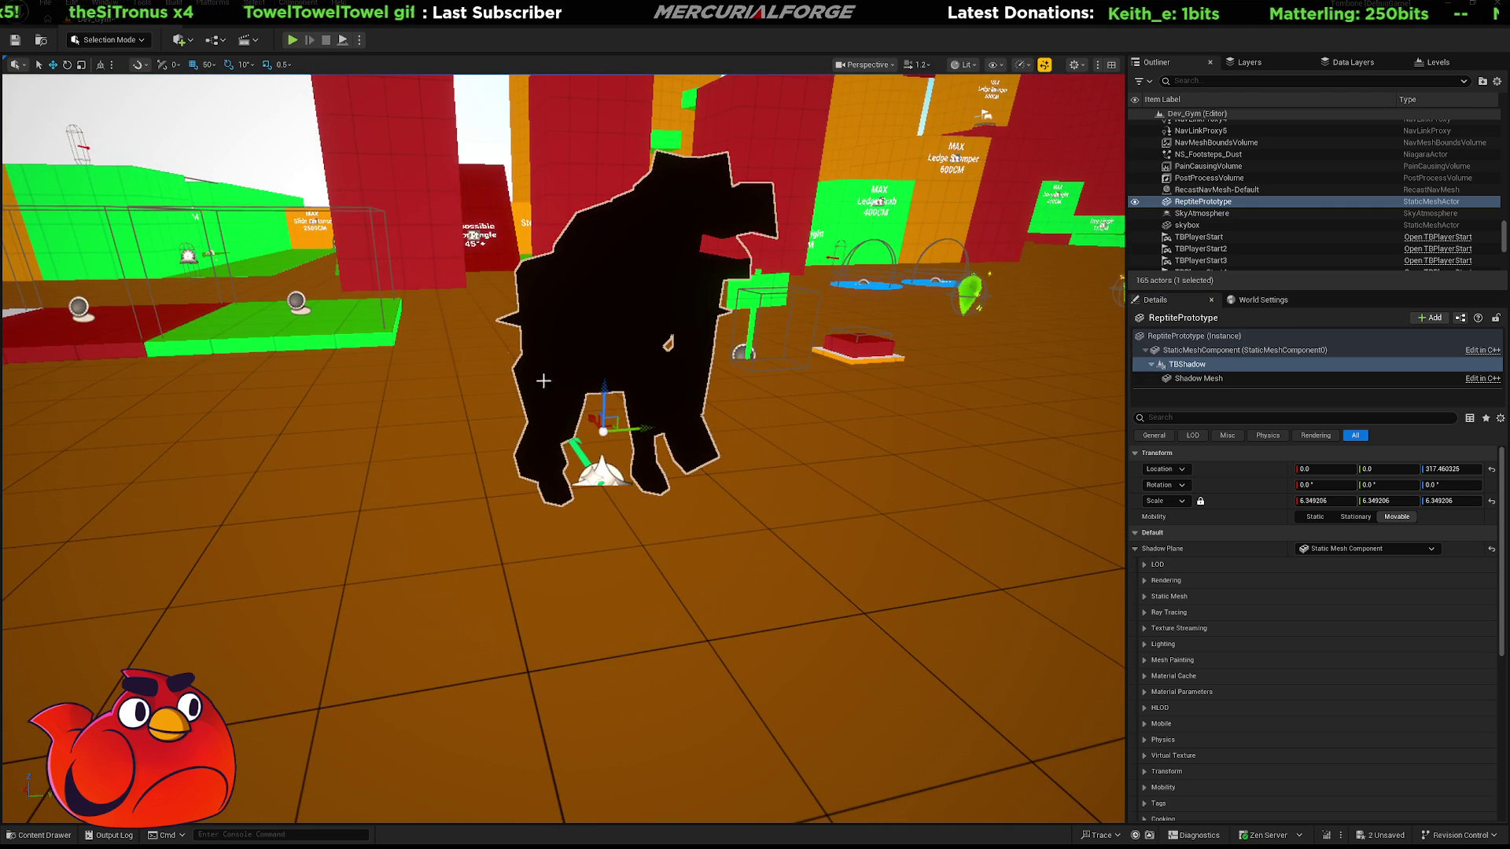
left_click(674, 667)
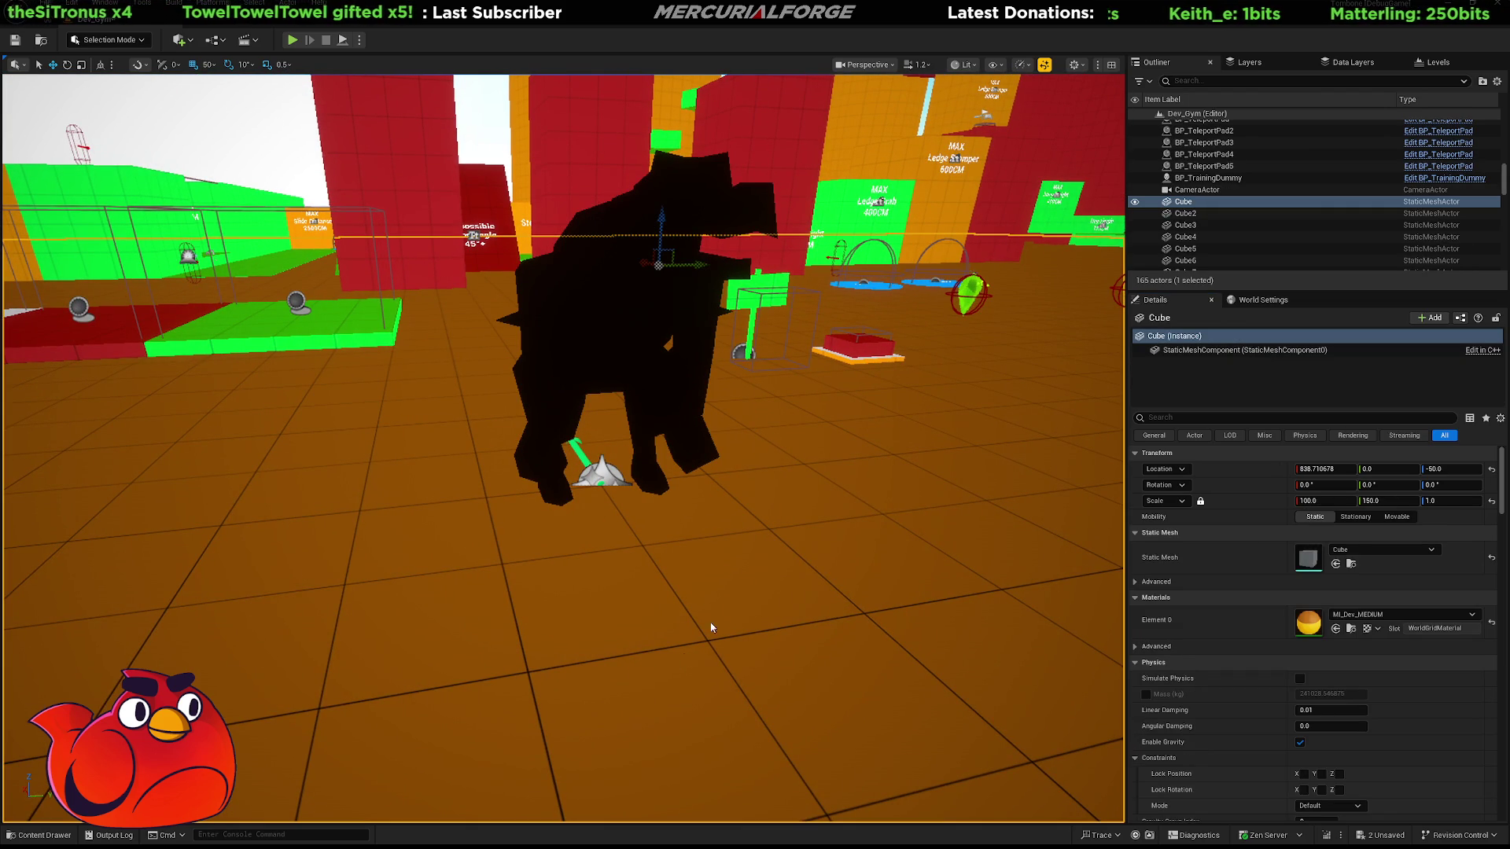
left_click(294, 37)
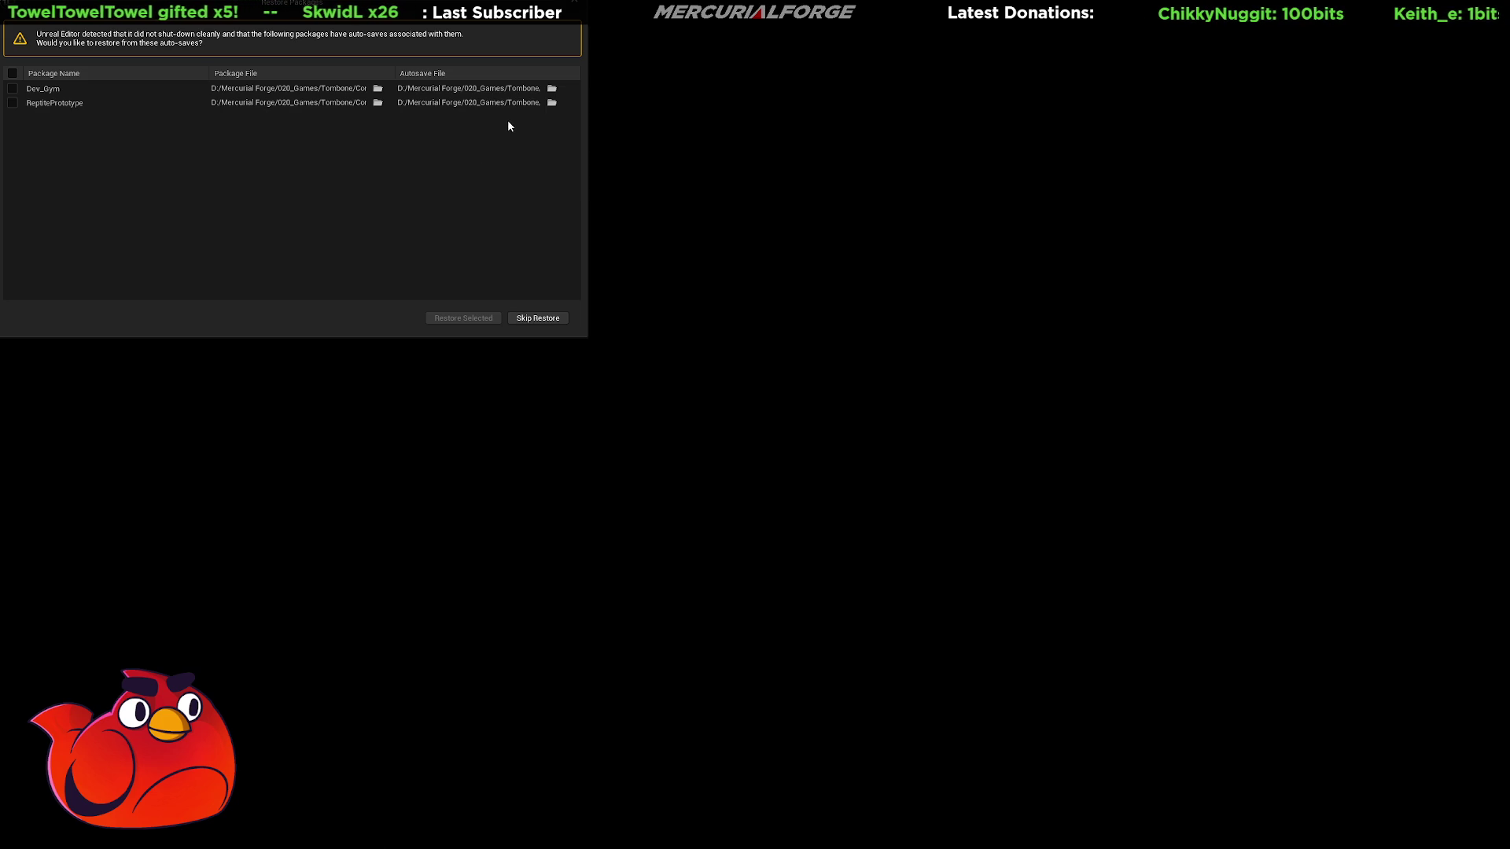
Tick only ReptilePrototype in Restore Packages and restore it
left_click(13, 103)
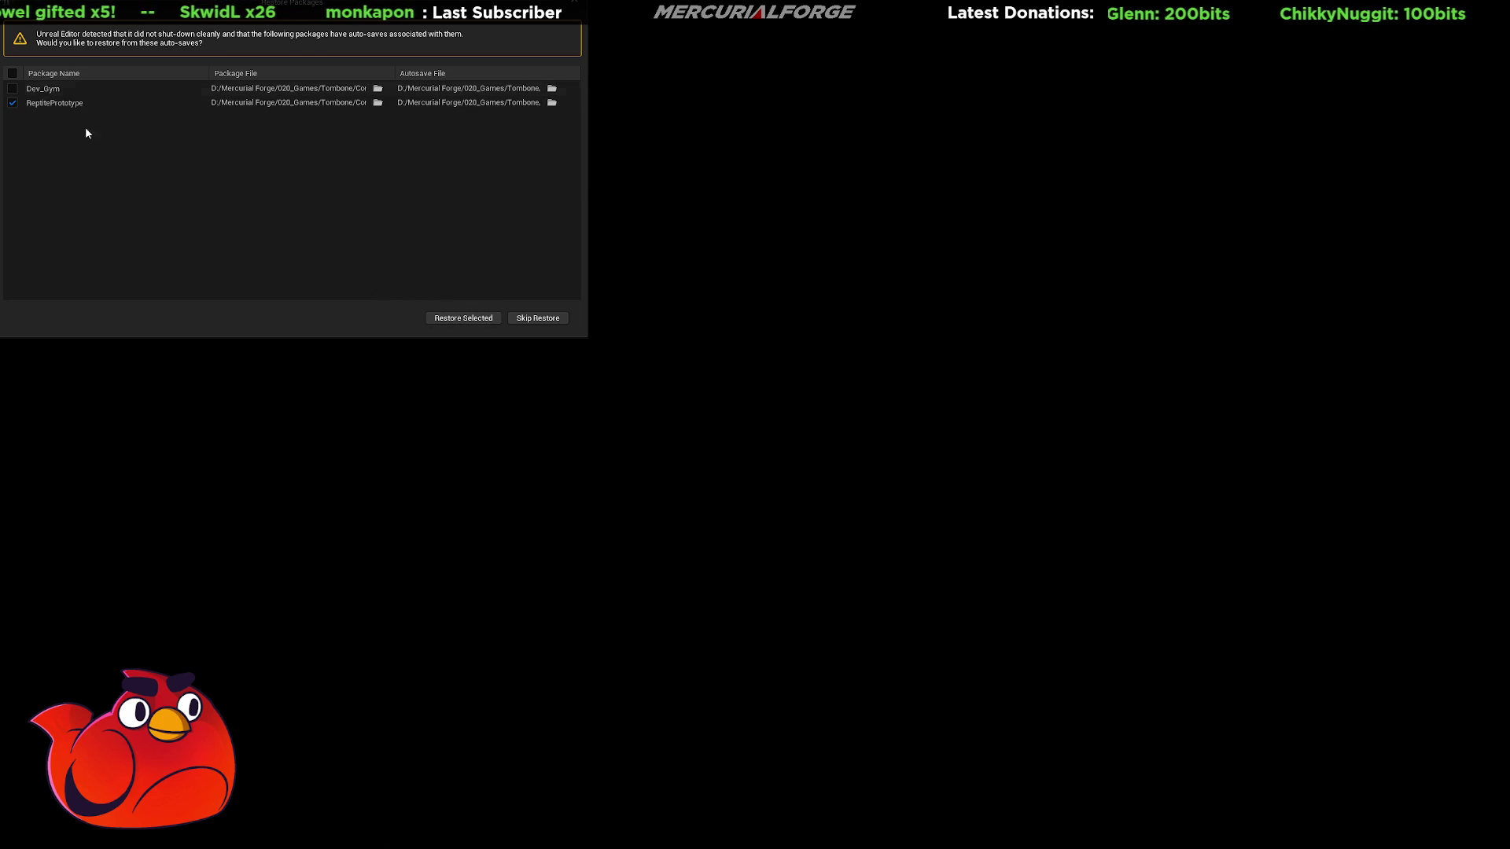
left_click(456, 319)
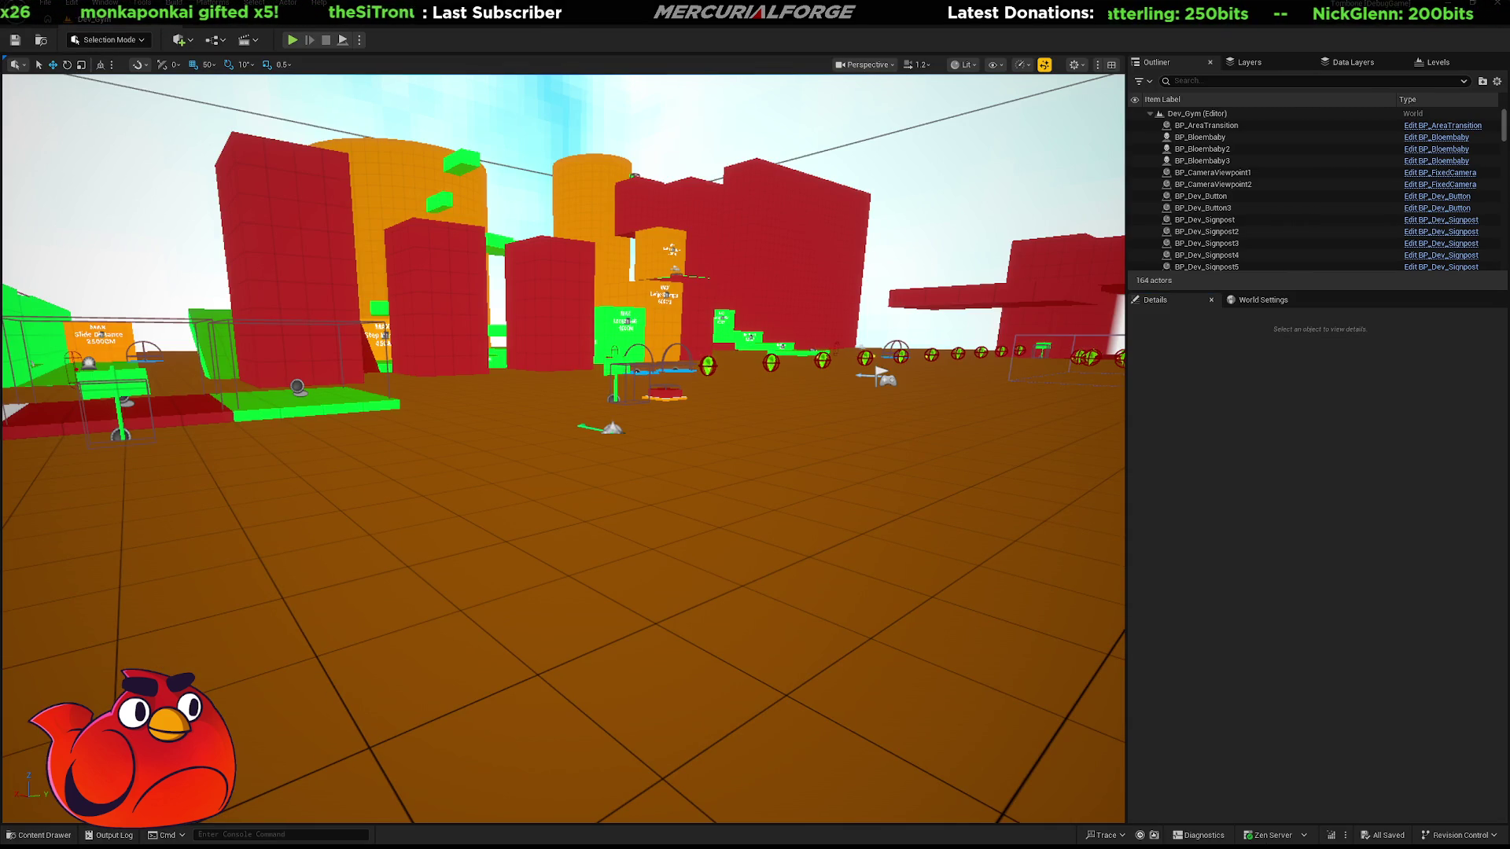
Place the Reptile Prototype in the level and play-test running the character around it
right_click_drag(620, 509, 624, 502)
key("ctrl+space")
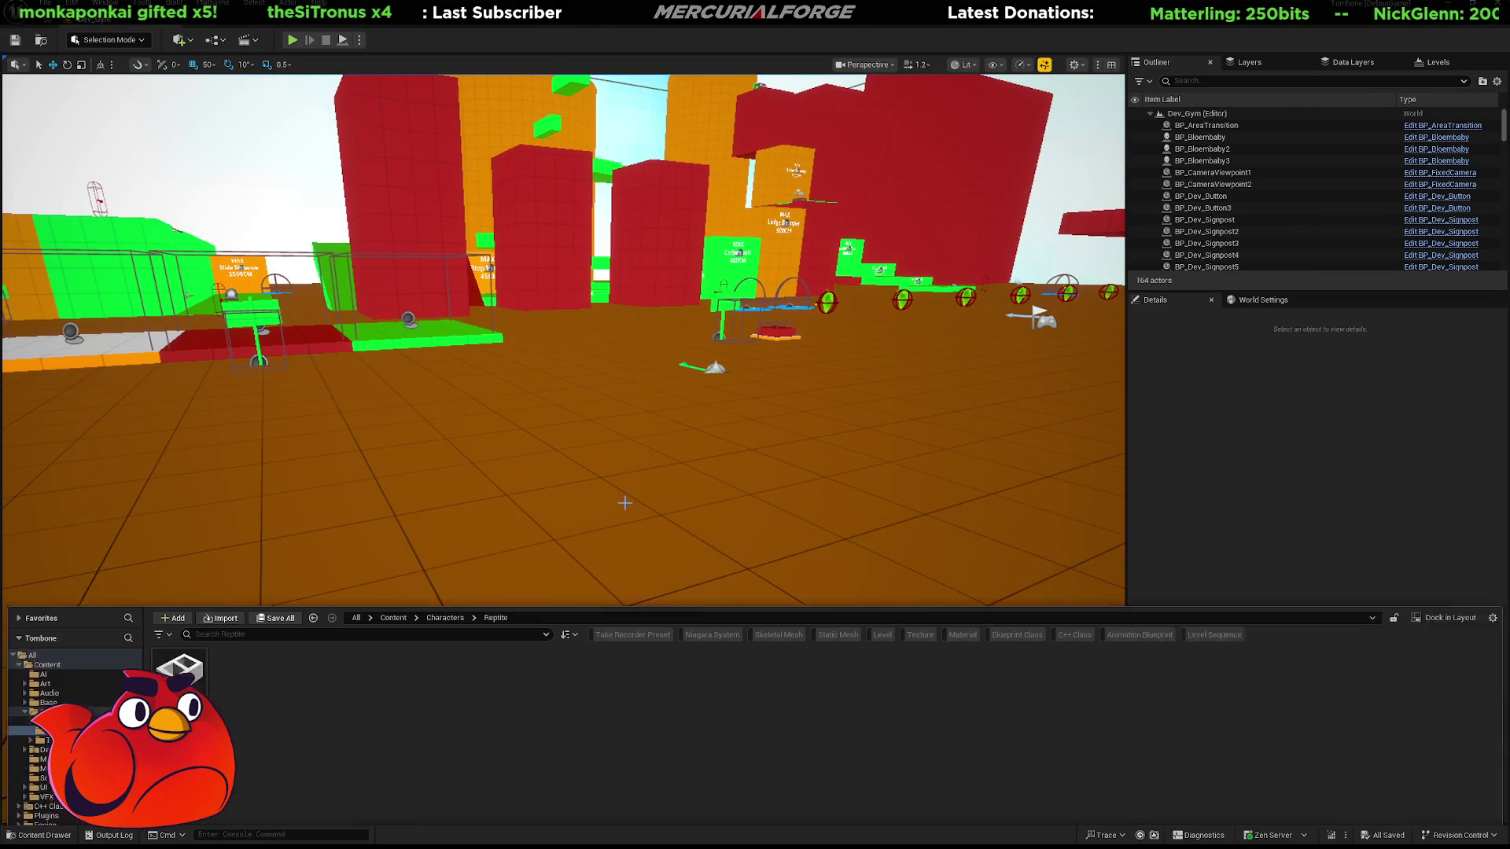
mouse_move(175, 622)
left_mouse_down()
mouse_move(613, 412)
mouse_move(577, 434)
left_mouse_up()
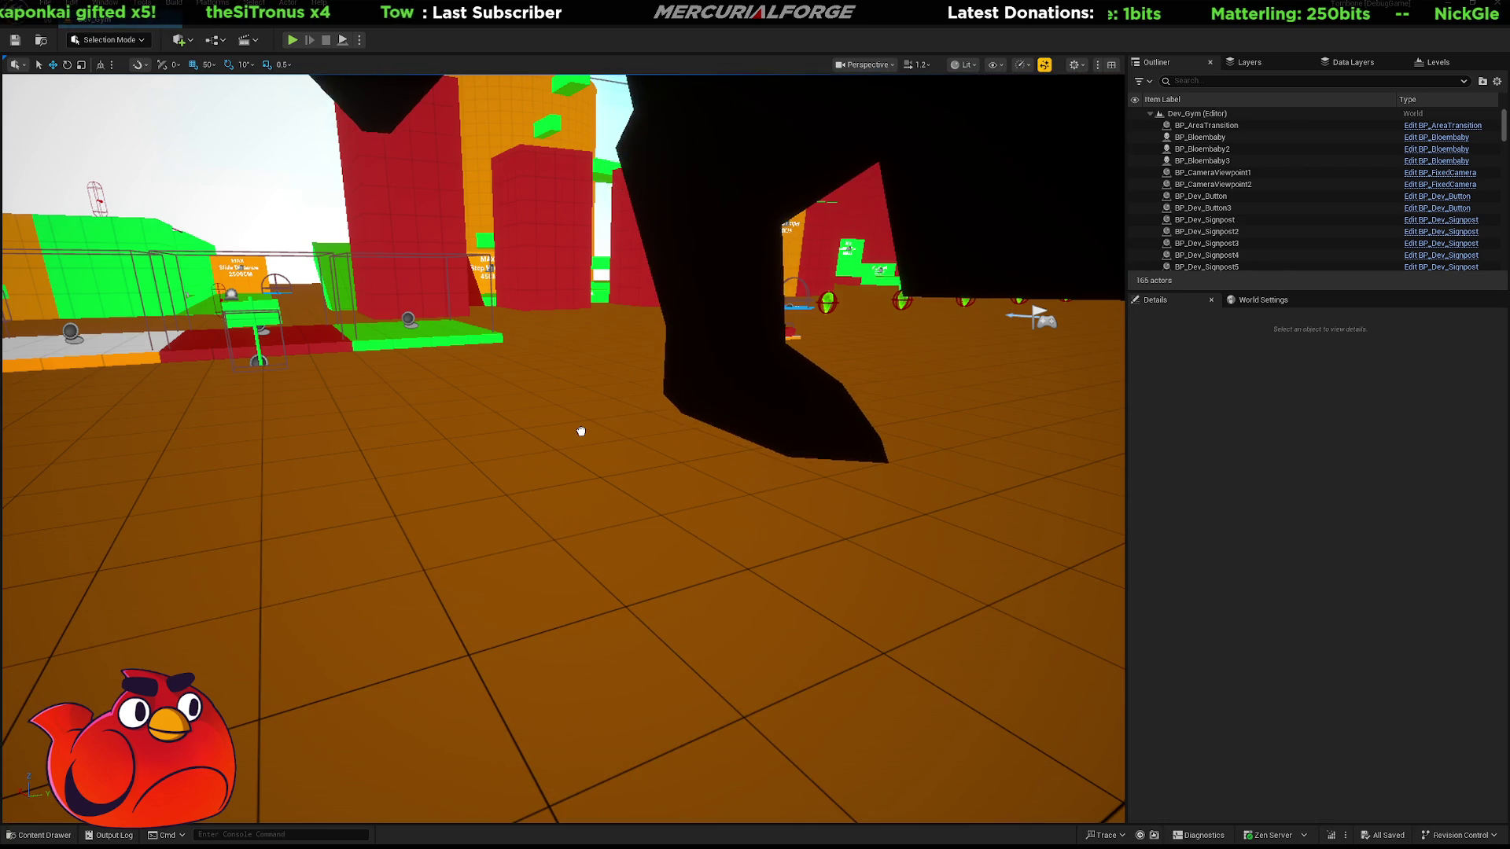
key("ctrl+space")
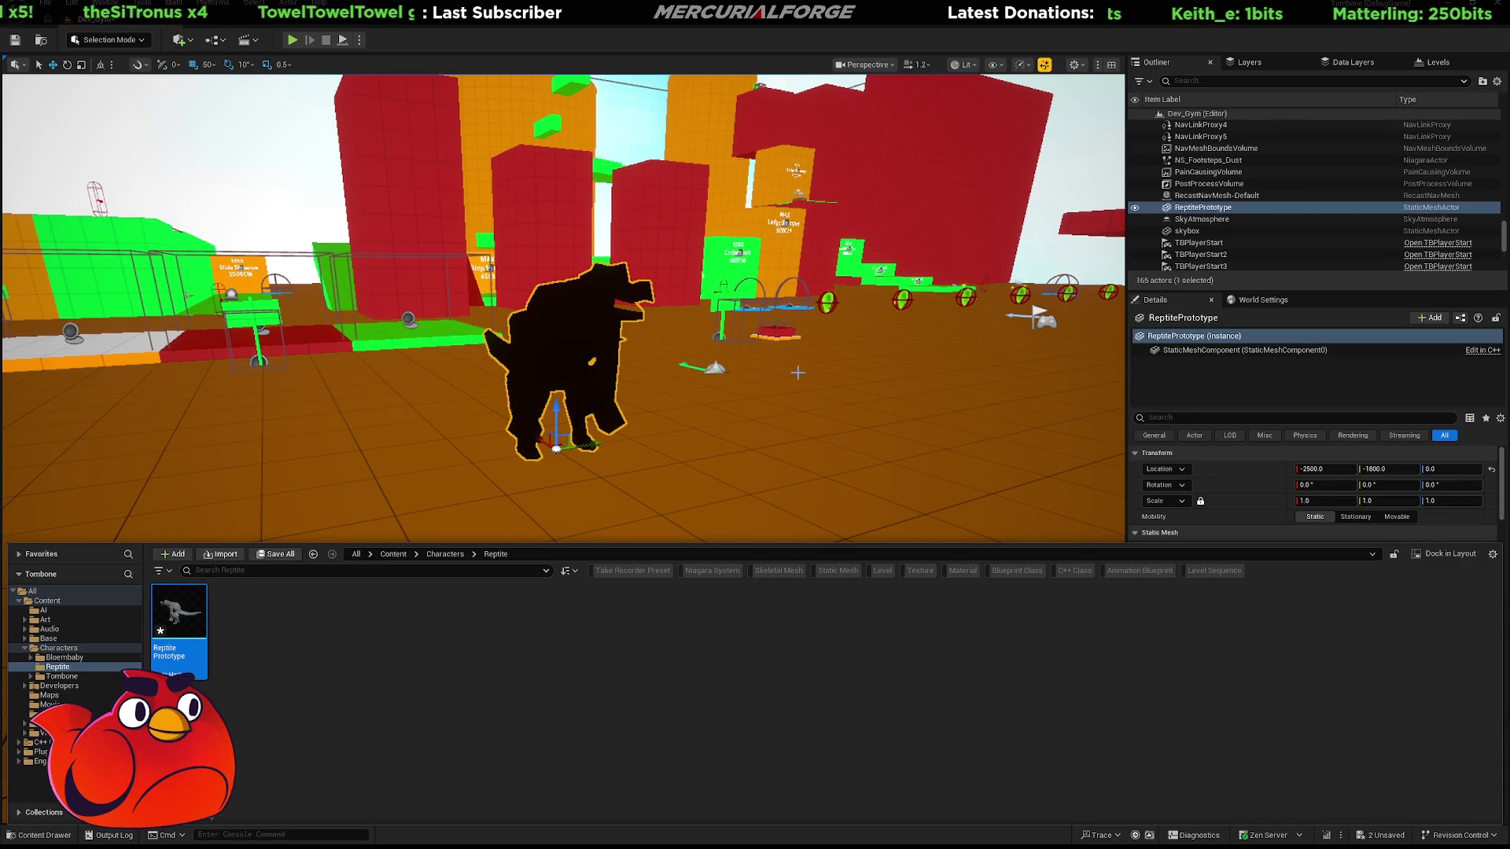
left_click(760, 379)
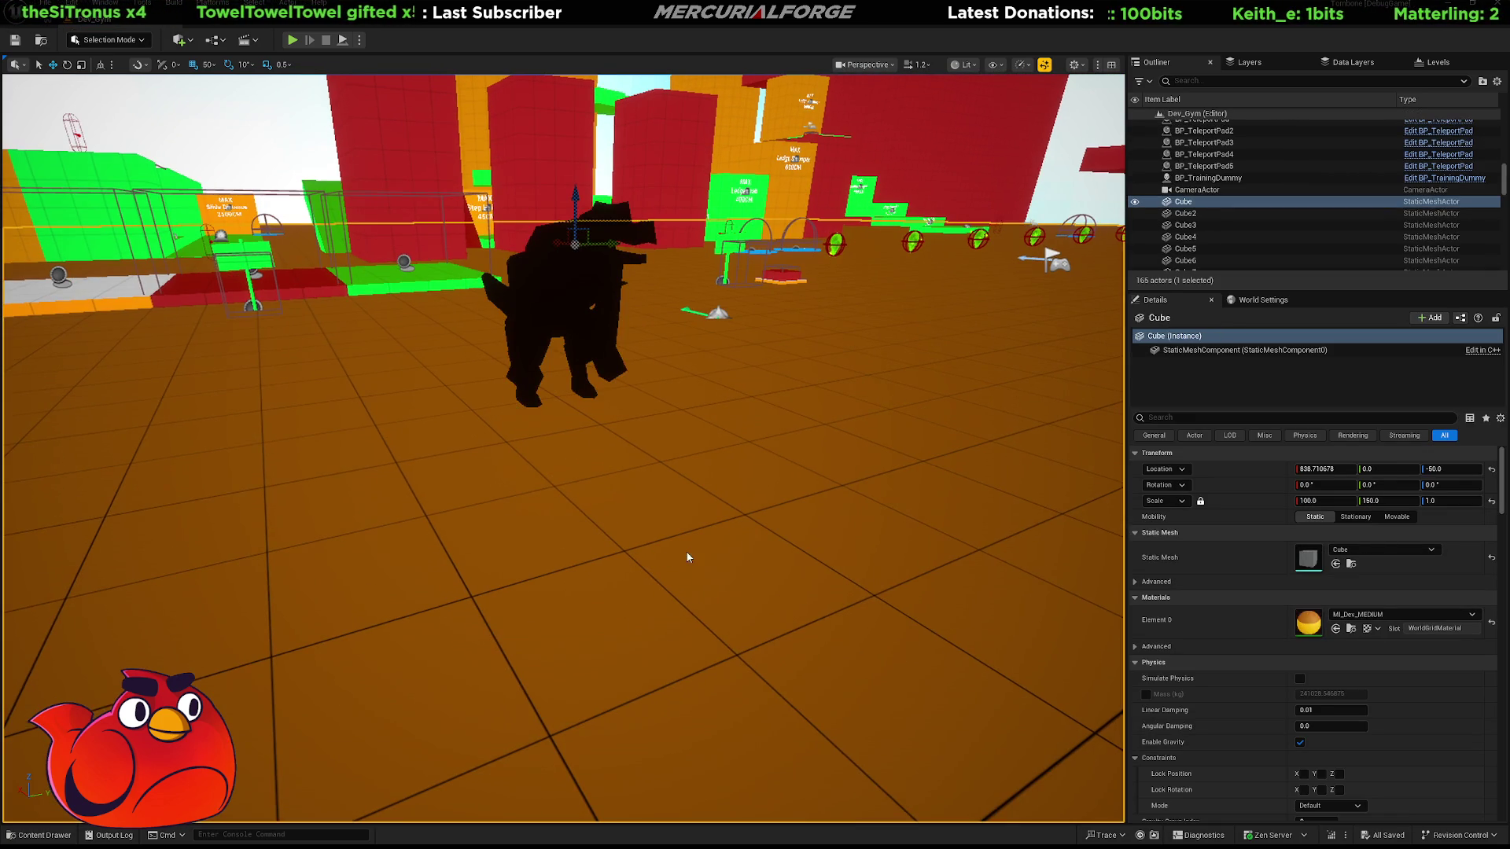
key("alt+p")
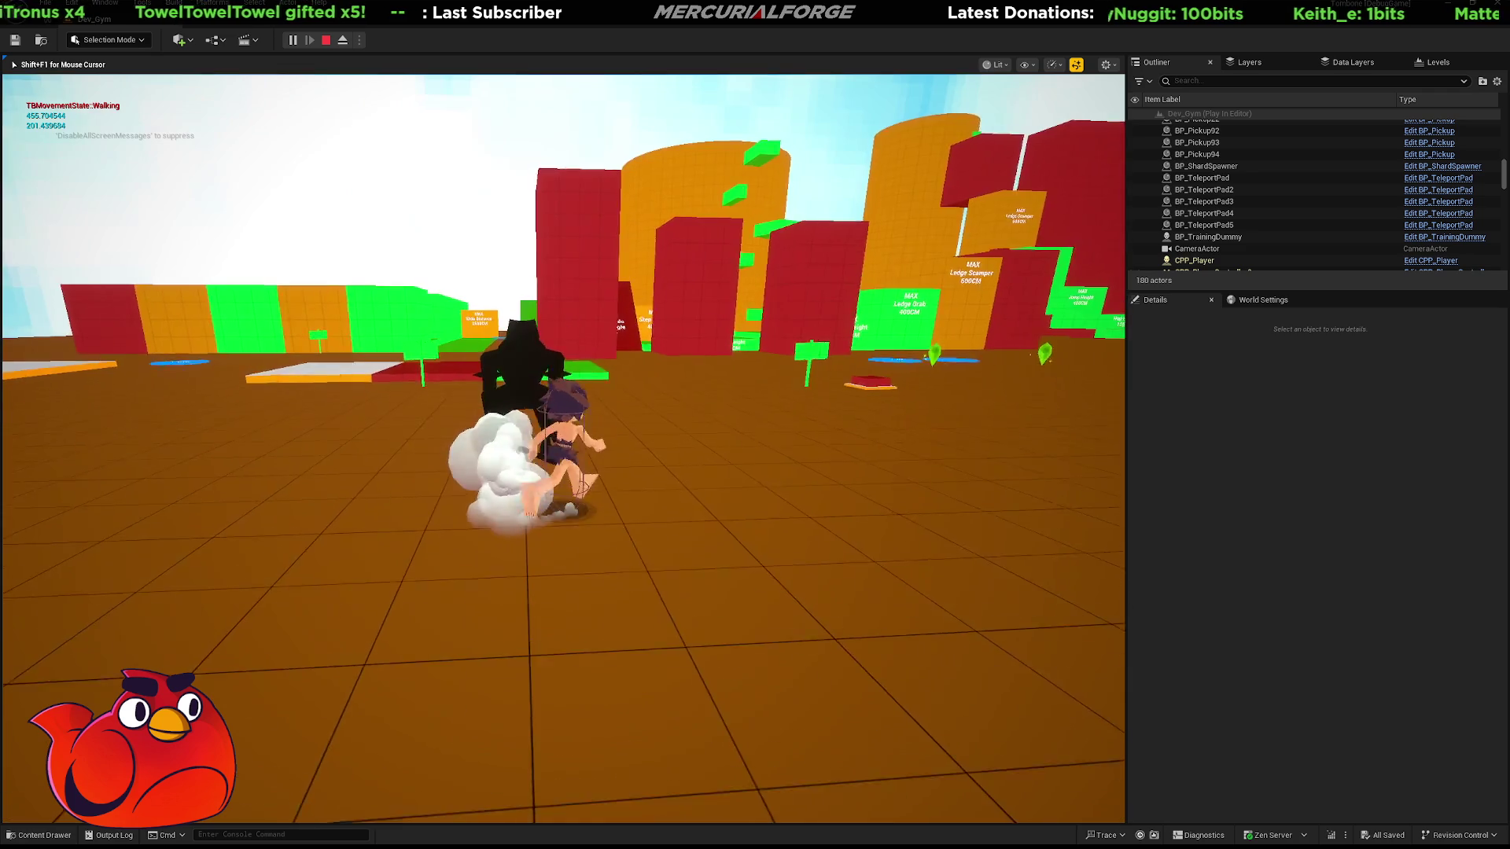
key("w")
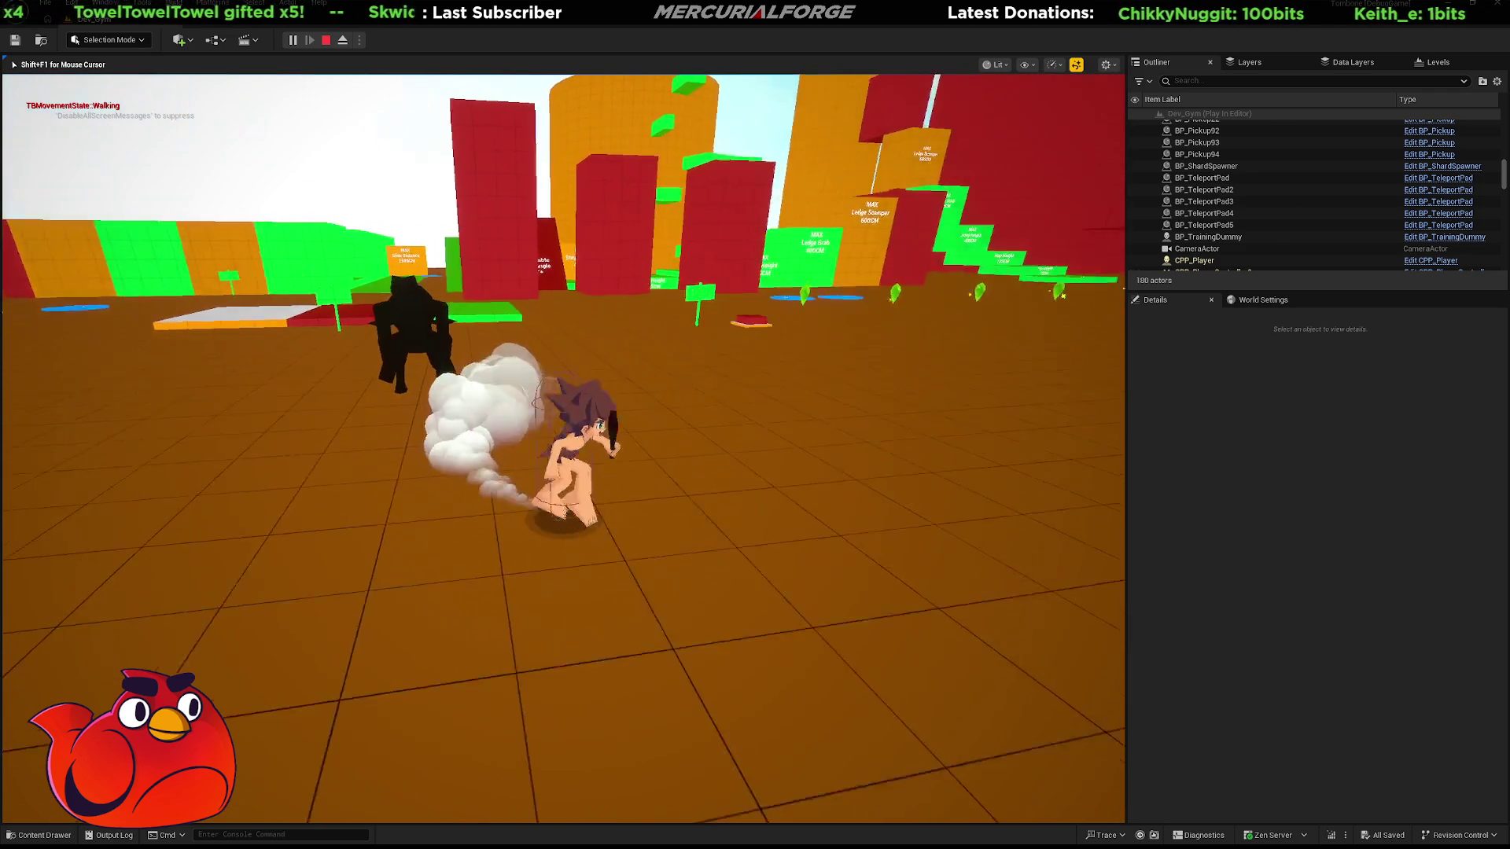
key("w")
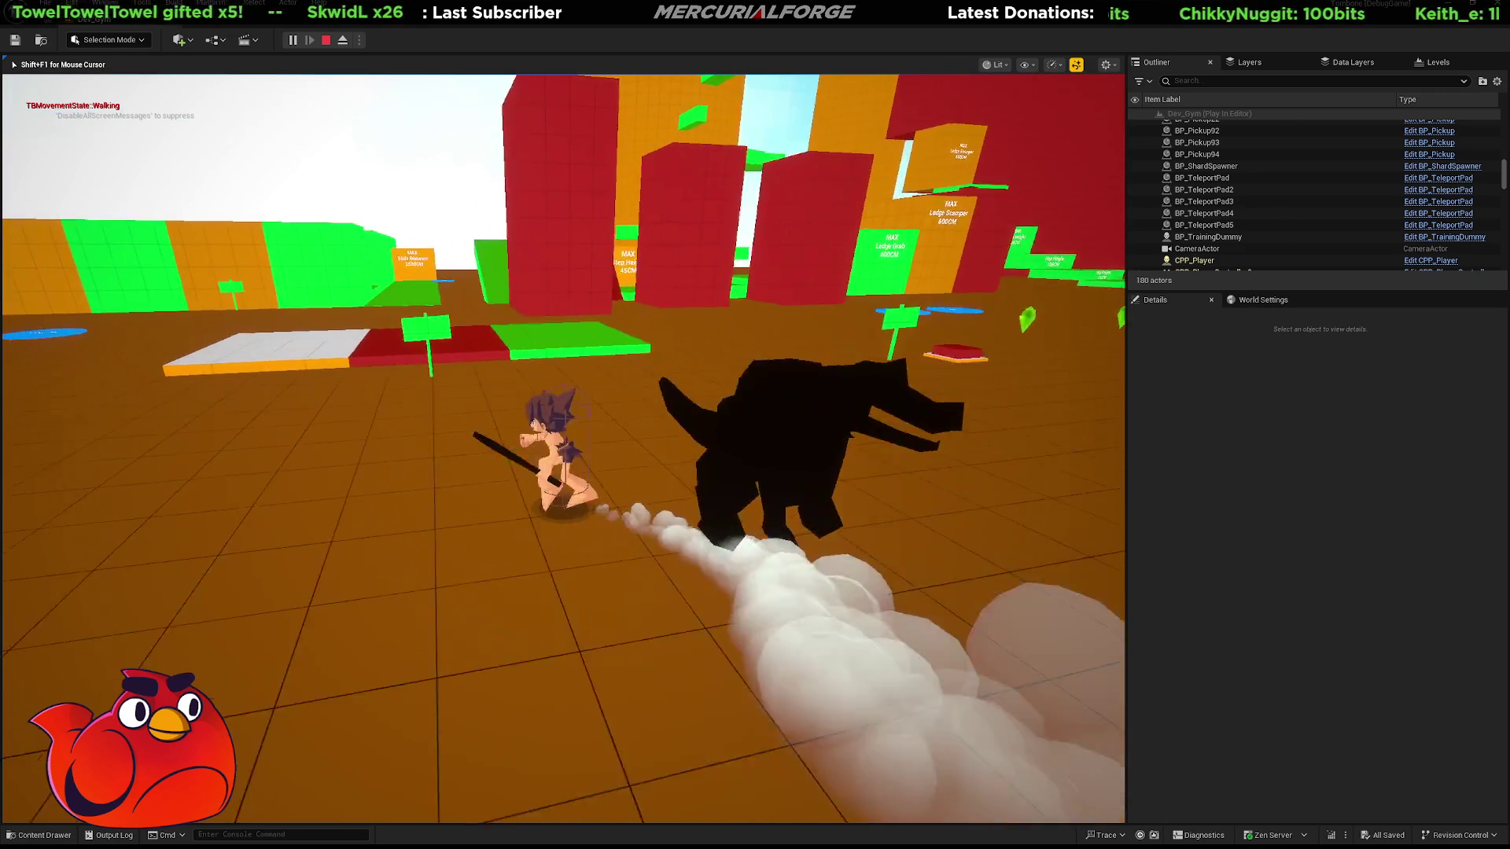
key("w")
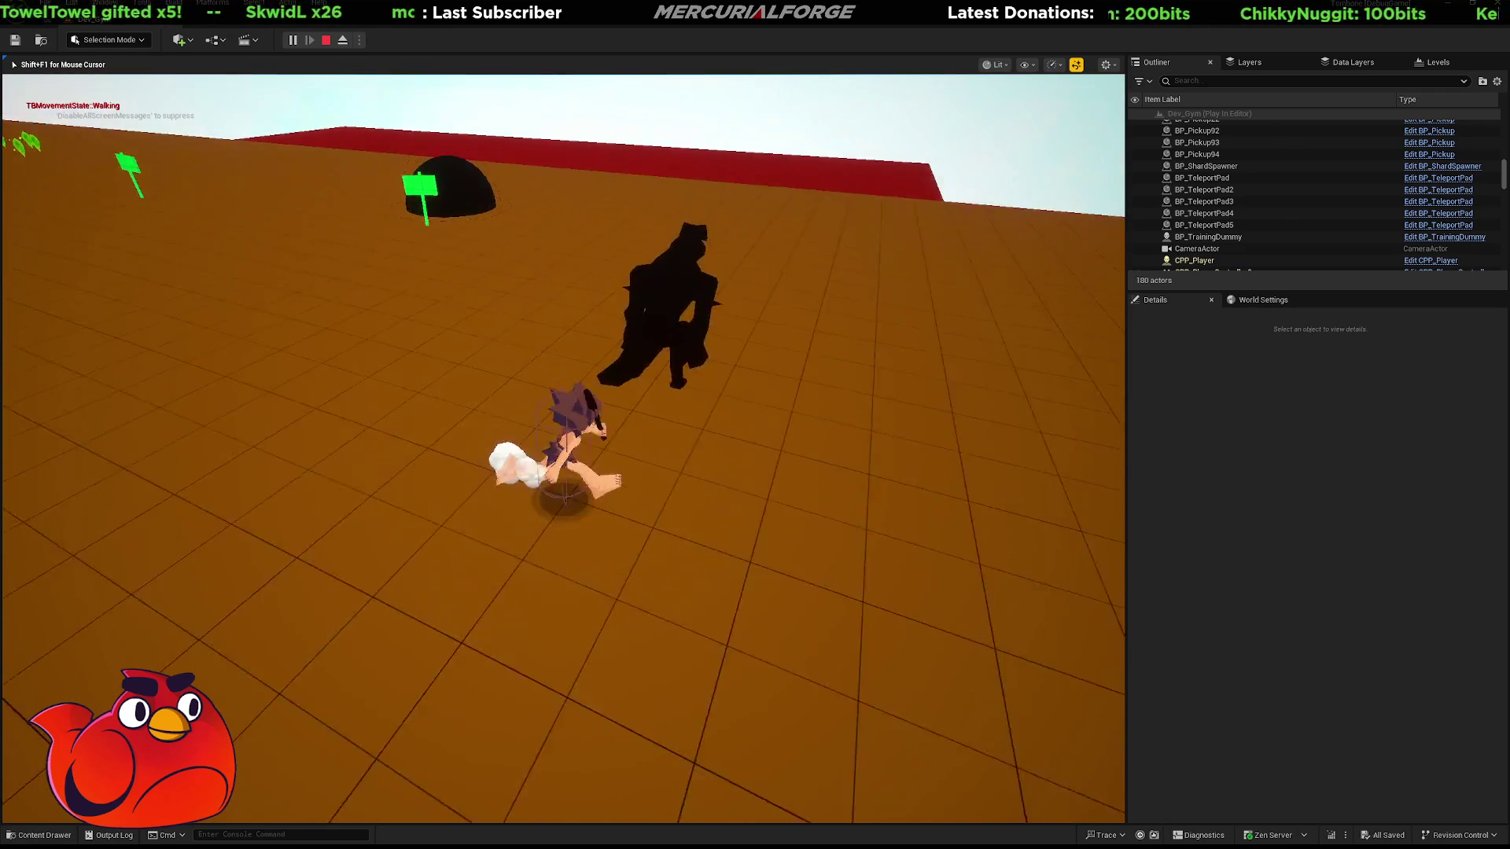
key("w")
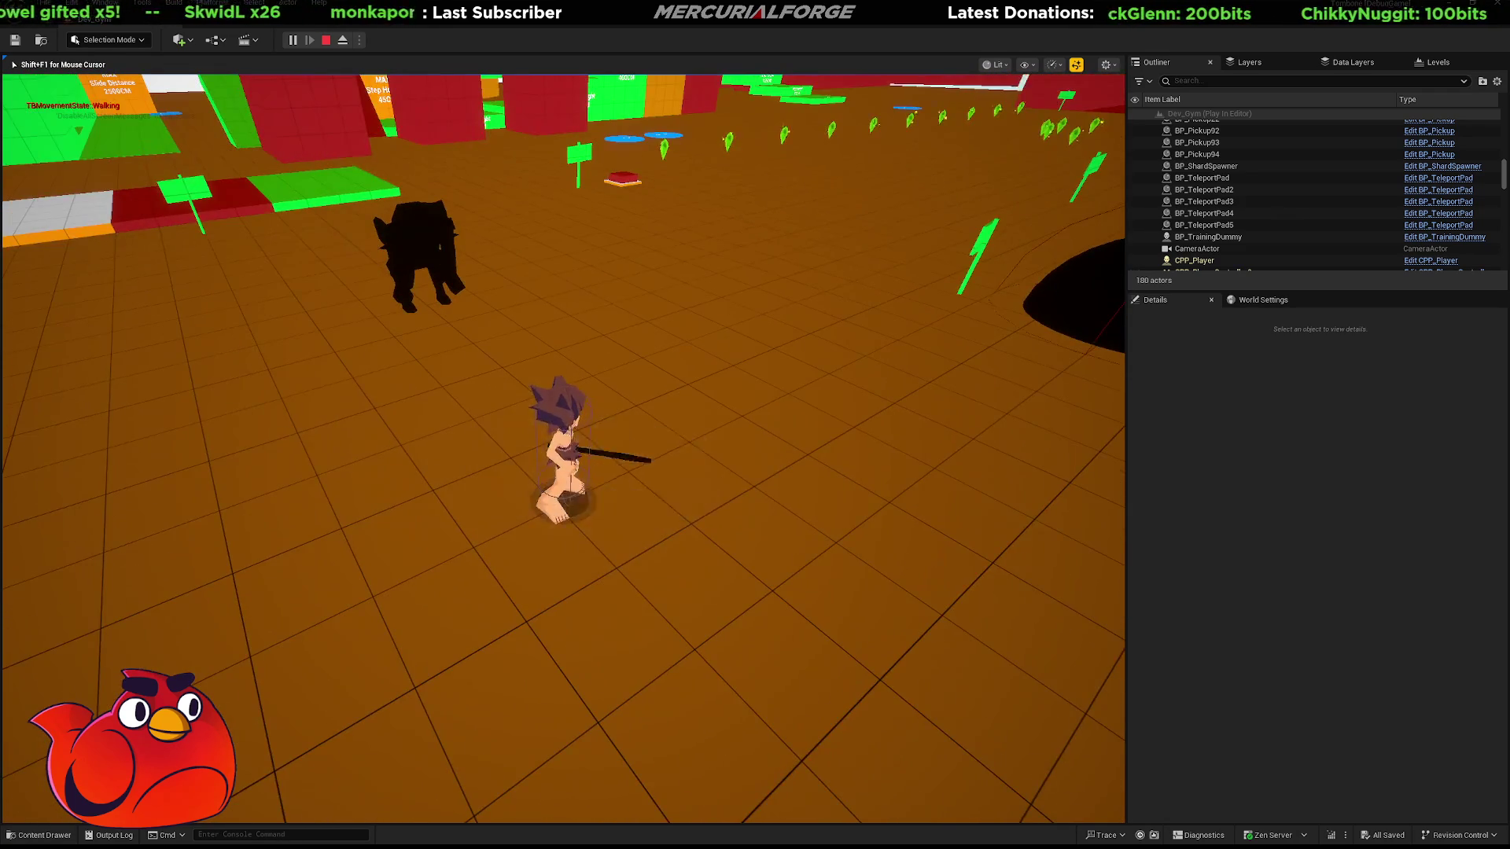
key("Escape")
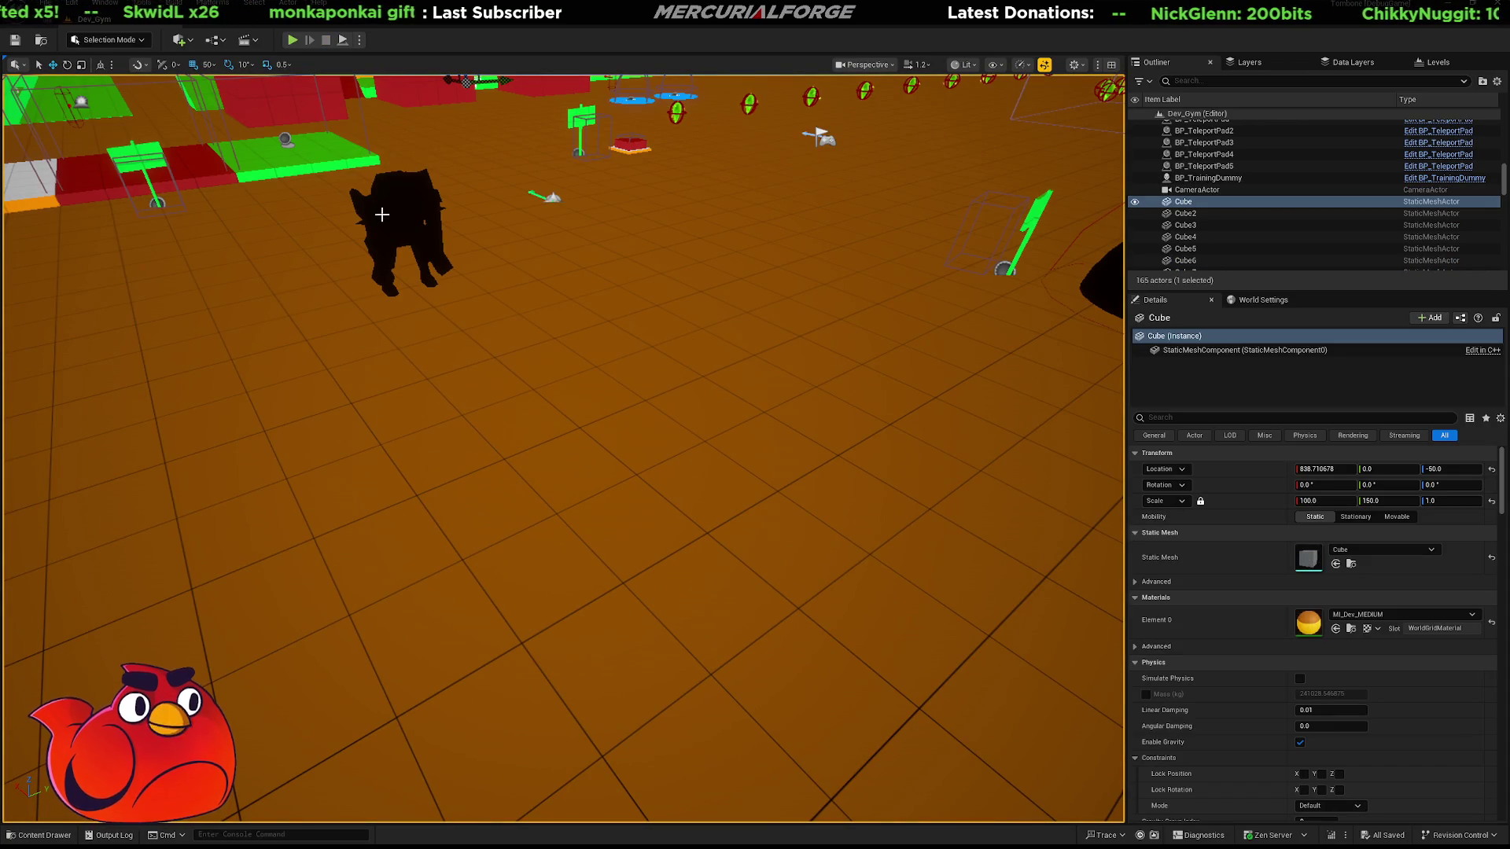
Delete the placed reptile, place it again, and run a short second play test
key("Delete")
key("ctrl+space")
left_click_drag(179, 625, 418, 298)
key("alt+p")
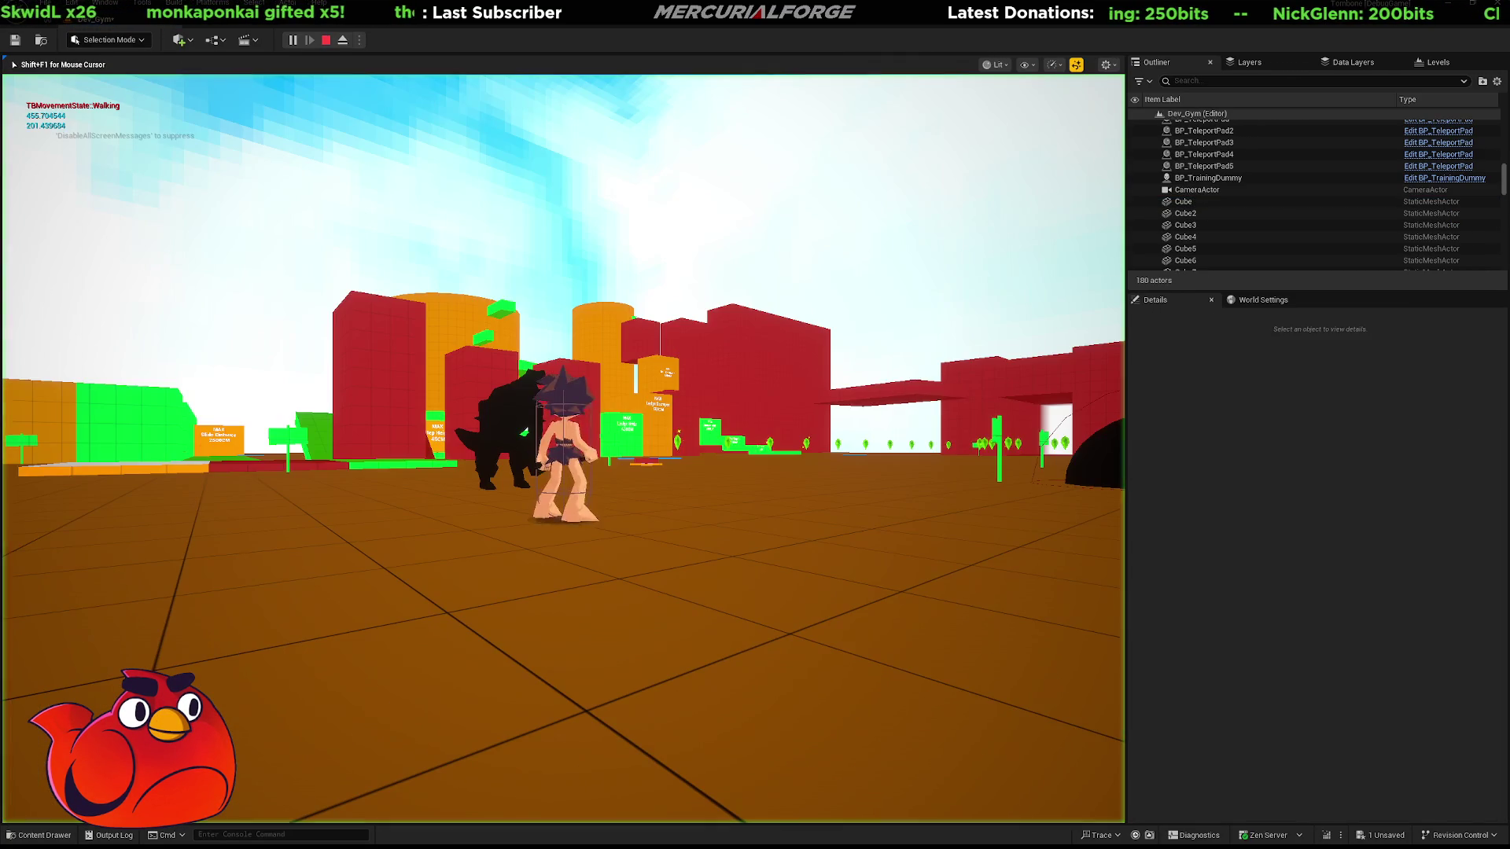
key("w")
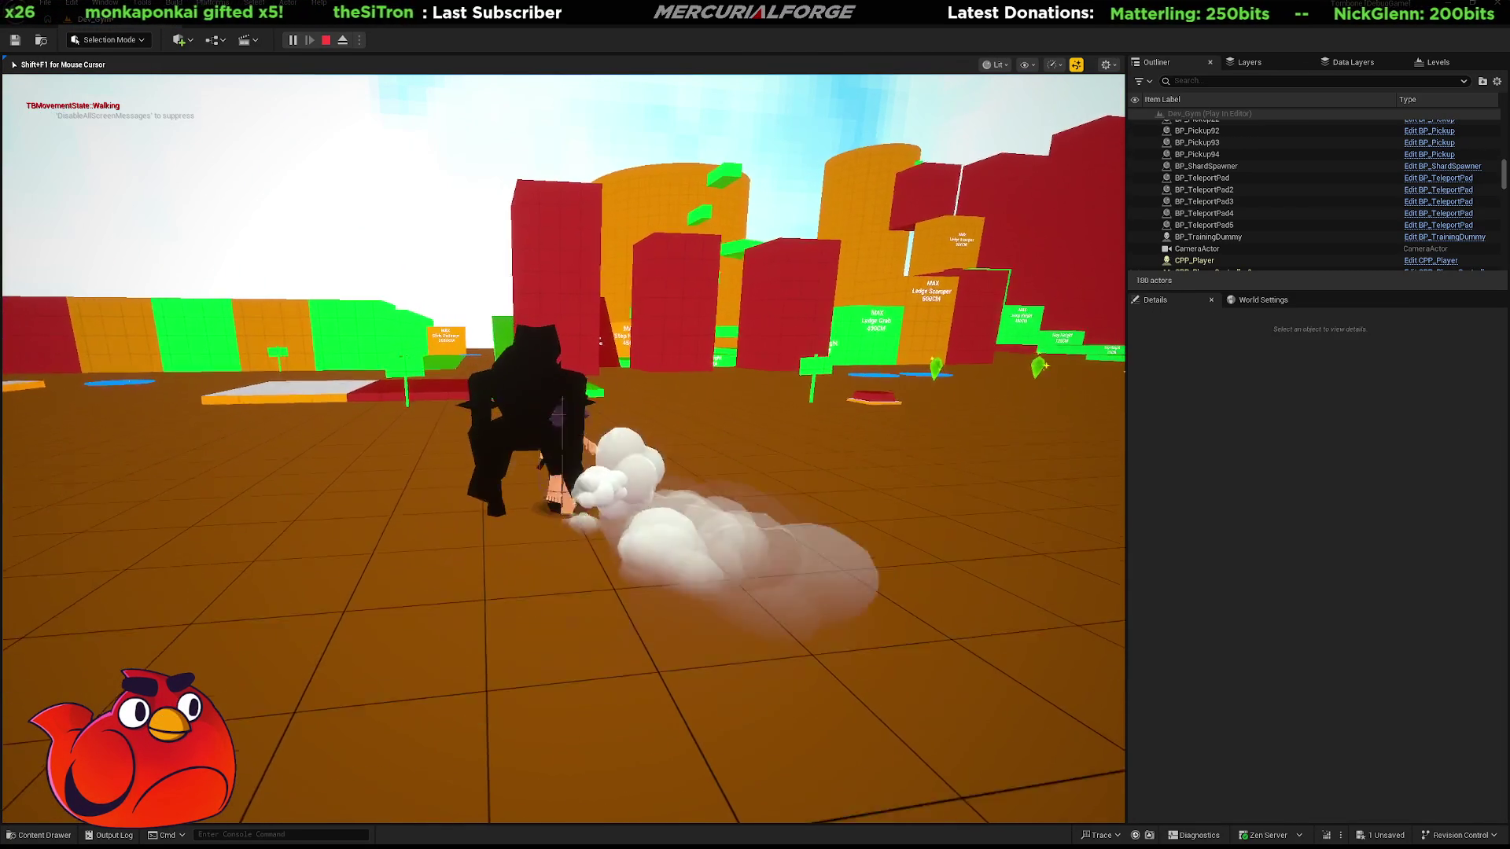
key("Escape")
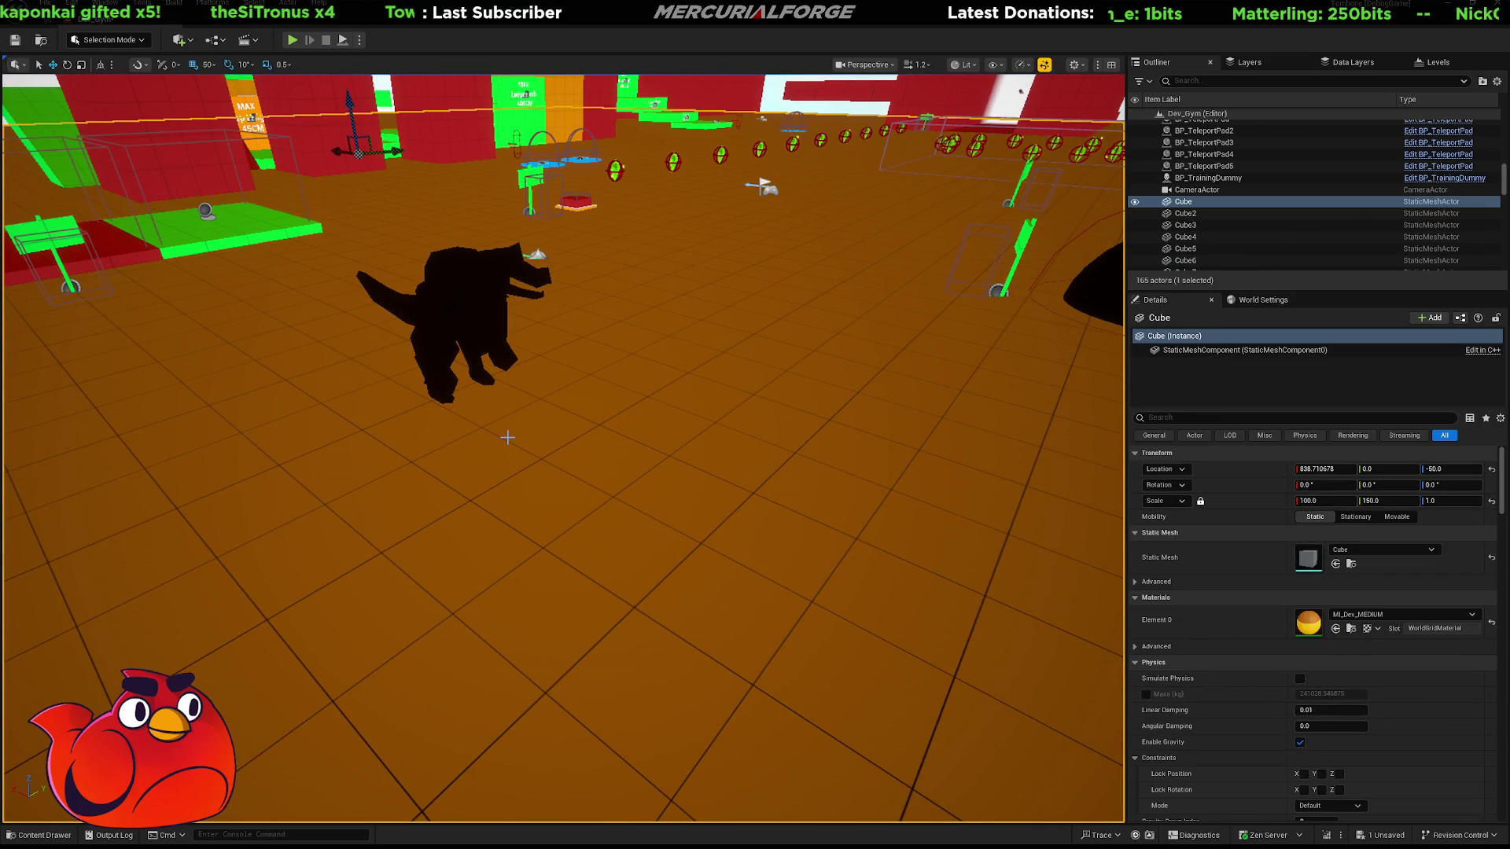
key("ctrl+space")
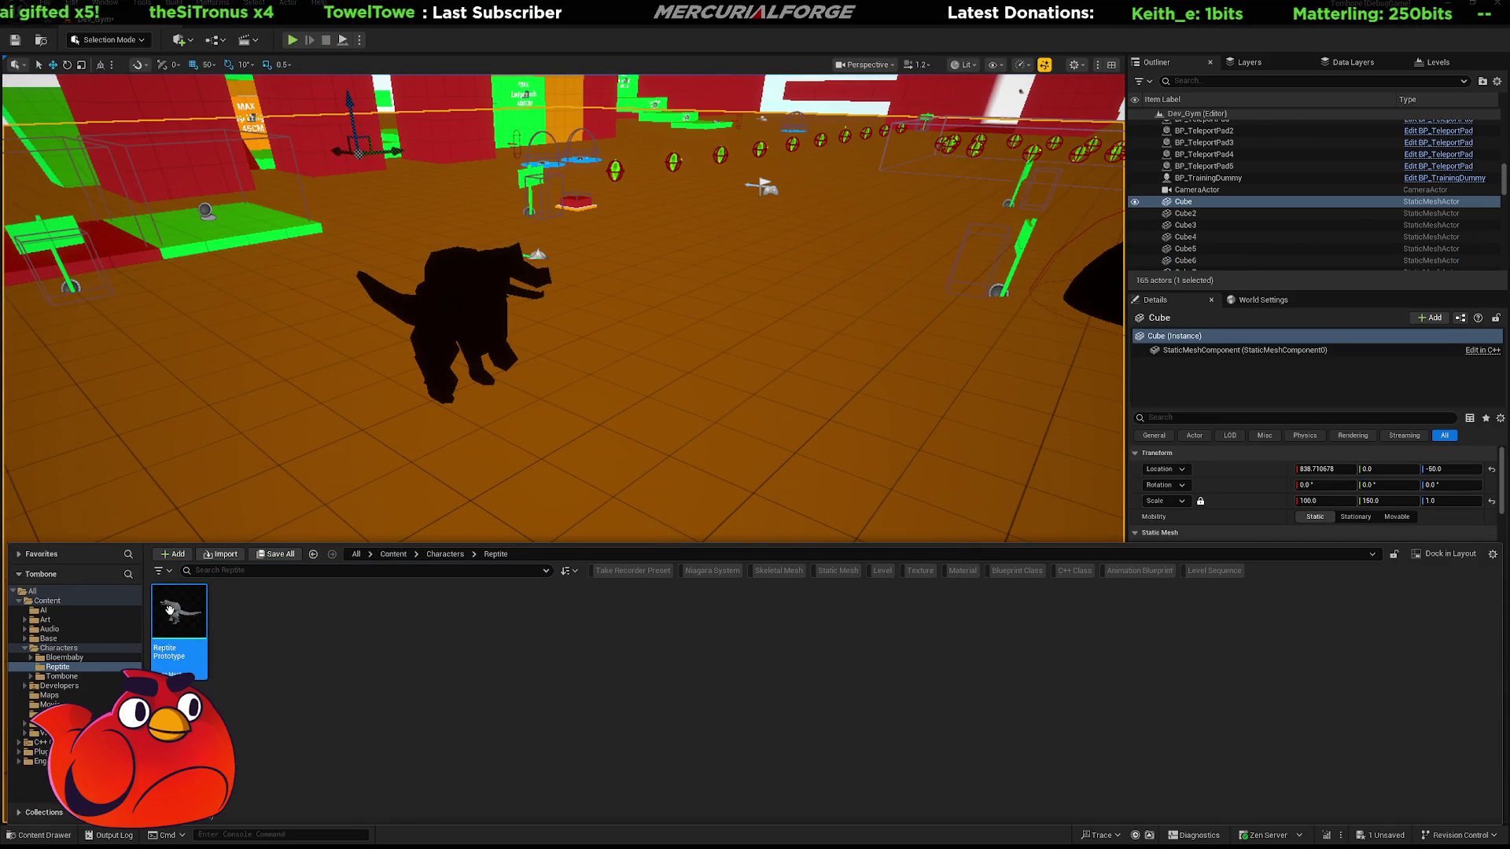
Hide the asset list and launch Play In Editor beside the black reptile
left_click(536, 417)
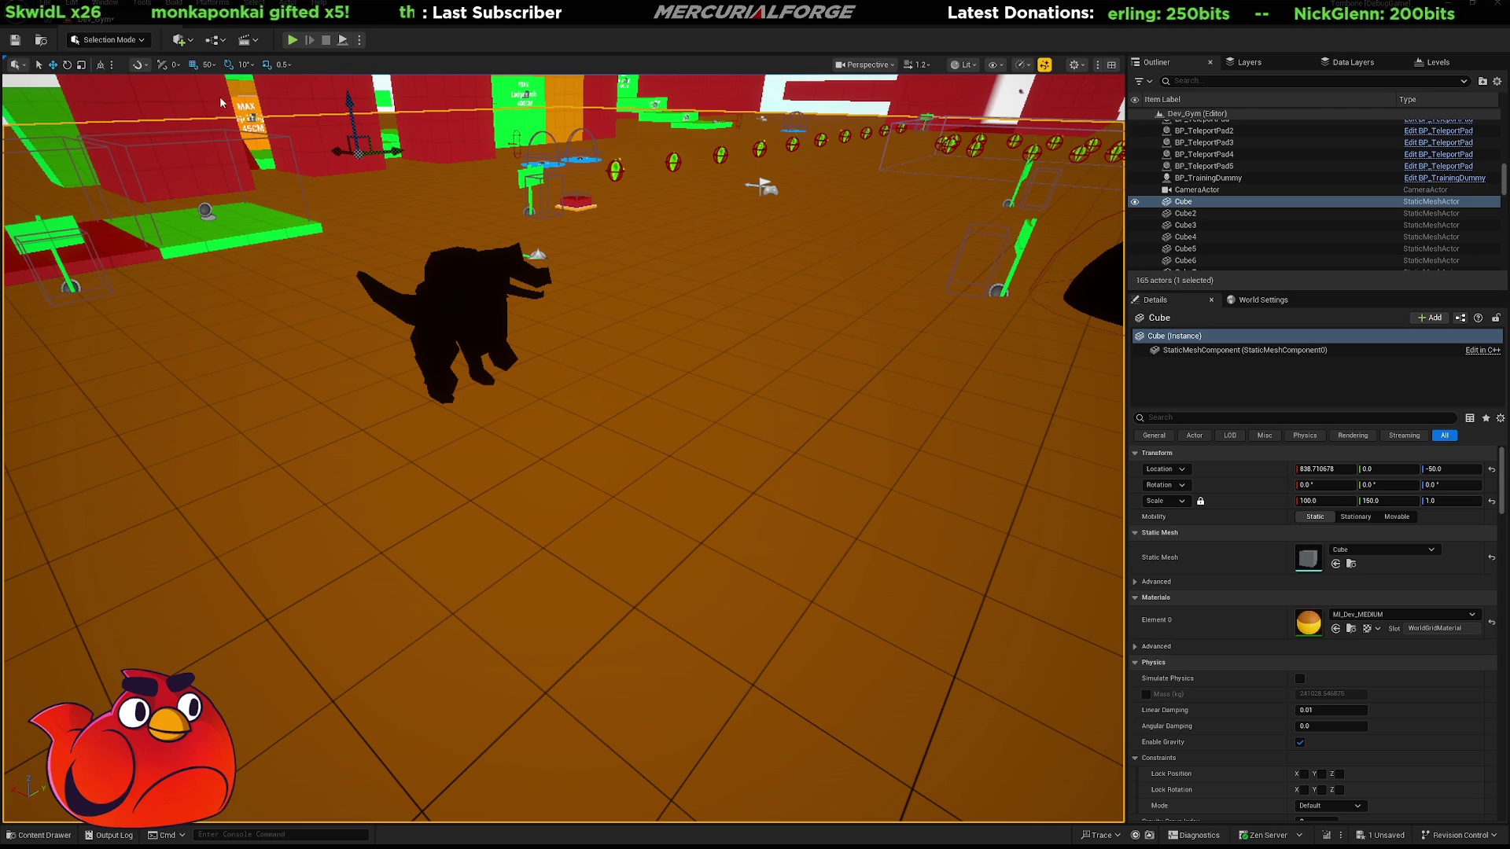
key("alt+p")
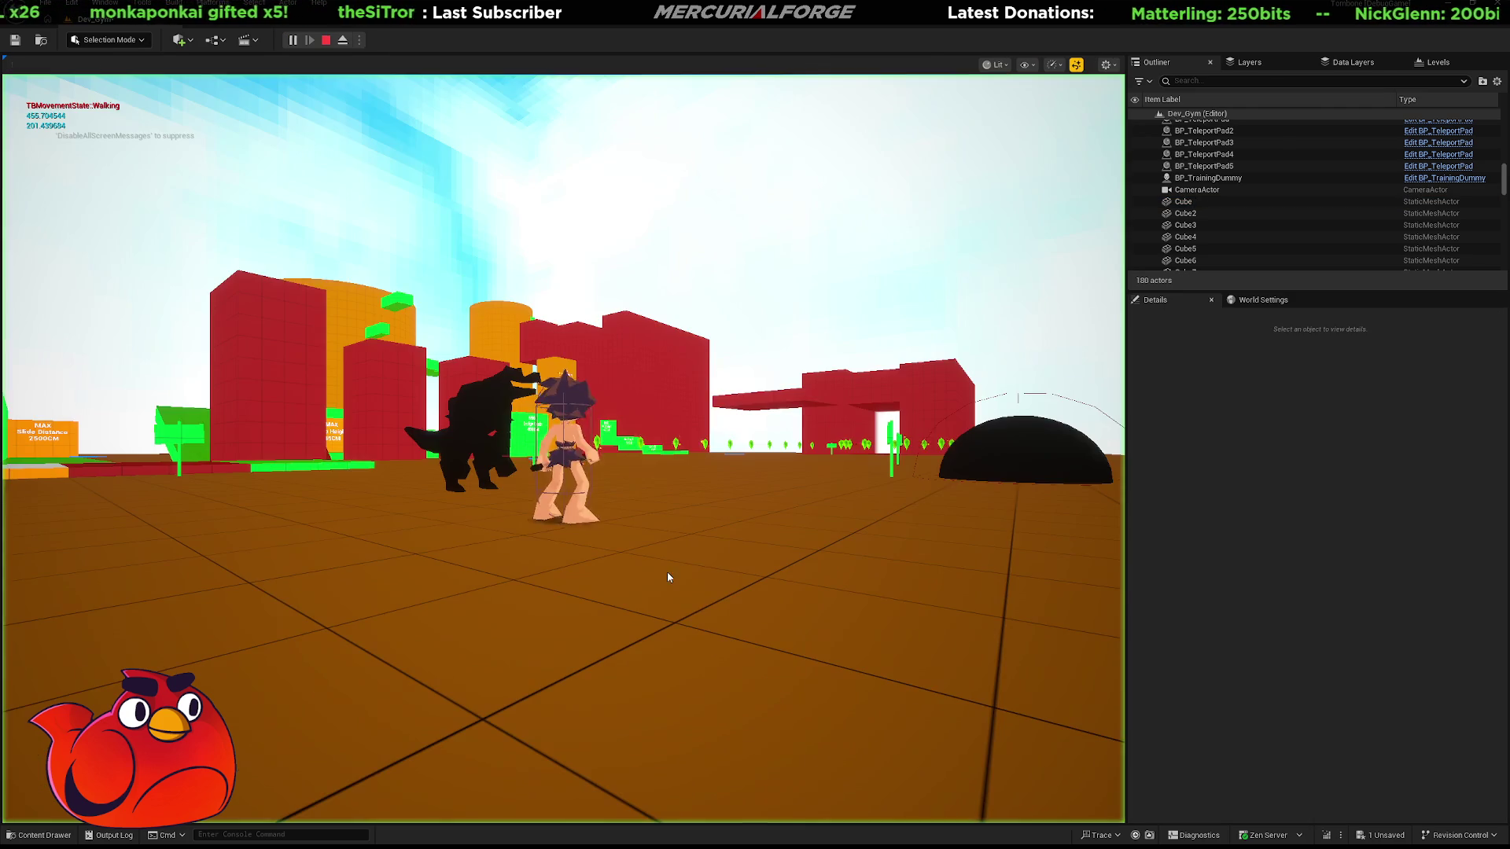
Run the play session, then free the mouse and select Reptile Prototype in Characters/Reptile
key("w")
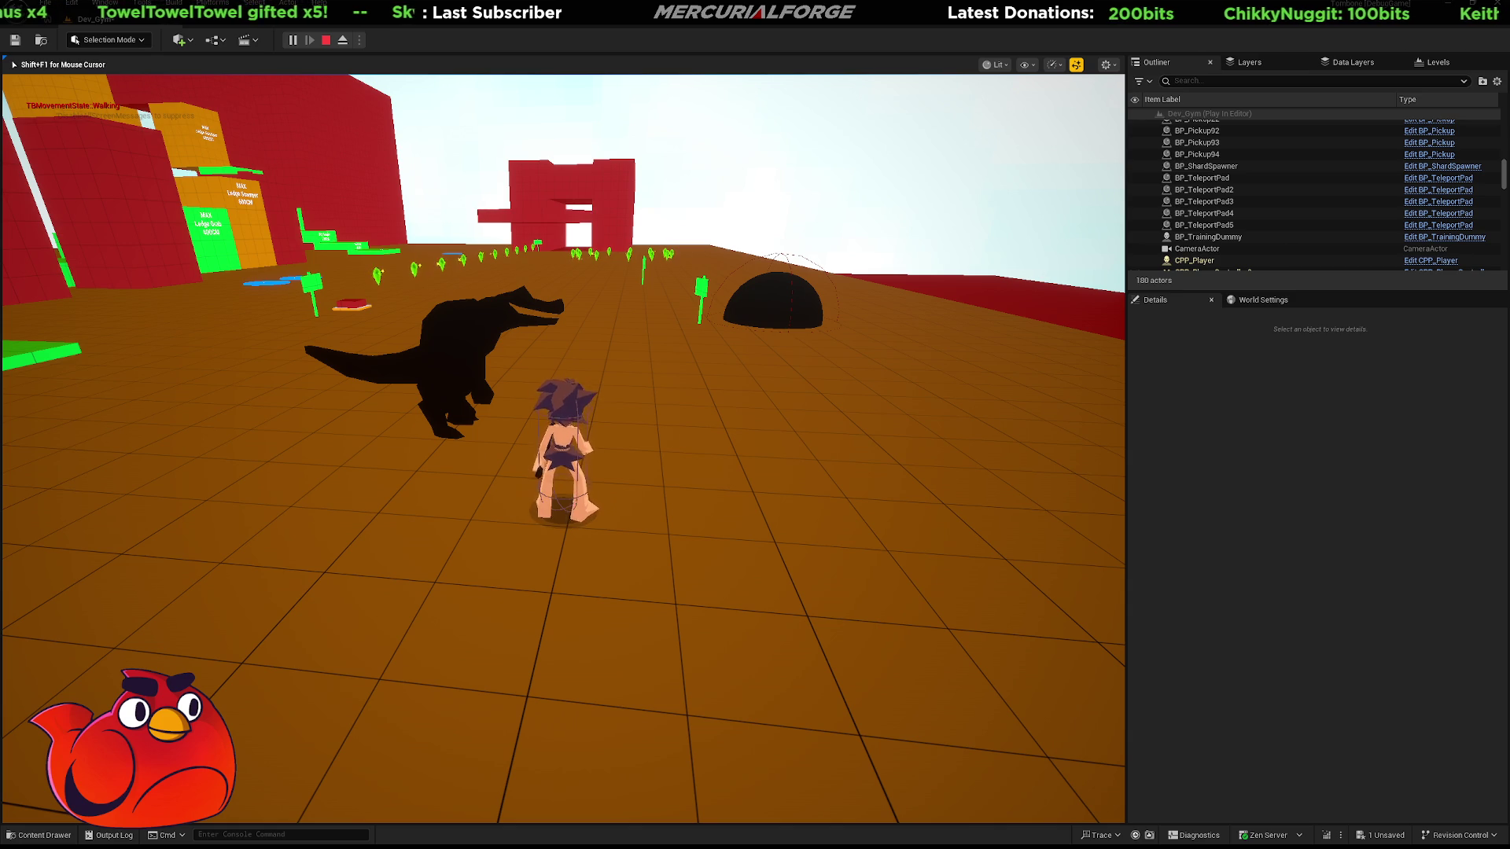
key("shift+F1")
key("ctrl+space")
left_click(198, 616)
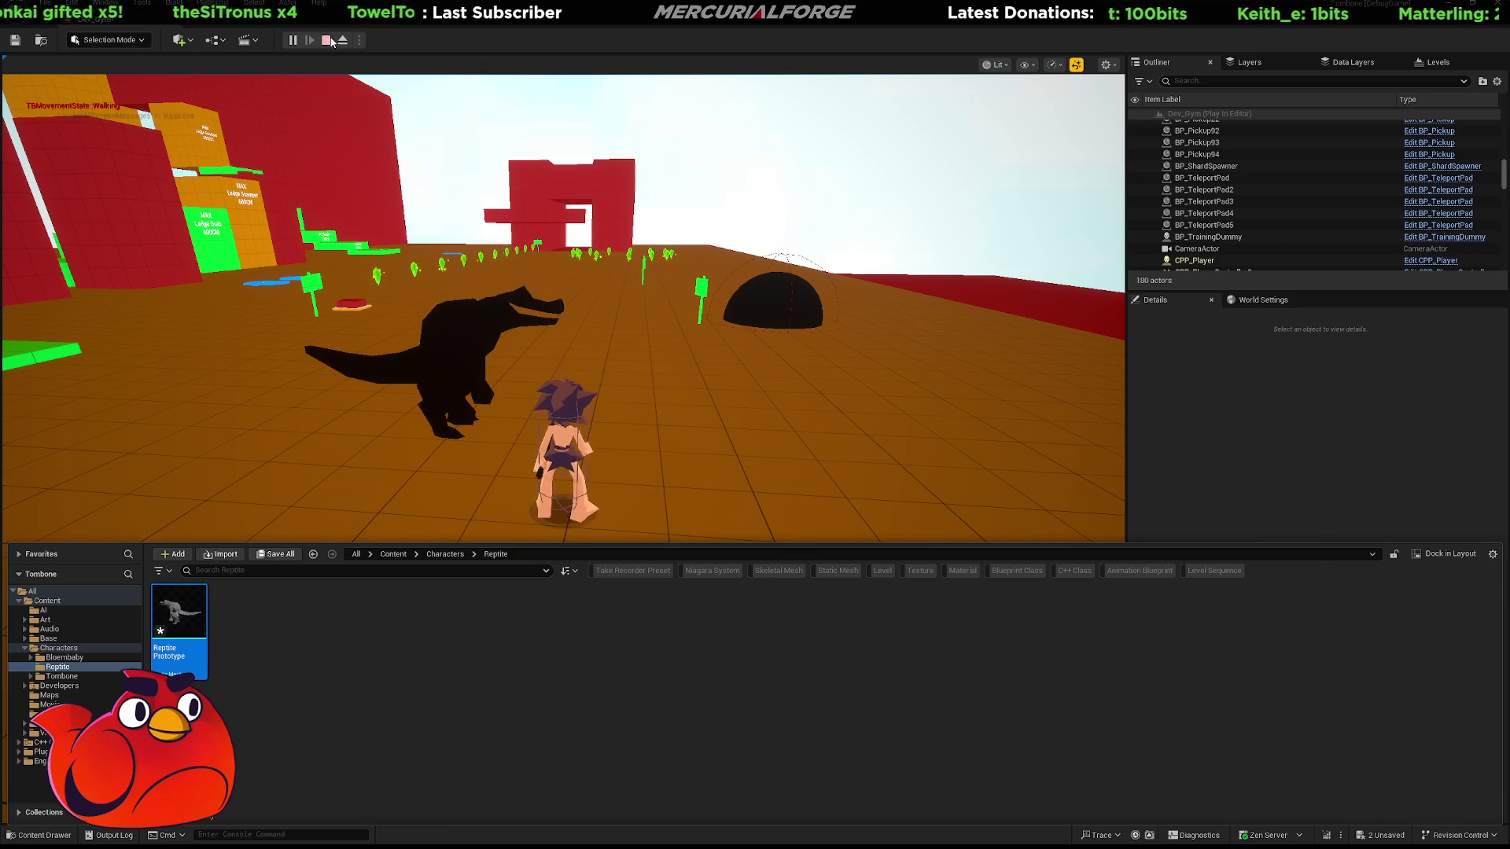
Restart the play test and run the character past the dinosaur, attacking and dashing toward the red walls
left_click(329, 40)
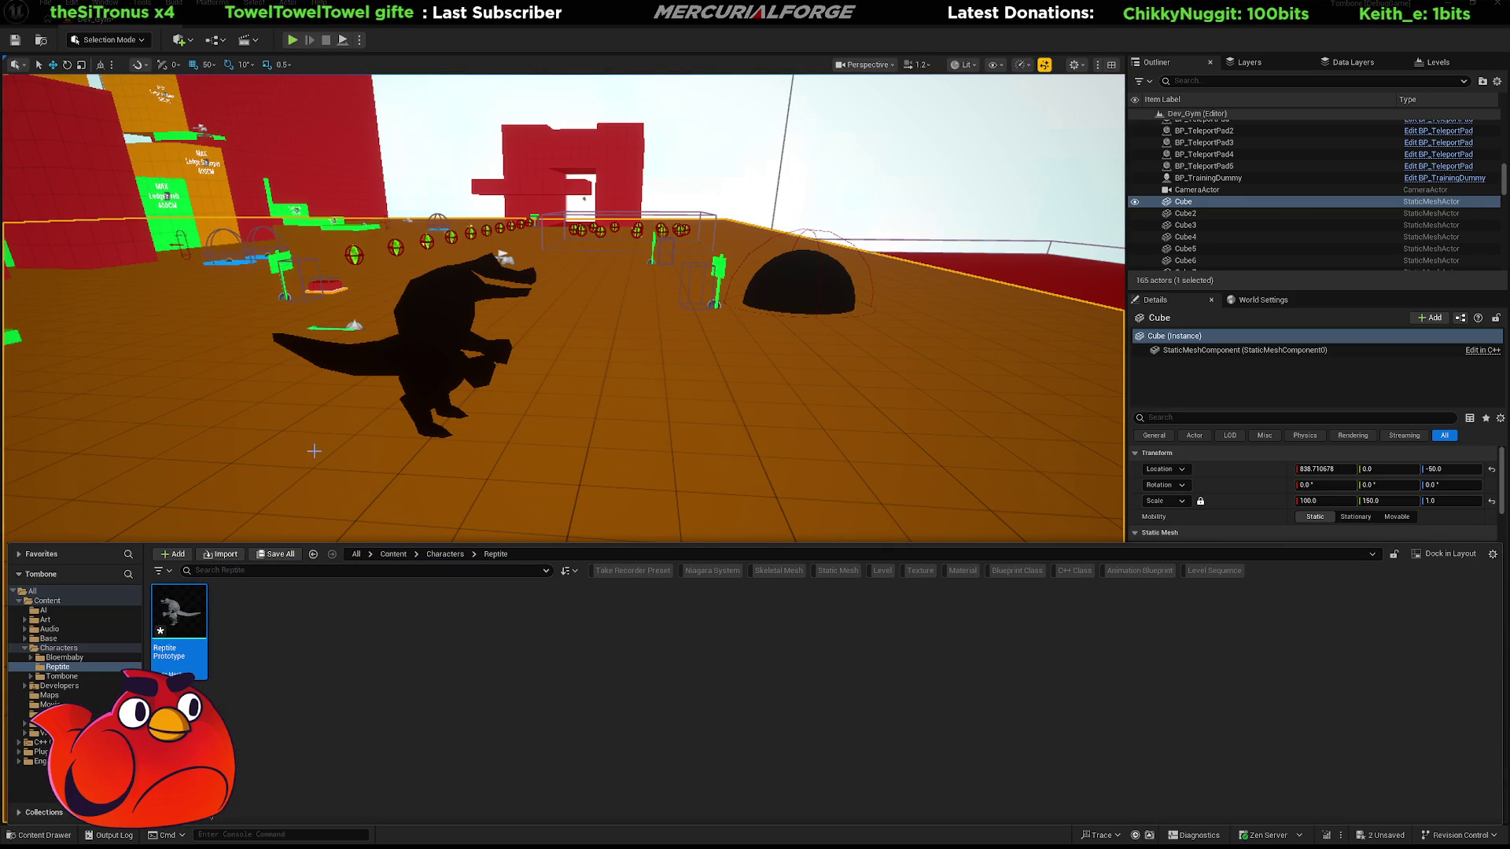
left_click(677, 495)
key("alt+p")
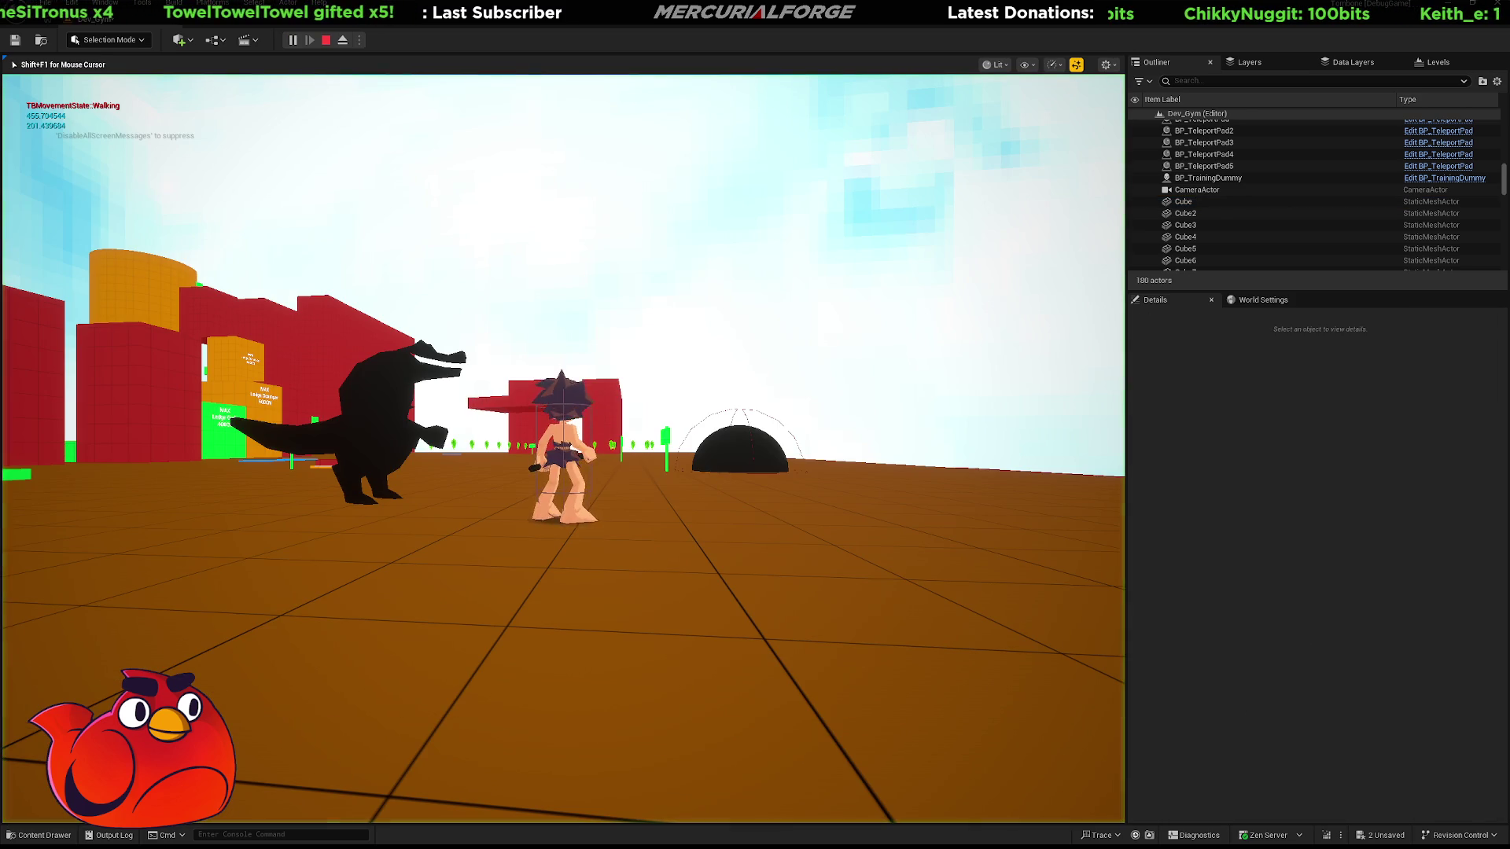
key("w")
key("shift")
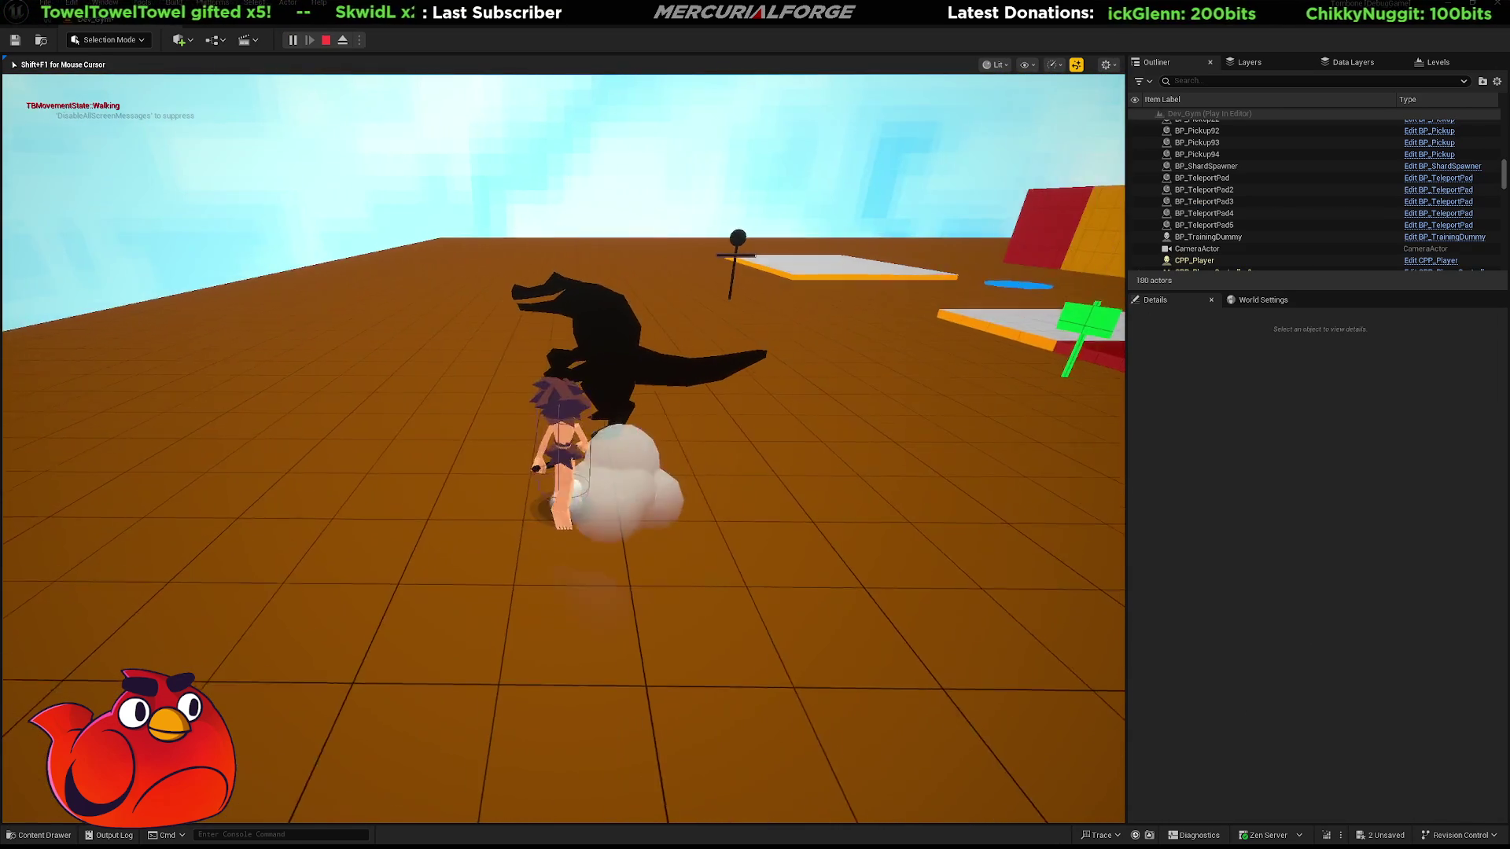
left_click(563, 448)
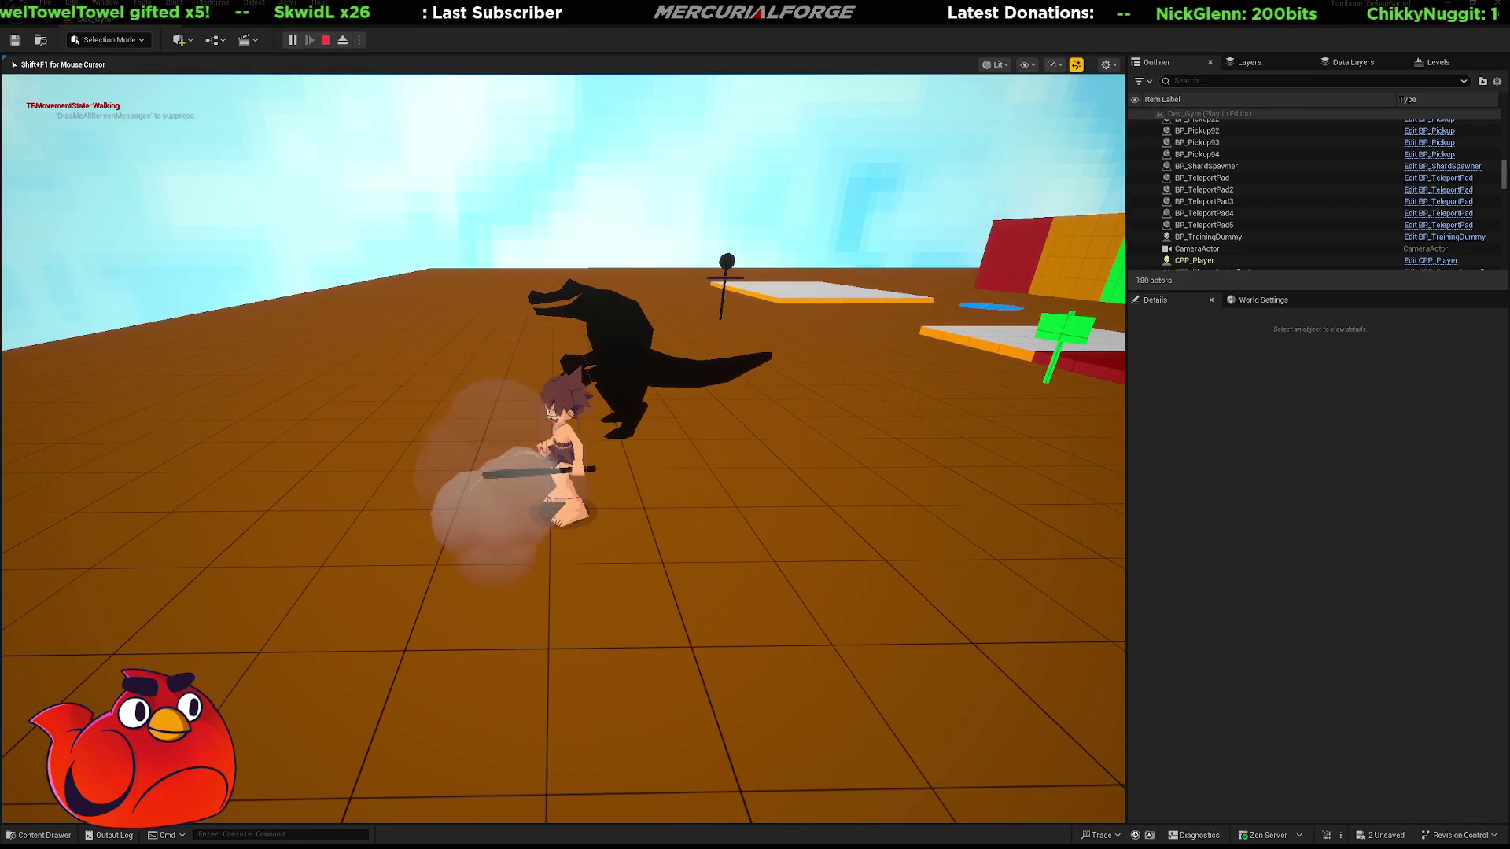
key("shift")
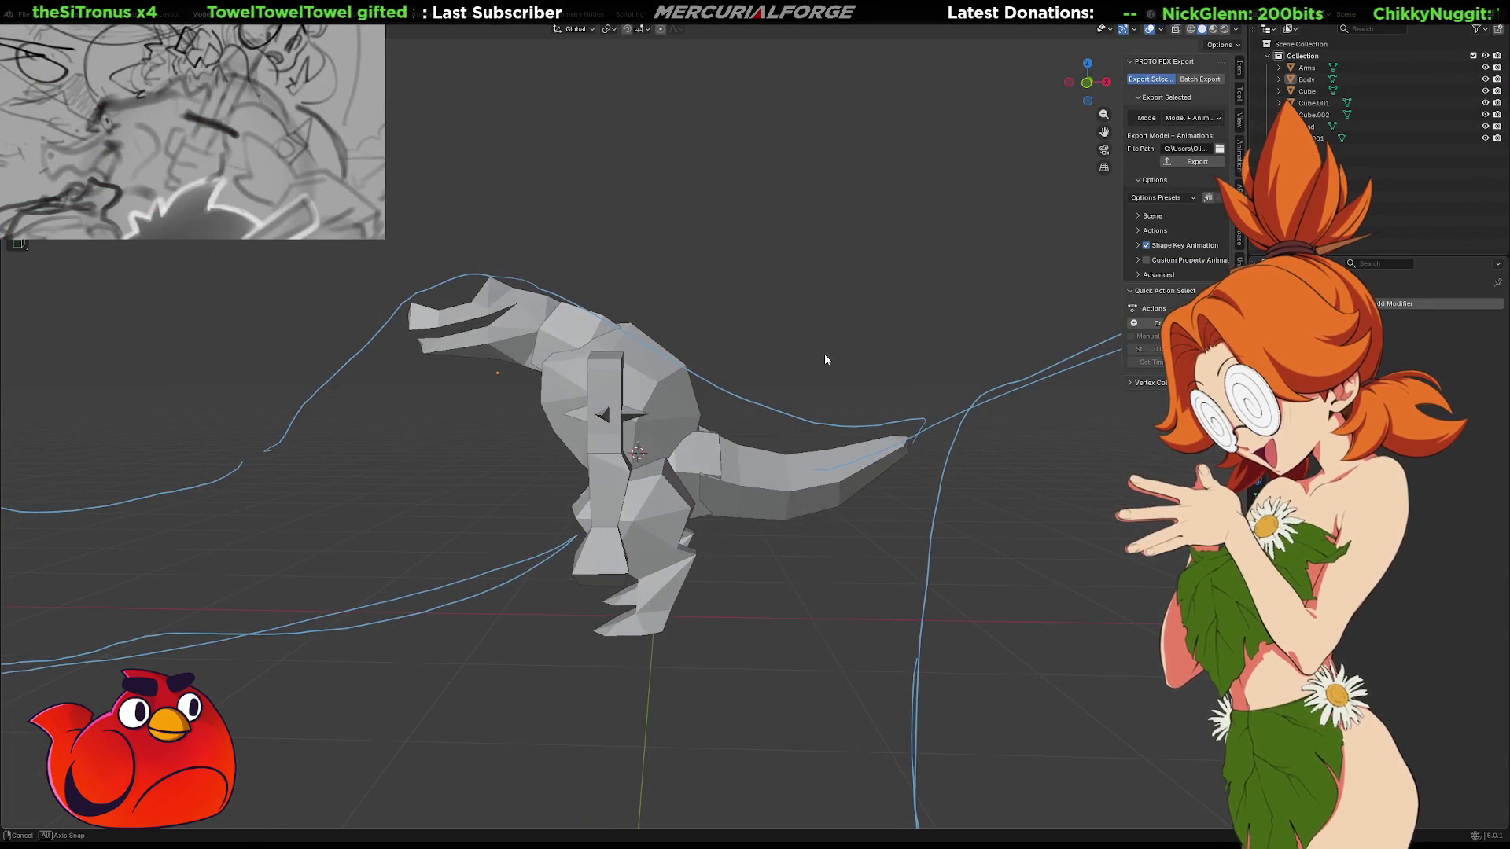
middle_click_drag(825, 360, 791, 340)
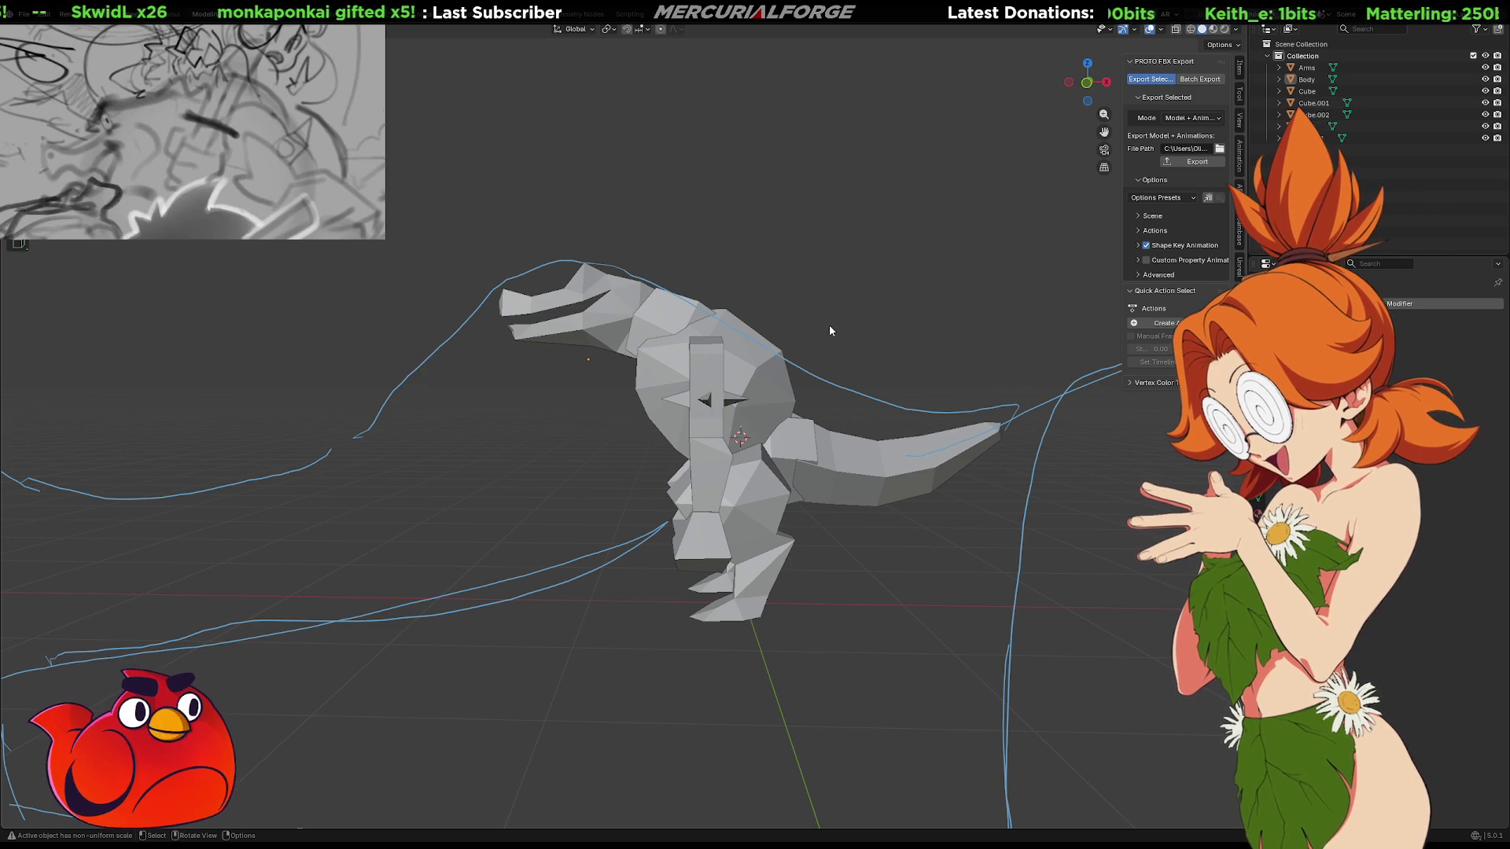
Toggle edit mode on the head and body pieces, then select the torso piece and recentre the view
key("Tab")
key("Tab")
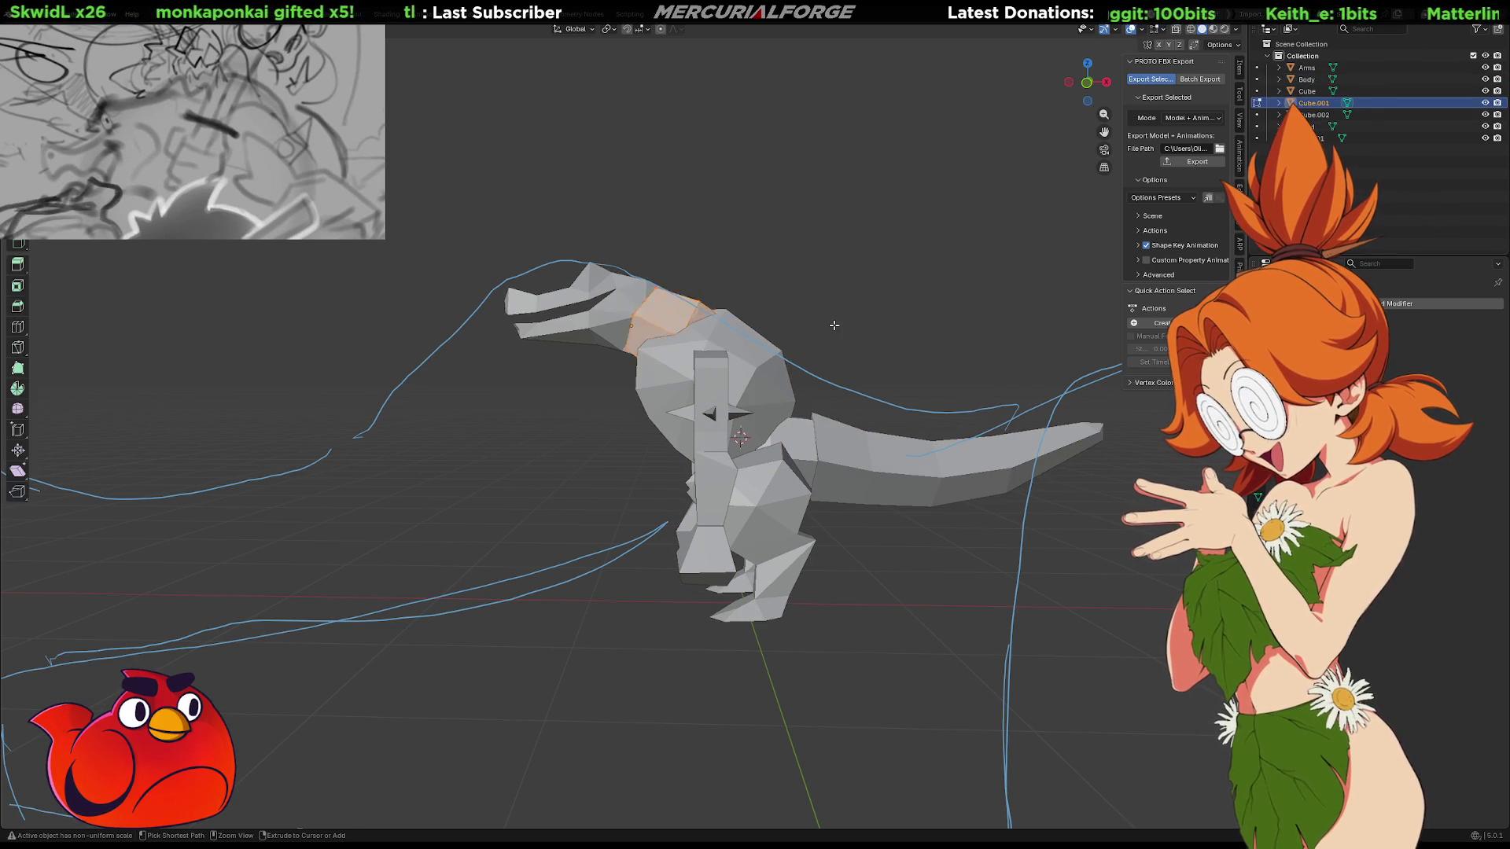
key("alt+q")
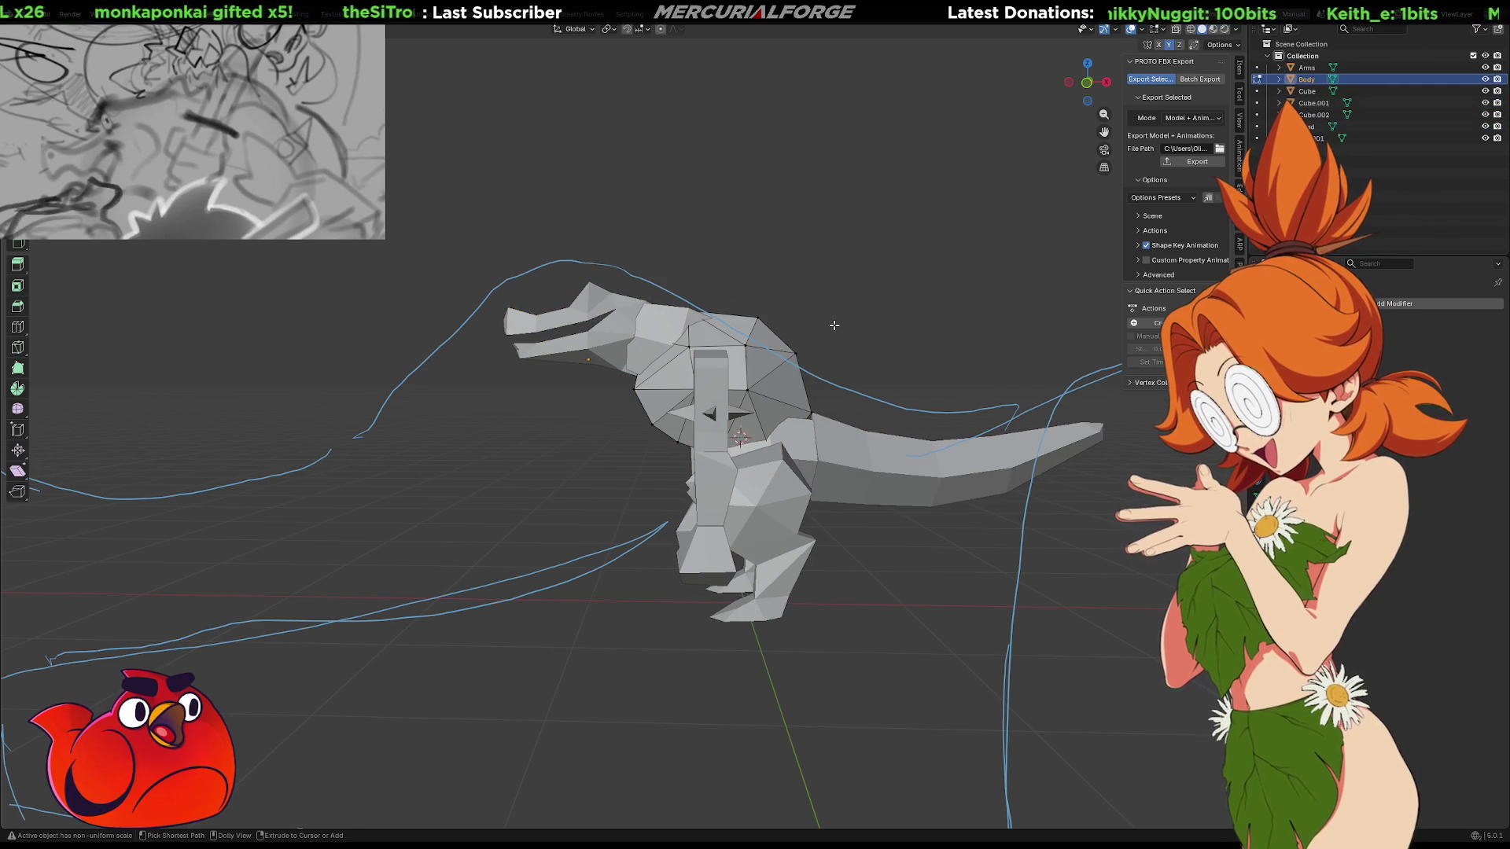
key("ctrl+z")
key("ctrl+z")
key("Tab")
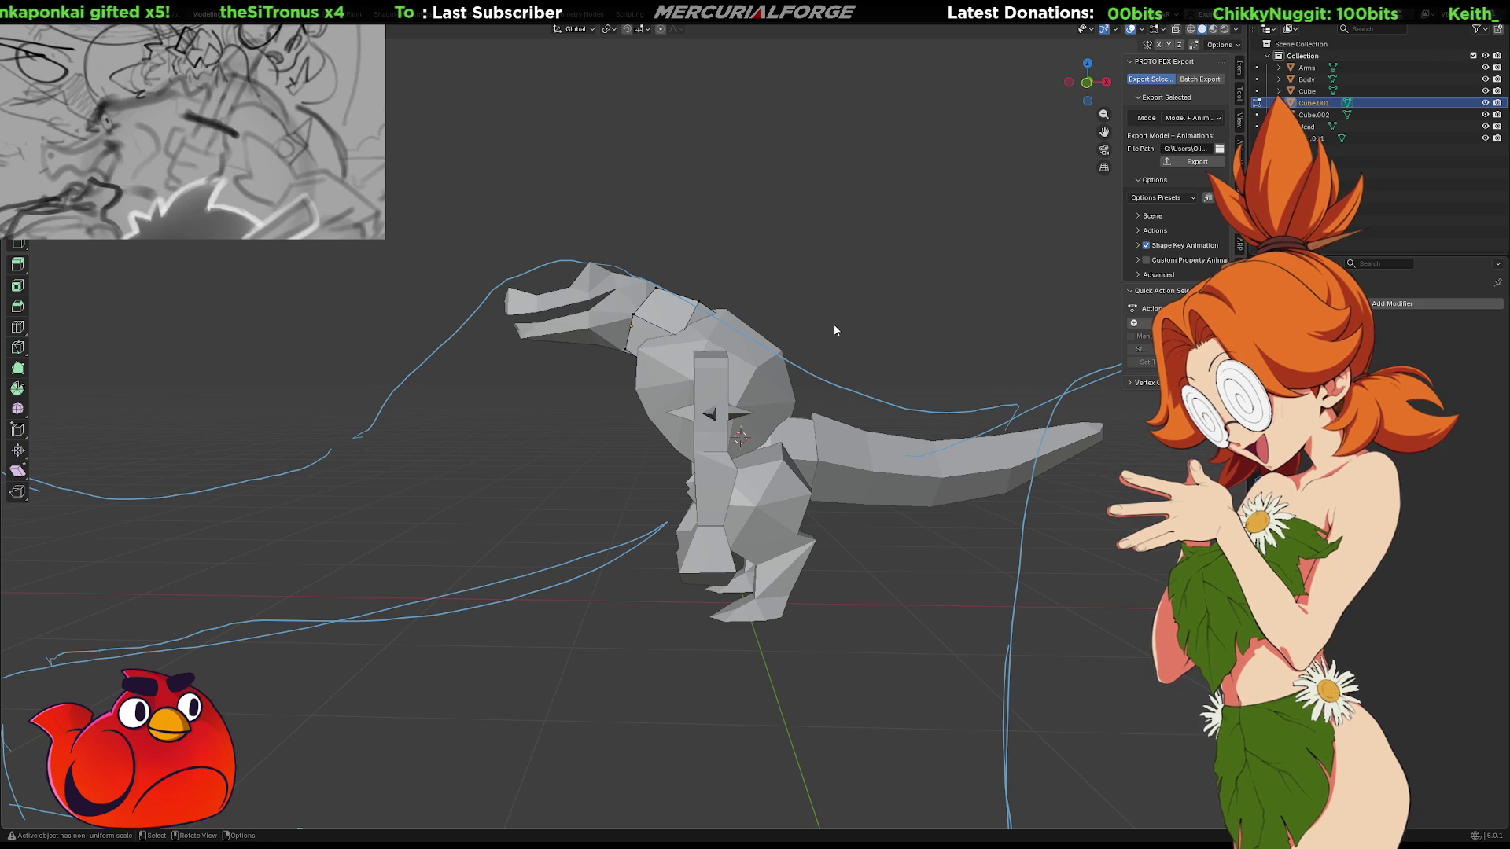
key("Tab")
left_click(773, 378)
key("r")
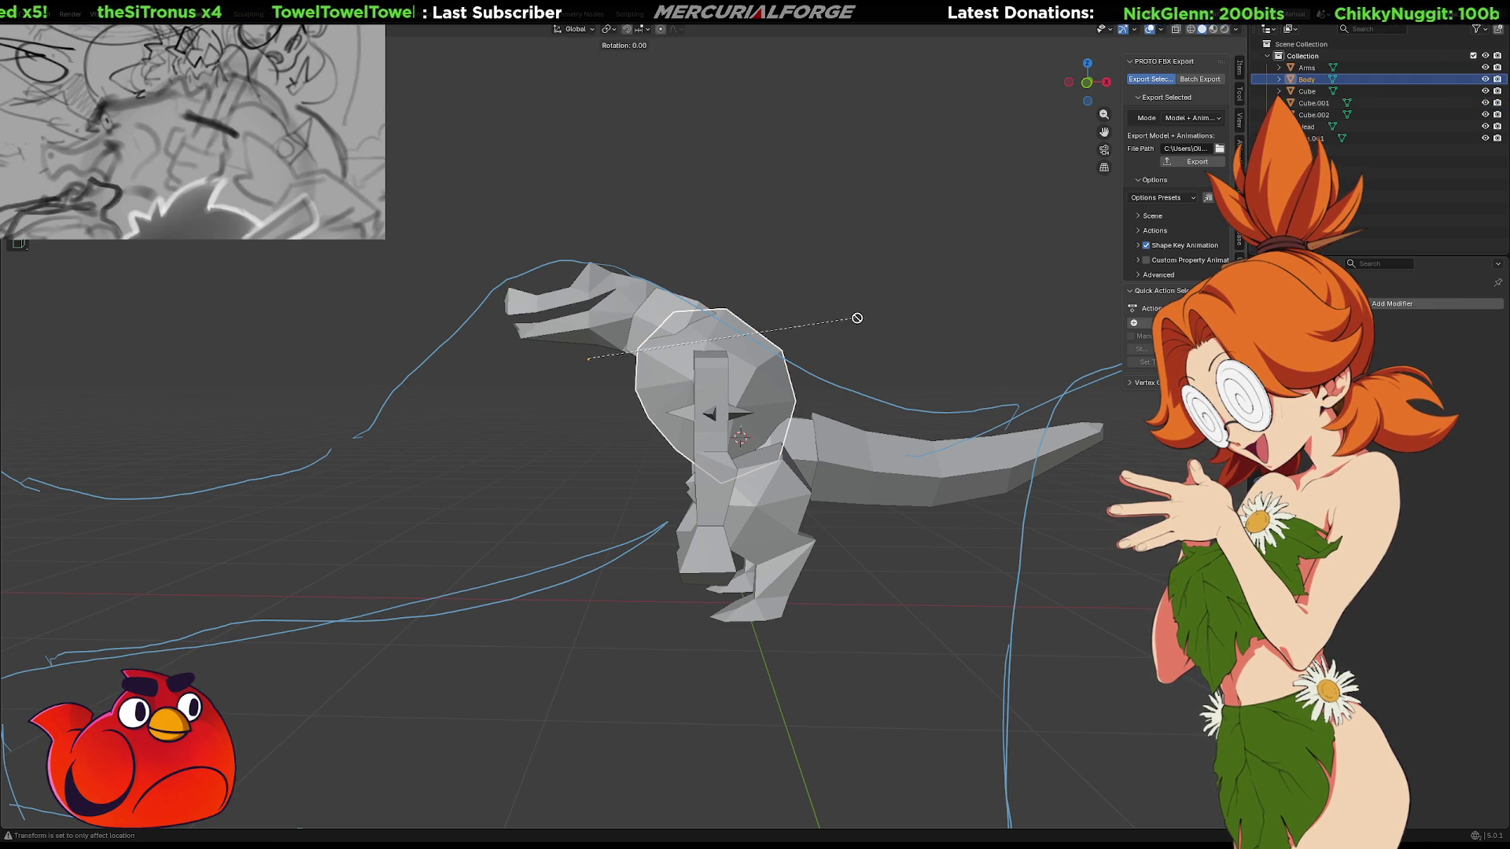
right_click(863, 334)
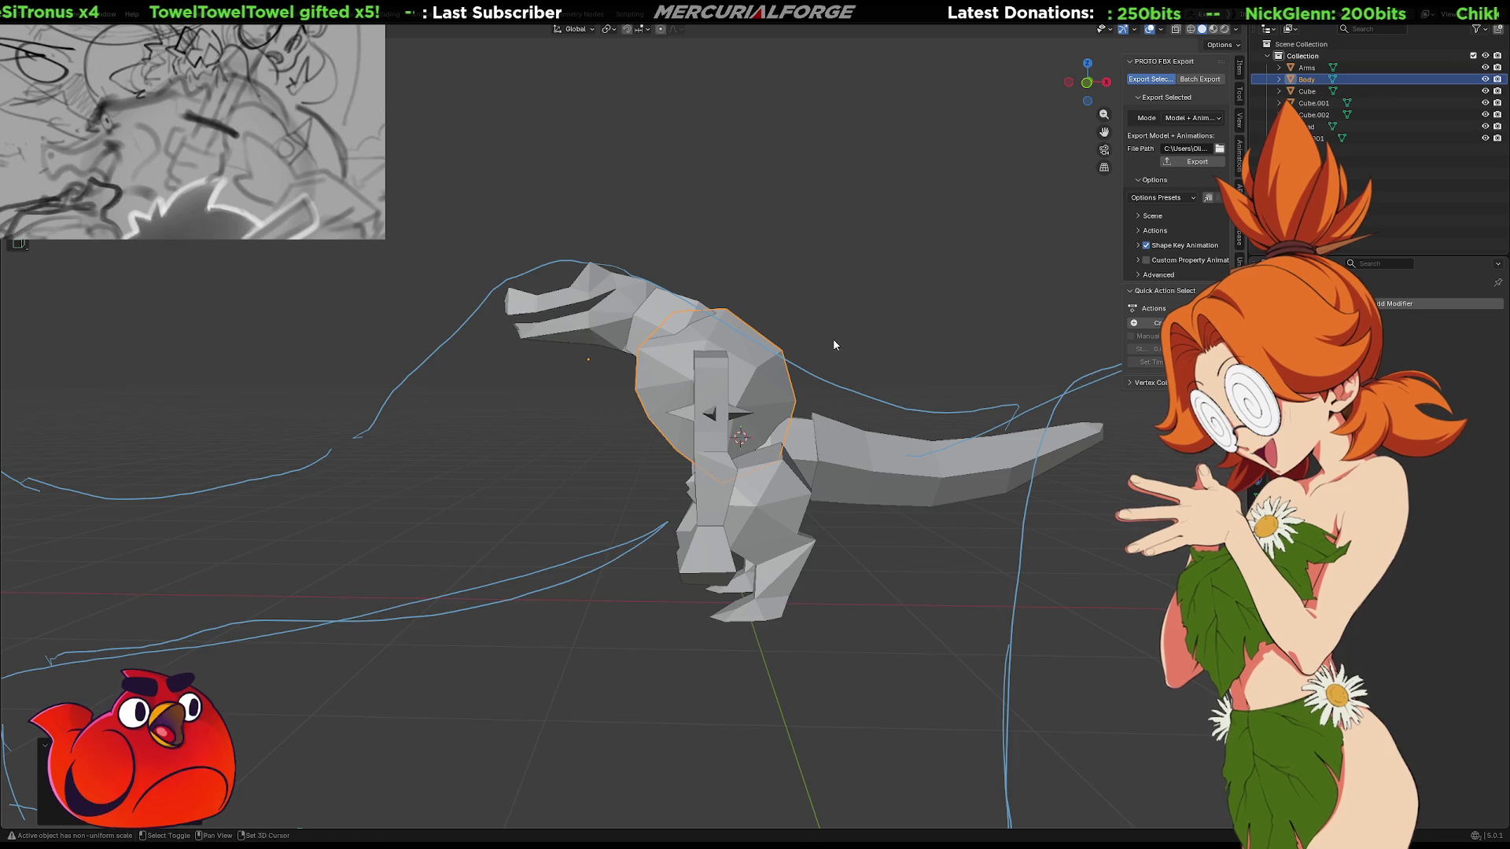
middle_click_drag(833, 339, 784, 339, "shift")
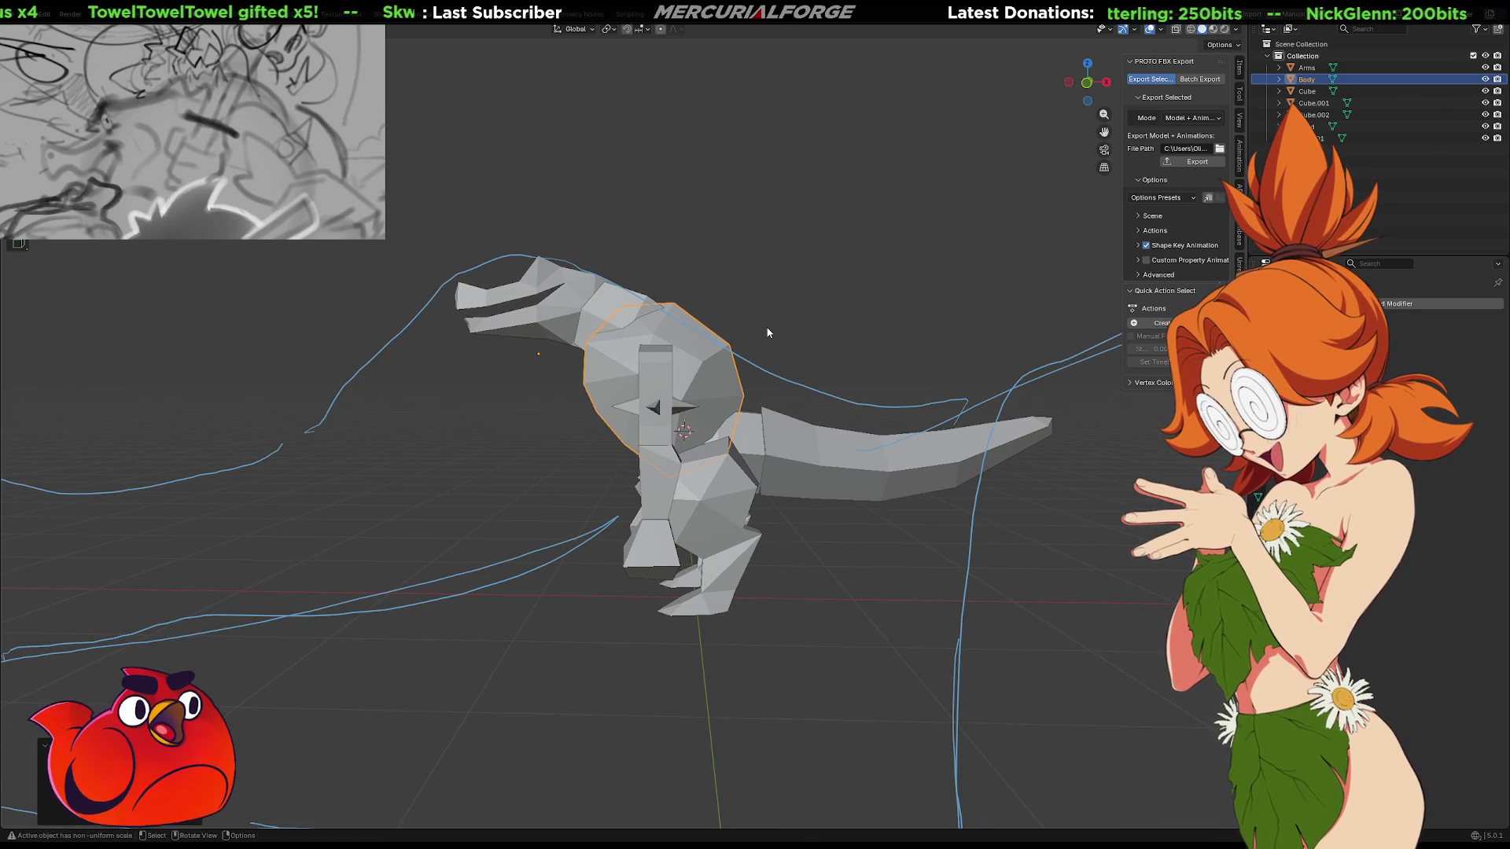
Tilt the torso faces and raise them toward the neck in front view, then grab the neck piece Cube.001
key("Tab")
key("r")
left_click(767, 359)
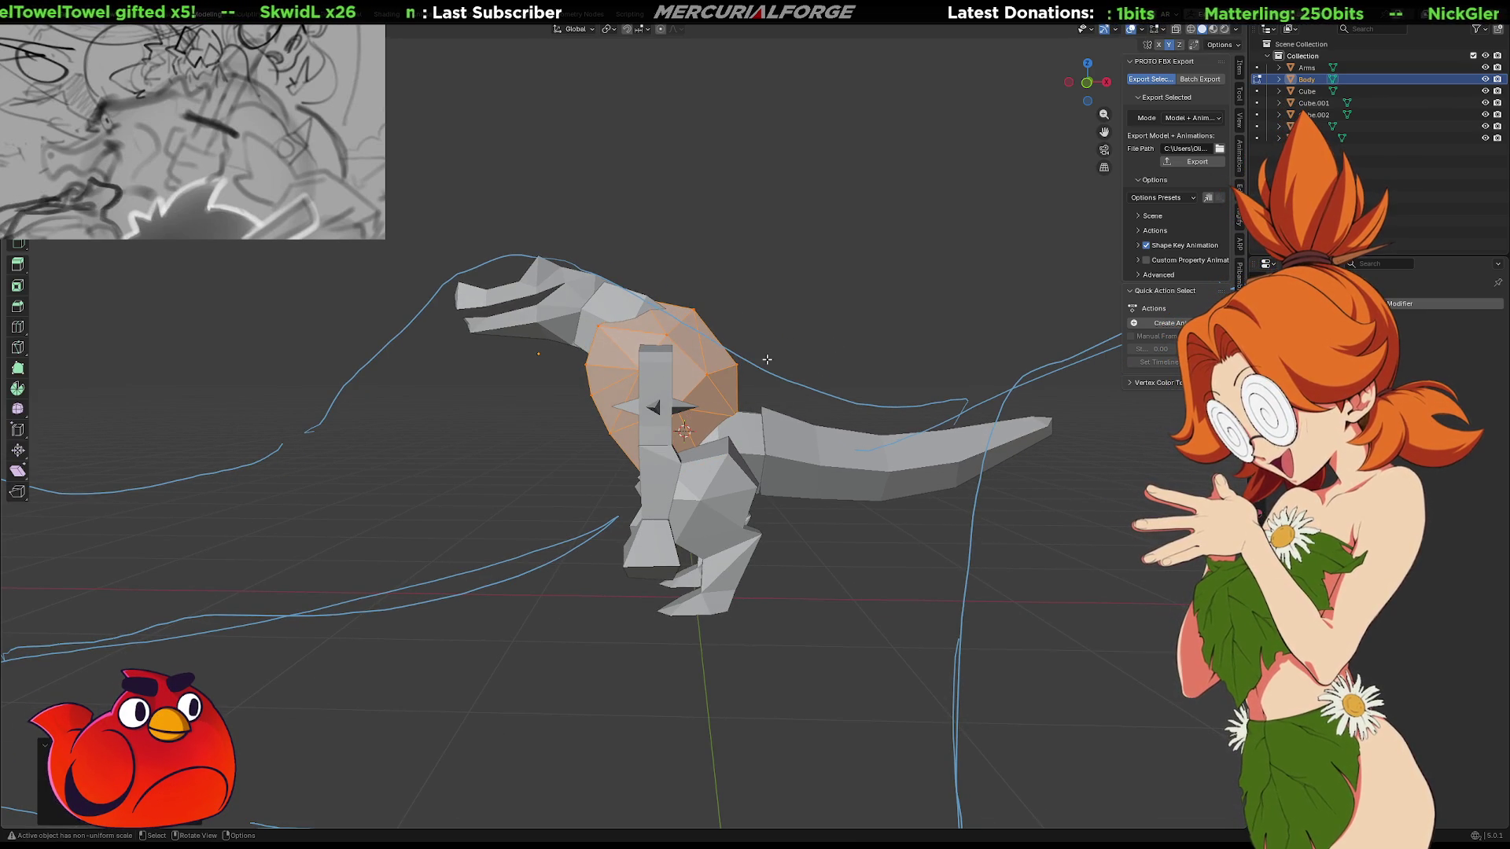
key("KP_1")
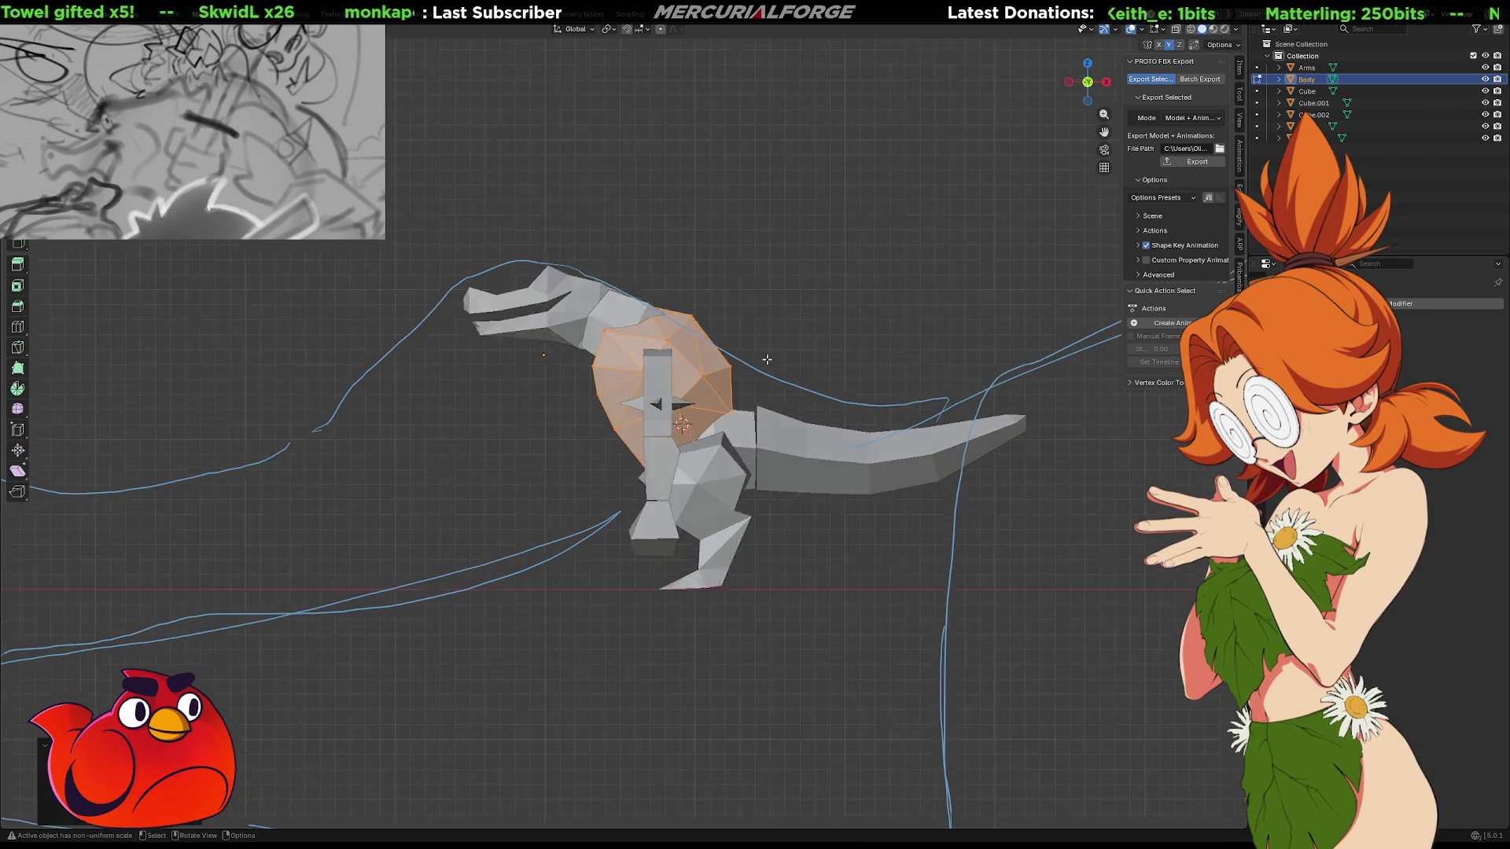
key("g")
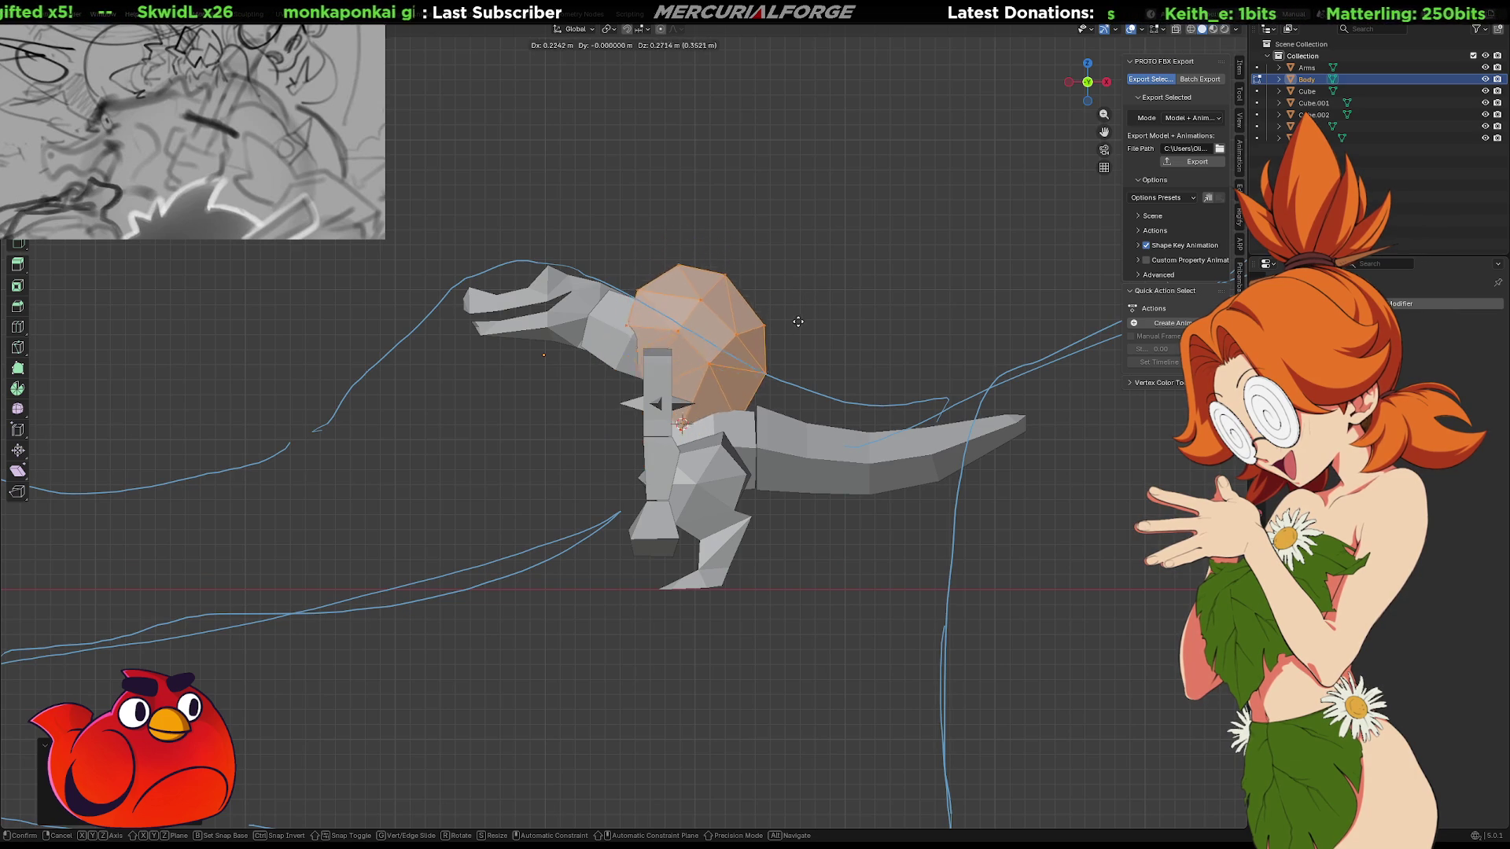
left_click(645, 323)
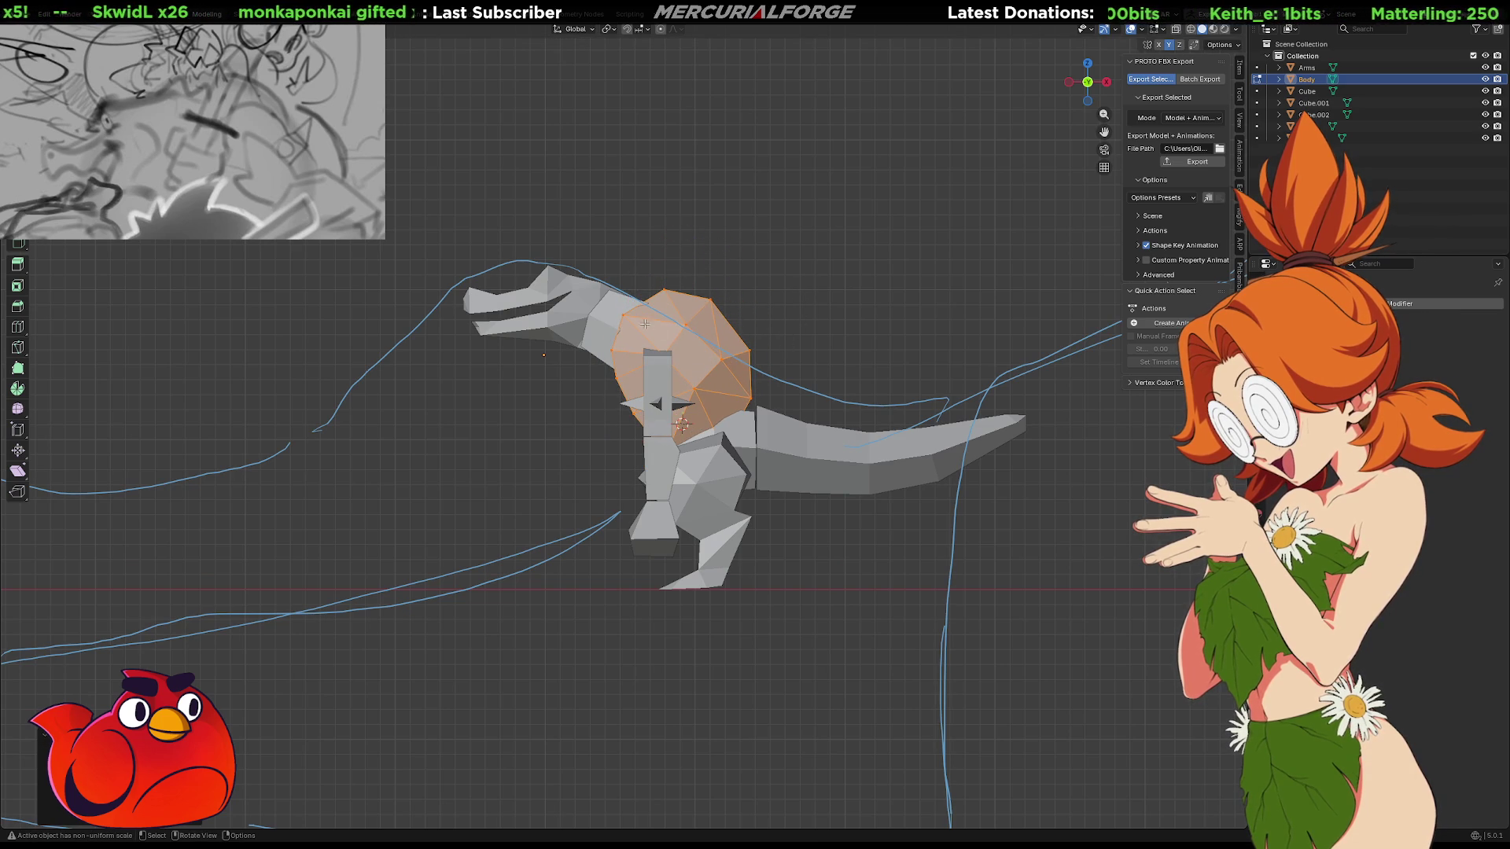
key("Tab")
left_click(605, 321)
key("g")
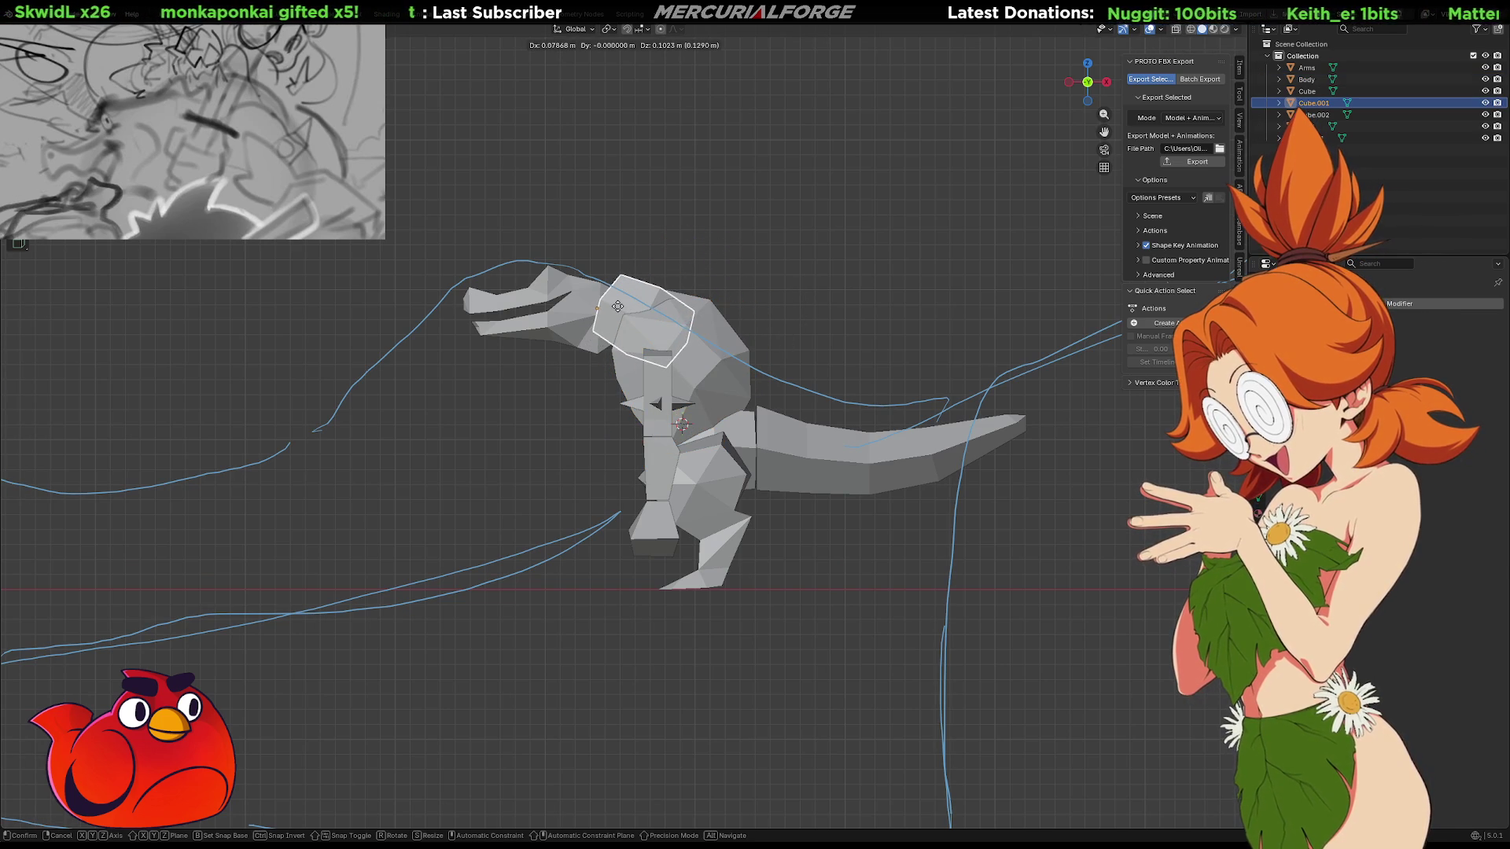